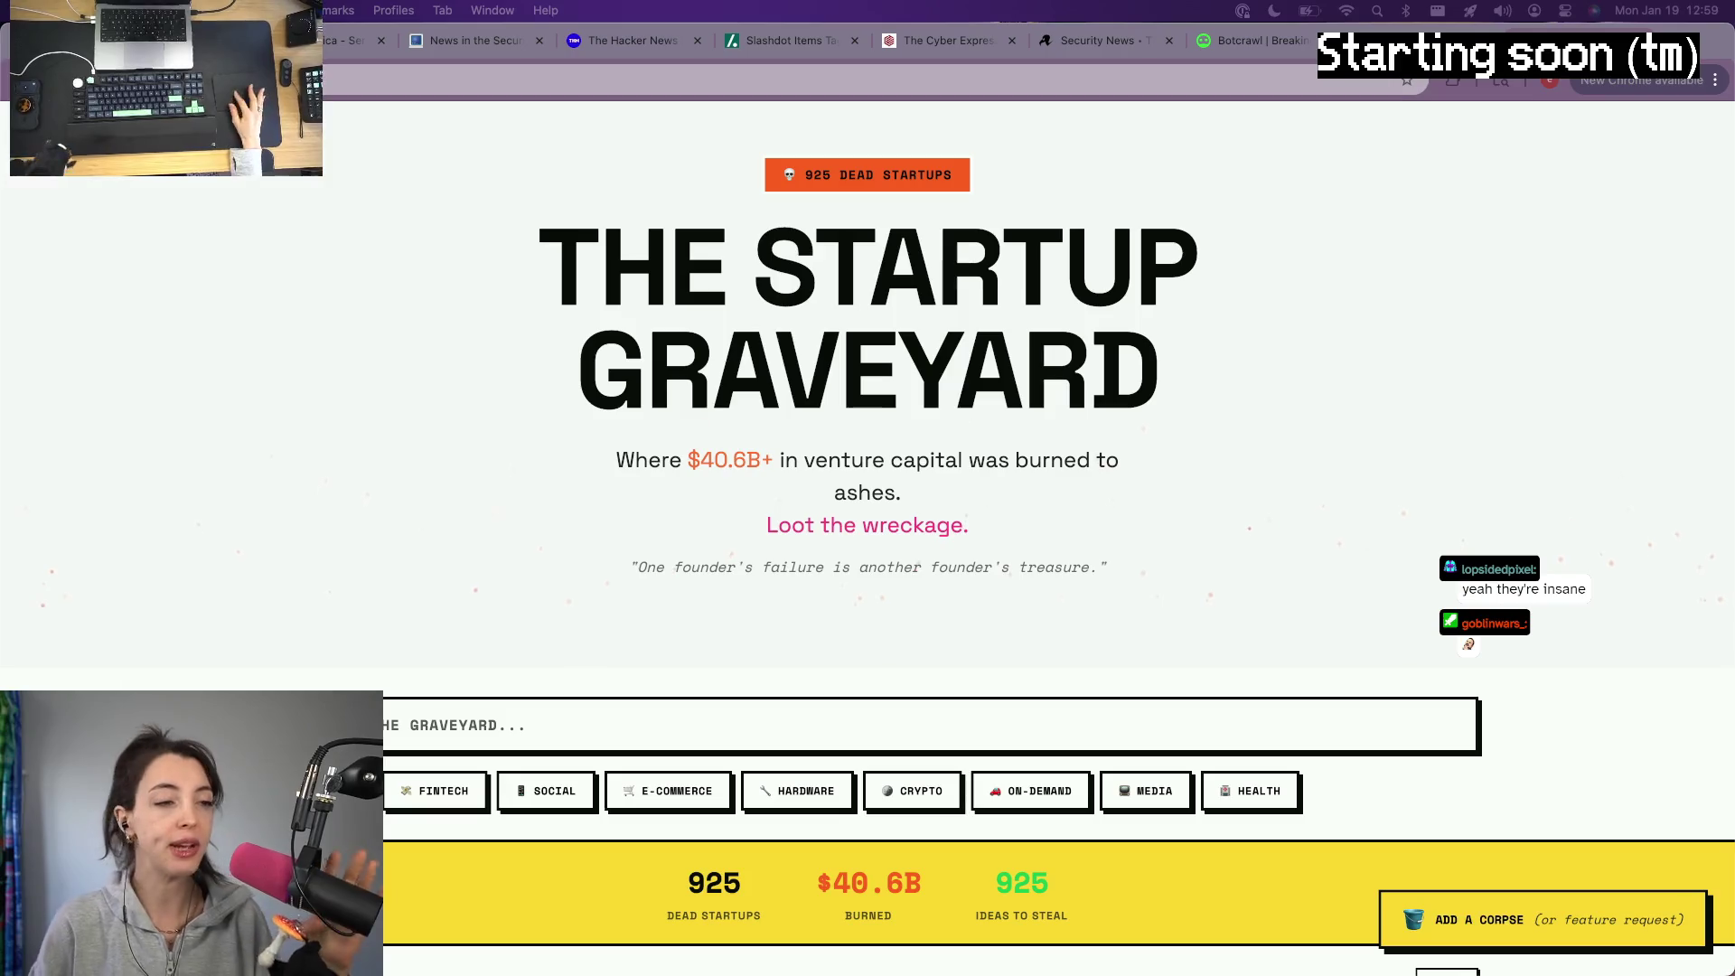
scroll(1100, 560, down, 3)
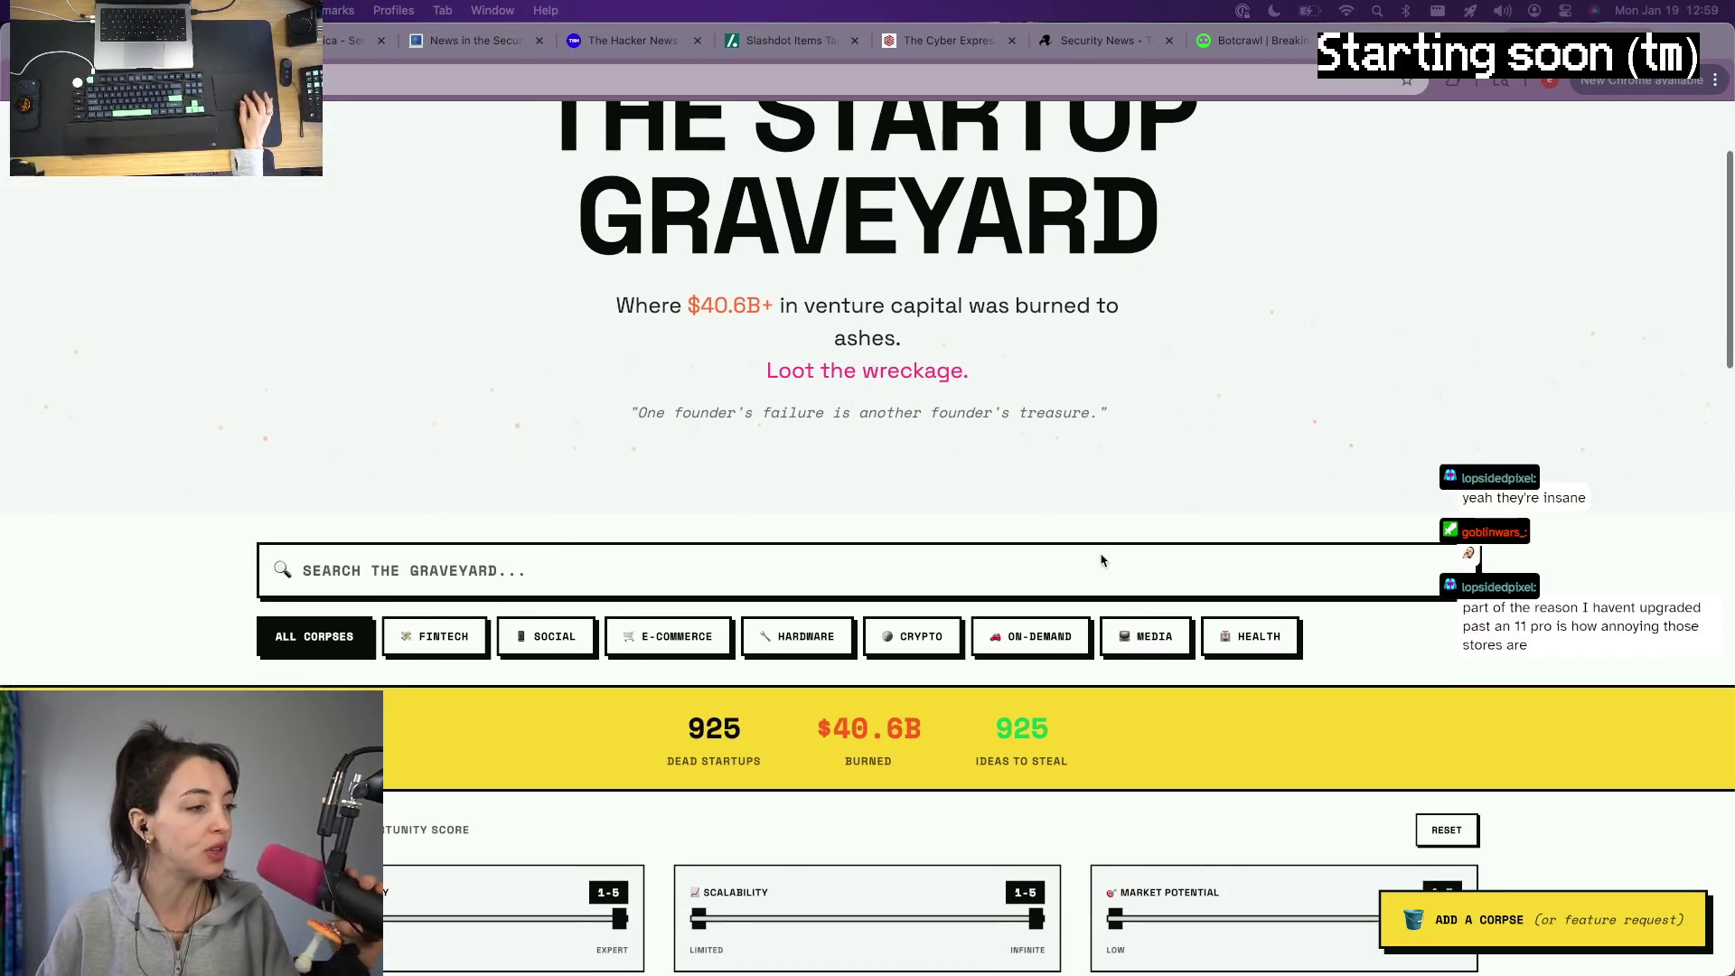
scroll(1101, 559, up, 3)
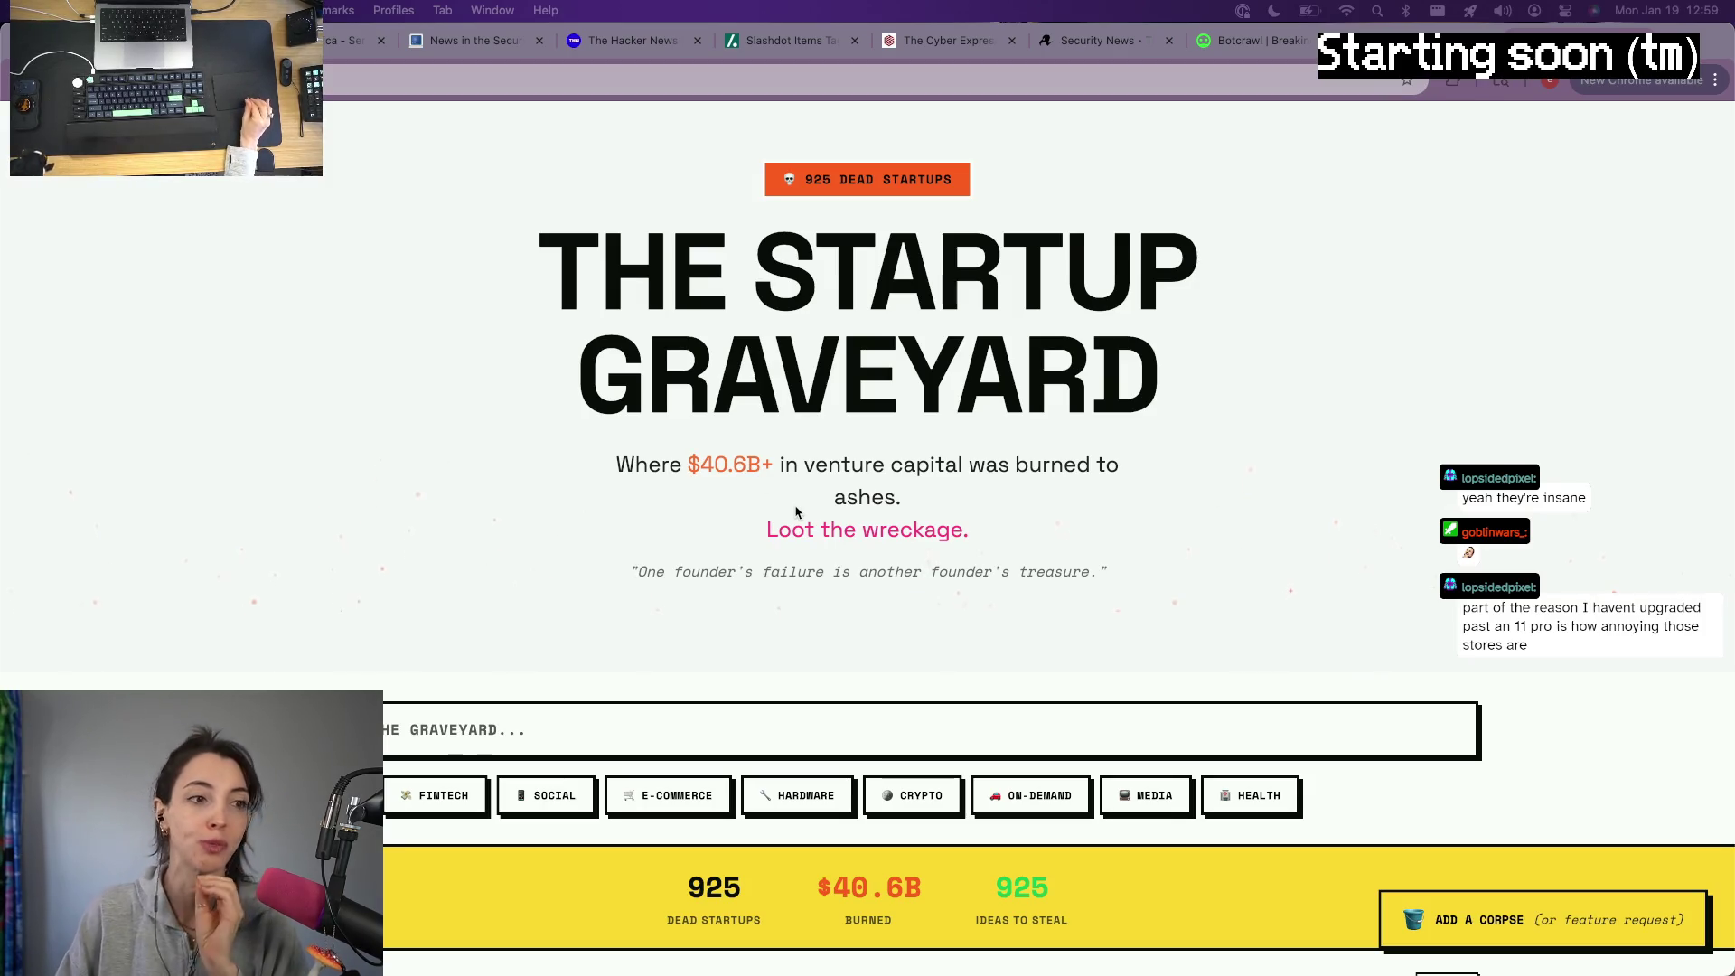
scroll(796, 512, down, 2)
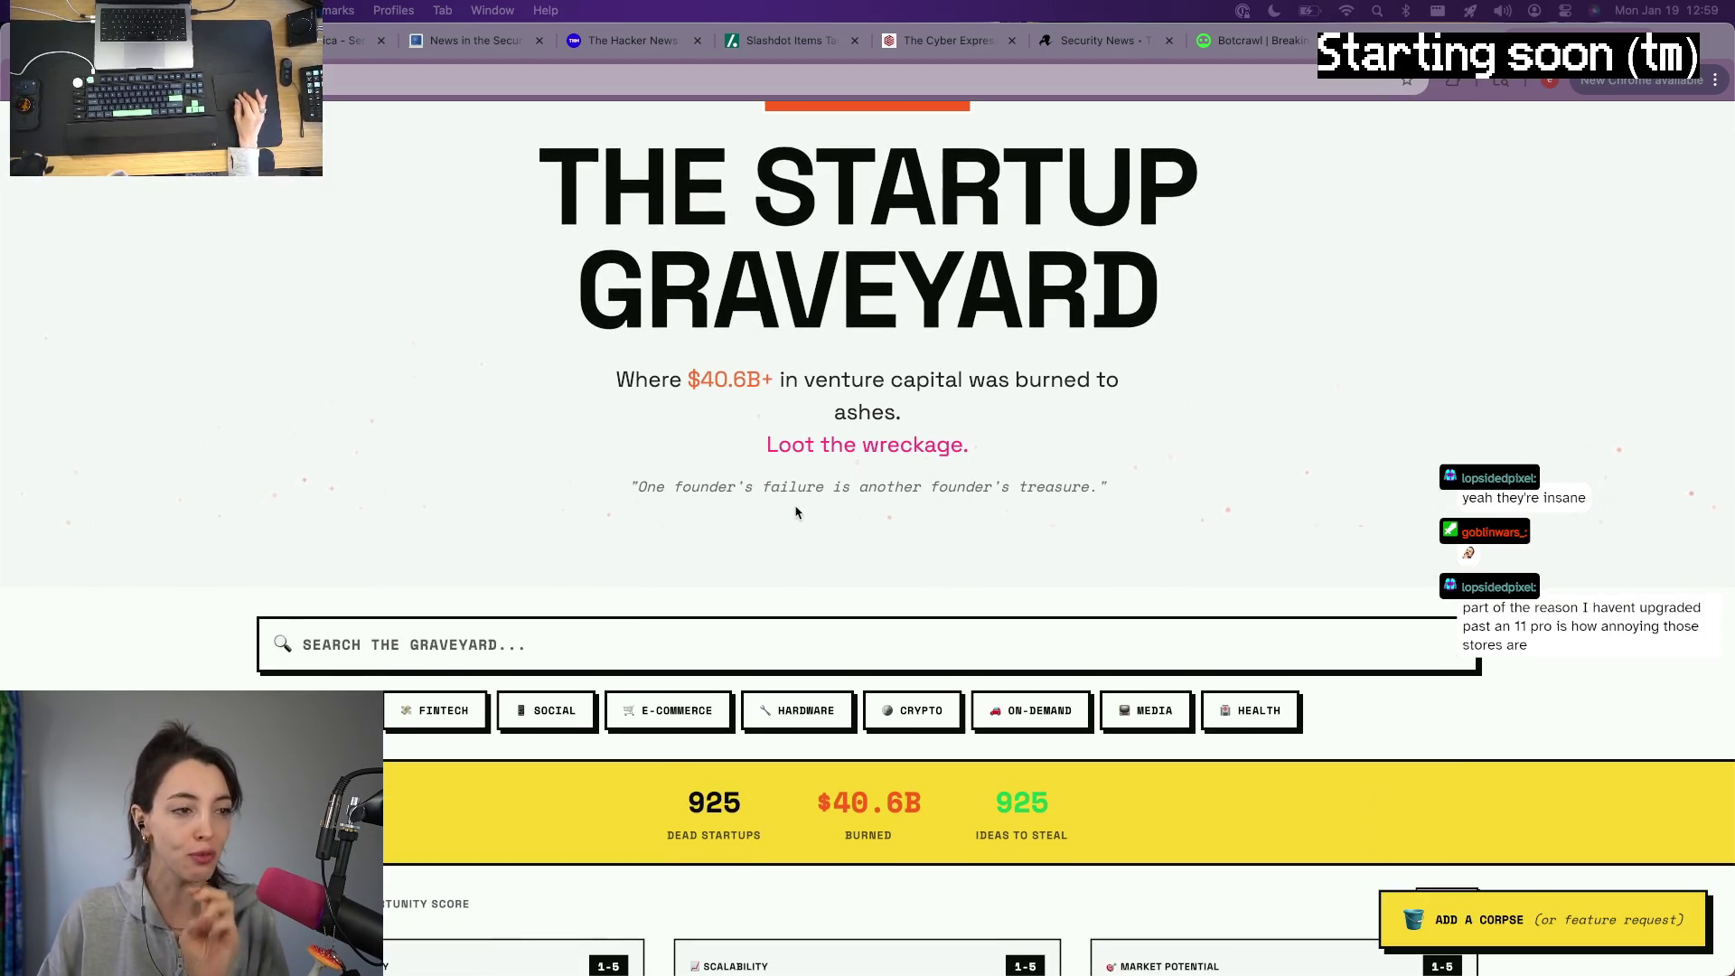
scroll(796, 512, down, 3)
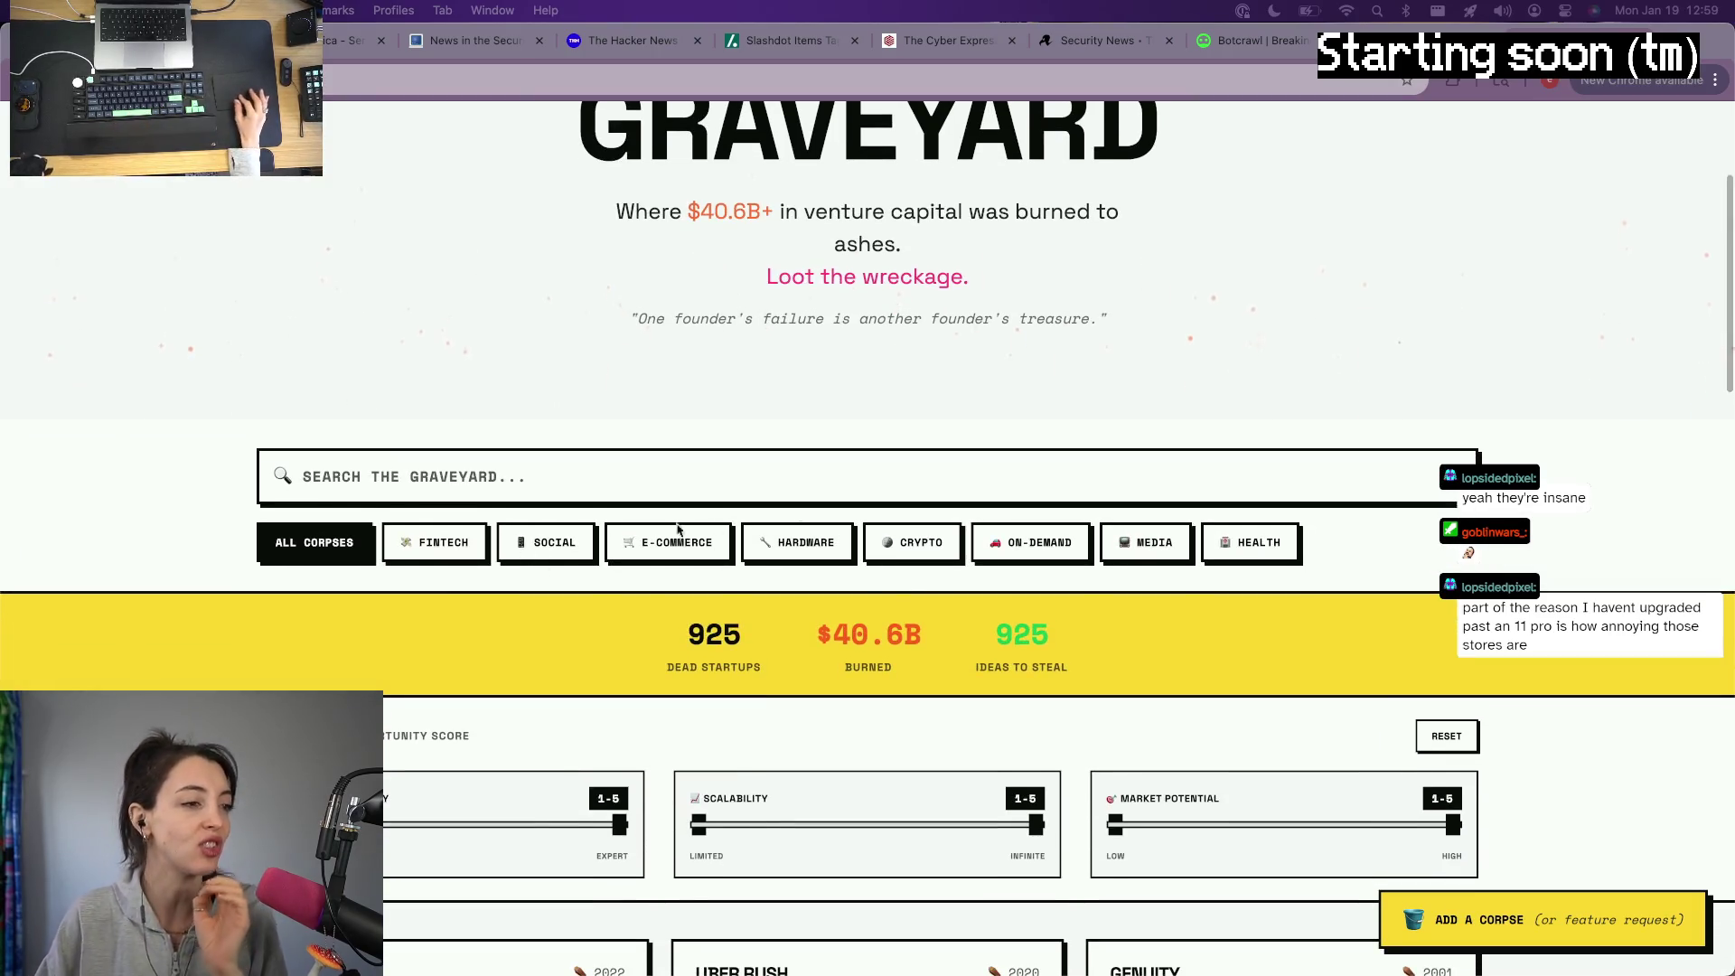
scroll(870, 557, down, 1)
scroll(869, 558, down, 2)
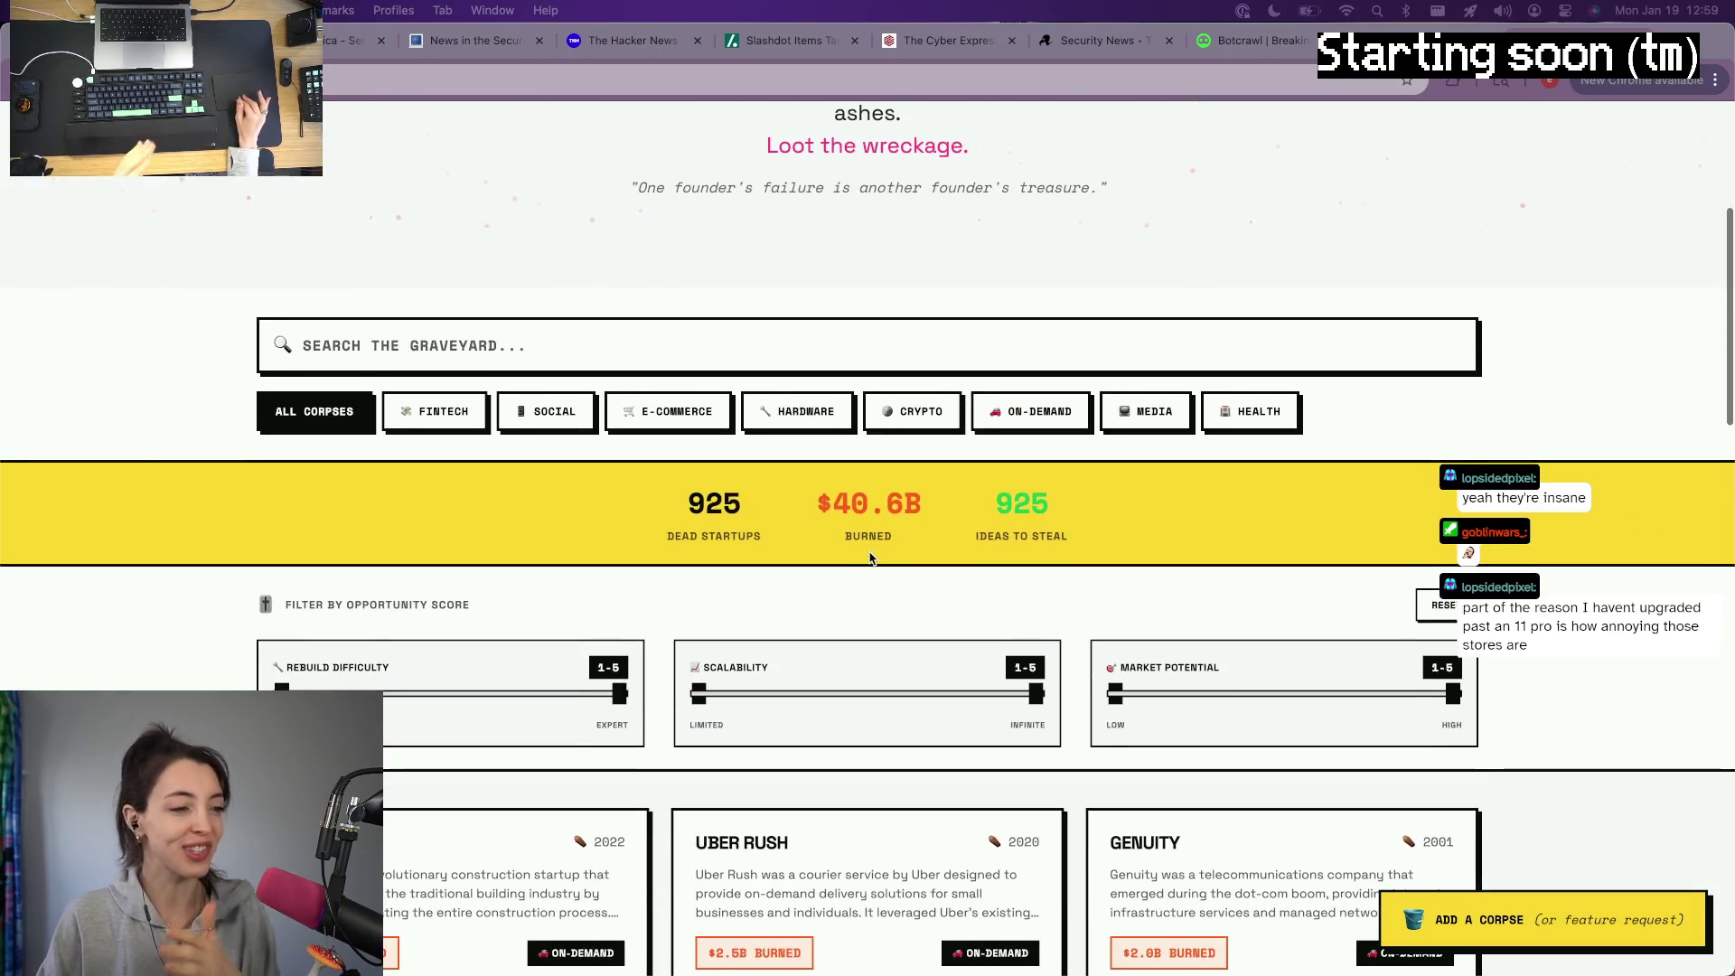
scroll(869, 558, down, 2)
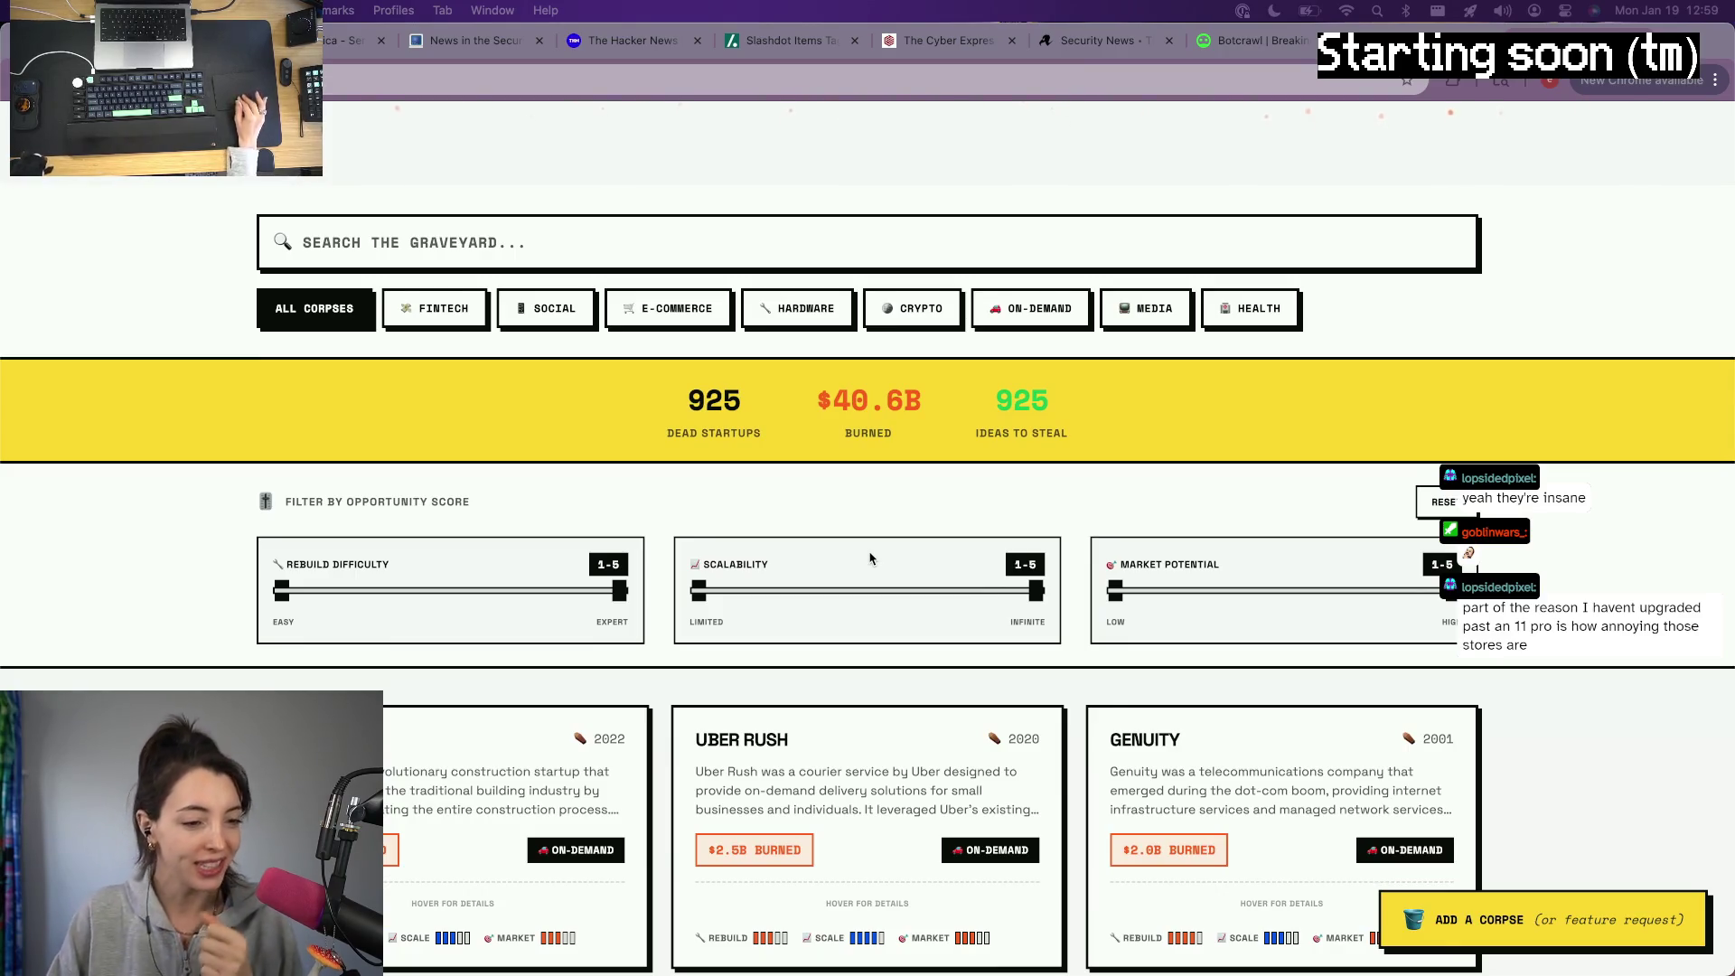
scroll(870, 558, down, 1)
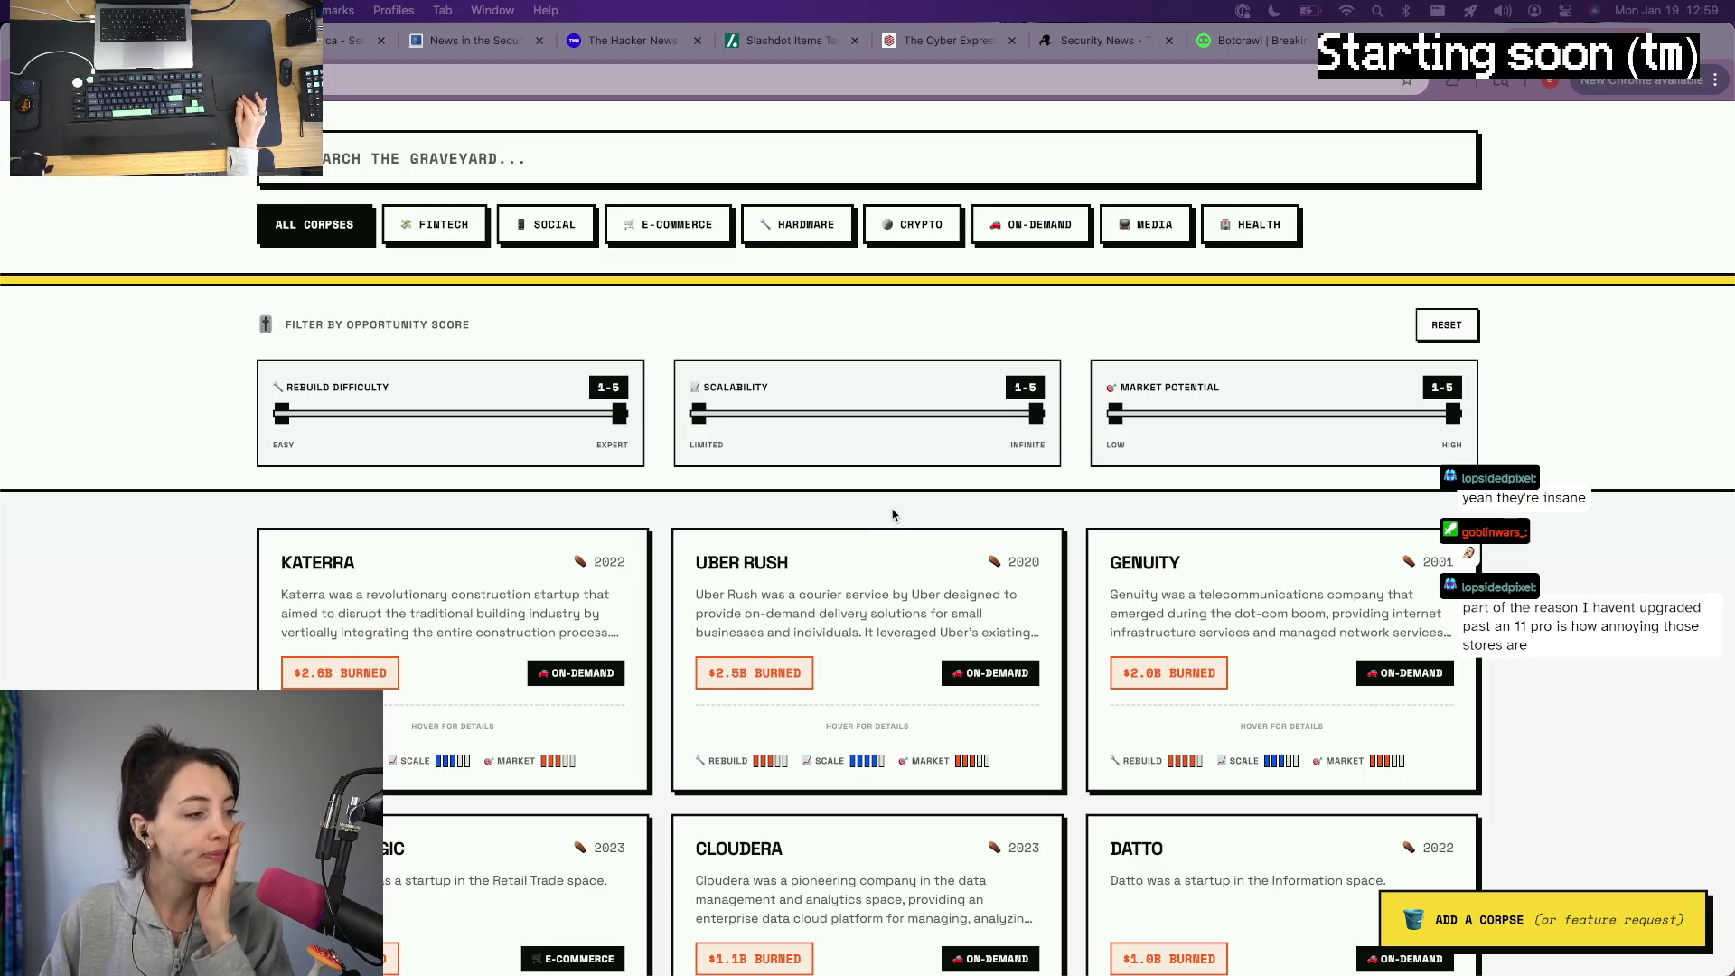
scroll(892, 513, down, 2)
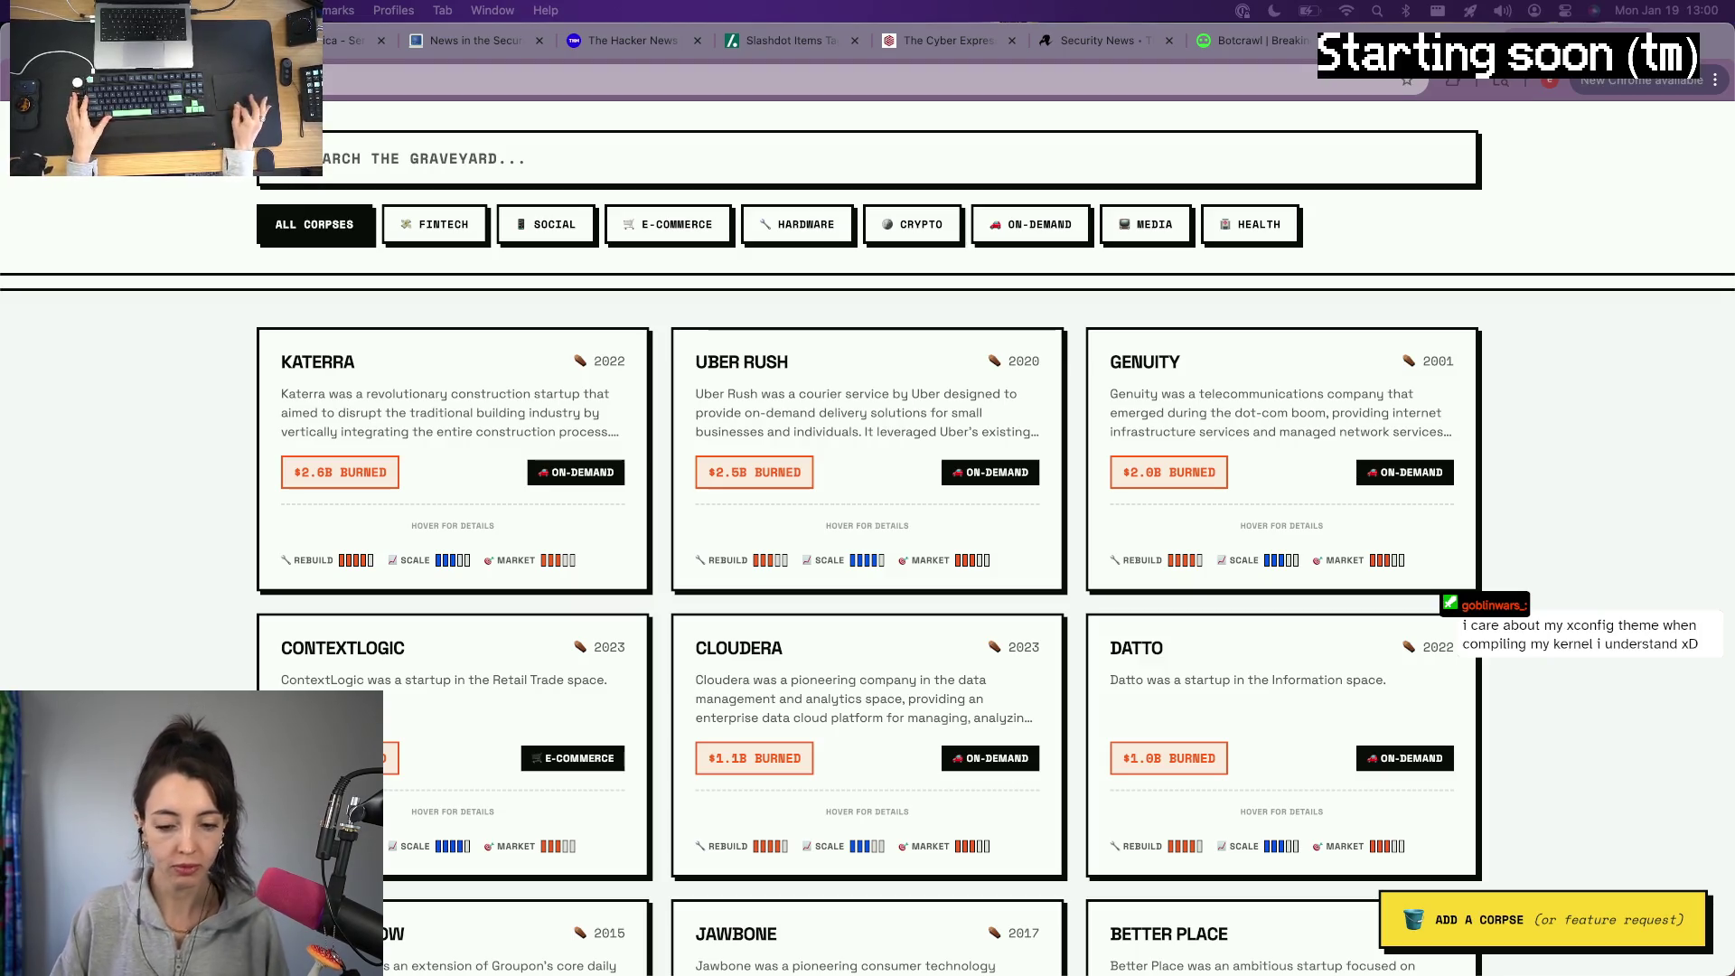
scroll(771, 558, down, 1)
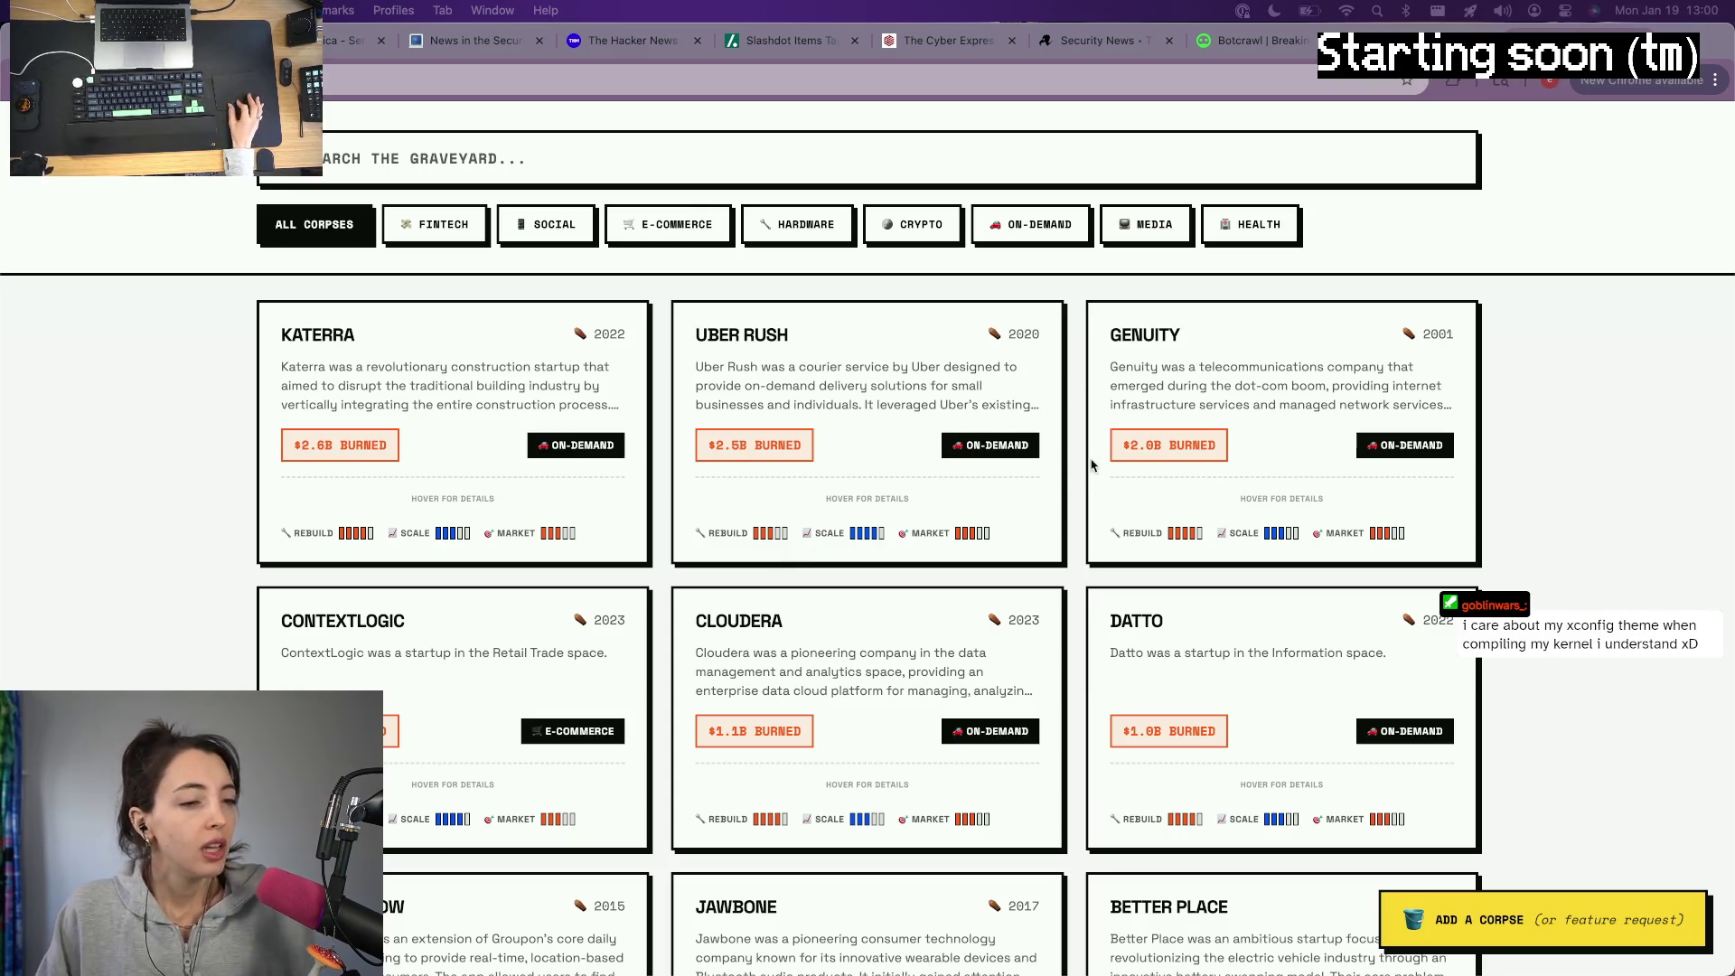
Step: Open the Datto startup's full detail modal from the card grid
click(1155, 652)
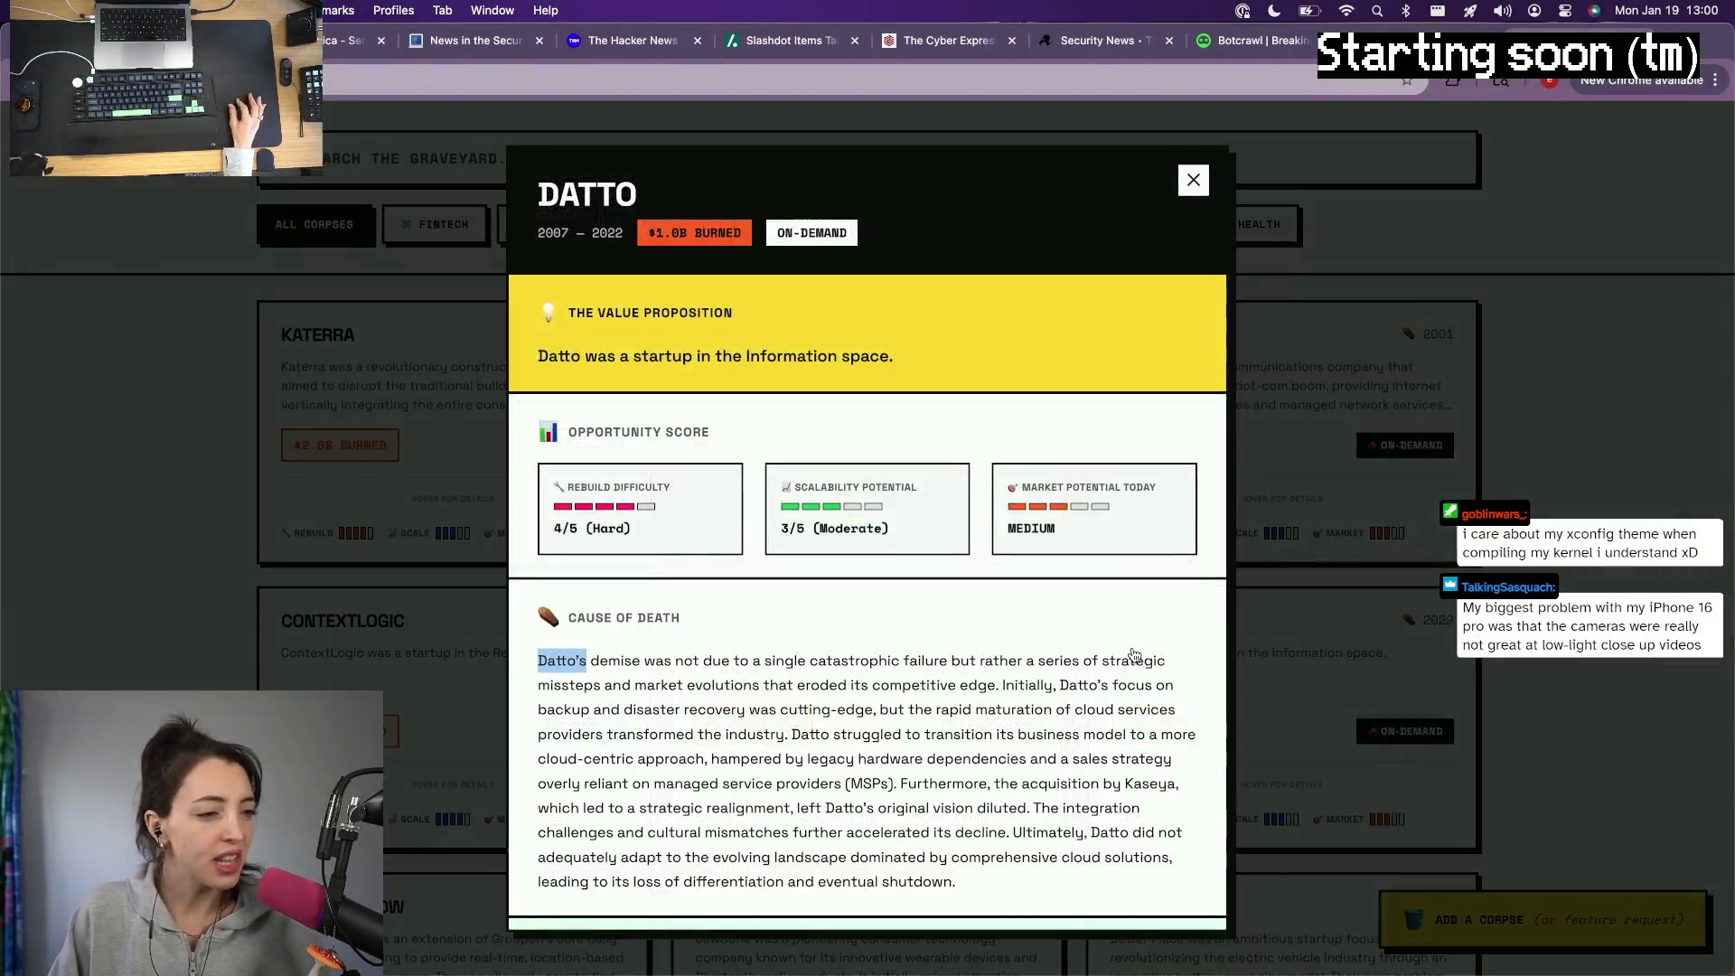
scroll(708, 519, down, 1)
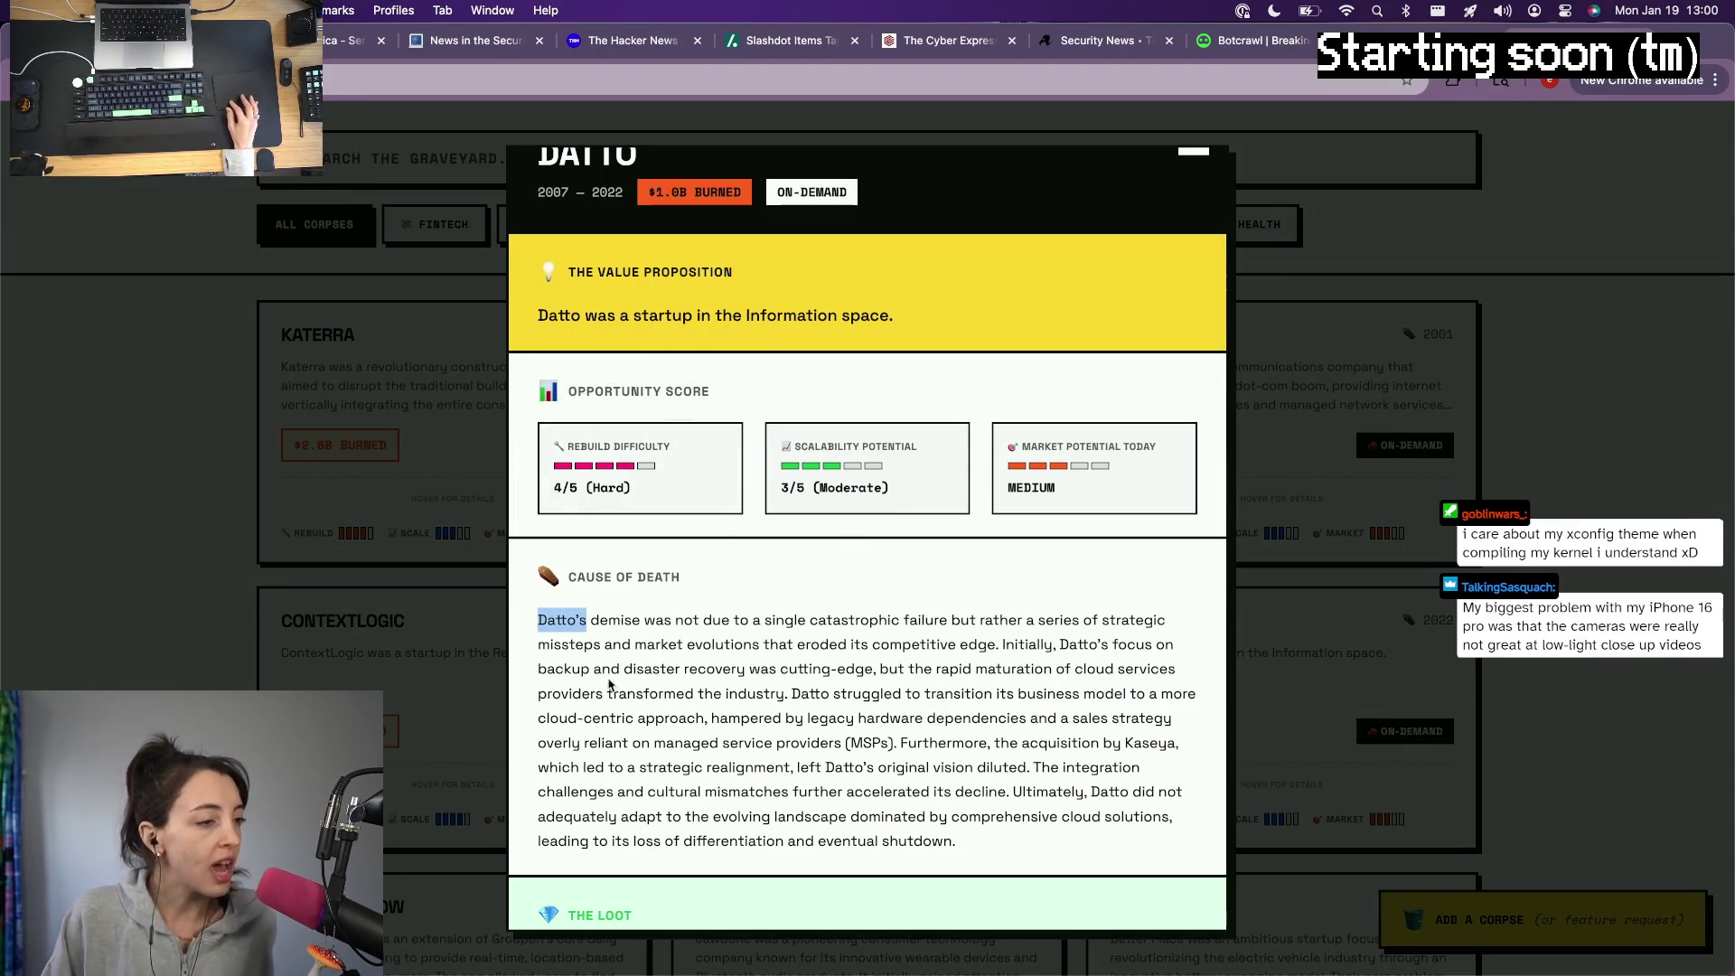
scroll(839, 635, down, 3)
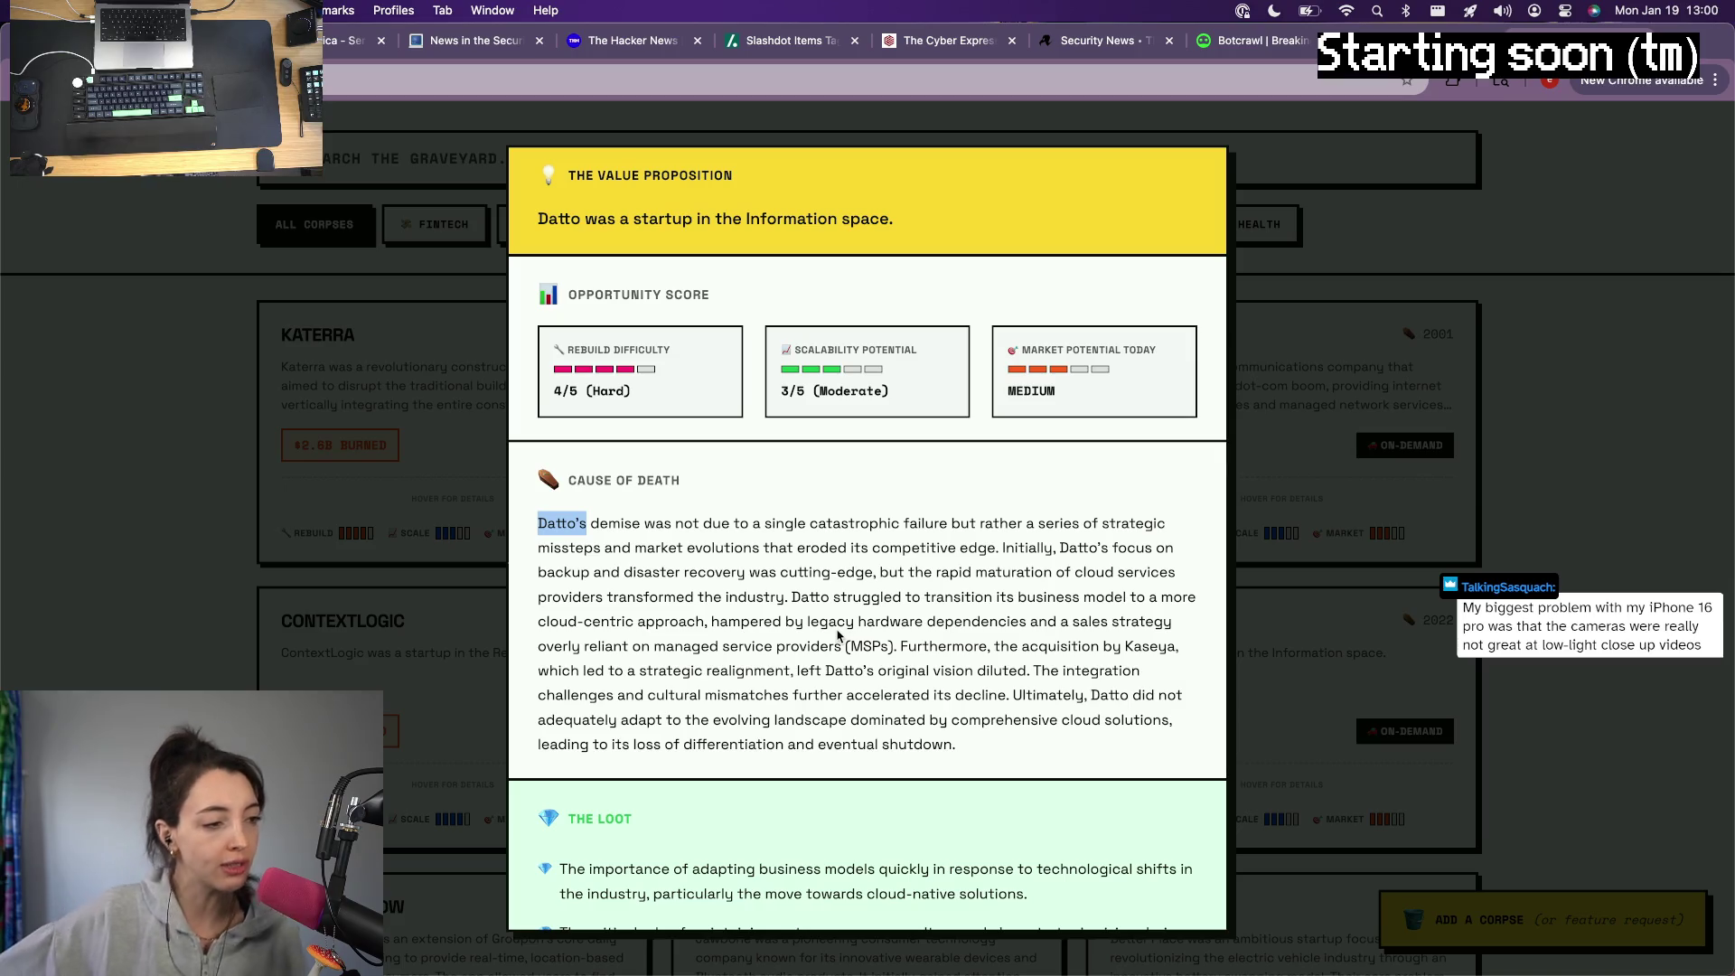
scroll(837, 635, down, 5)
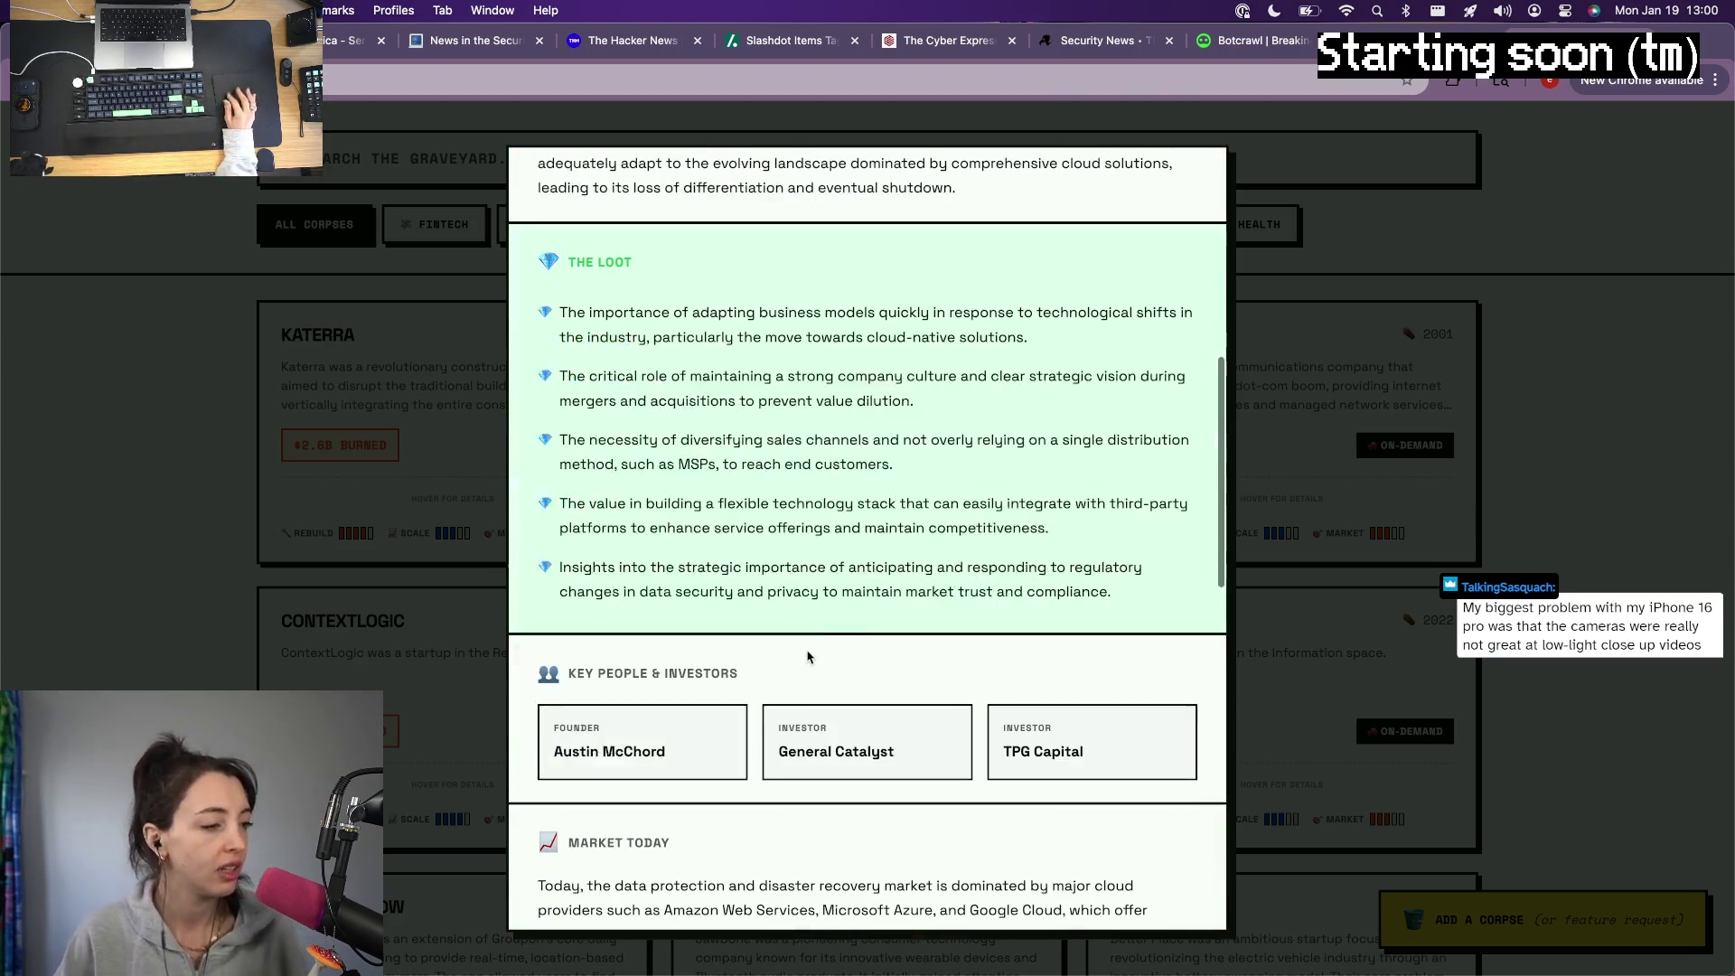
scroll(808, 657, down, 1)
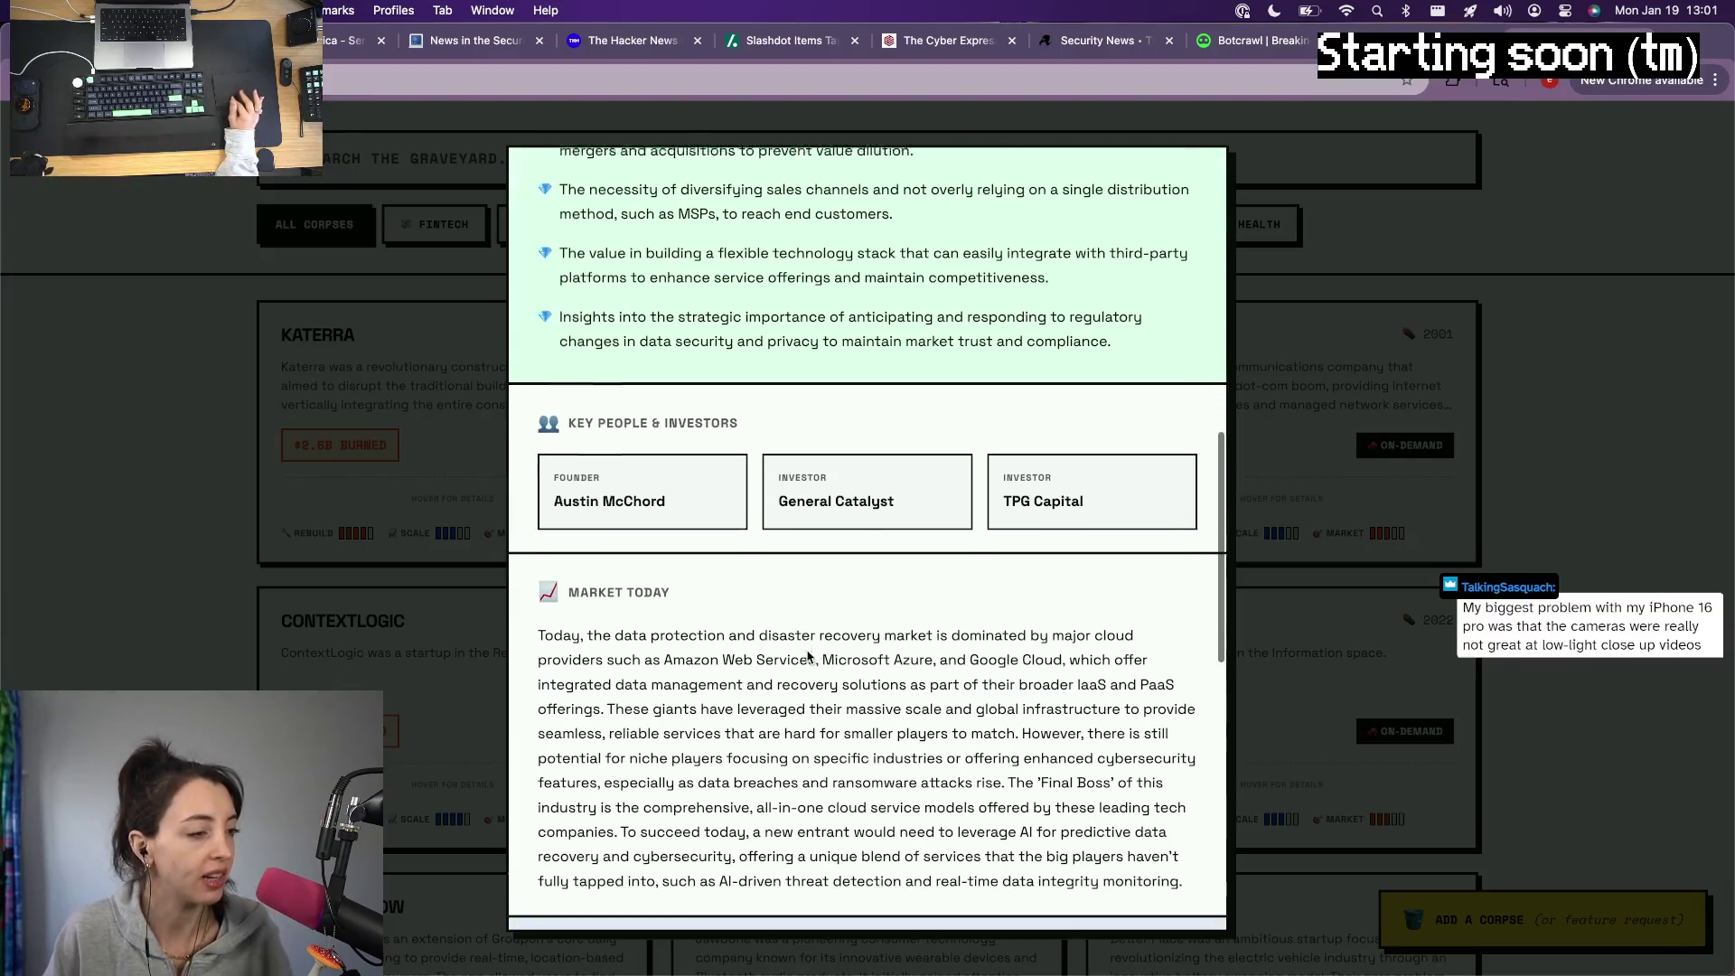
scroll(808, 657, down, 3)
scroll(808, 658, down, 1)
scroll(808, 657, down, 3)
Step: Close Datto's details and return to the startup card grid
click(413, 649)
scroll(412, 650, down, 3)
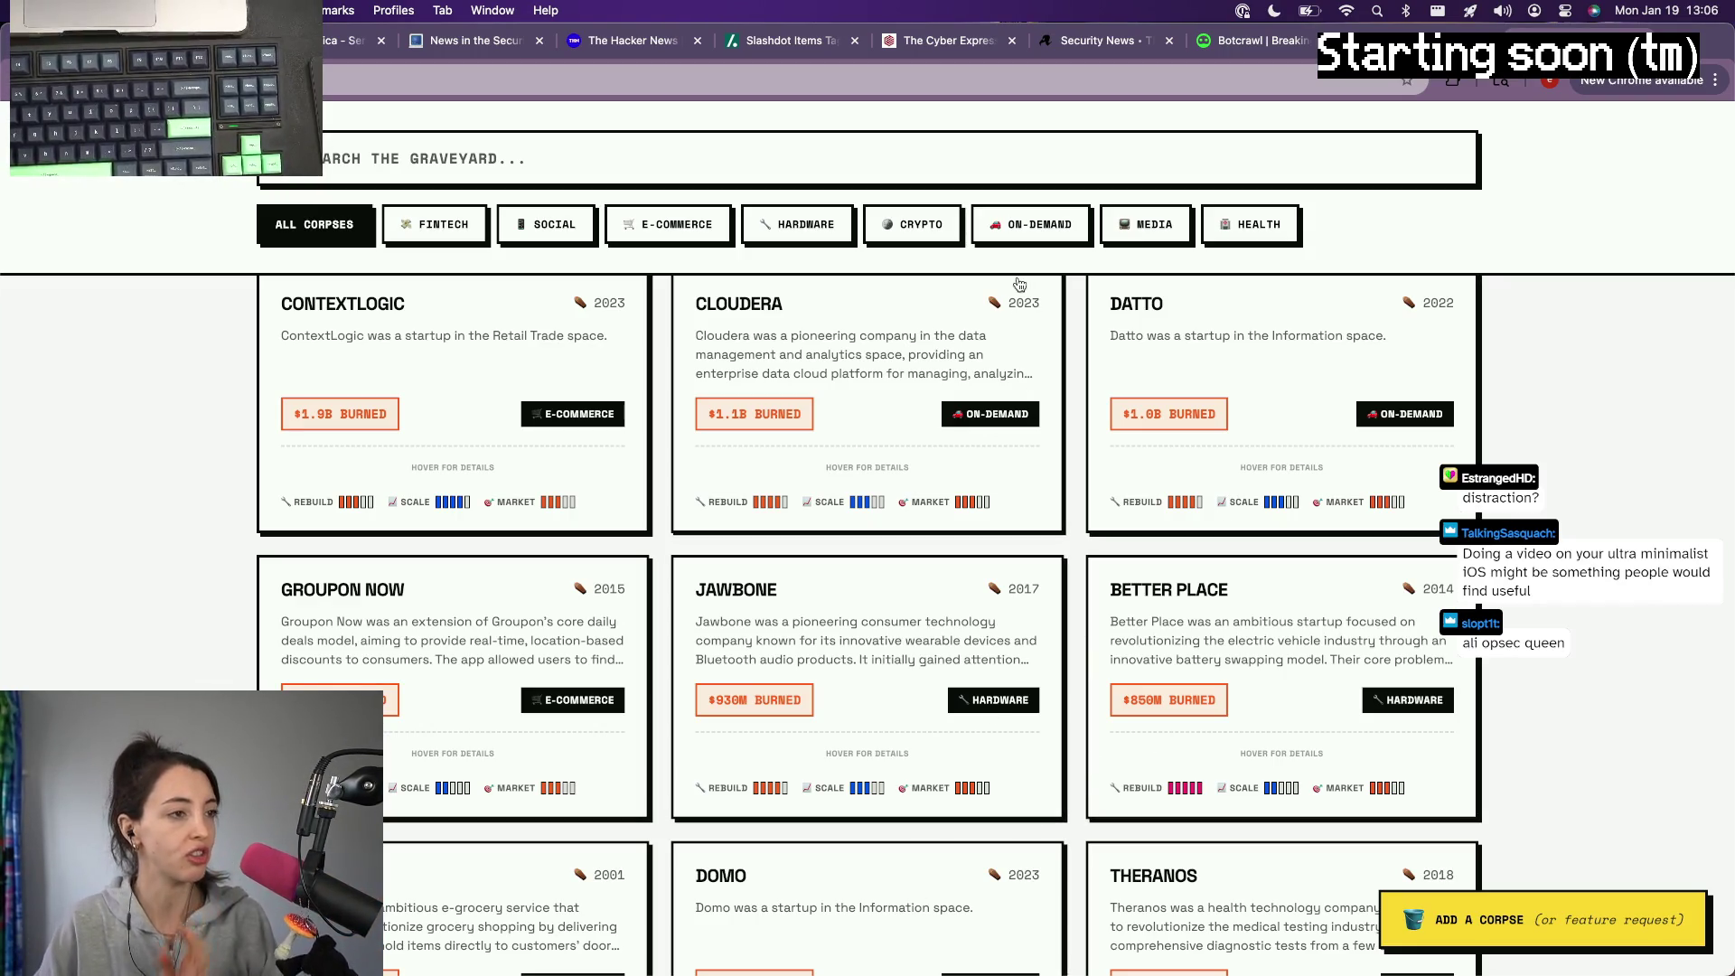
Step: Choose the HARDWARE category filter above the startup grid
click(800, 224)
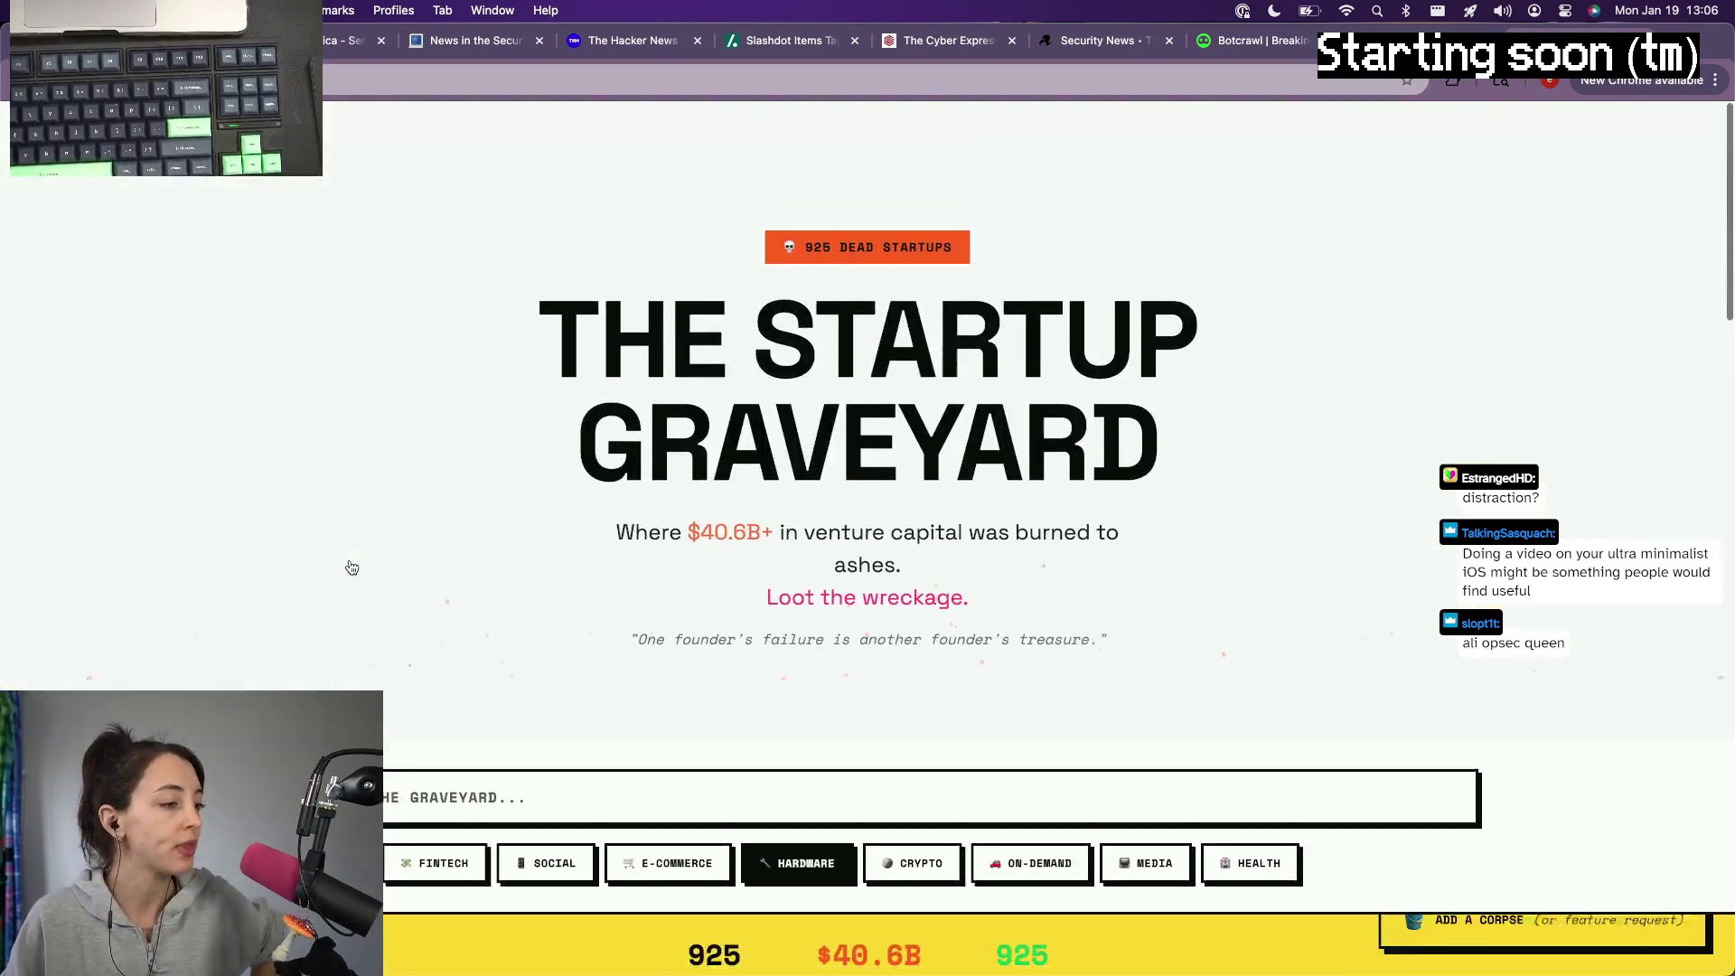
scroll(349, 566, down, 2)
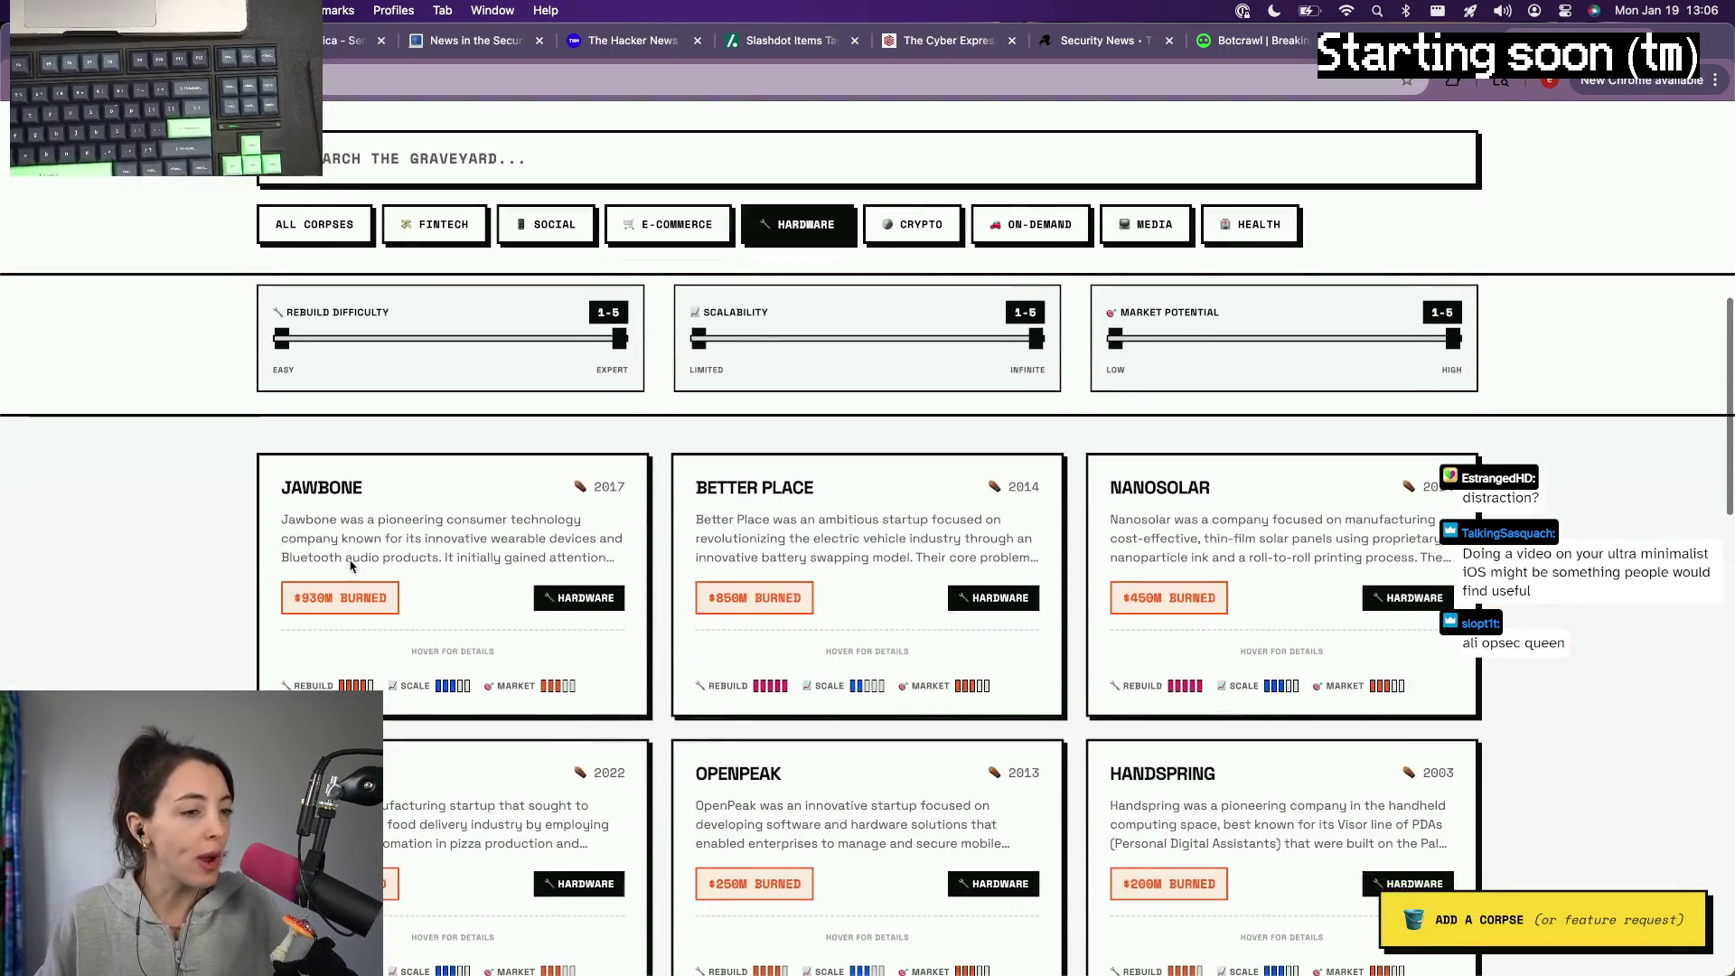
scroll(350, 566, down, 3)
scroll(350, 568, down, 1)
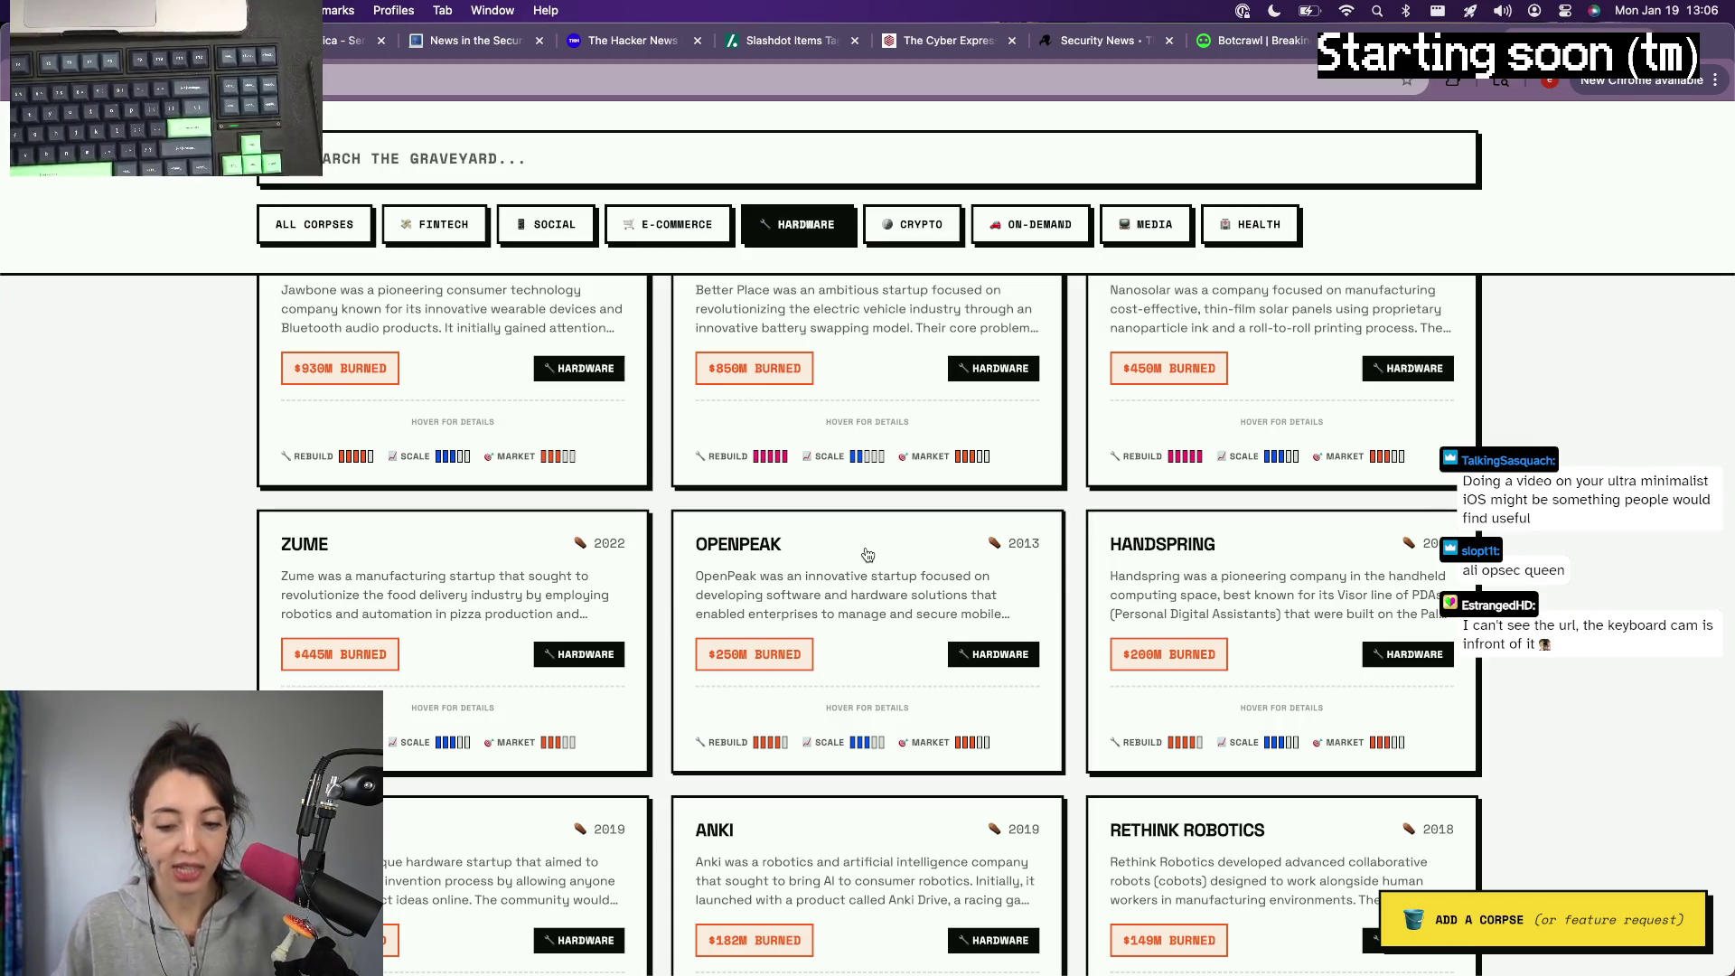
Step: Reveal the site URL, view and close Jawbone's details, then show all categories again
click(337, 84)
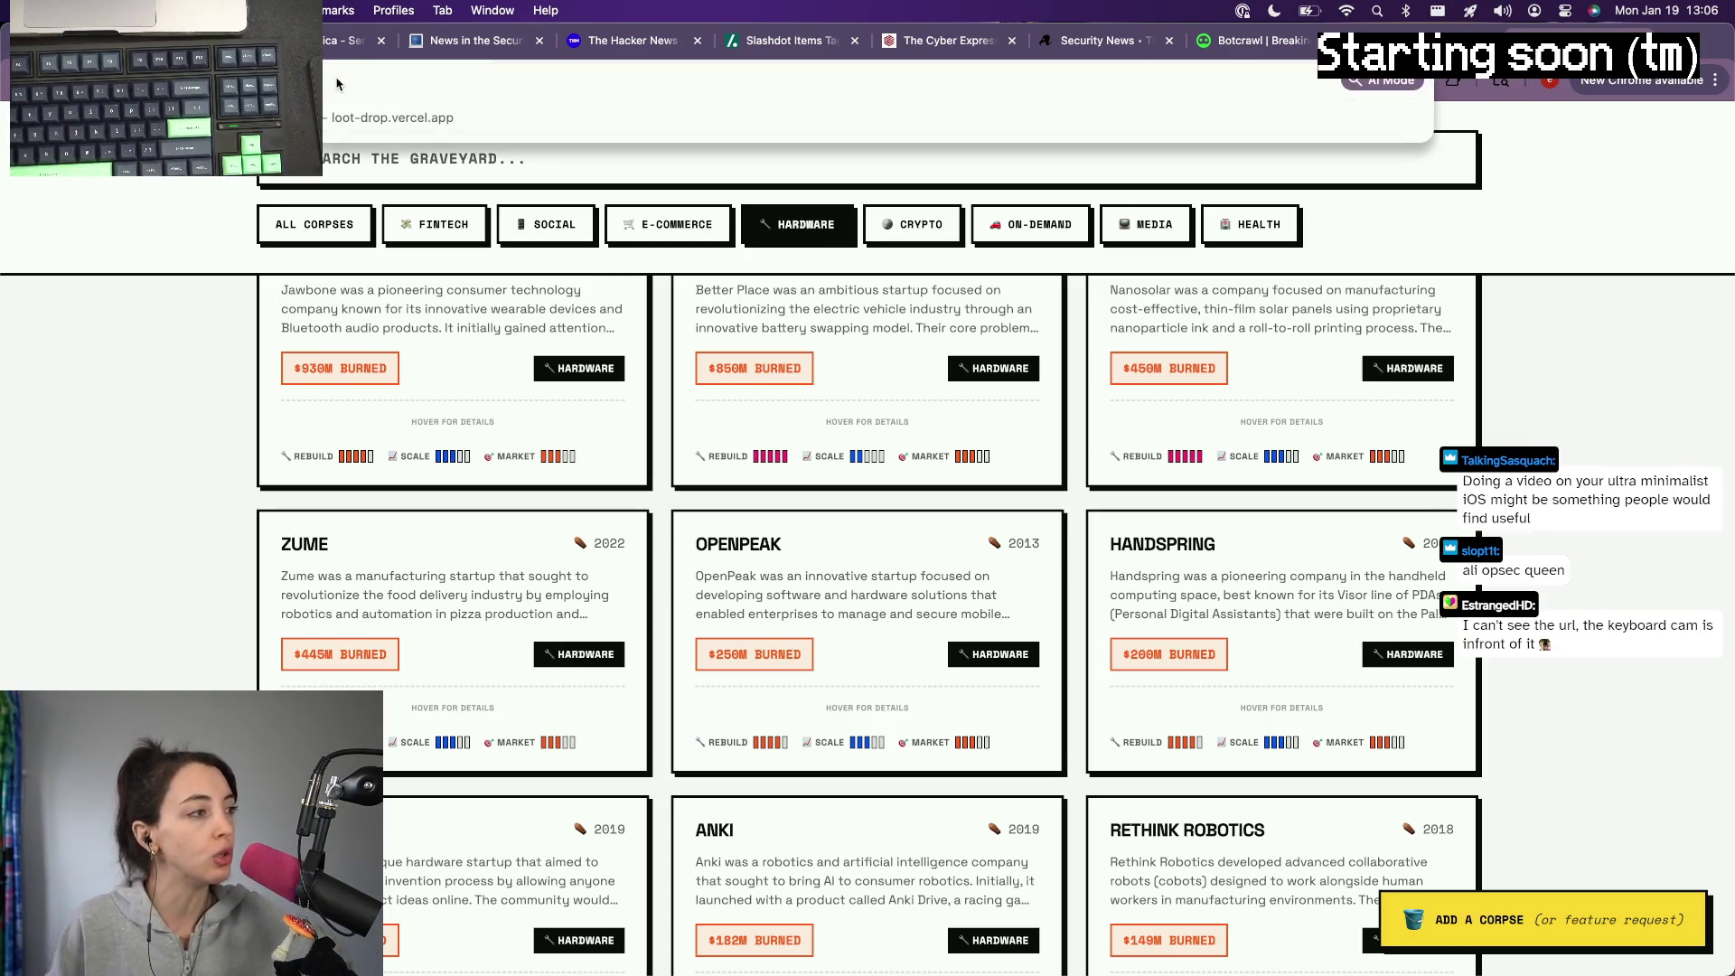
key(super+Tab)
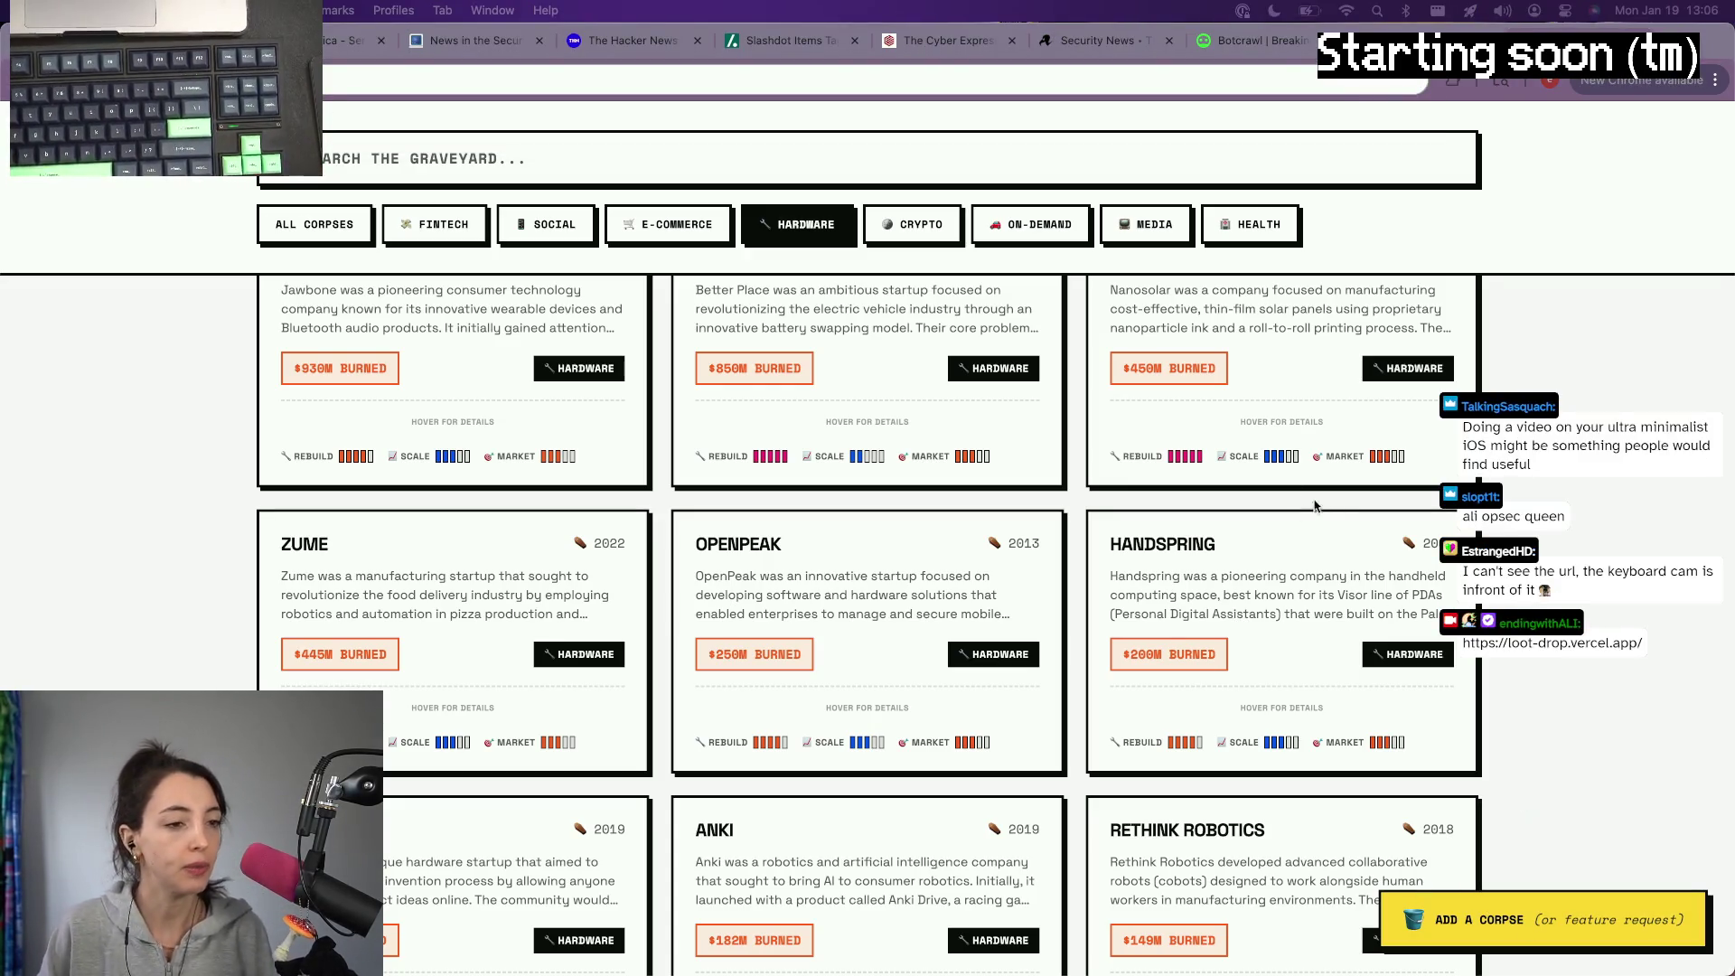
scroll(1314, 505, up, 3)
scroll(1313, 506, up, 2)
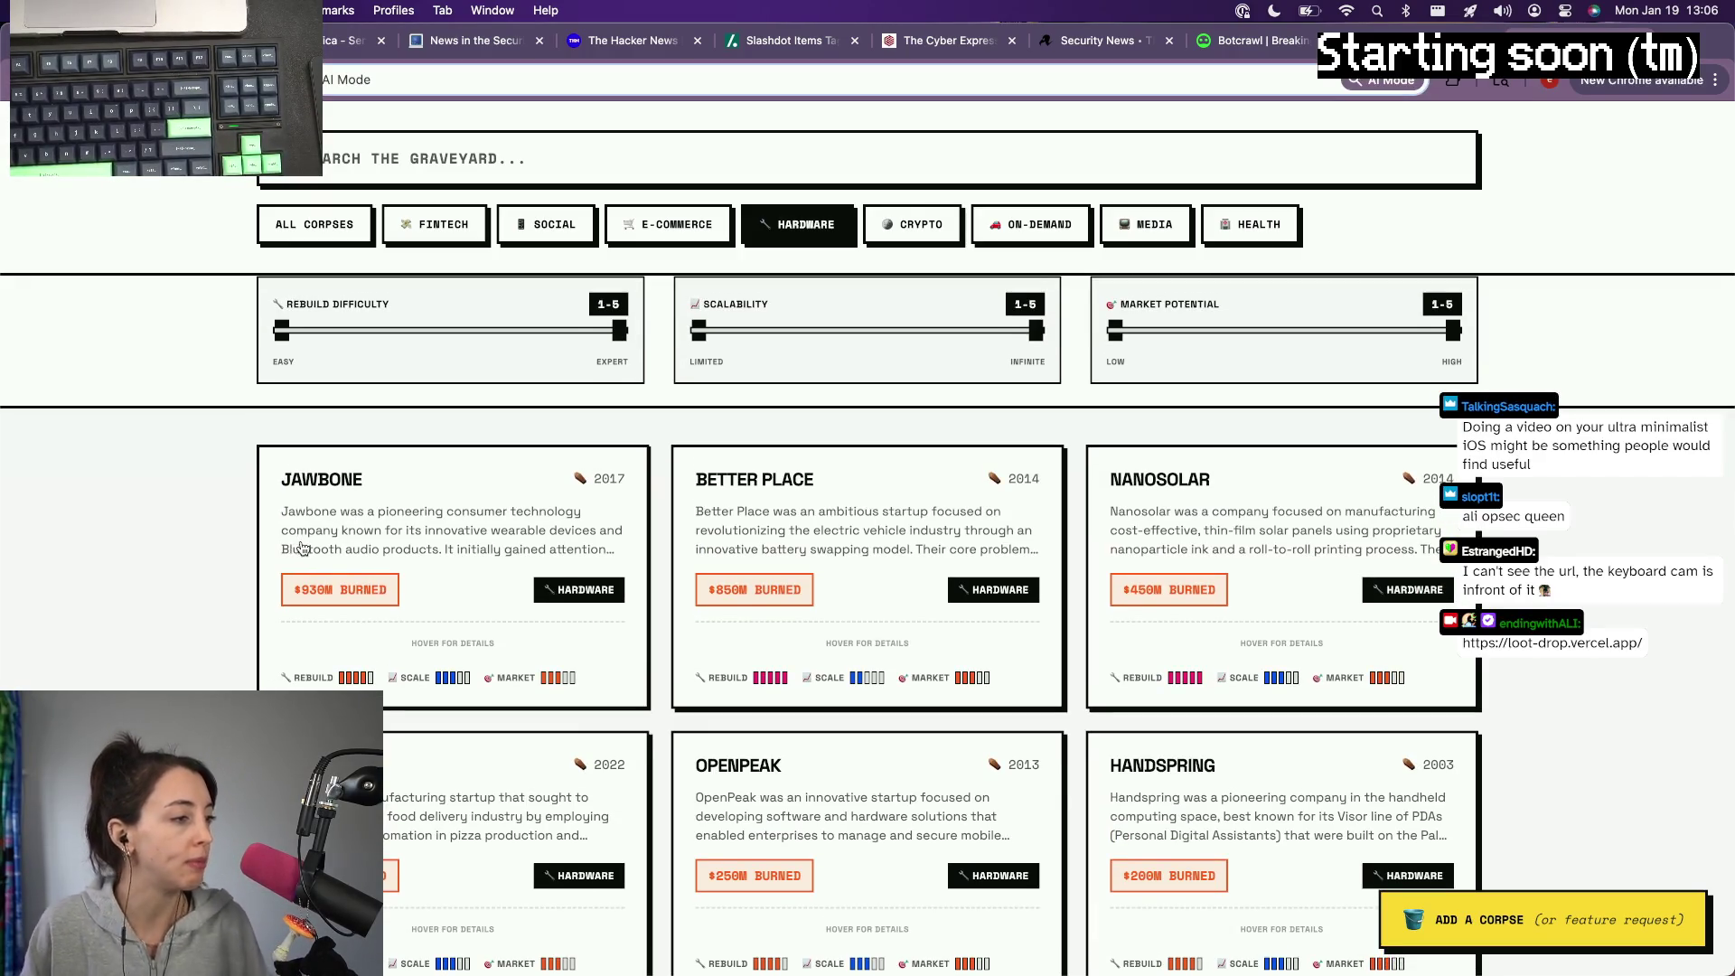
click(467, 510)
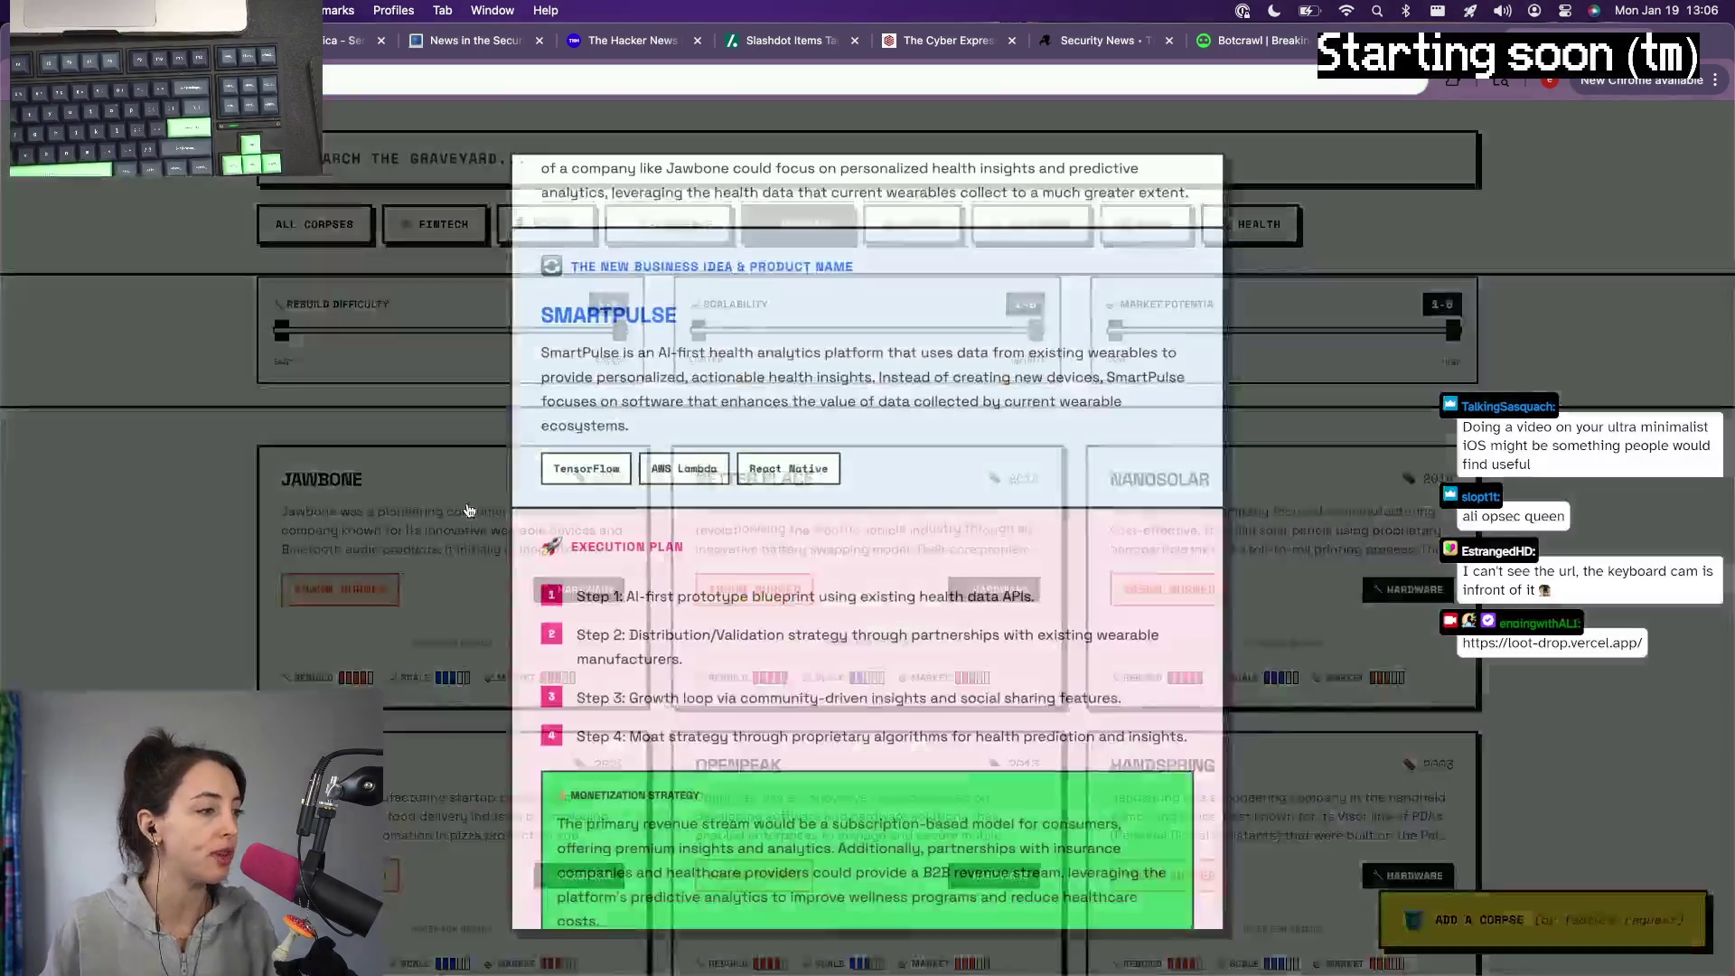
scroll(889, 461, up, 10)
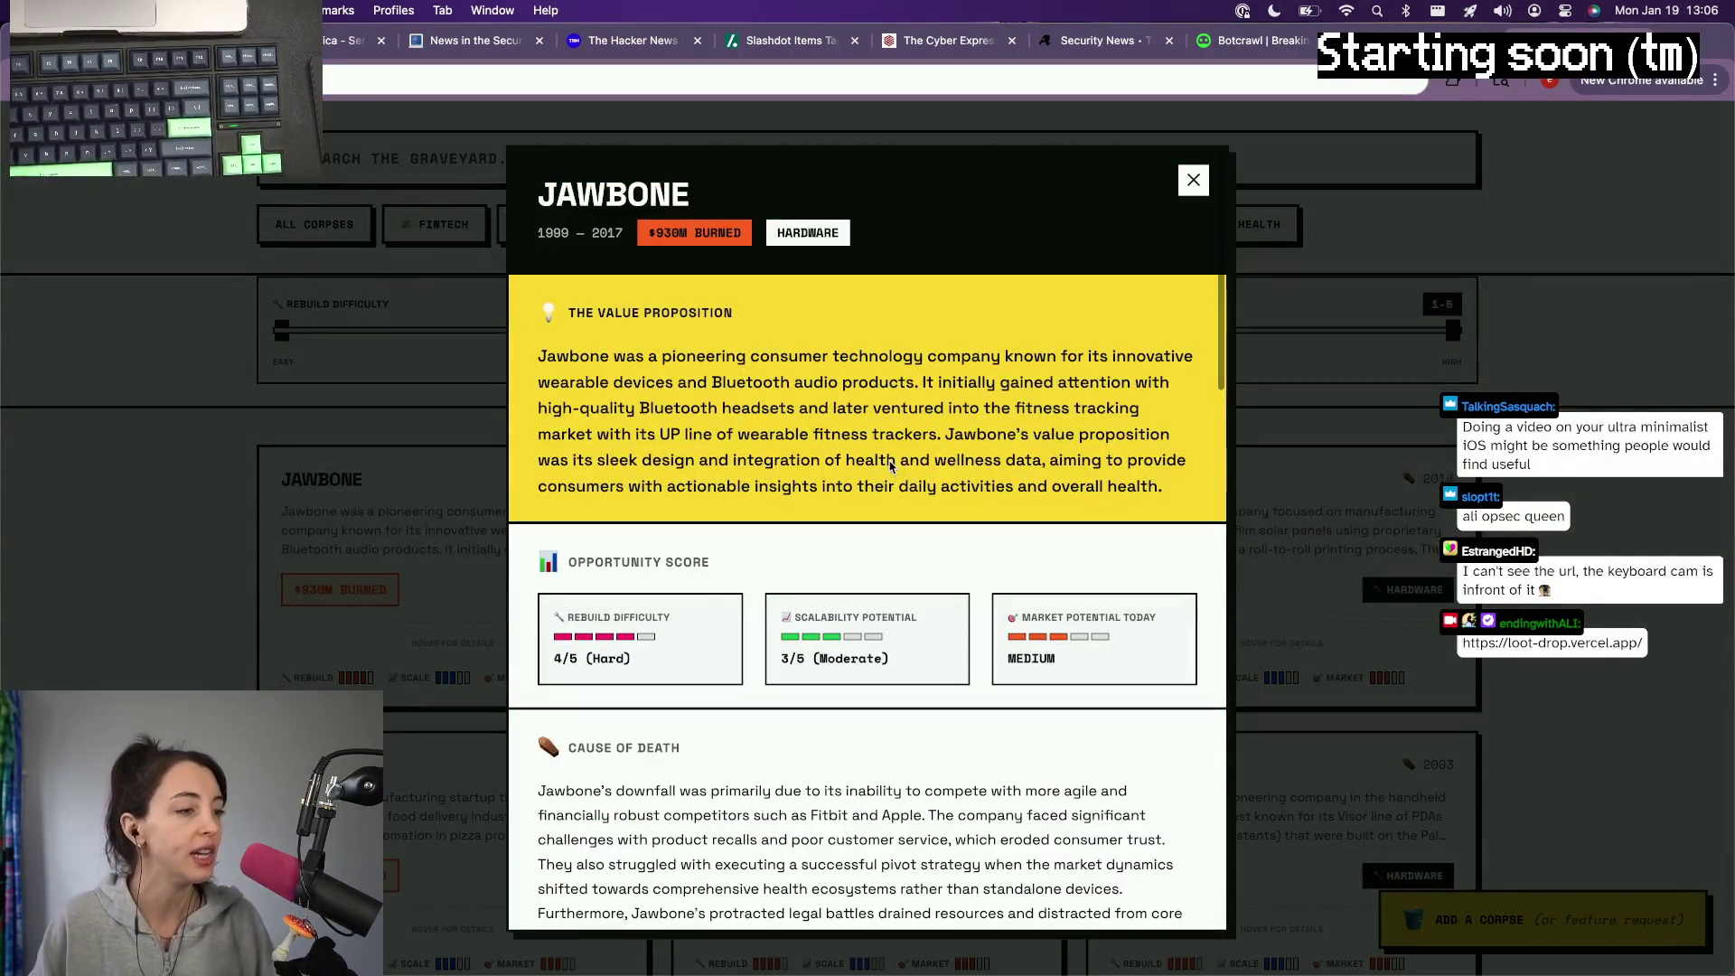
click(1637, 477)
scroll(780, 389, up, 3)
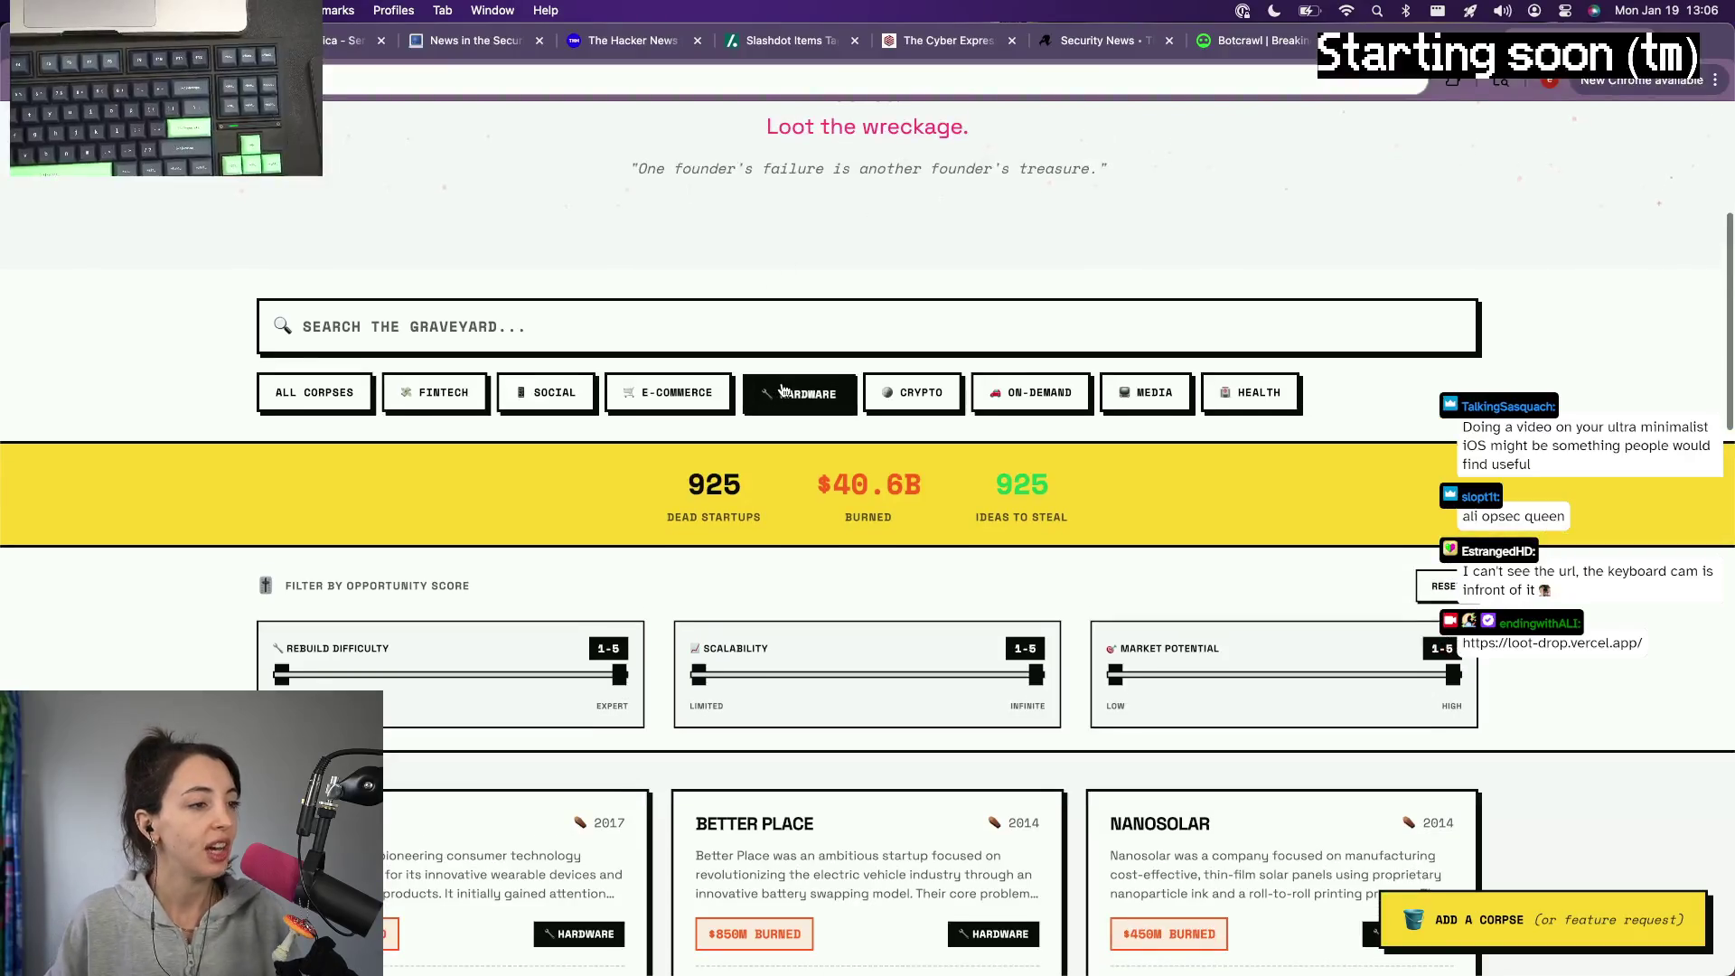
scroll(780, 390, down, 3)
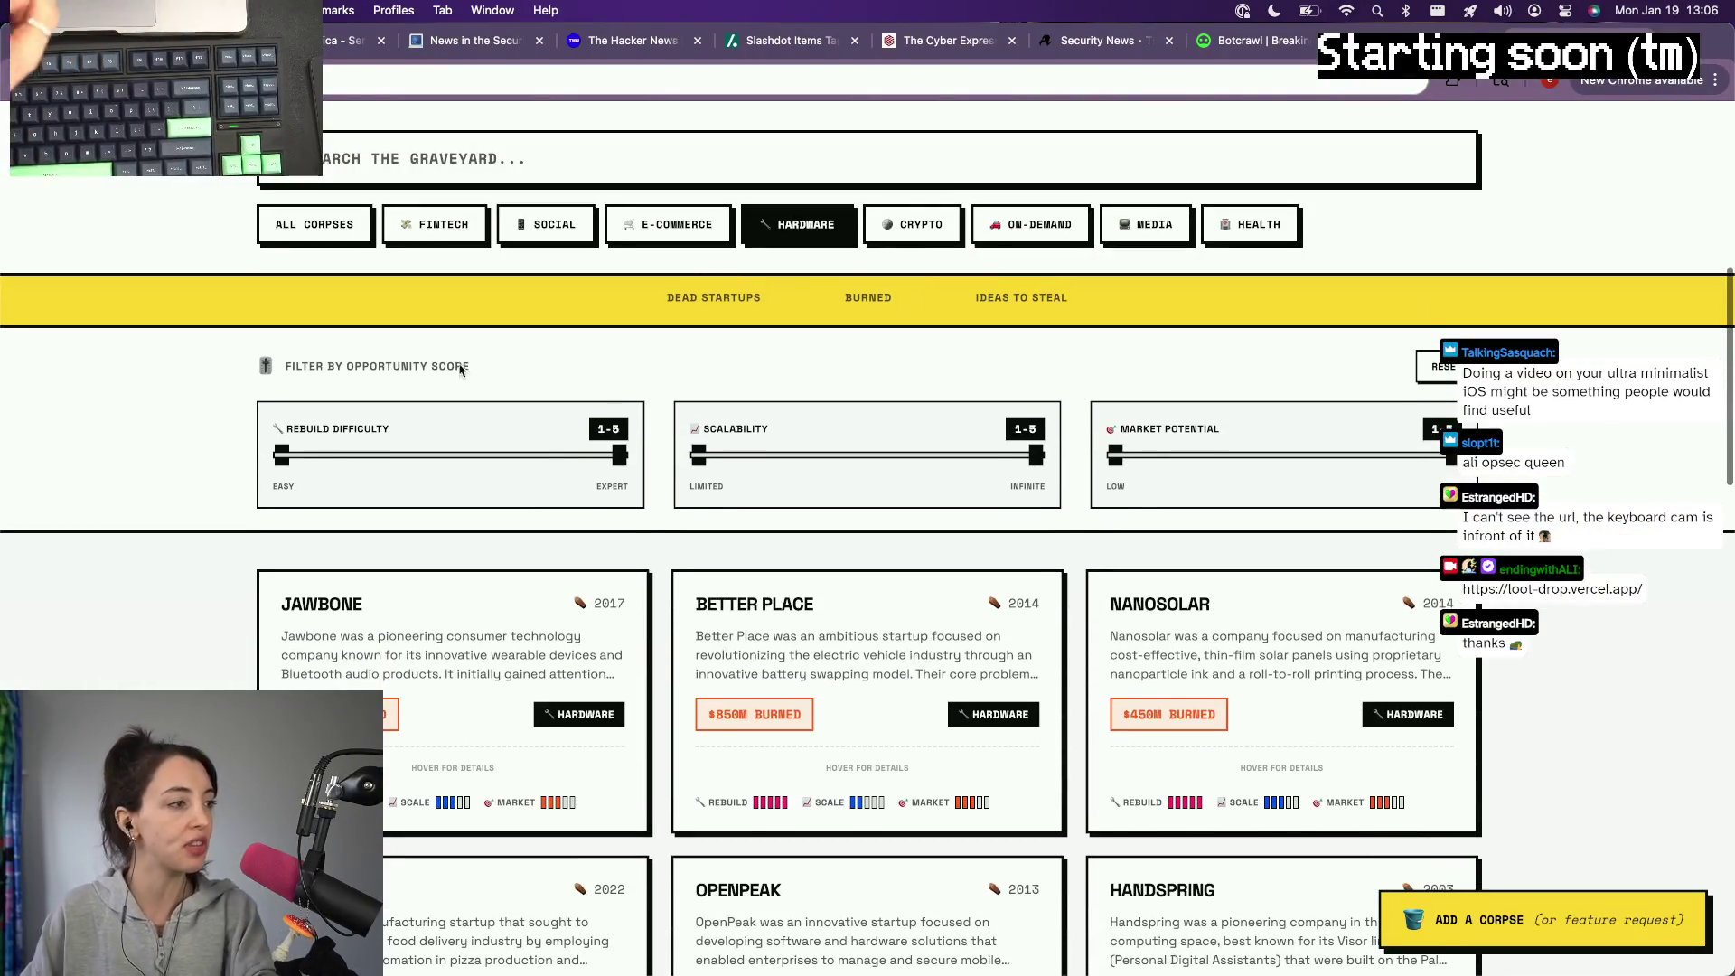
click(317, 226)
scroll(562, 627, down, 3)
scroll(561, 628, down, 3)
scroll(556, 638, down, 5)
scroll(558, 636, down, 1)
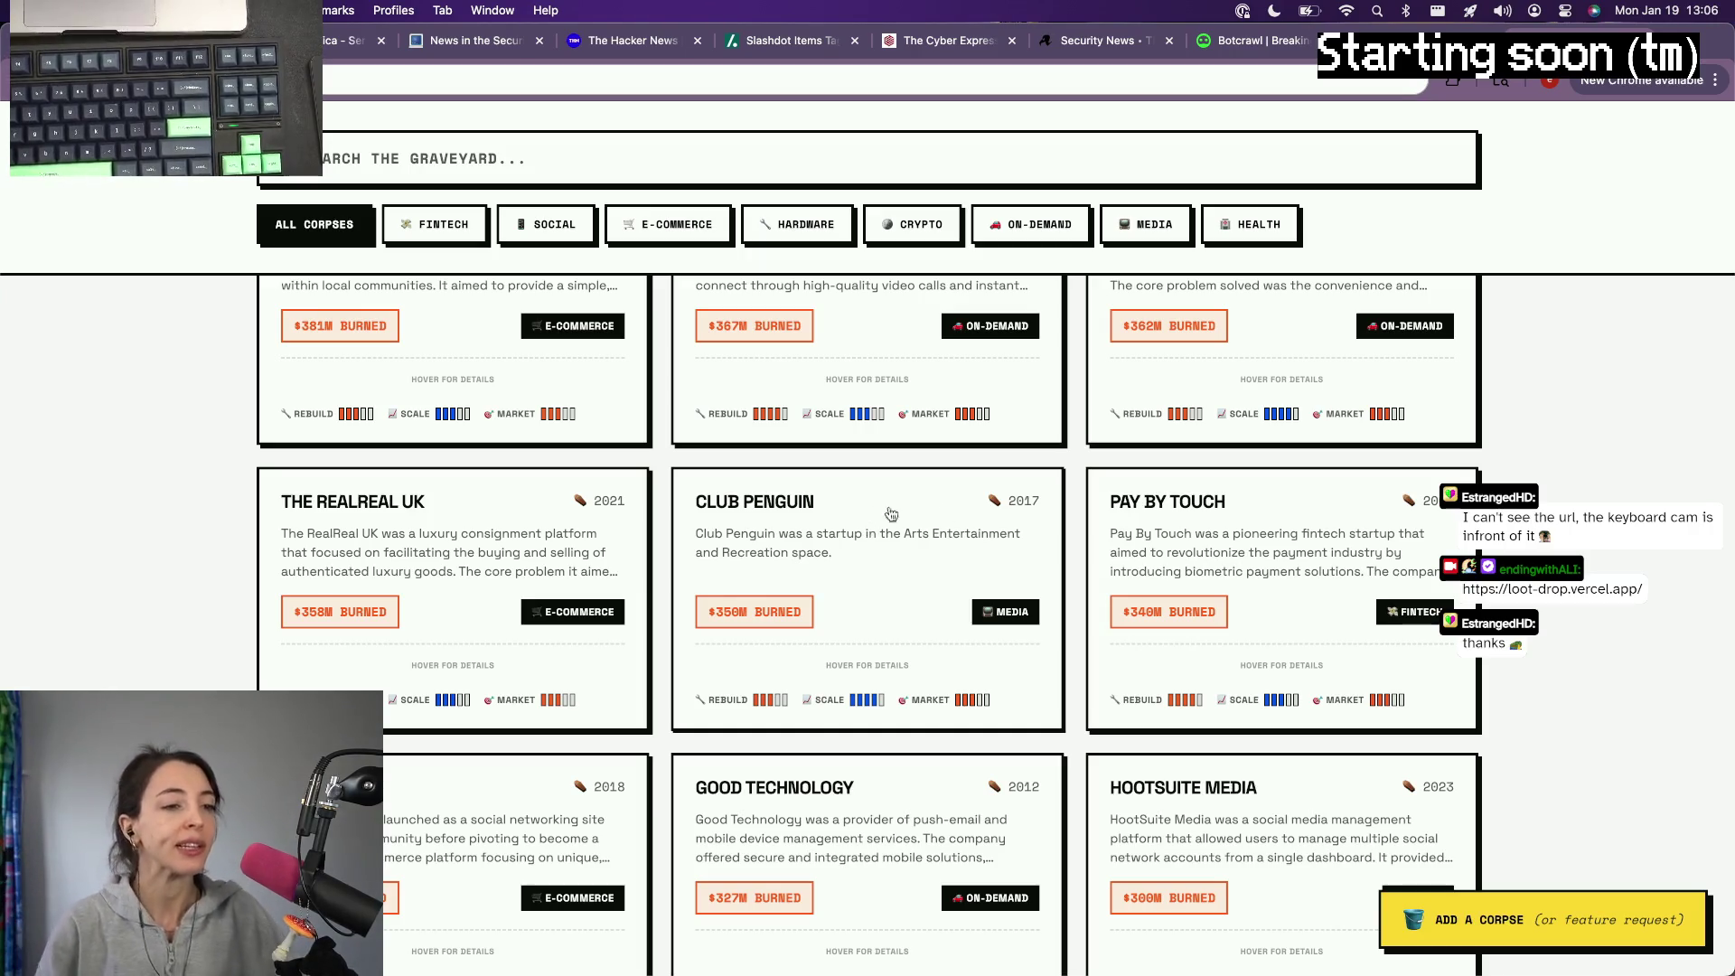
scroll(891, 513, down, 2)
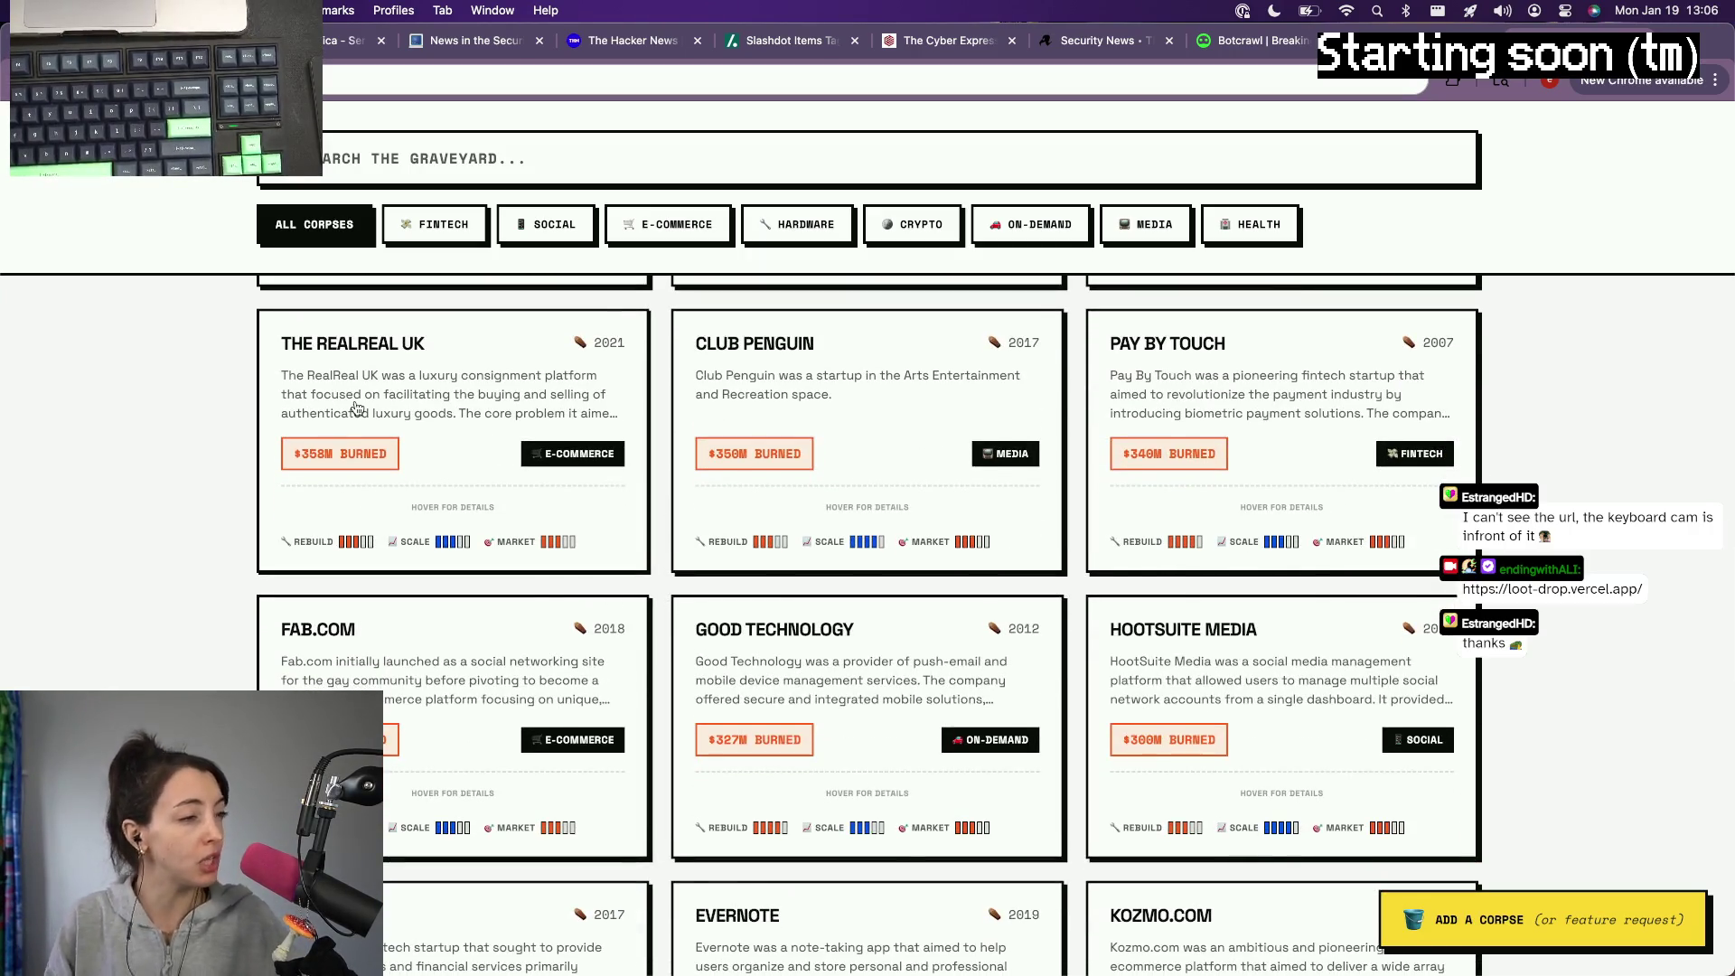
scroll(356, 408, down, 3)
scroll(355, 409, down, 1)
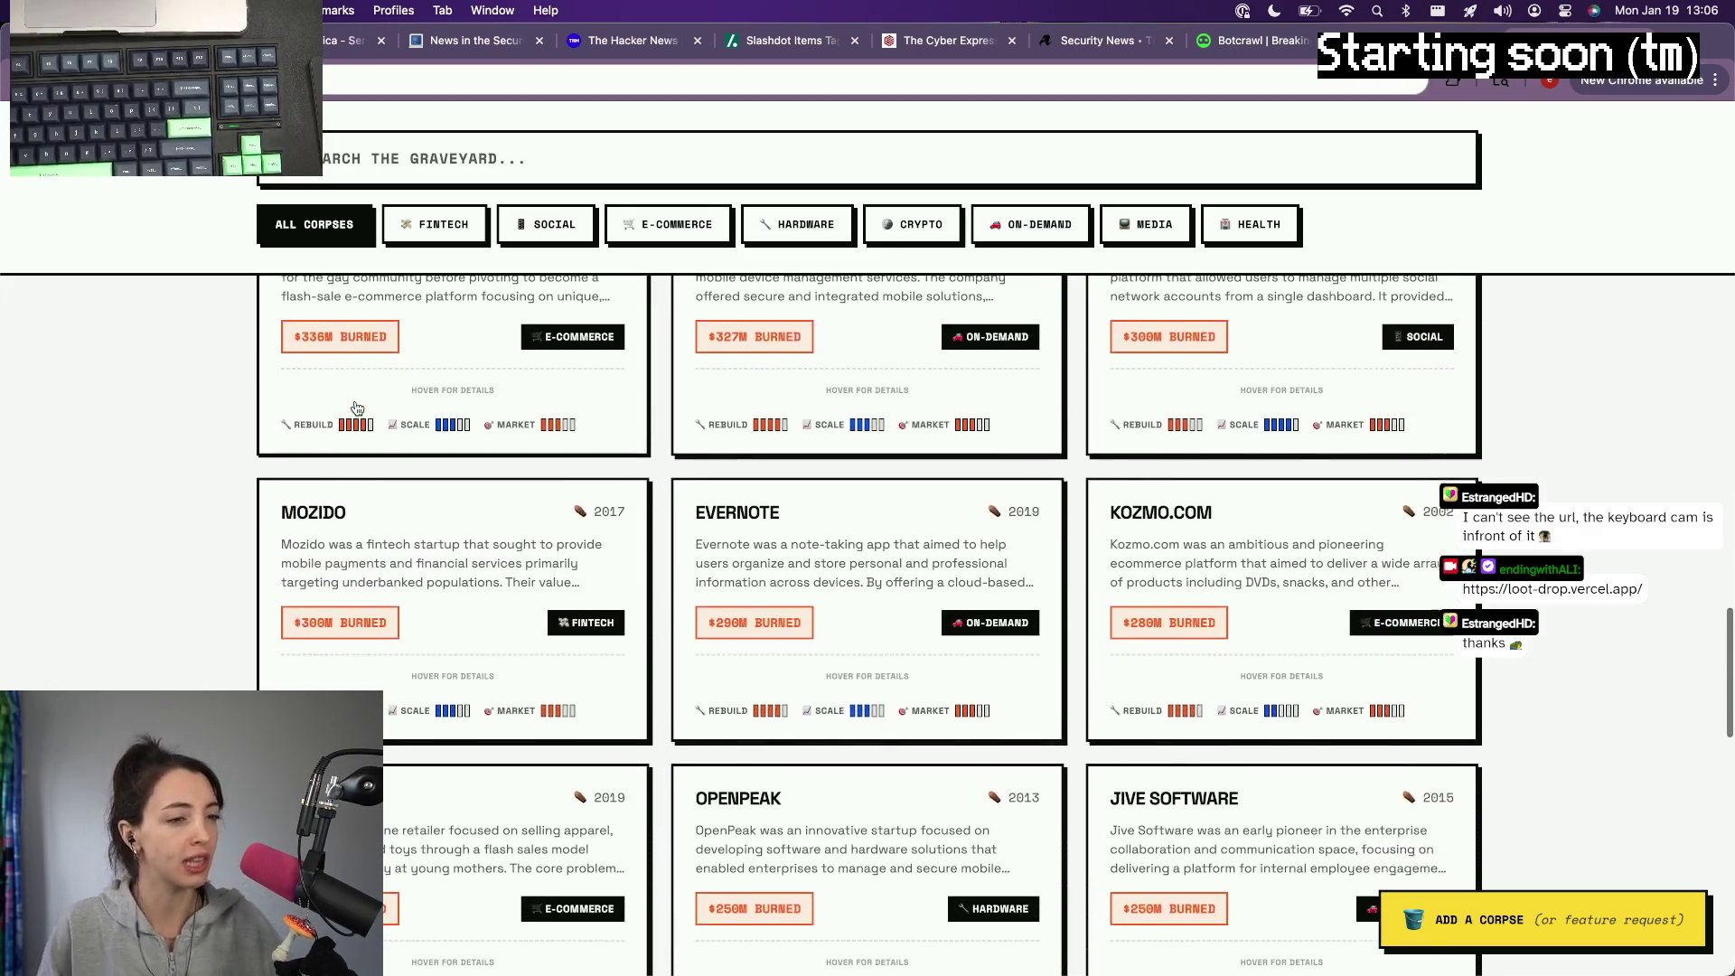
scroll(355, 408, up, 2)
scroll(996, 570, down, 3)
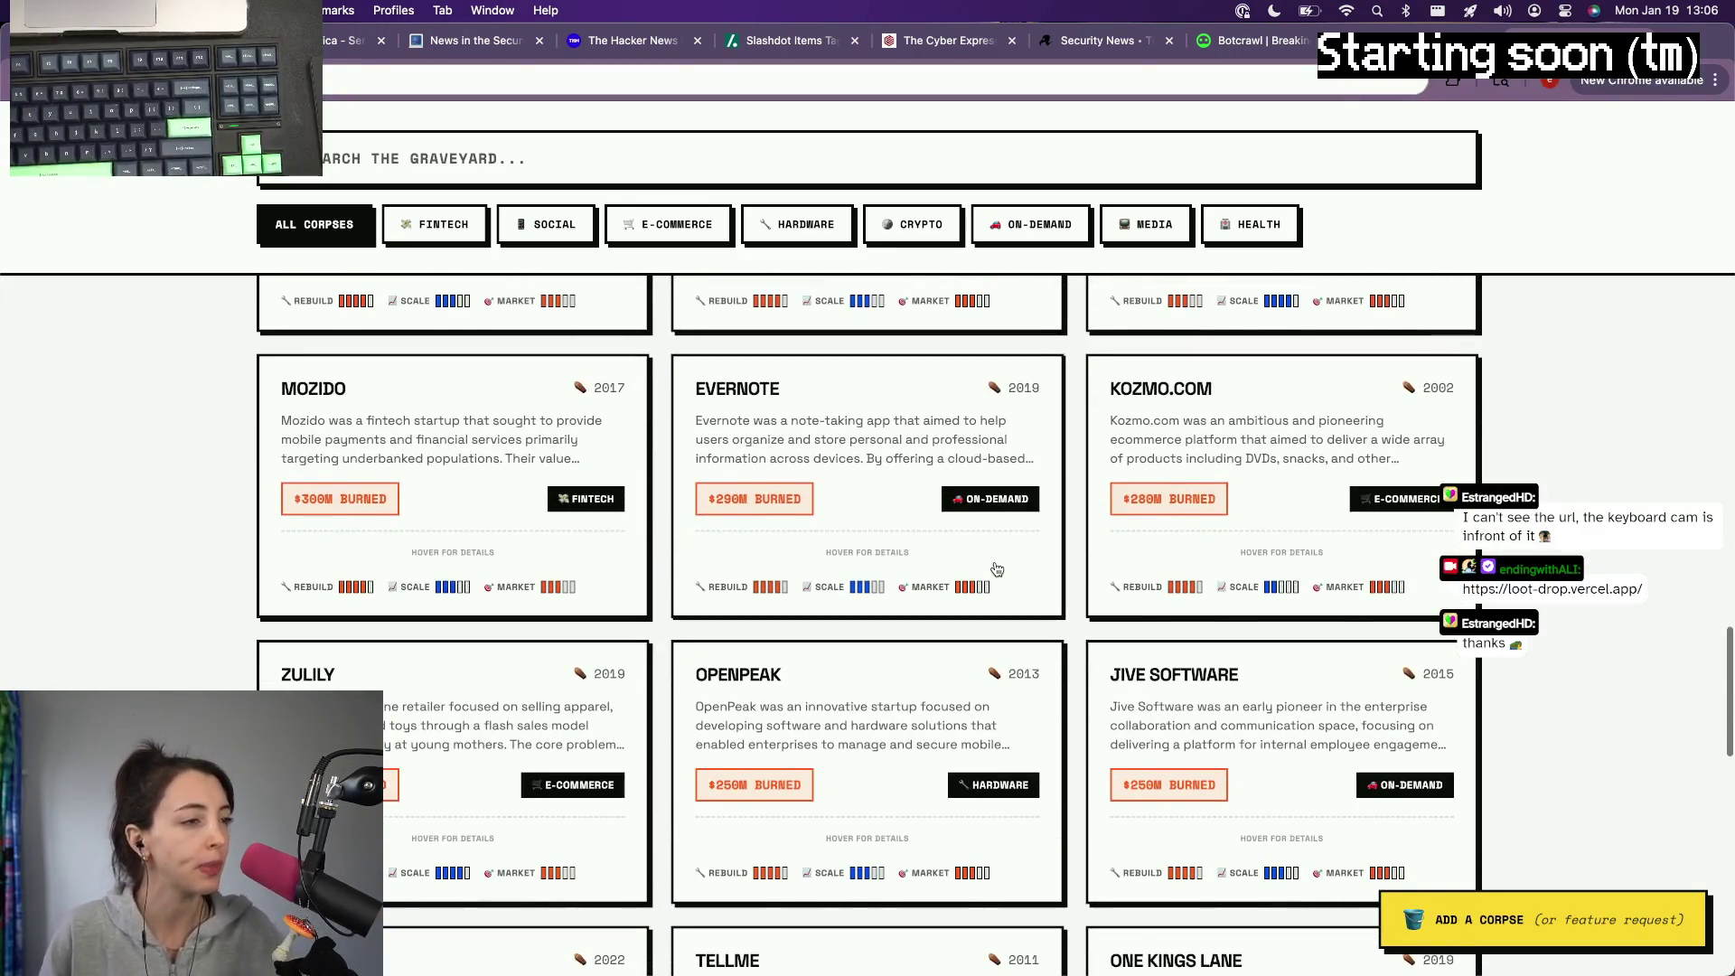
scroll(996, 570, down, 1)
scroll(997, 570, down, 2)
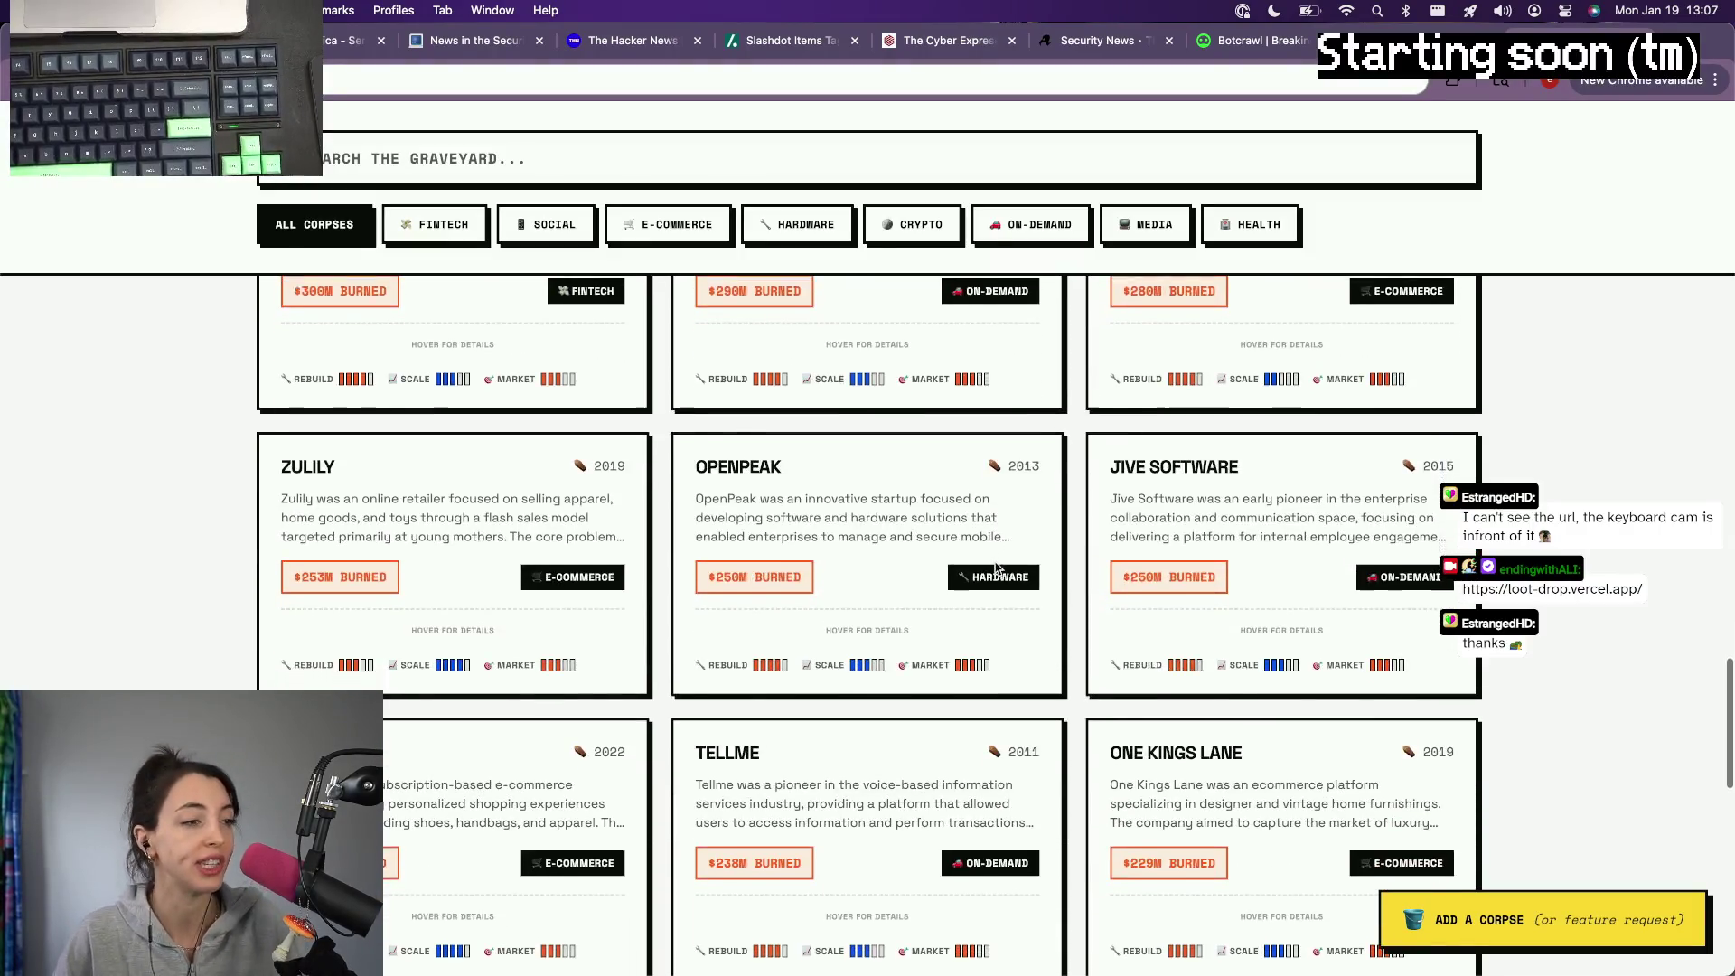
scroll(996, 570, up, 10)
scroll(996, 570, up, 10)
scroll(997, 570, down, 2)
scroll(997, 569, down, 1)
scroll(930, 649, down, 1)
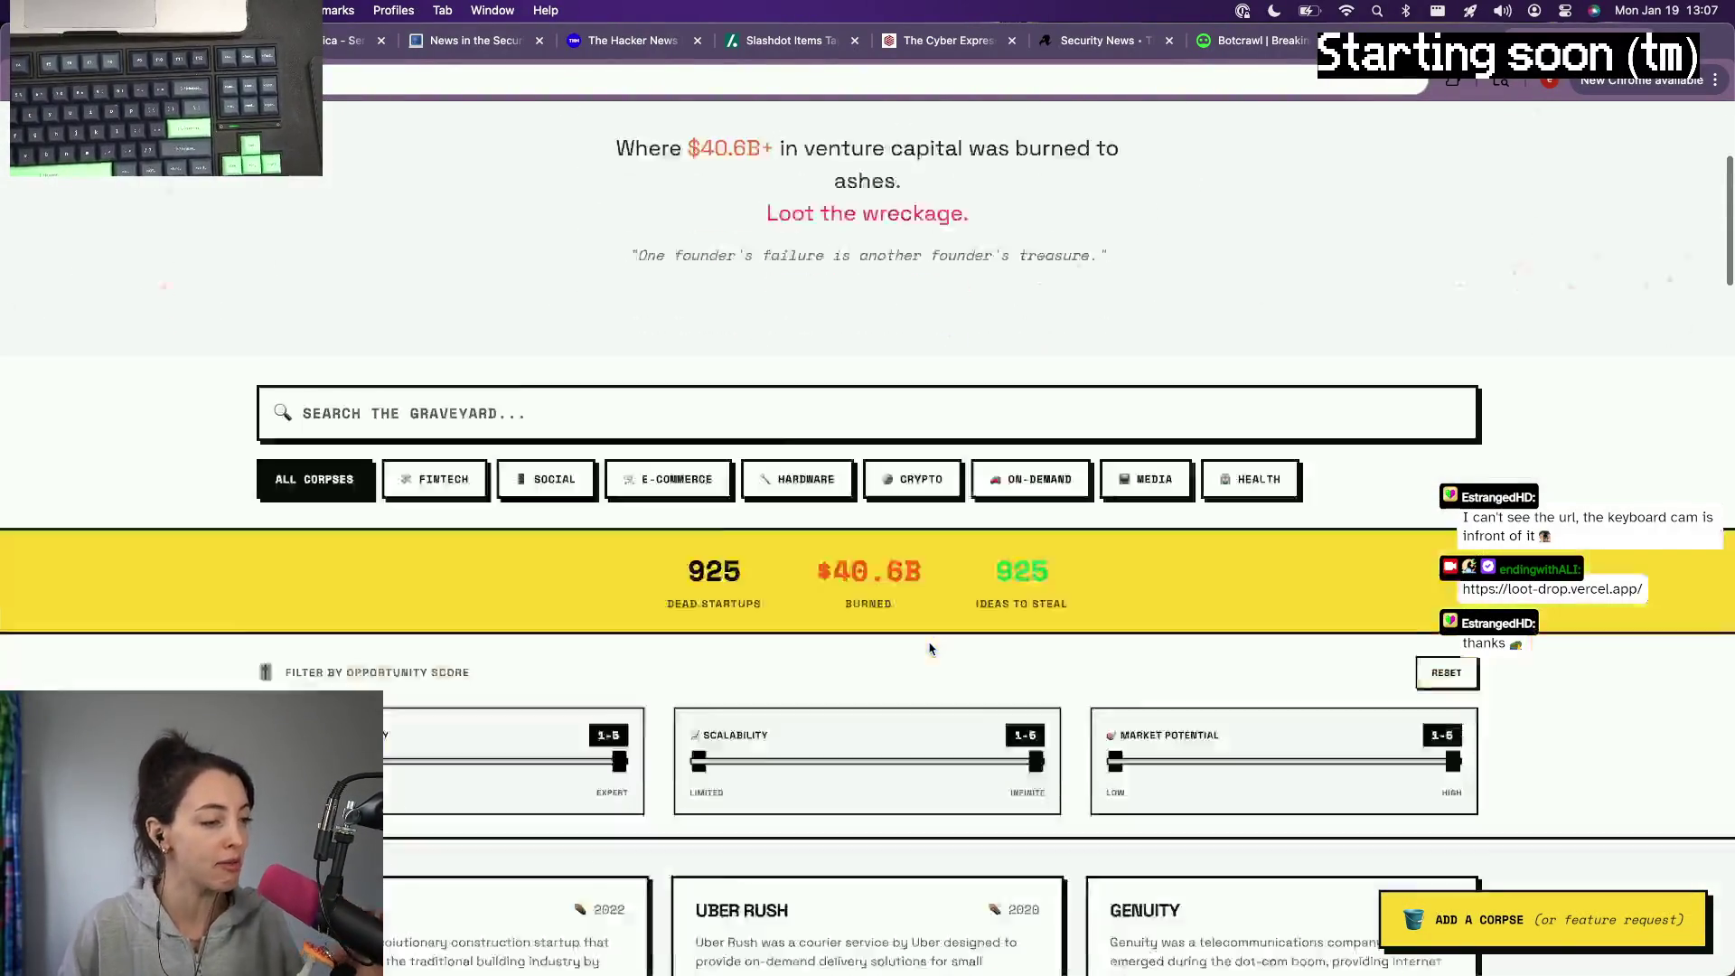
scroll(931, 649, down, 2)
scroll(930, 650, down, 2)
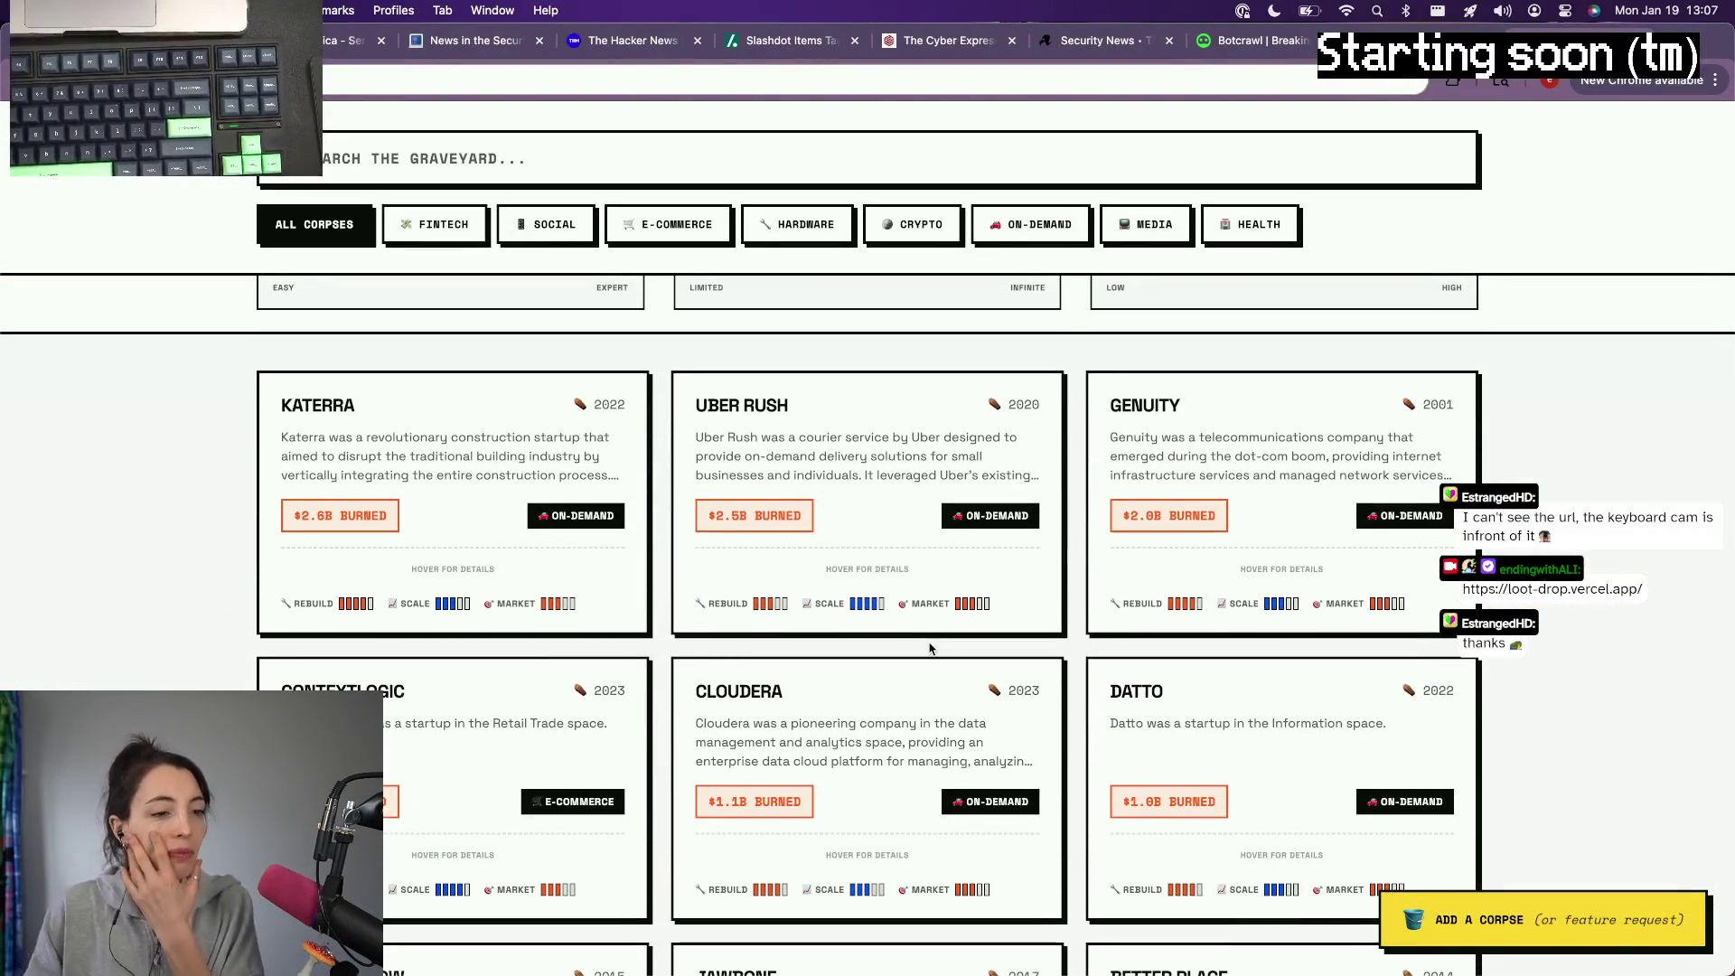
scroll(930, 650, down, 1)
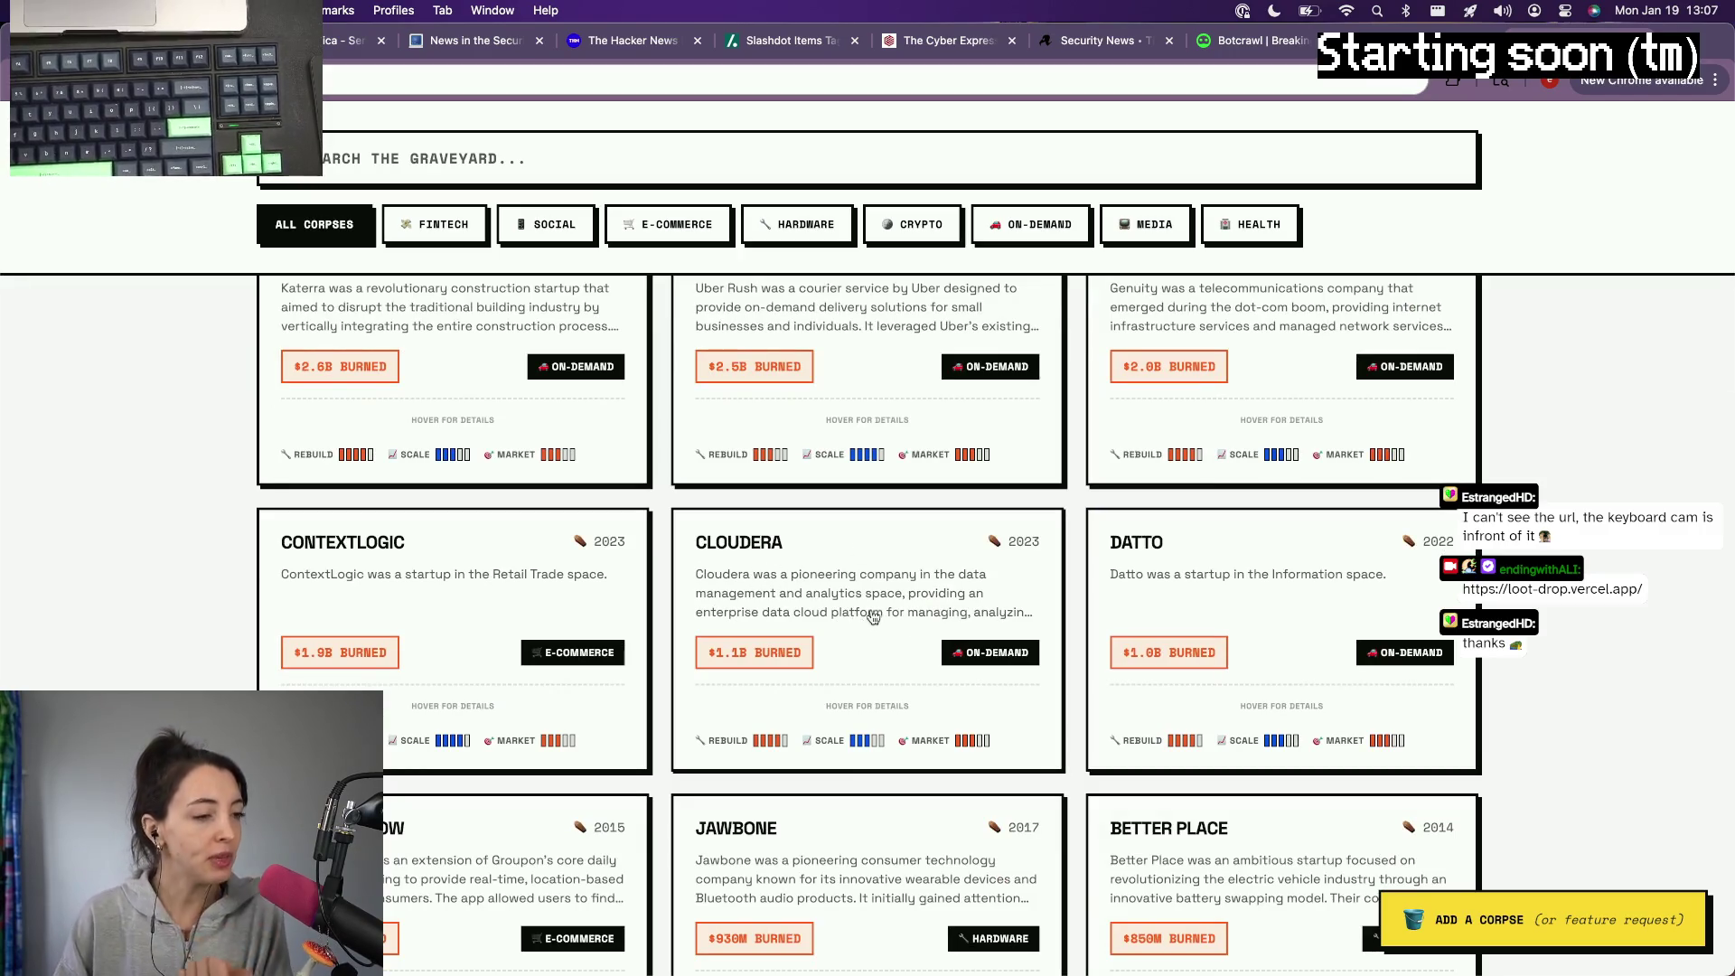
scroll(873, 605, down, 2)
scroll(861, 576, down, 1)
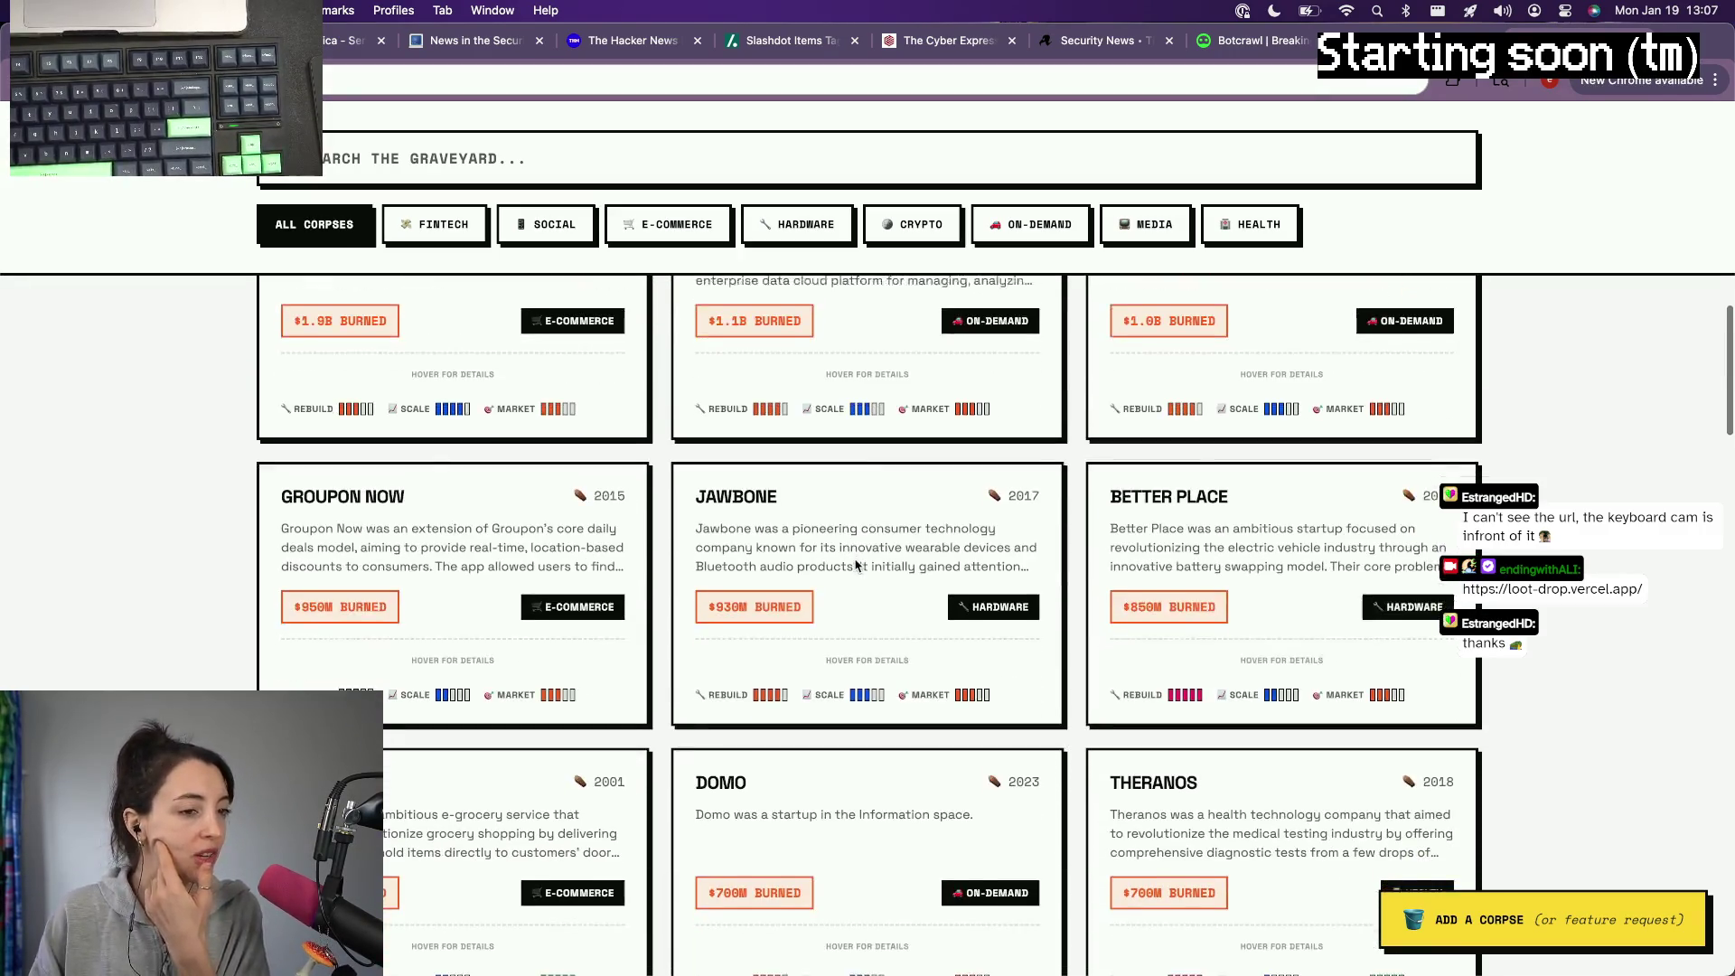
scroll(857, 568, down, 2)
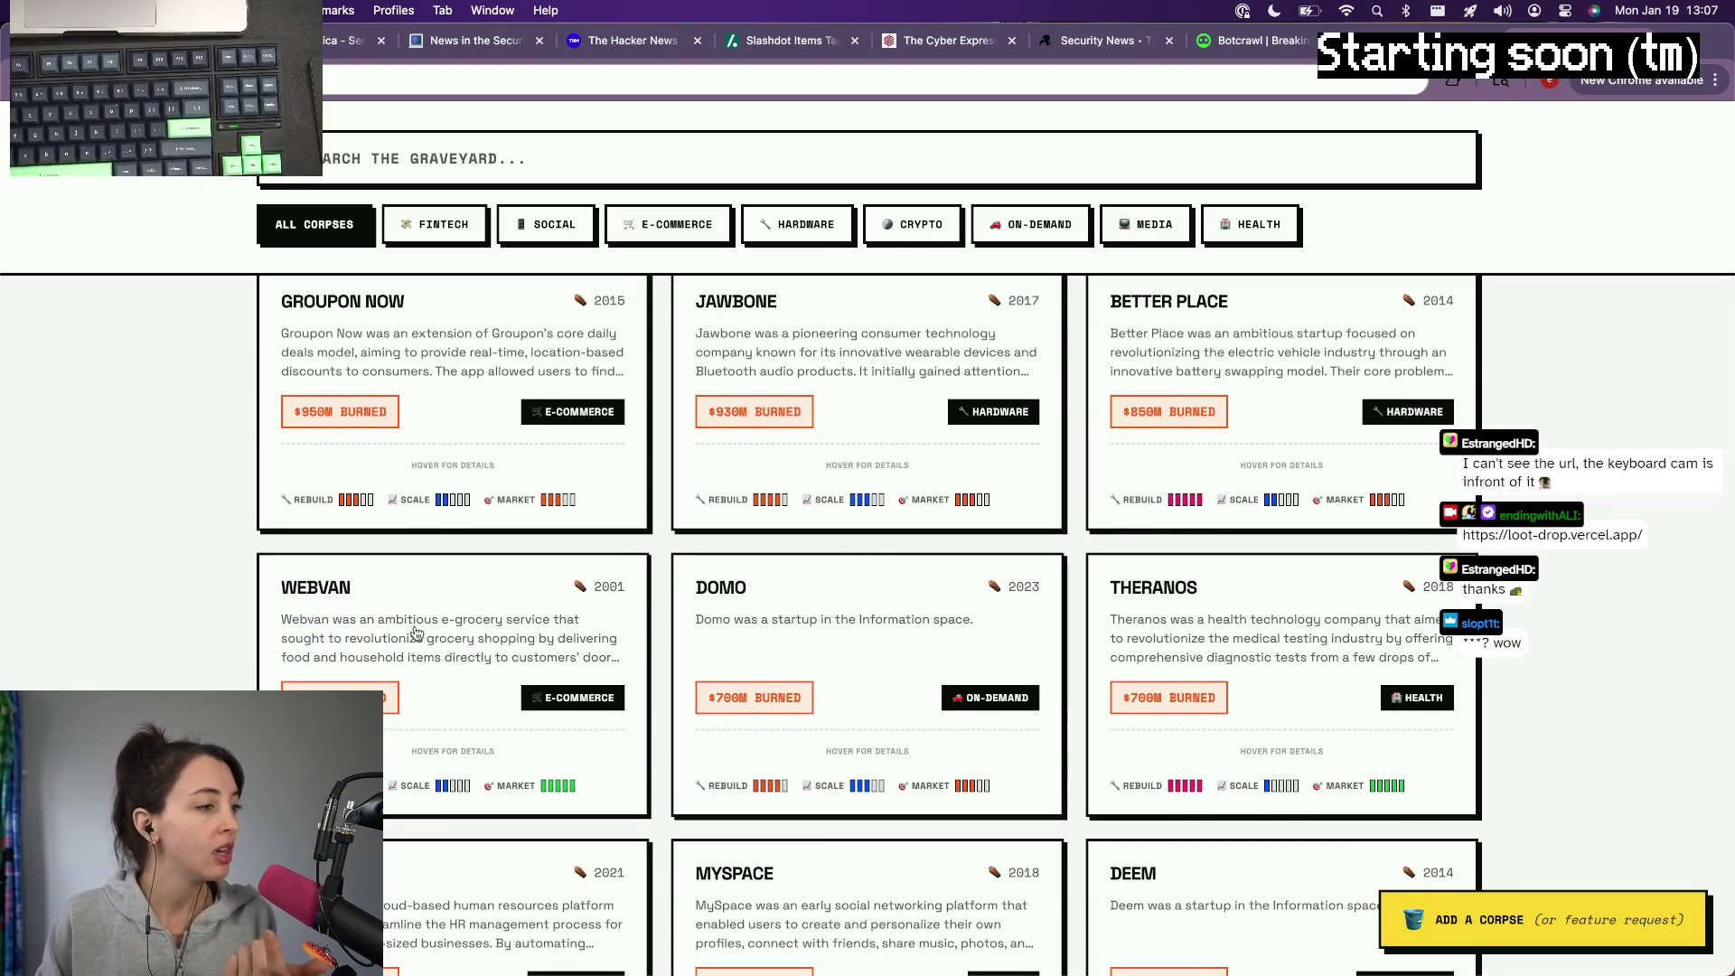
scroll(433, 624, down, 1)
scroll(416, 633, down, 1)
scroll(417, 634, down, 1)
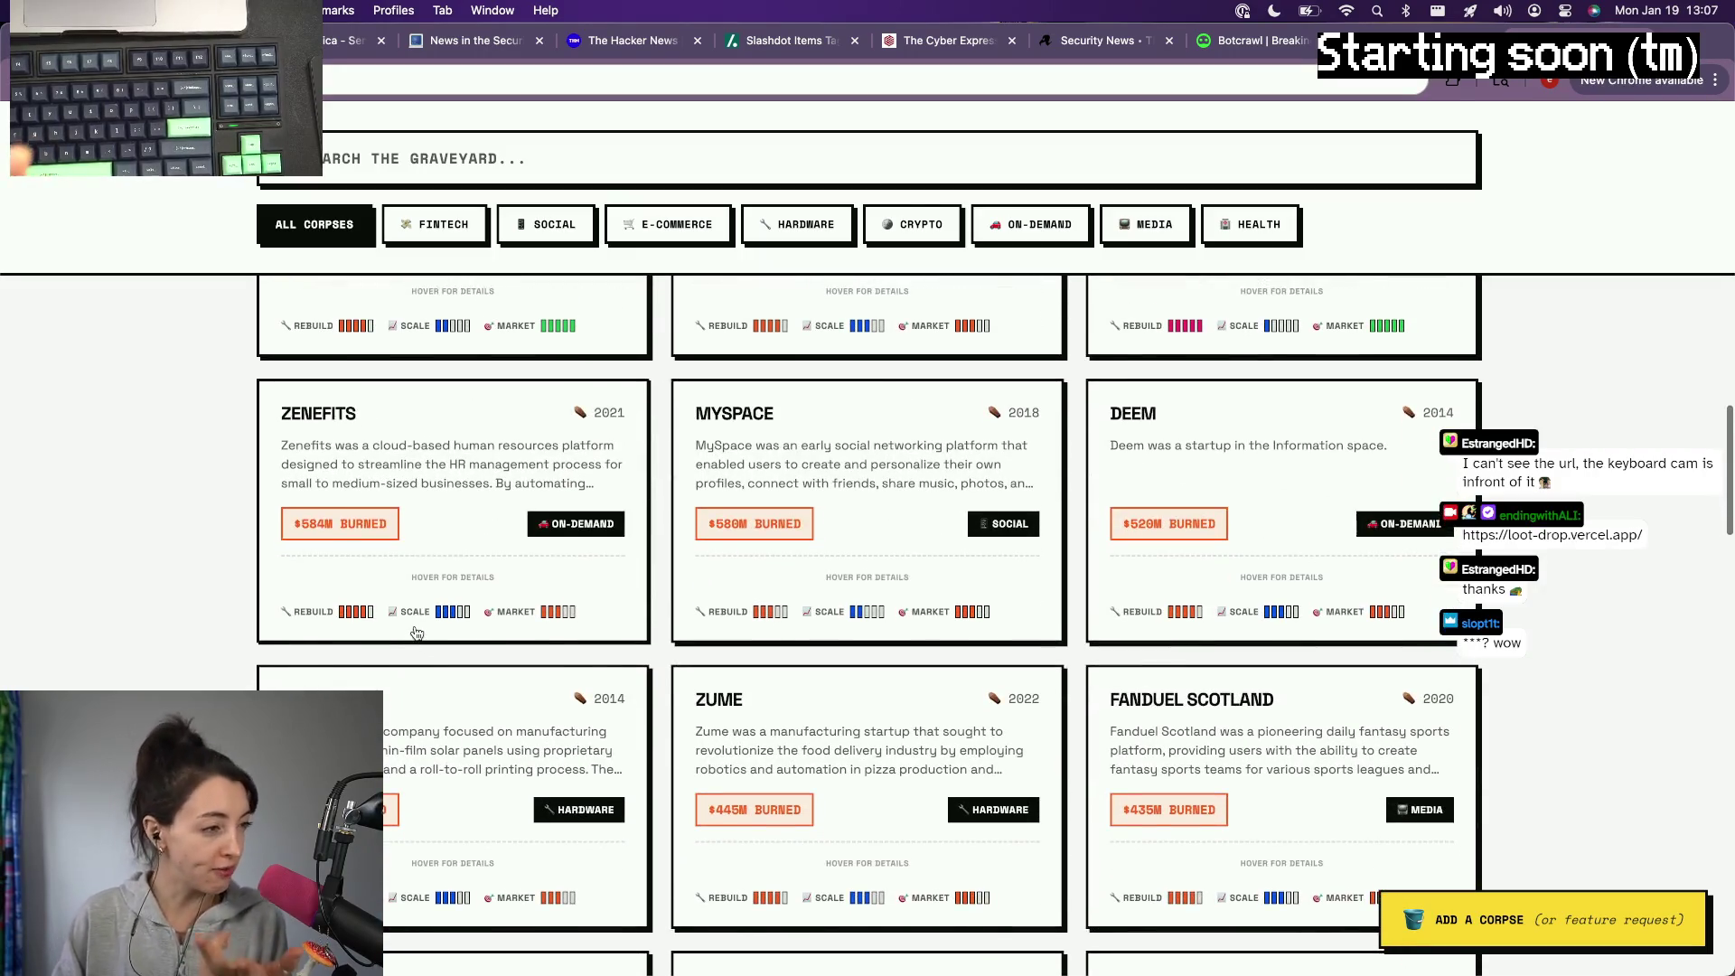
scroll(417, 634, down, 1)
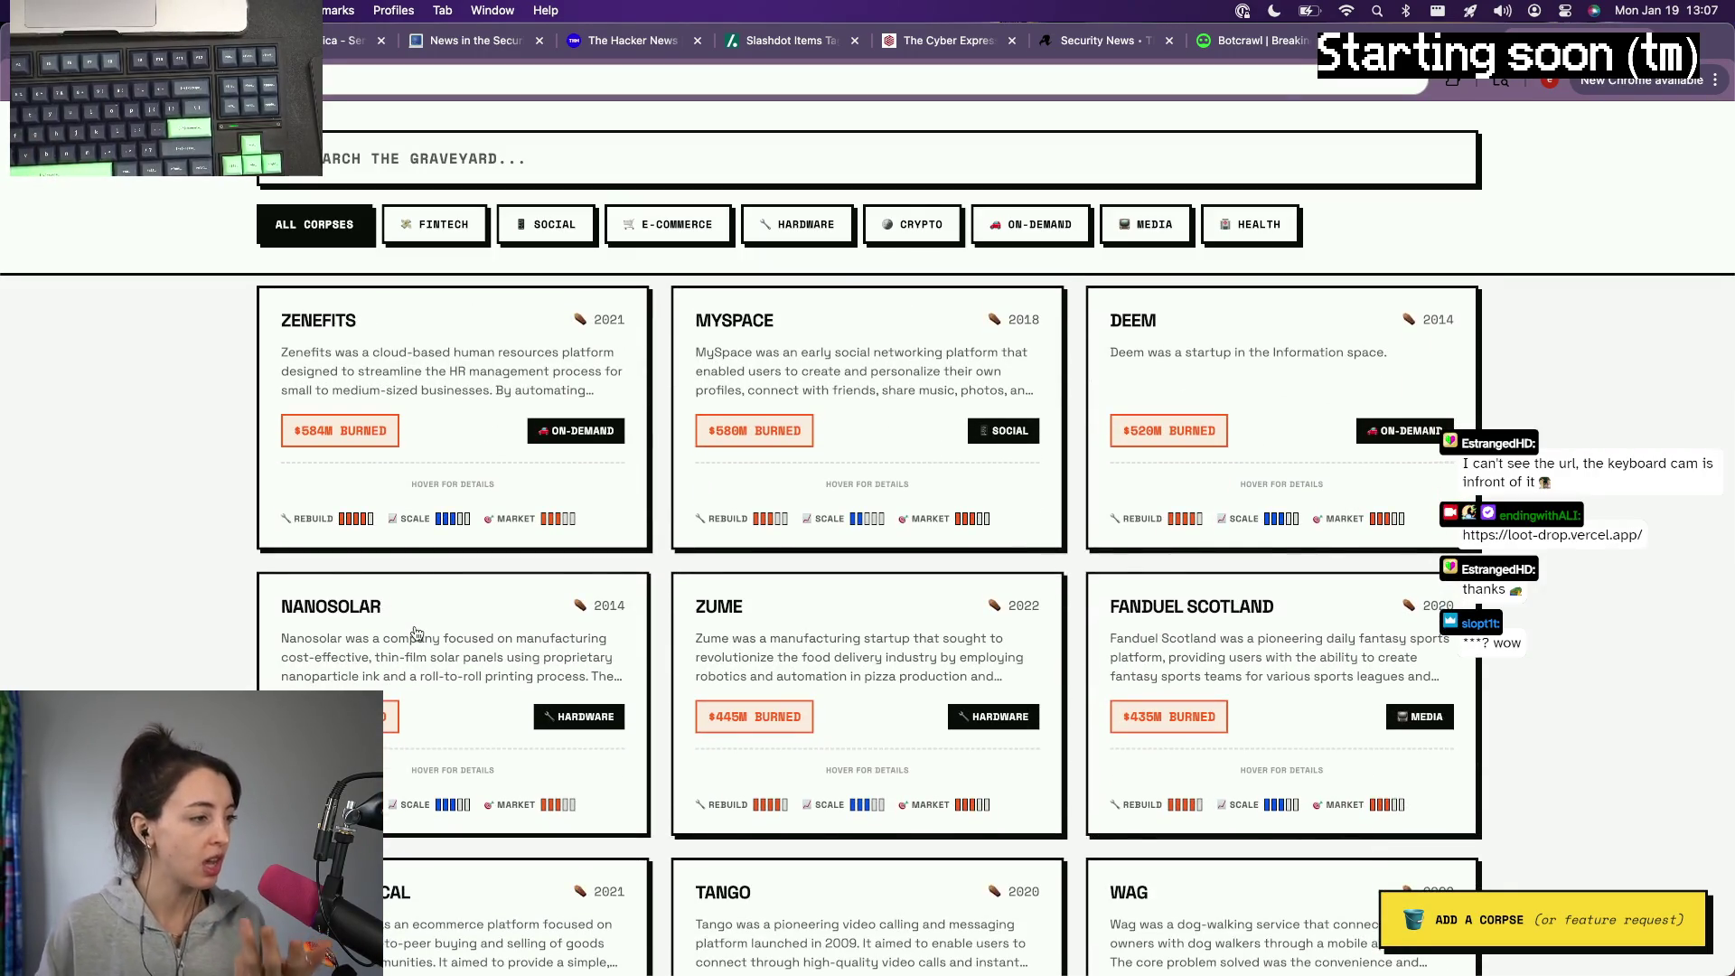
scroll(416, 632, down, 1)
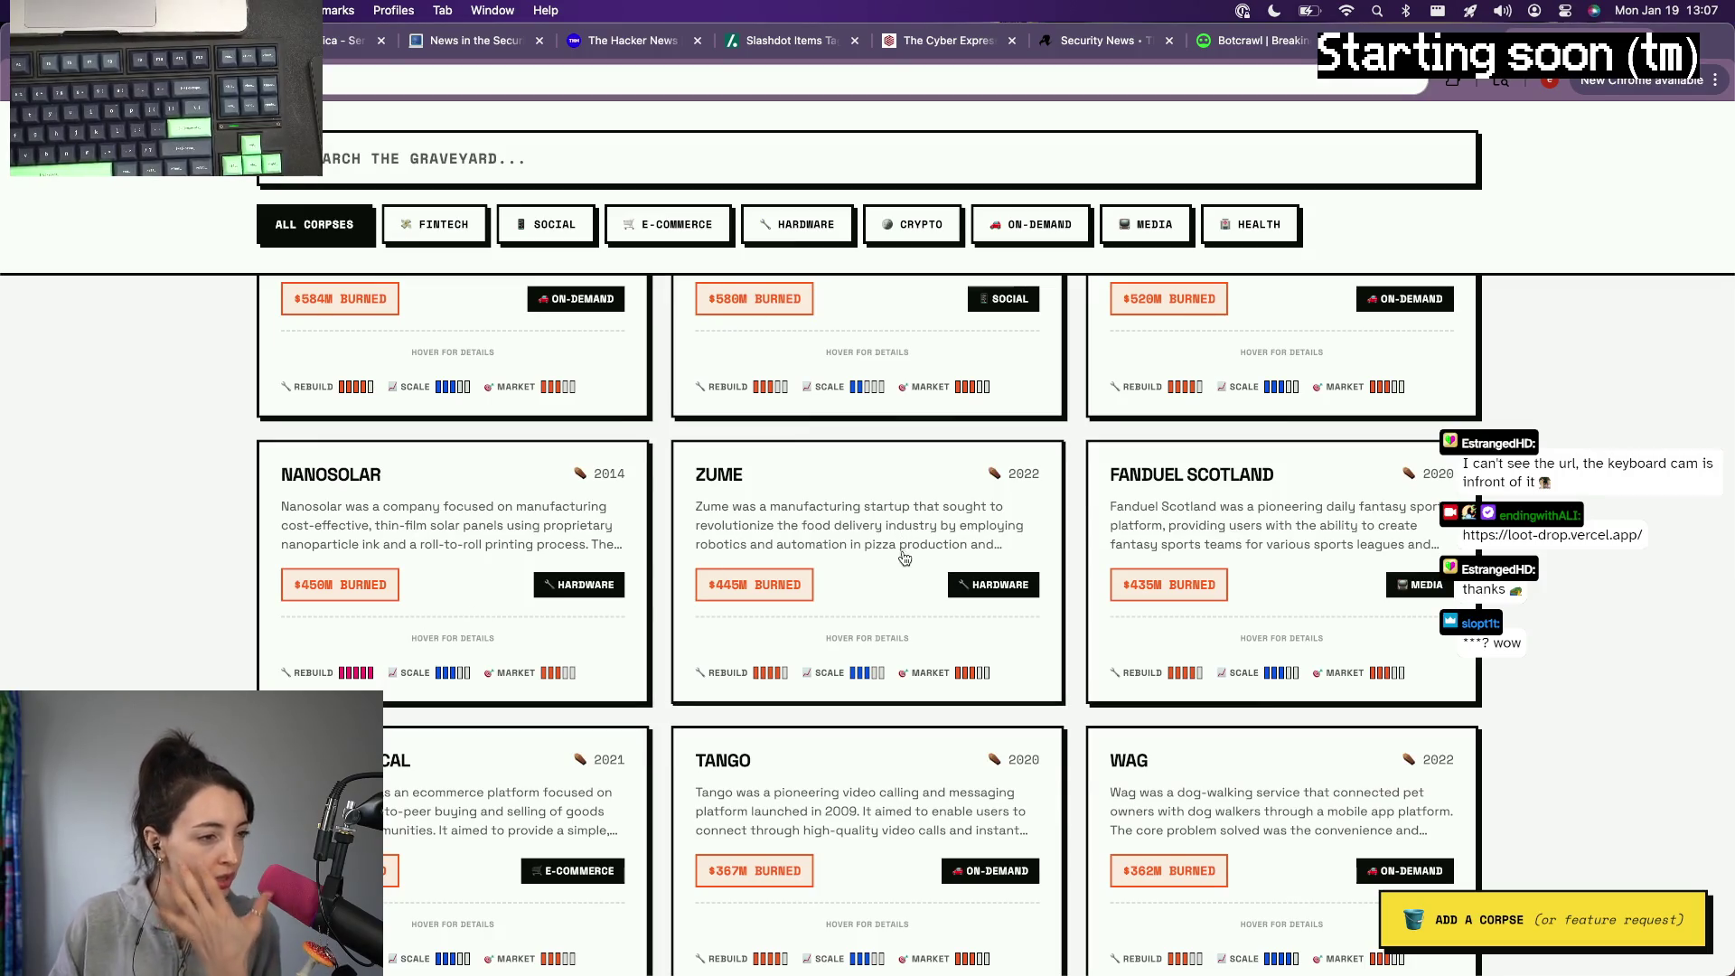
scroll(915, 556, down, 1)
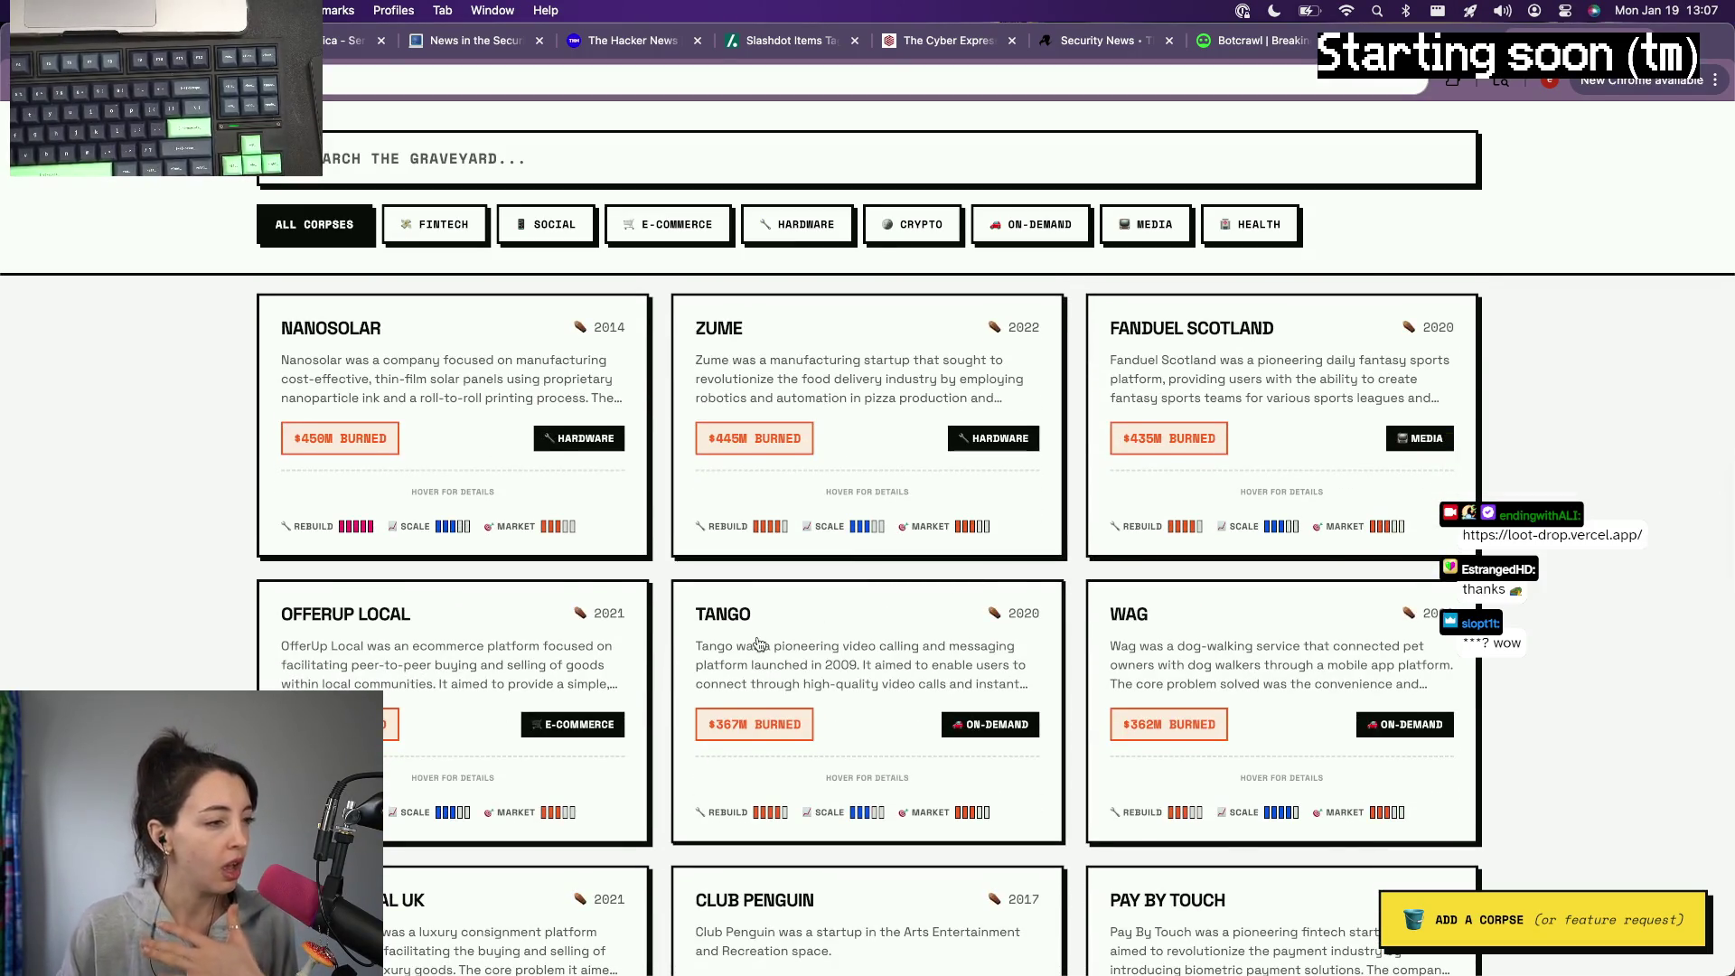
scroll(759, 645, down, 1)
scroll(760, 644, up, 2)
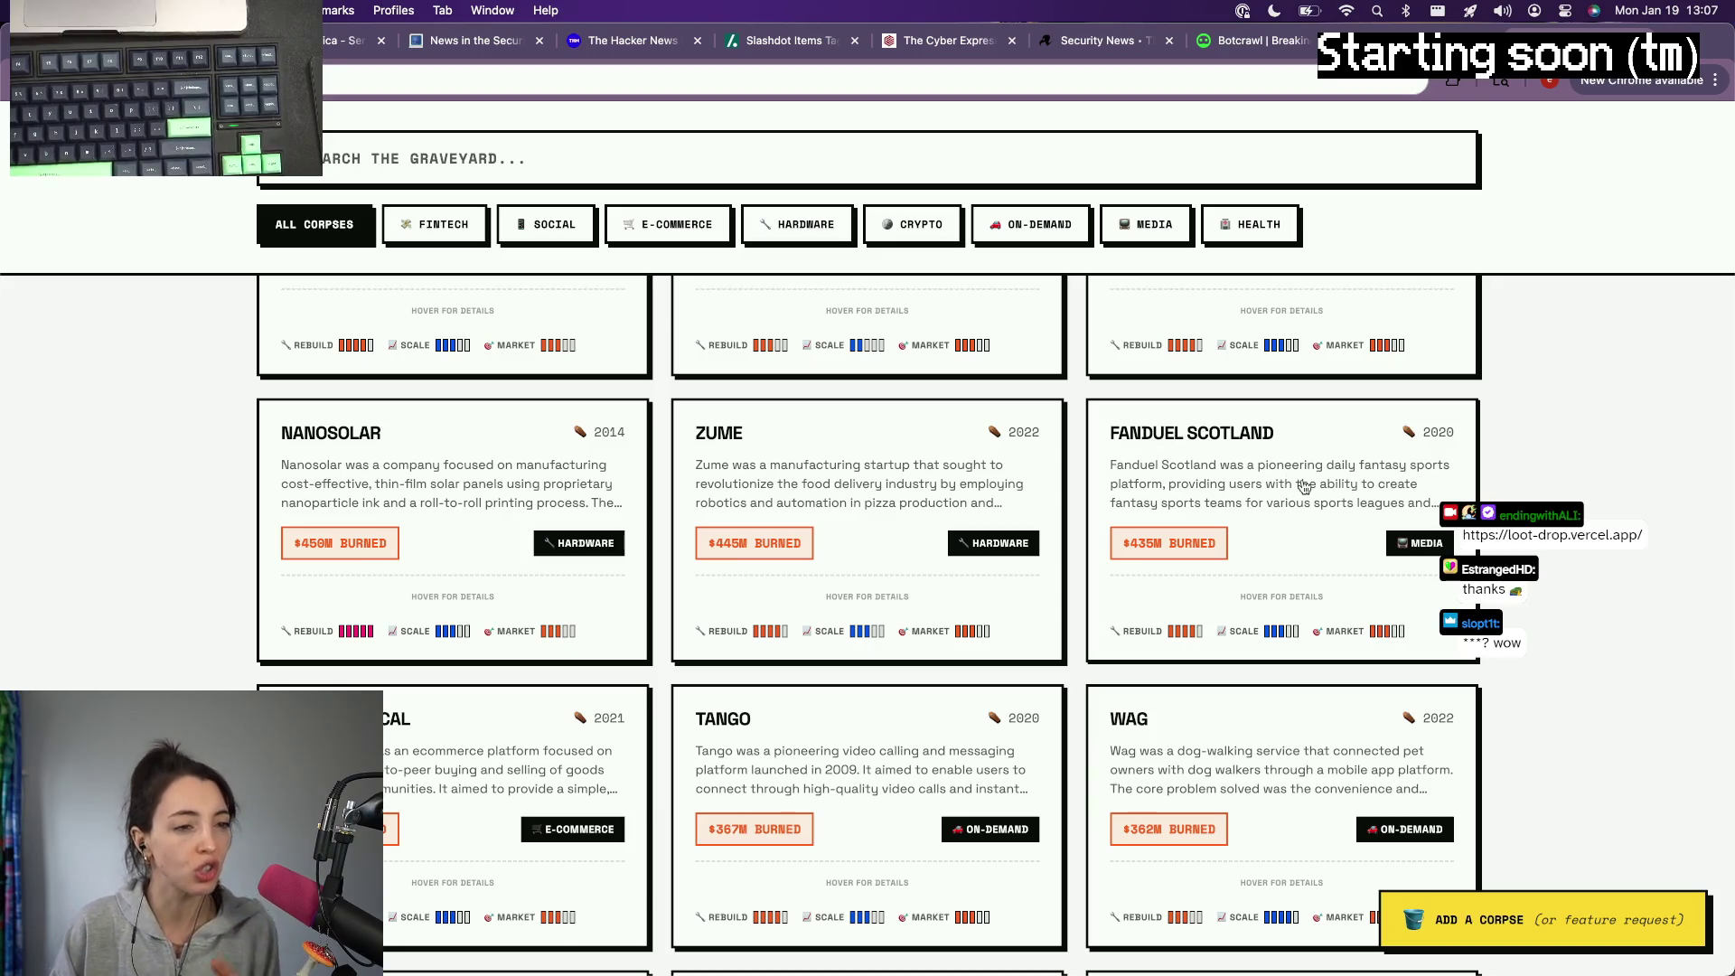
scroll(1305, 486, down, 1)
scroll(1312, 493, down, 1)
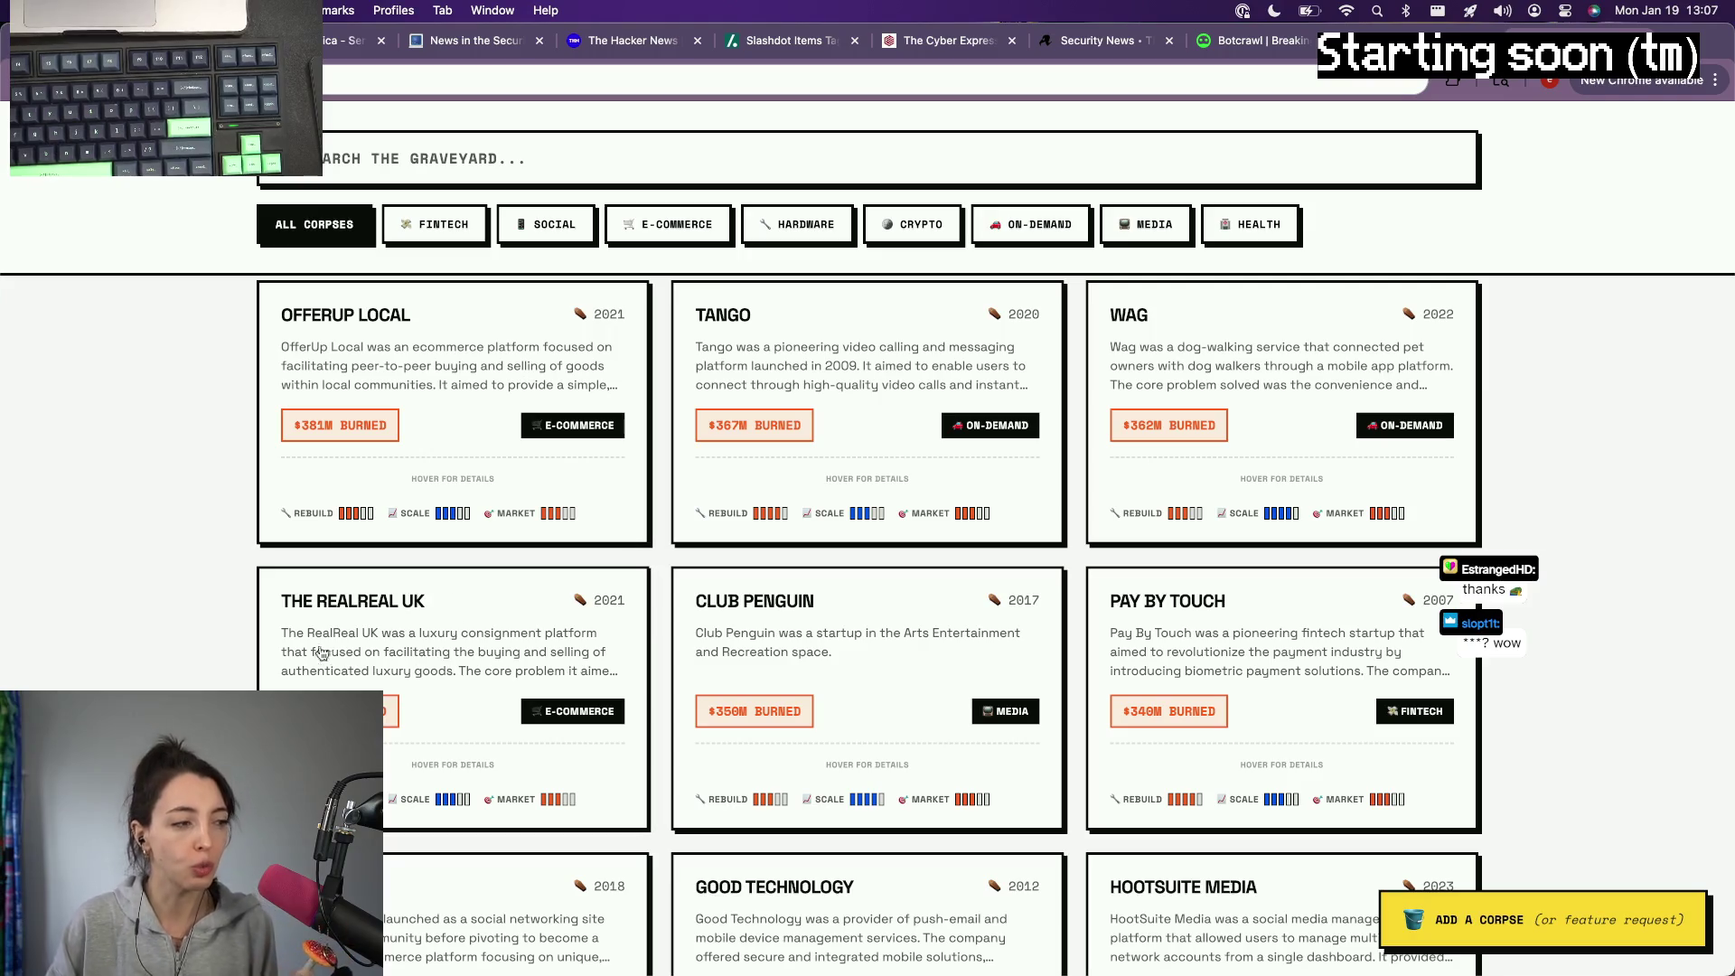
scroll(321, 652, down, 2)
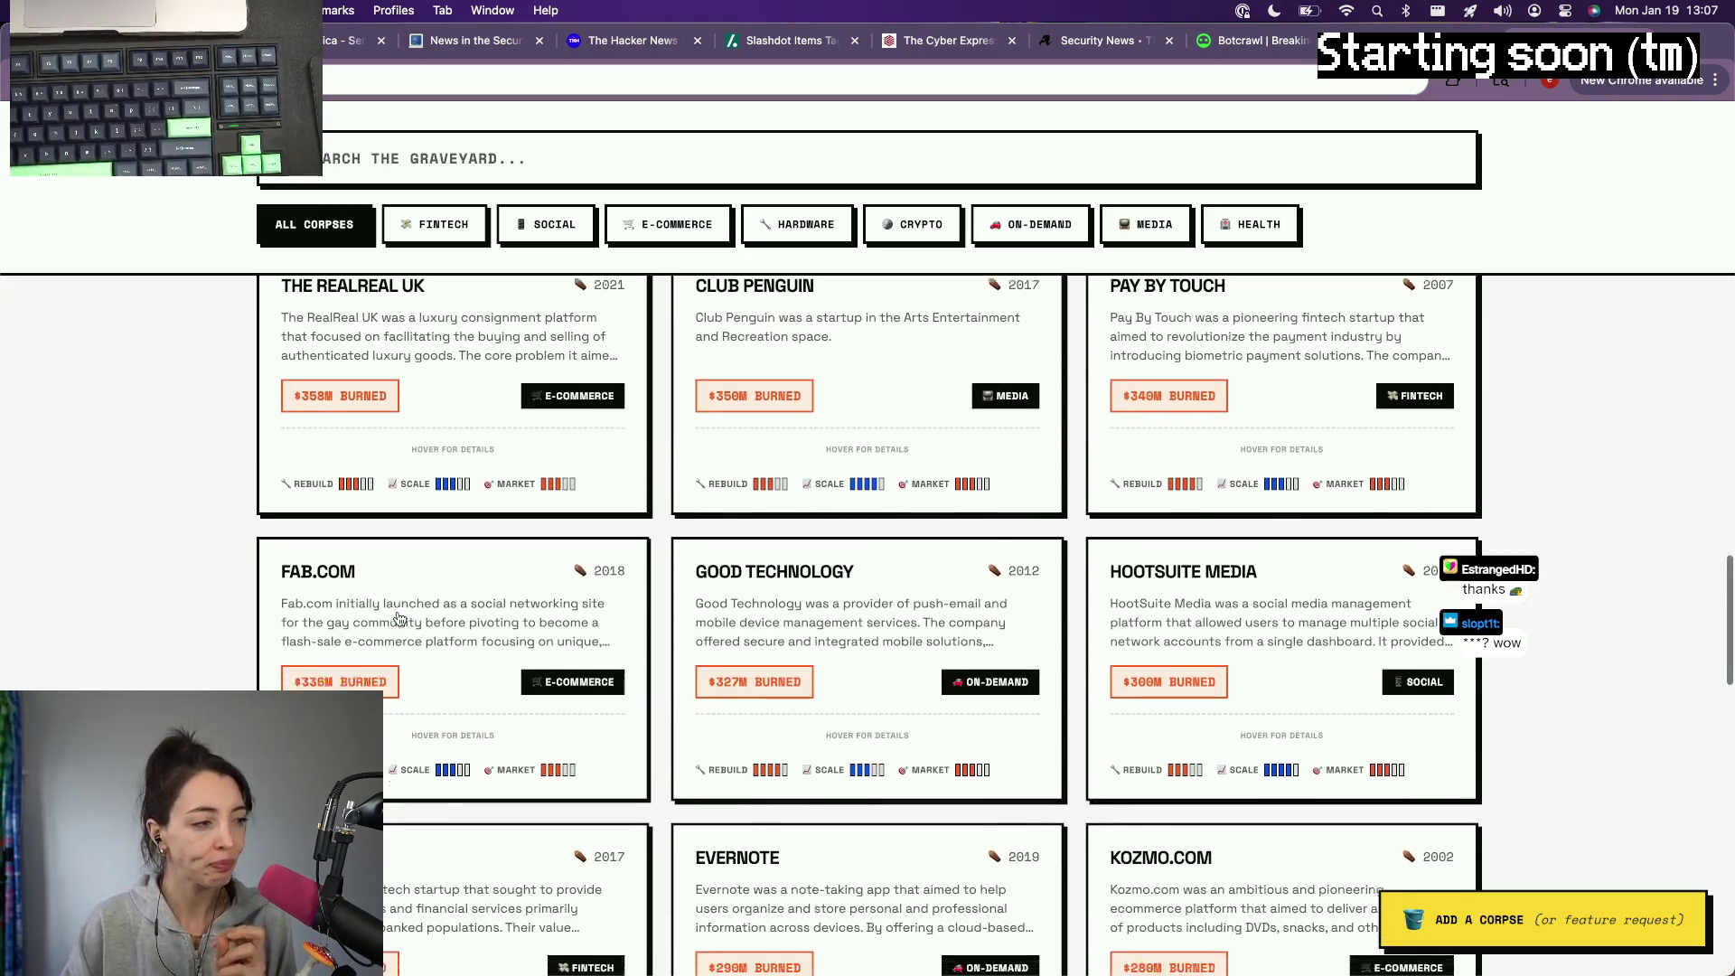
scroll(398, 619, down, 2)
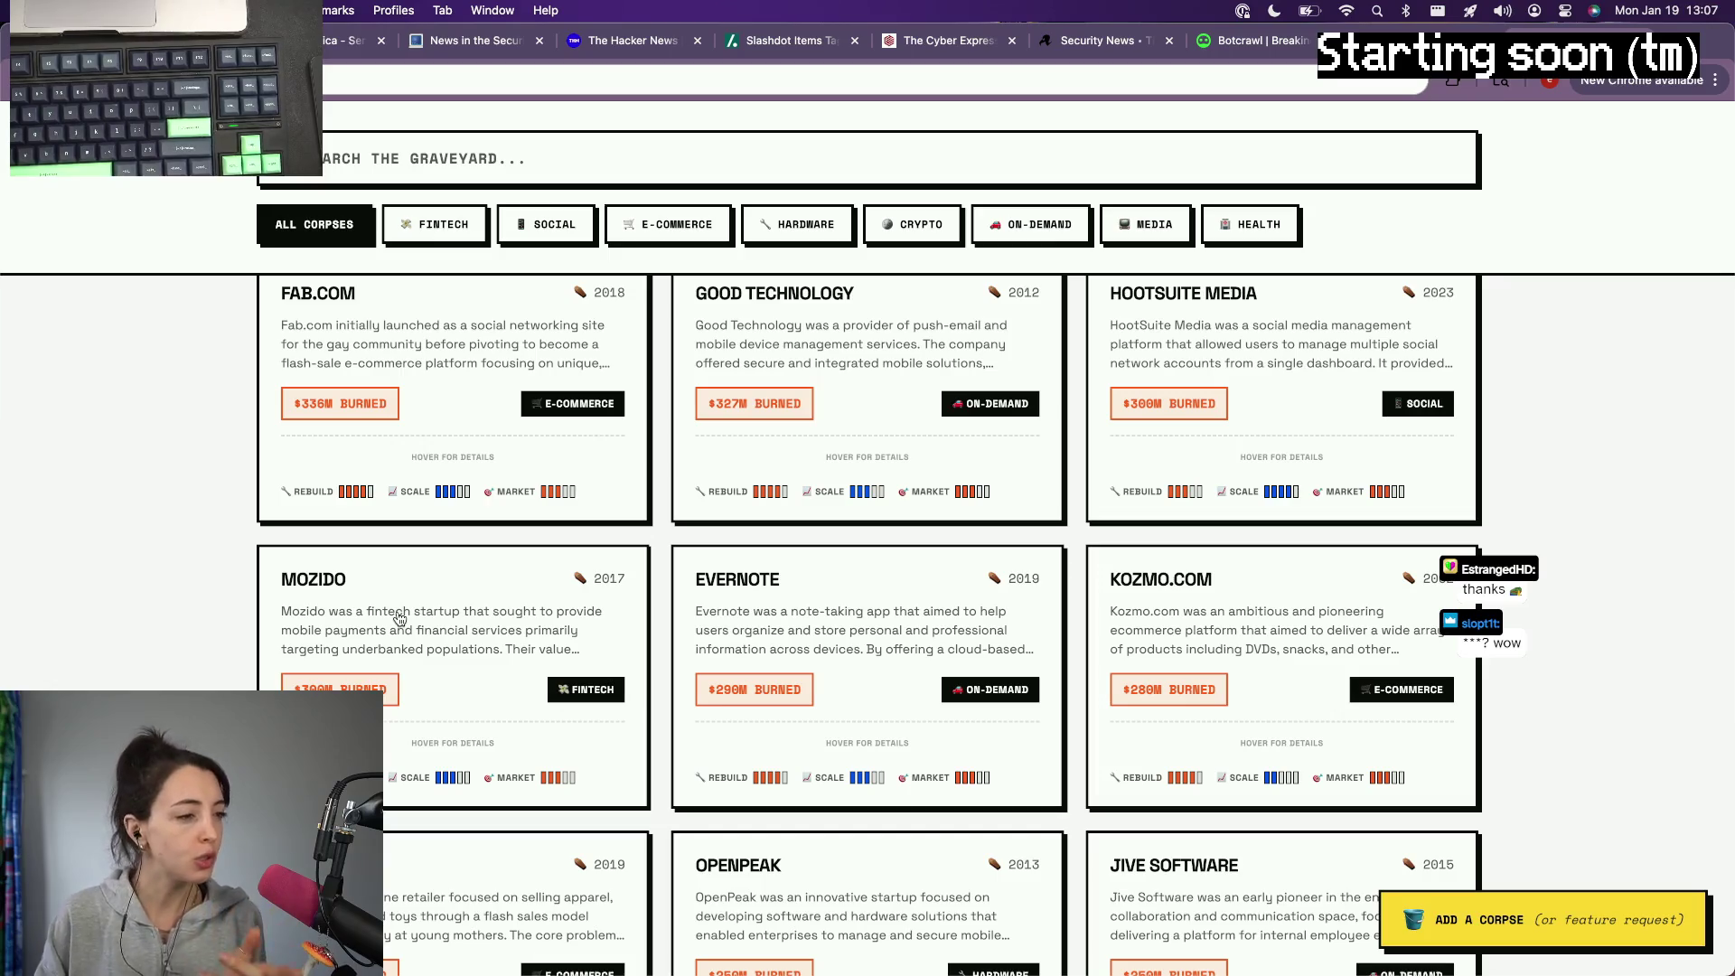
scroll(399, 619, down, 2)
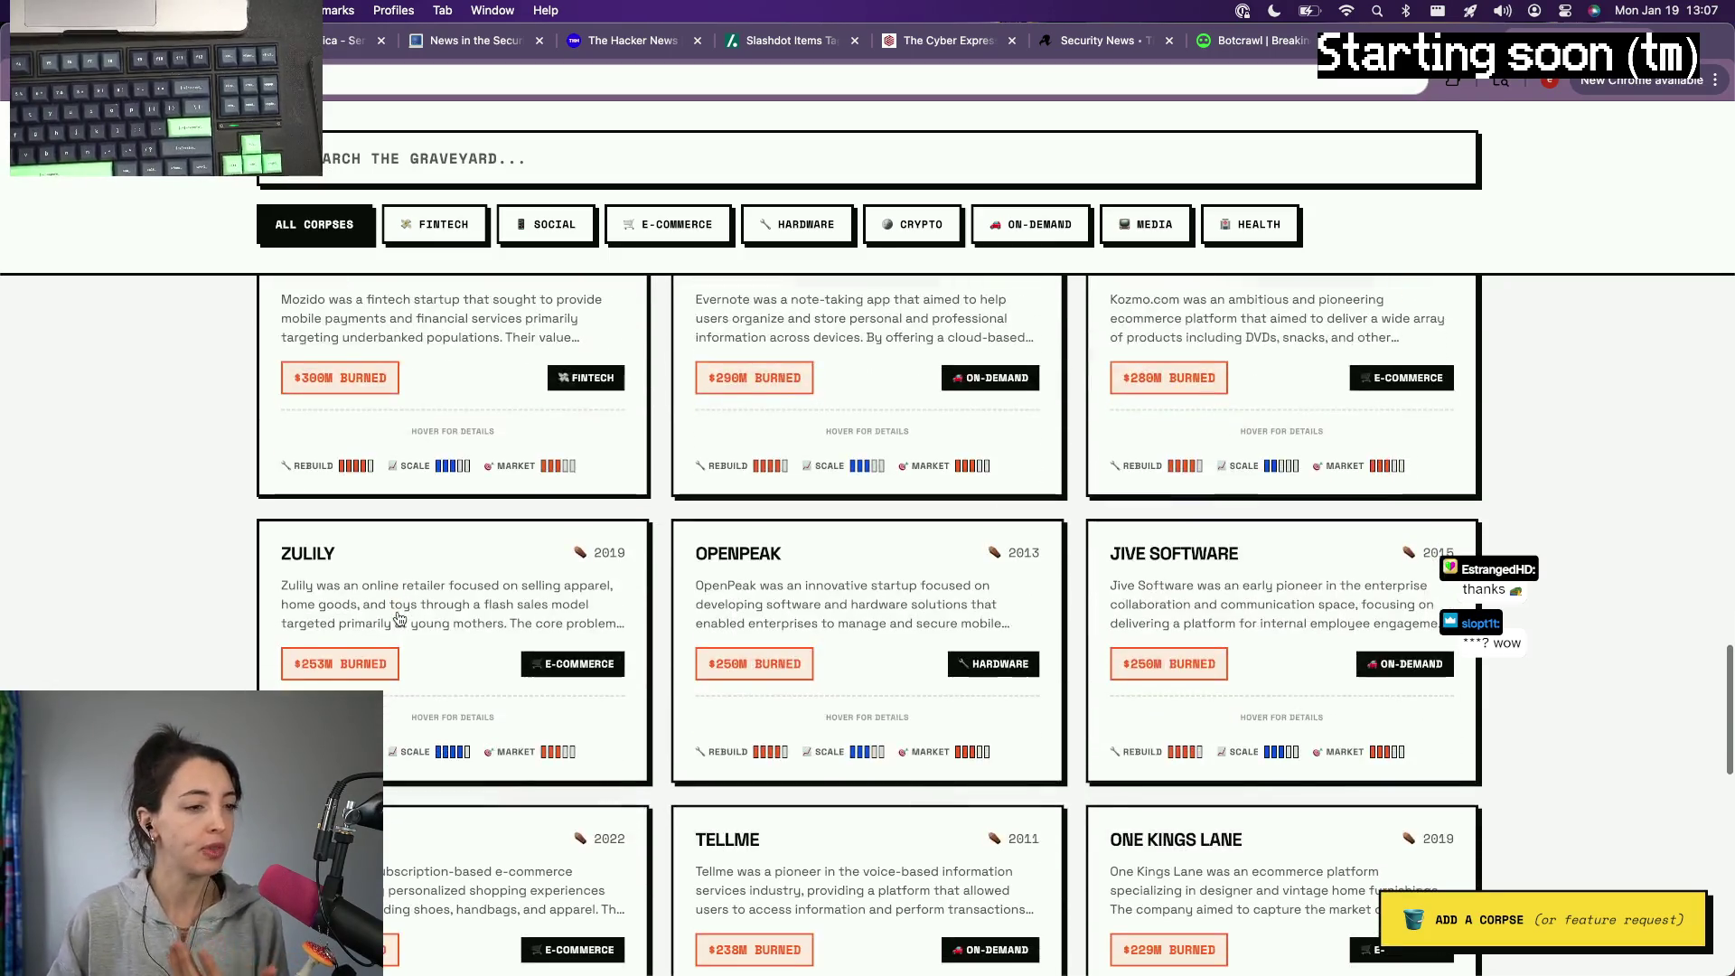
scroll(394, 627, down, 2)
scroll(391, 627, down, 1)
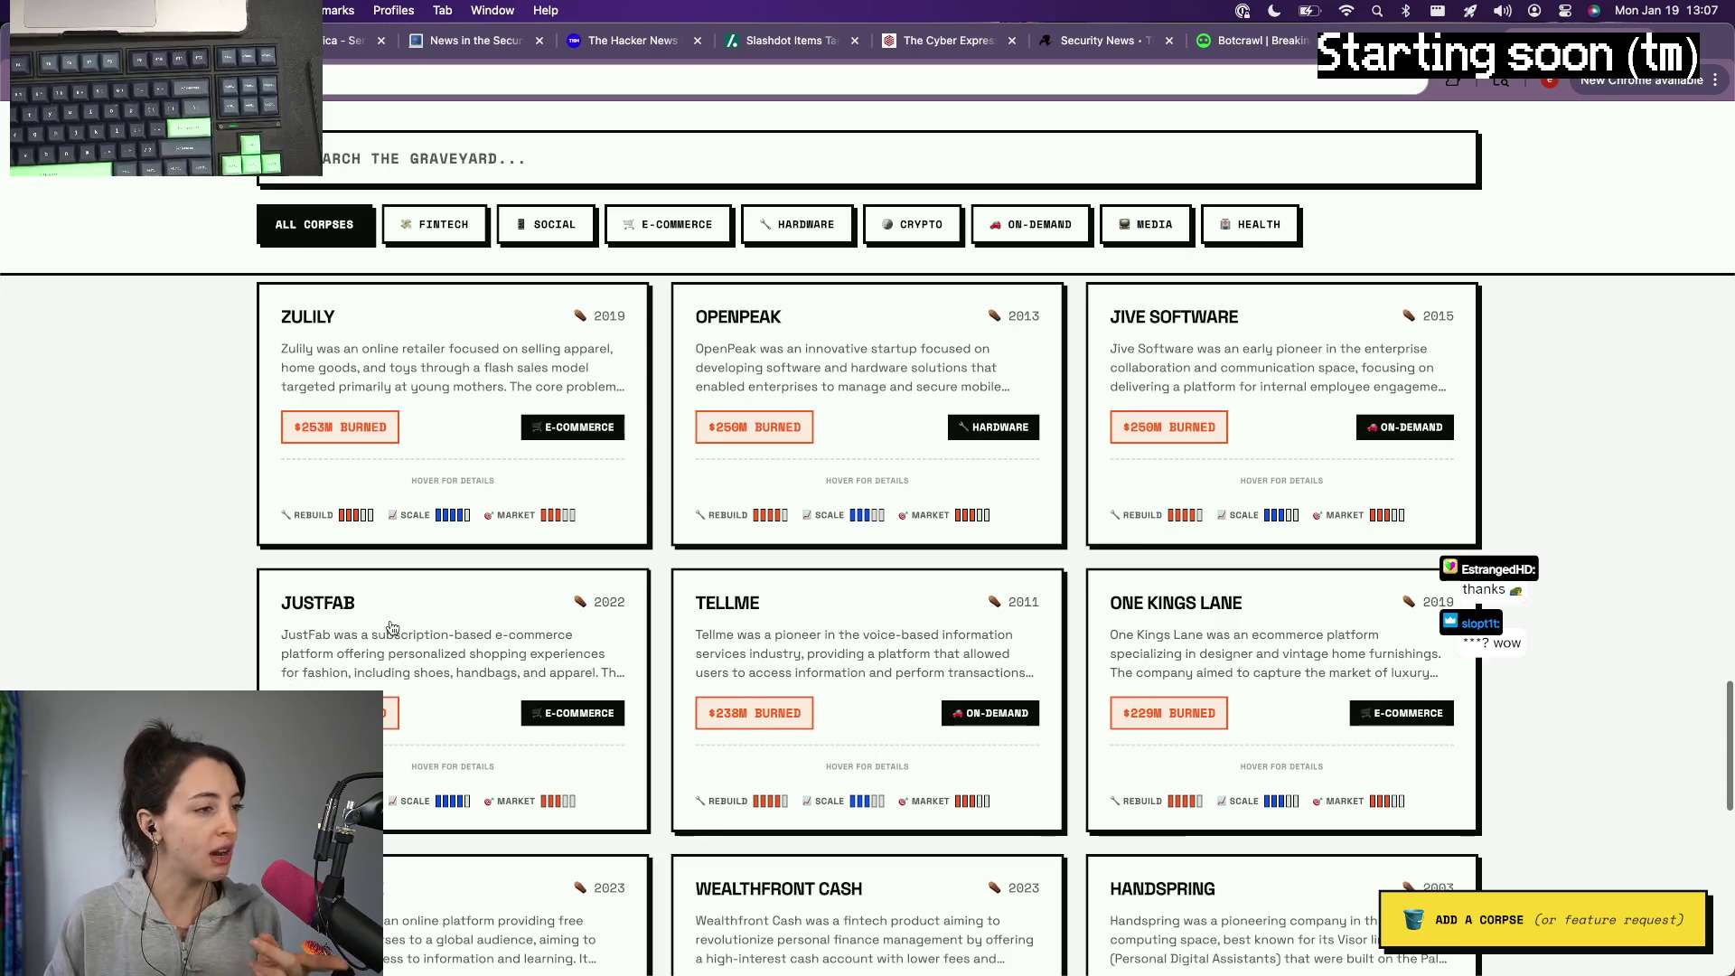
scroll(391, 626, down, 1)
scroll(392, 627, down, 2)
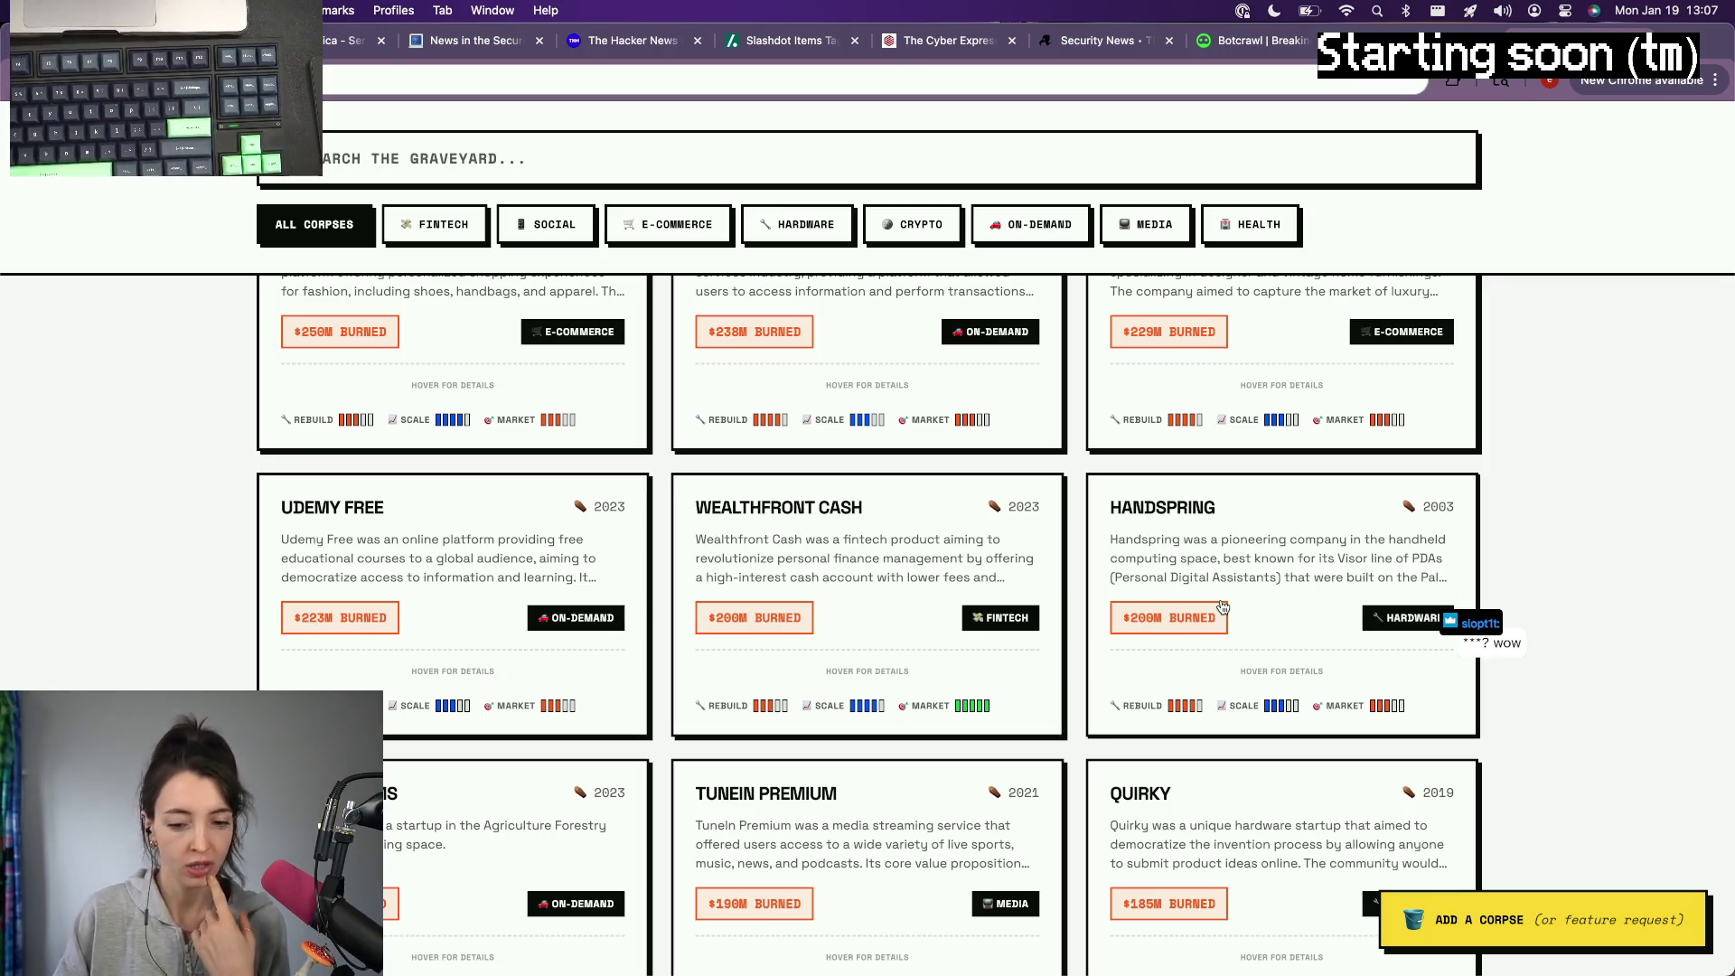
scroll(1222, 607, down, 1)
scroll(1221, 606, down, 2)
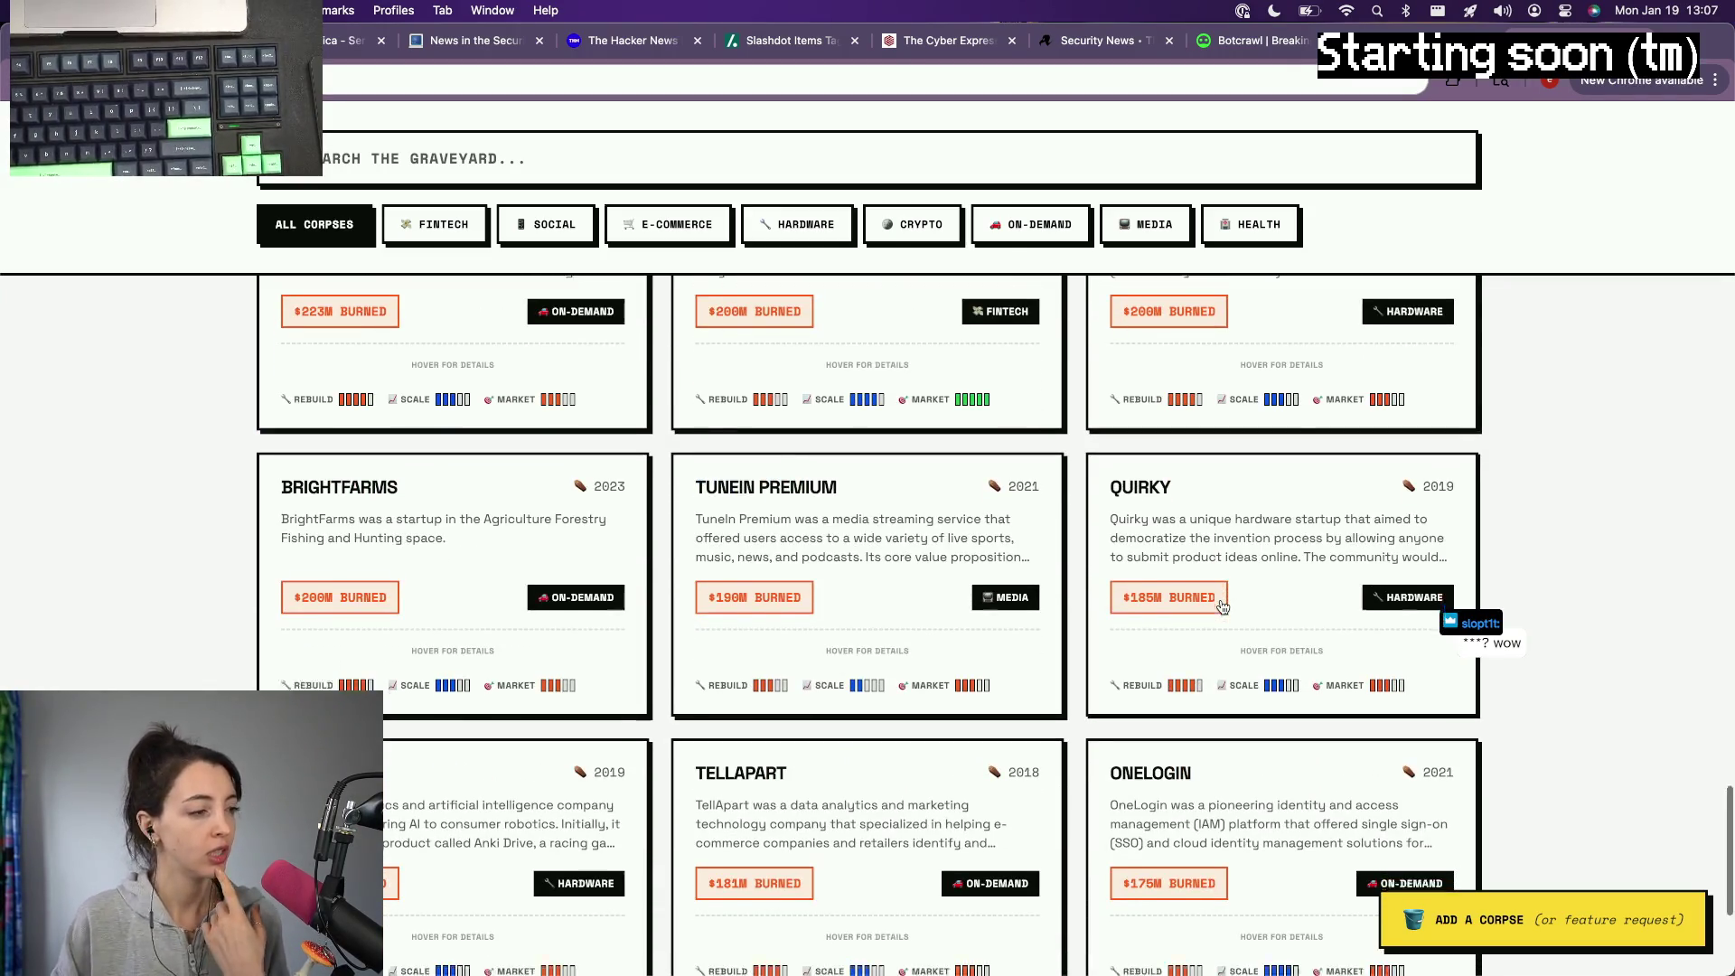
scroll(1220, 606, down, 1)
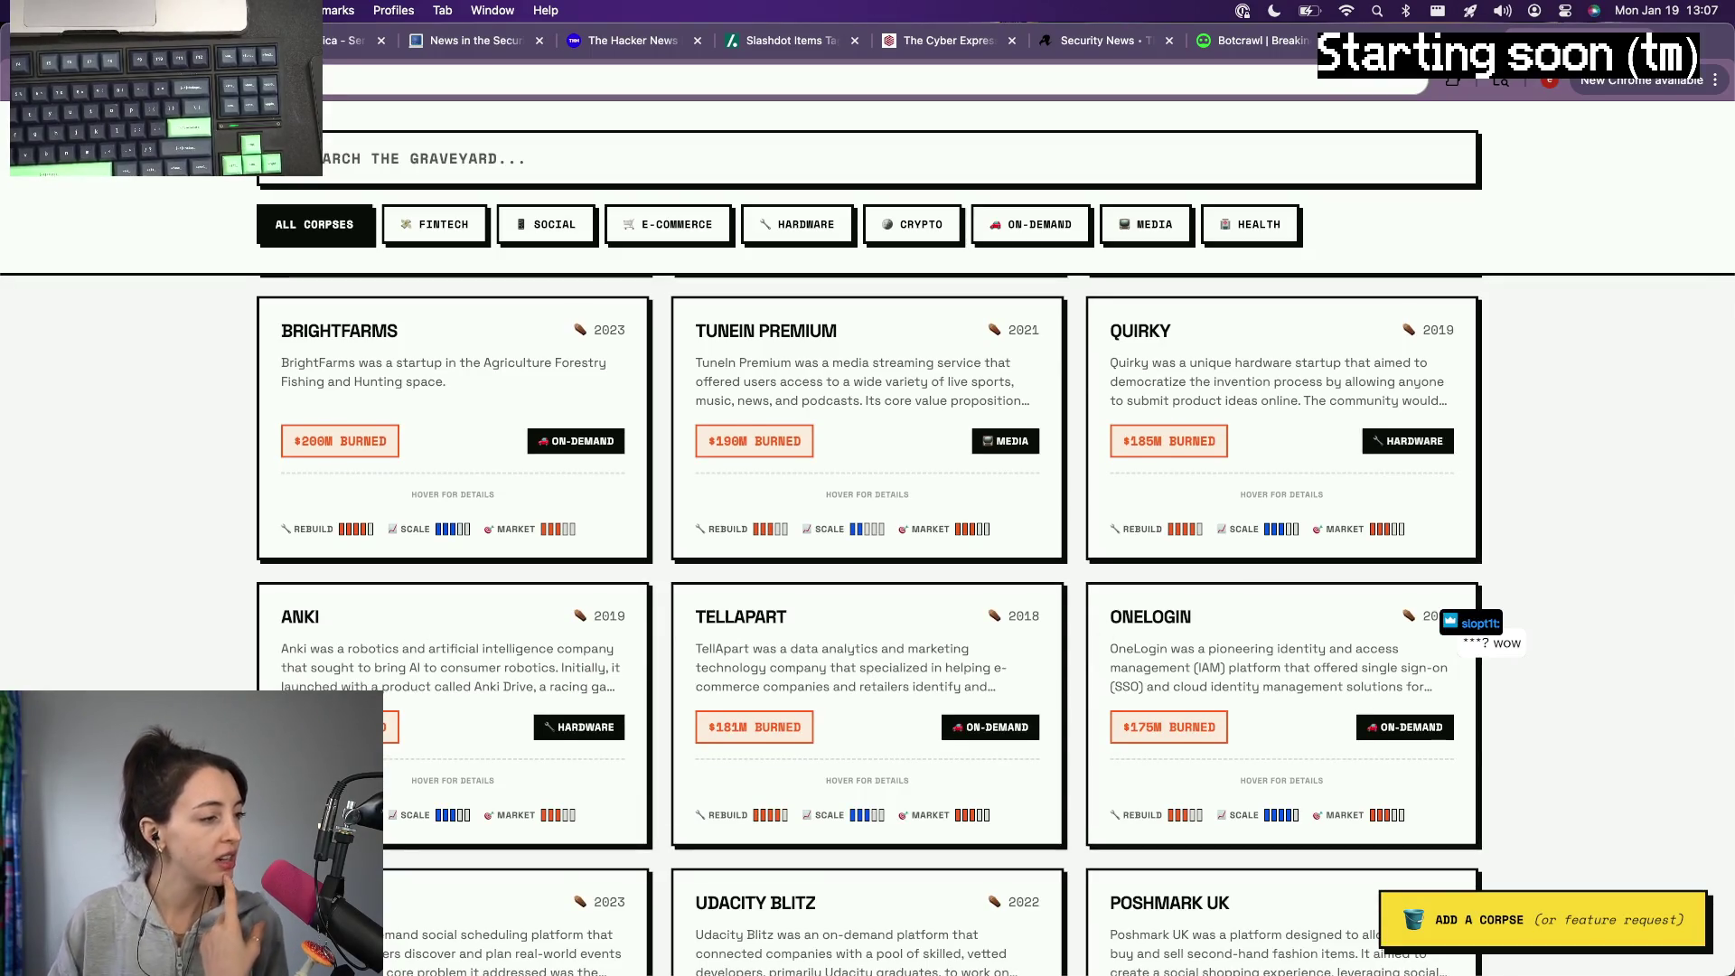
scroll(870, 625, down, 2)
scroll(868, 625, down, 1)
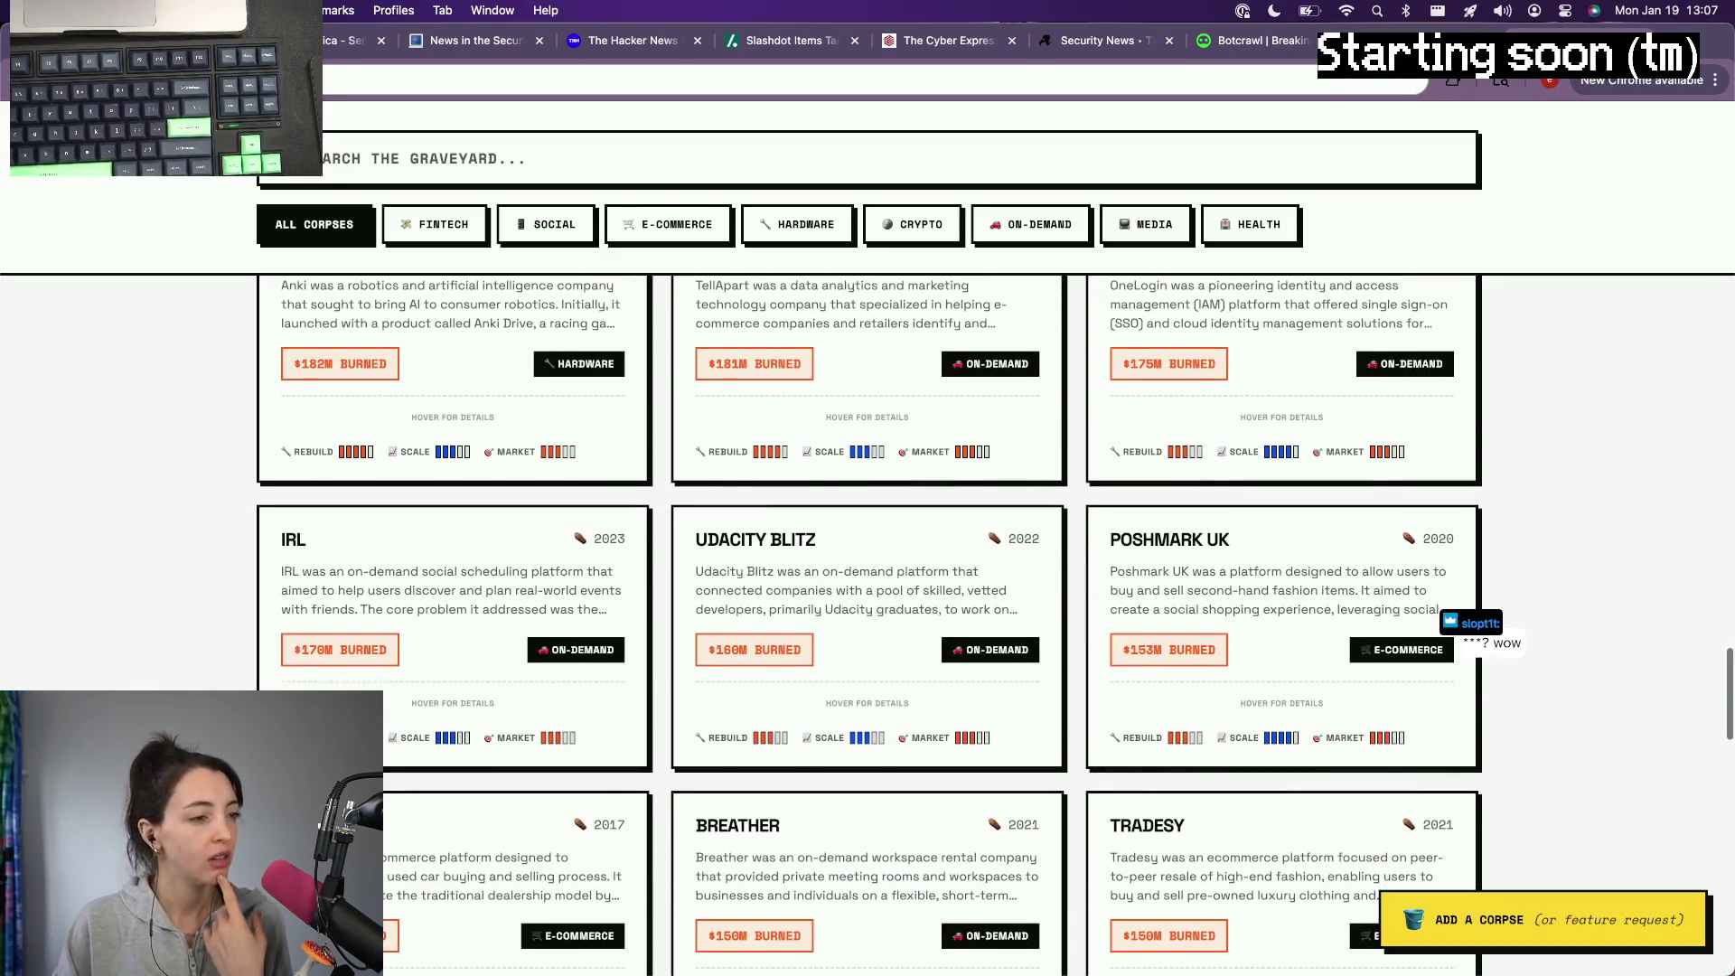
scroll(665, 362, down, 1)
scroll(664, 362, down, 1)
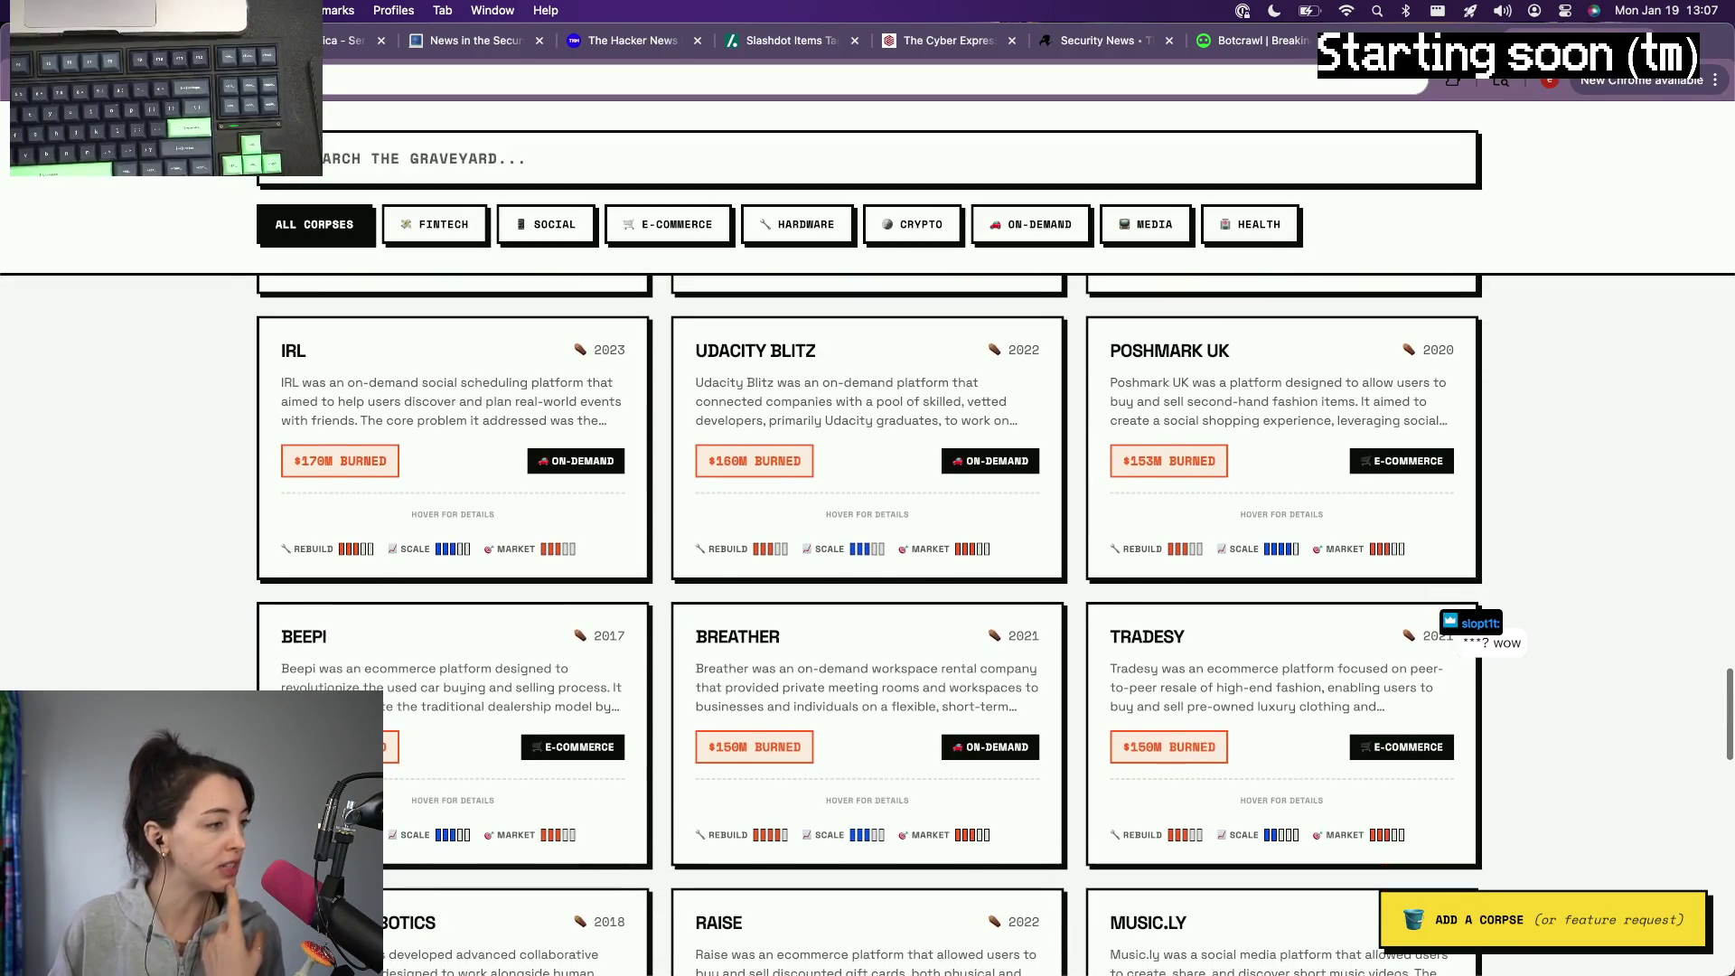
scroll(483, 425, down, 2)
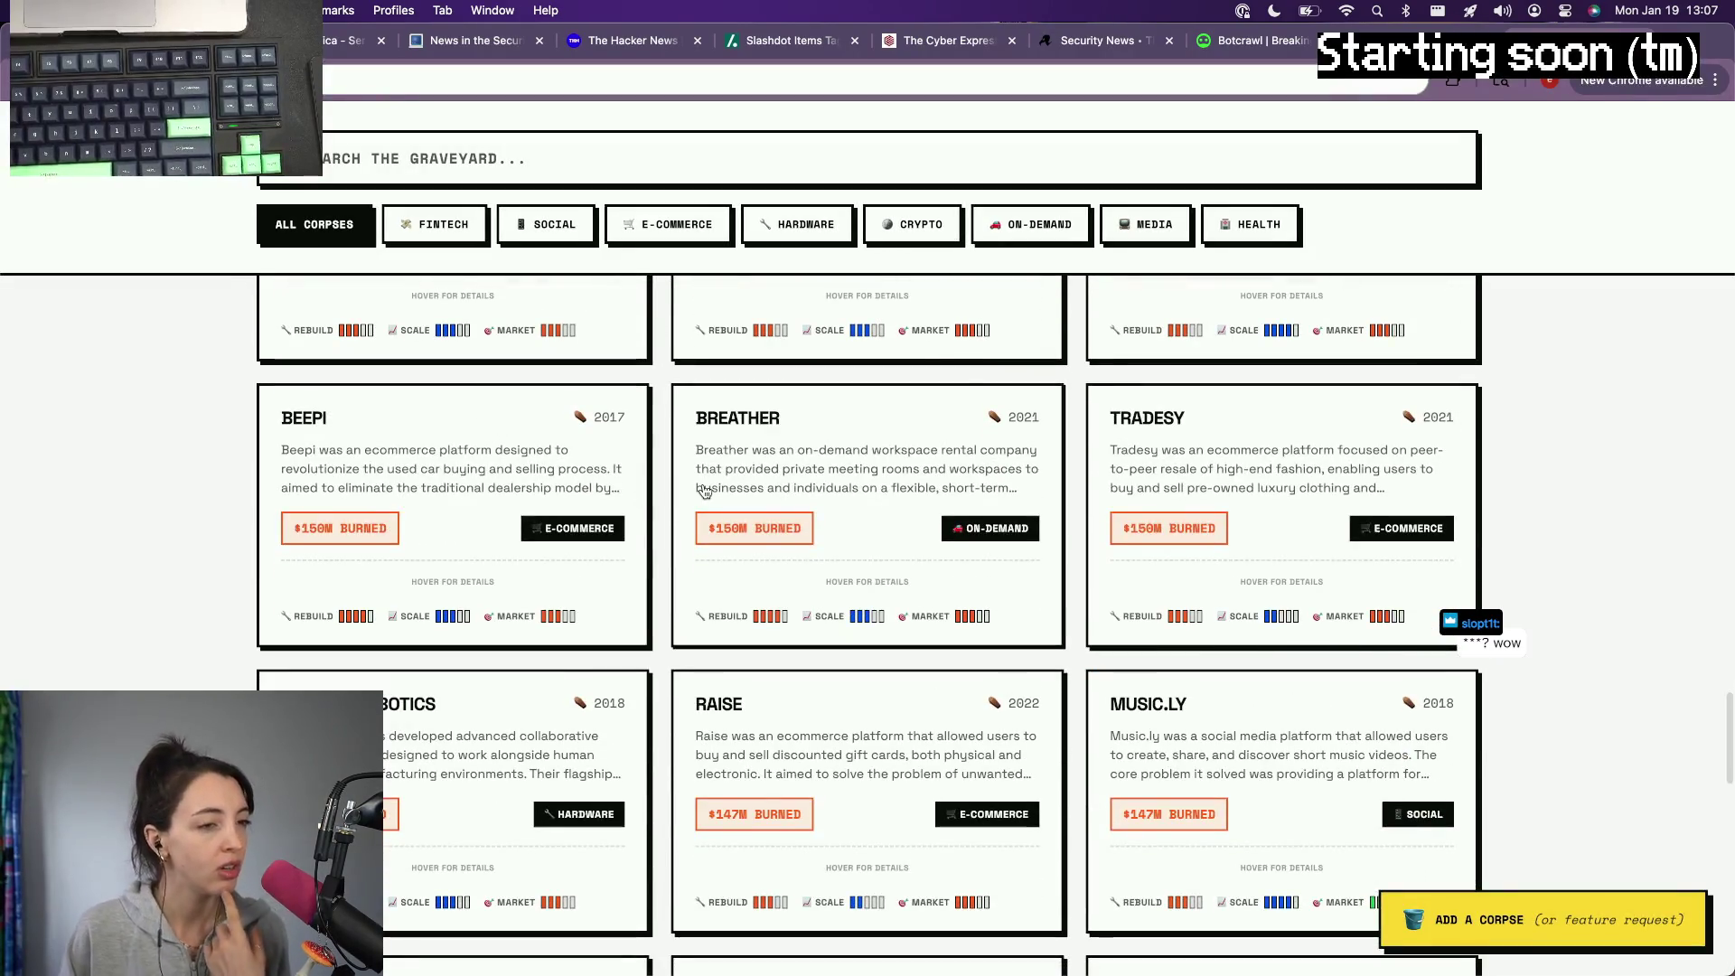
scroll(703, 491, down, 2)
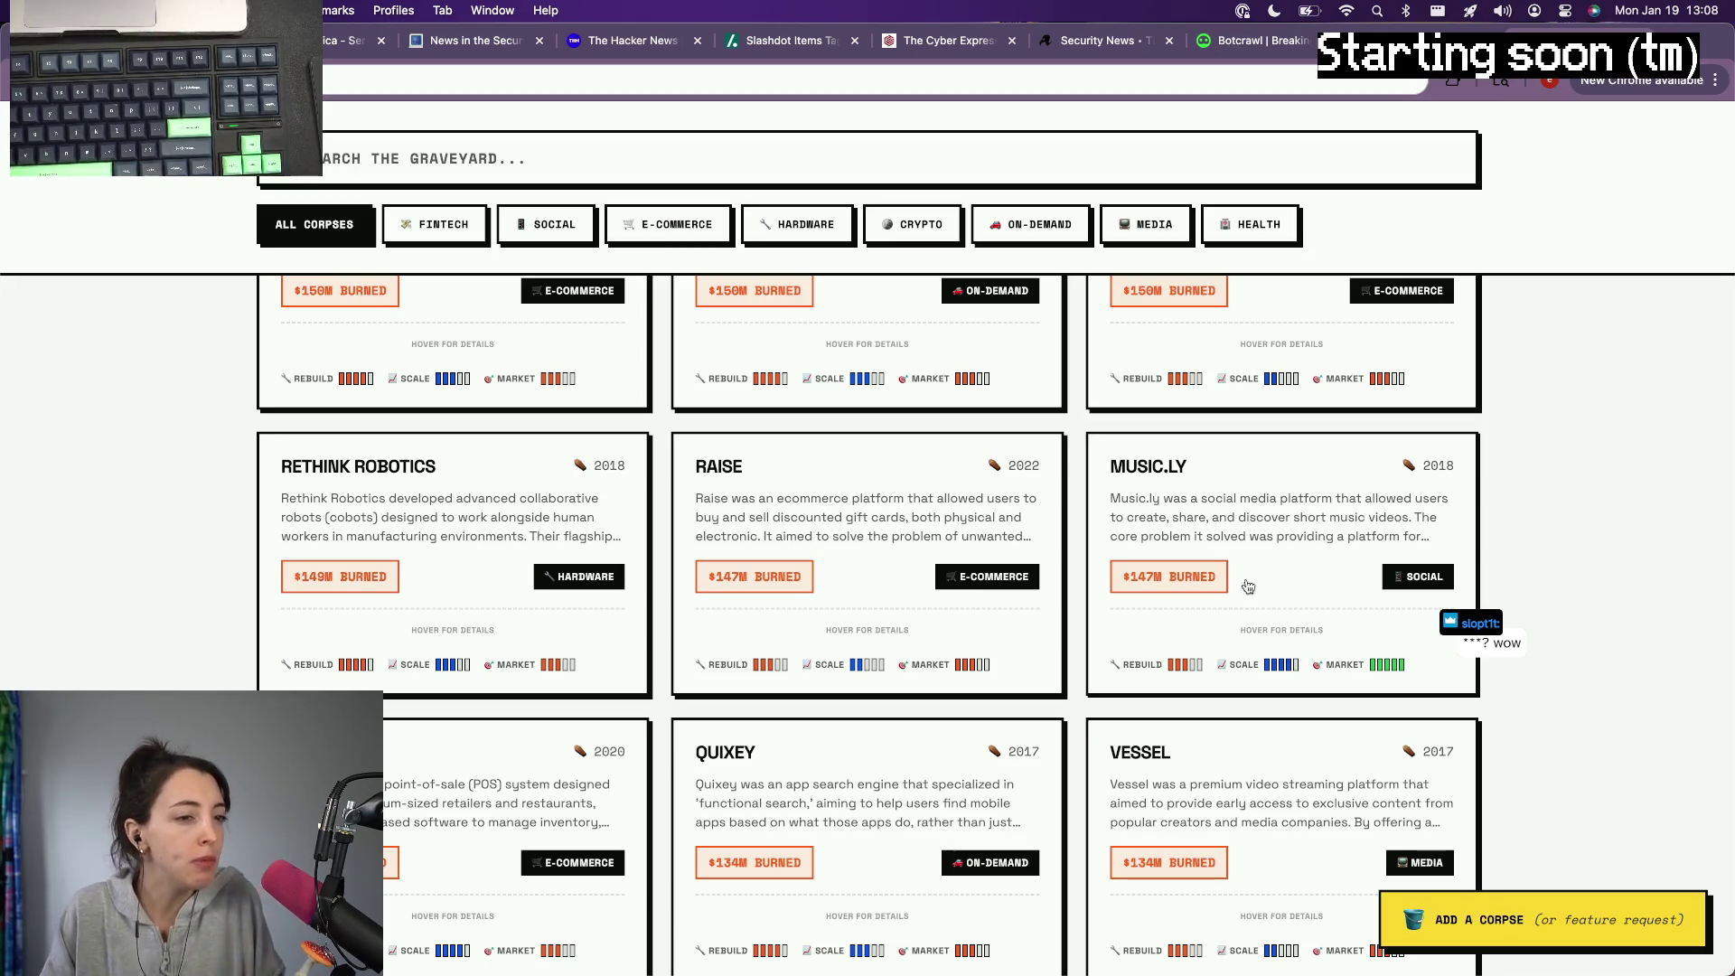
Step: View Music.ly's detail modal, then close it to return to the grid
click(1287, 564)
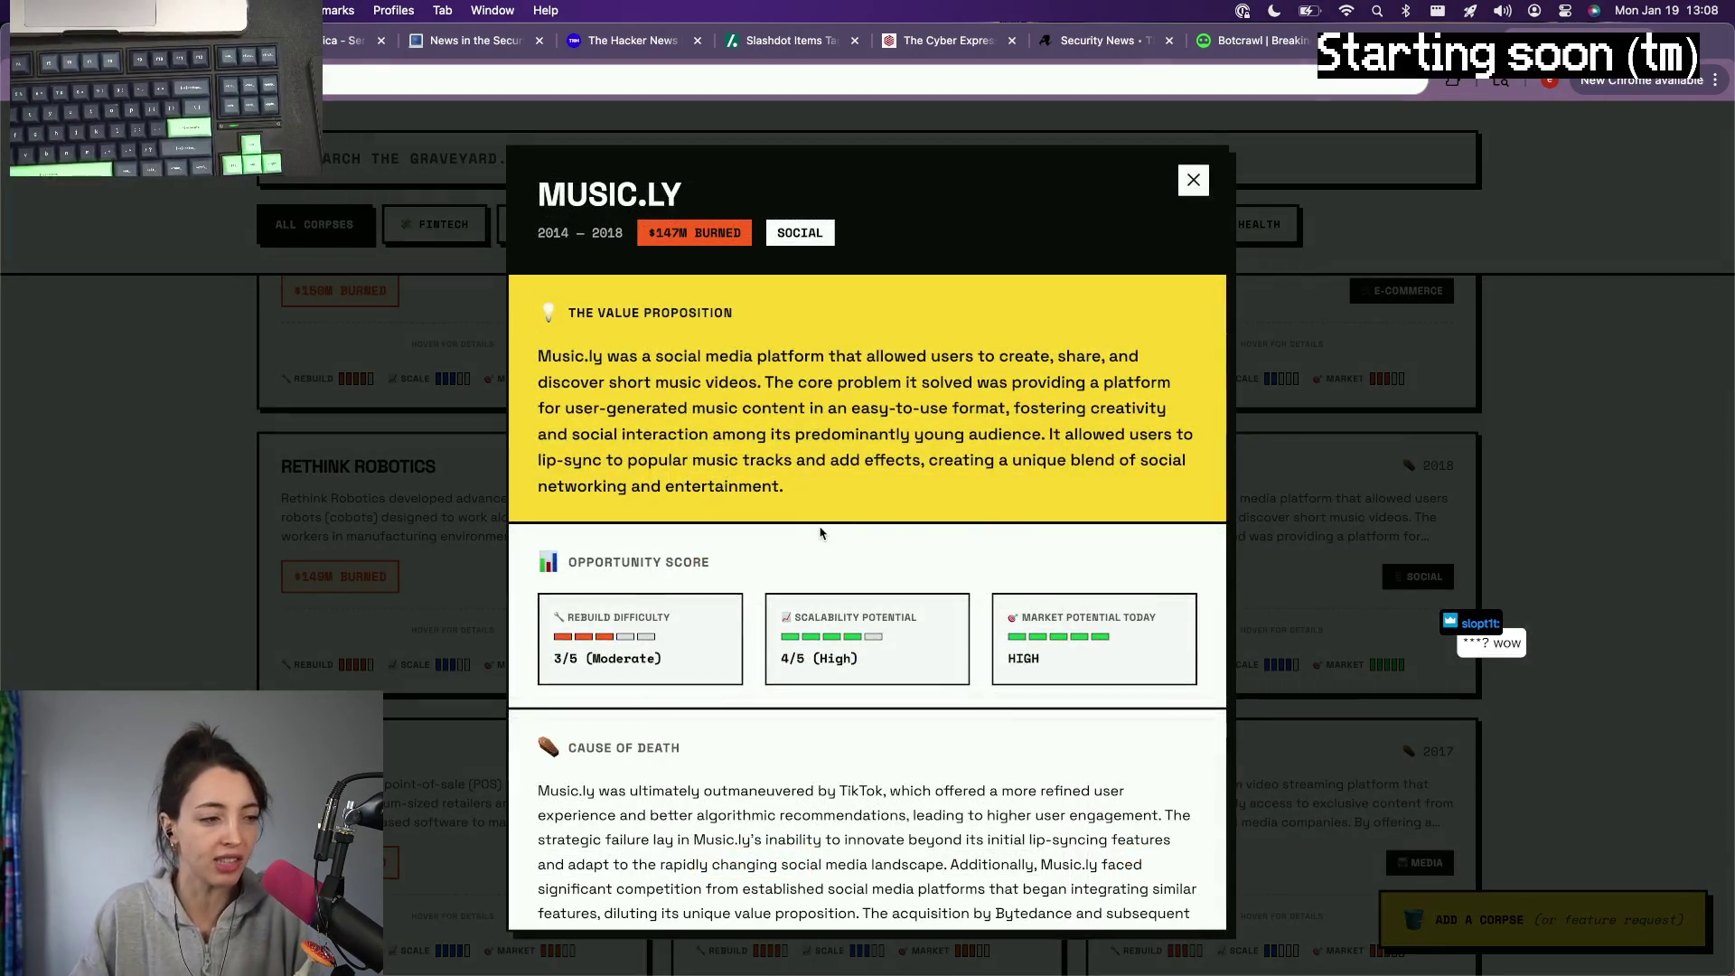
scroll(821, 531, down, 3)
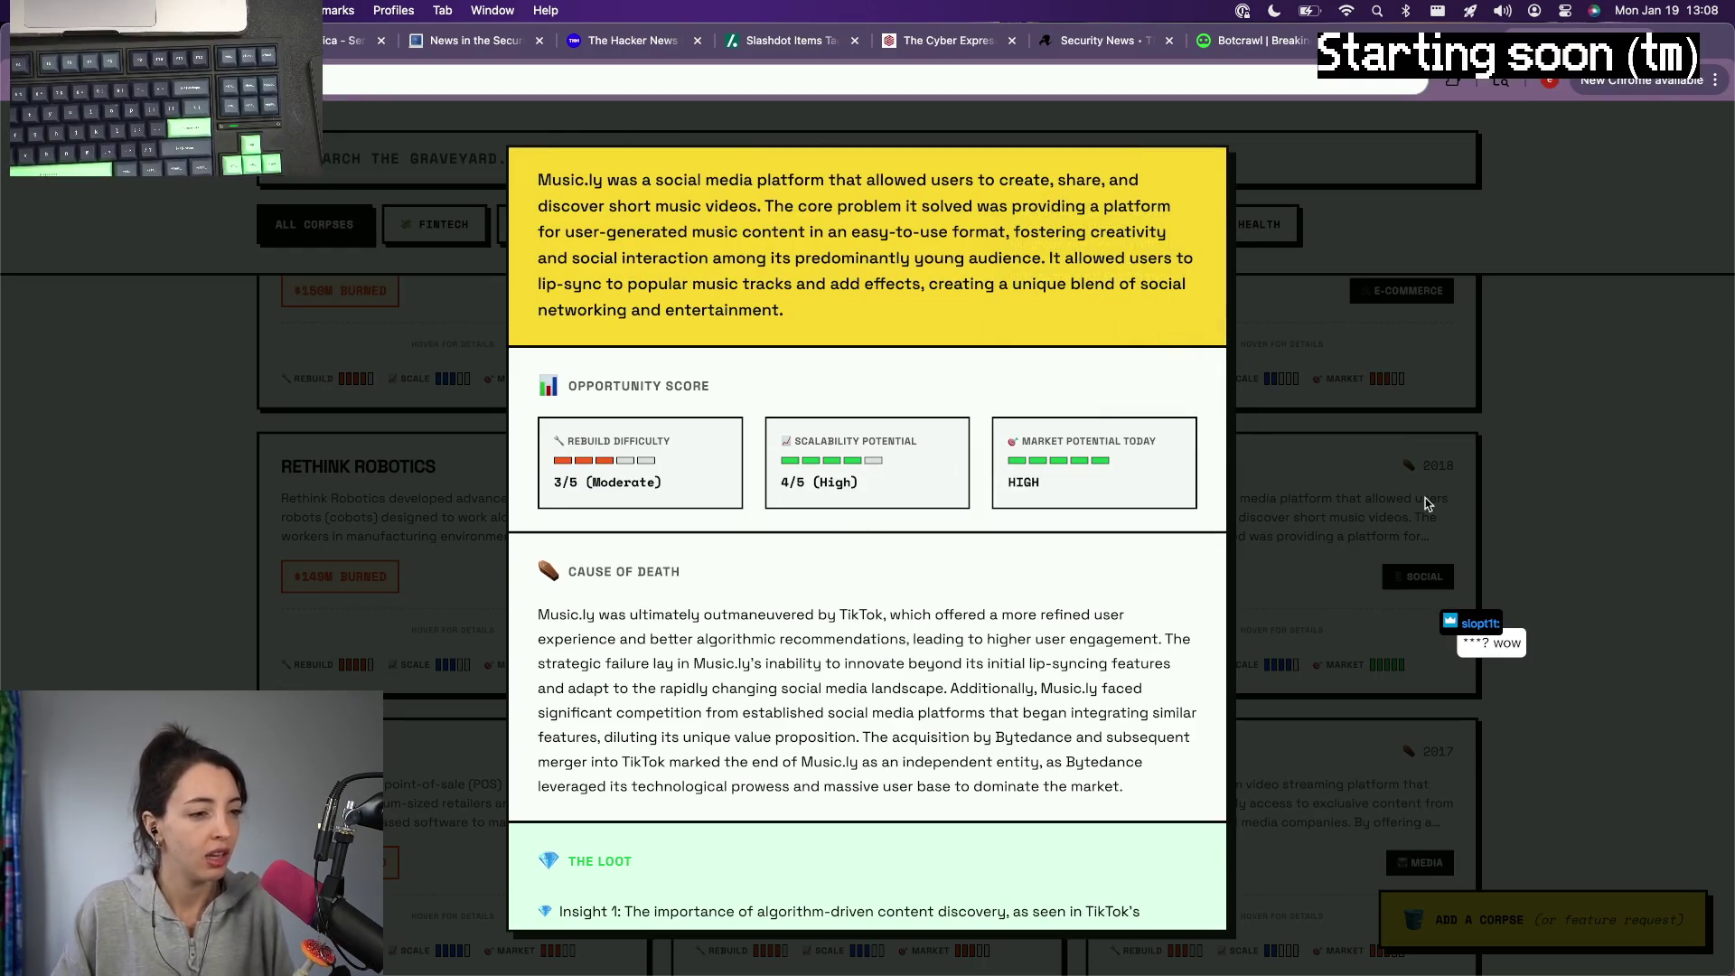
click(1590, 570)
scroll(882, 718, down, 2)
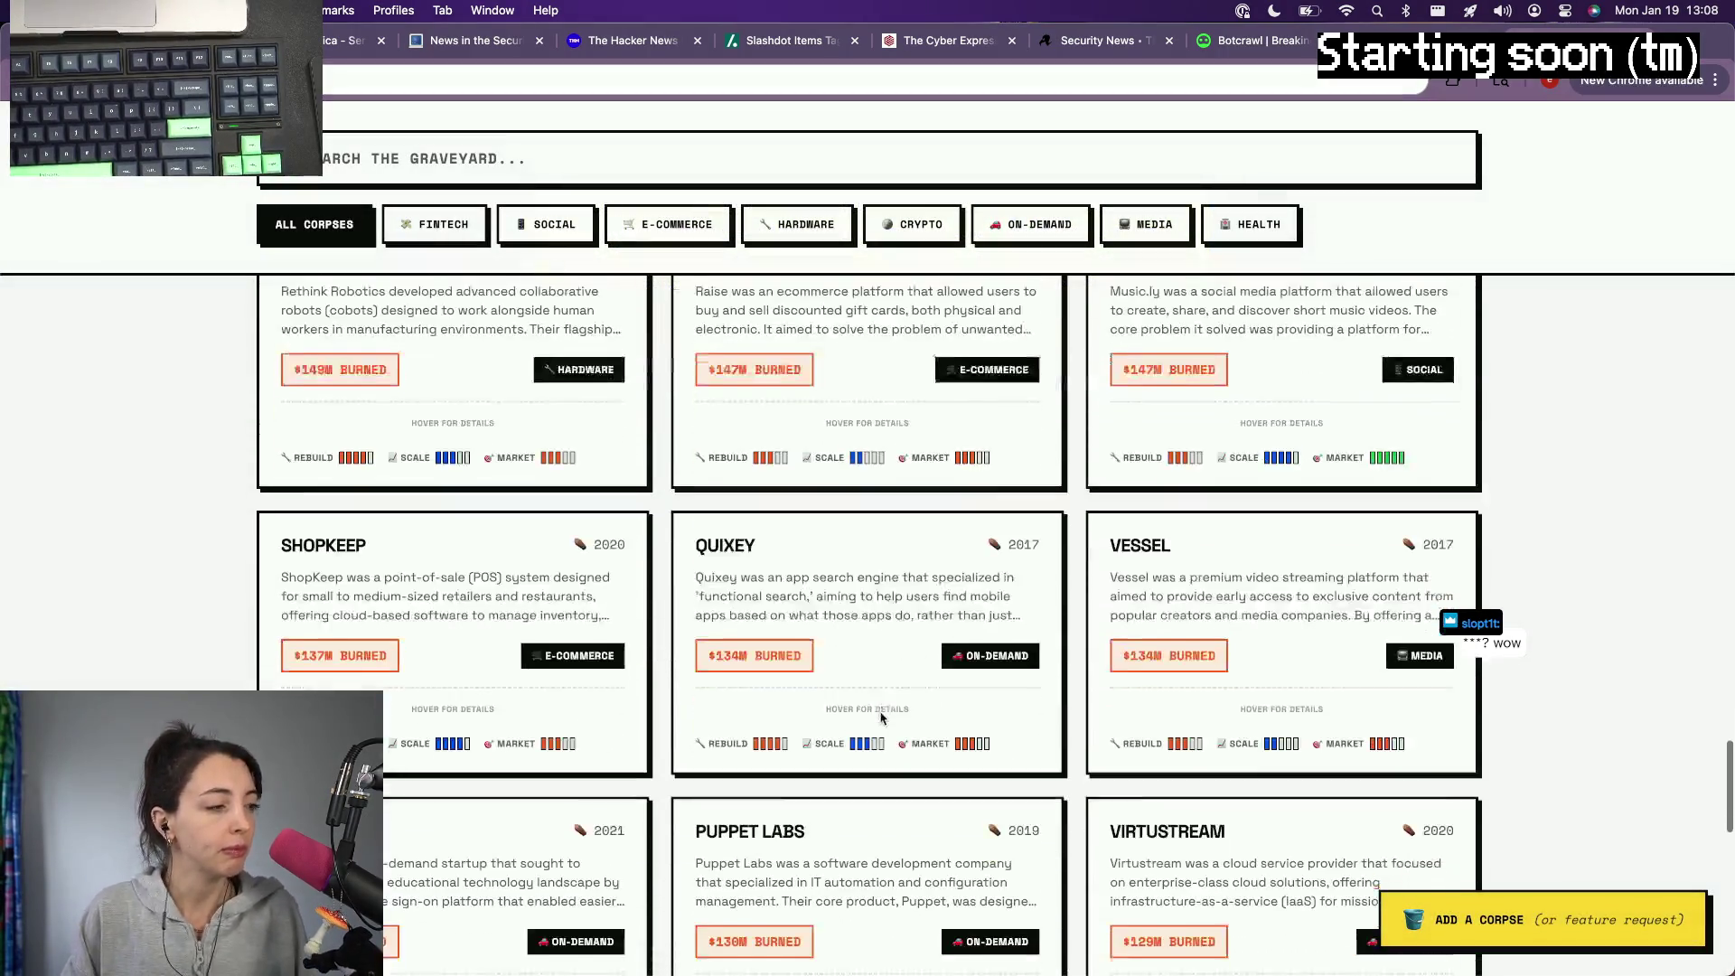
scroll(882, 719, down, 2)
scroll(882, 718, down, 2)
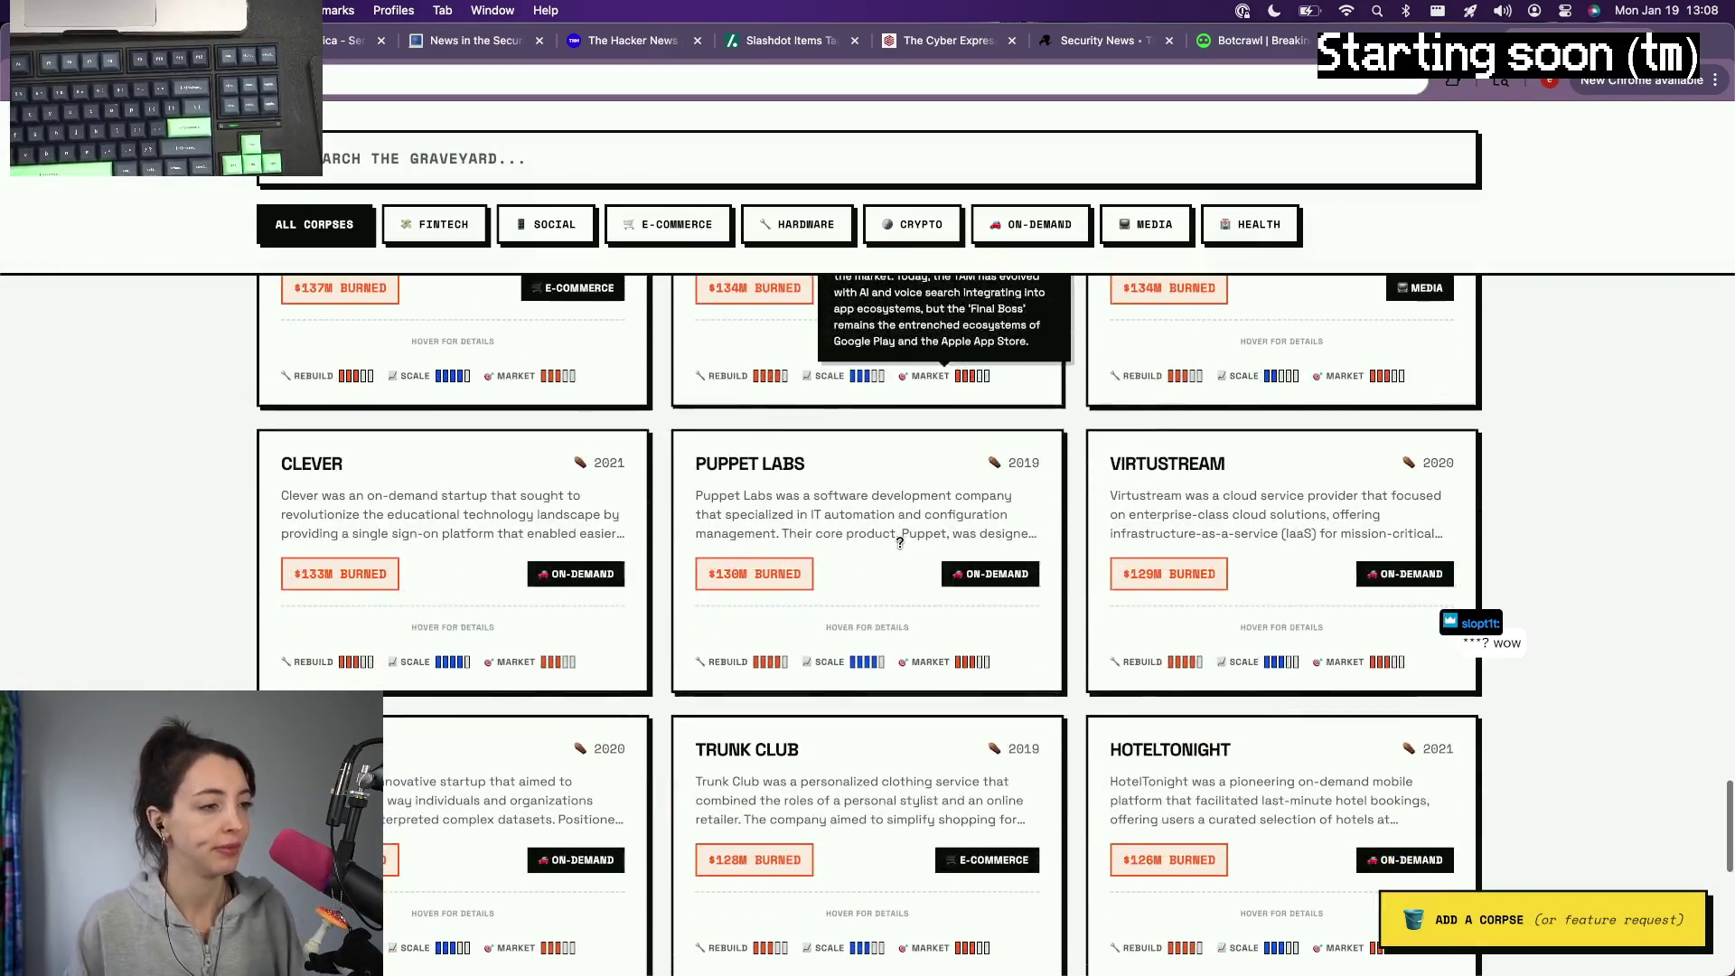
scroll(527, 604, down, 2)
scroll(526, 605, down, 2)
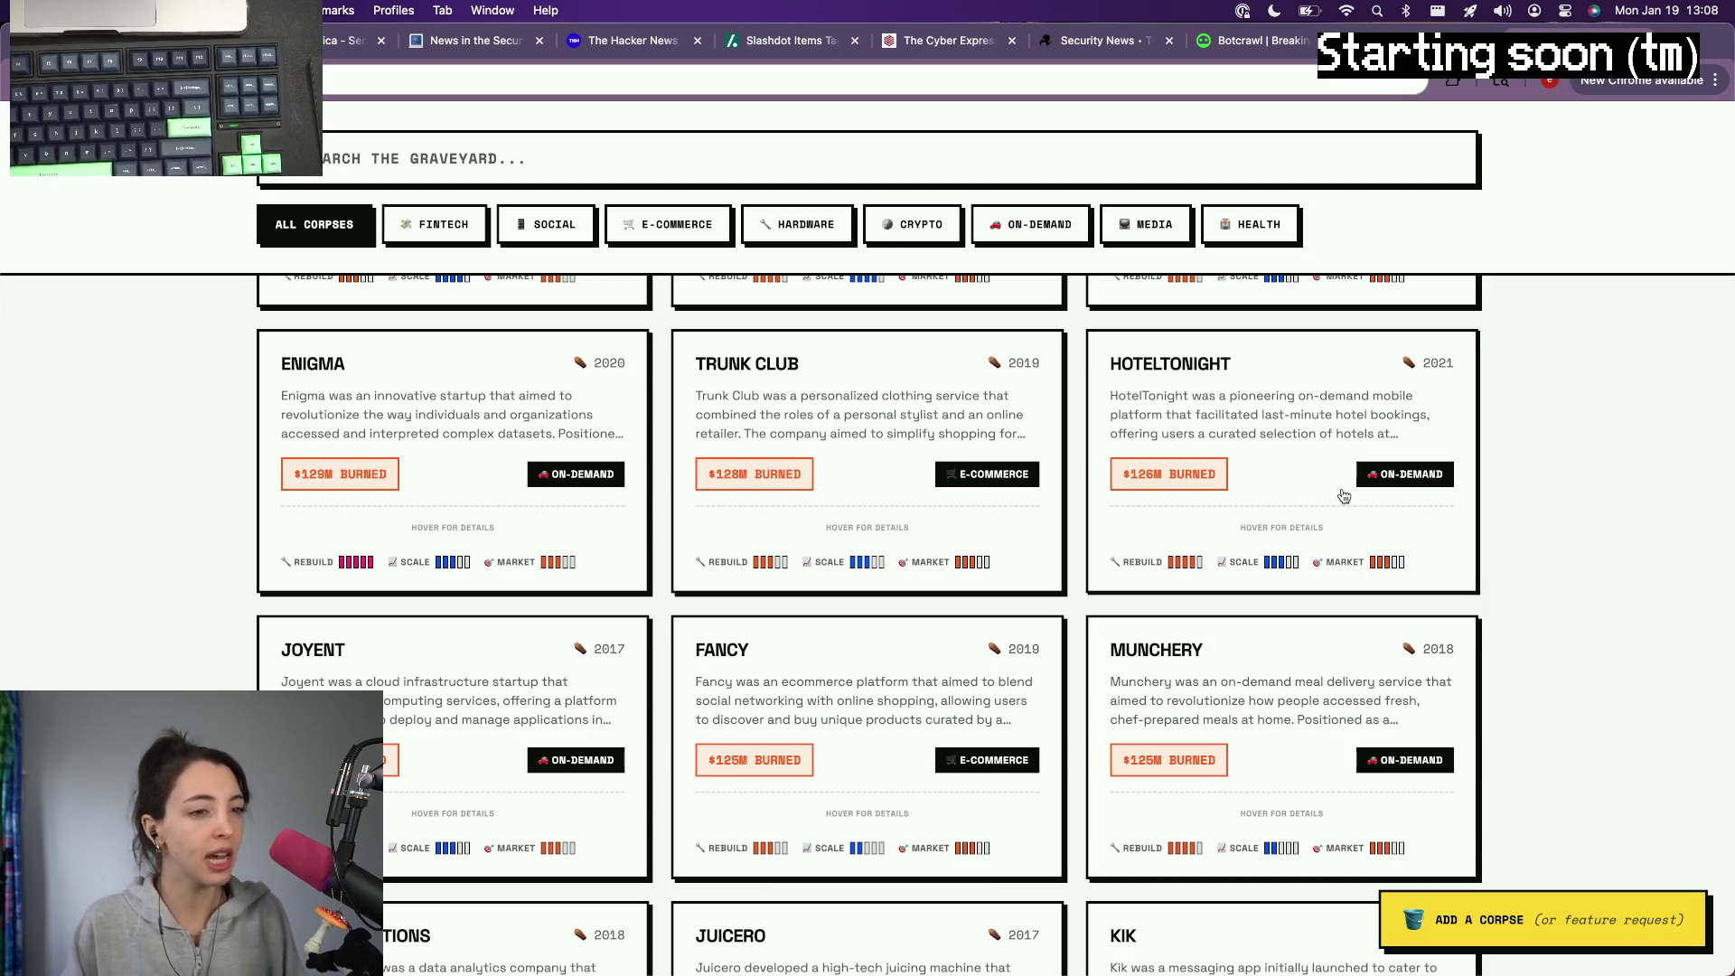
click(1306, 412)
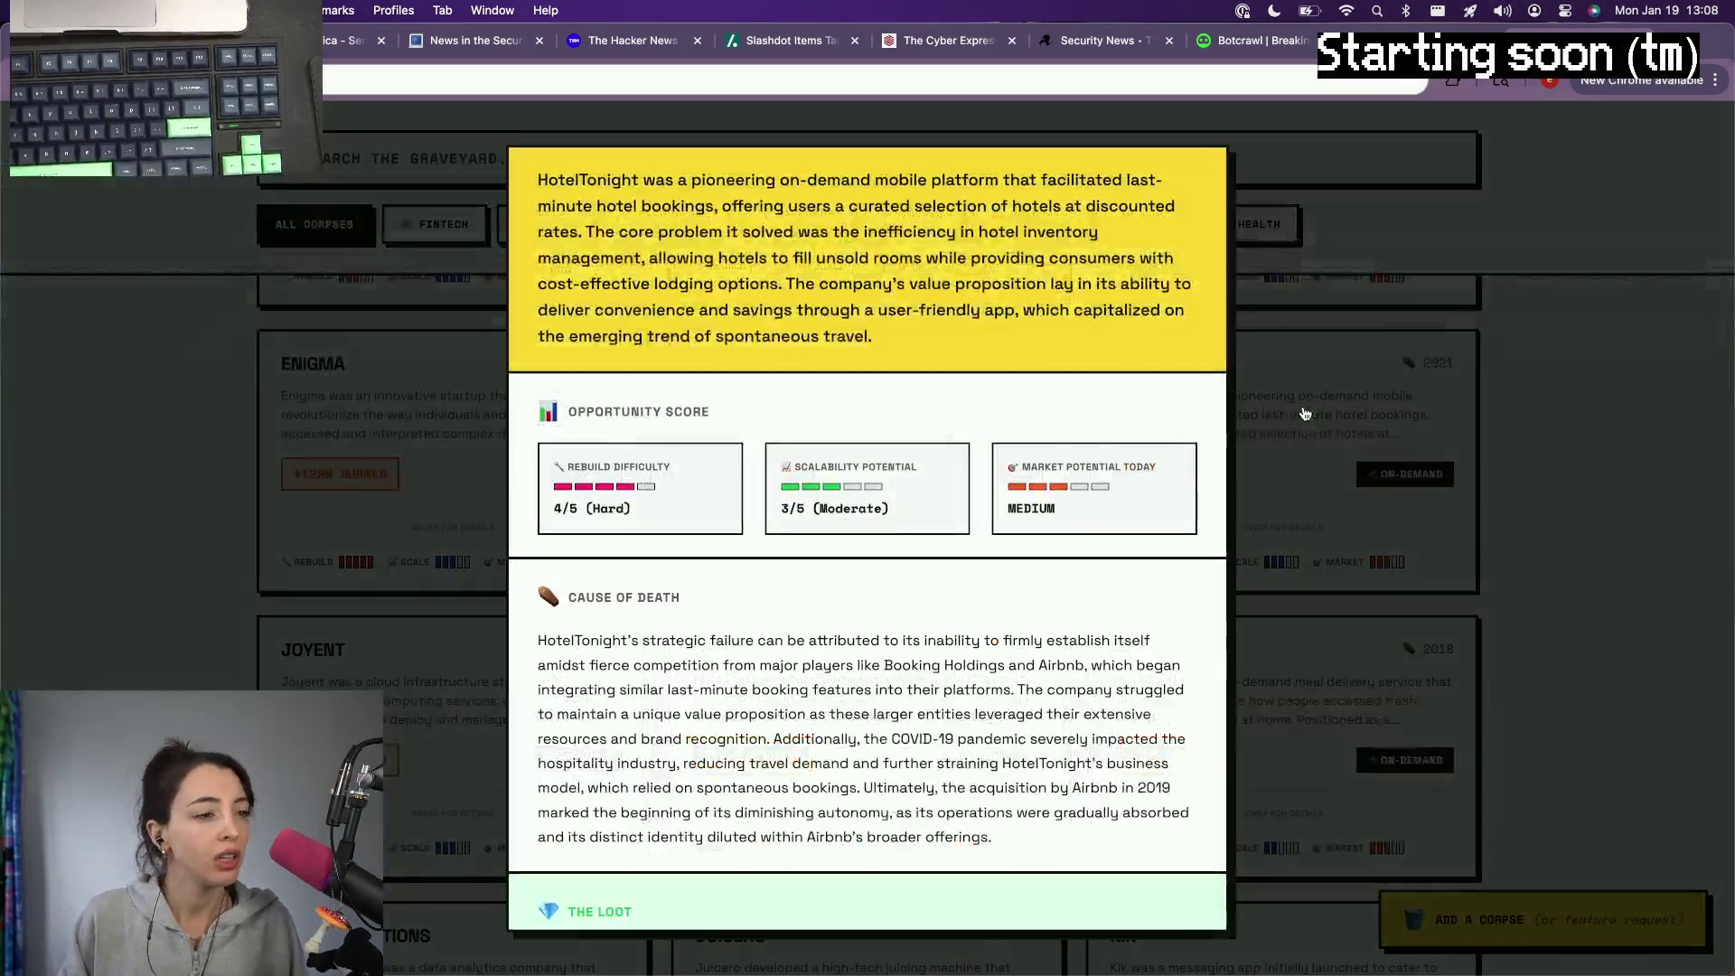
scroll(789, 639, down, 1)
scroll(788, 638, up, 5)
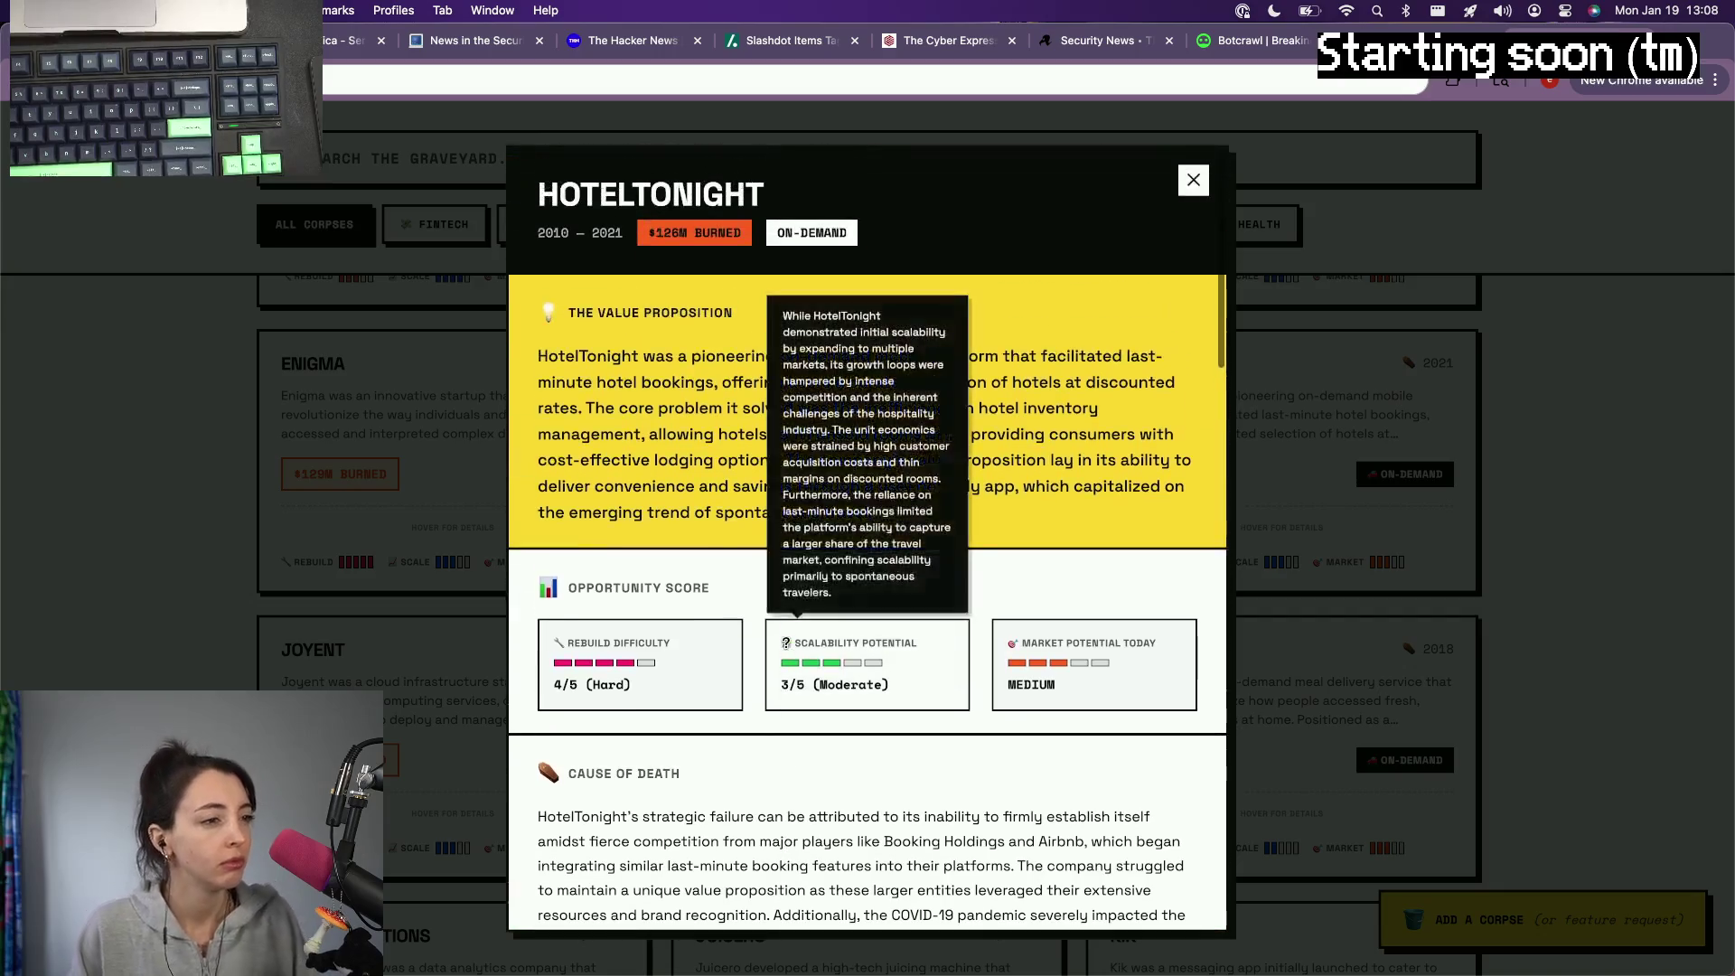
click(1497, 583)
scroll(1497, 583, down, 5)
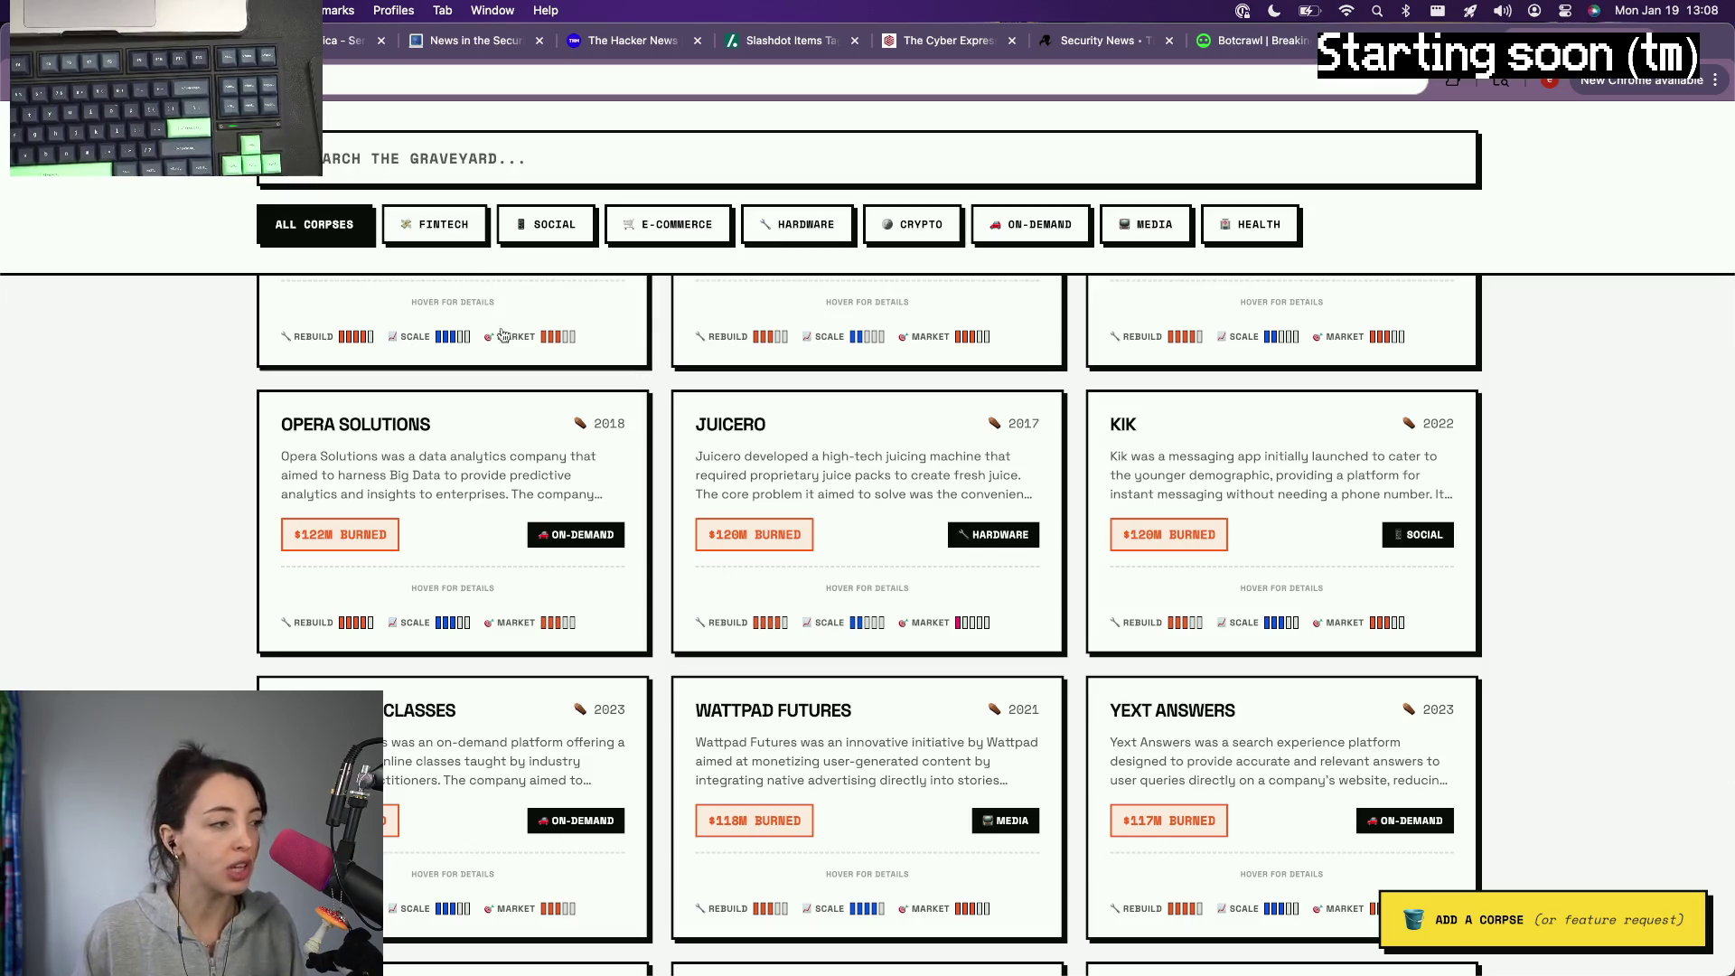
scroll(530, 436, down, 1)
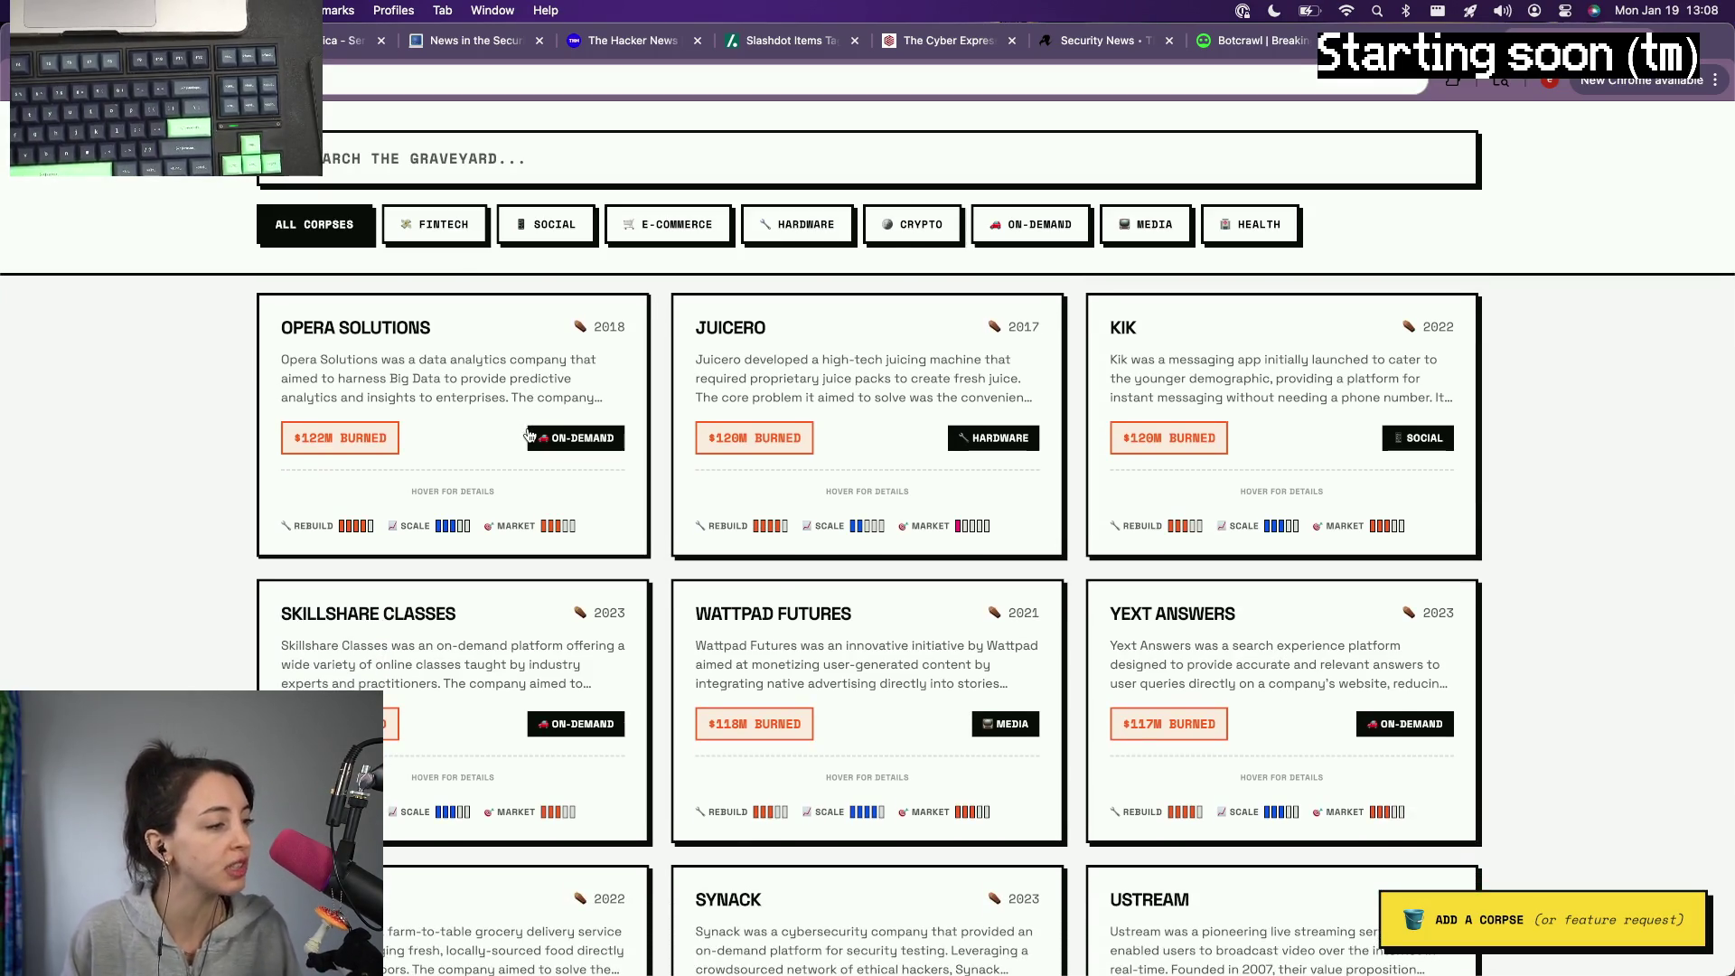
scroll(531, 437, down, 1)
scroll(515, 447, down, 1)
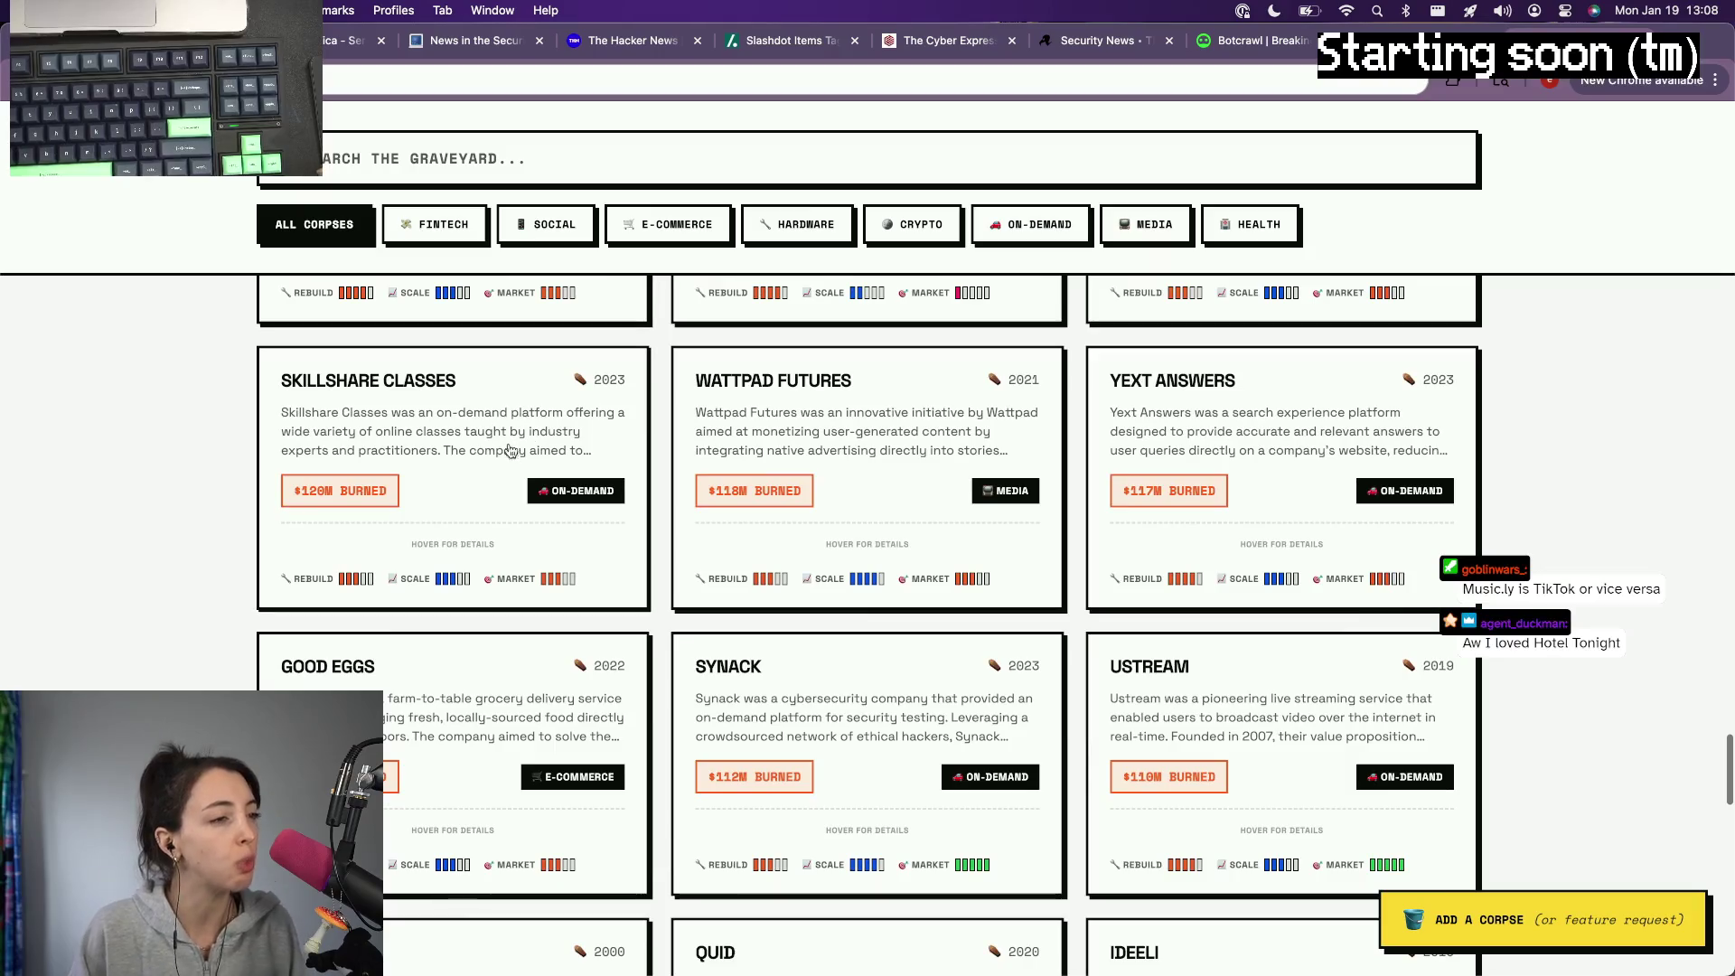
Step: View Wattpad Futures' details through its cause of death, then close the modal
click(934, 484)
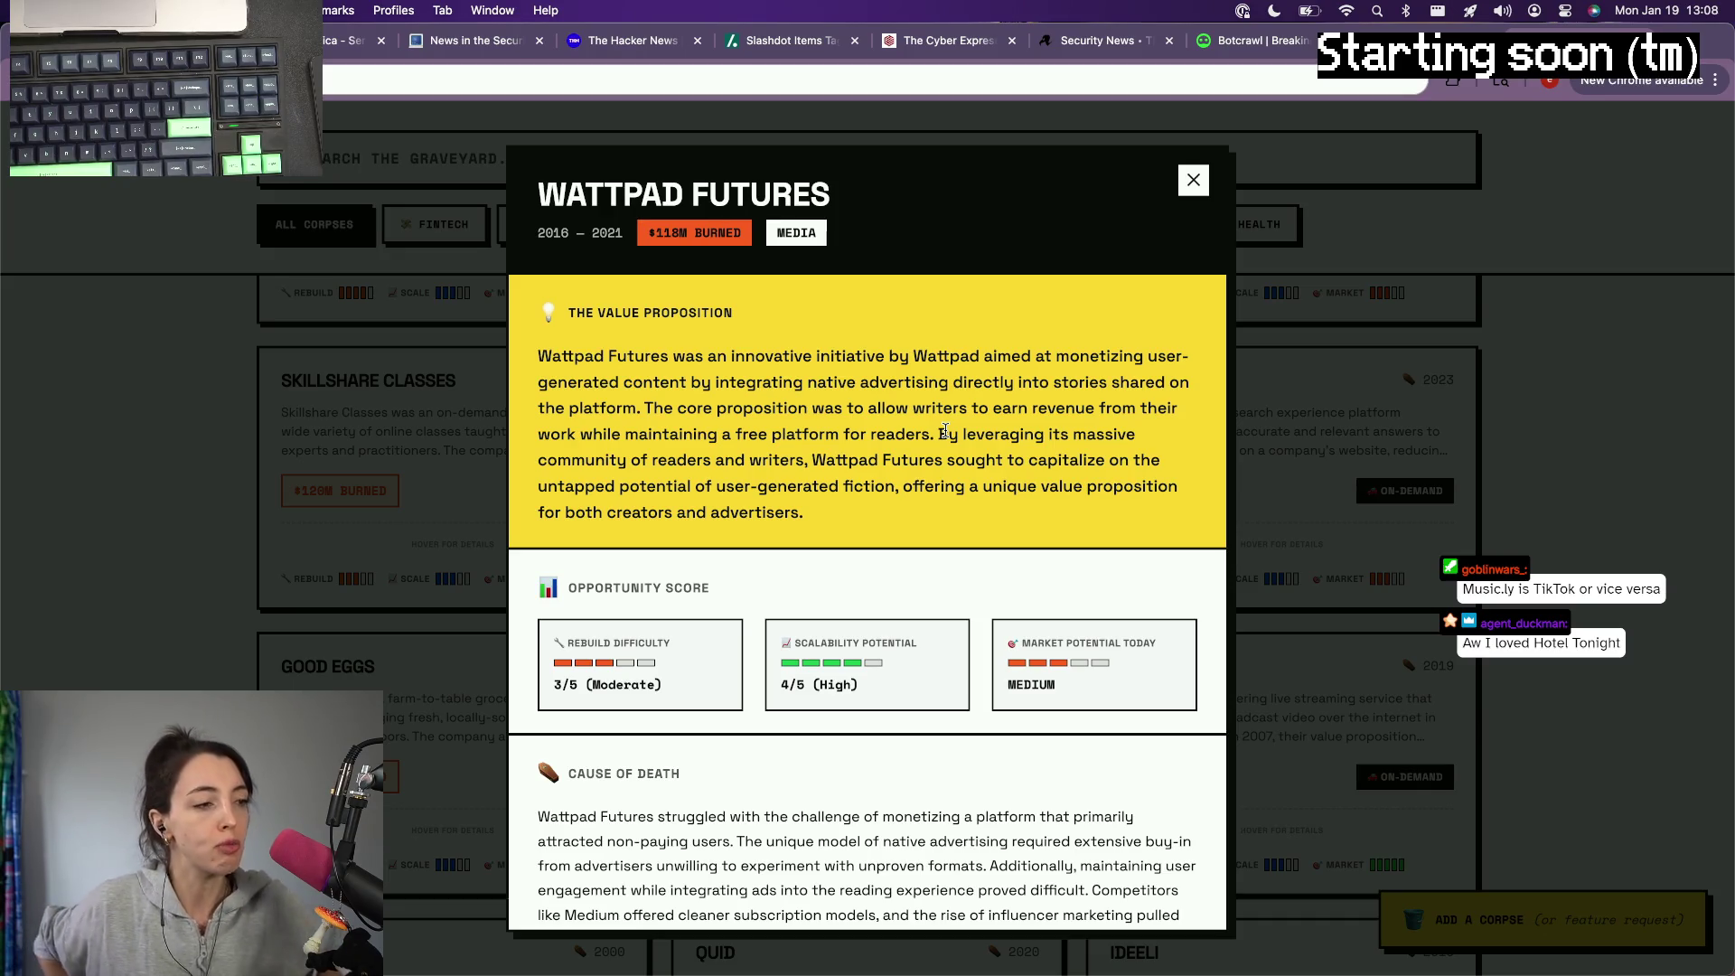
scroll(945, 432, down, 3)
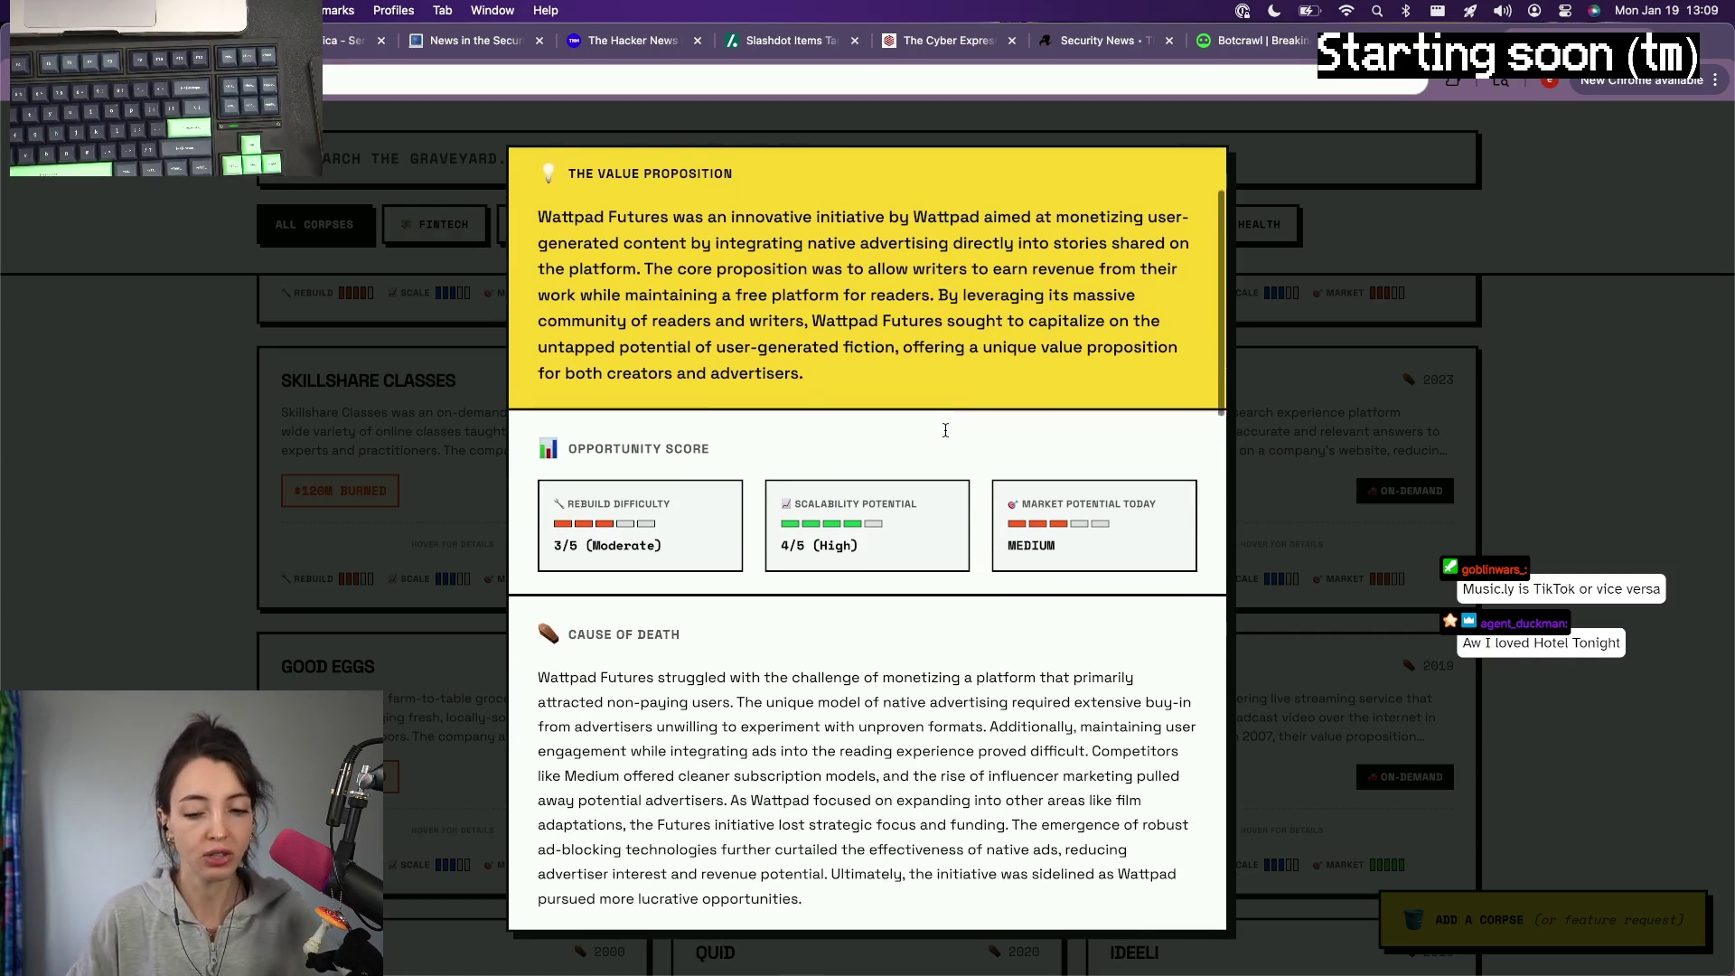
click(1313, 585)
scroll(1312, 586, down, 2)
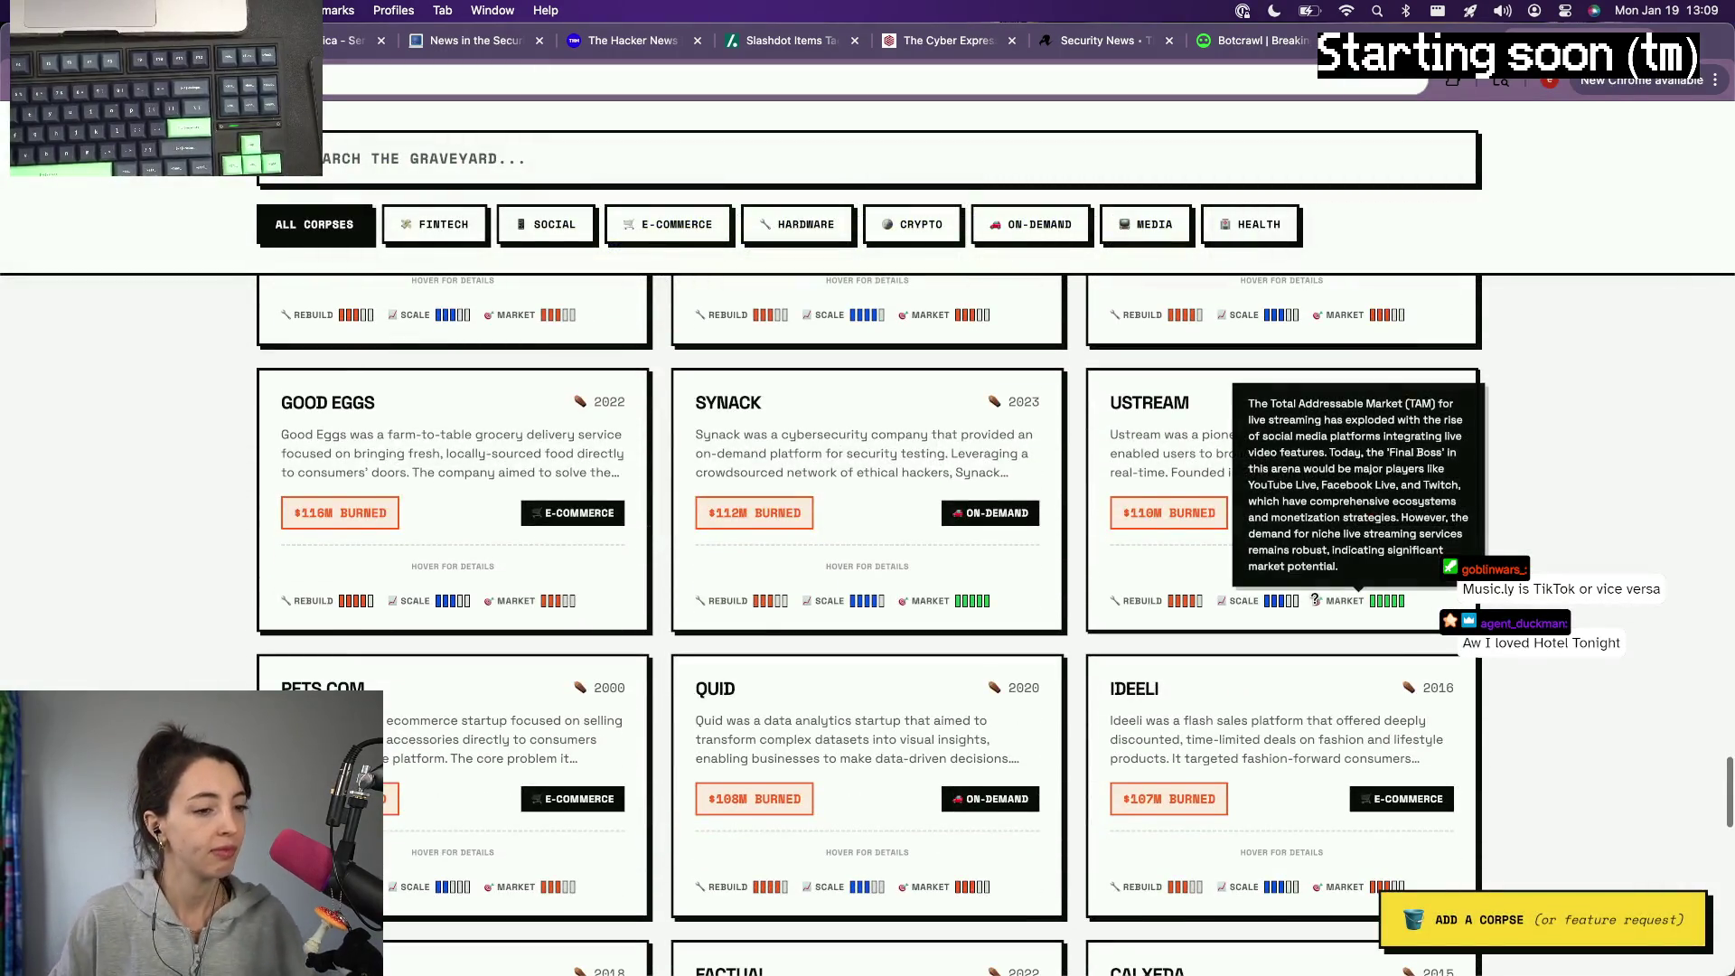
scroll(465, 553, down, 2)
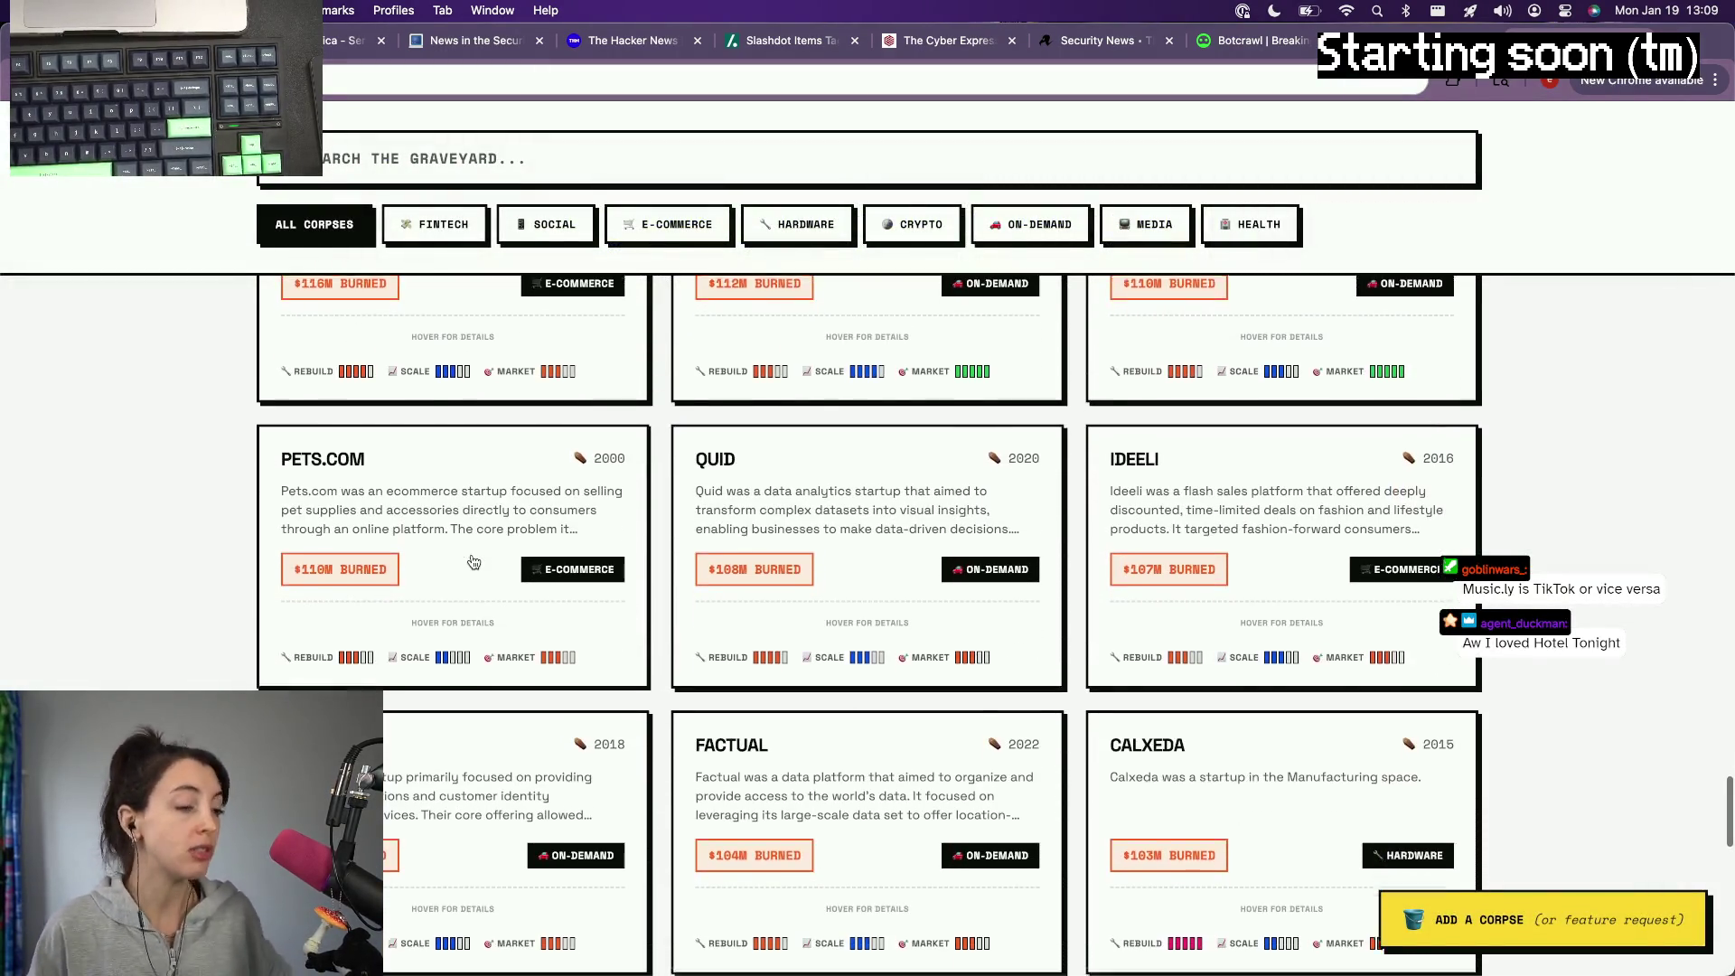
scroll(473, 562, down, 2)
scroll(474, 561, down, 2)
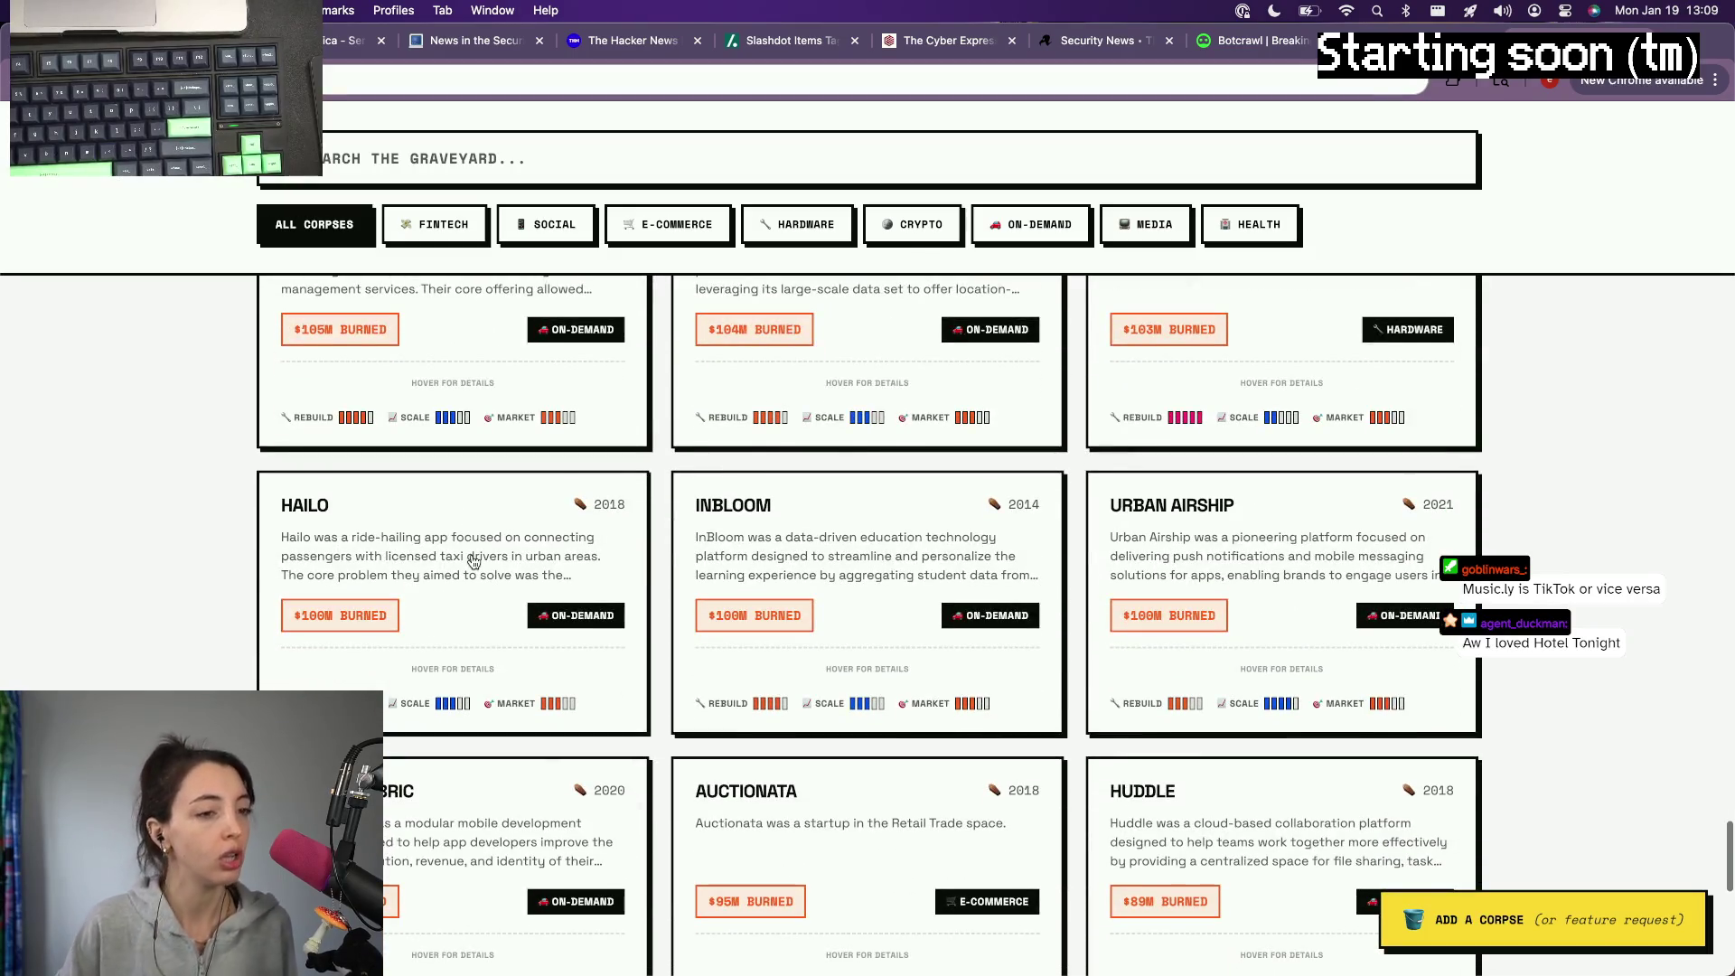
scroll(474, 562, down, 1)
scroll(474, 561, down, 1)
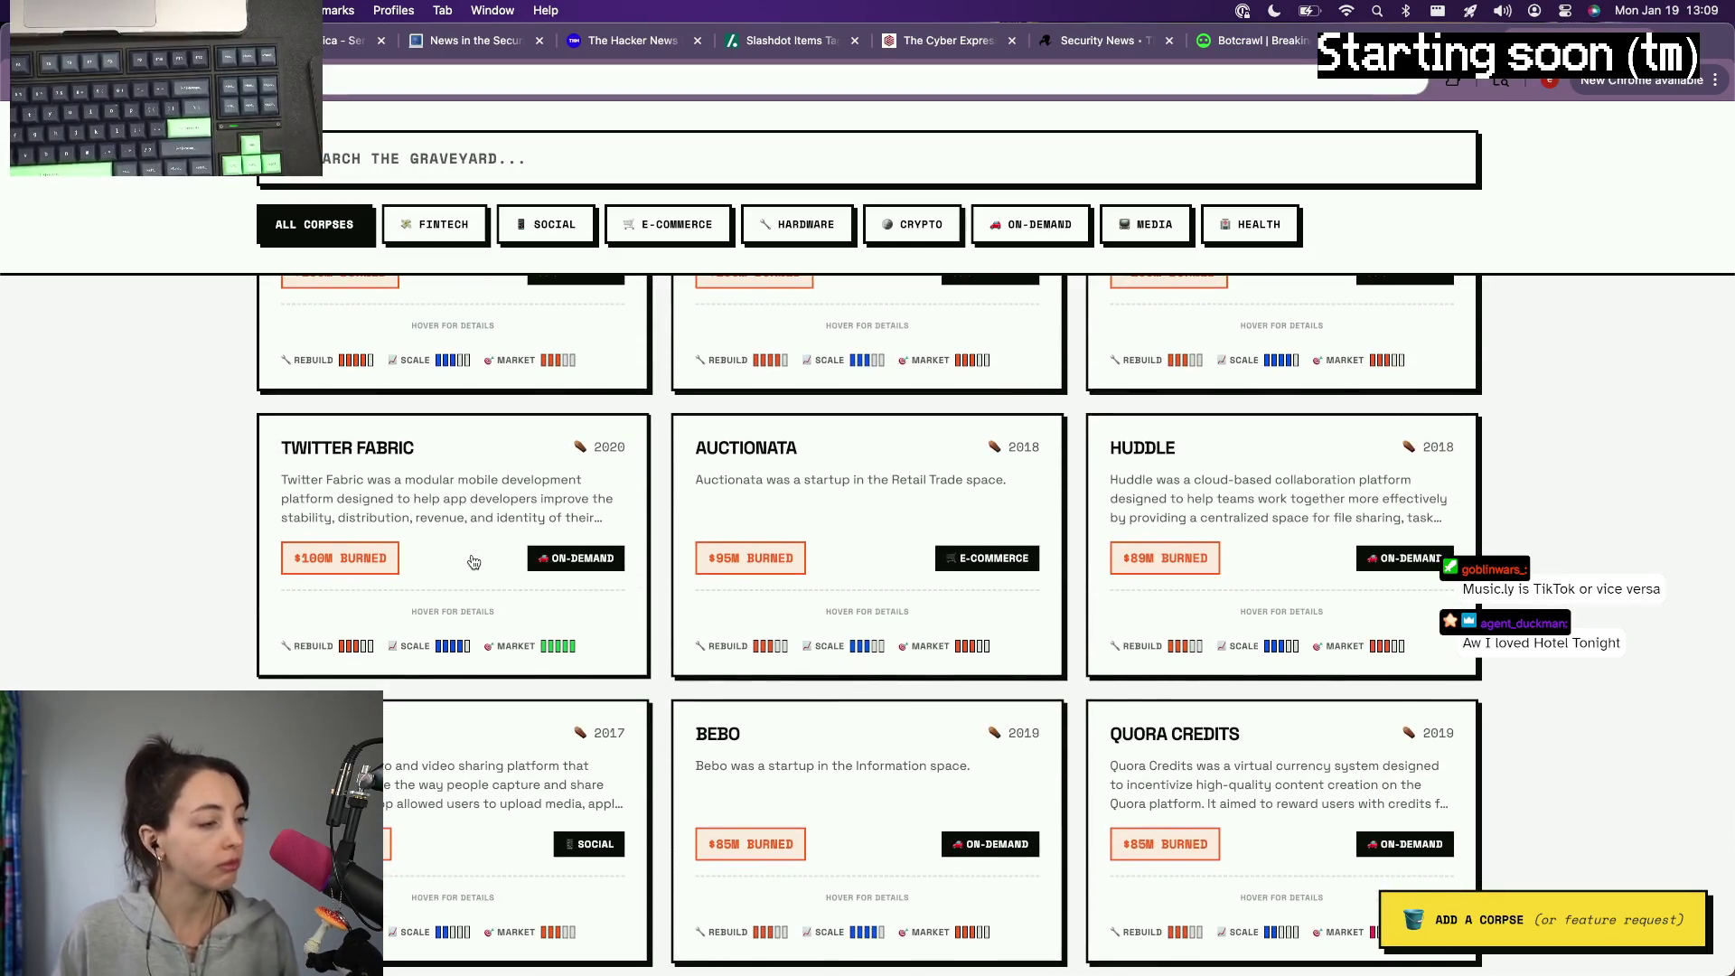
scroll(474, 562, down, 3)
scroll(473, 561, down, 3)
scroll(474, 562, up, 1)
scroll(473, 561, down, 3)
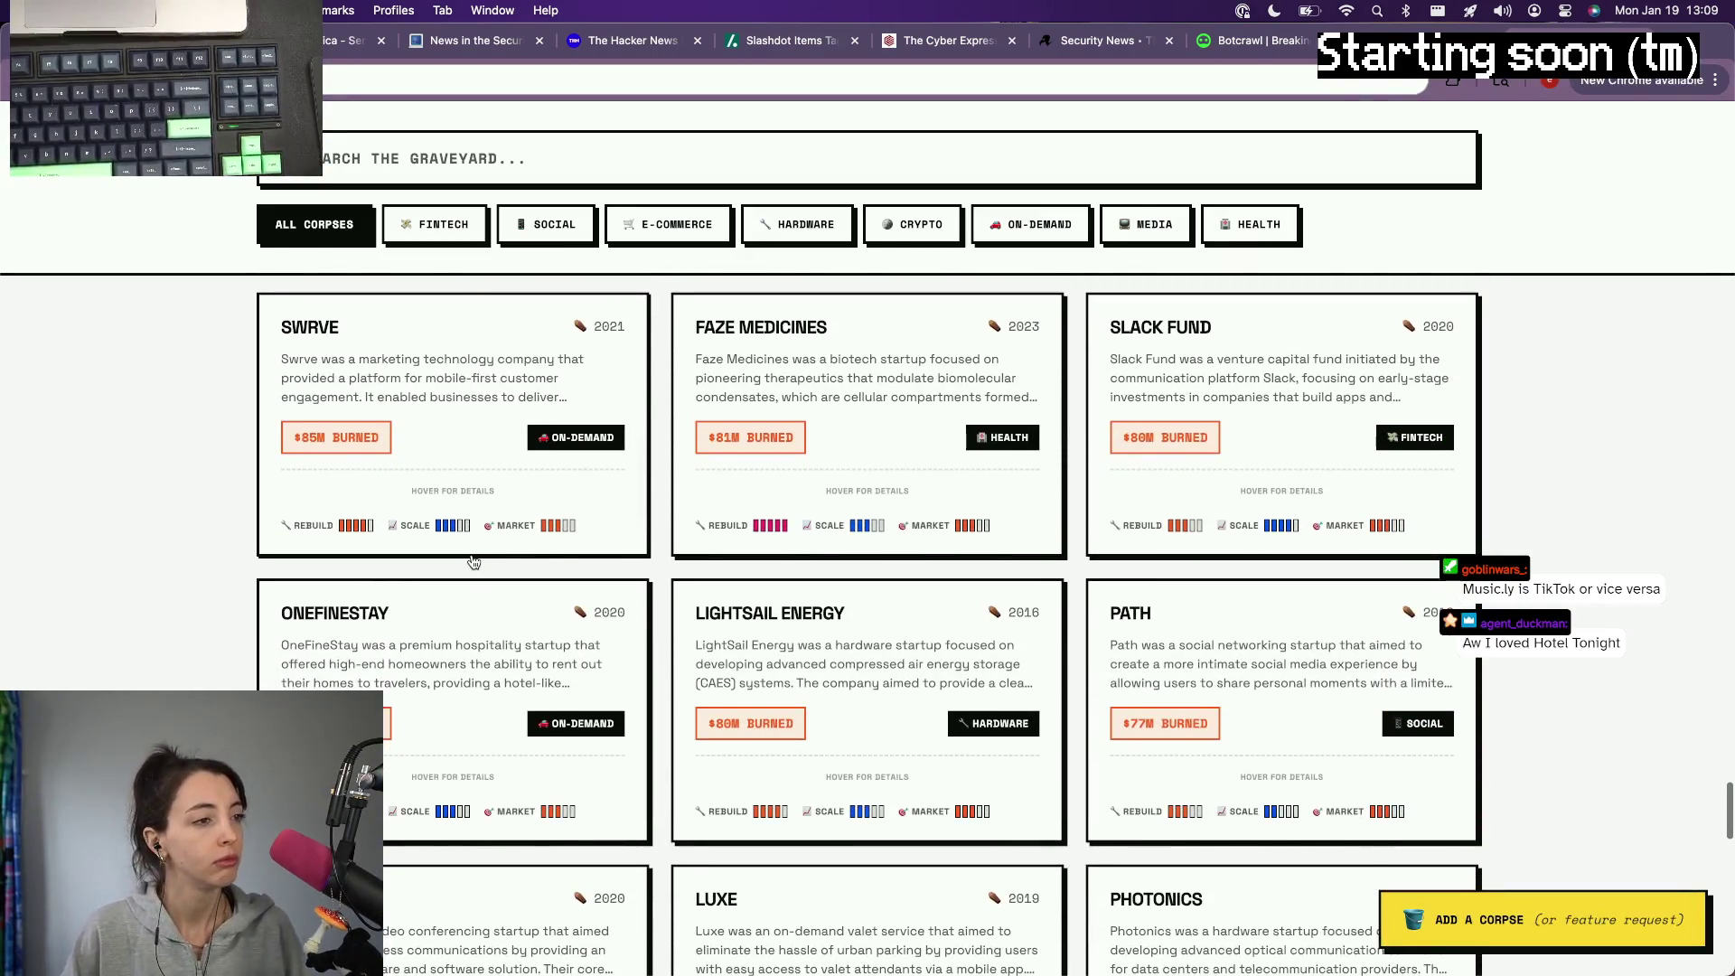
scroll(473, 562, down, 1)
scroll(474, 561, down, 3)
scroll(474, 561, down, 3)
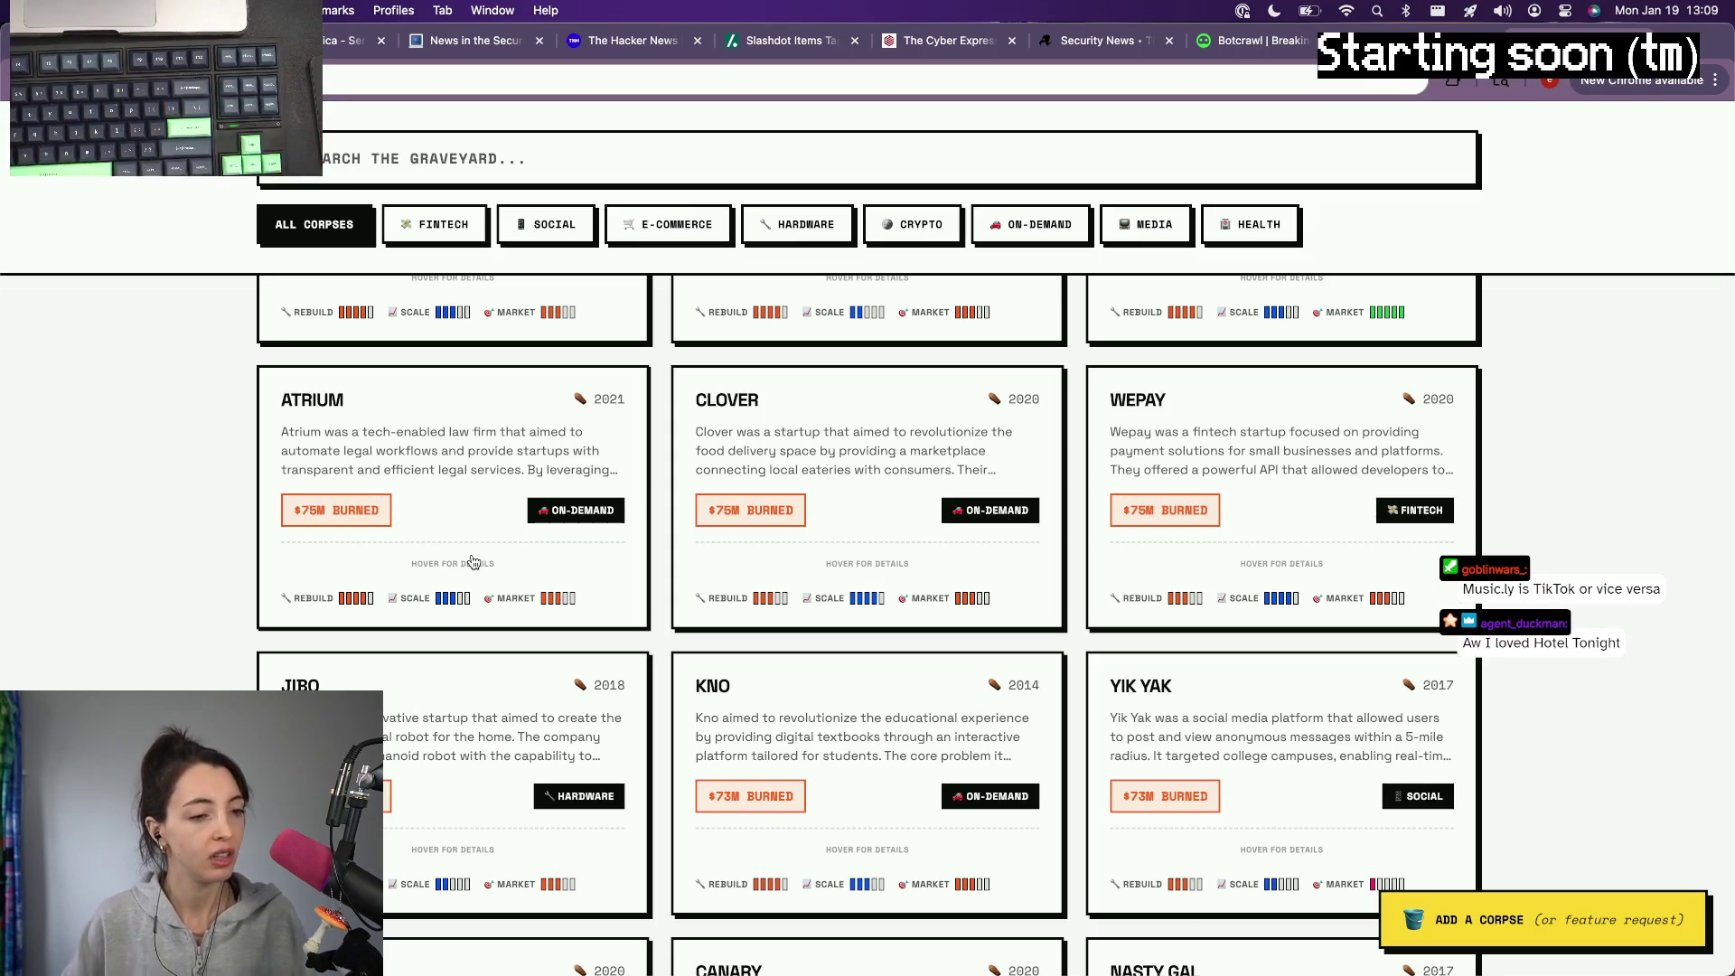
scroll(473, 561, down, 2)
scroll(878, 554, down, 3)
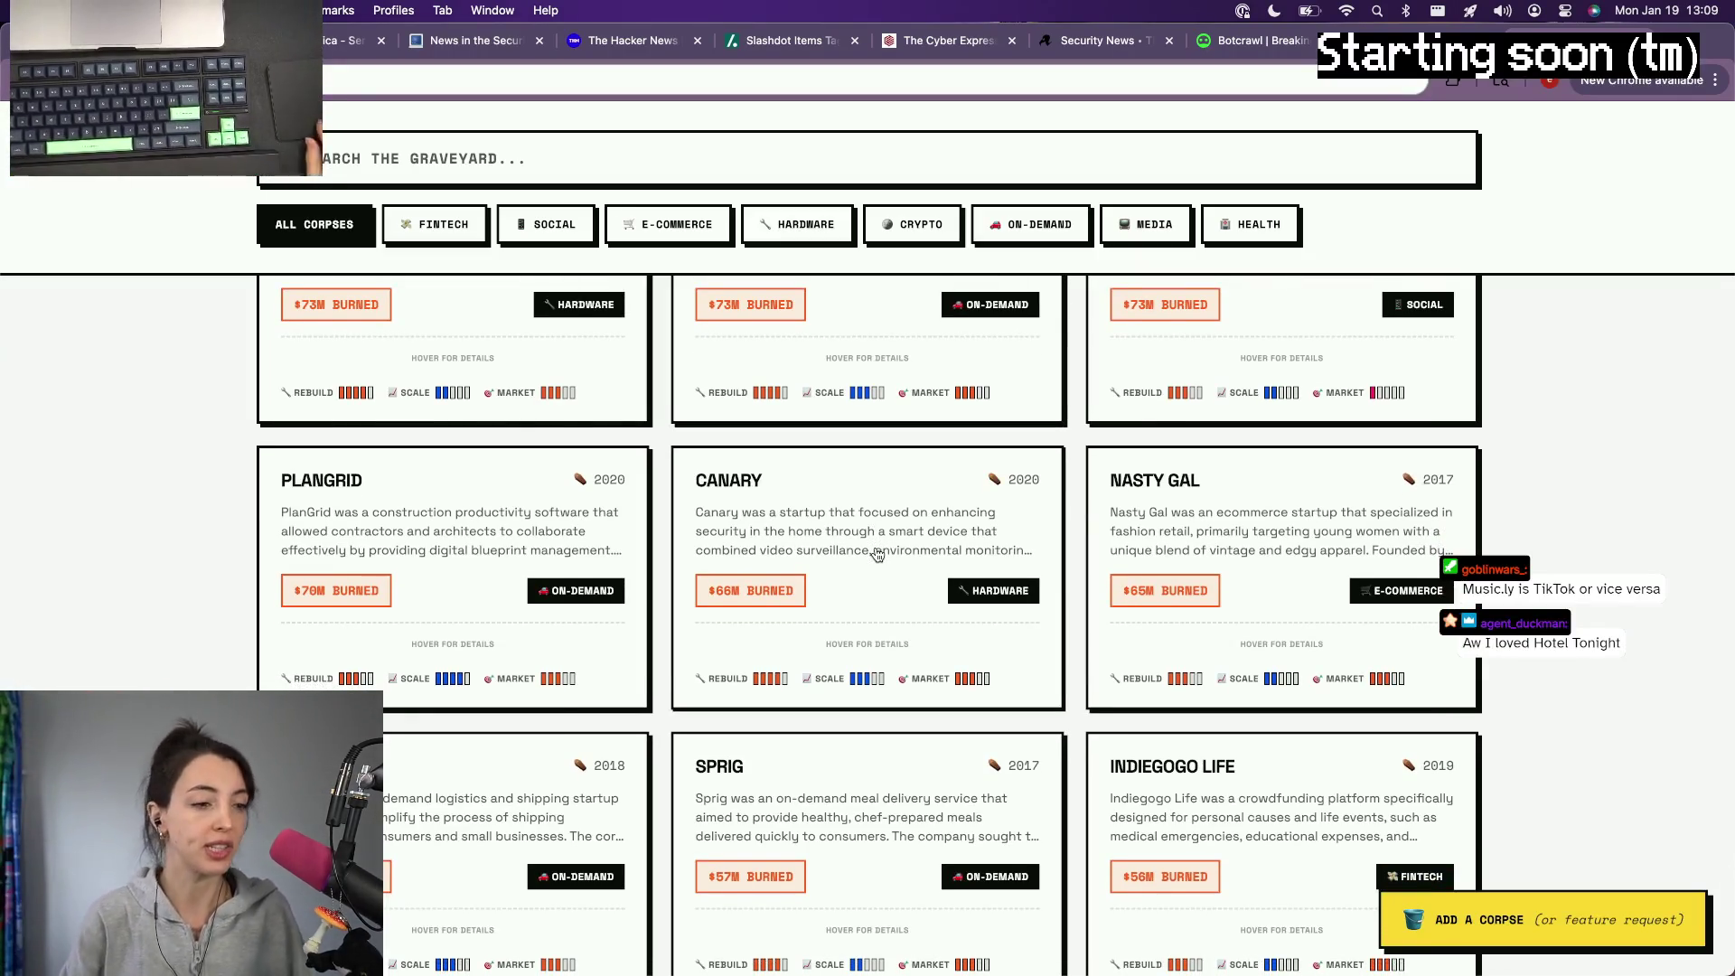
scroll(876, 554, down, 3)
scroll(626, 657, down, 5)
scroll(625, 658, down, 1)
scroll(626, 660, up, 1)
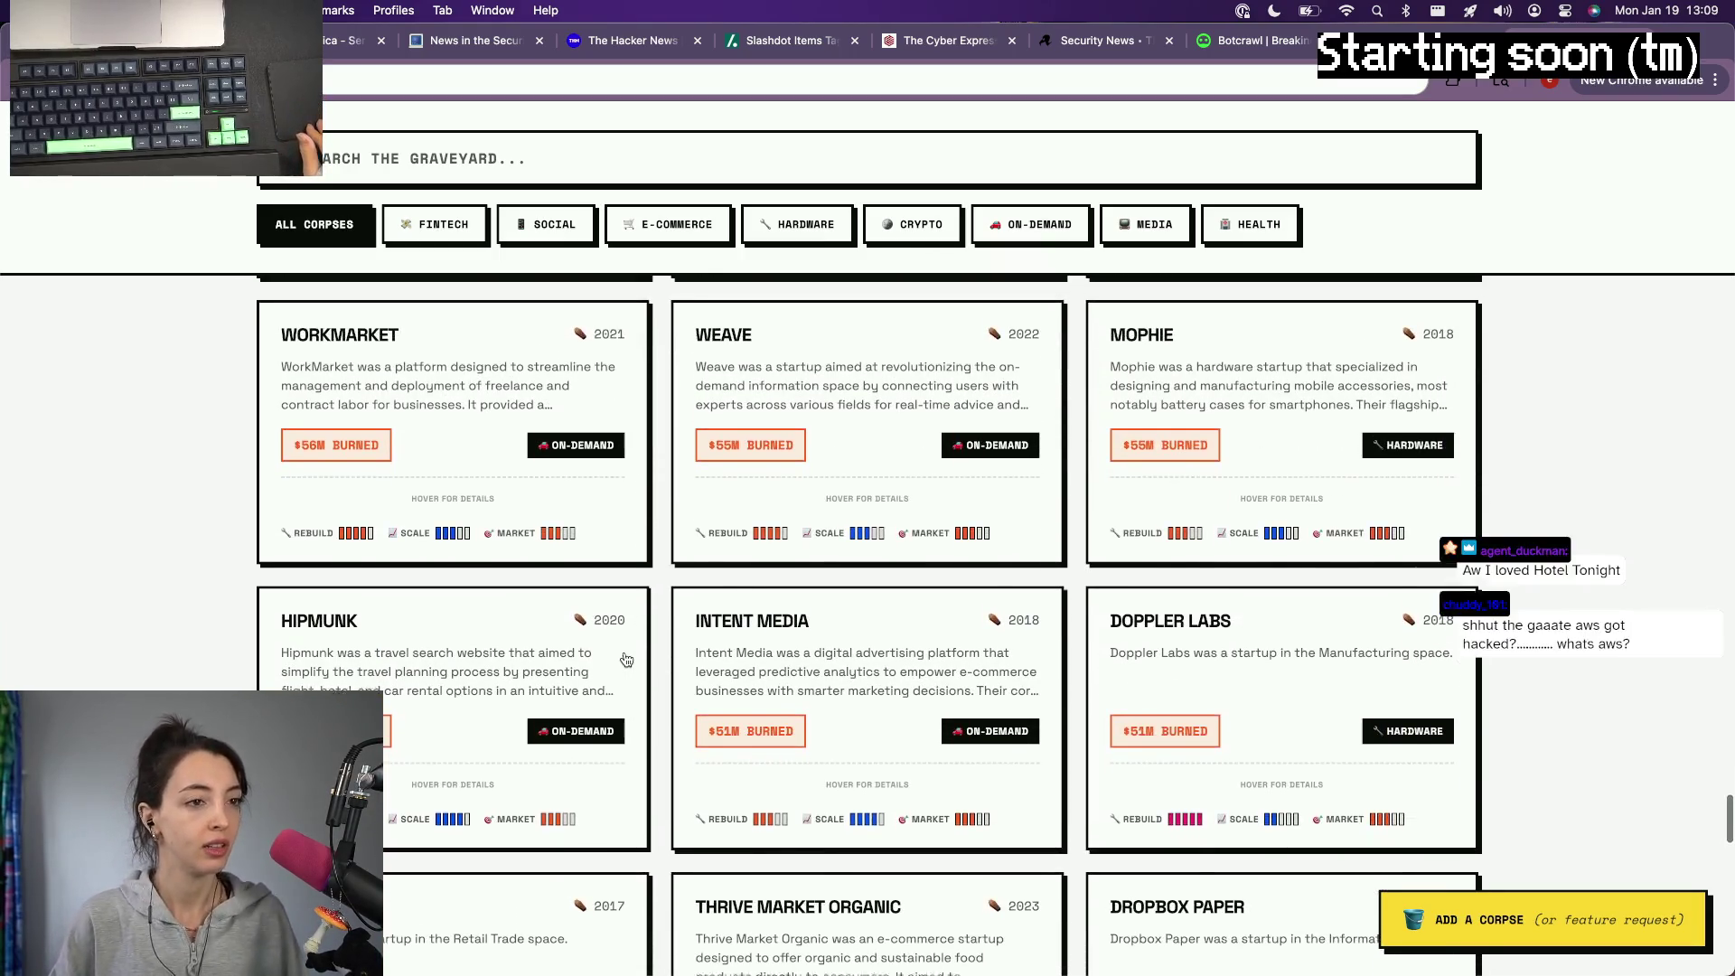
scroll(1199, 641, down, 2)
scroll(1198, 642, down, 1)
scroll(1199, 642, down, 3)
scroll(1199, 642, down, 1)
scroll(1199, 641, down, 2)
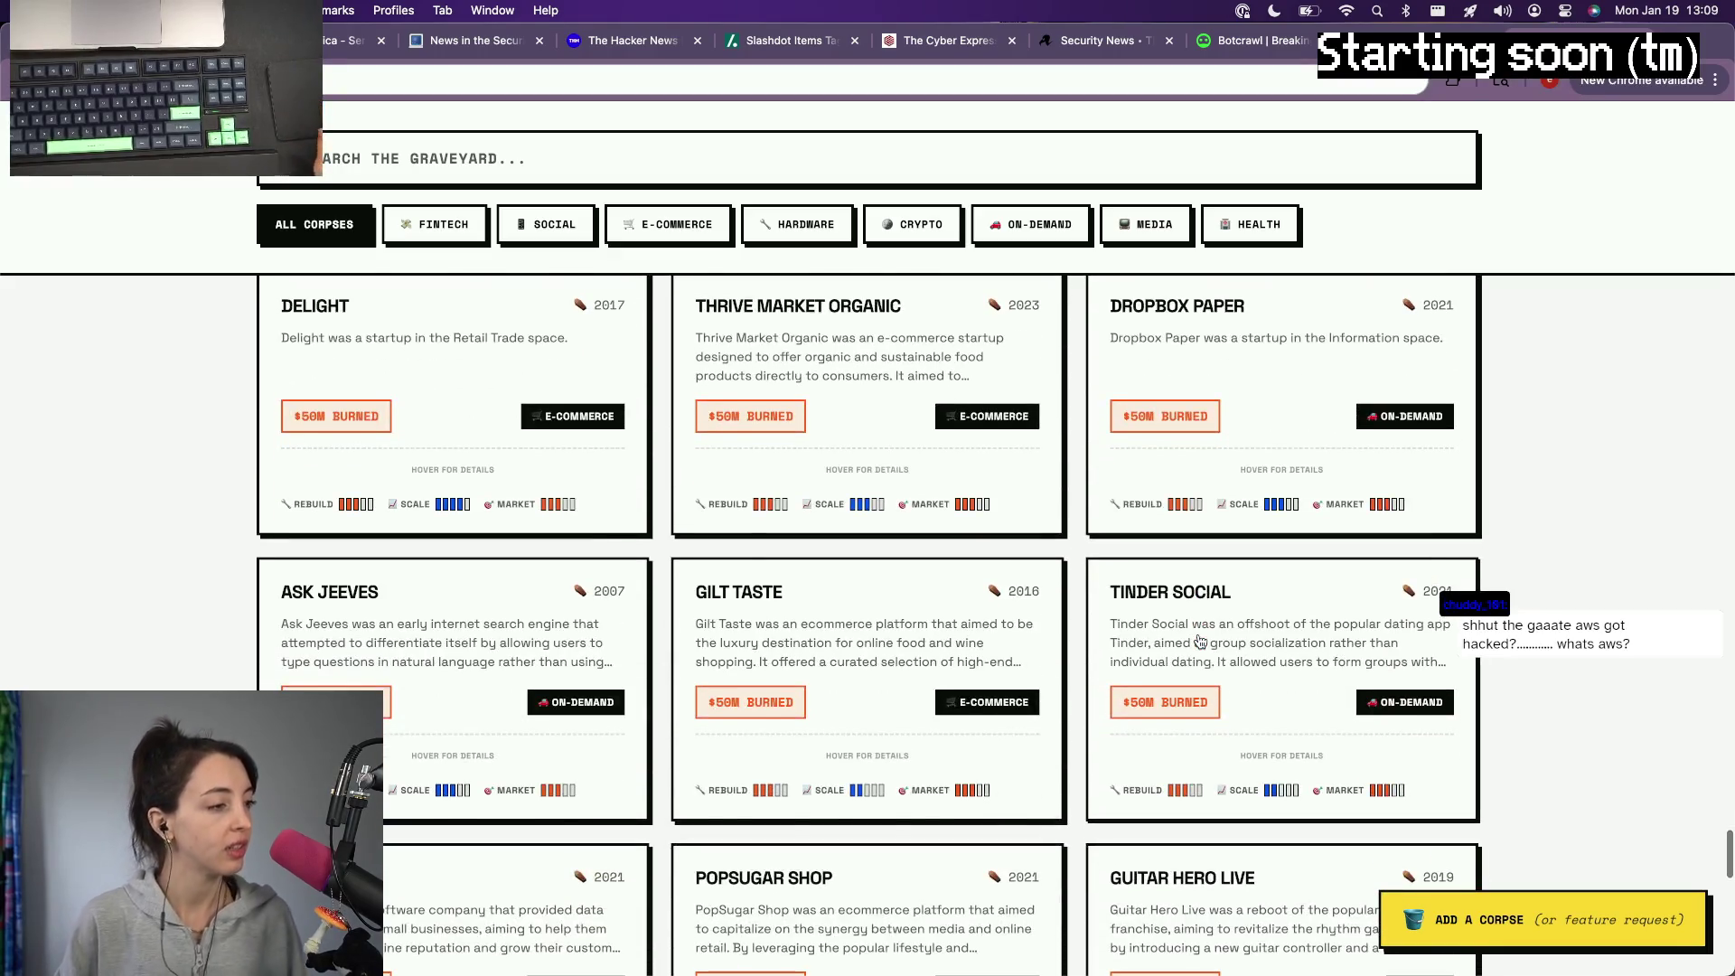
scroll(389, 612, down, 1)
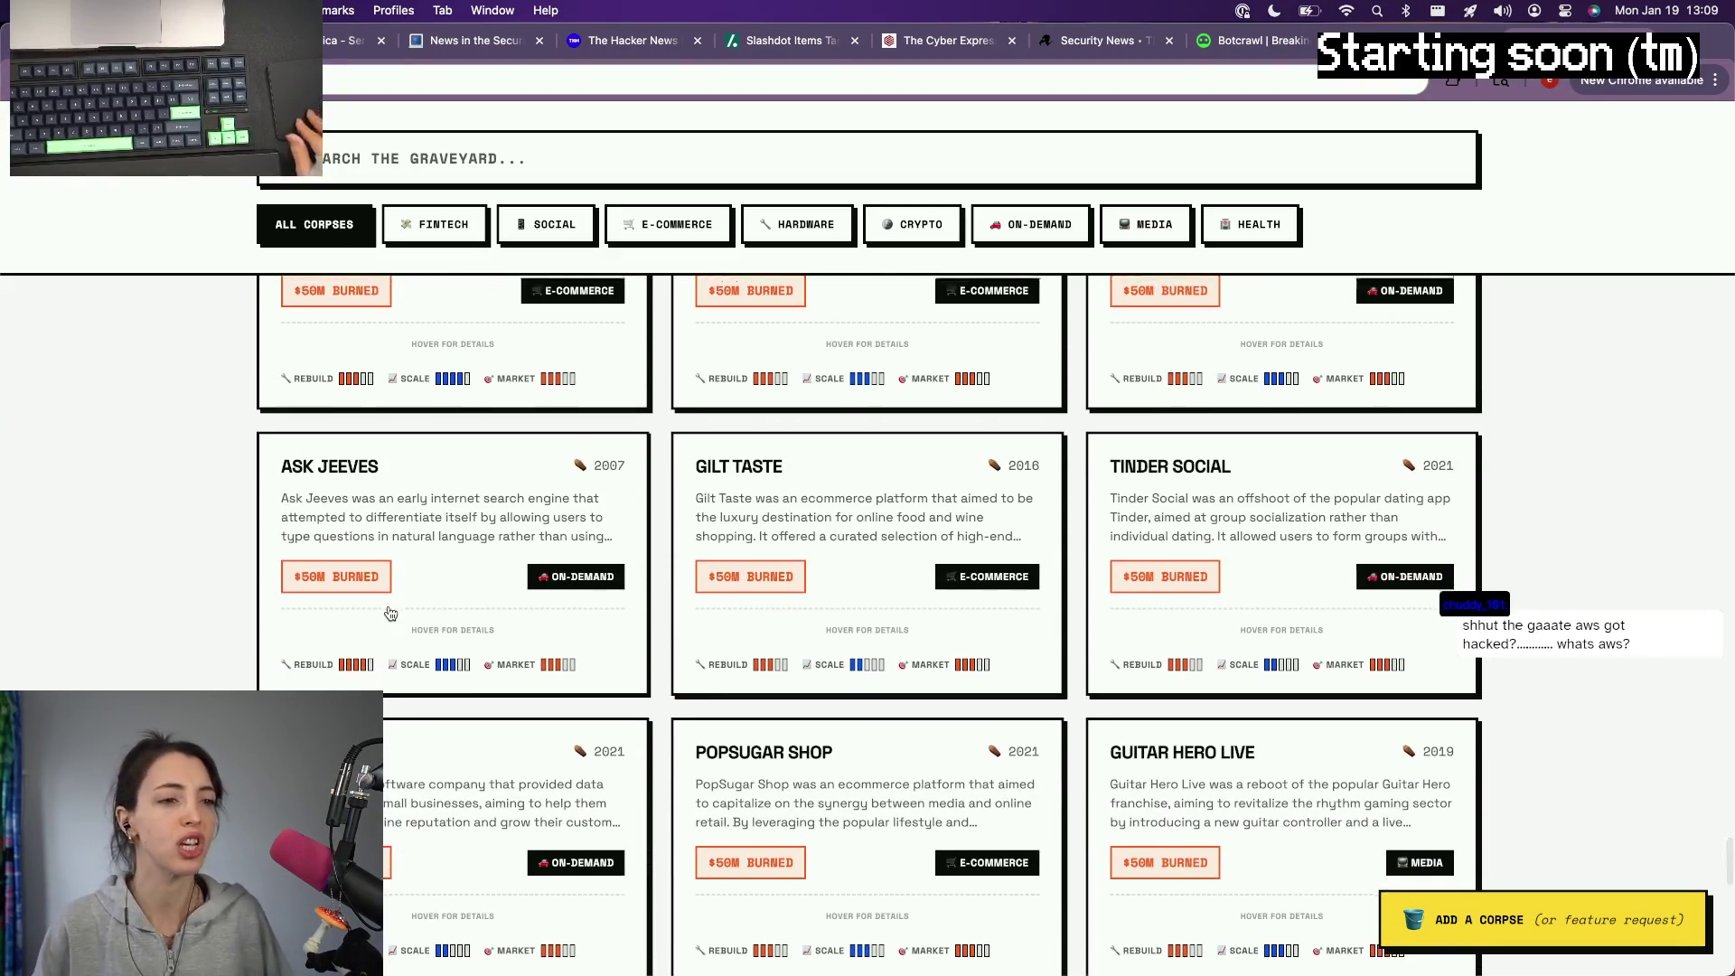
scroll(390, 613, down, 1)
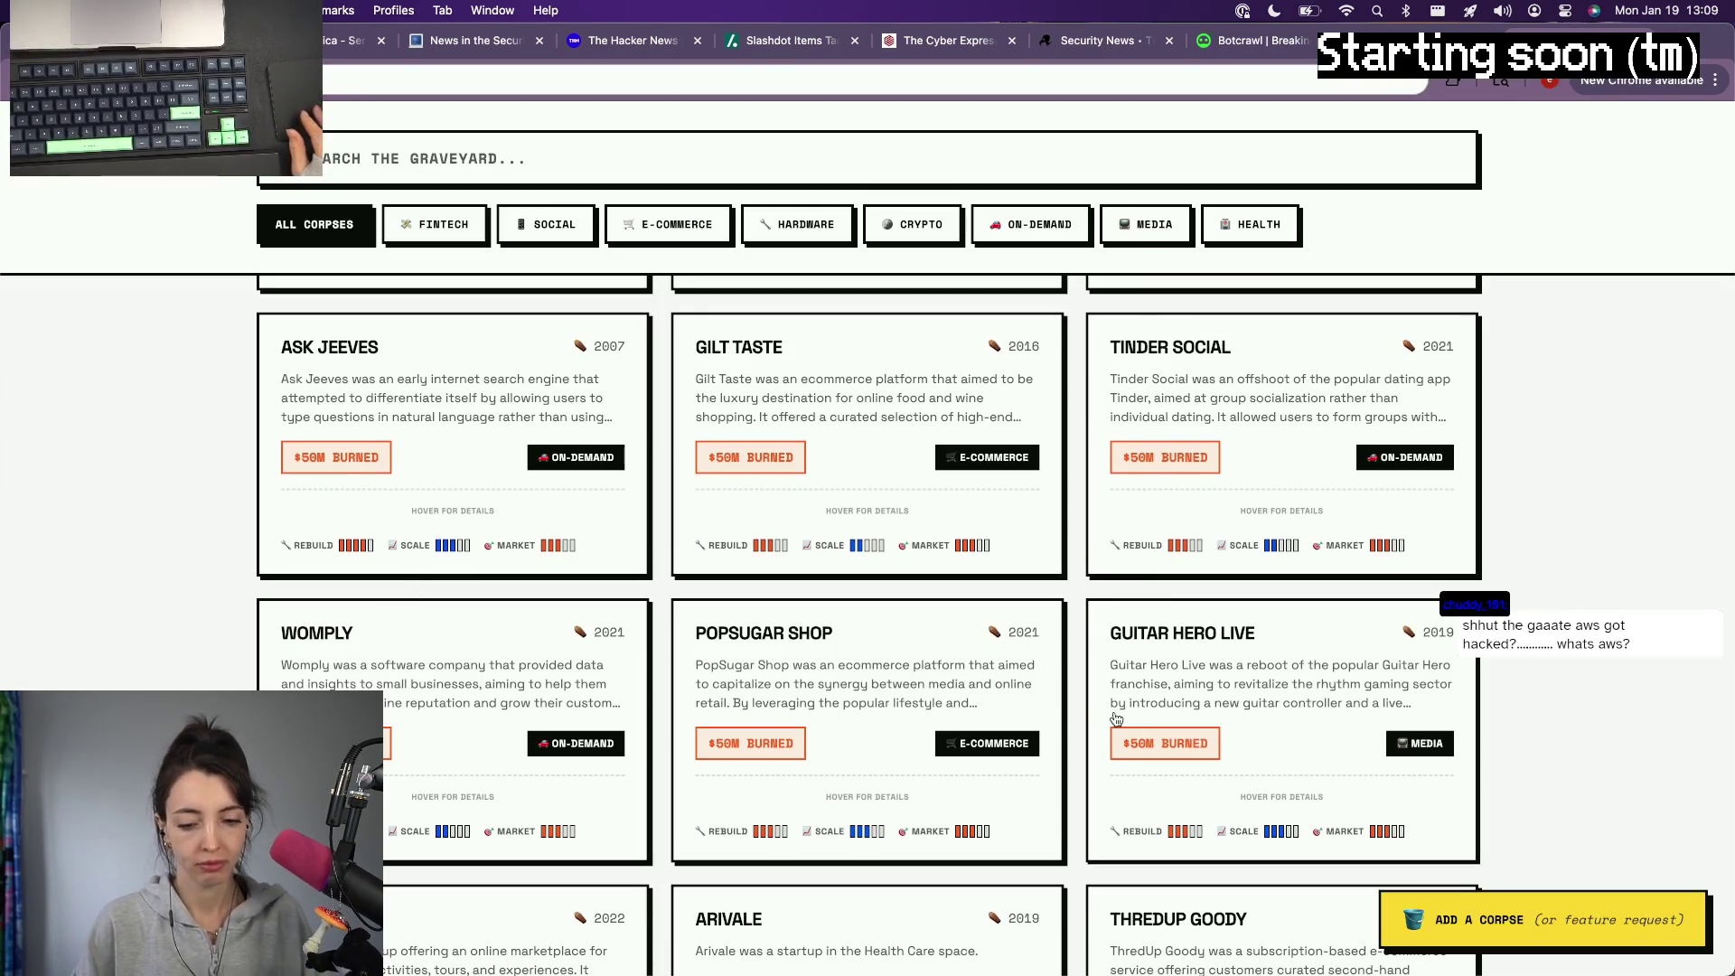
scroll(1114, 720, down, 3)
scroll(1114, 721, down, 4)
scroll(1114, 720, up, 1)
scroll(1115, 719, down, 1)
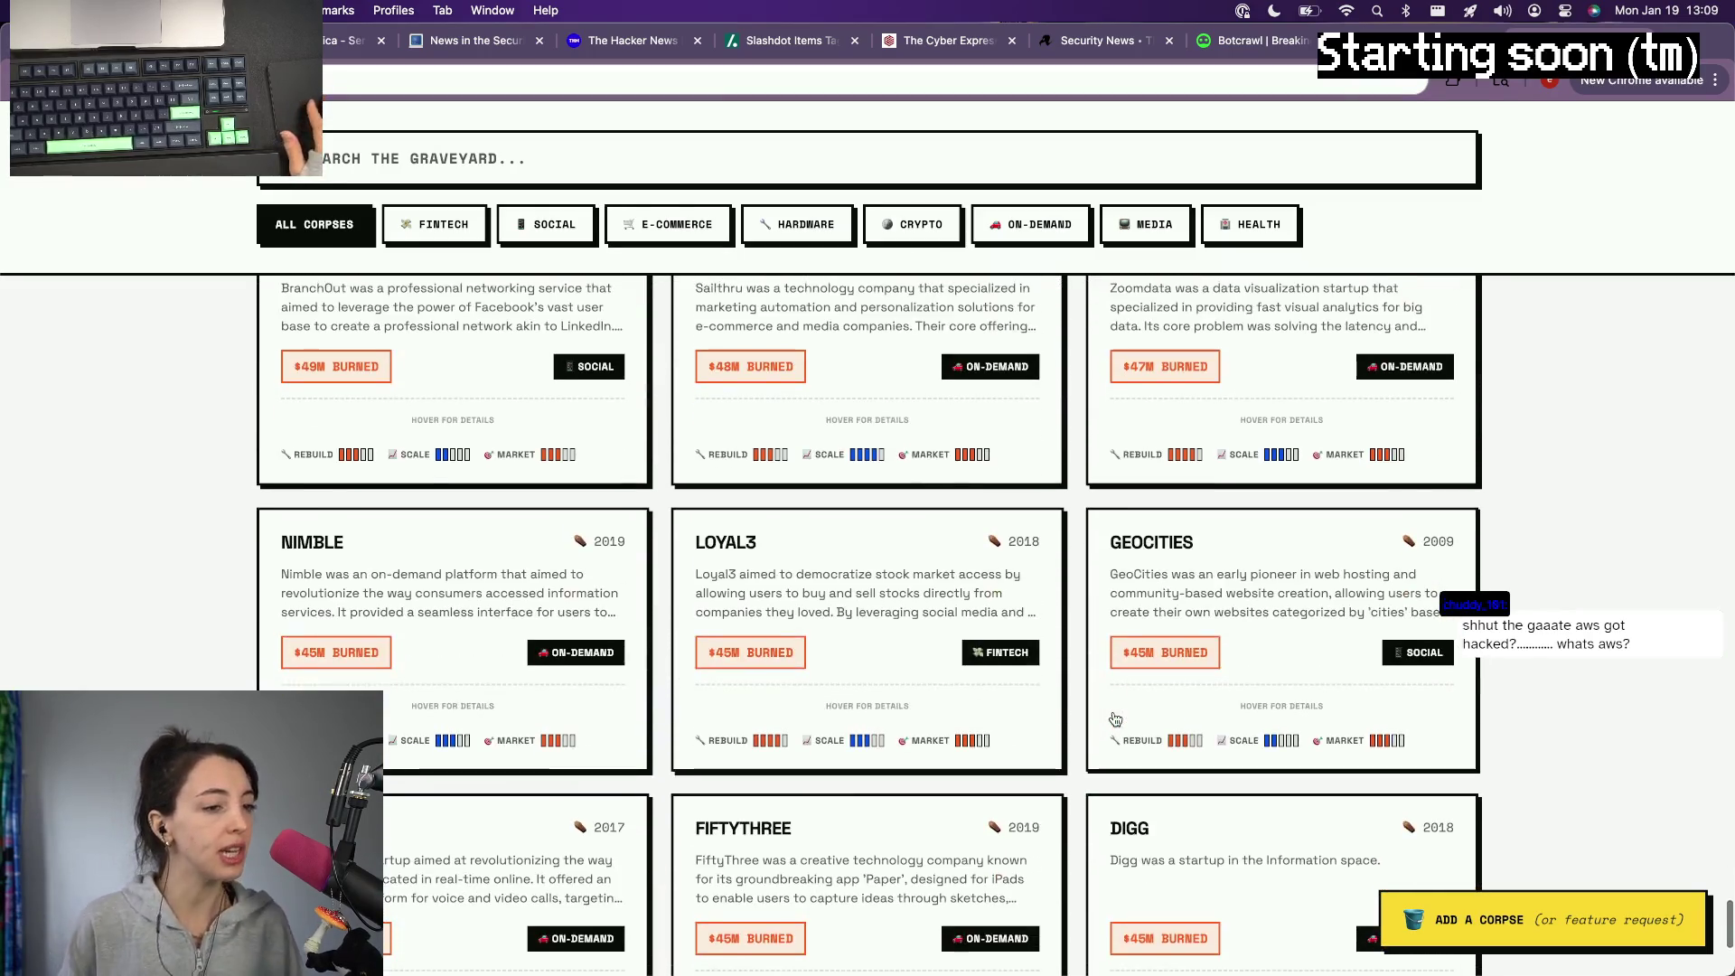
scroll(1114, 719, down, 1)
scroll(1114, 720, down, 2)
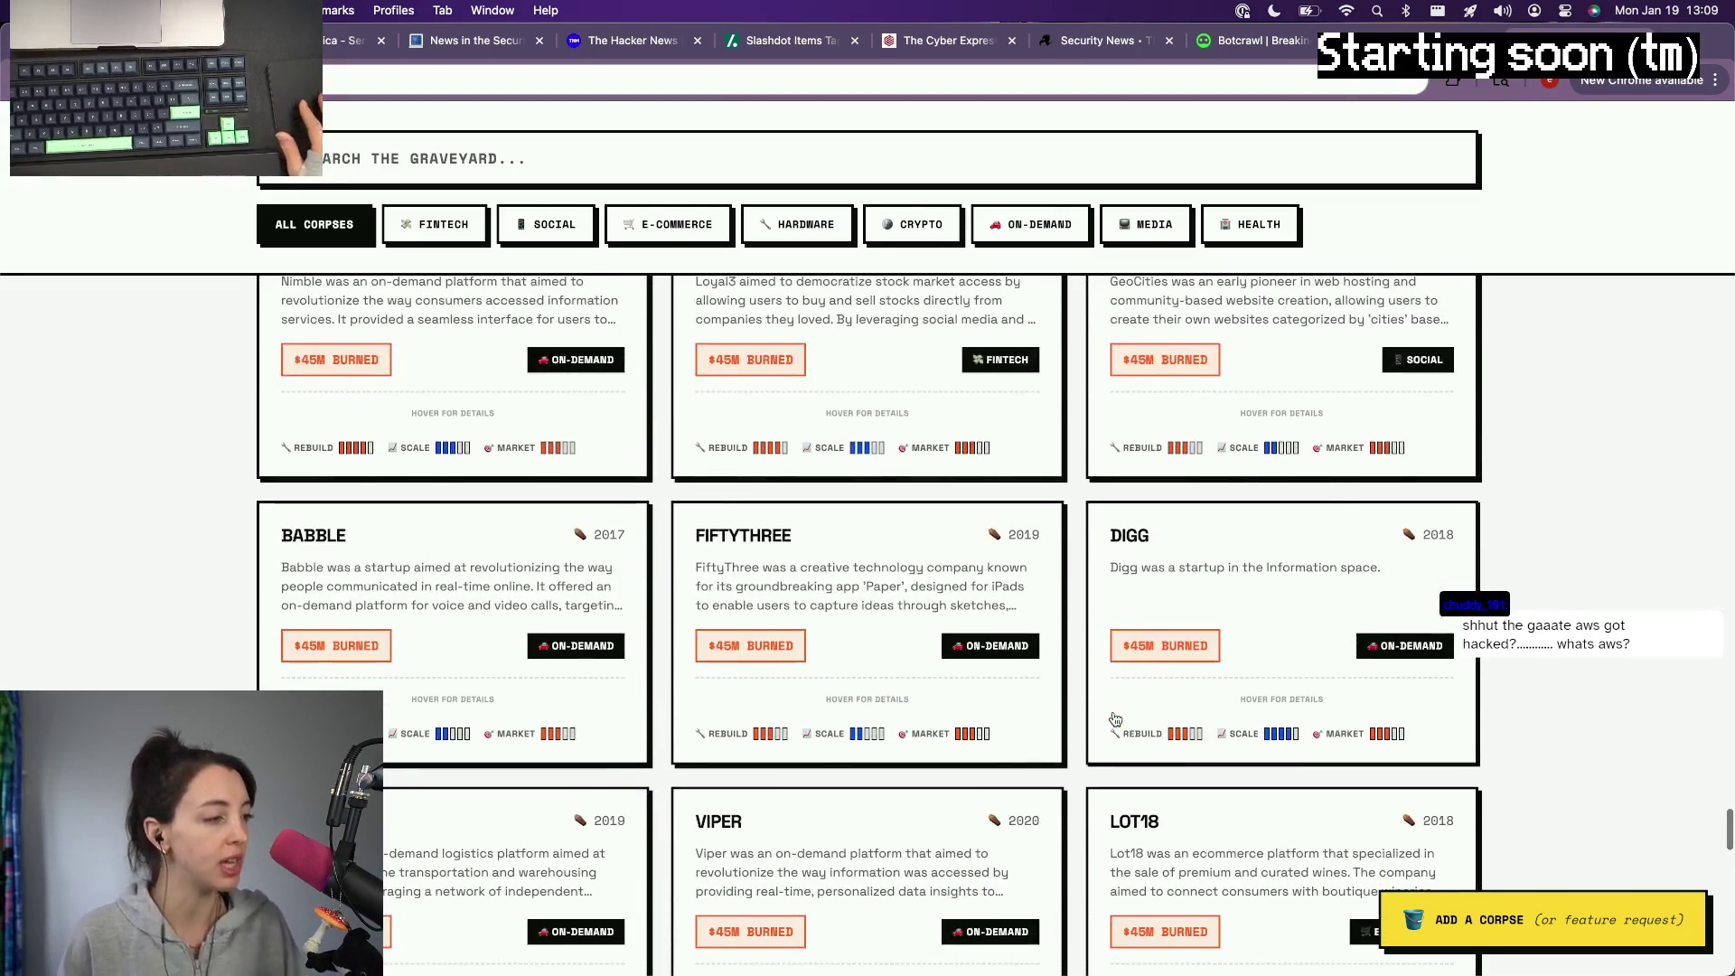
scroll(1116, 720, down, 5)
scroll(1114, 720, down, 2)
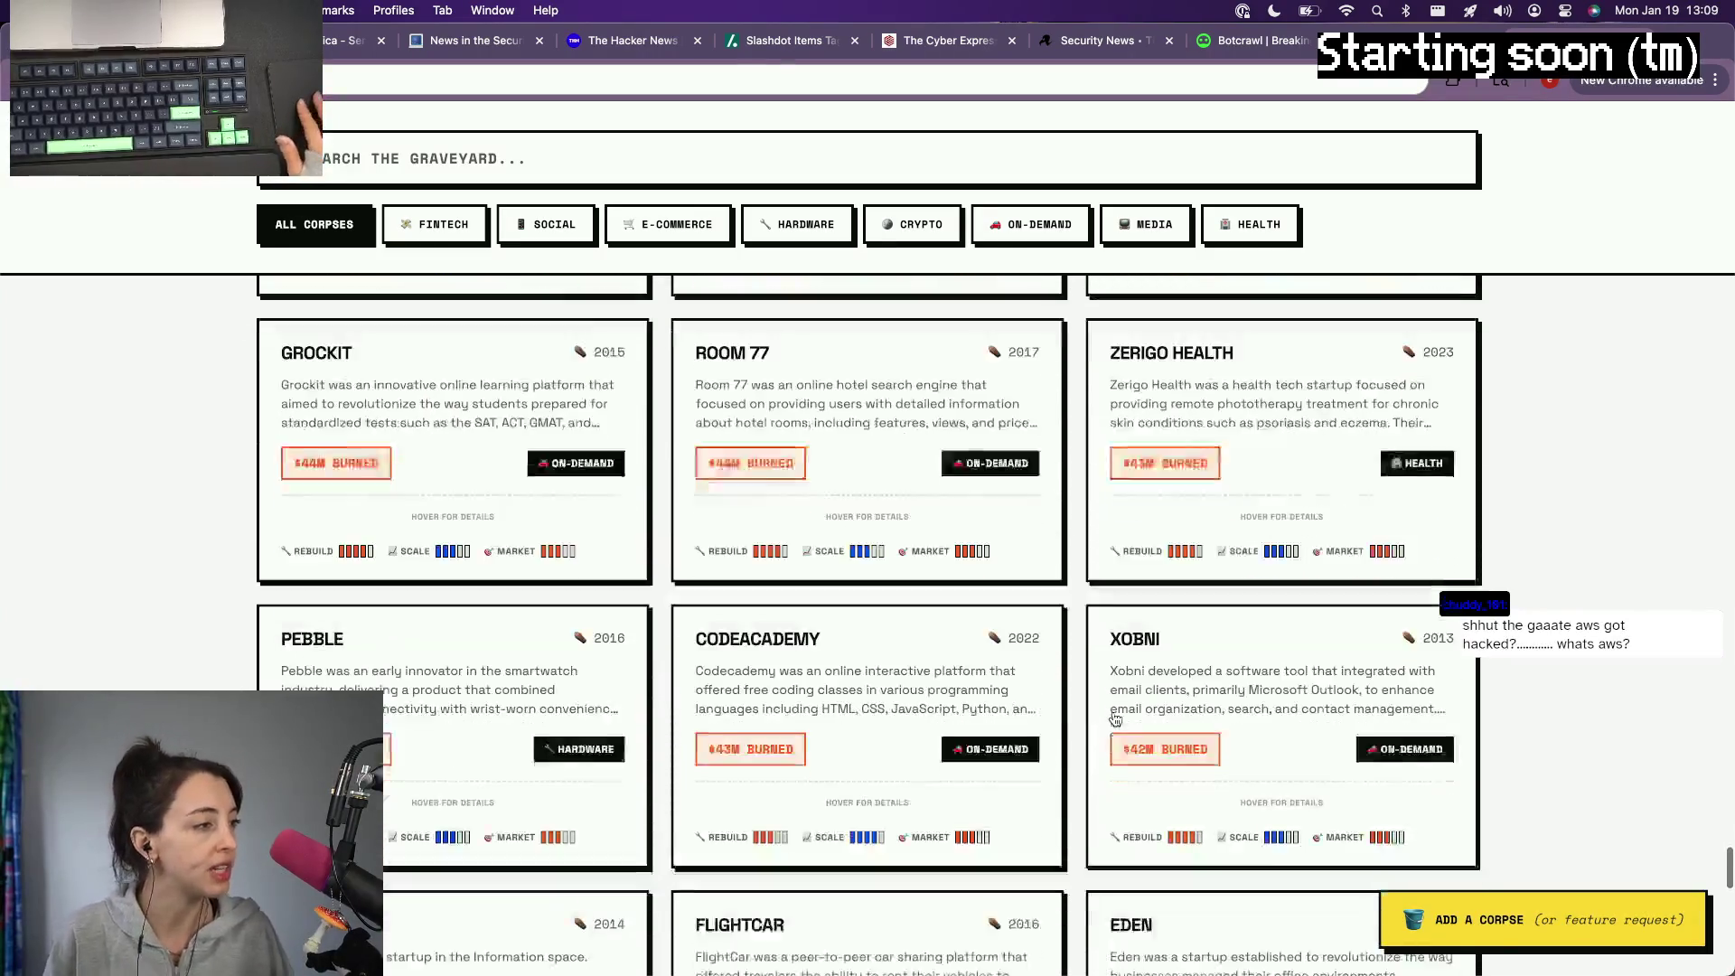
scroll(1115, 719, down, 1)
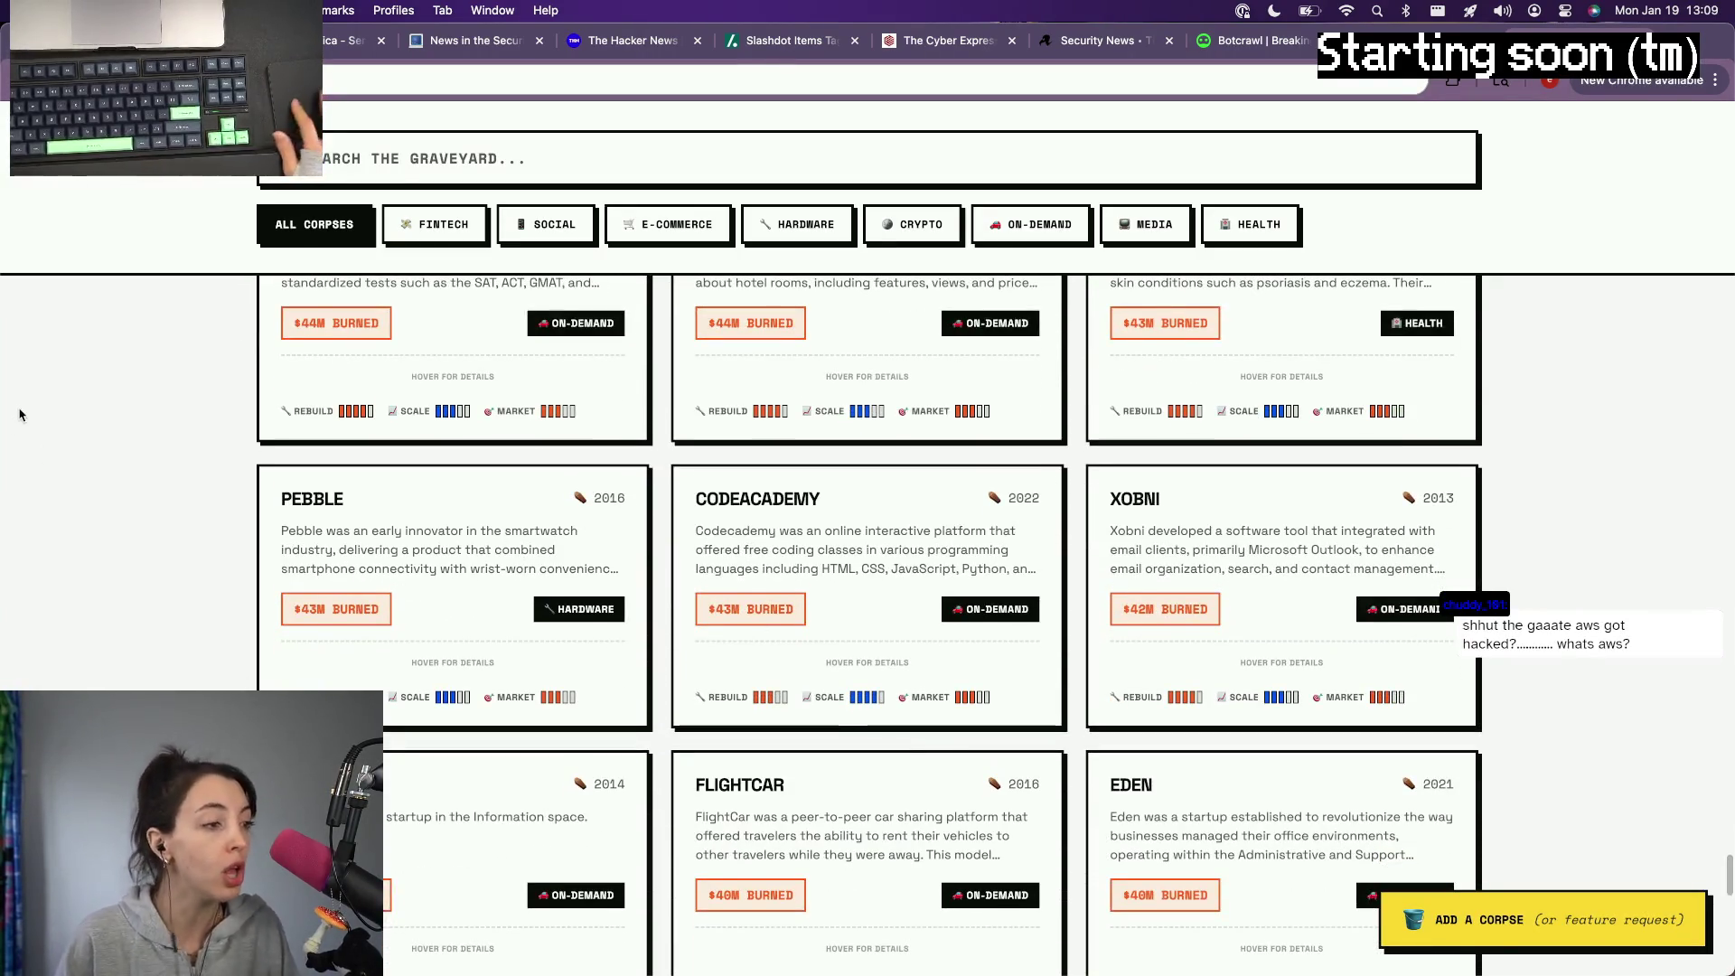
scroll(972, 558, down, 2)
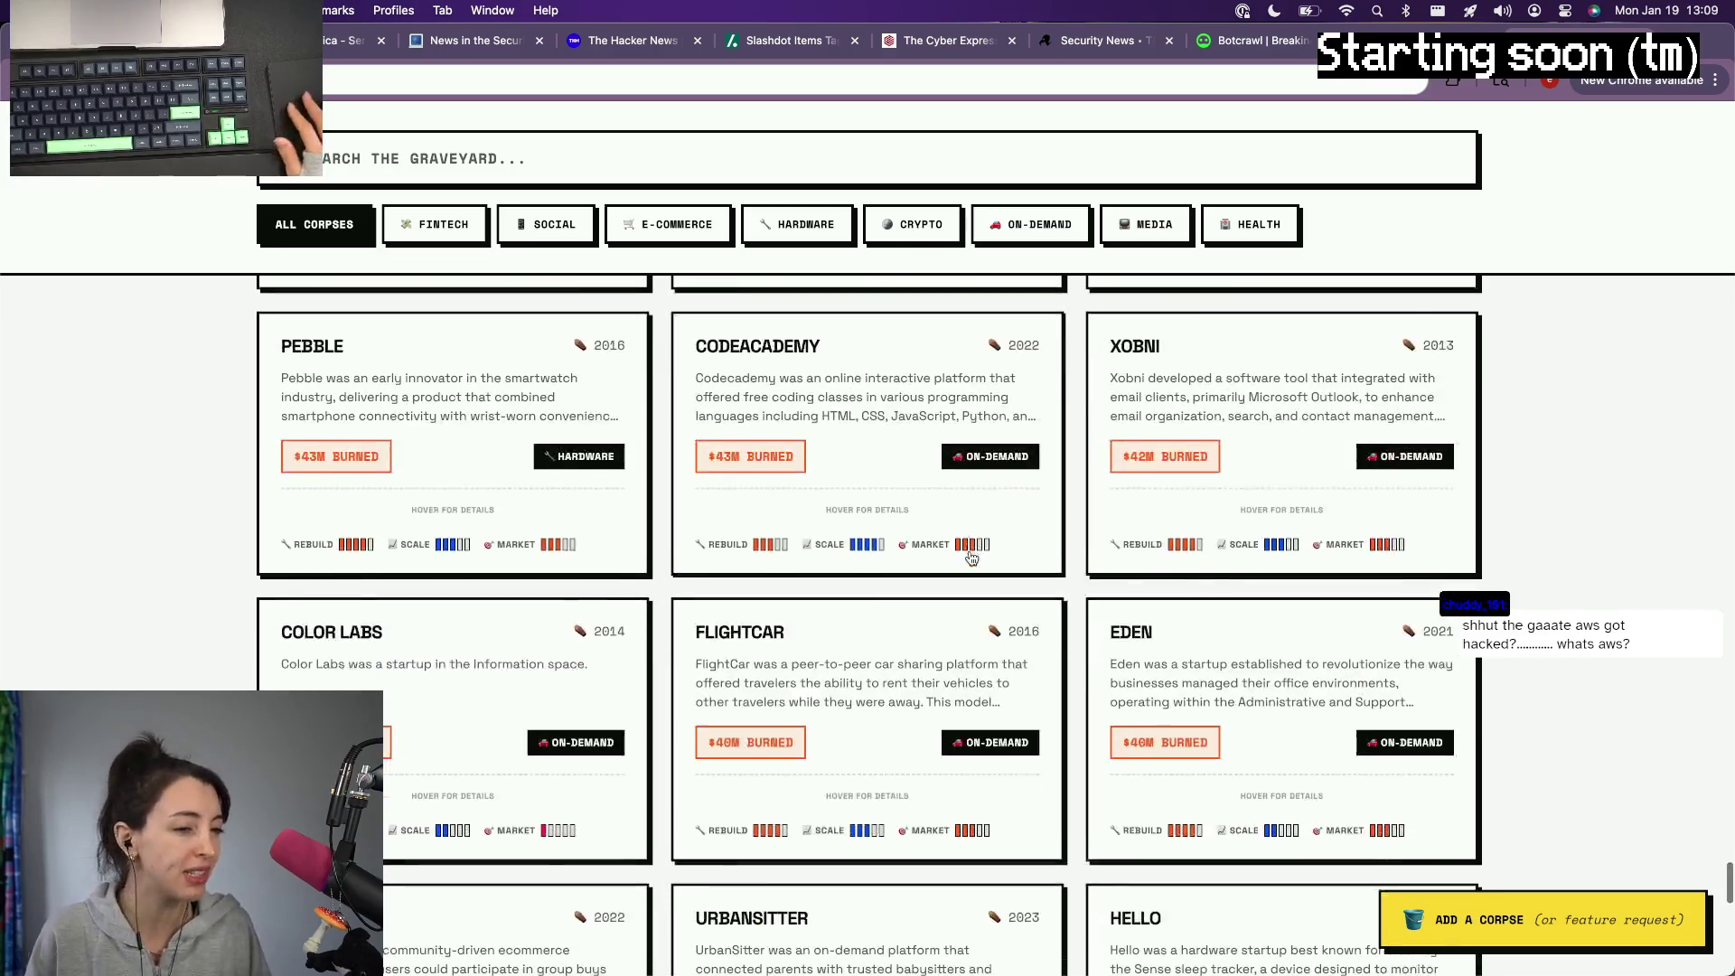
scroll(971, 557, down, 2)
scroll(469, 559, down, 2)
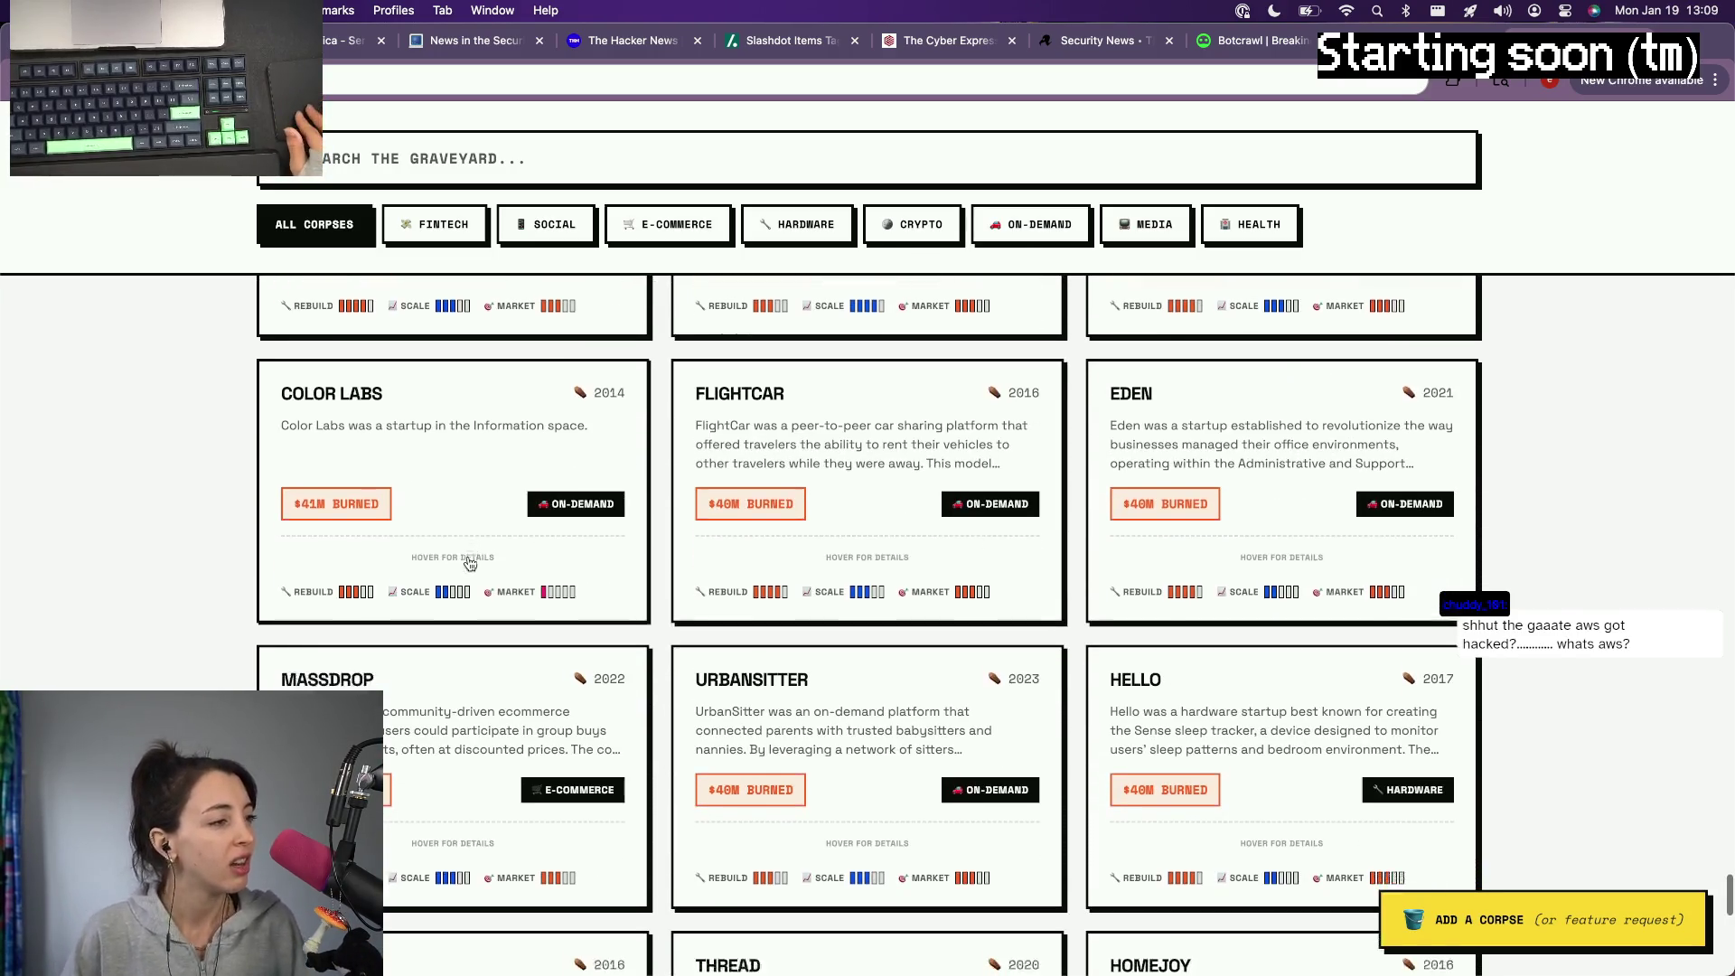
scroll(468, 563, down, 1)
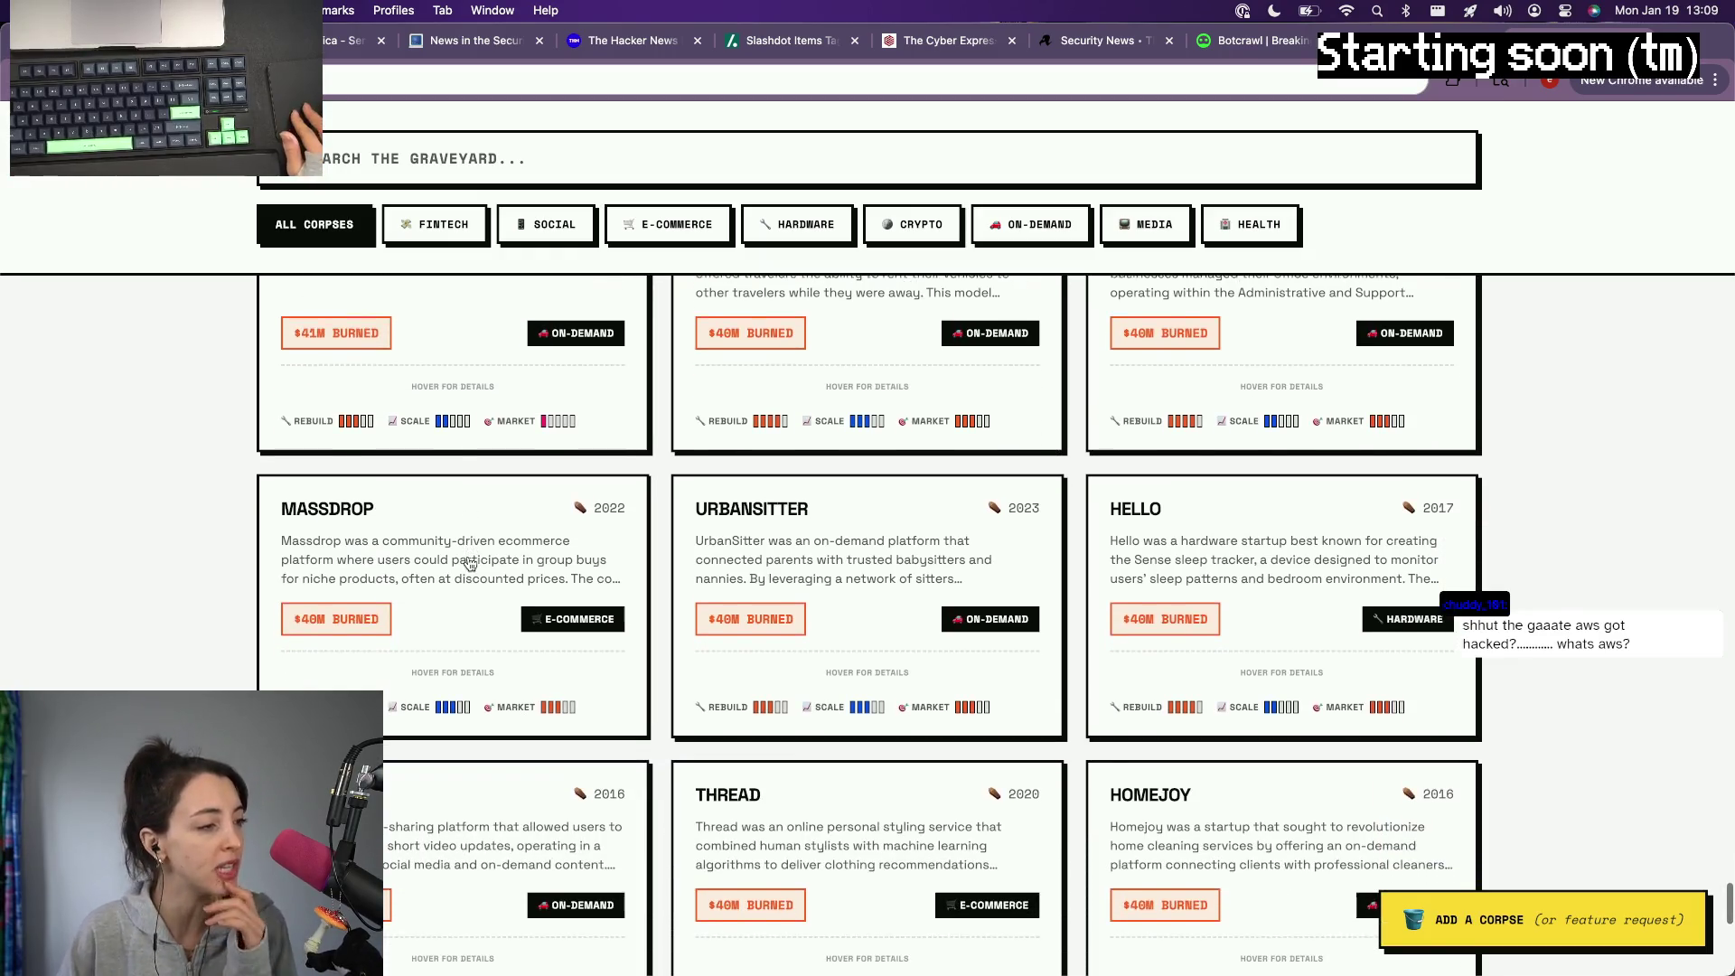
click(468, 562)
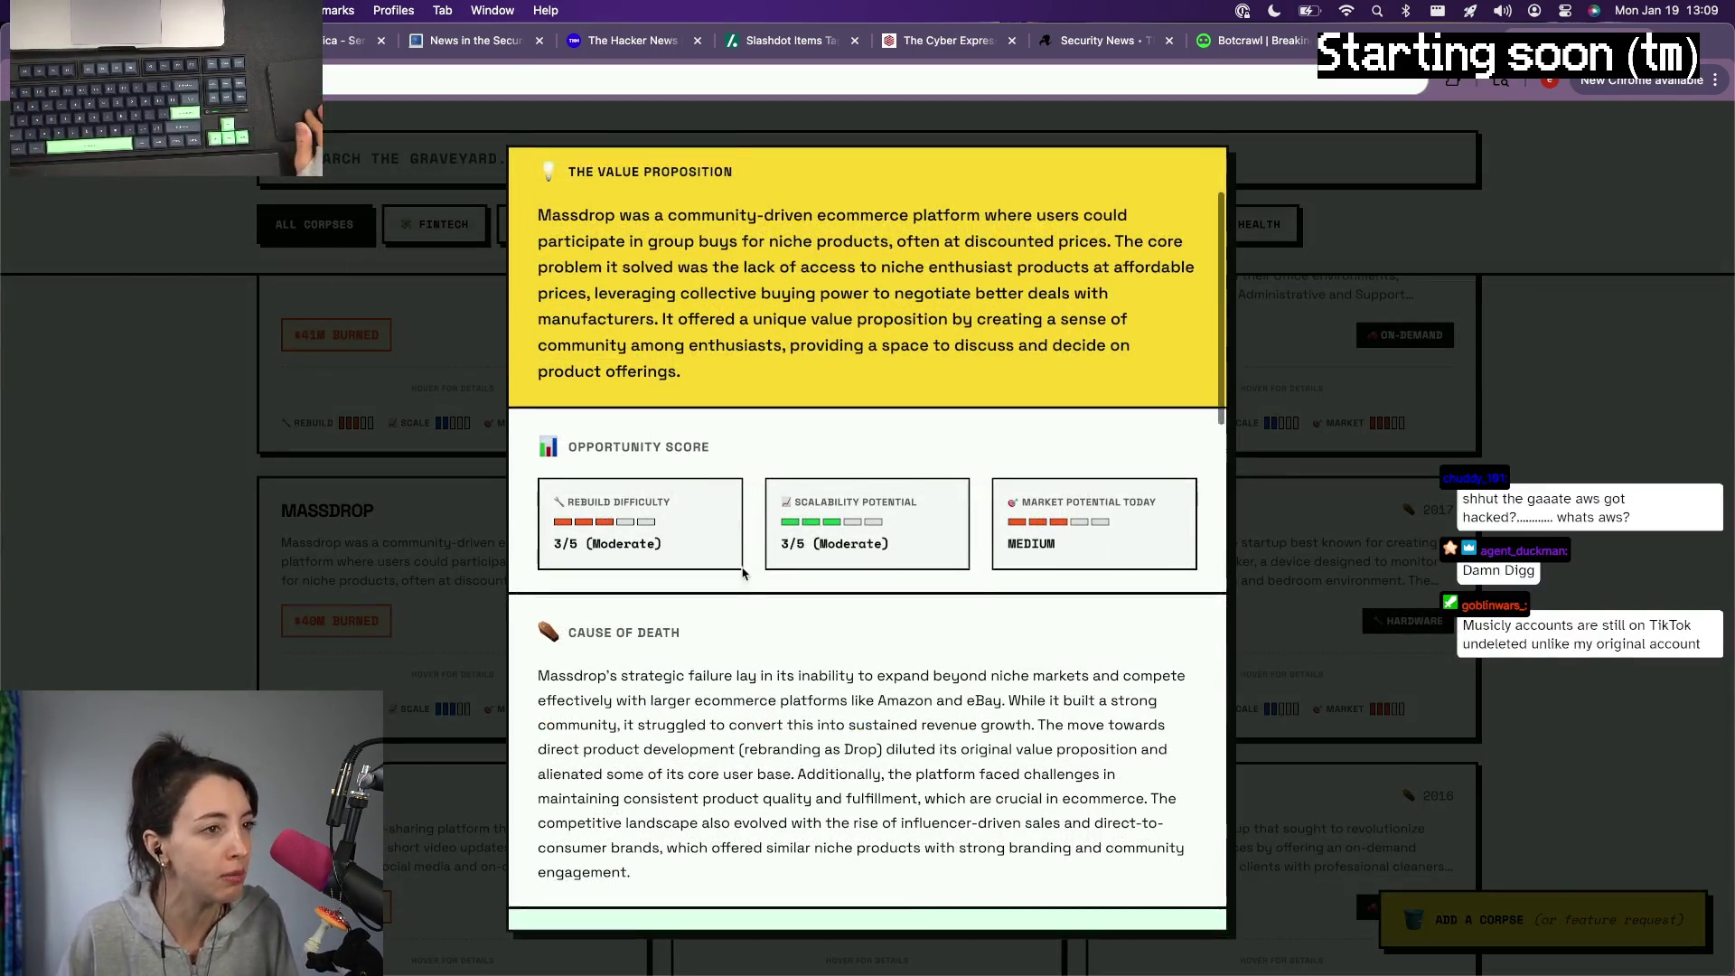
scroll(742, 574, down, 2)
scroll(741, 574, down, 5)
scroll(742, 574, down, 3)
scroll(741, 574, down, 1)
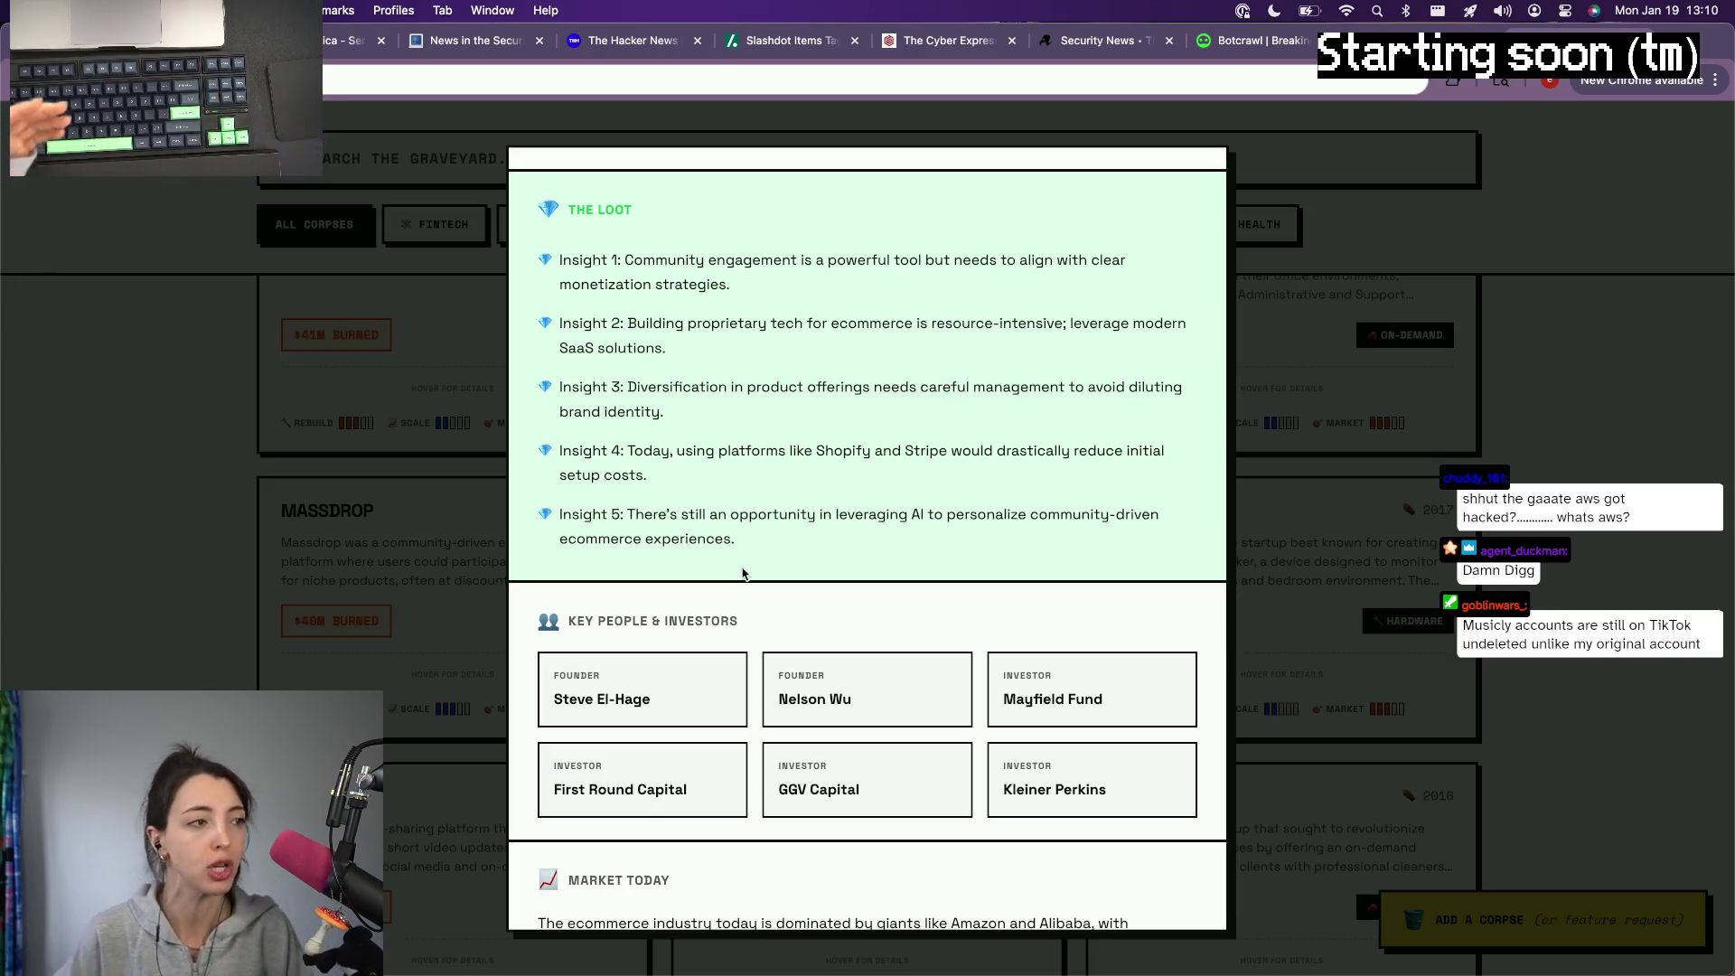
scroll(743, 574, up, 10)
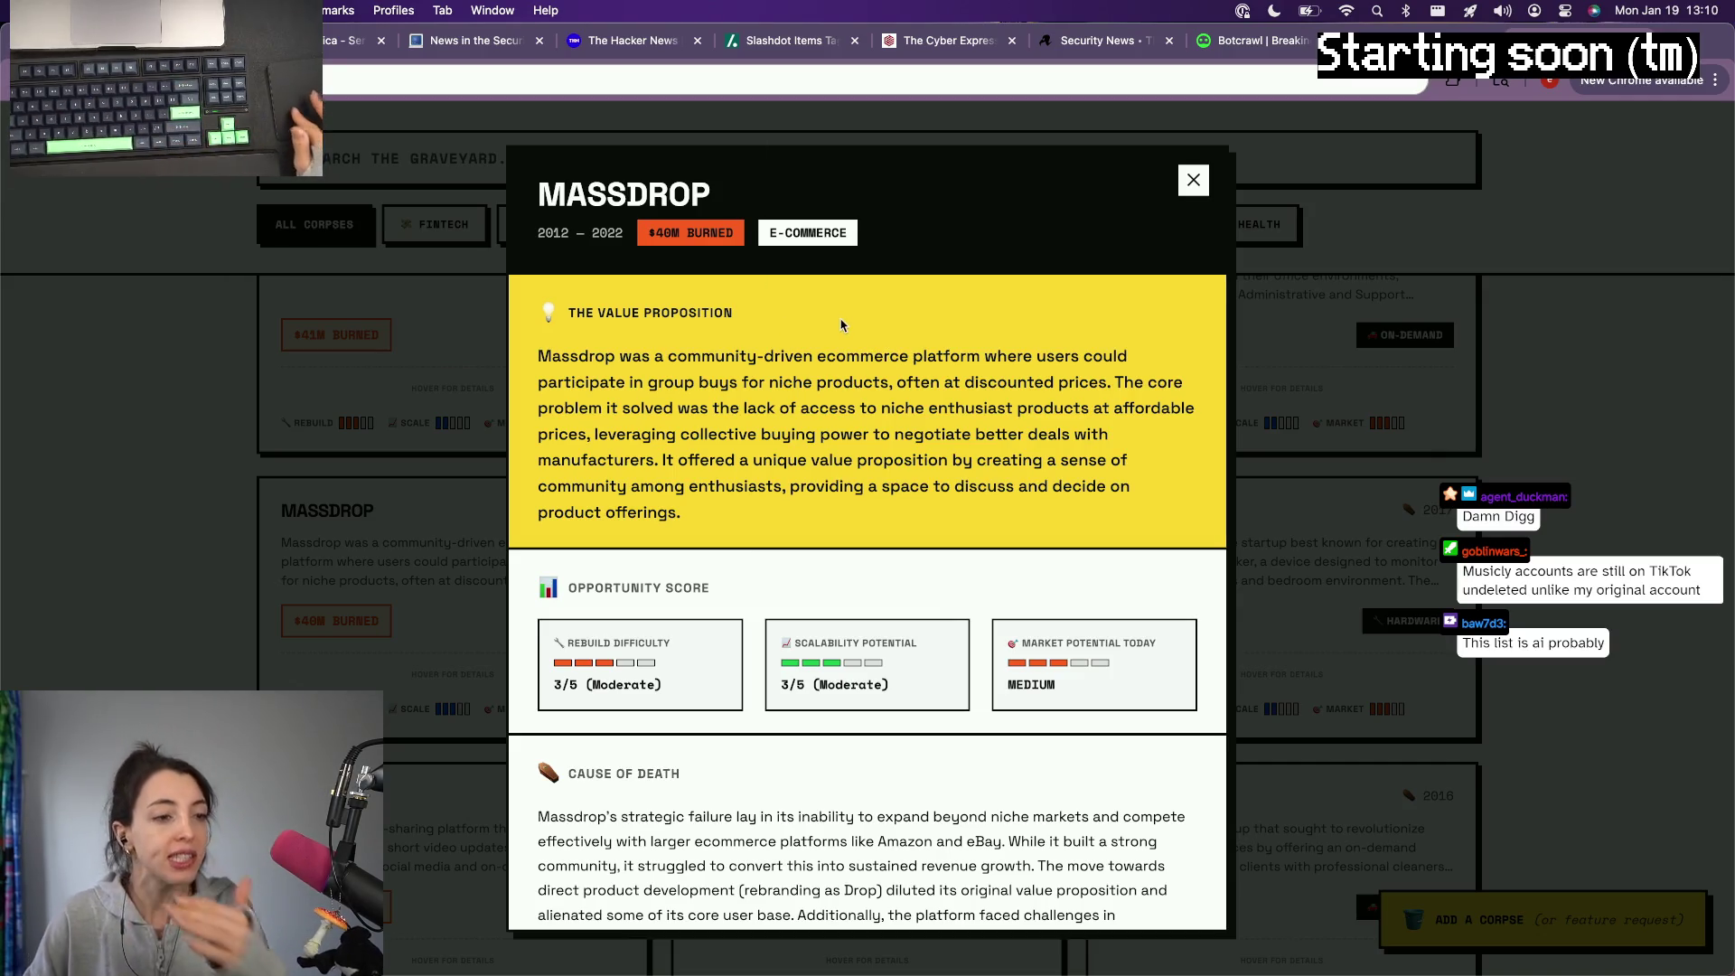
scroll(841, 325, down, 3)
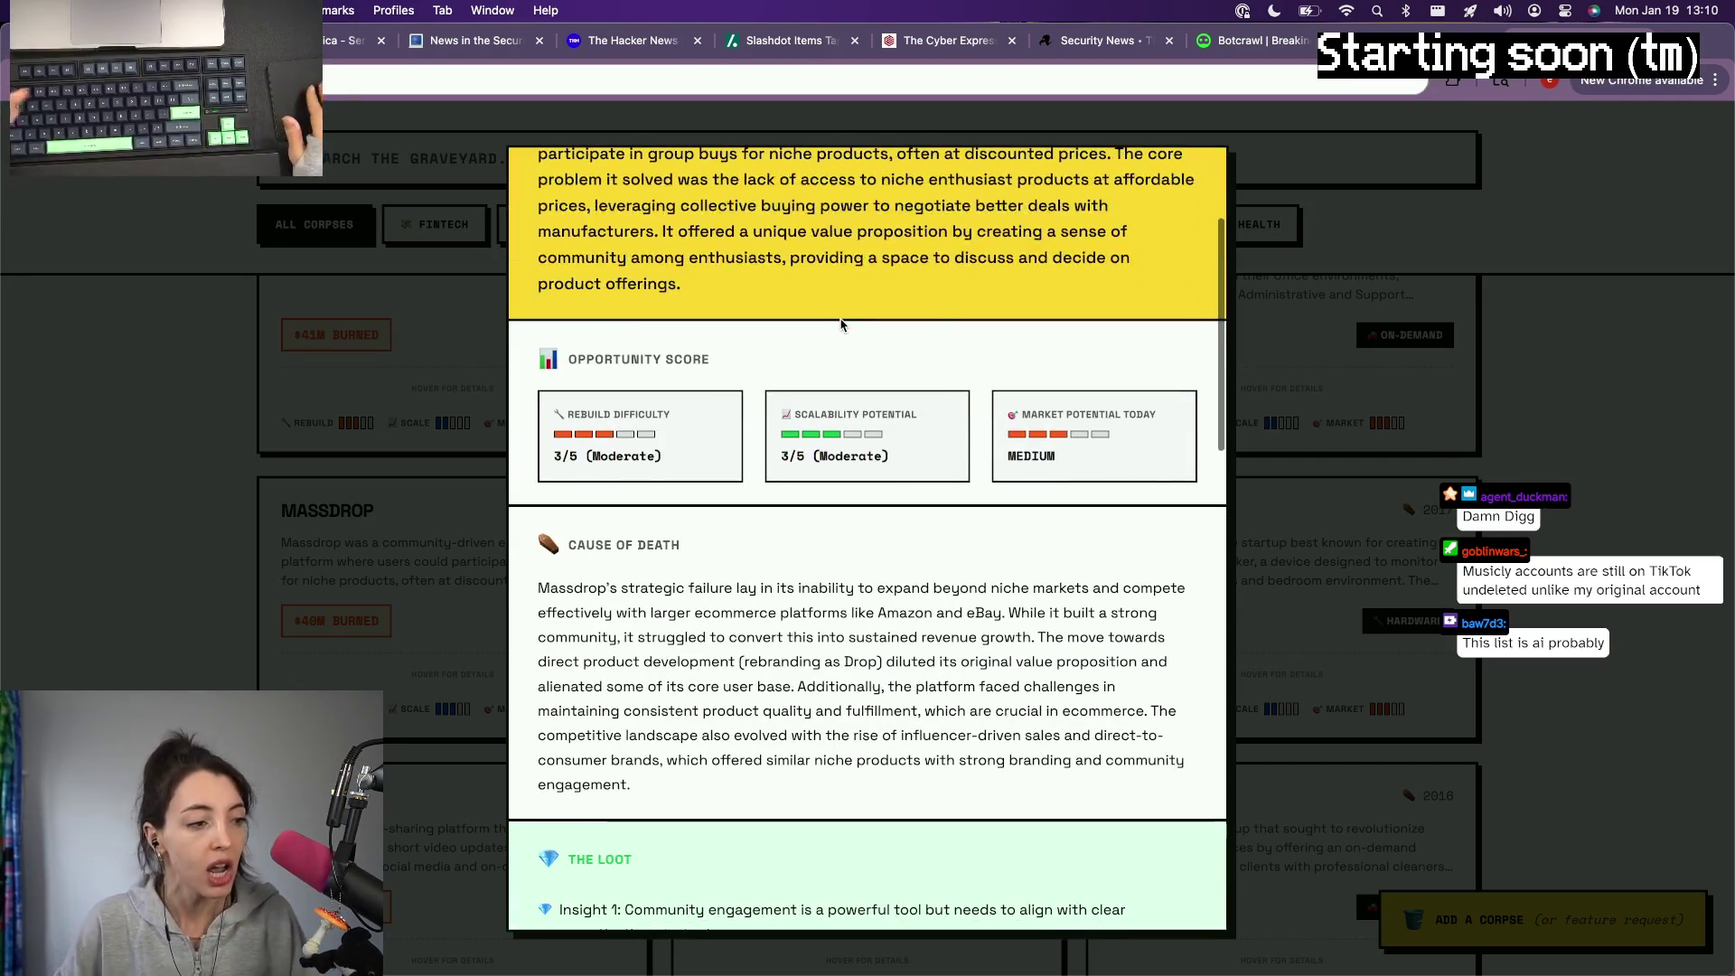
scroll(841, 325, down, 2)
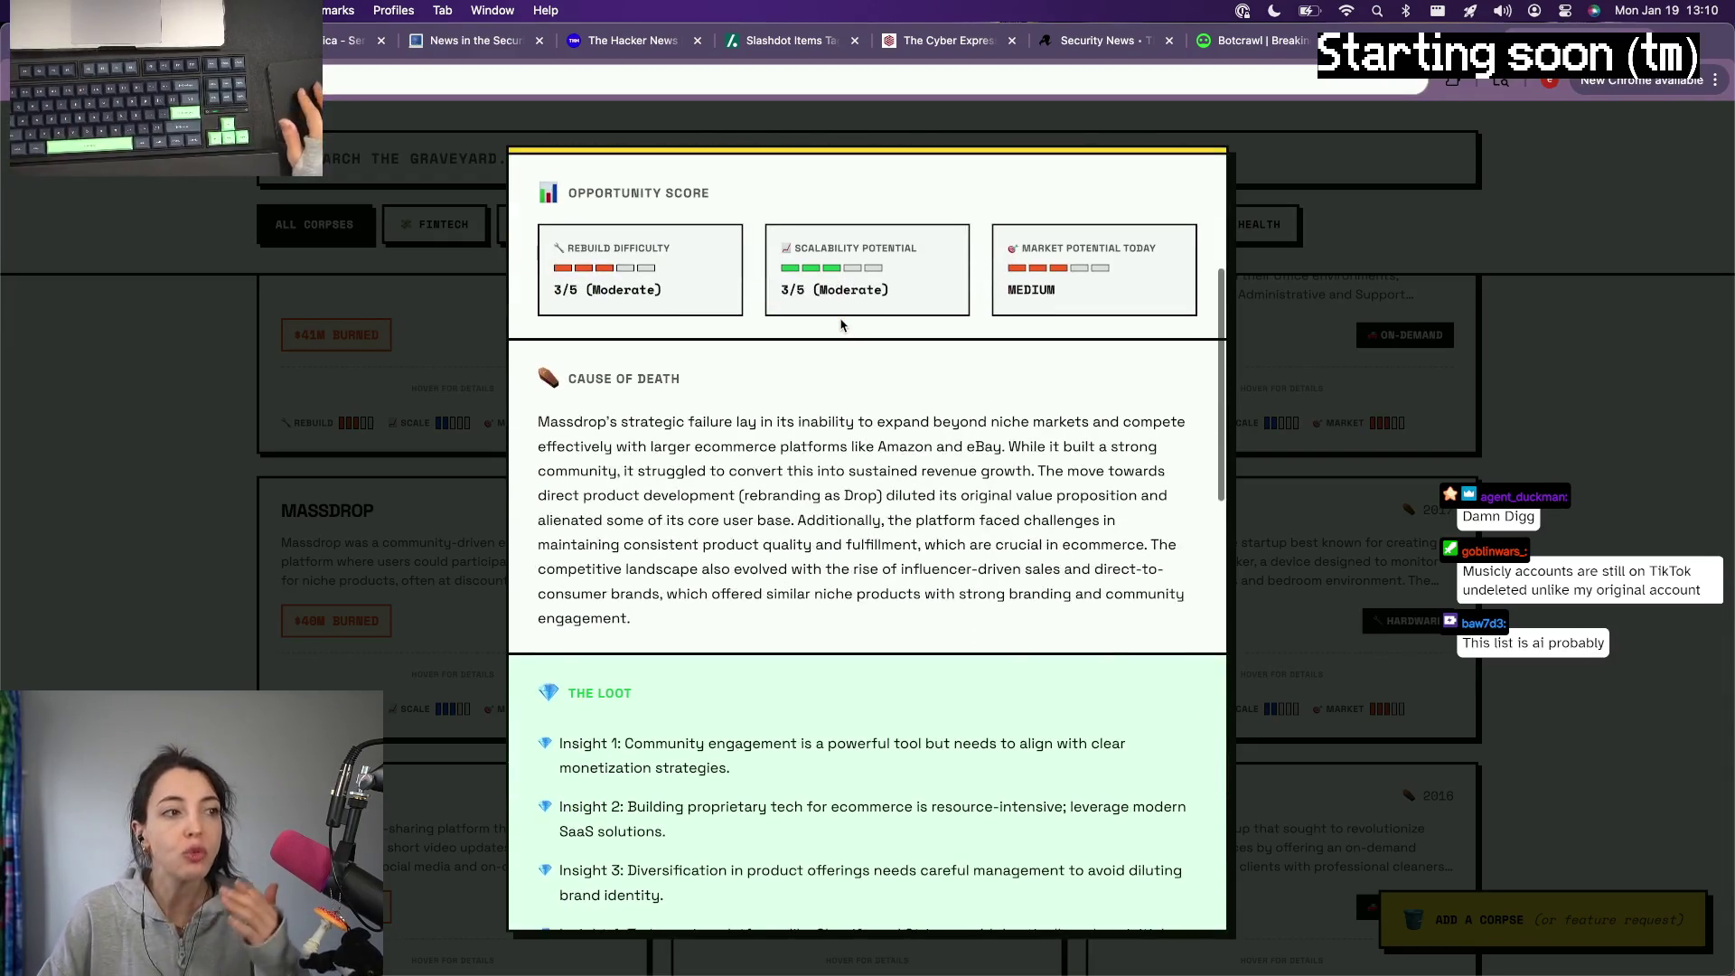
scroll(841, 323, down, 5)
scroll(840, 324, down, 5)
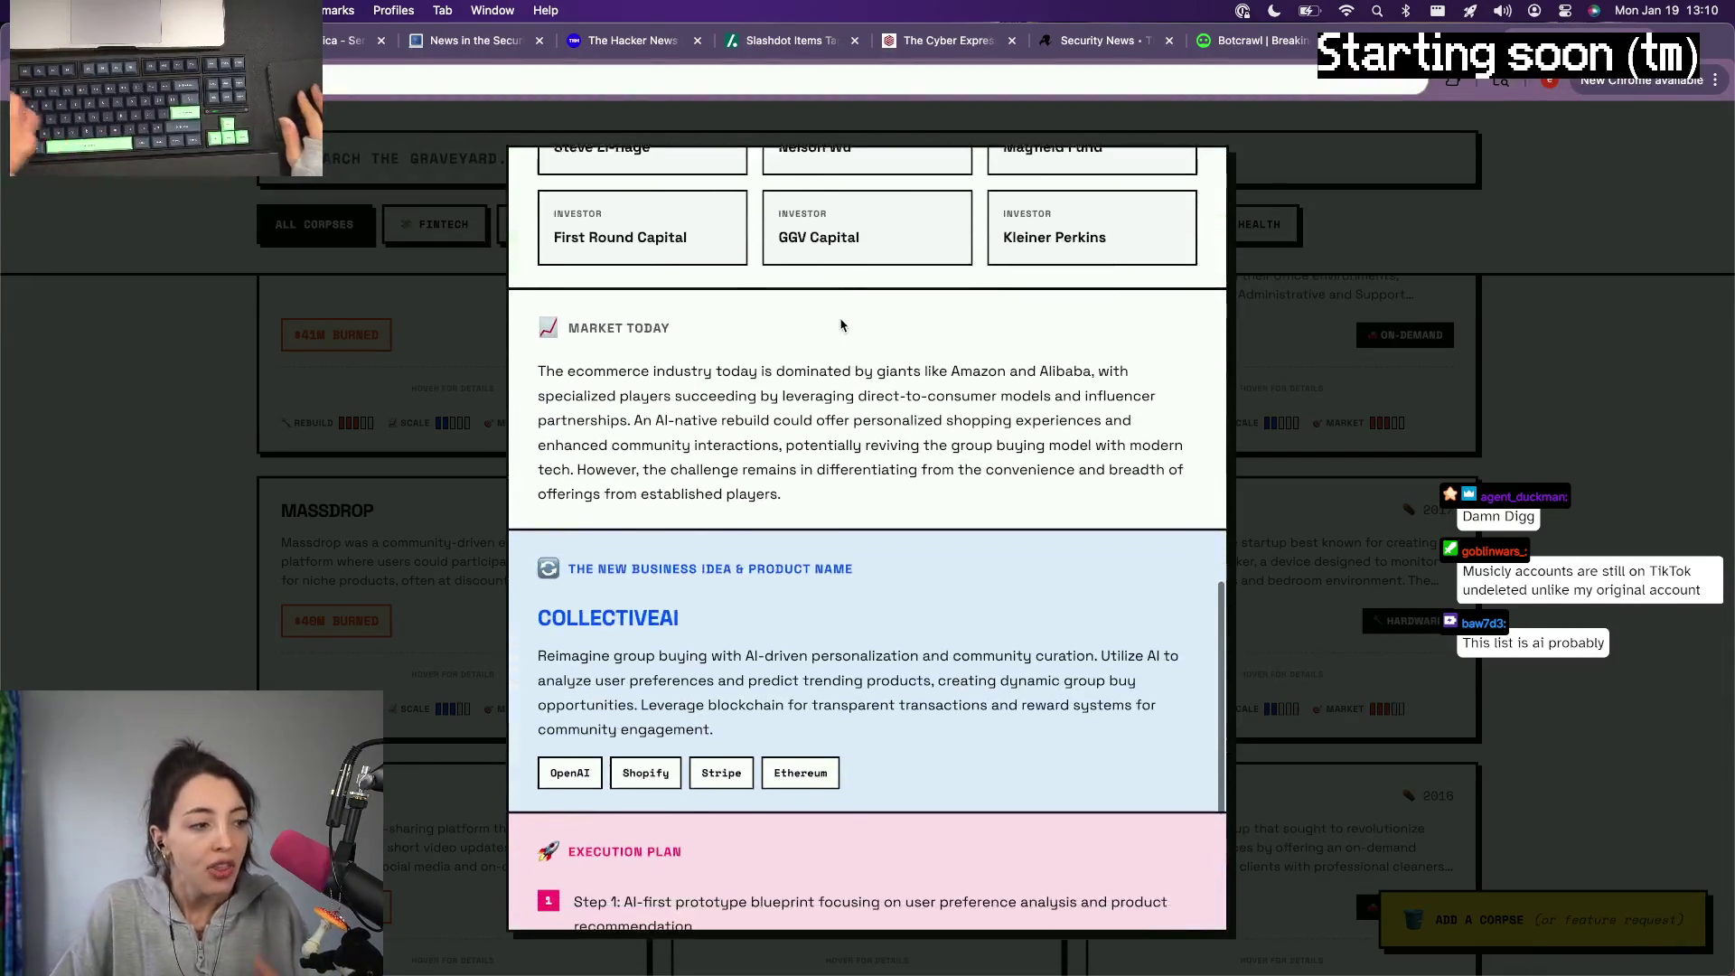
scroll(842, 324, down, 3)
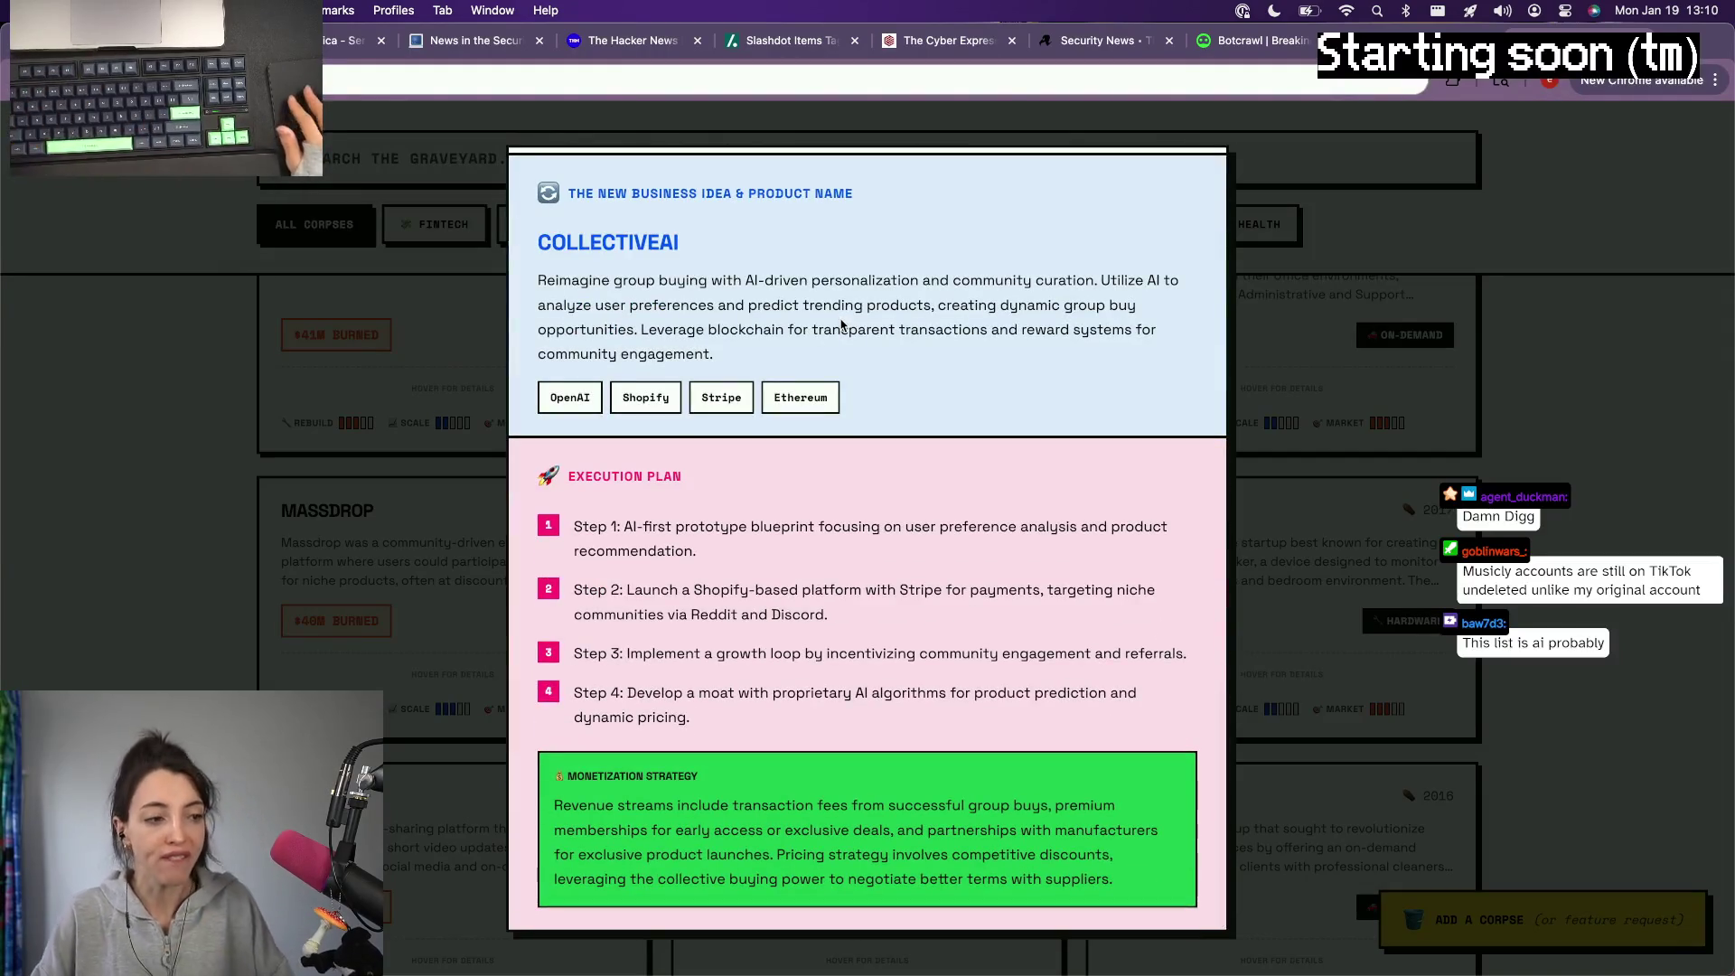
key(Escape)
scroll(745, 540, down, 3)
scroll(745, 541, down, 2)
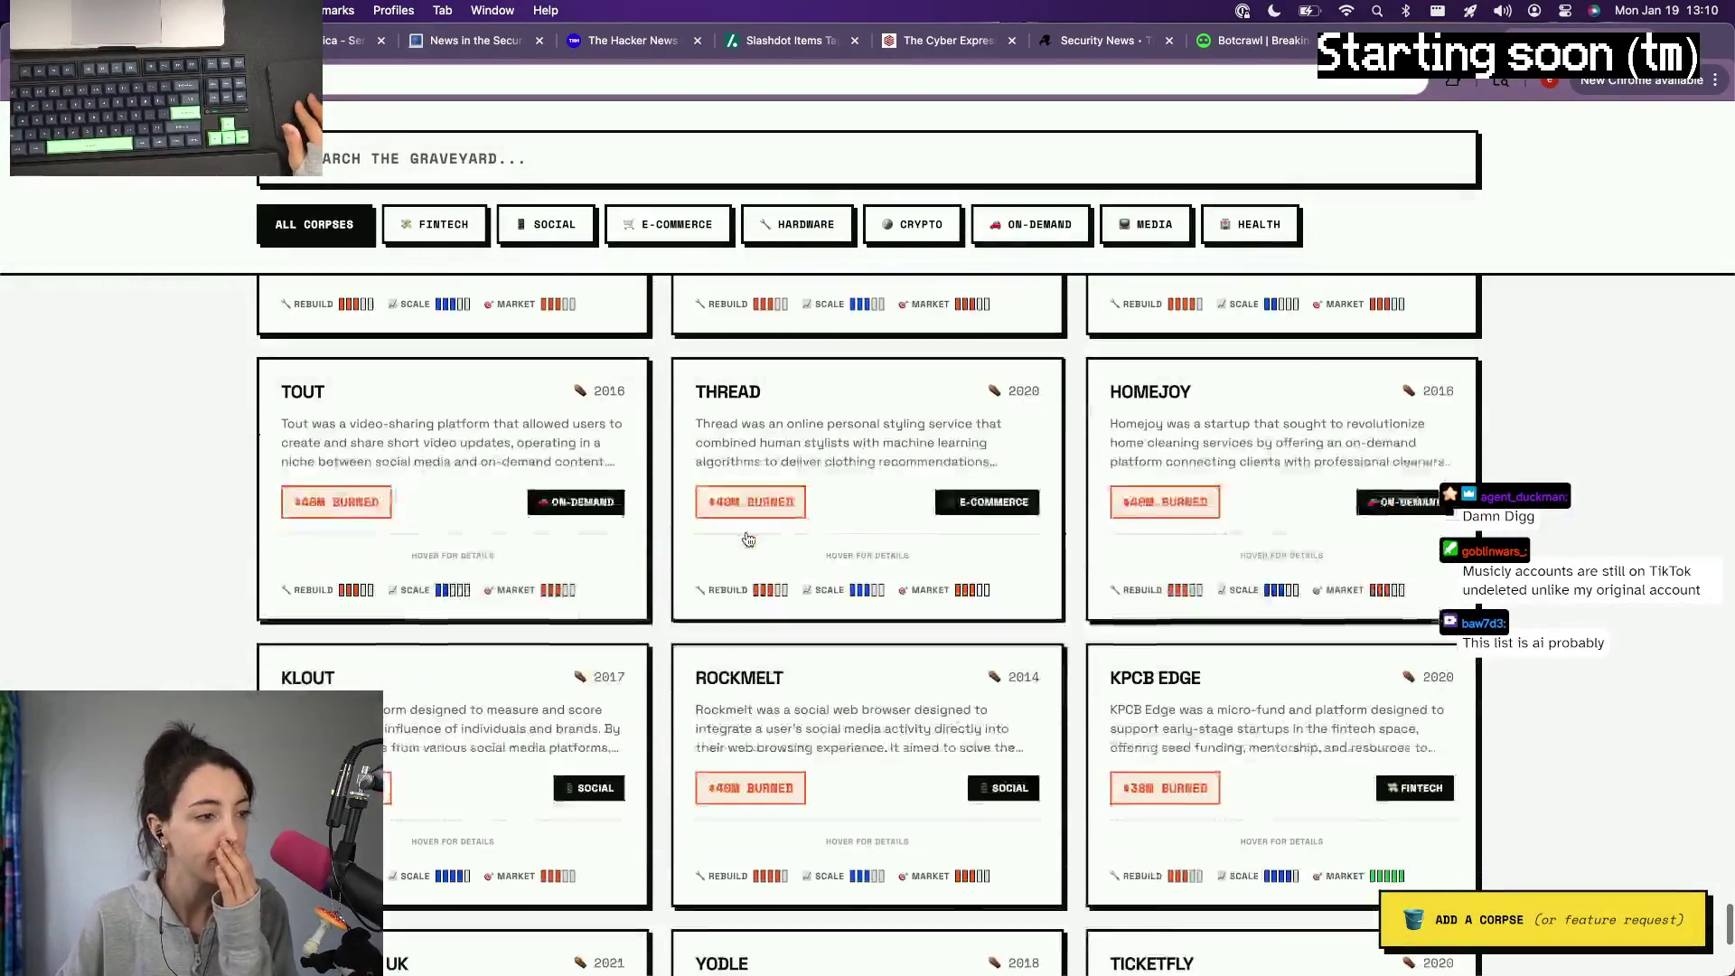
scroll(747, 539, down, 3)
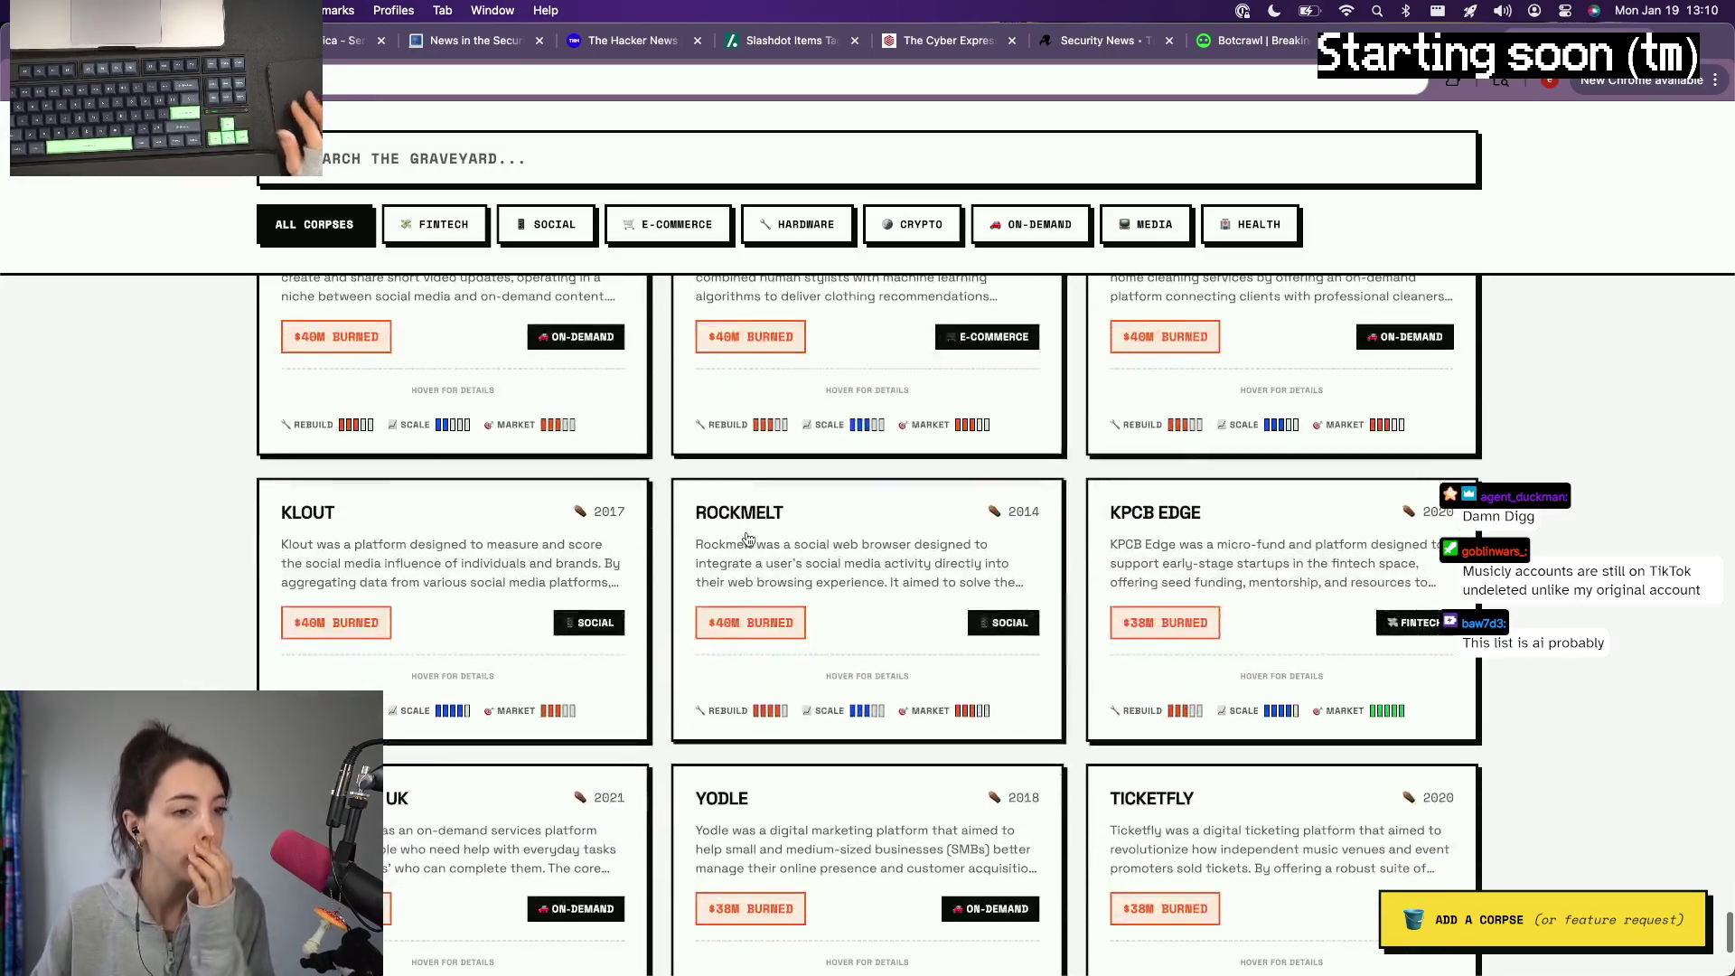
scroll(746, 538, down, 3)
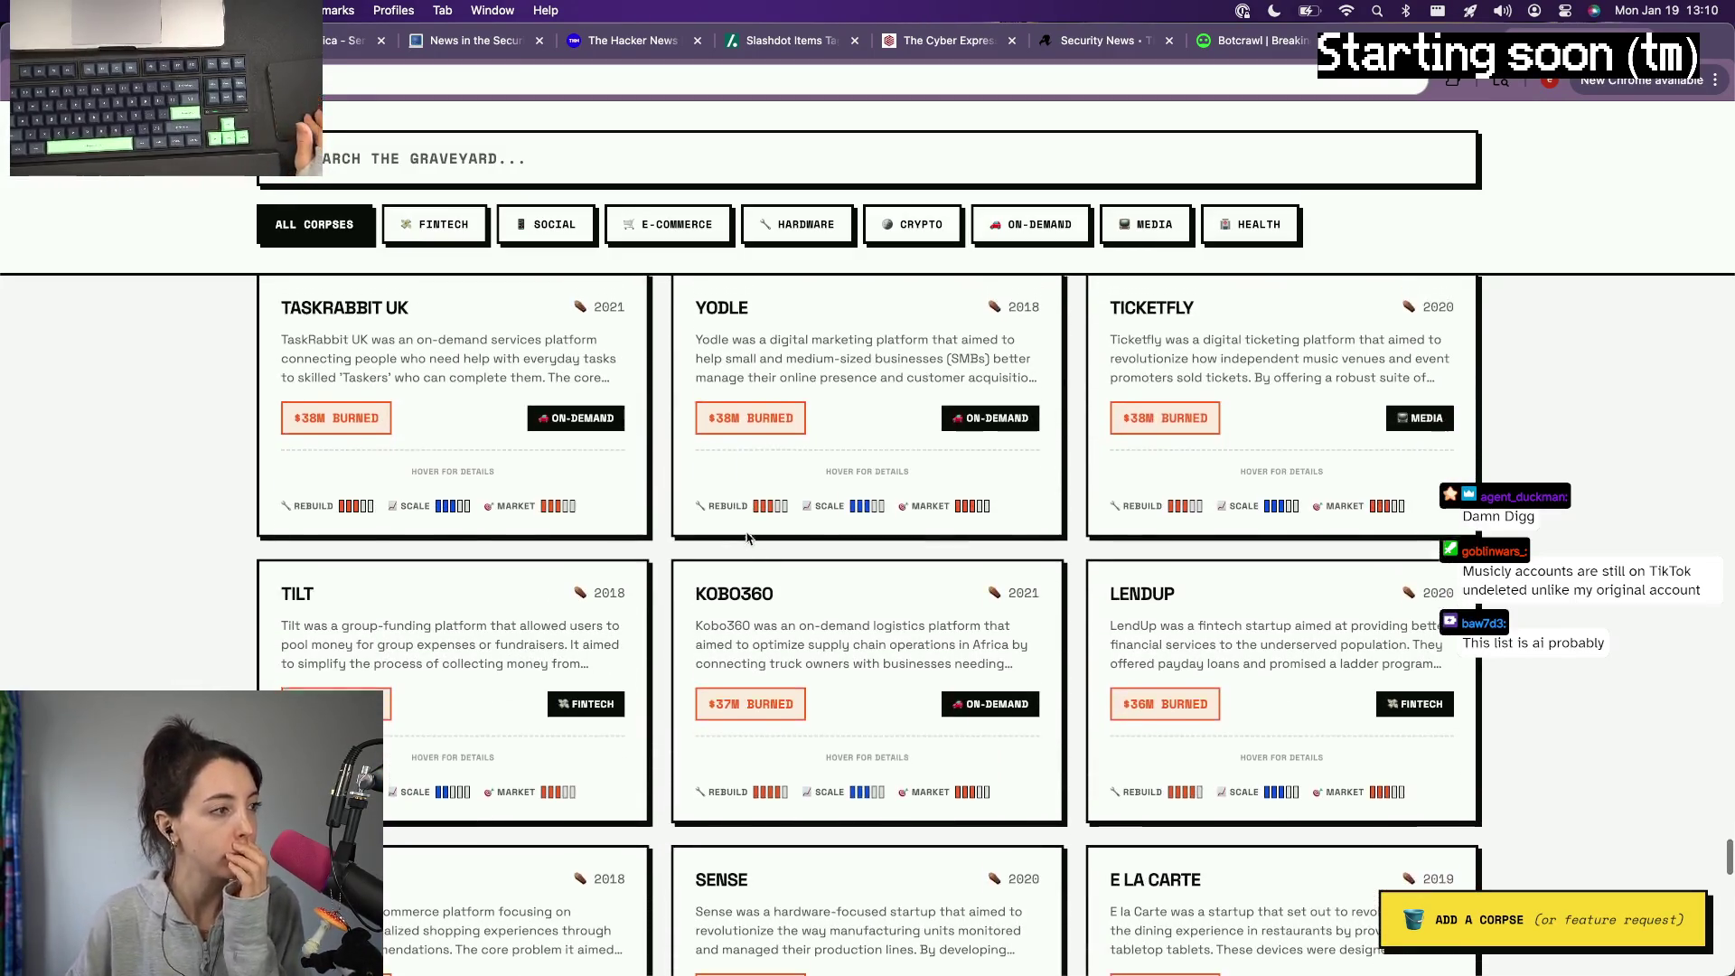
scroll(364, 408, down, 1)
scroll(364, 408, down, 2)
scroll(863, 562, down, 3)
scroll(856, 533, down, 1)
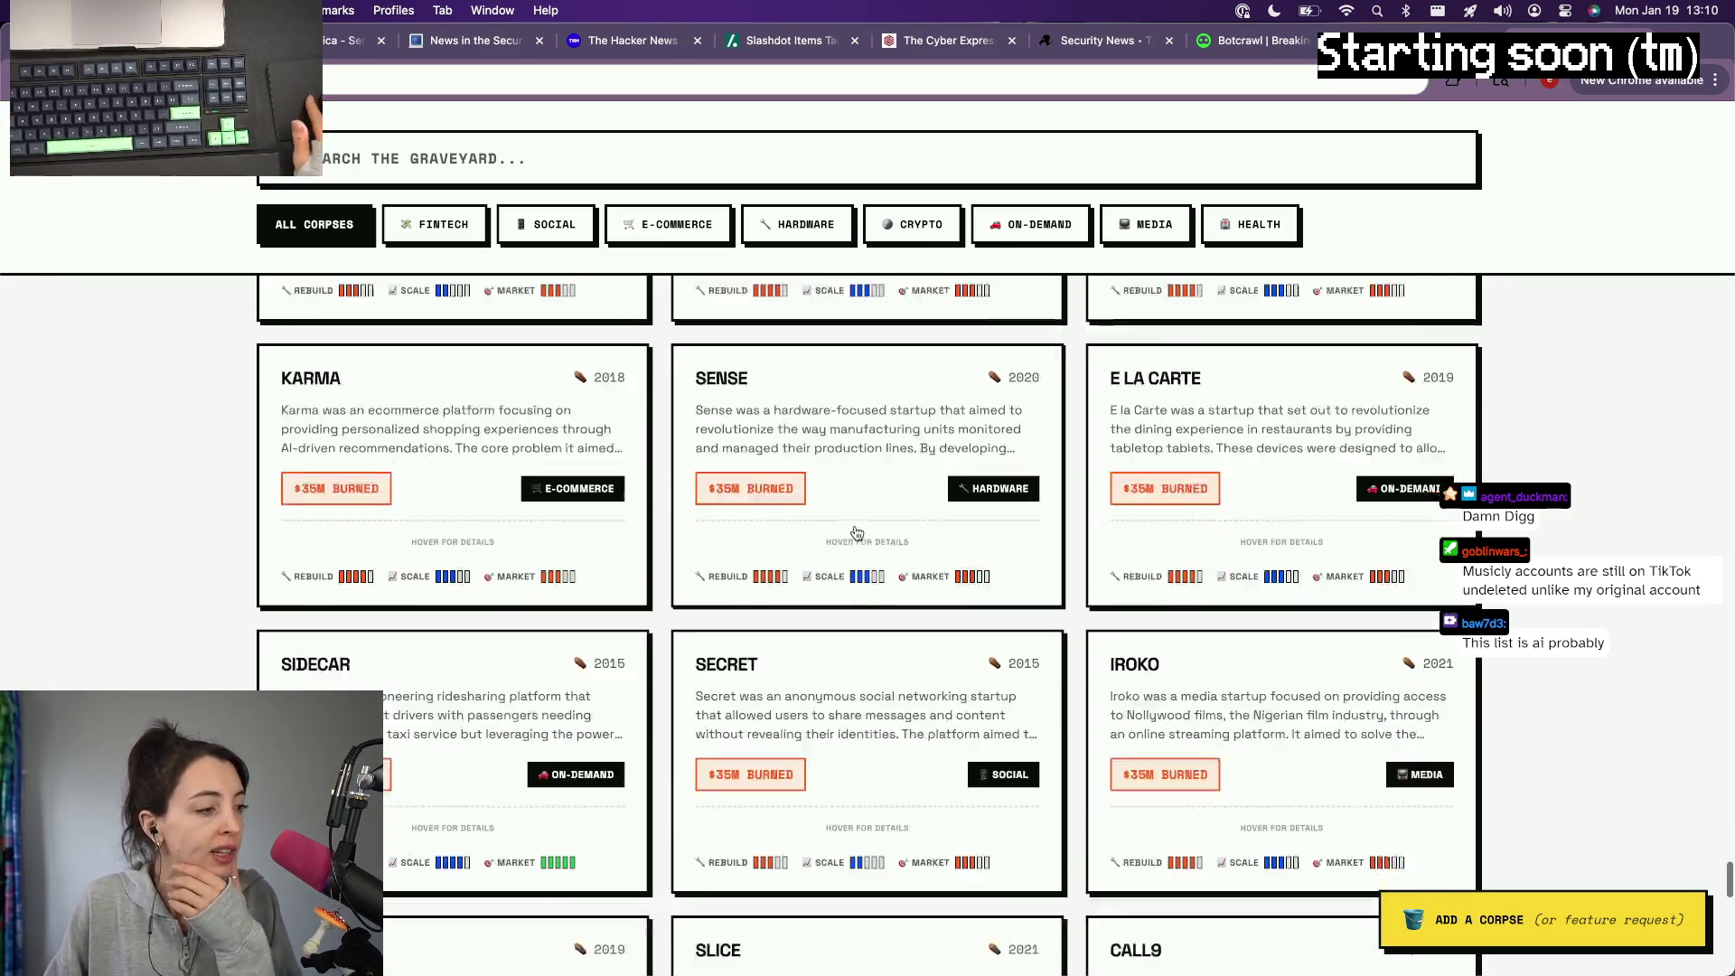
scroll(855, 533, down, 2)
scroll(855, 533, down, 1)
scroll(858, 534, down, 1)
scroll(842, 539, down, 2)
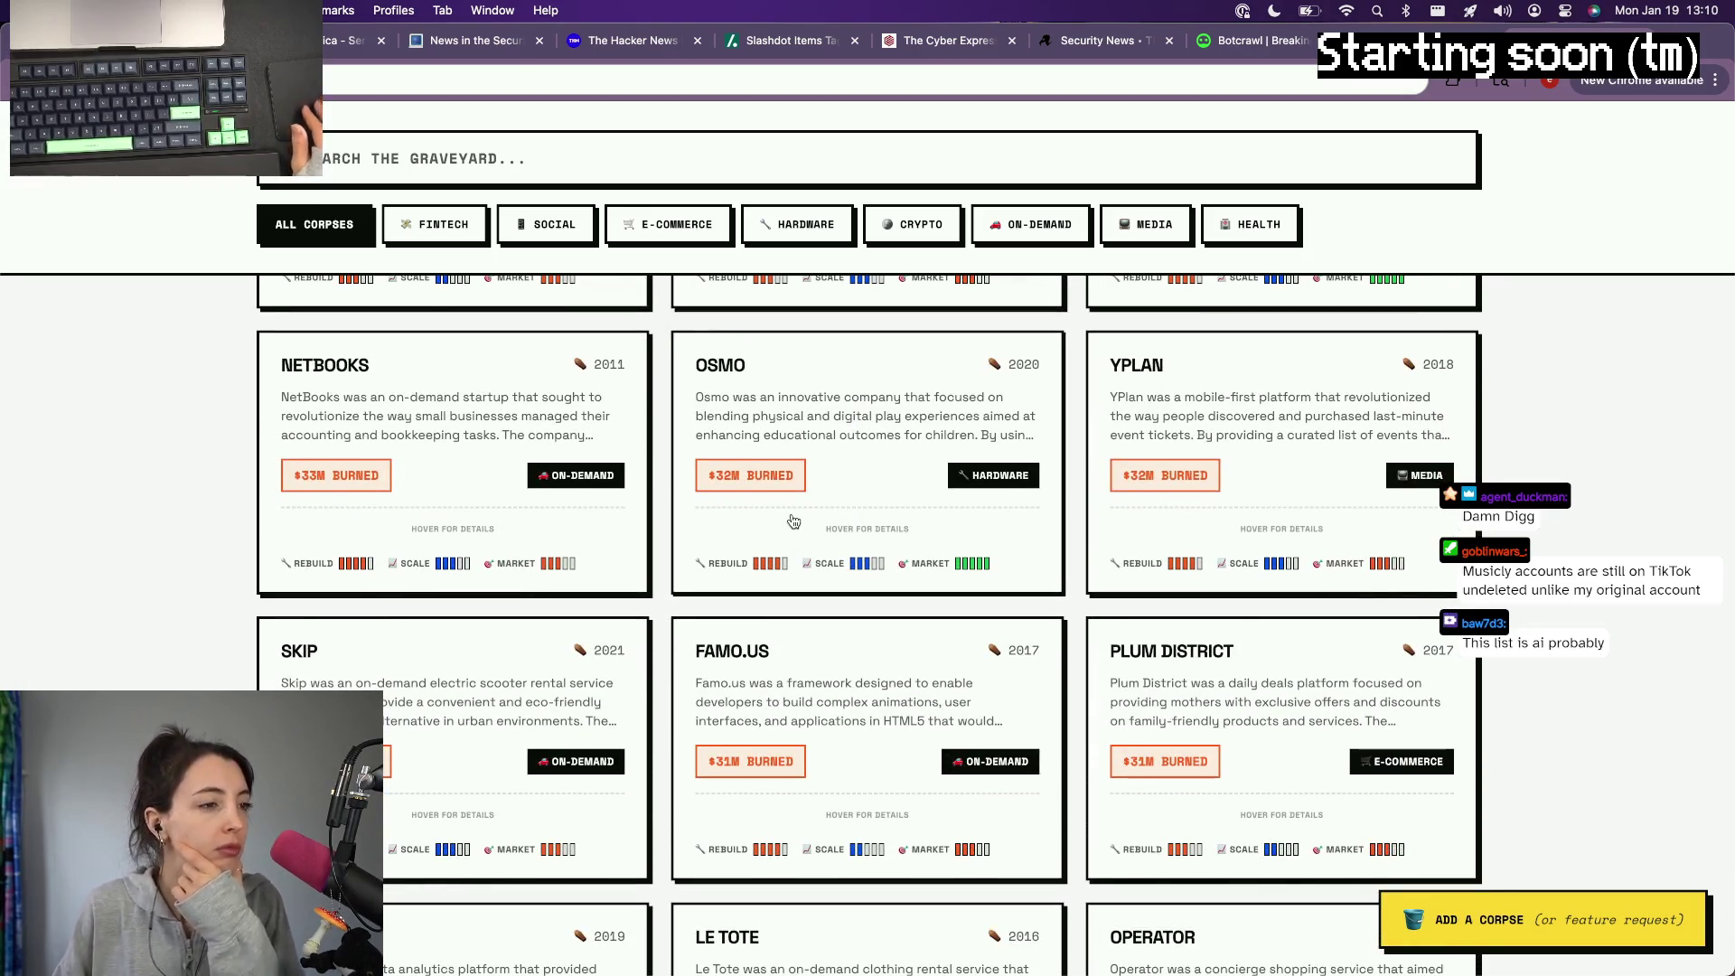
scroll(792, 521, down, 1)
scroll(794, 521, down, 2)
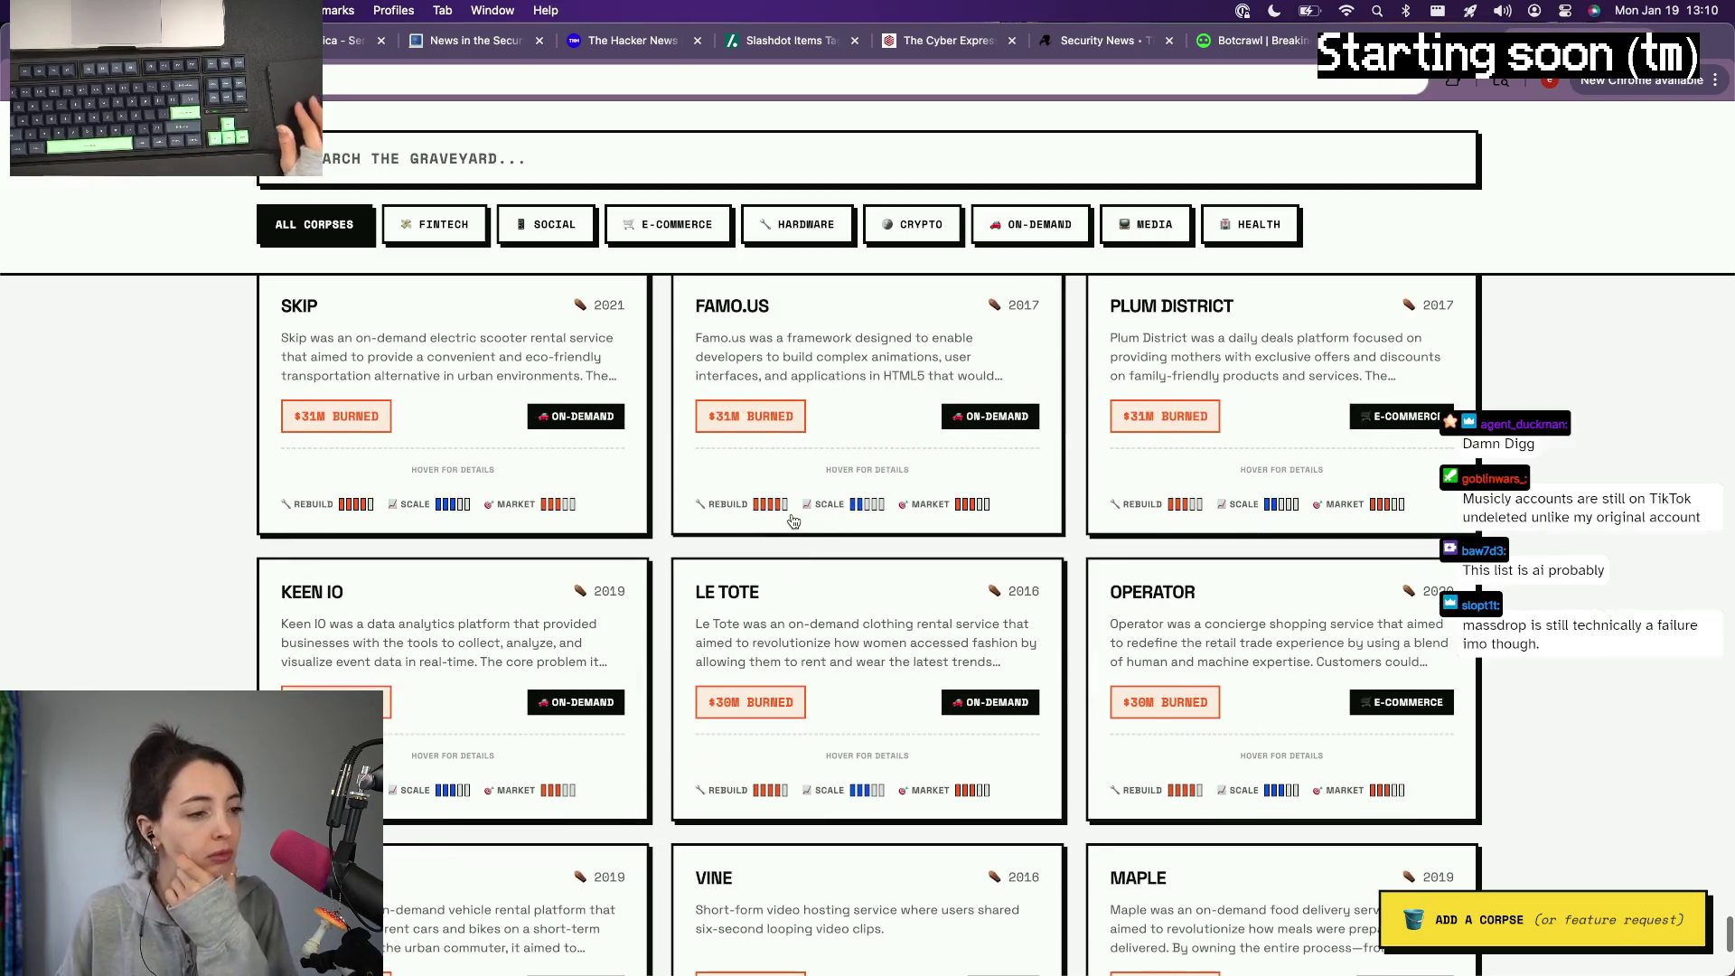
scroll(793, 522, down, 1)
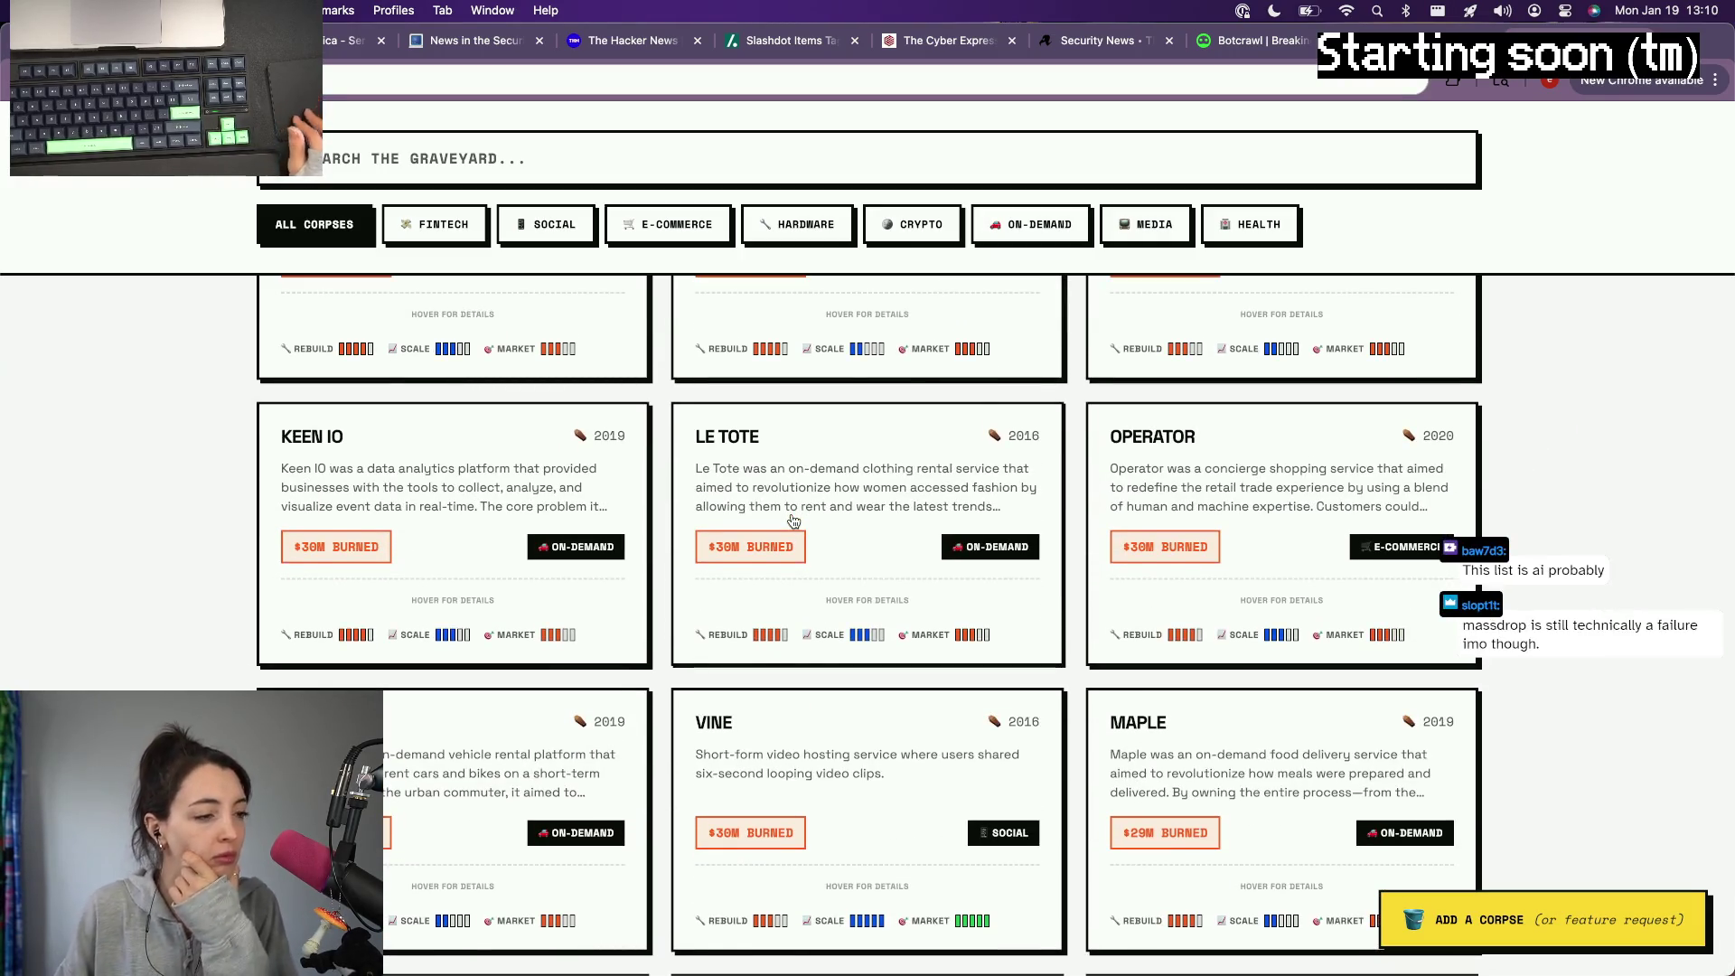
scroll(793, 523, down, 2)
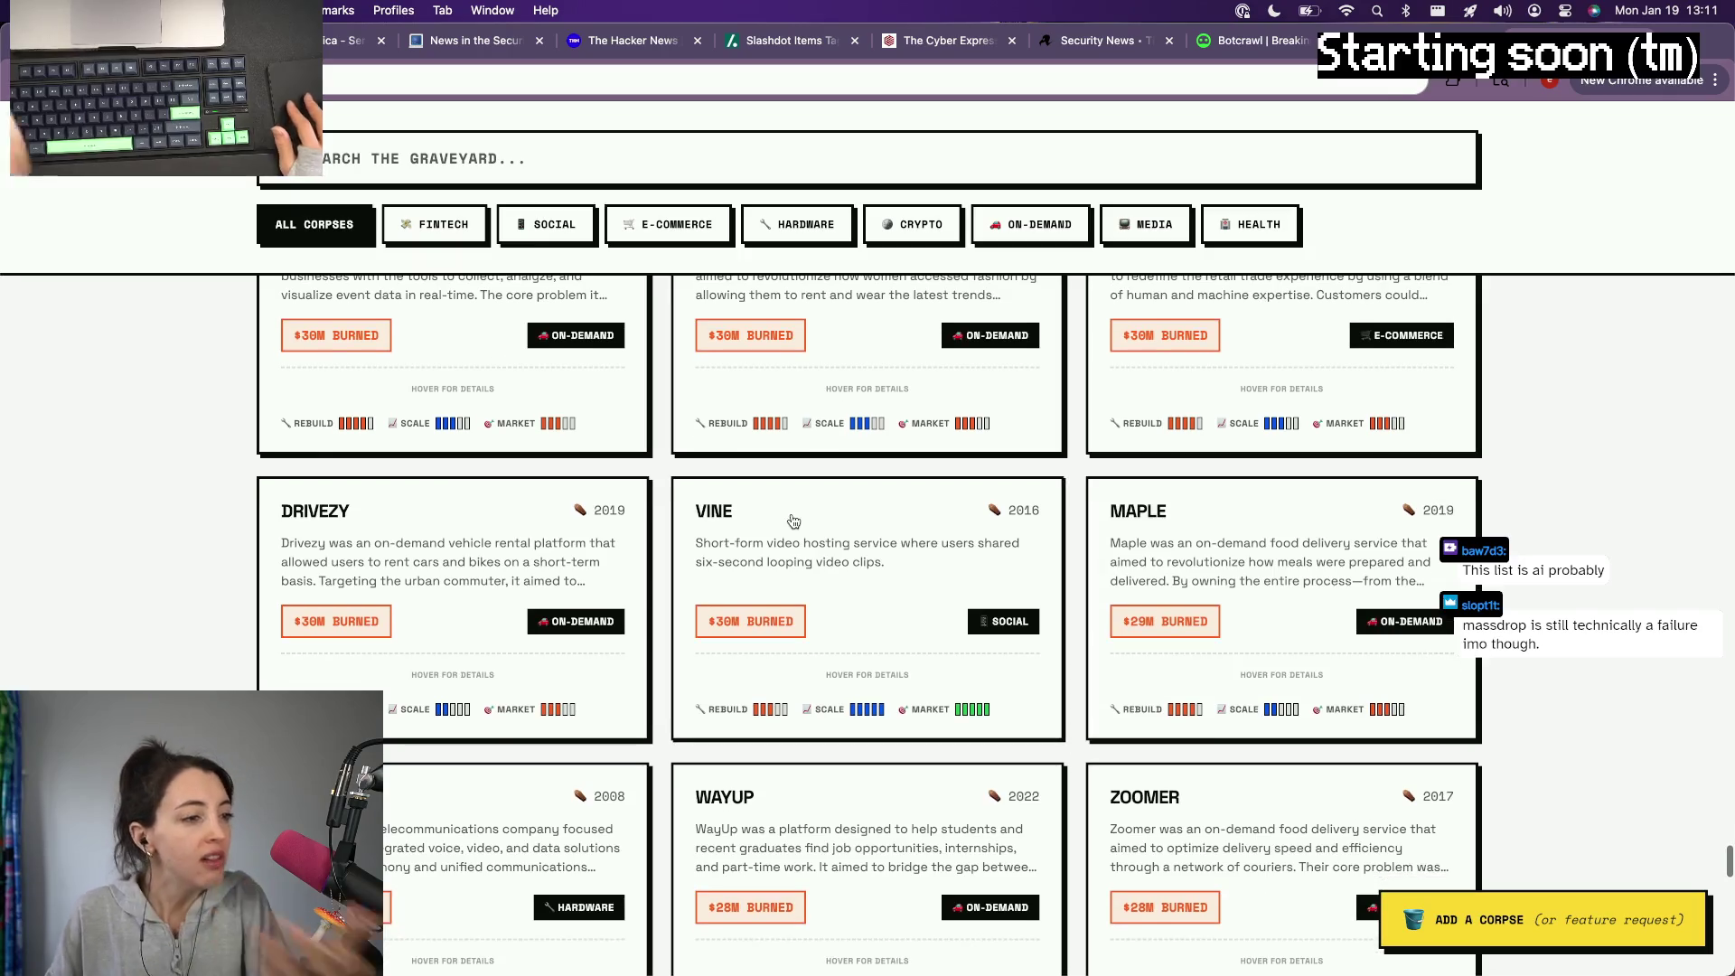
scroll(793, 523, down, 2)
scroll(794, 522, down, 2)
scroll(793, 522, down, 2)
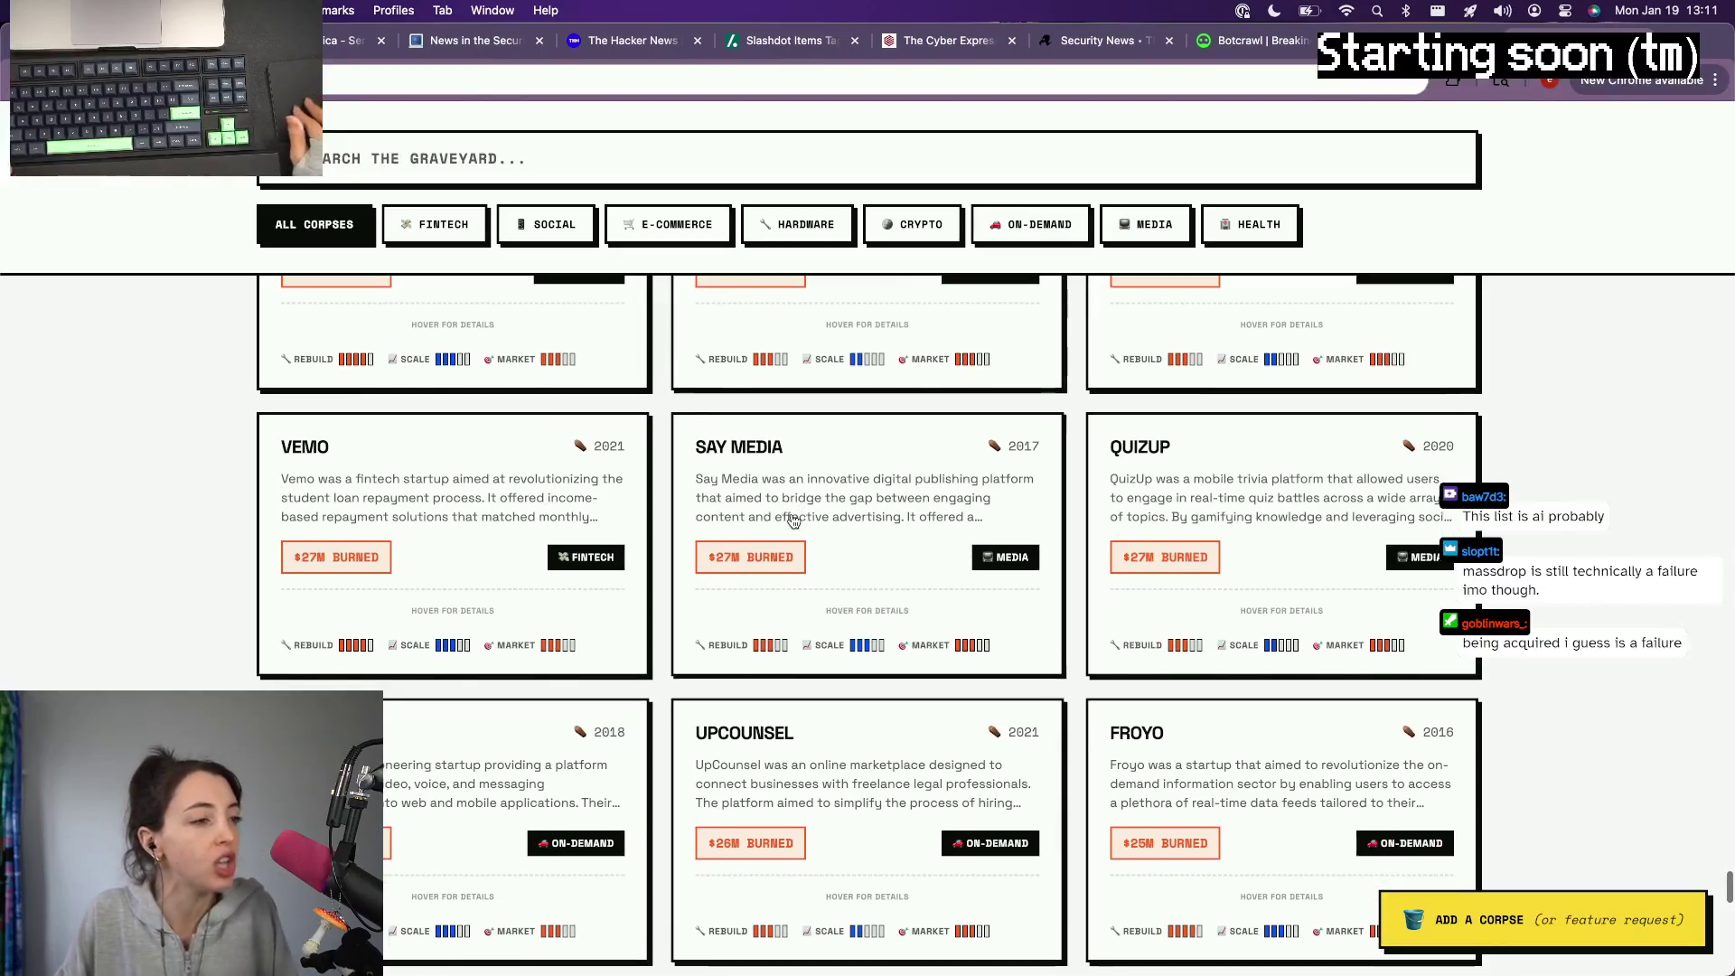
scroll(794, 523, up, 1)
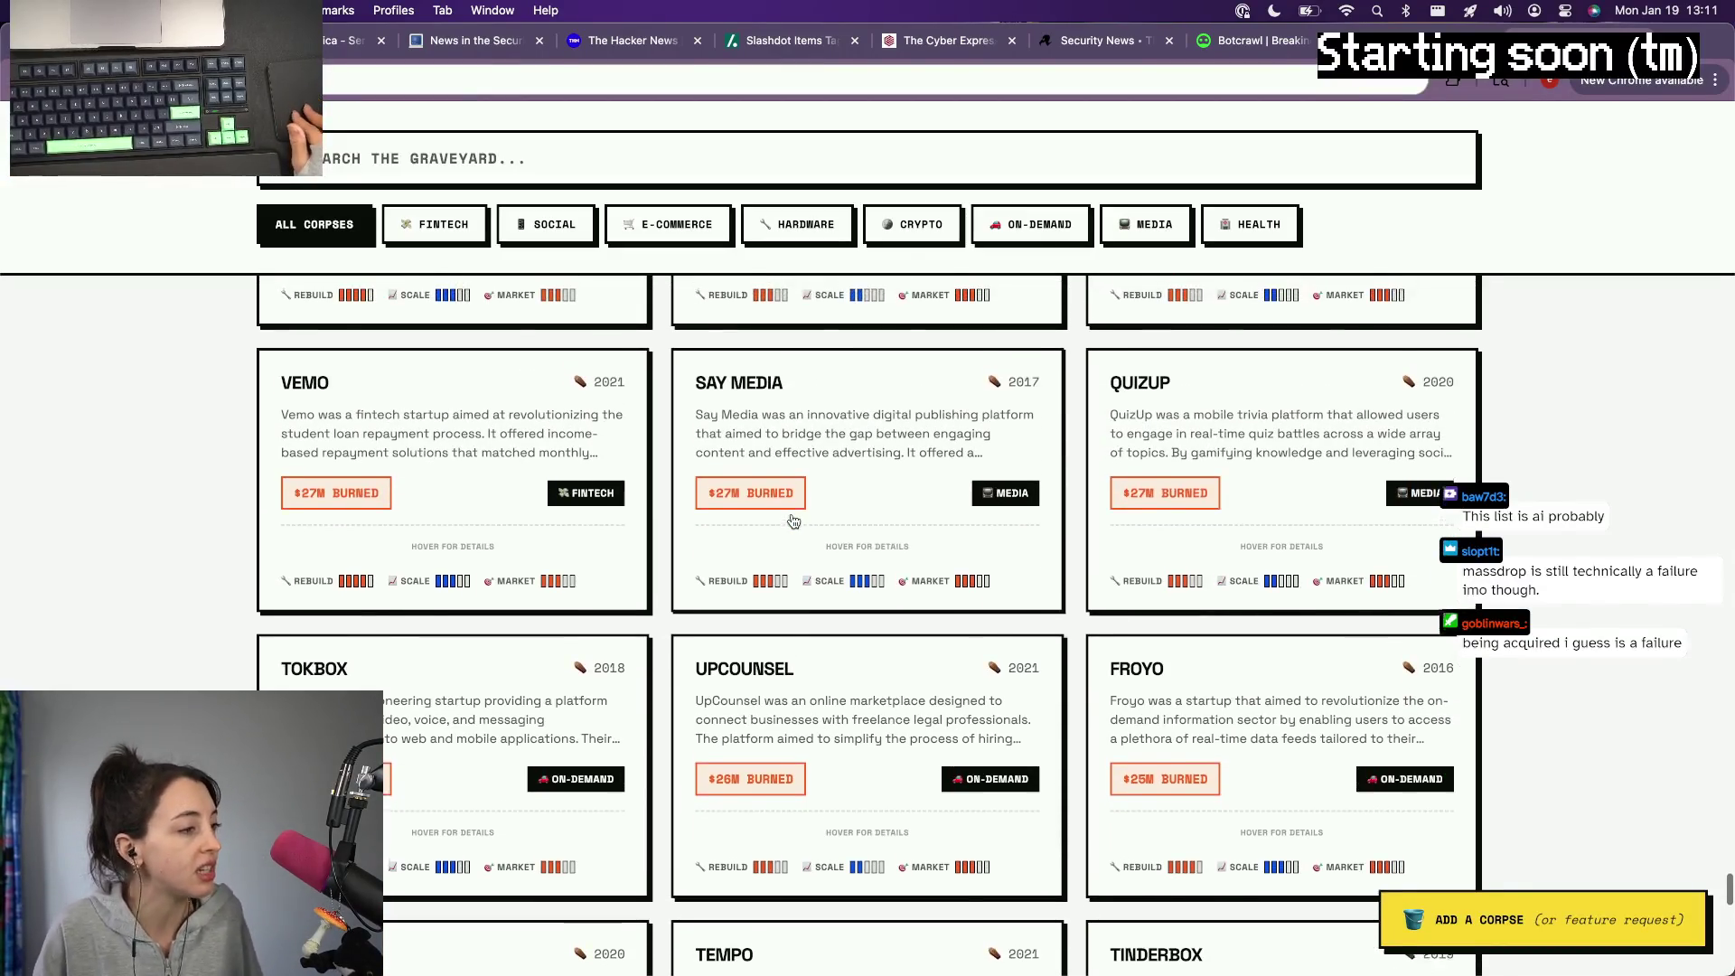
scroll(794, 522, down, 1)
scroll(793, 521, down, 2)
scroll(792, 521, down, 1)
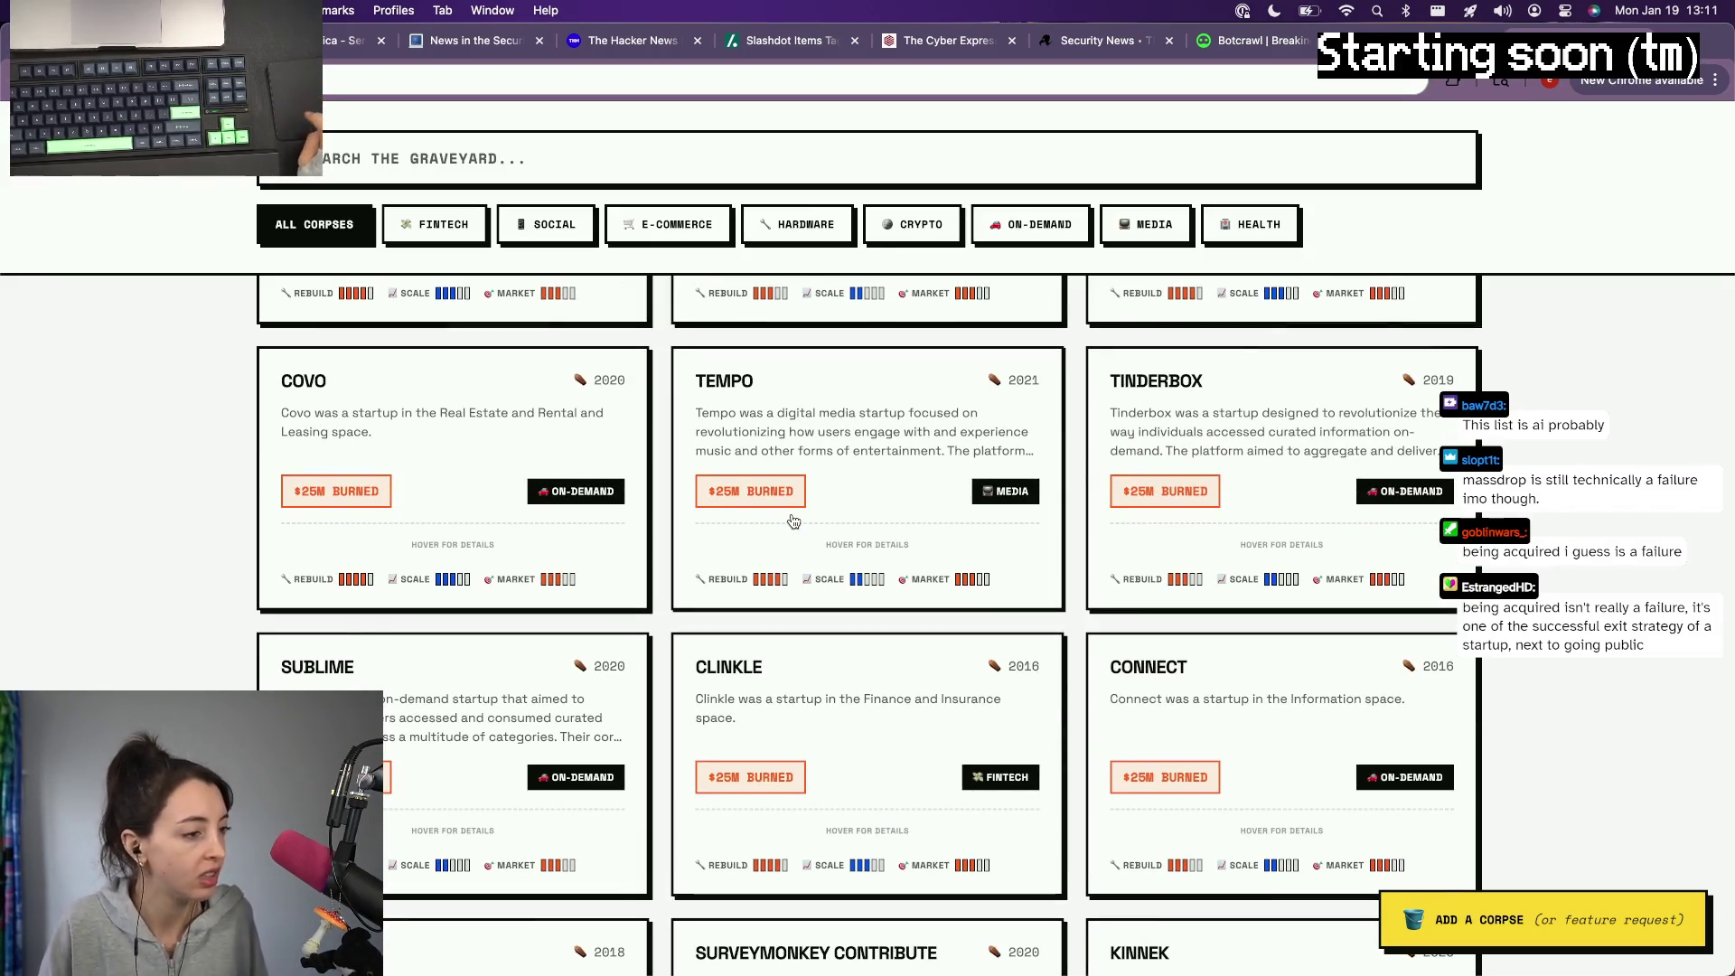
scroll(792, 521, down, 2)
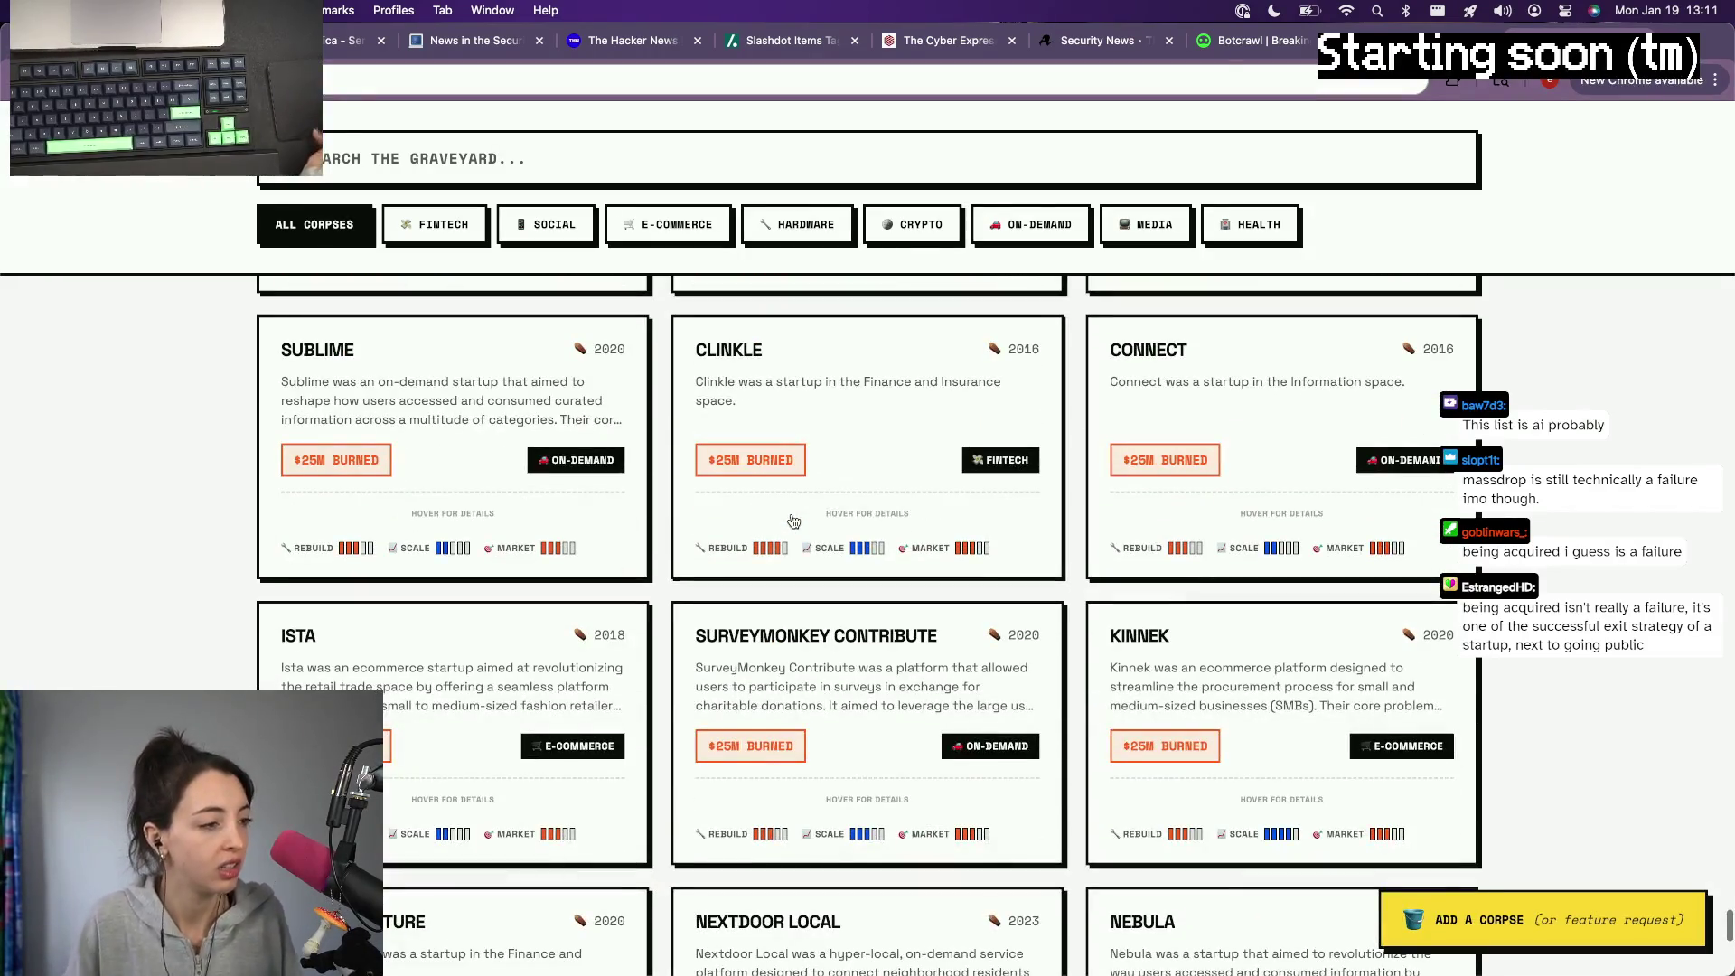
scroll(794, 523, down, 2)
scroll(792, 522, down, 2)
scroll(792, 522, up, 1)
scroll(792, 522, down, 1)
scroll(794, 521, down, 2)
scroll(793, 521, up, 1)
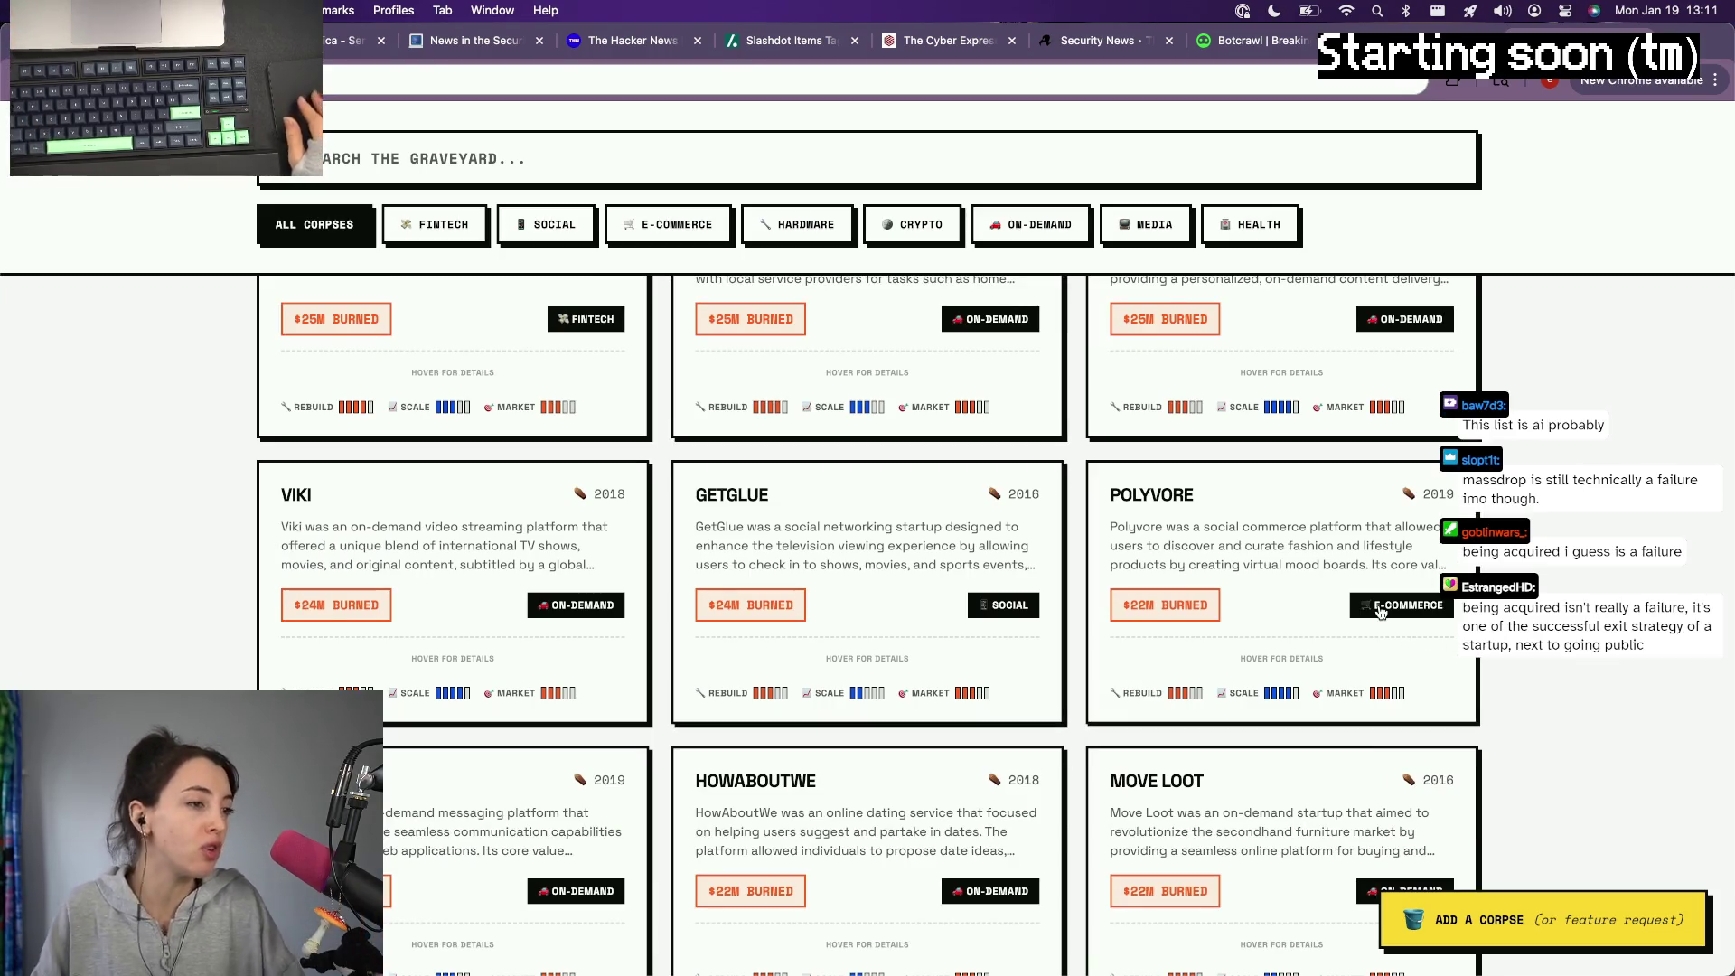
scroll(1380, 612, down, 1)
scroll(1380, 615, down, 2)
scroll(1380, 617, down, 1)
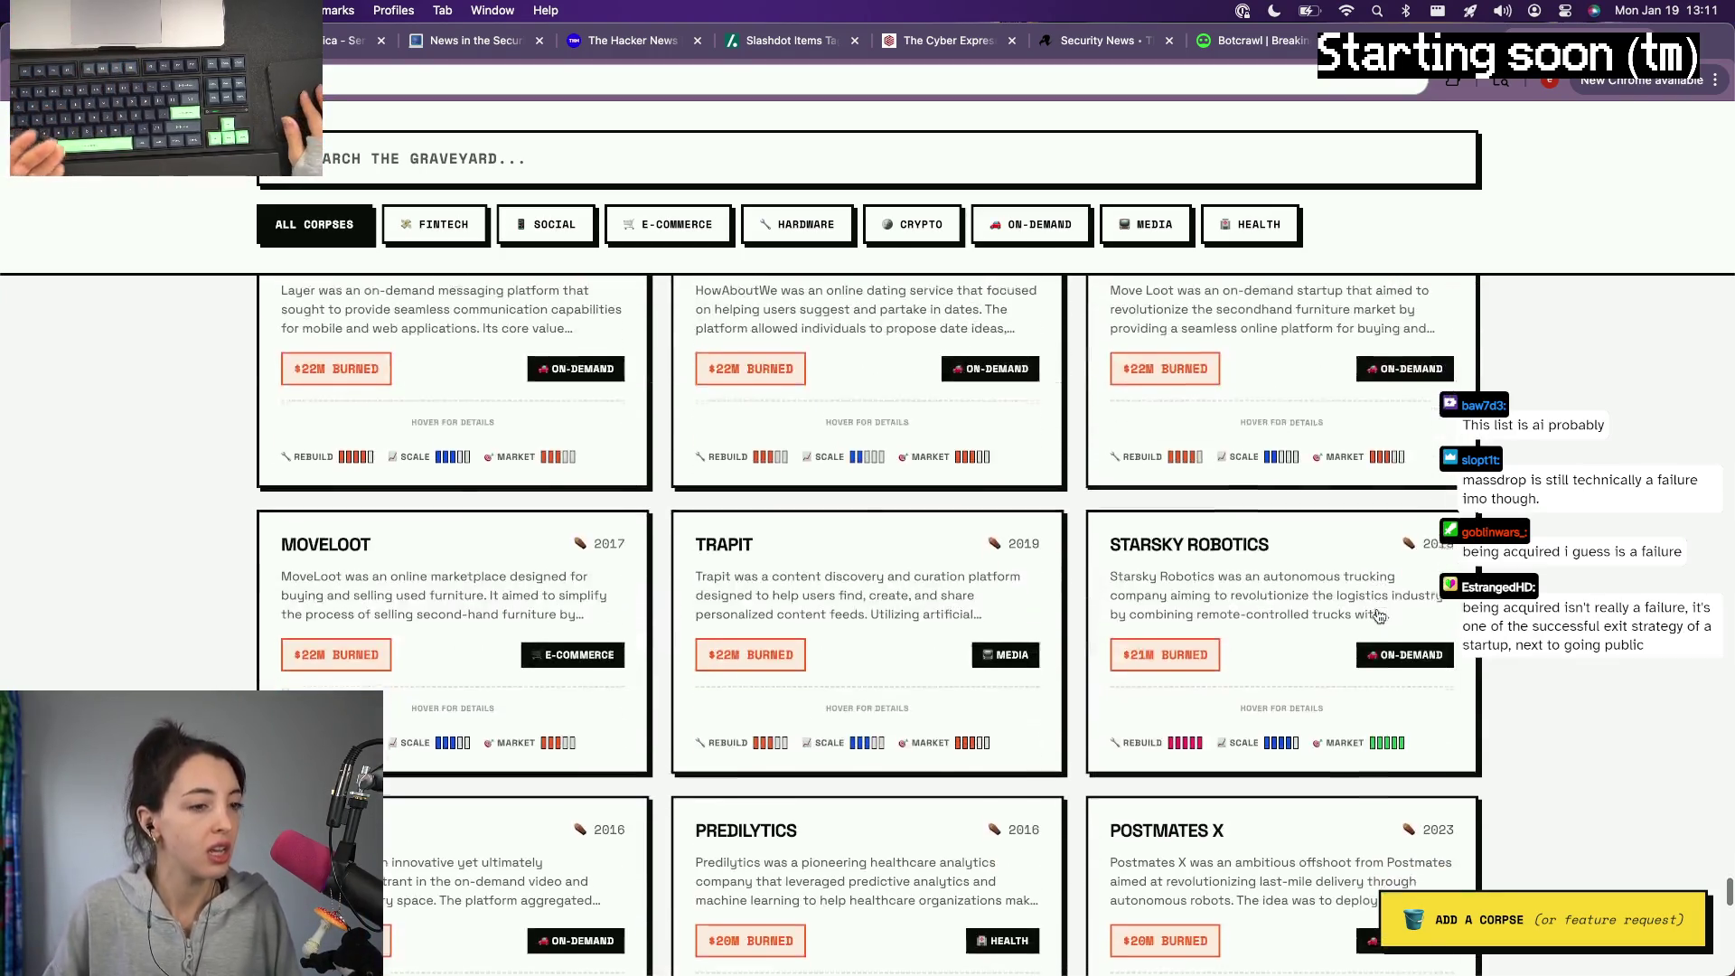
scroll(1380, 617, down, 1)
scroll(1380, 618, down, 2)
scroll(1381, 616, up, 1)
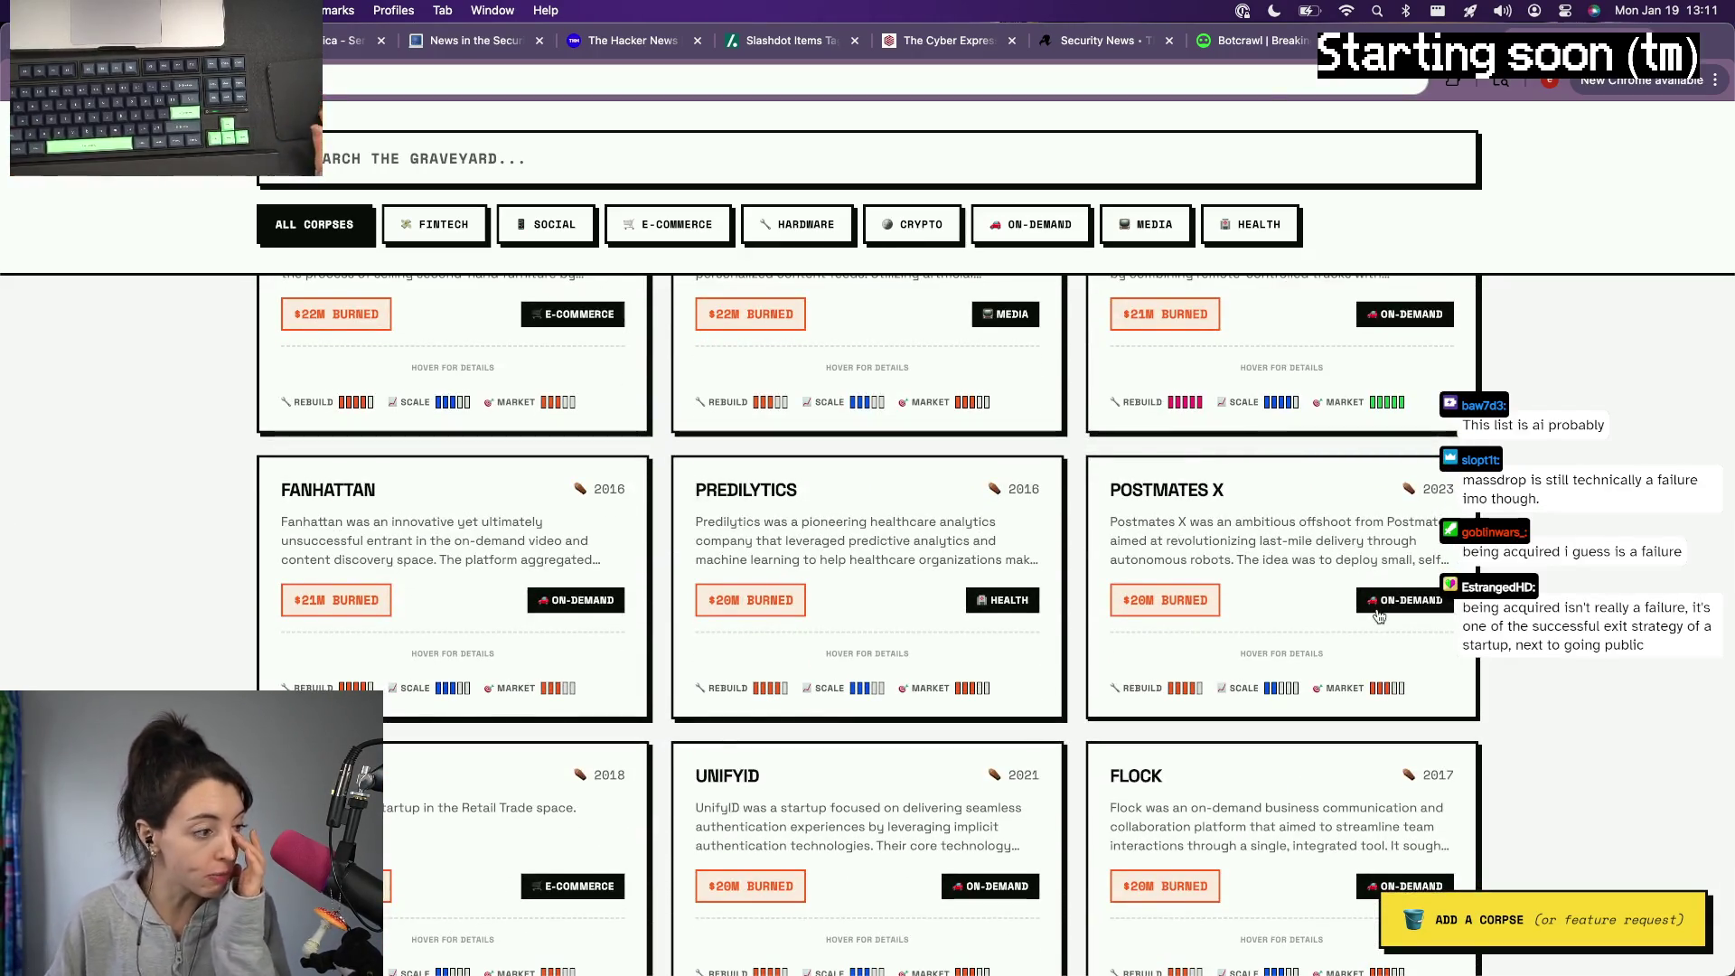
scroll(1380, 617, down, 1)
scroll(1380, 618, down, 1)
scroll(1380, 617, down, 1)
scroll(1380, 617, down, 1)
scroll(1380, 616, down, 1)
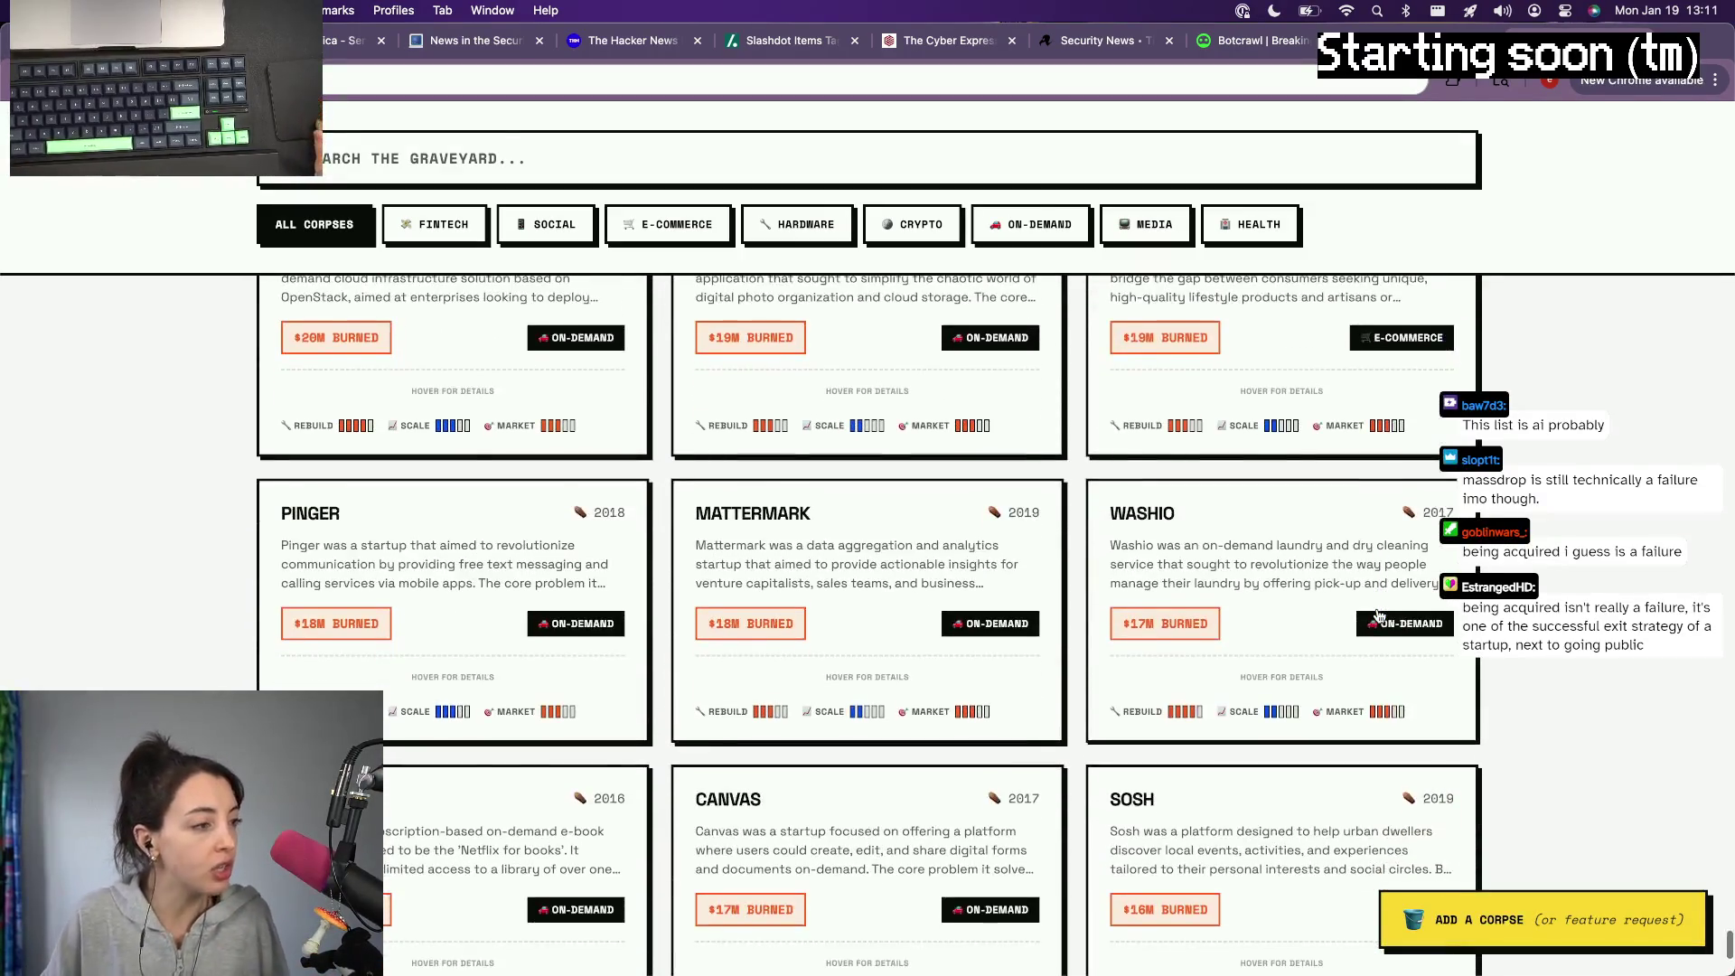
scroll(1381, 618, down, 1)
scroll(1380, 616, down, 1)
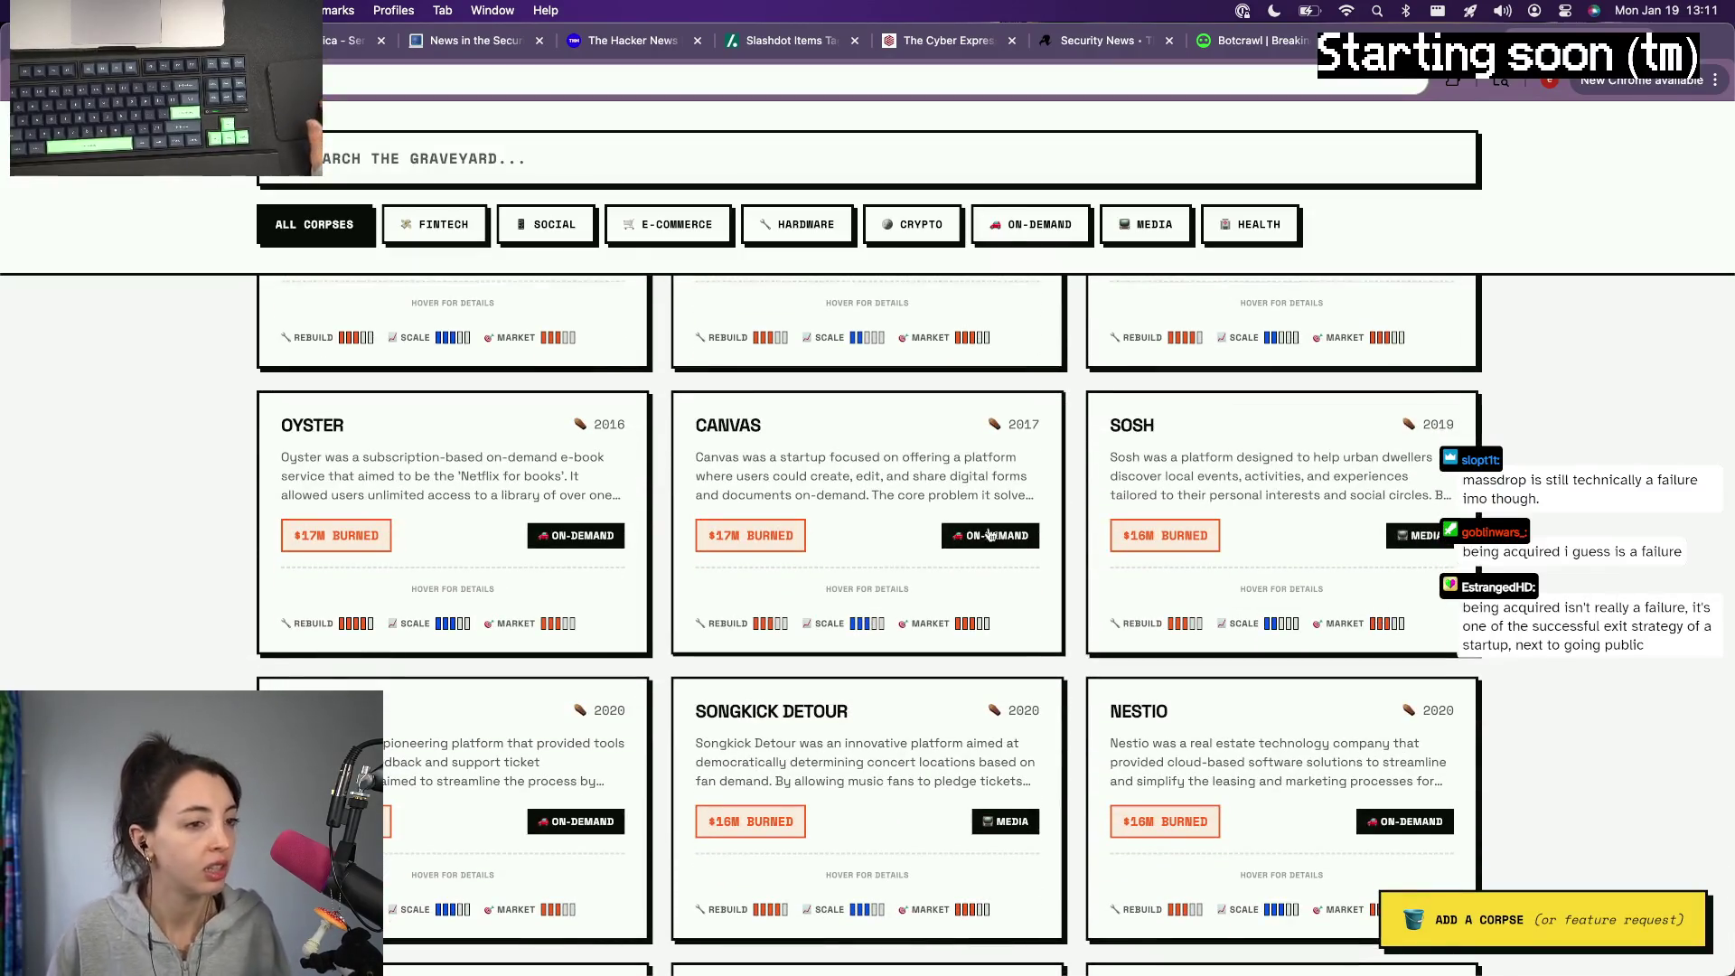
scroll(1305, 477, down, 2)
scroll(1304, 478, down, 2)
scroll(1304, 477, down, 5)
scroll(1304, 477, down, 2)
scroll(1304, 477, down, 1)
scroll(1304, 478, down, 1)
scroll(1304, 477, down, 3)
scroll(1304, 478, down, 2)
scroll(1304, 478, down, 2)
scroll(1304, 477, down, 3)
scroll(1304, 478, down, 1)
scroll(1304, 477, down, 4)
scroll(1305, 478, down, 1)
scroll(1305, 477, down, 3)
scroll(1304, 478, down, 1)
scroll(1305, 477, down, 1)
scroll(1305, 479, down, 3)
scroll(1305, 477, down, 3)
scroll(1304, 478, down, 3)
scroll(1301, 487, down, 3)
scroll(1302, 483, down, 10)
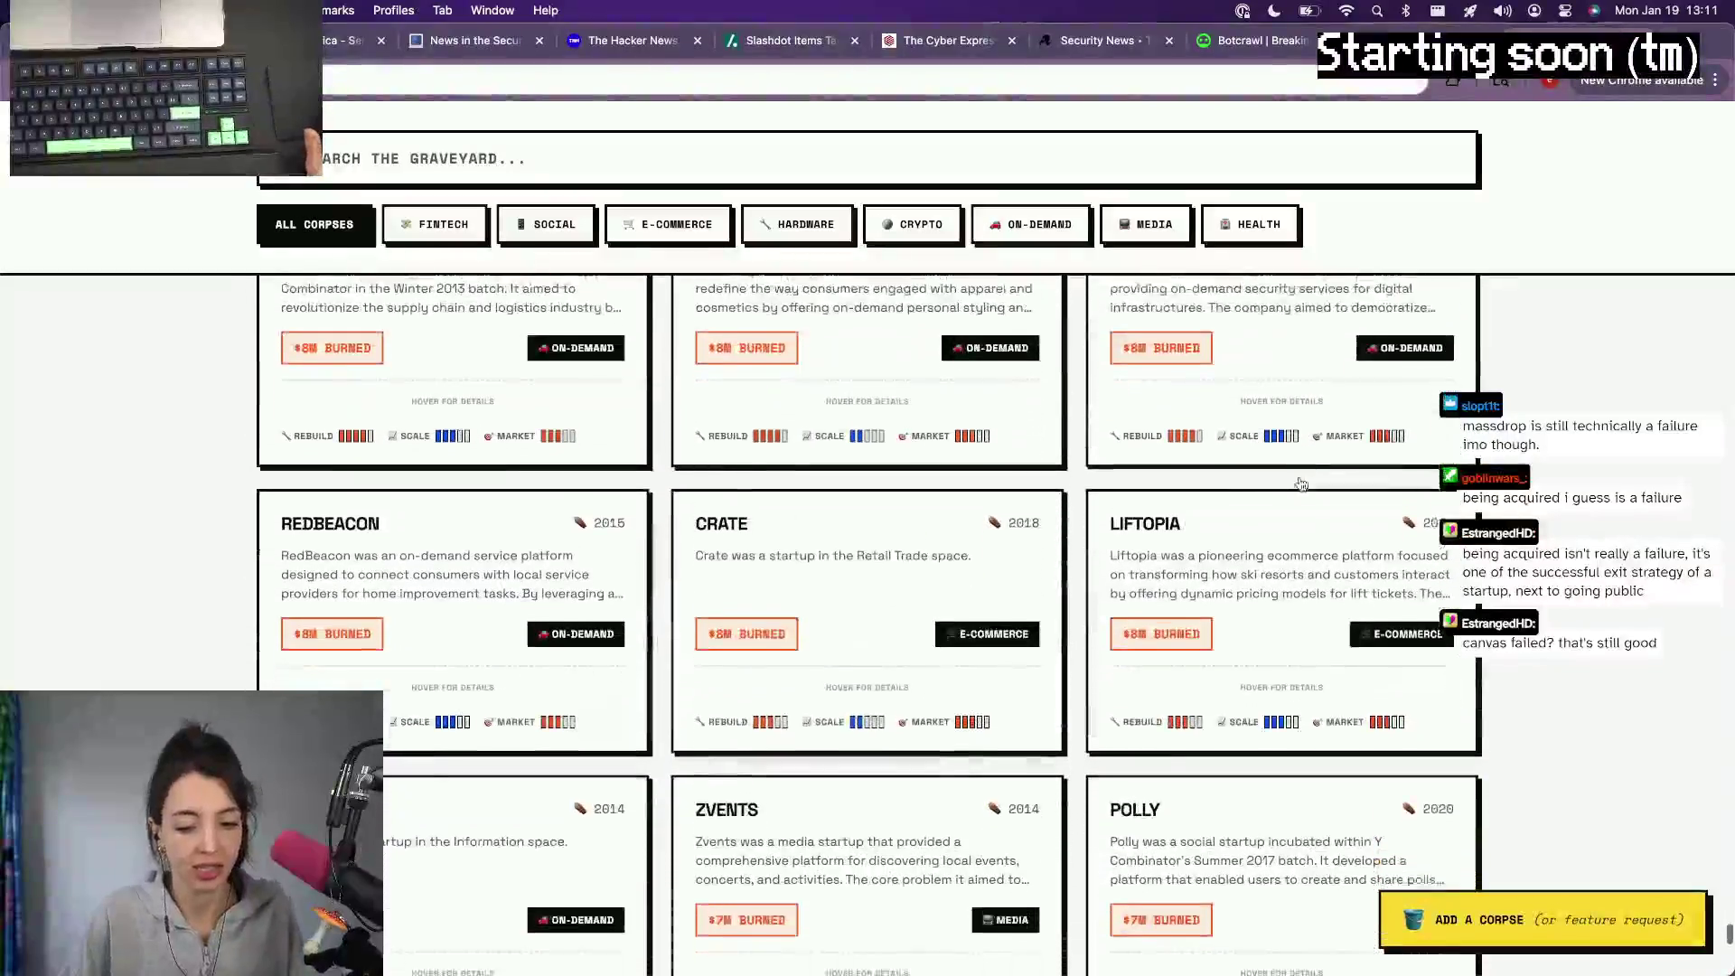
scroll(1302, 484, down, 5)
scroll(1301, 484, down, 5)
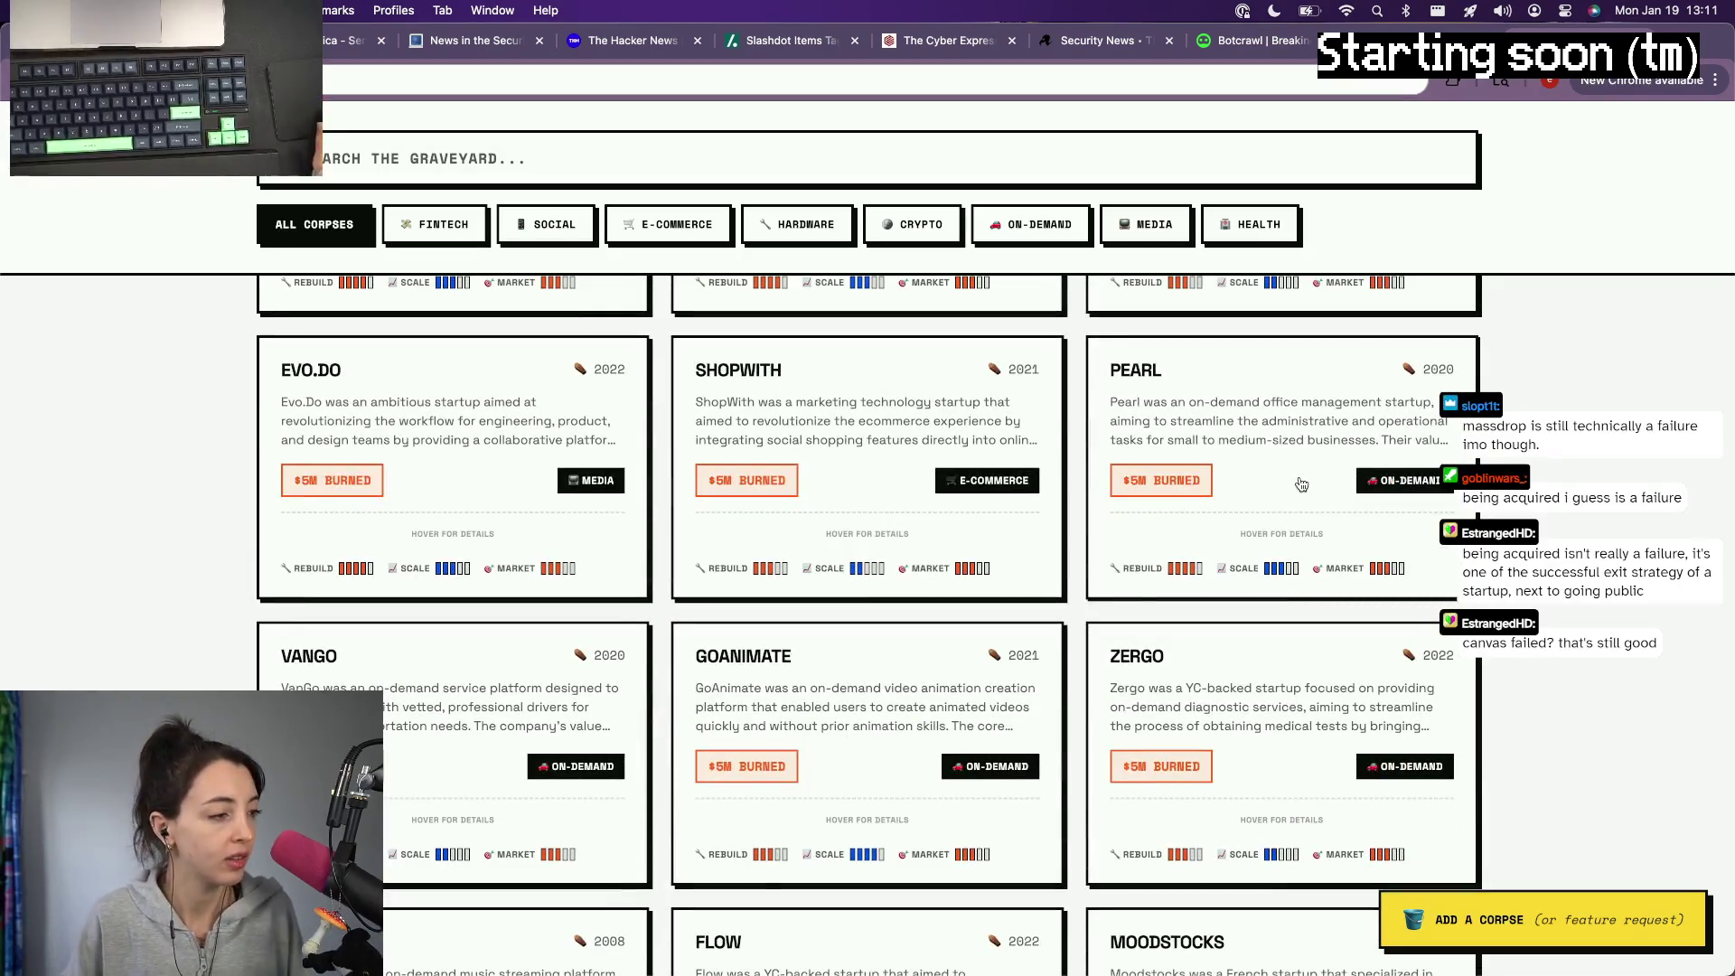
Step: Apply the HEALTH category filter to the dead-startup grid
click(1254, 225)
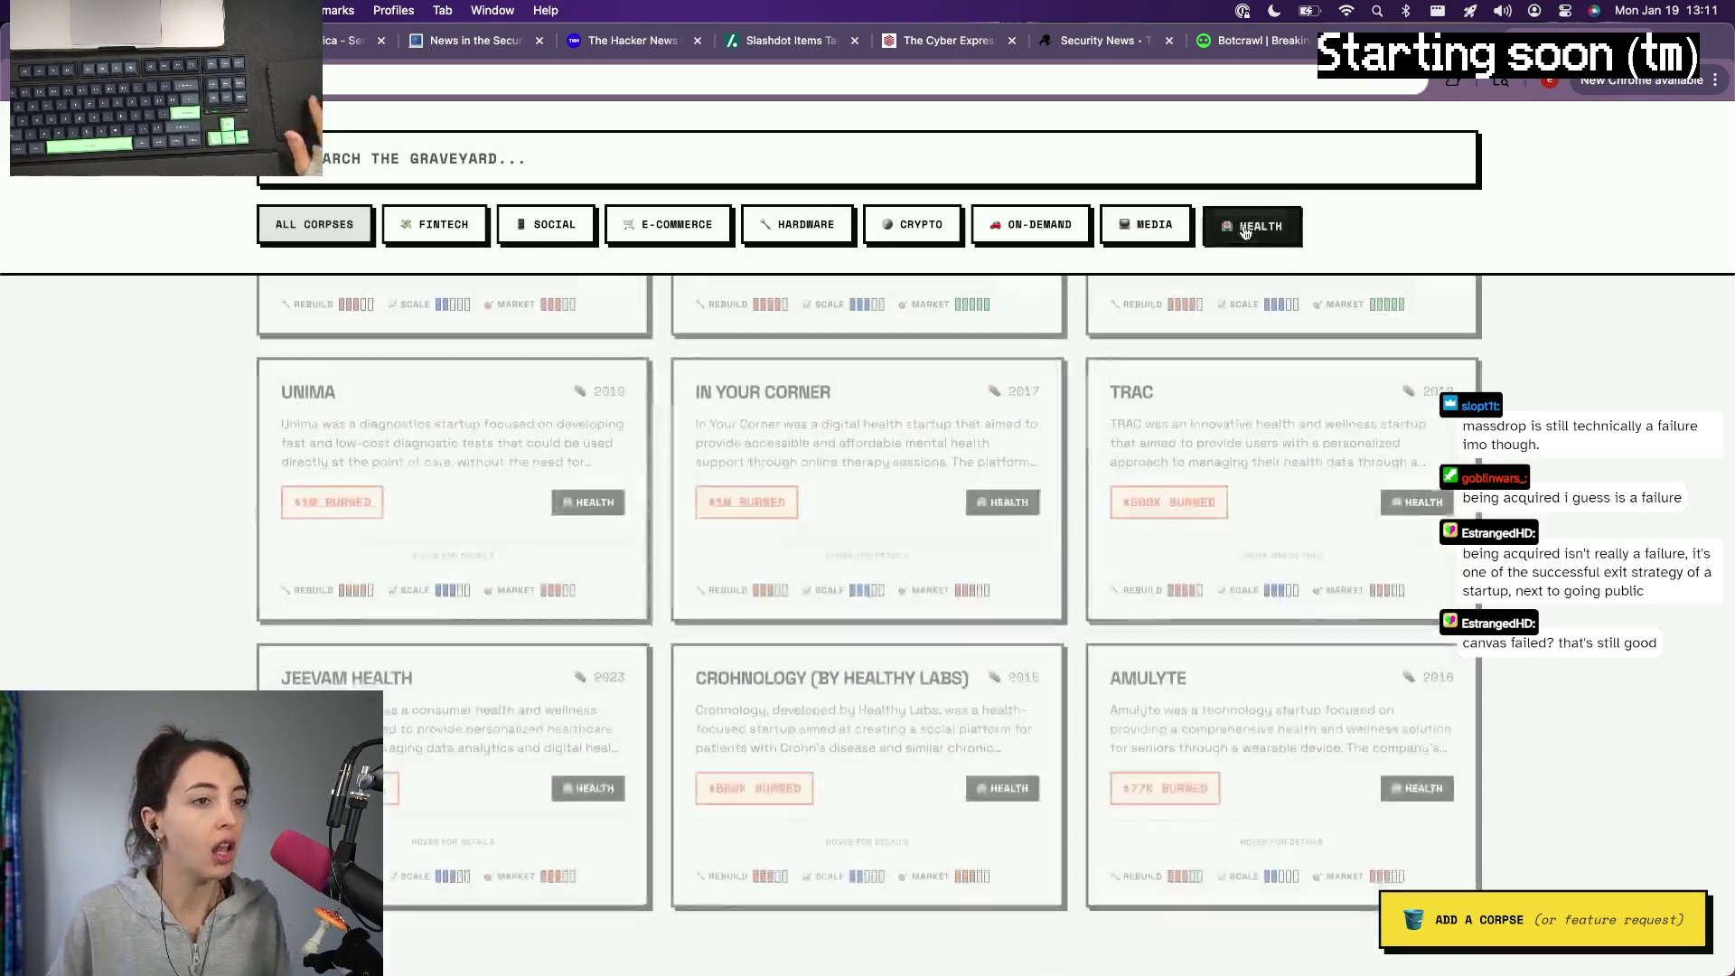
scroll(959, 691, up, 10)
scroll(958, 692, down, 3)
scroll(949, 610, down, 5)
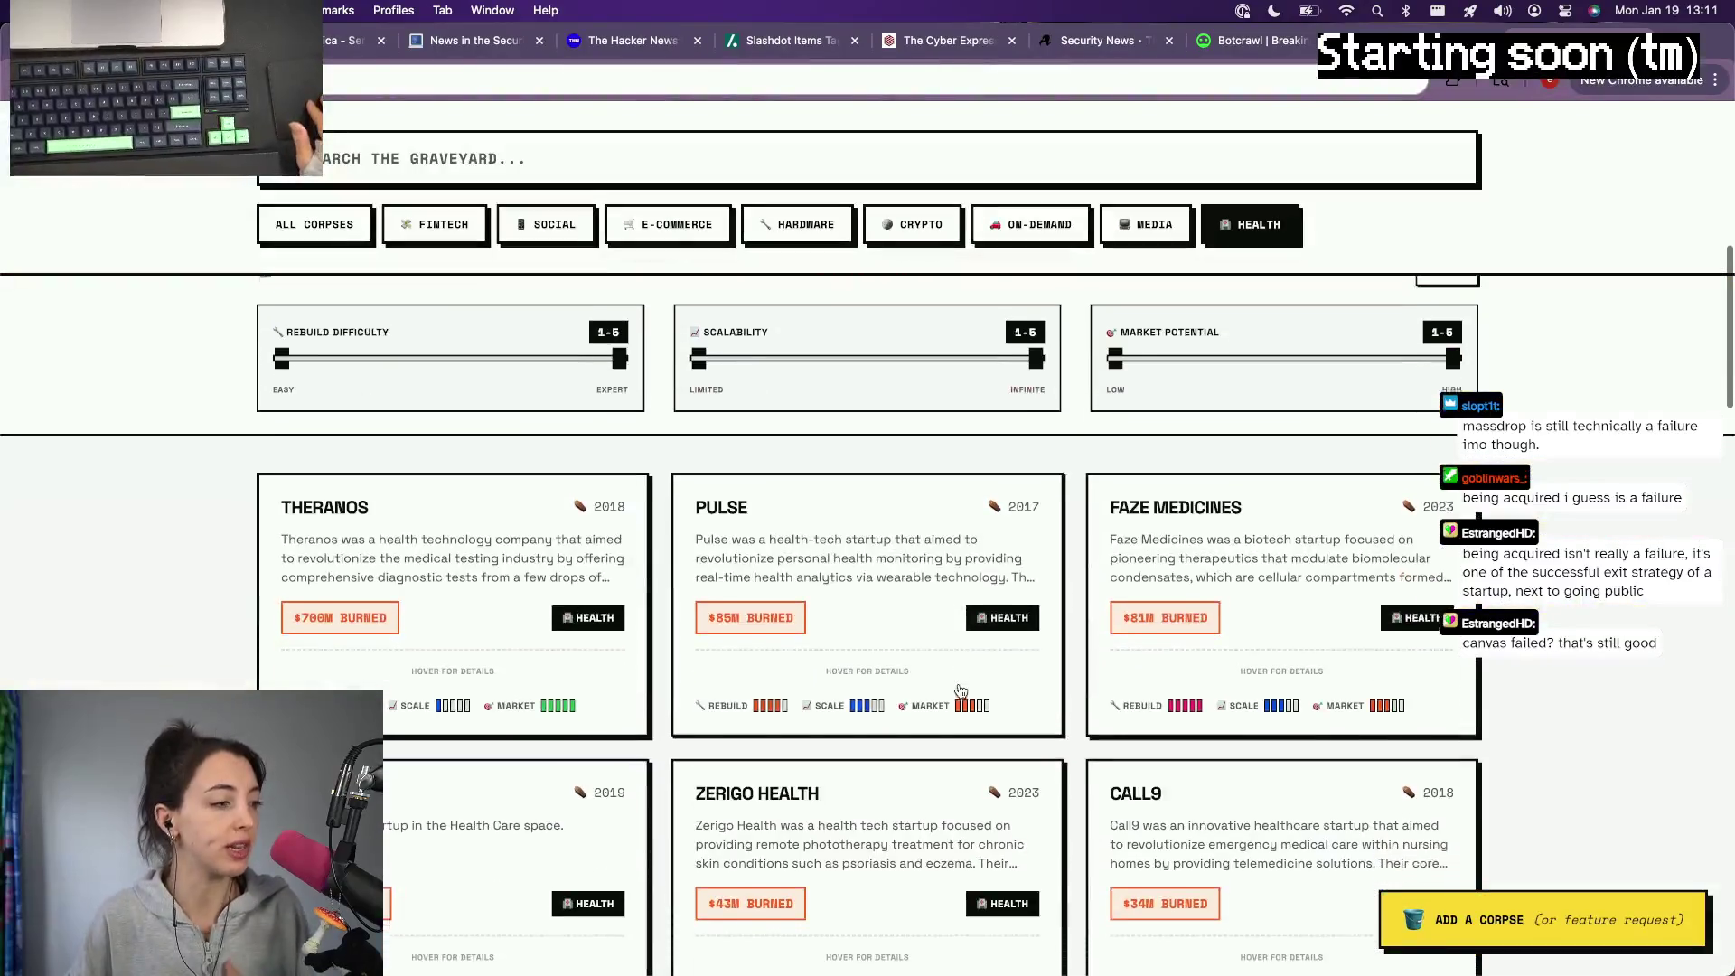
scroll(850, 529, down, 2)
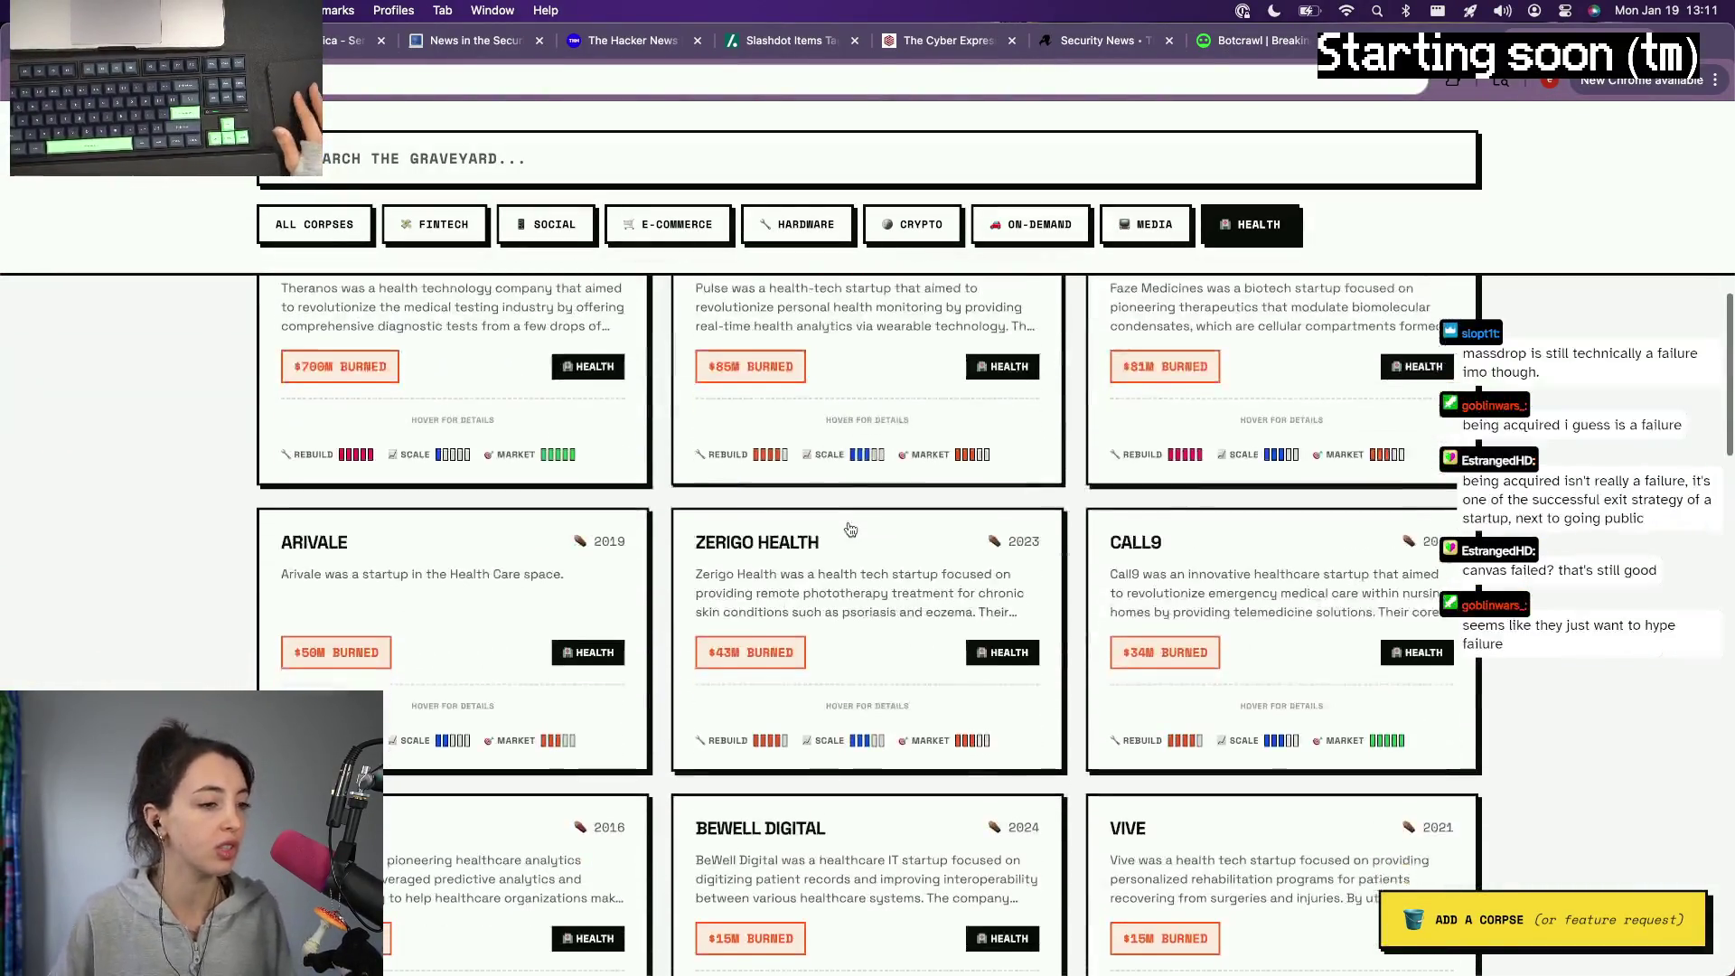
Step: Filter to SOCIAL startups, browse them, then restore ALL CORPSES
click(555, 224)
scroll(845, 467, down, 3)
scroll(845, 467, down, 4)
scroll(845, 468, up, 3)
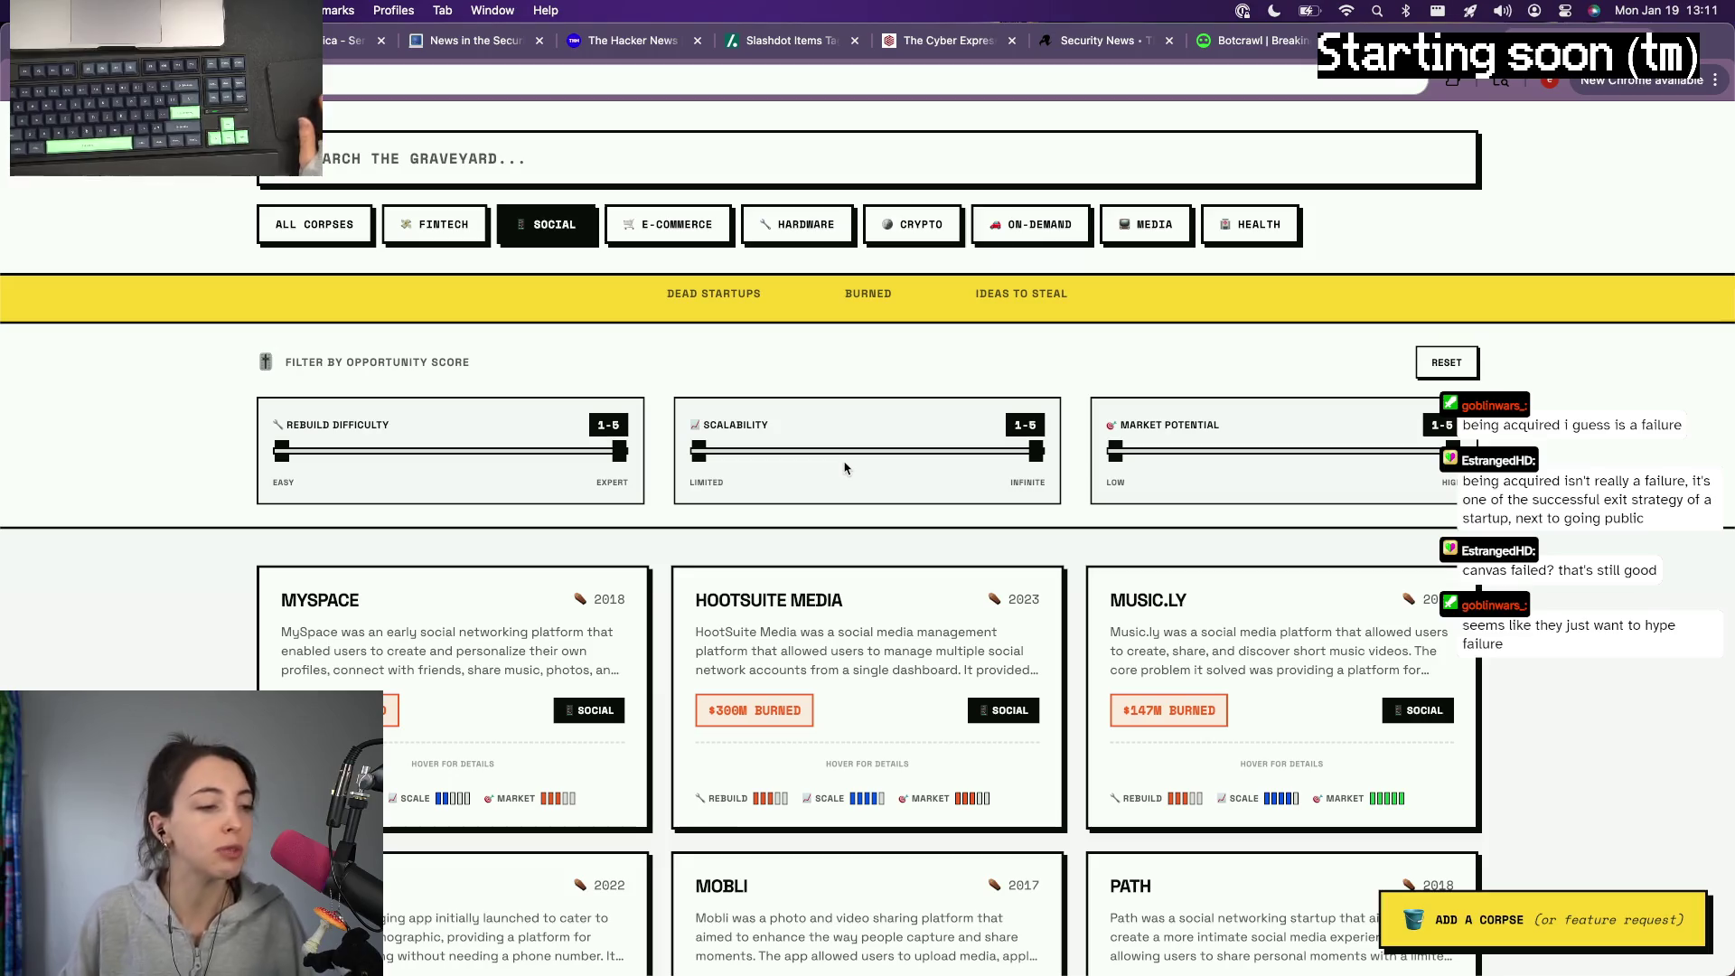
scroll(845, 468, down, 3)
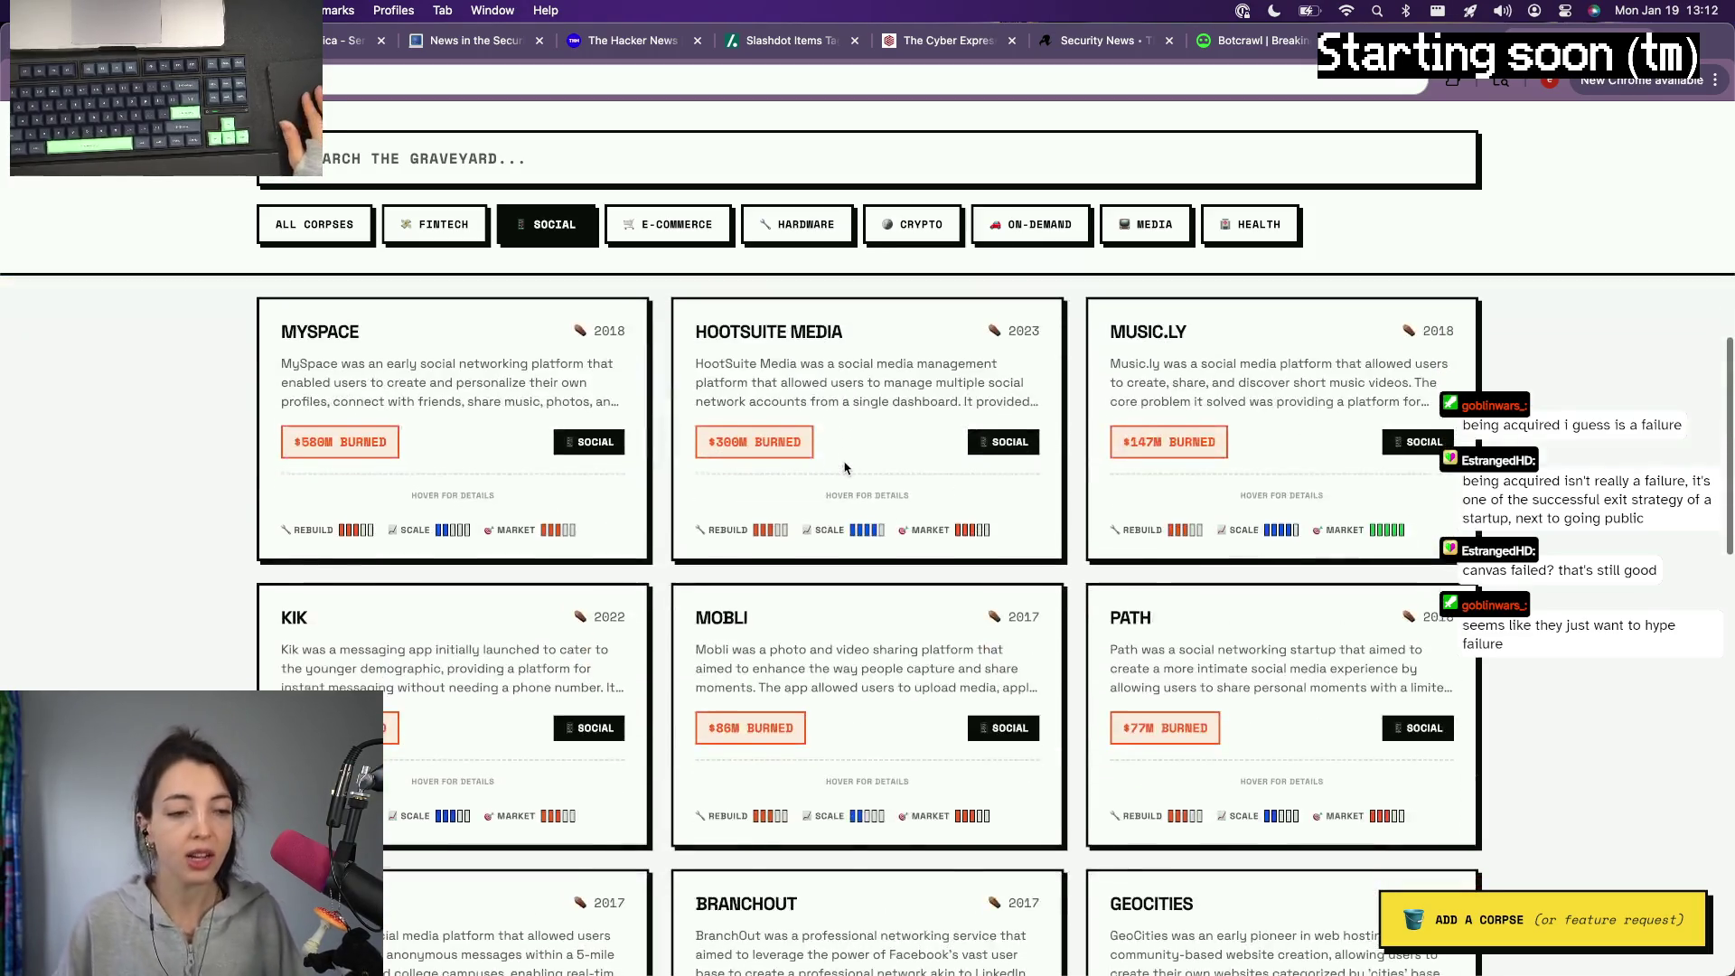
scroll(844, 467, down, 2)
scroll(845, 467, down, 1)
scroll(845, 468, down, 1)
scroll(844, 469, down, 1)
scroll(844, 467, down, 1)
scroll(845, 467, up, 1)
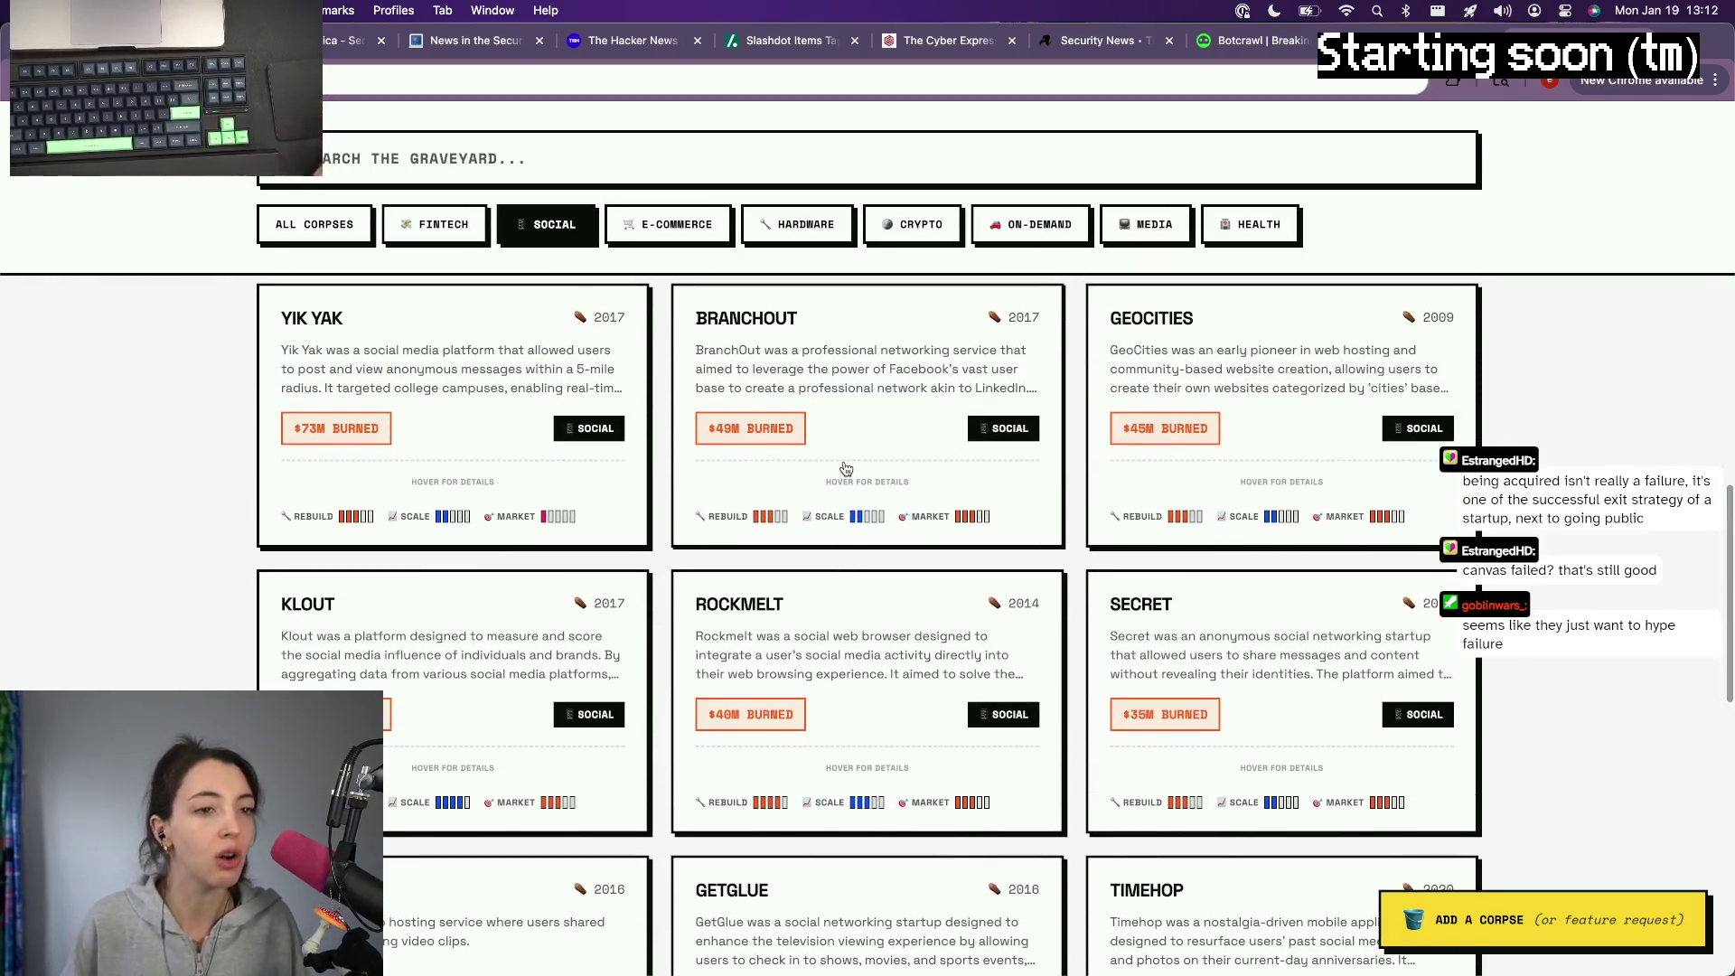
scroll(795, 635, down, 1)
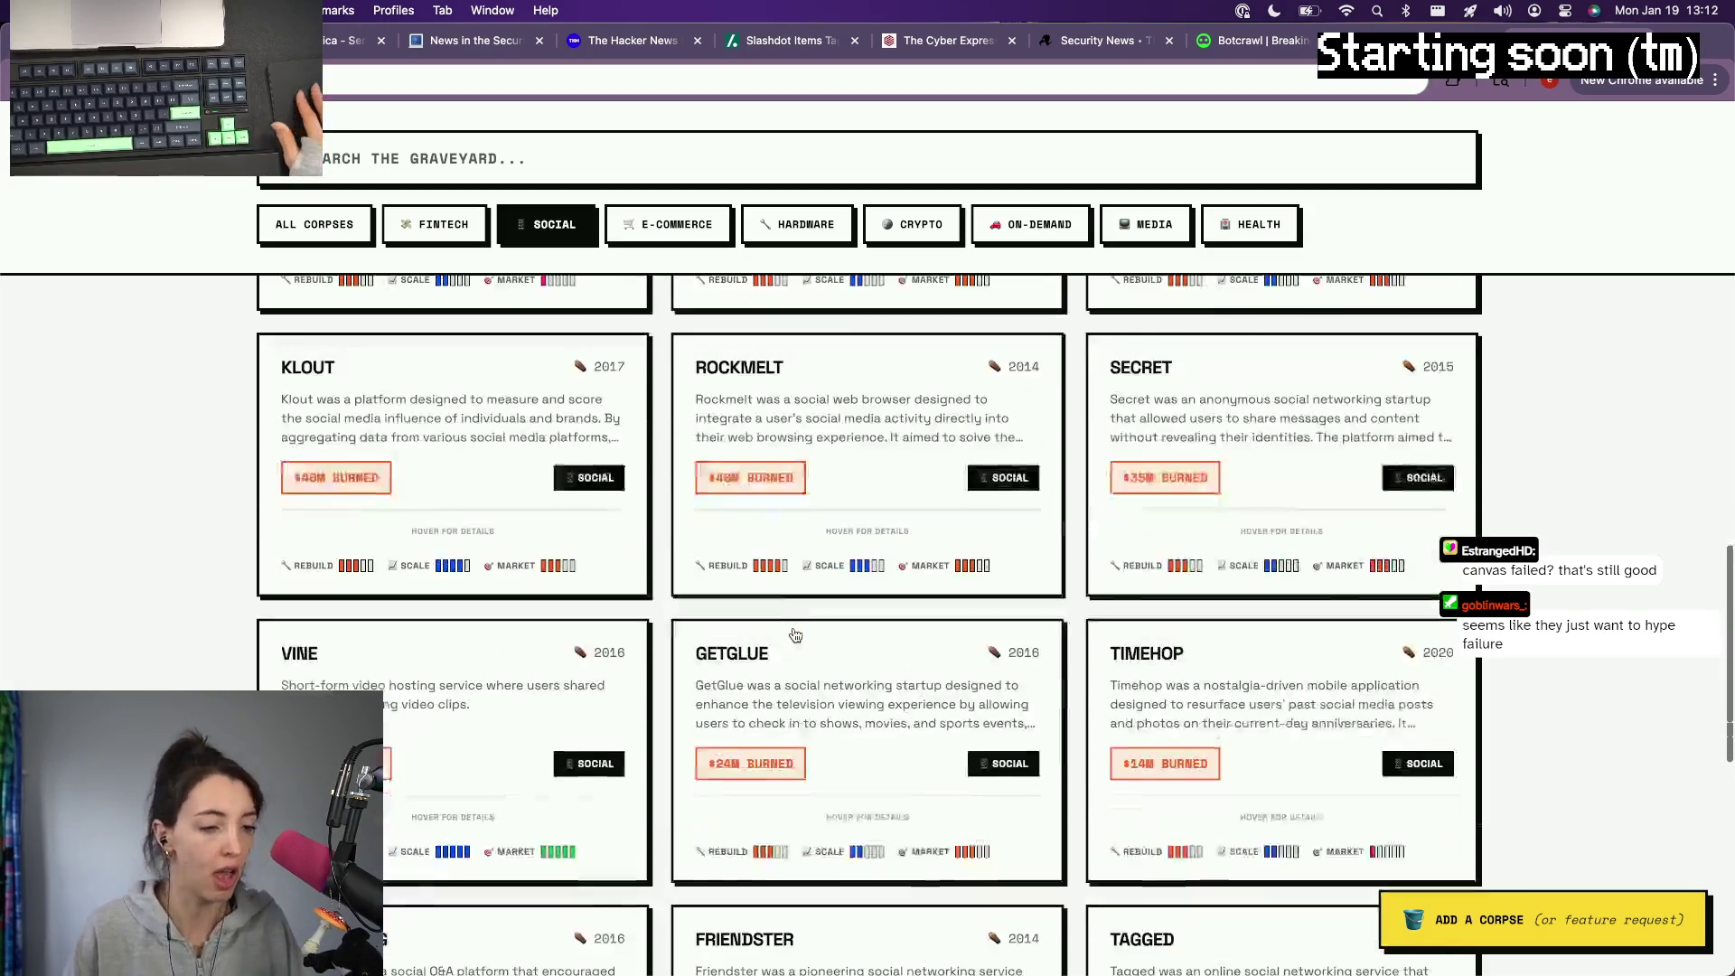
scroll(795, 635, down, 1)
scroll(795, 635, down, 1)
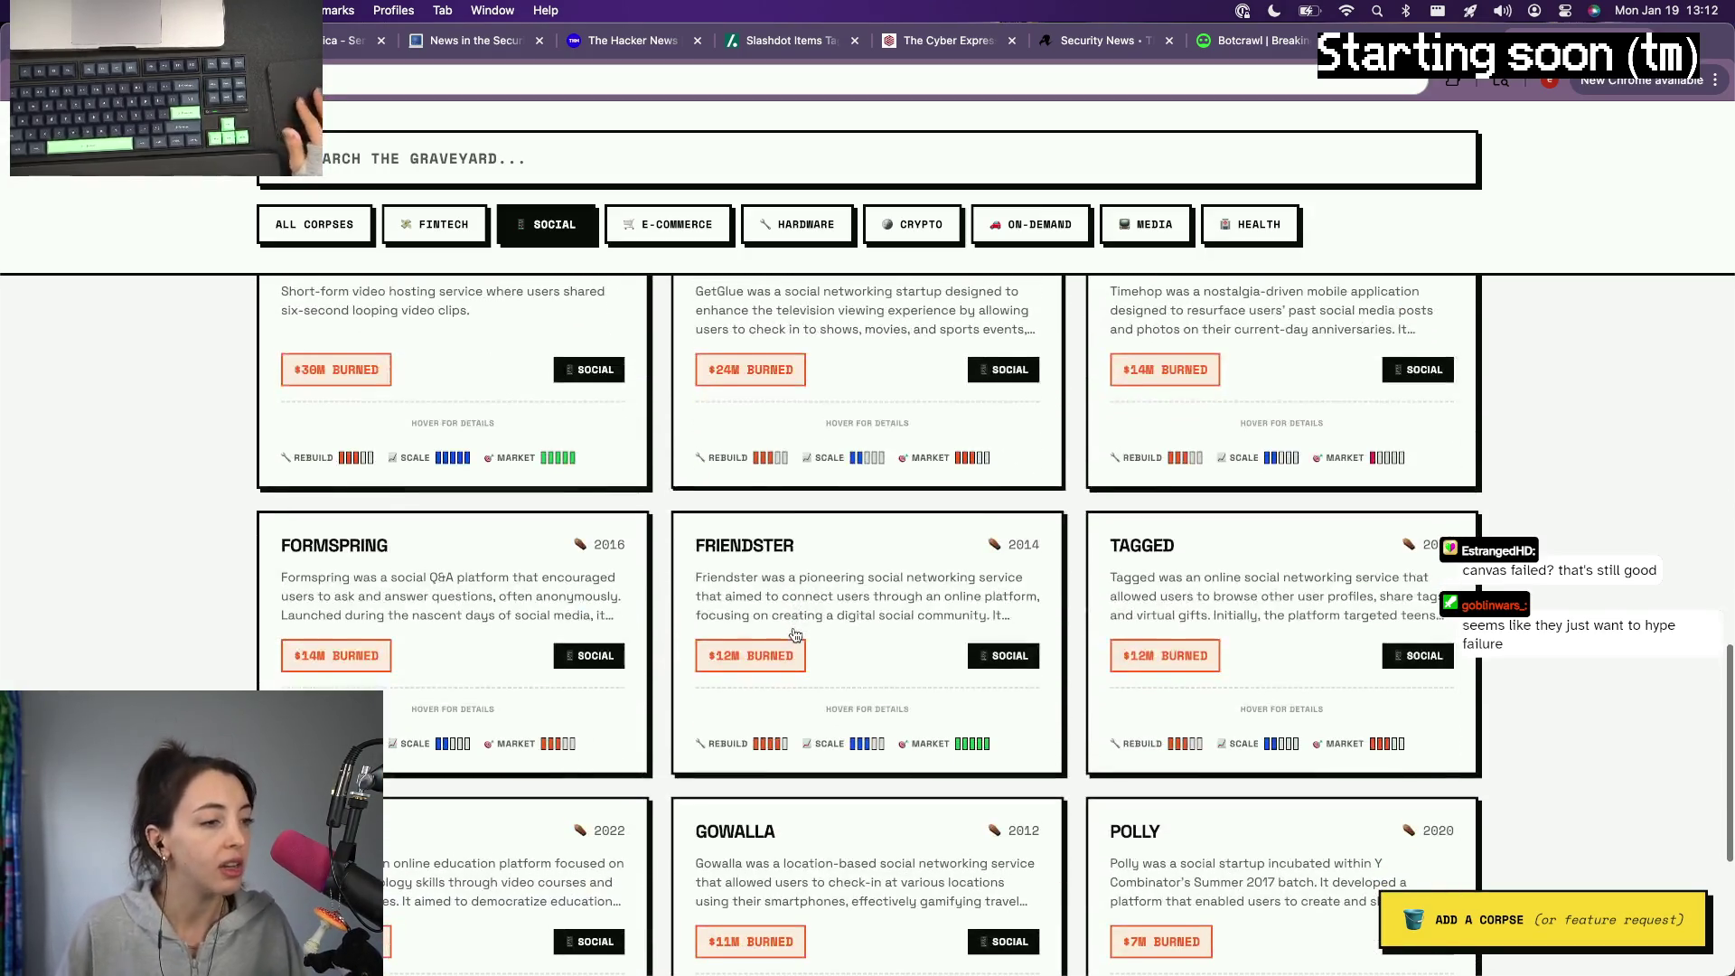
scroll(795, 634, down, 1)
scroll(794, 636, down, 1)
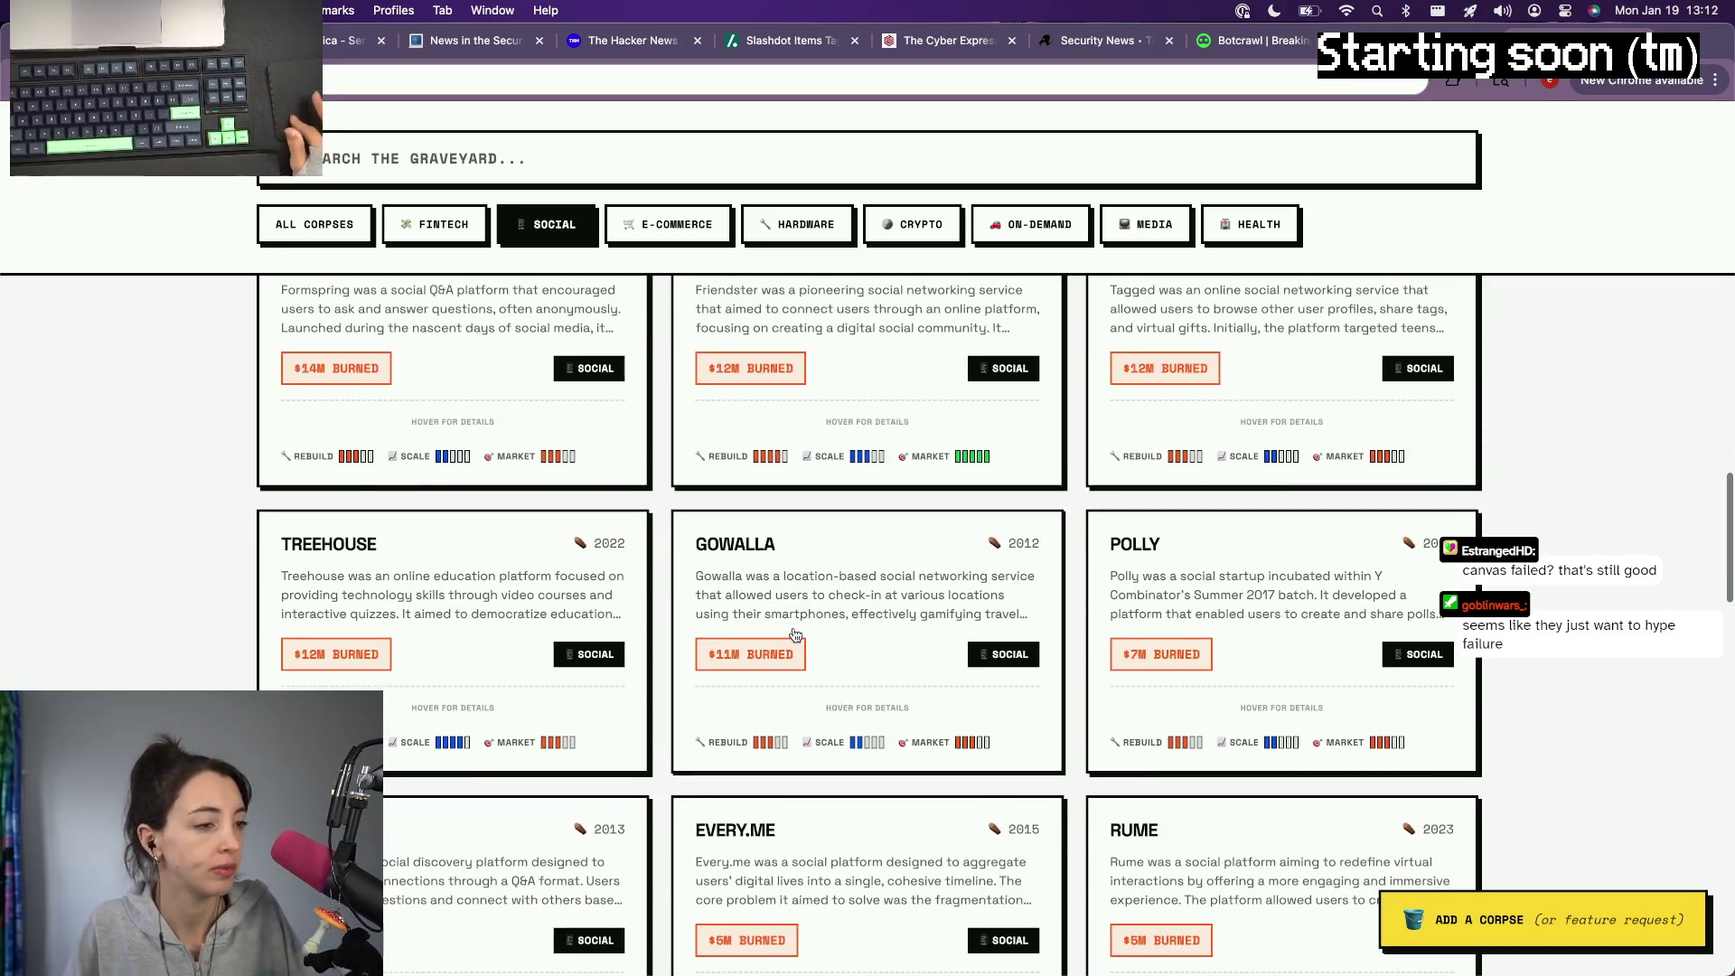
scroll(816, 612, down, 3)
scroll(816, 611, down, 1)
scroll(816, 611, down, 1)
scroll(817, 612, down, 2)
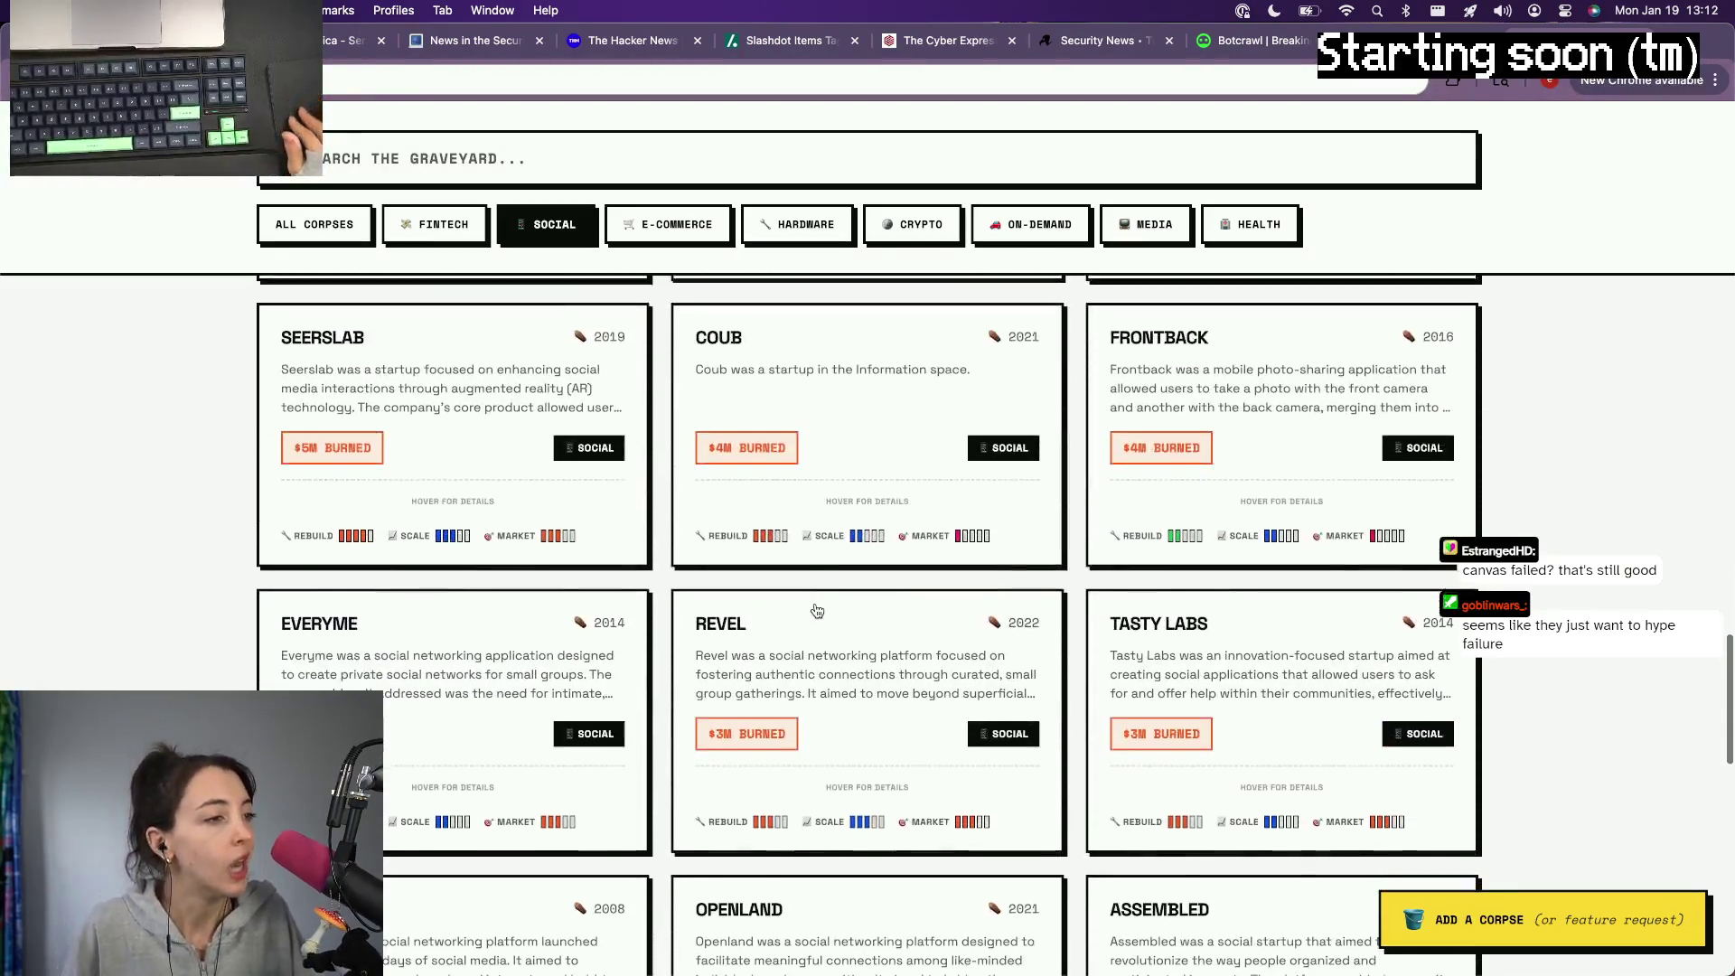
scroll(816, 611, down, 2)
scroll(814, 610, down, 3)
scroll(814, 610, down, 2)
scroll(816, 611, up, 2)
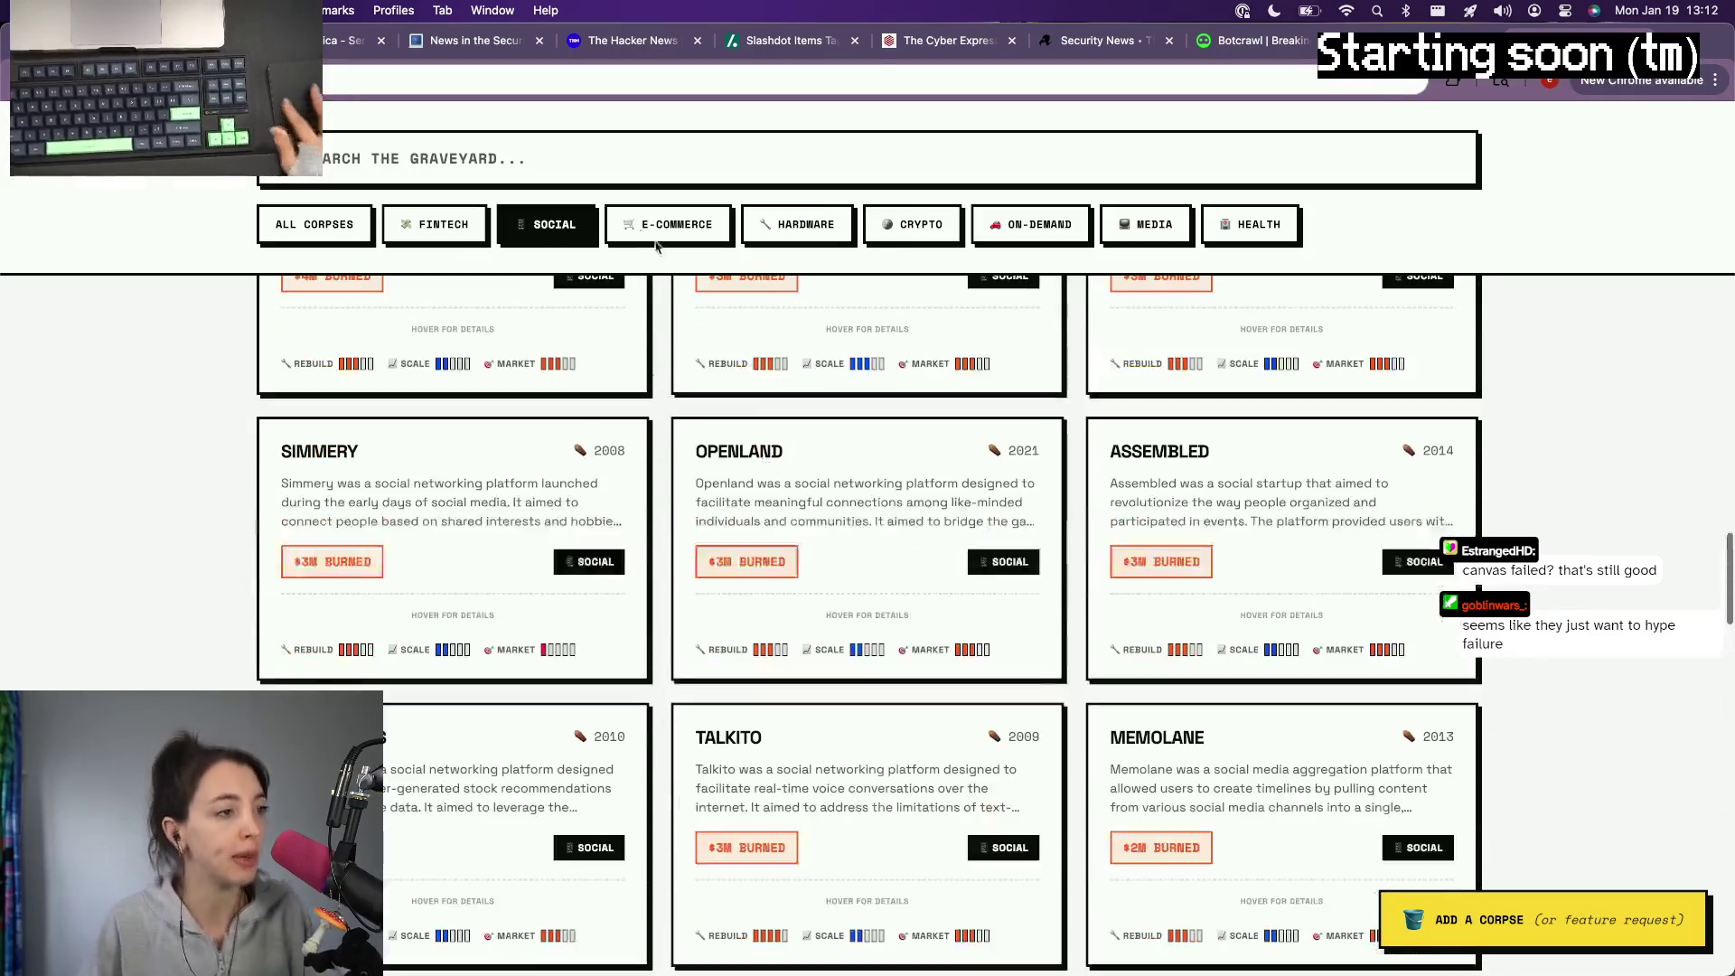
click(314, 223)
scroll(662, 679, up, 3)
scroll(661, 678, up, 3)
scroll(663, 679, up, 5)
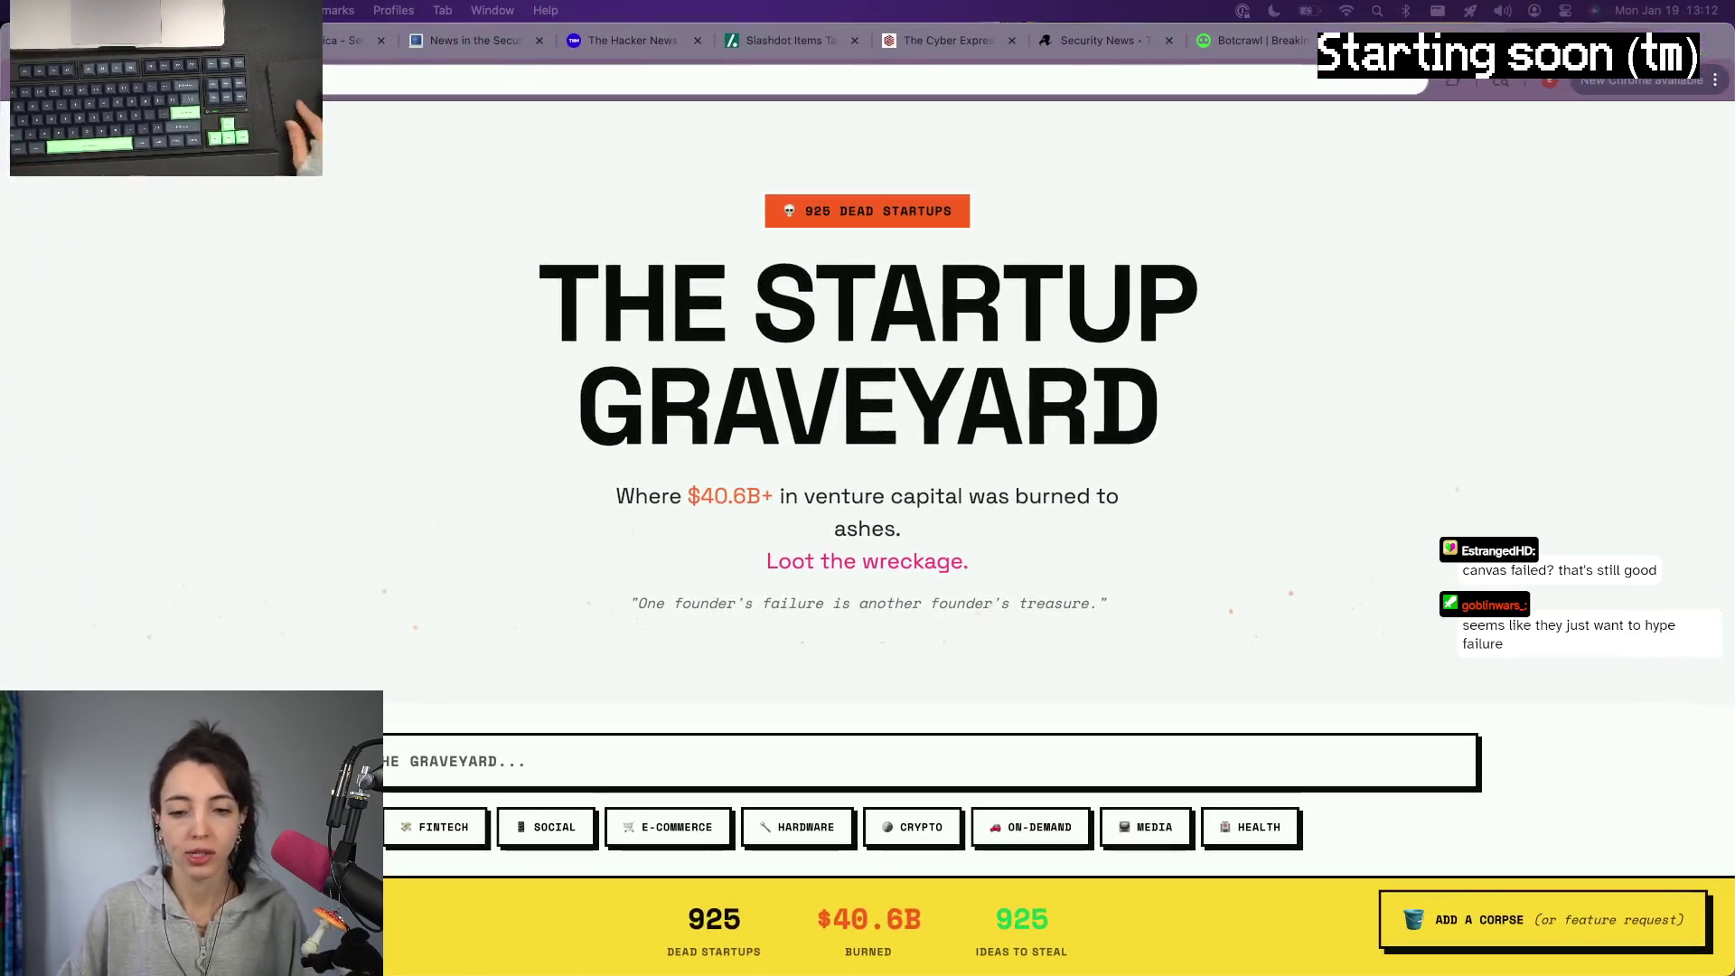
key(super+Tab)
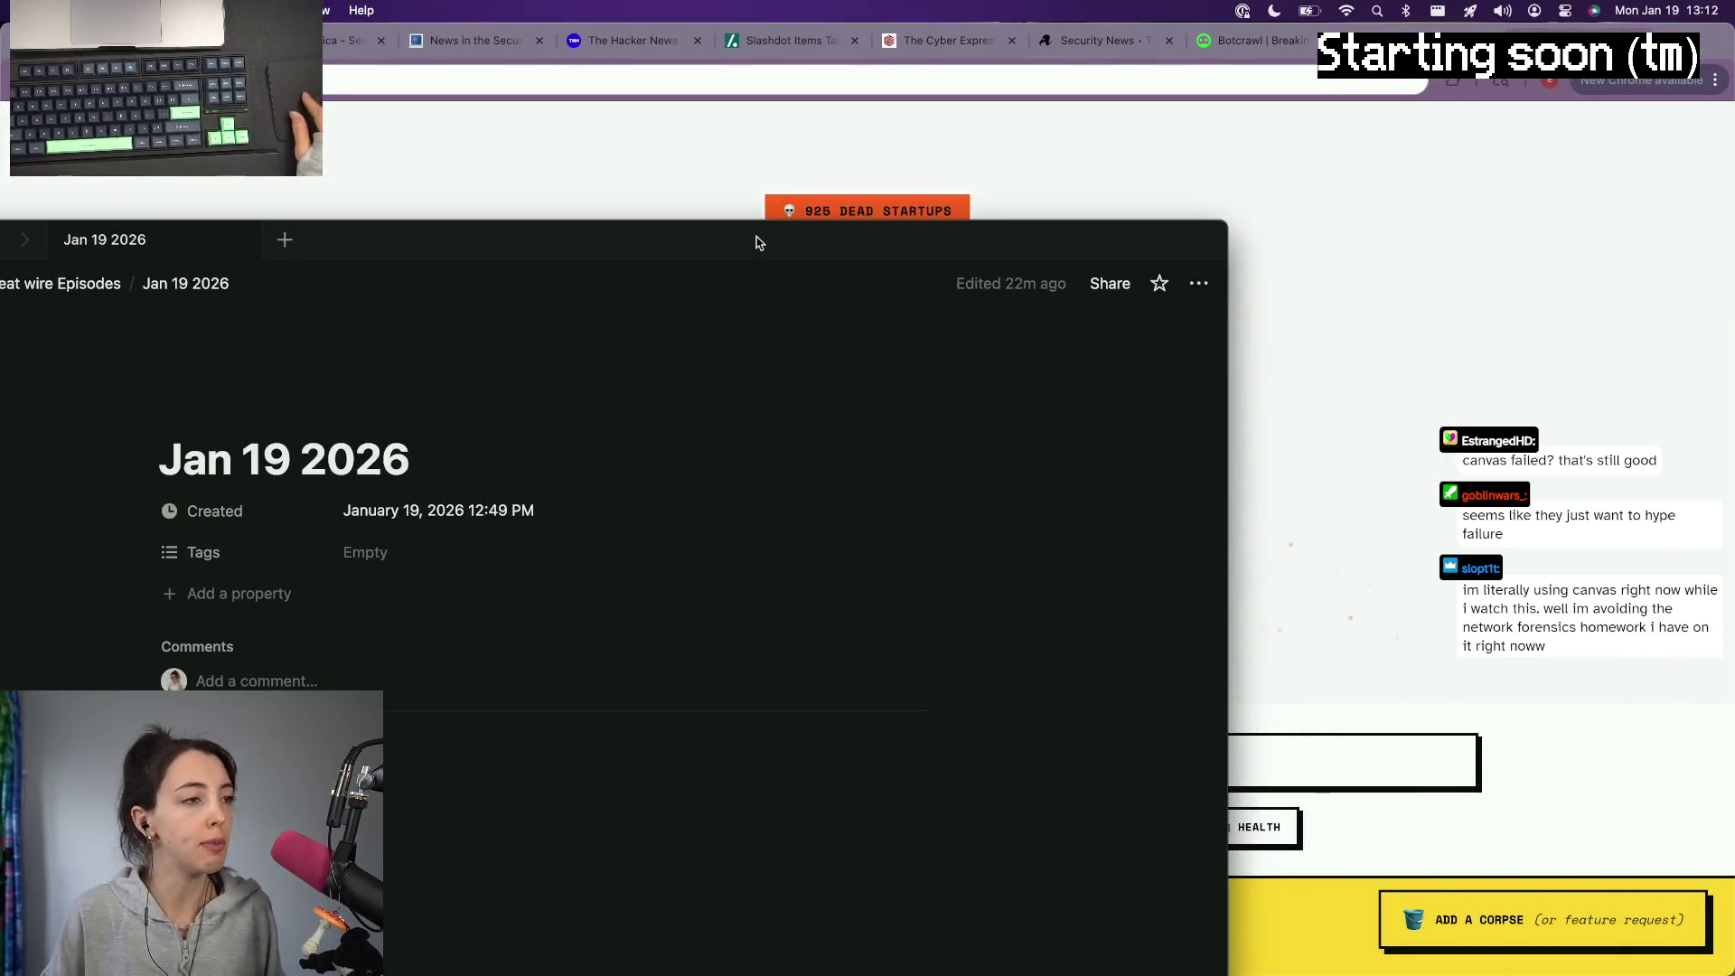
key(ctrl+alt+Right)
key(super+h)
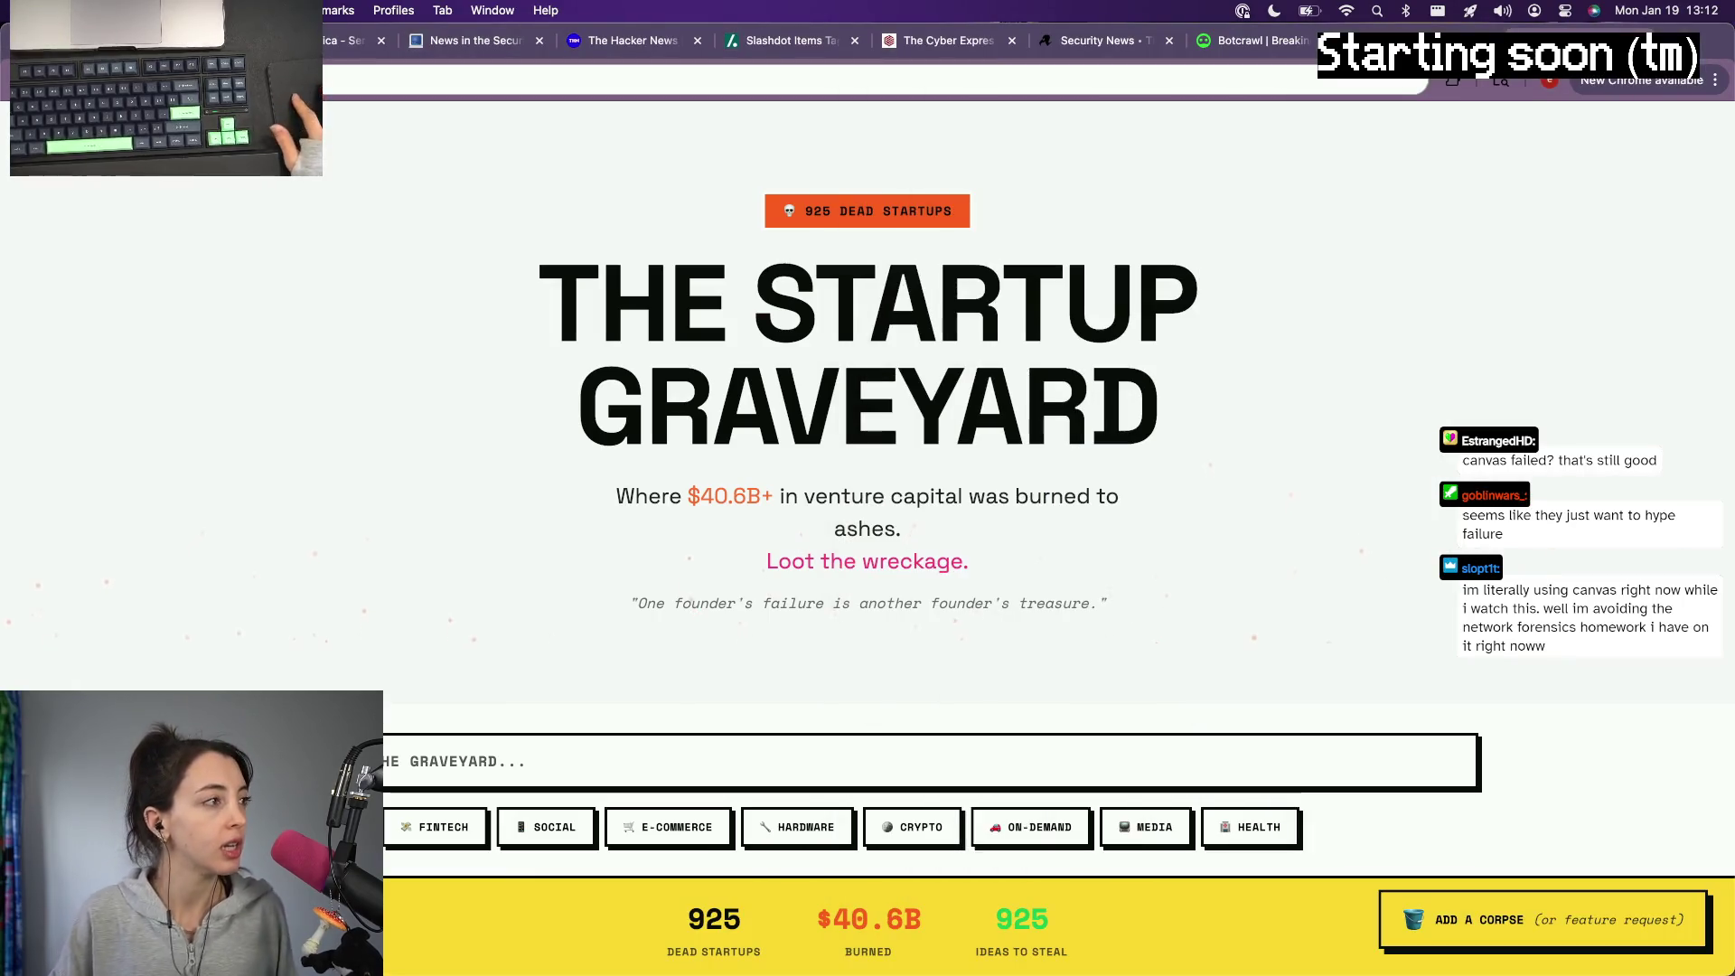
key(ctrl+shift+Tab)
key(ctrl+shift+Tab)
key(ctrl+shift+Tab)
key(ctrl+w)
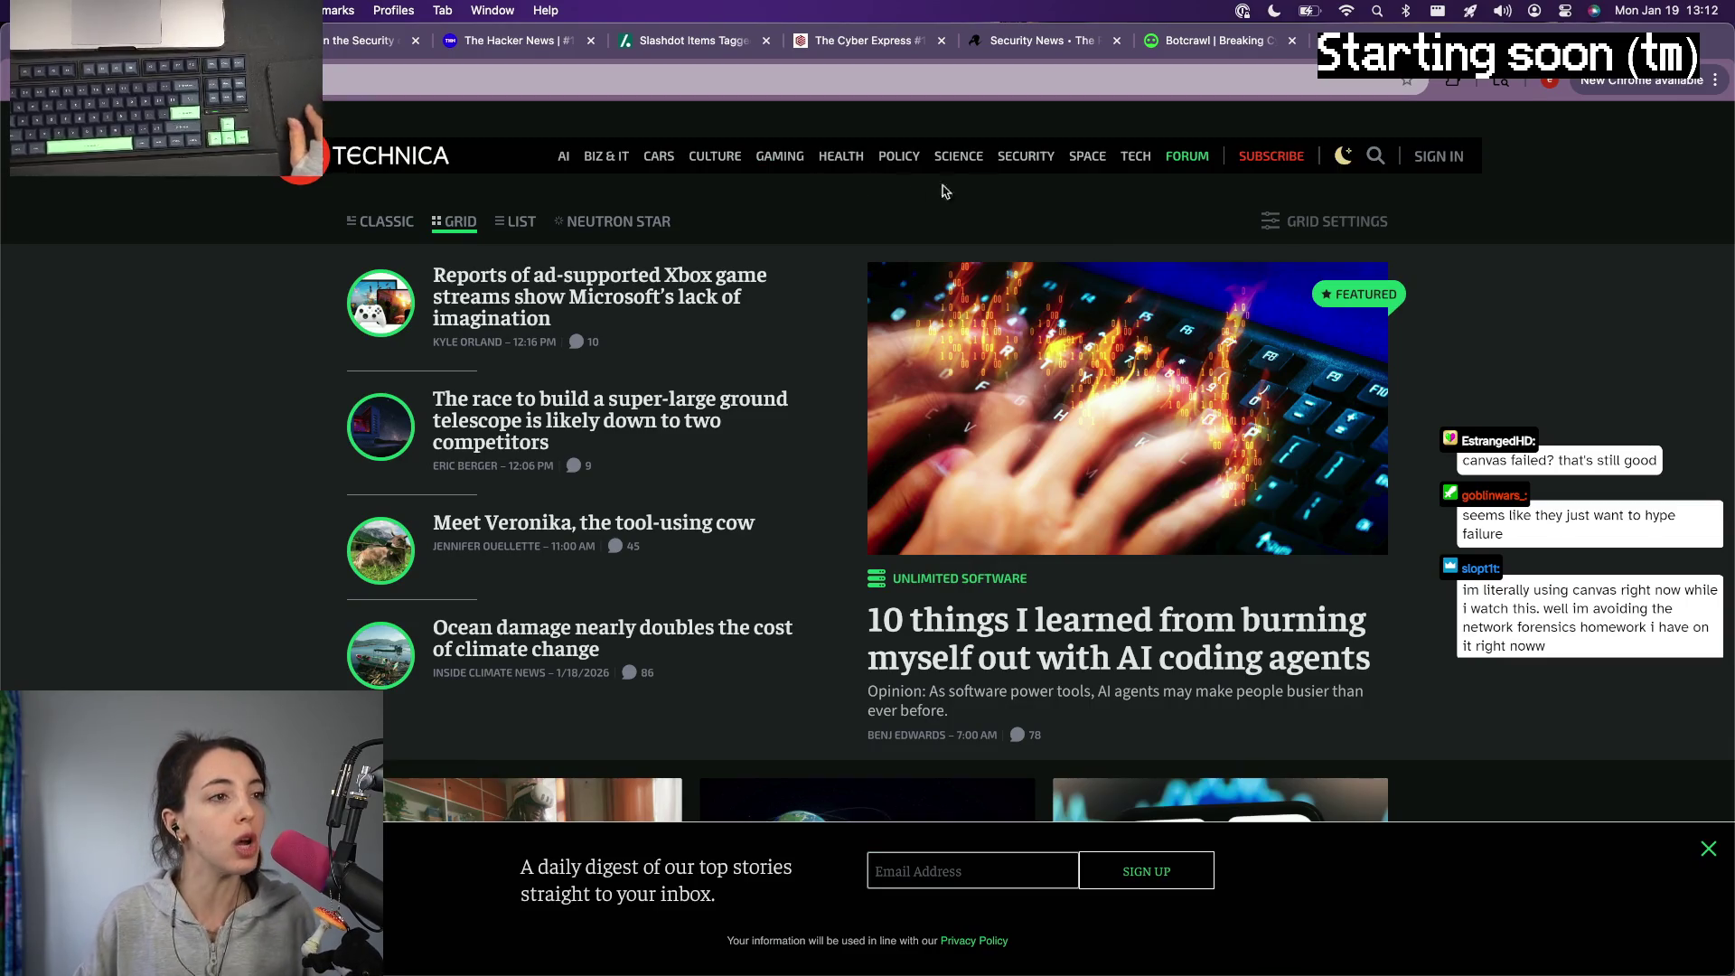
Step: From Ars Technica's Security section, open the Mandiant and Linux malware stories in new tabs
click(1028, 157)
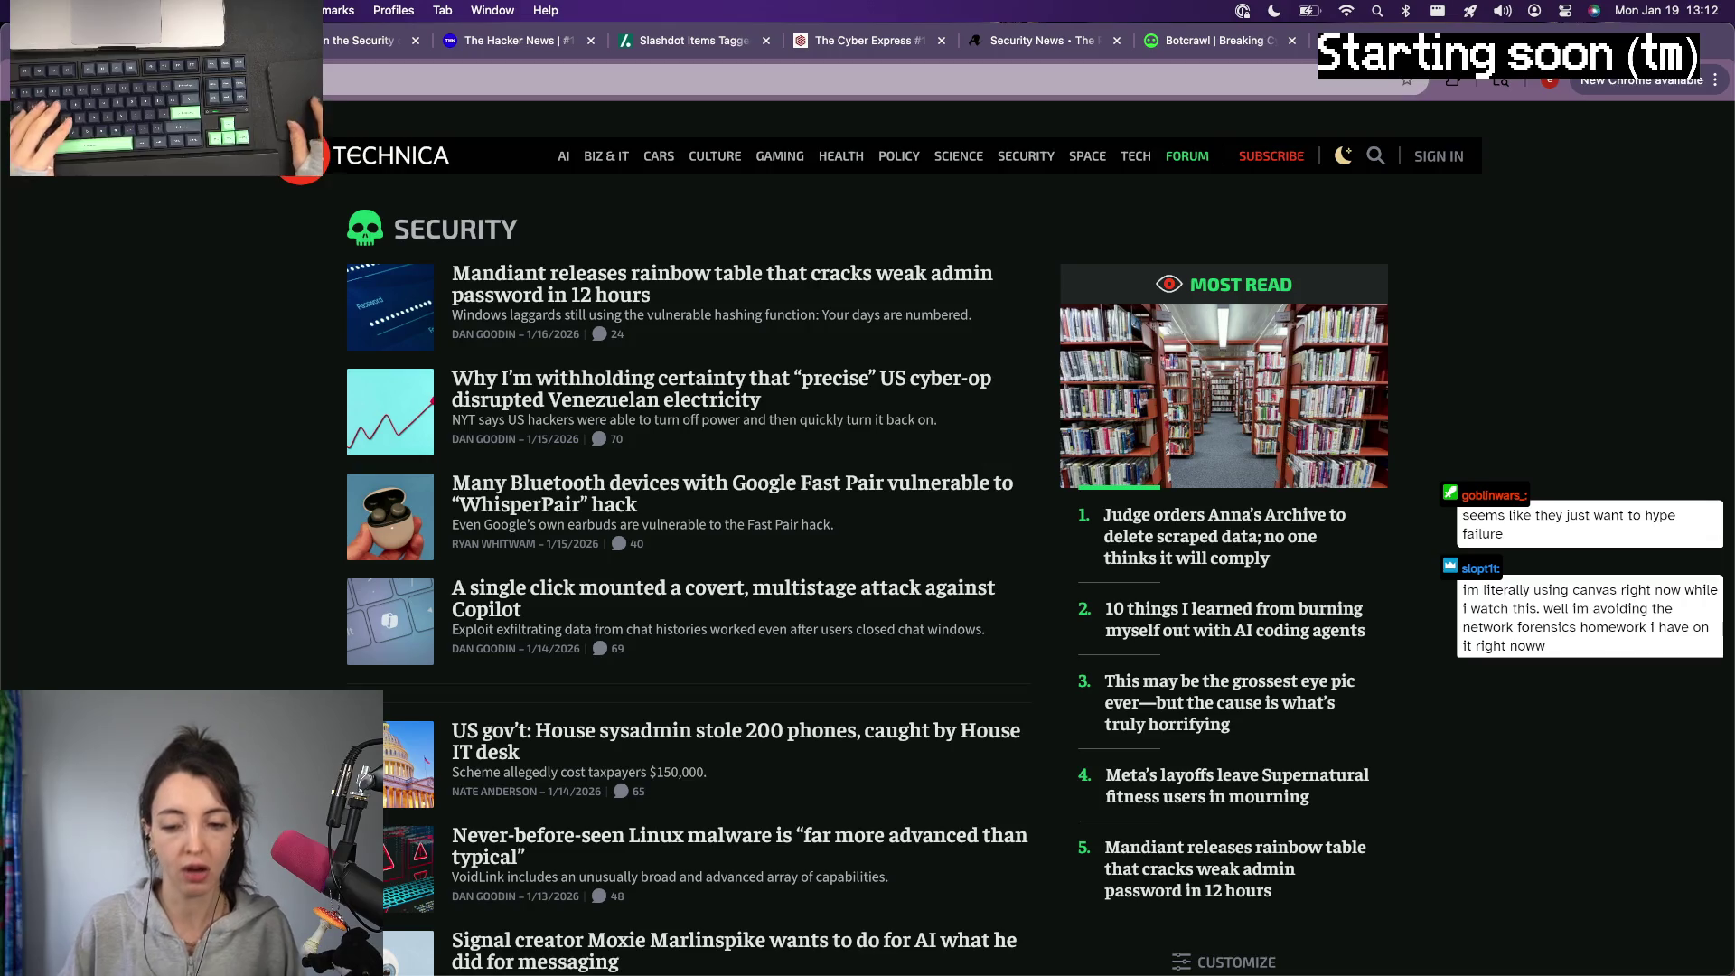
right_click(575, 293)
click(638, 308)
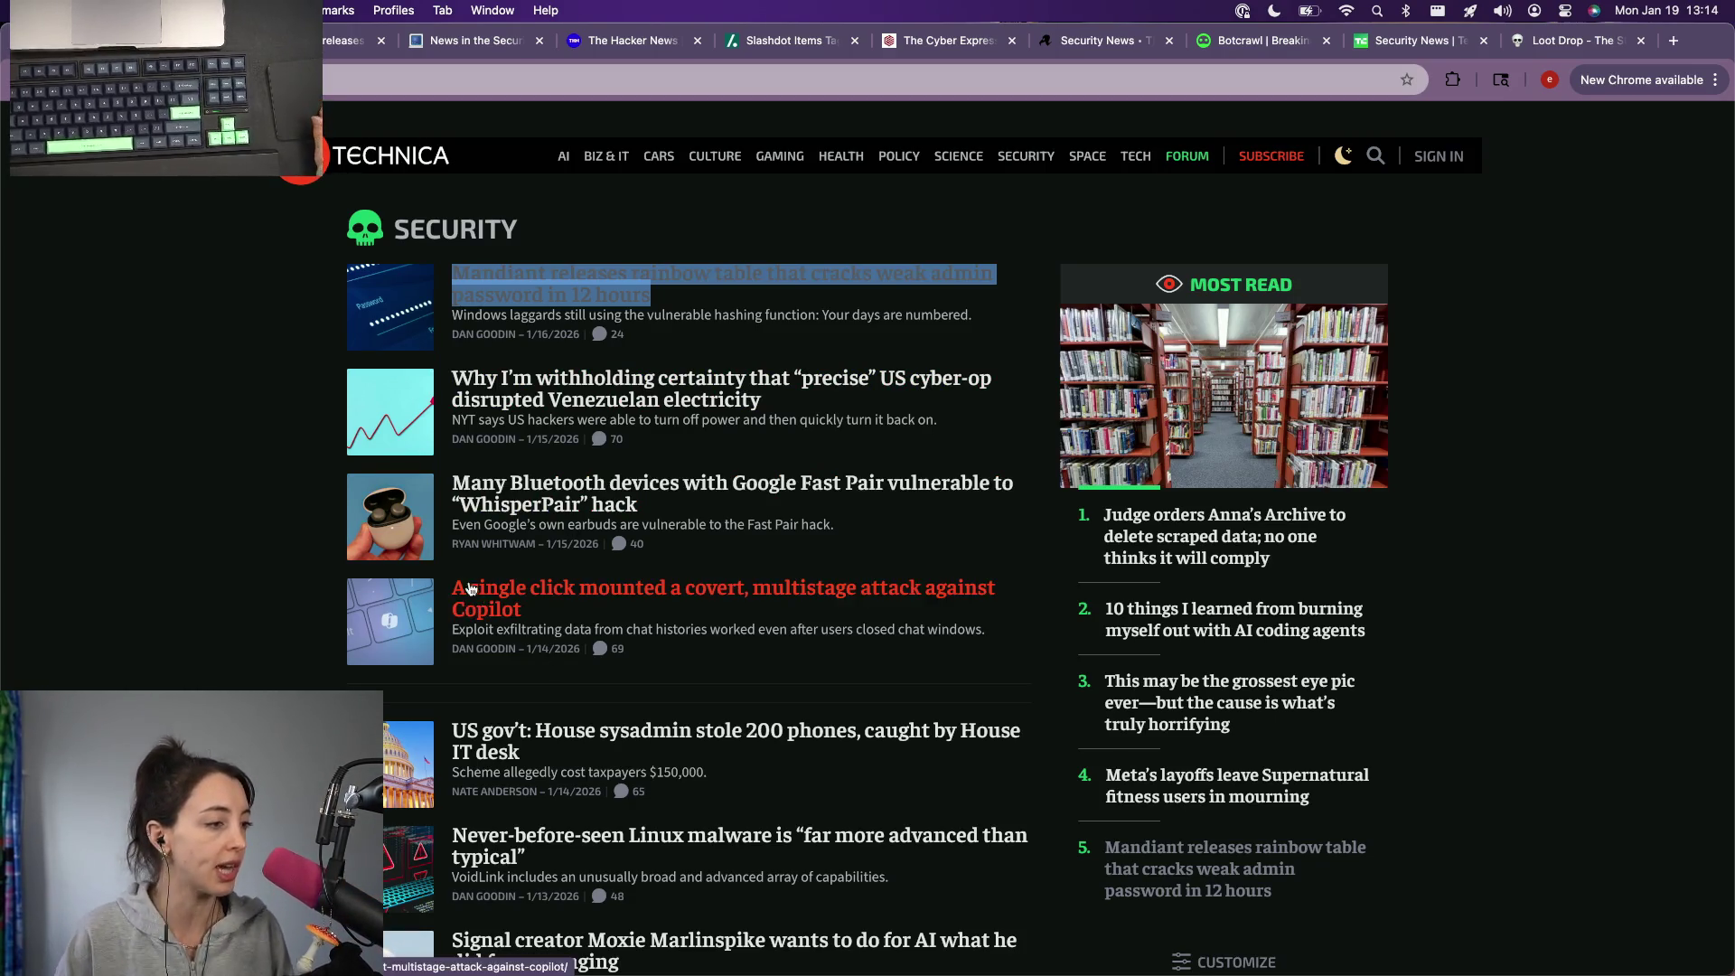
scroll(392, 664, down, 3)
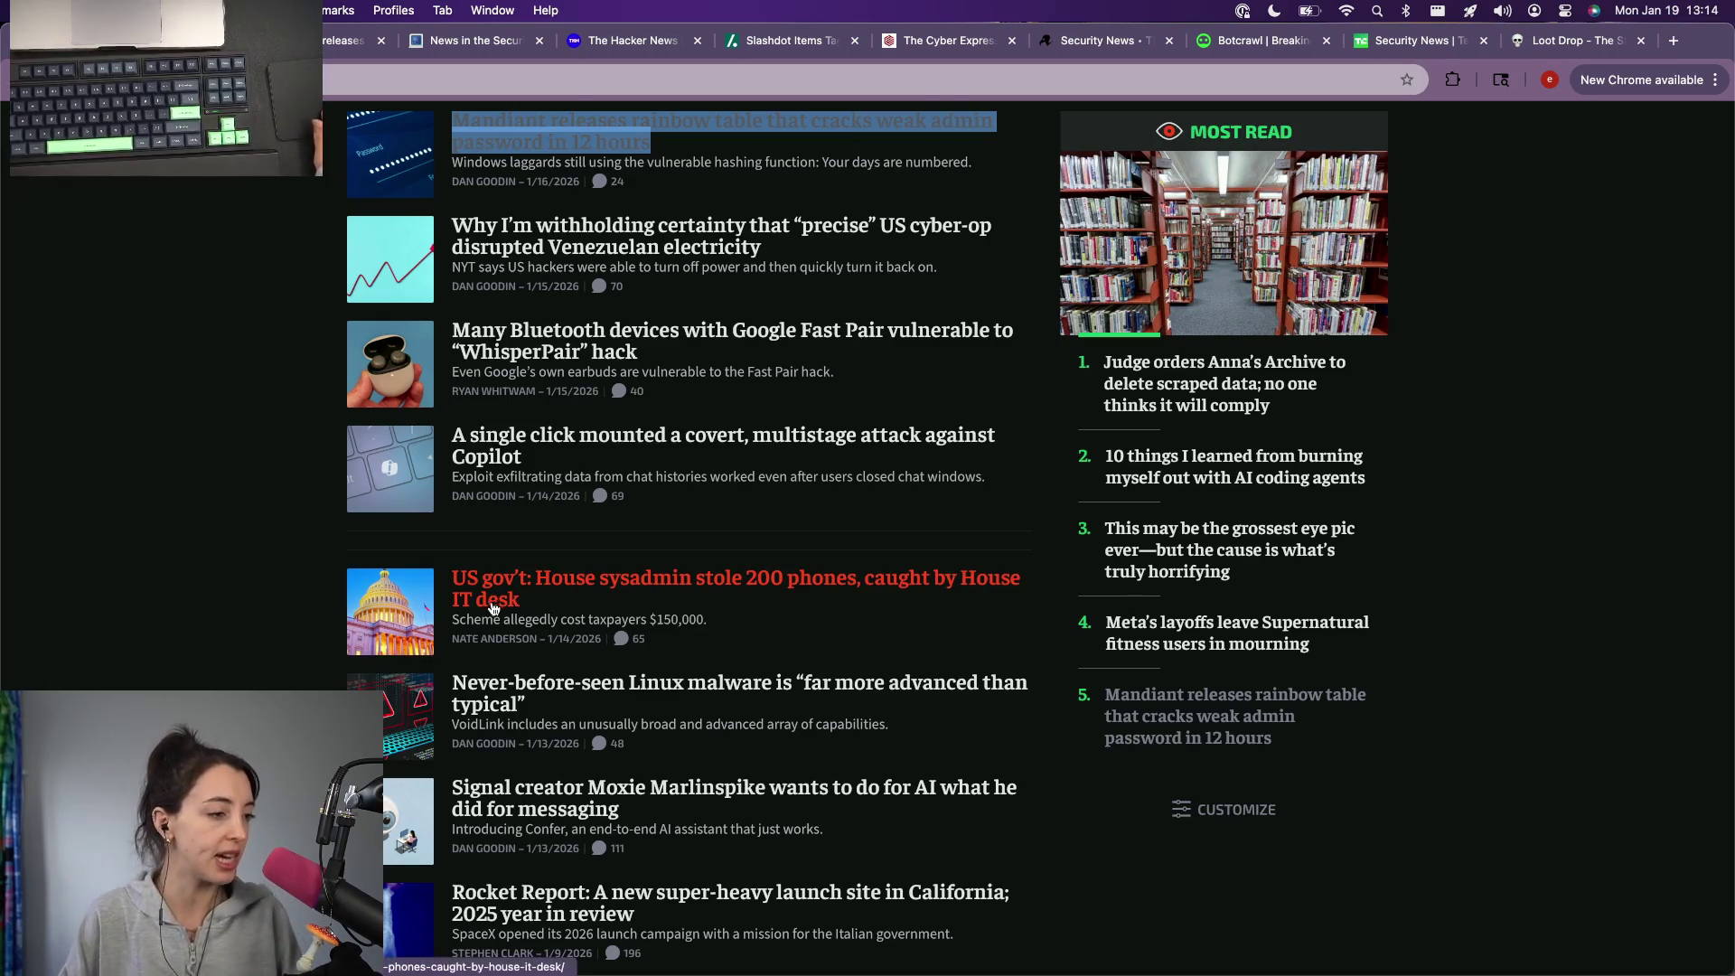
right_click(471, 708)
click(561, 597)
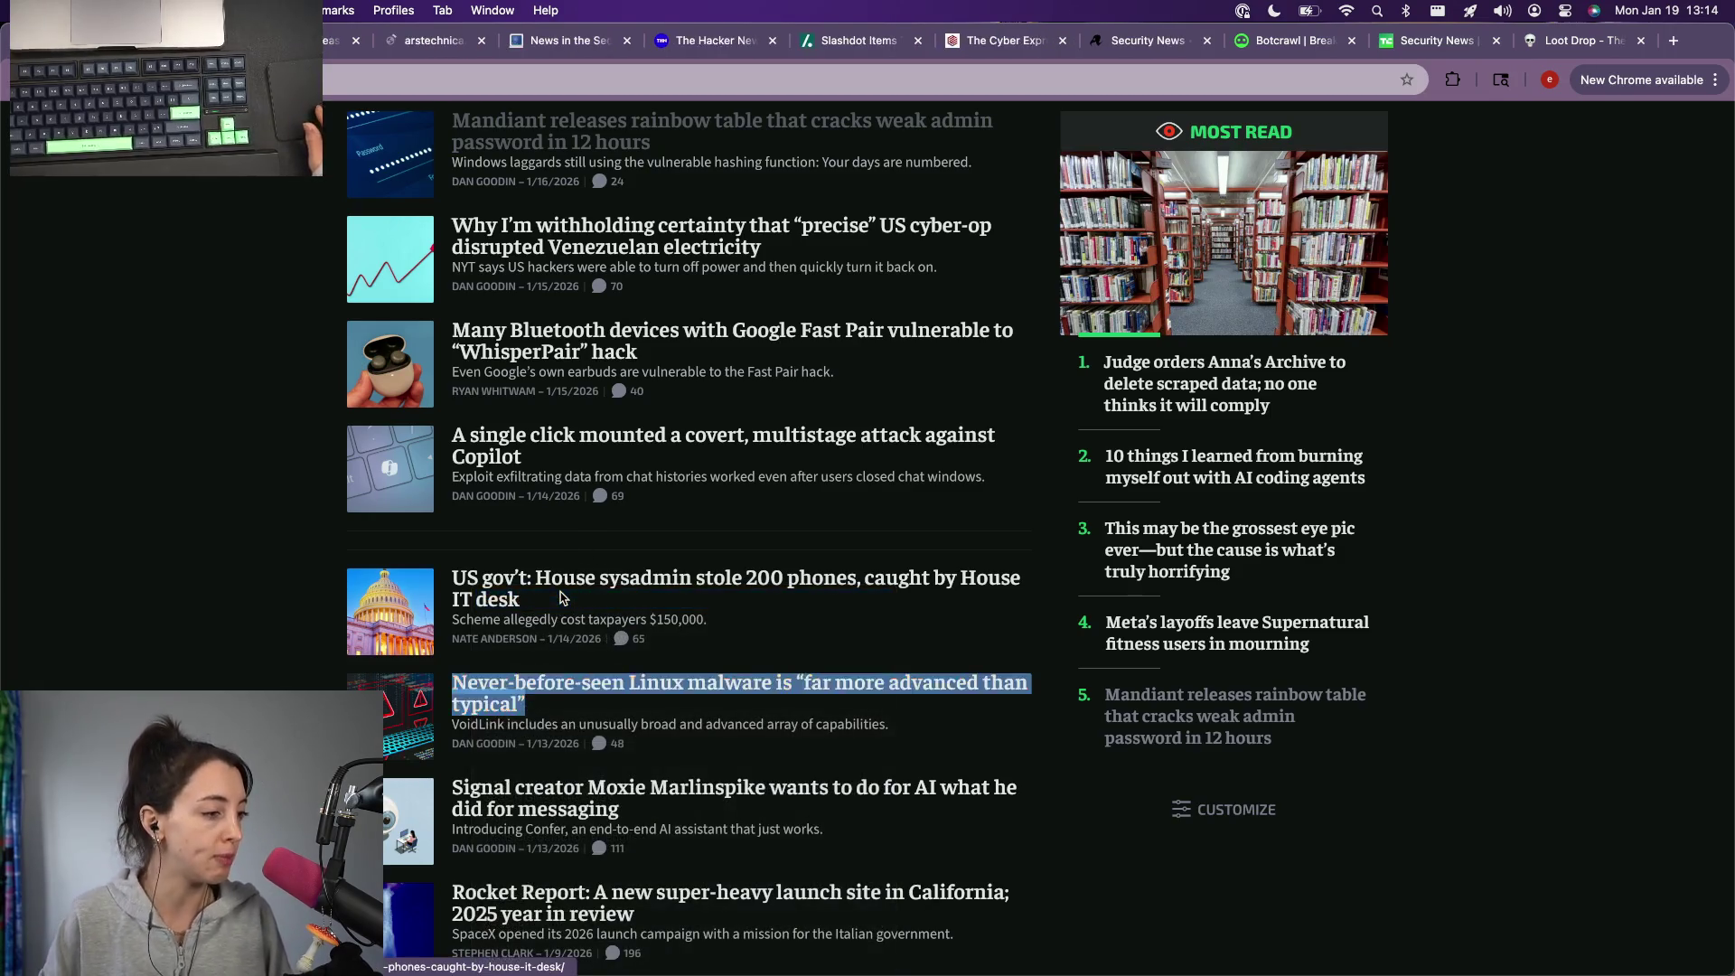
scroll(561, 597, down, 2)
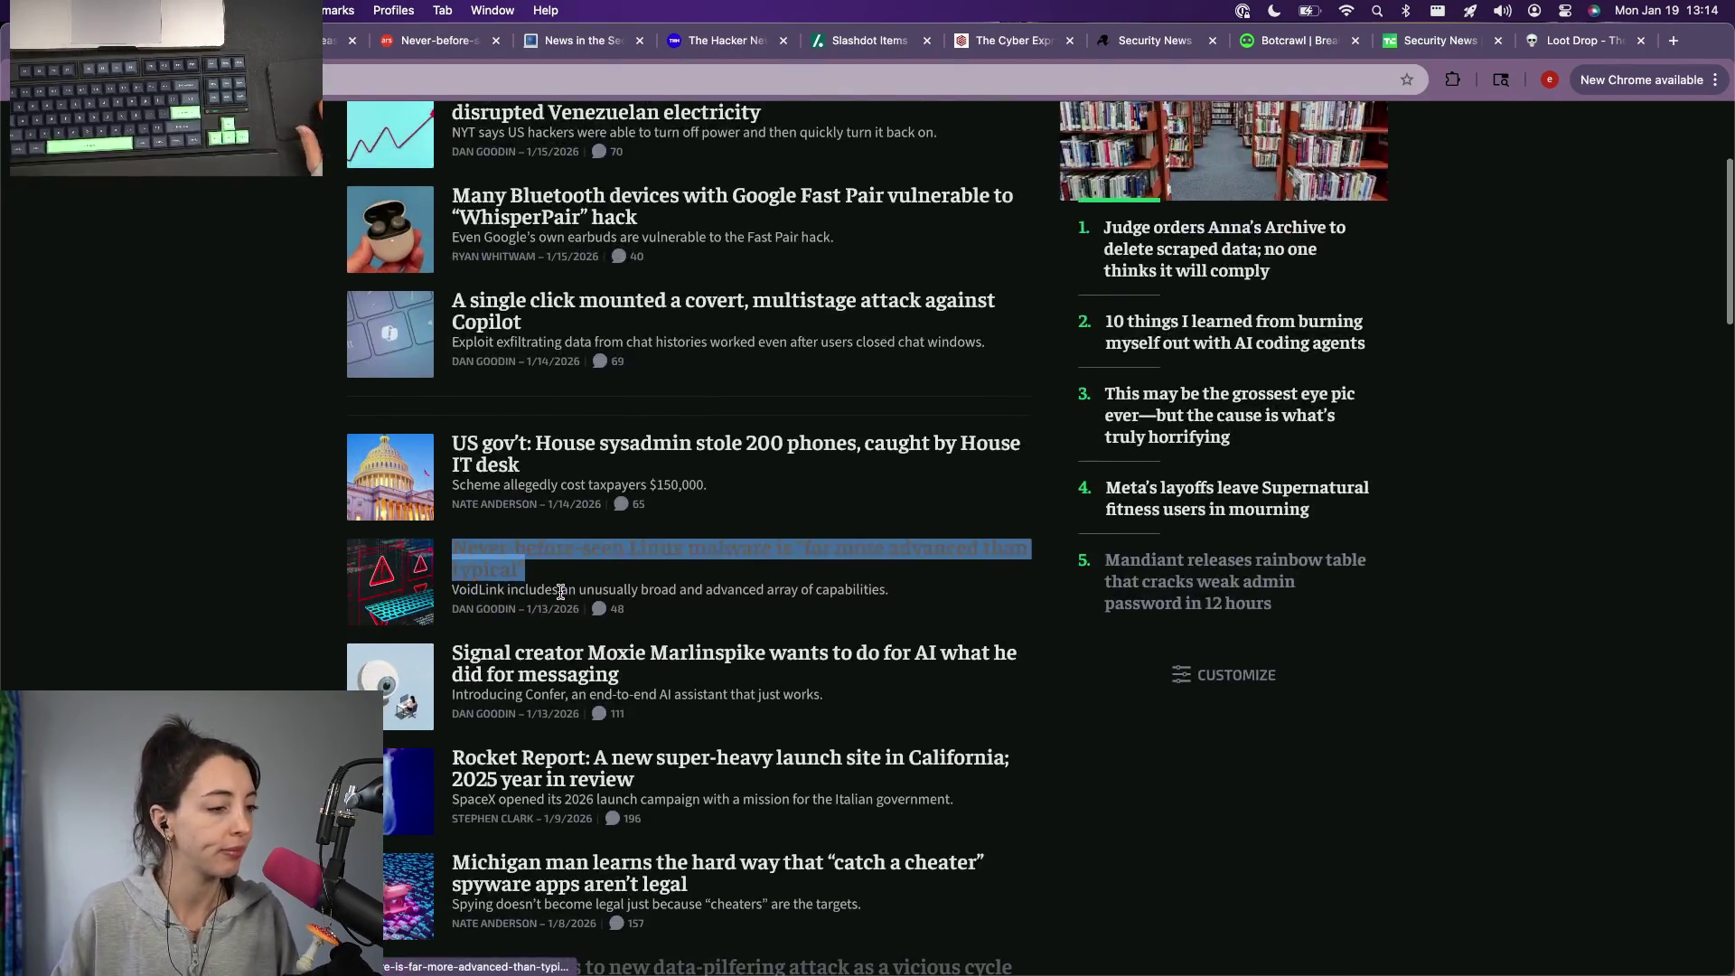
scroll(561, 597, down, 3)
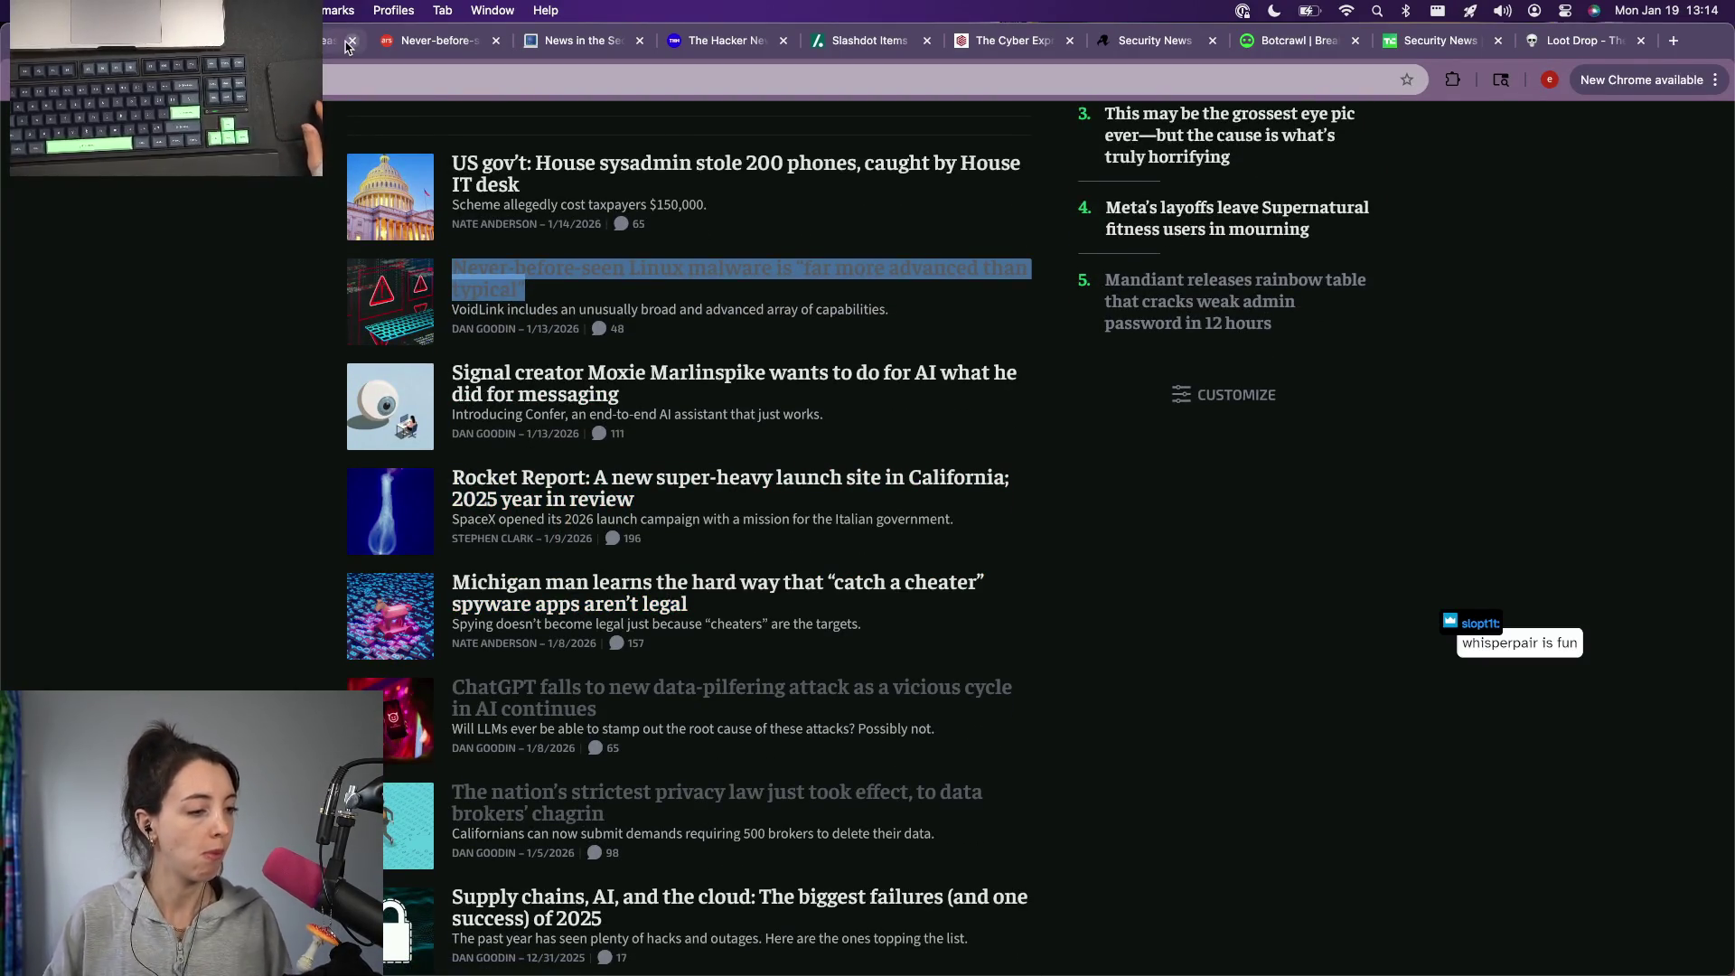
Step: Close the security listing tab and switch to the BleepingComputer security news tab
click(123, 311)
key(super+w)
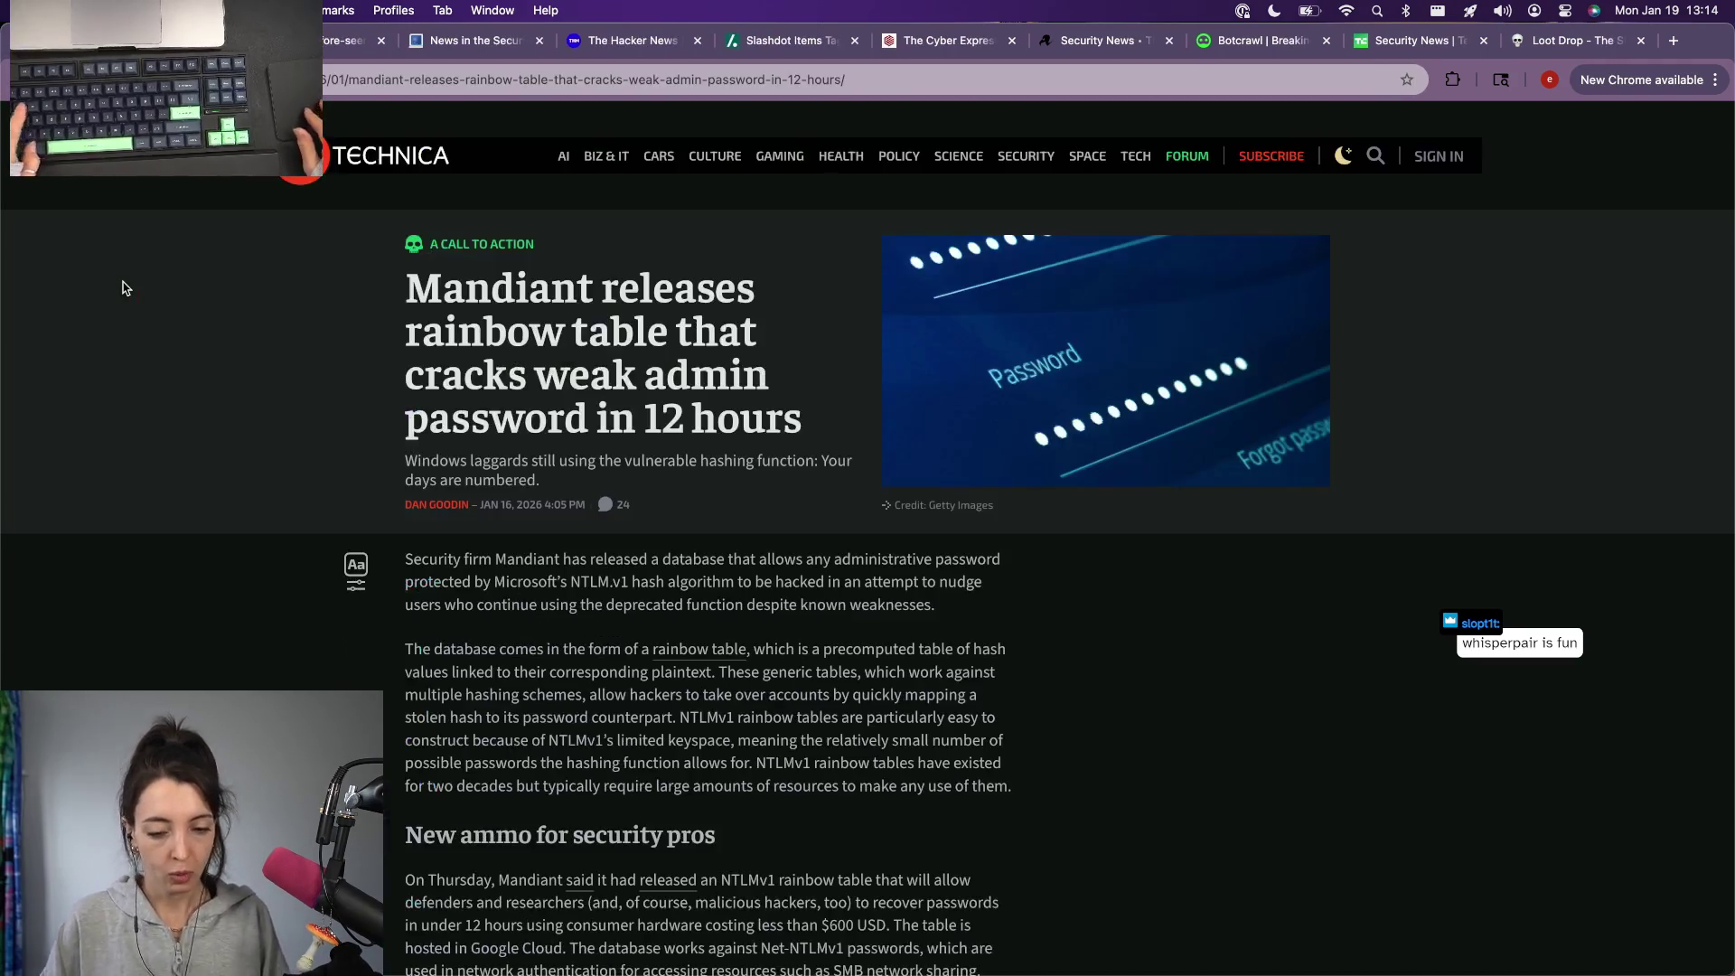
click(475, 39)
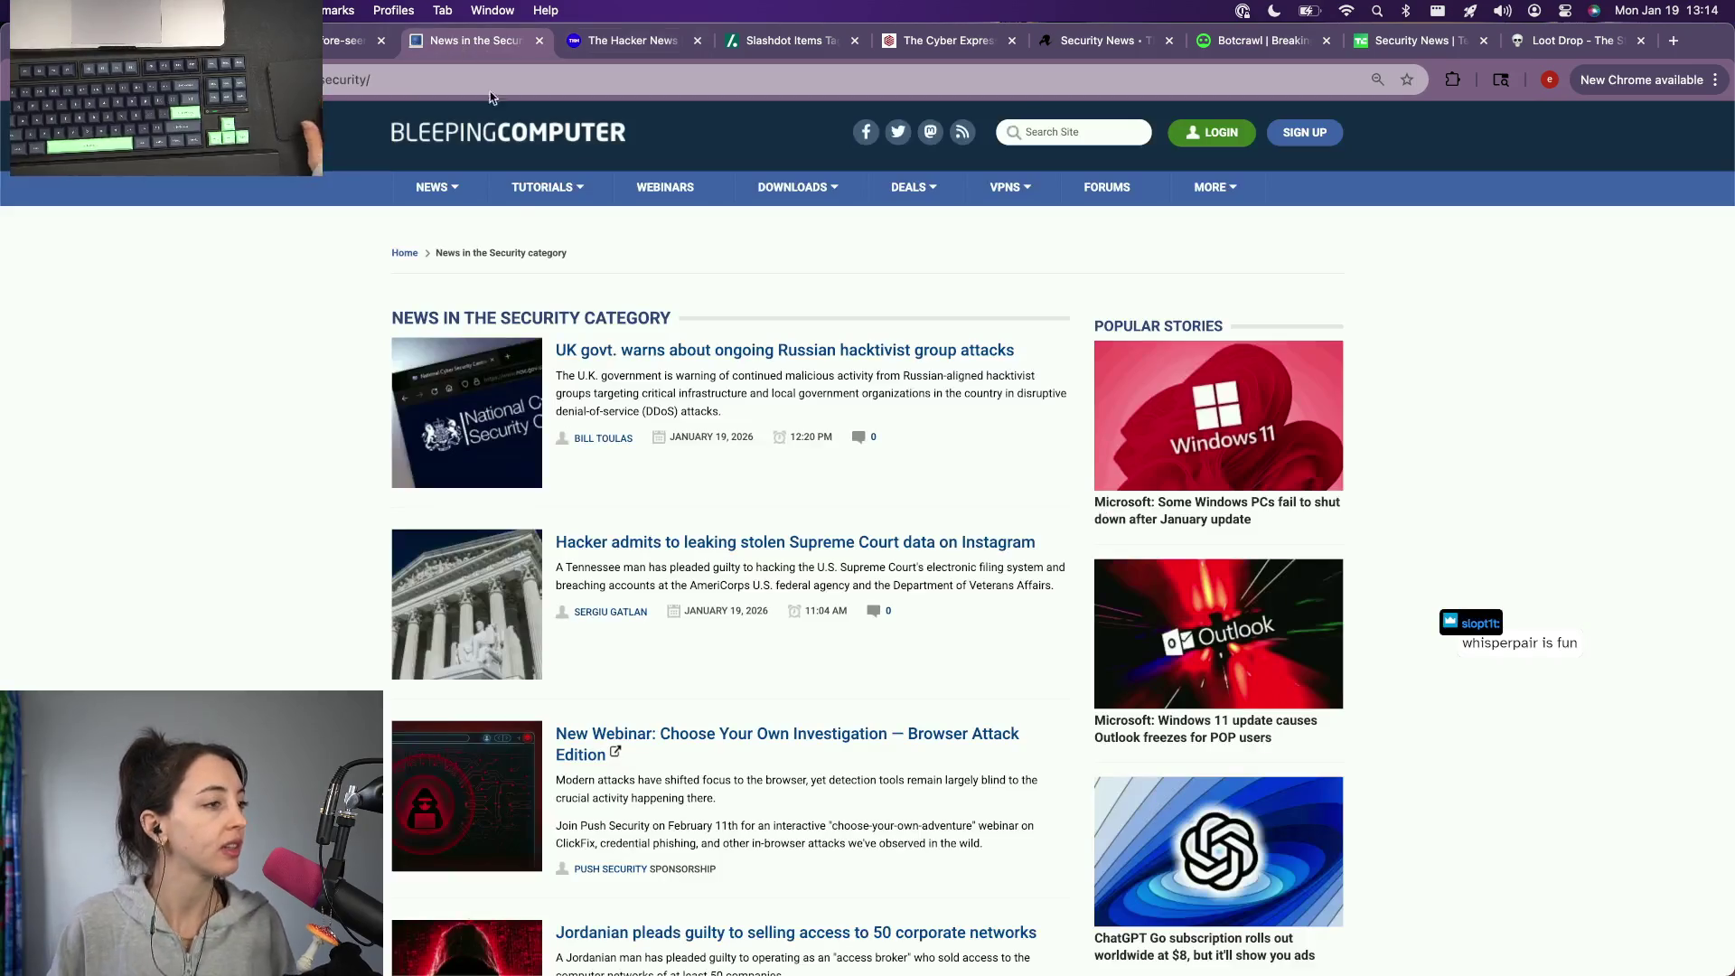
scroll(498, 472, down, 1)
scroll(497, 472, down, 2)
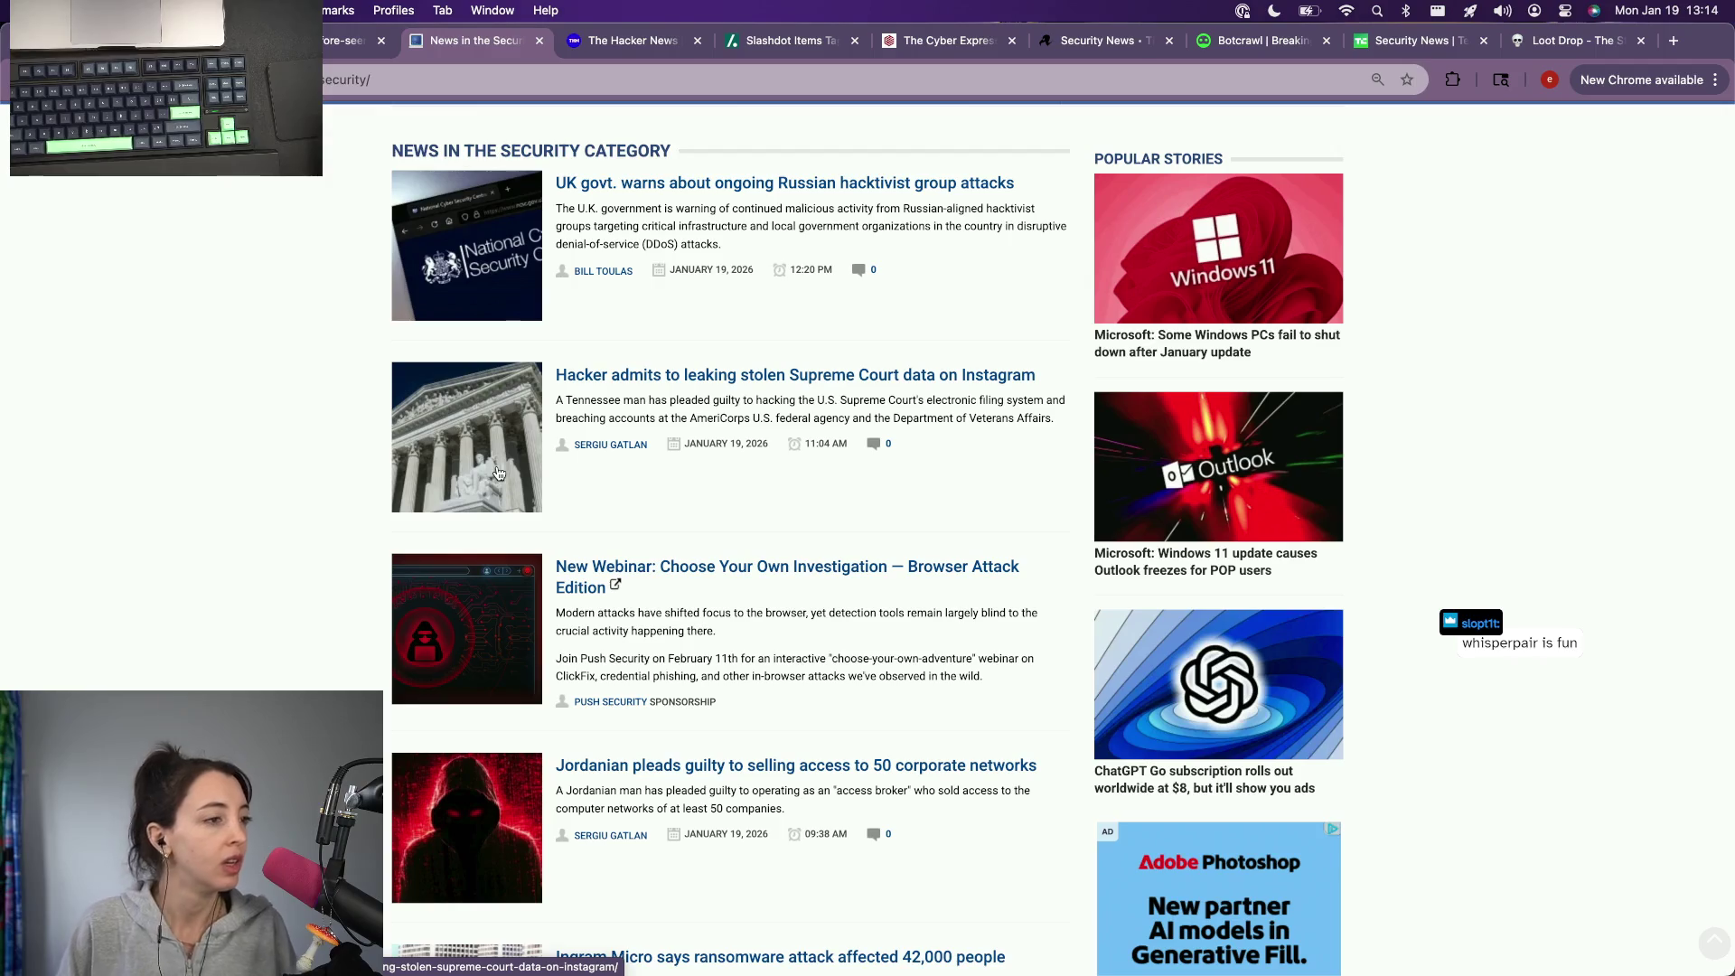
Step: Open and read the Supreme Court leak article in a new tab, then switch to The Hacker News
right_click(694, 389)
click(738, 393)
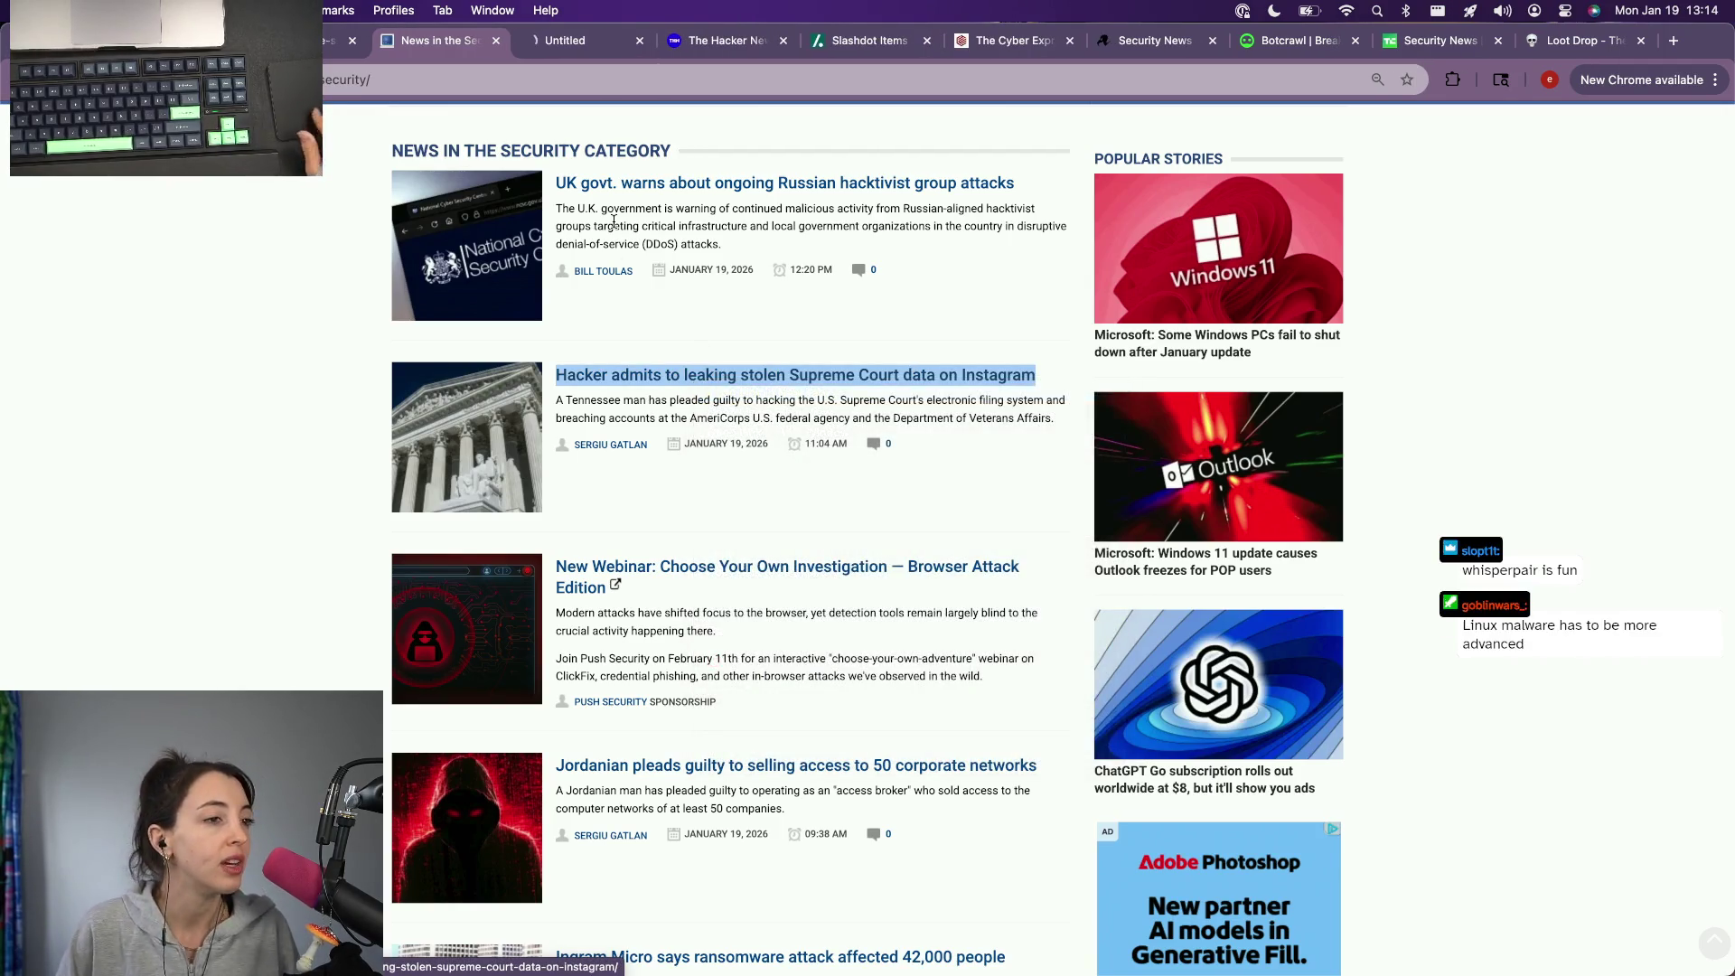
click(576, 39)
scroll(658, 610, down, 2)
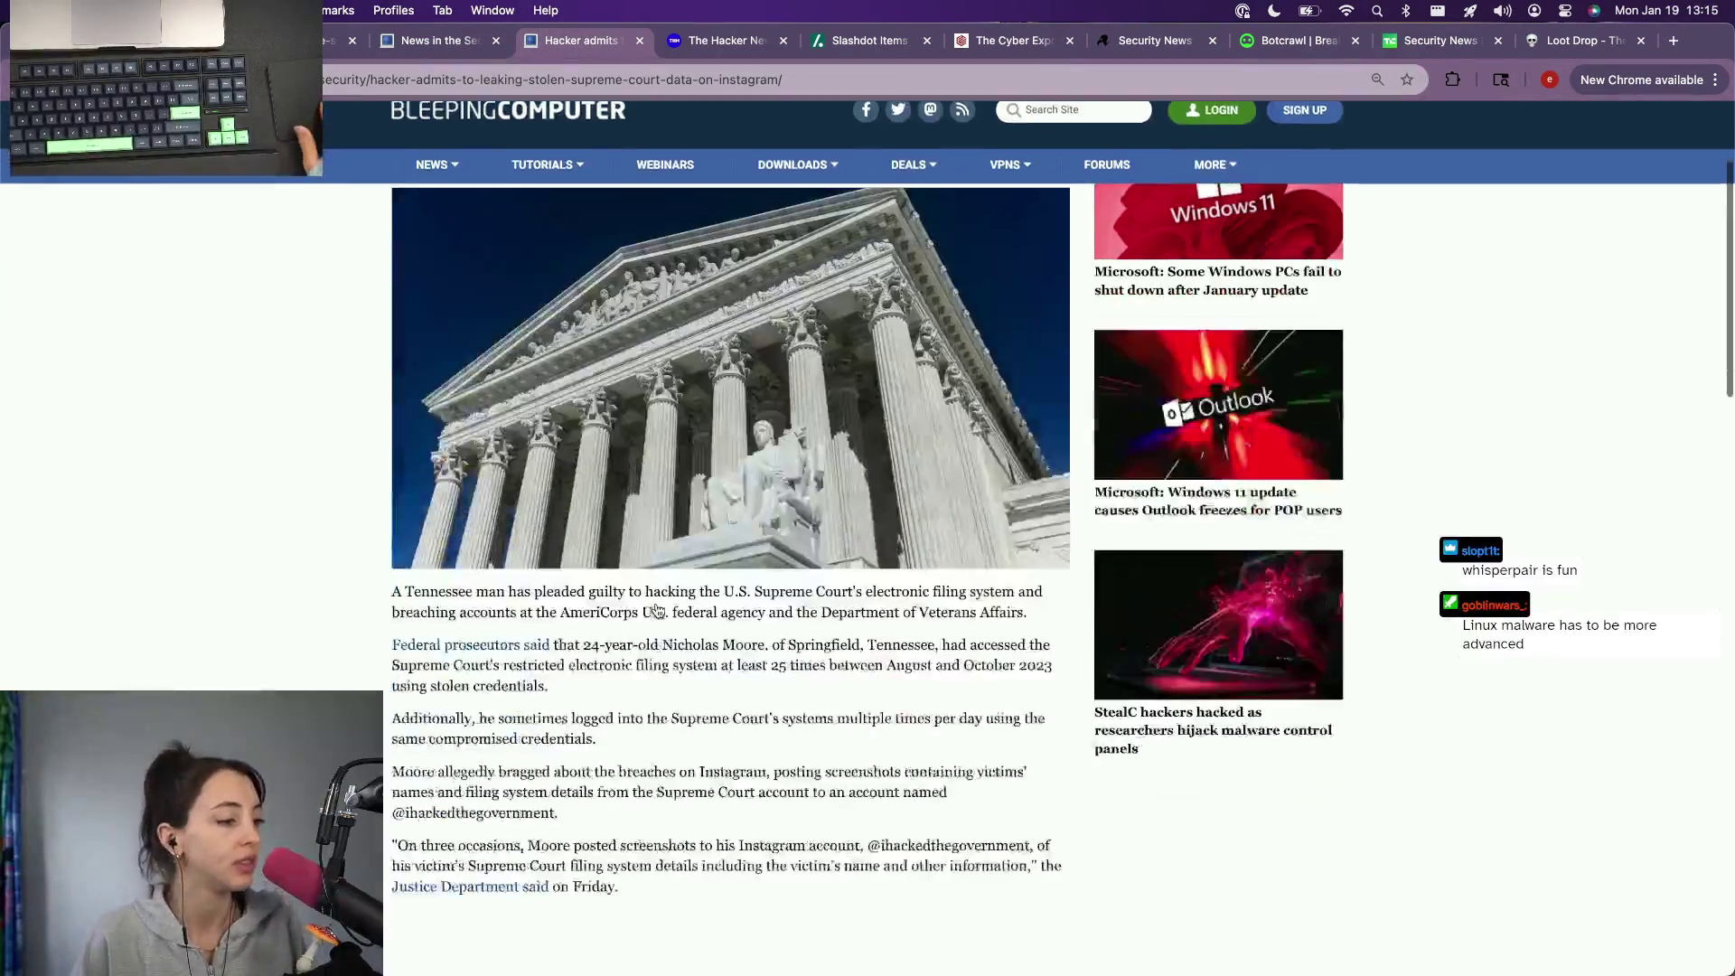
scroll(657, 610, down, 2)
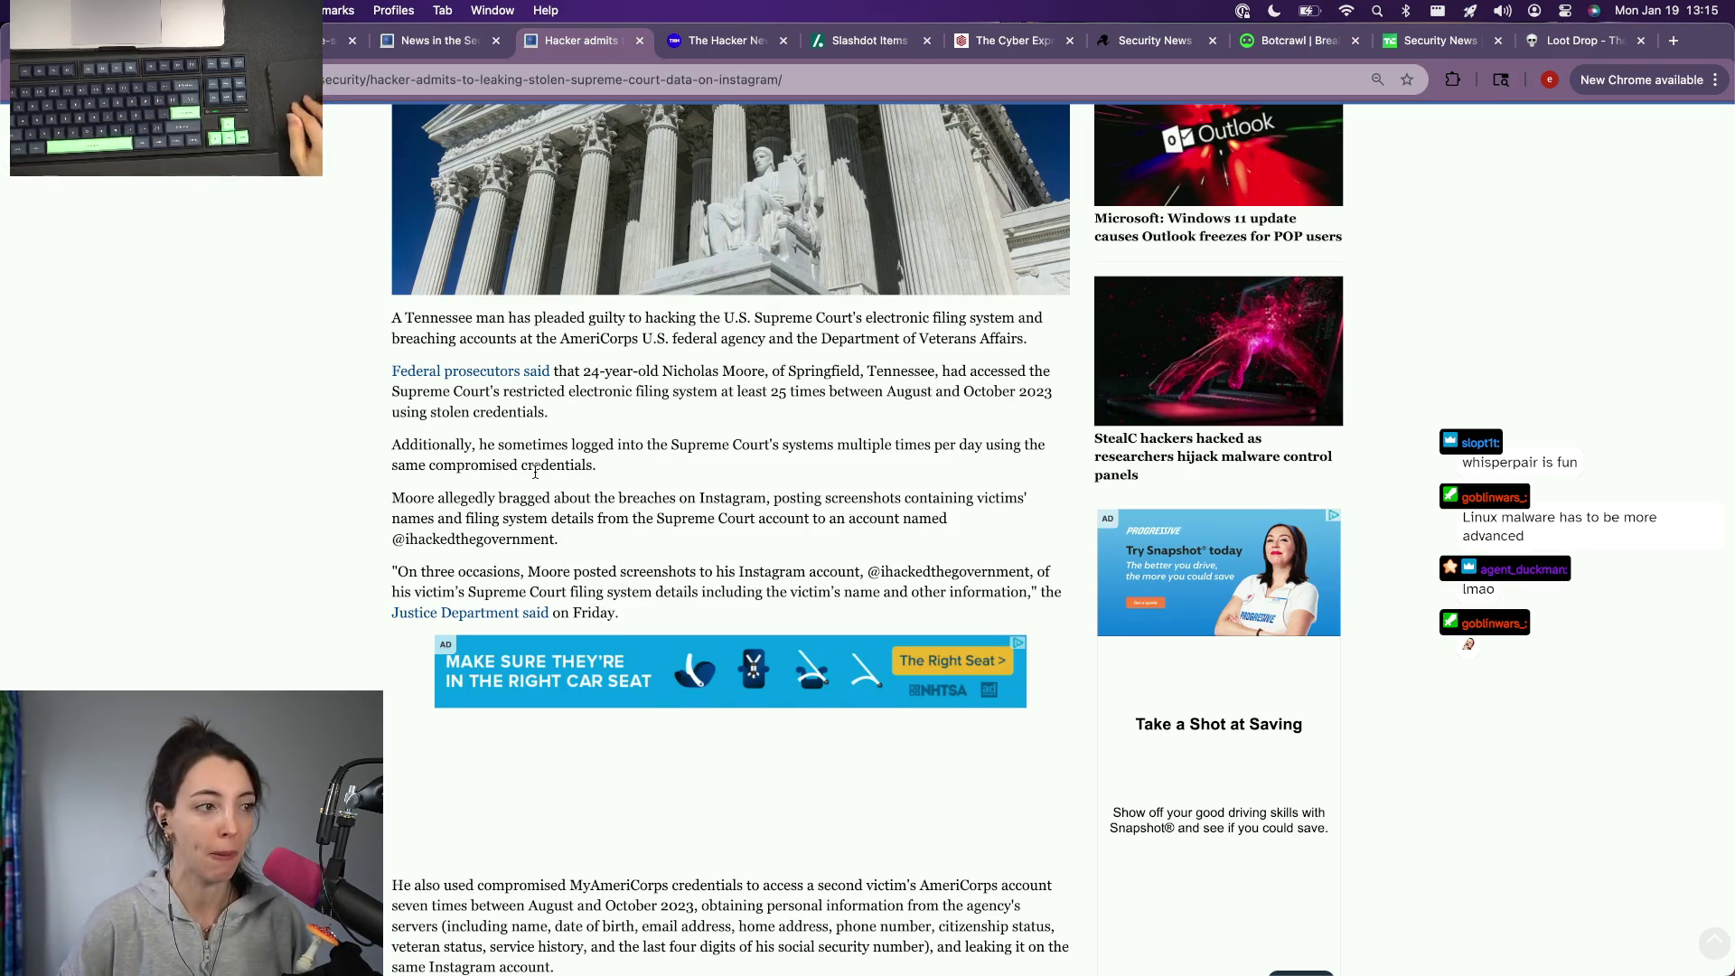
scroll(657, 610, down, 2)
scroll(535, 471, down, 3)
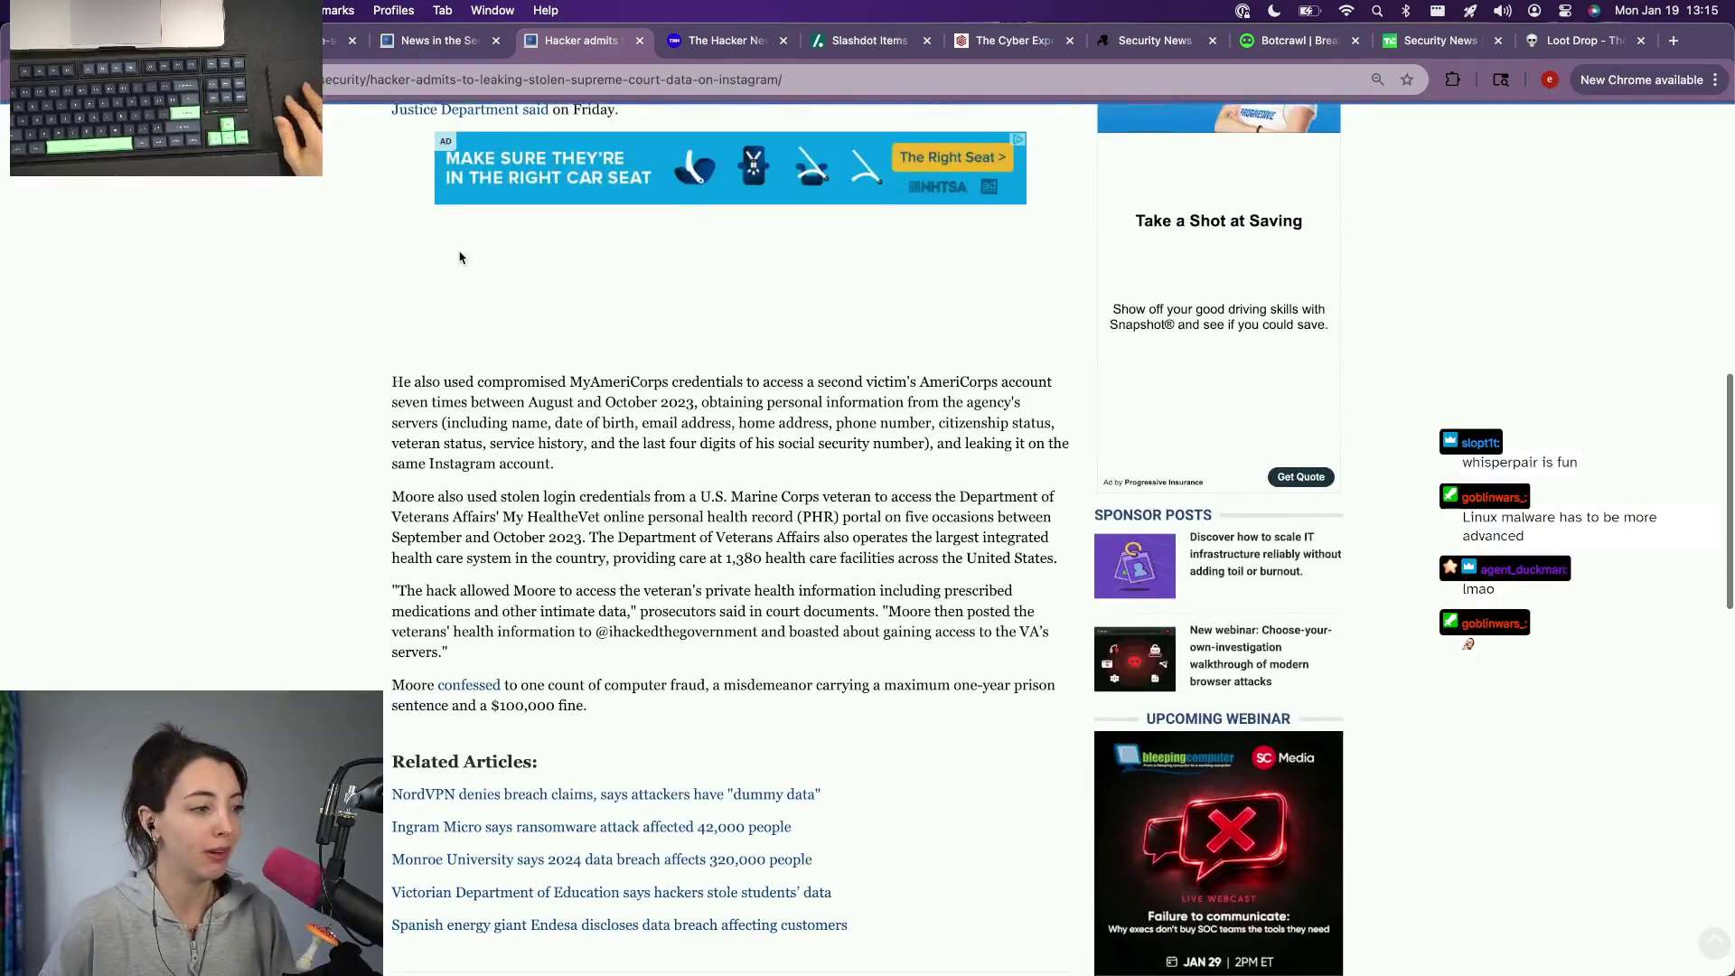
scroll(458, 259, up, 4)
click(725, 40)
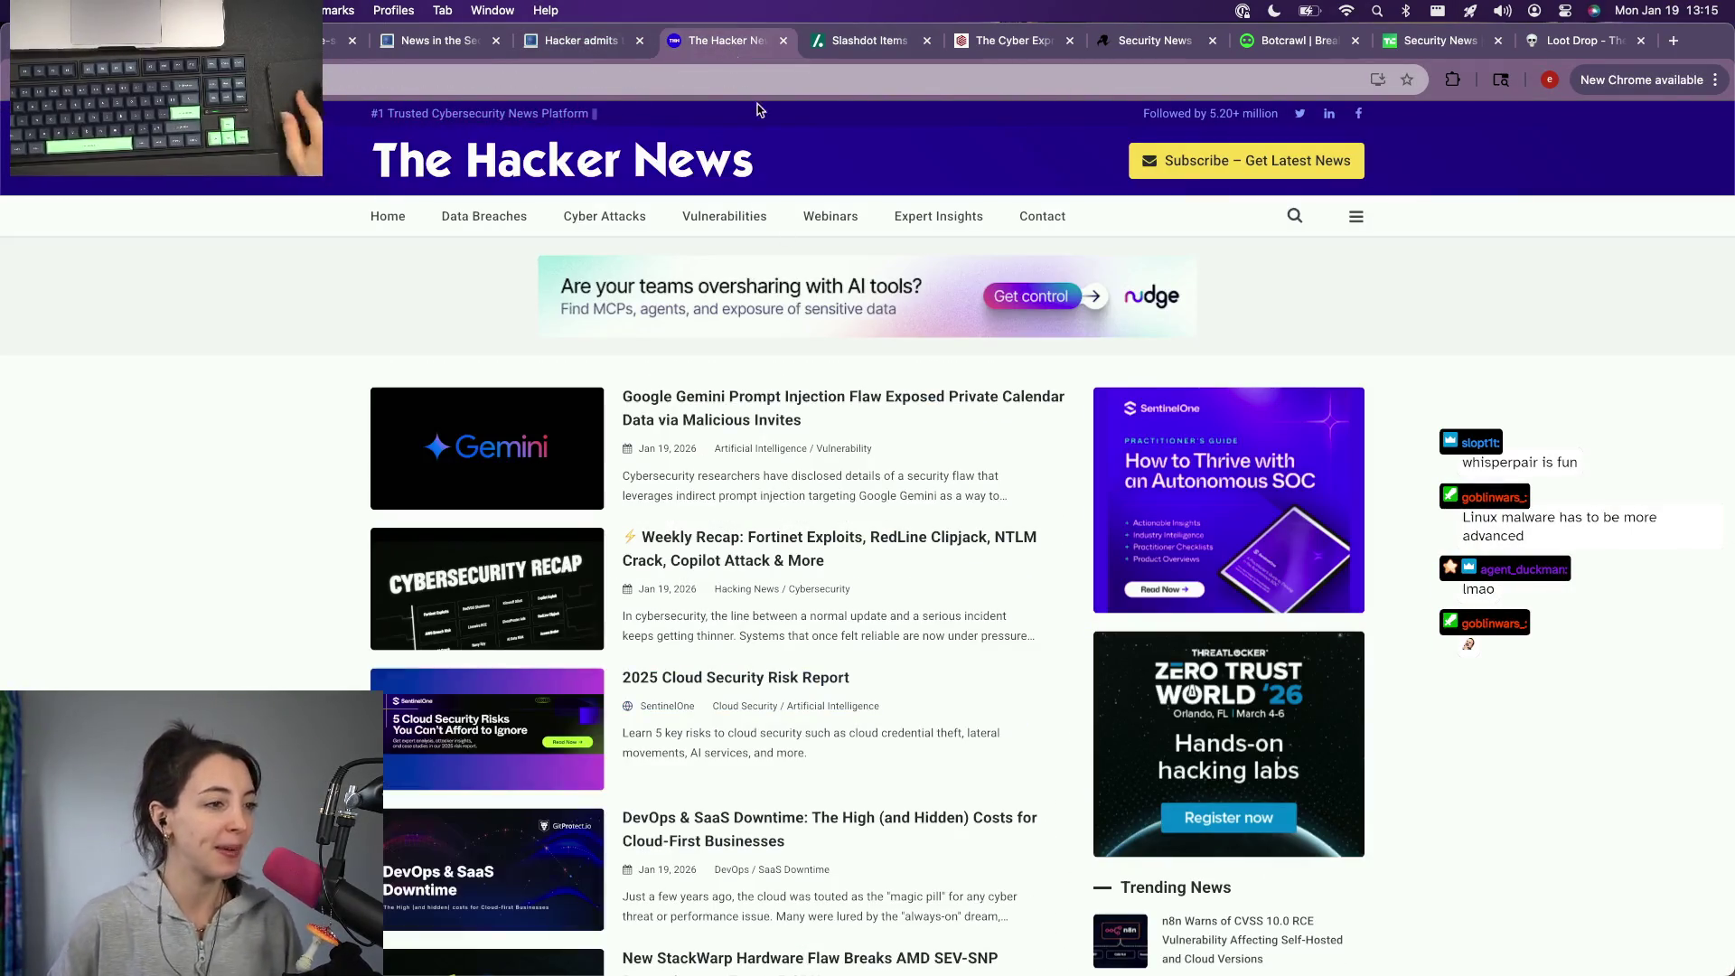
scroll(754, 530, down, 1)
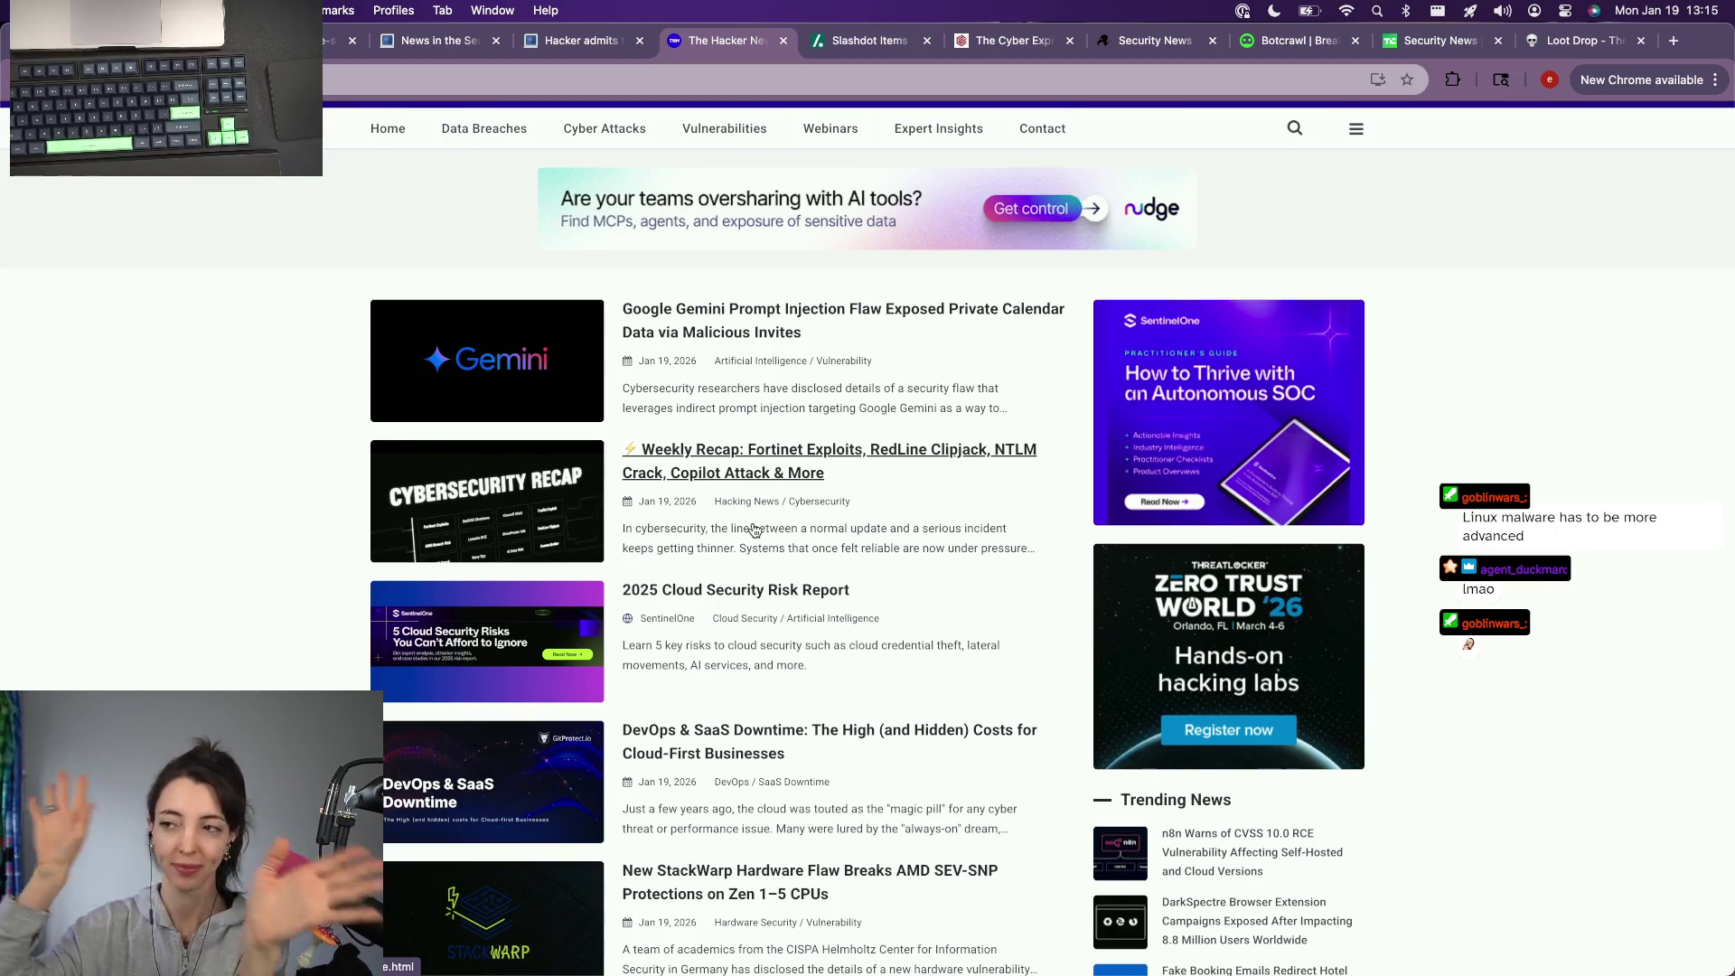
scroll(755, 531, down, 5)
scroll(755, 530, down, 1)
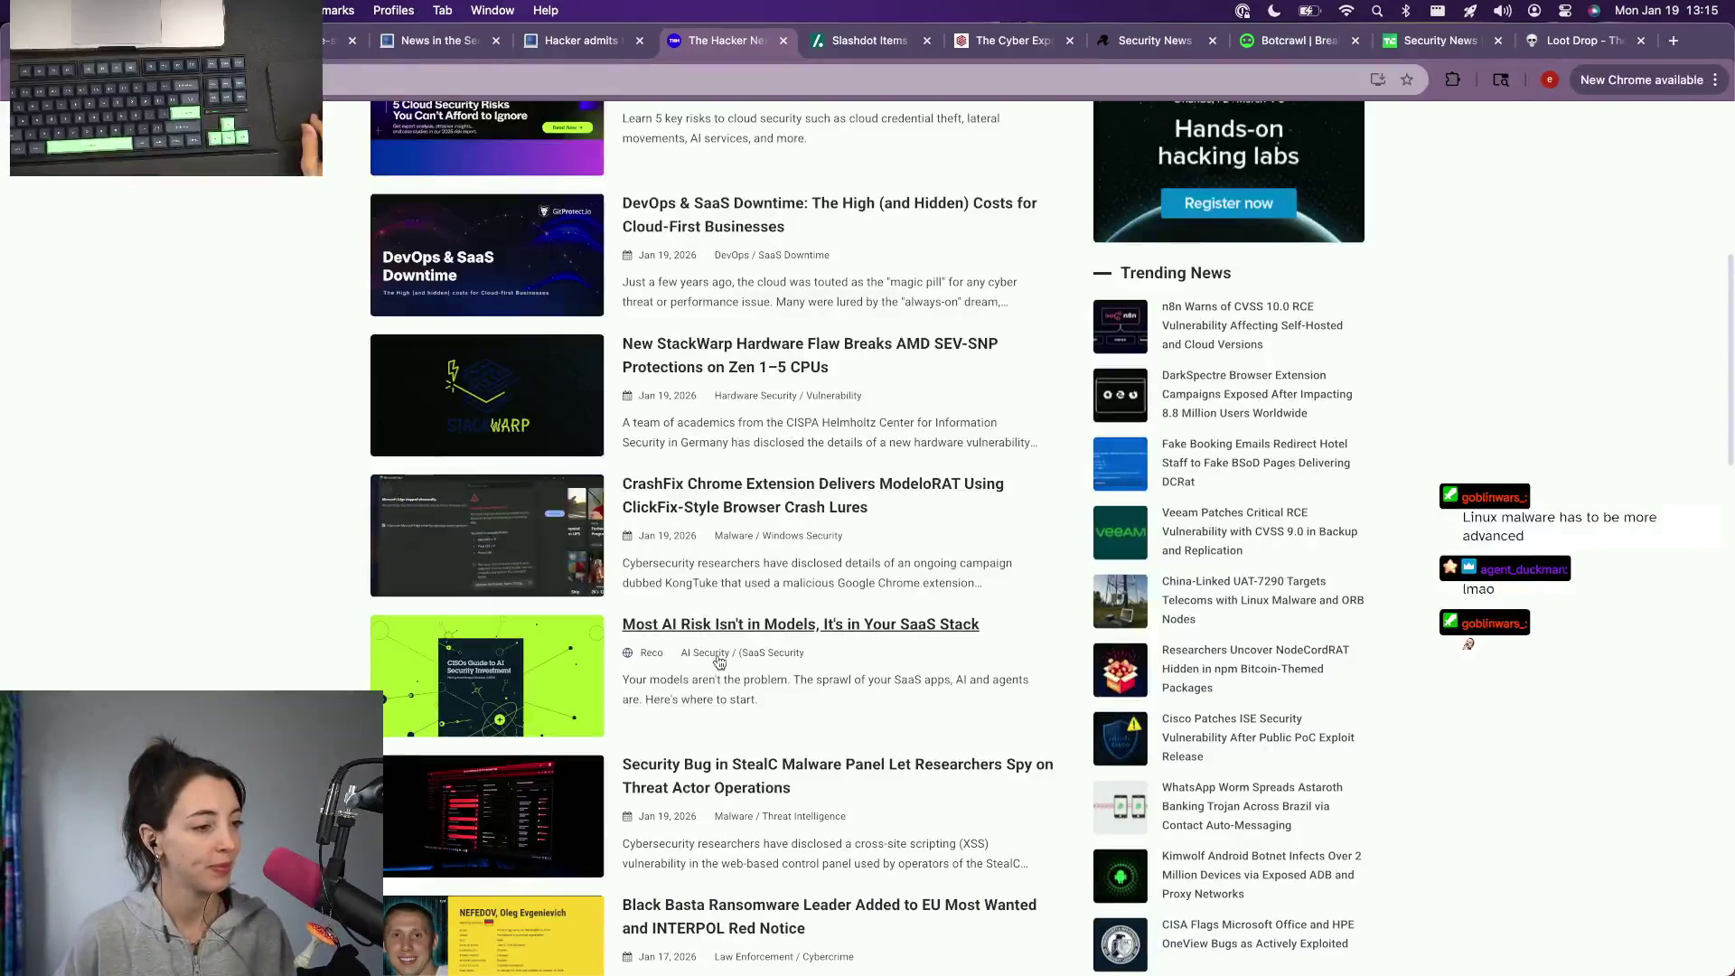
scroll(729, 648, down, 3)
scroll(733, 665, down, 1)
scroll(614, 776, down, 3)
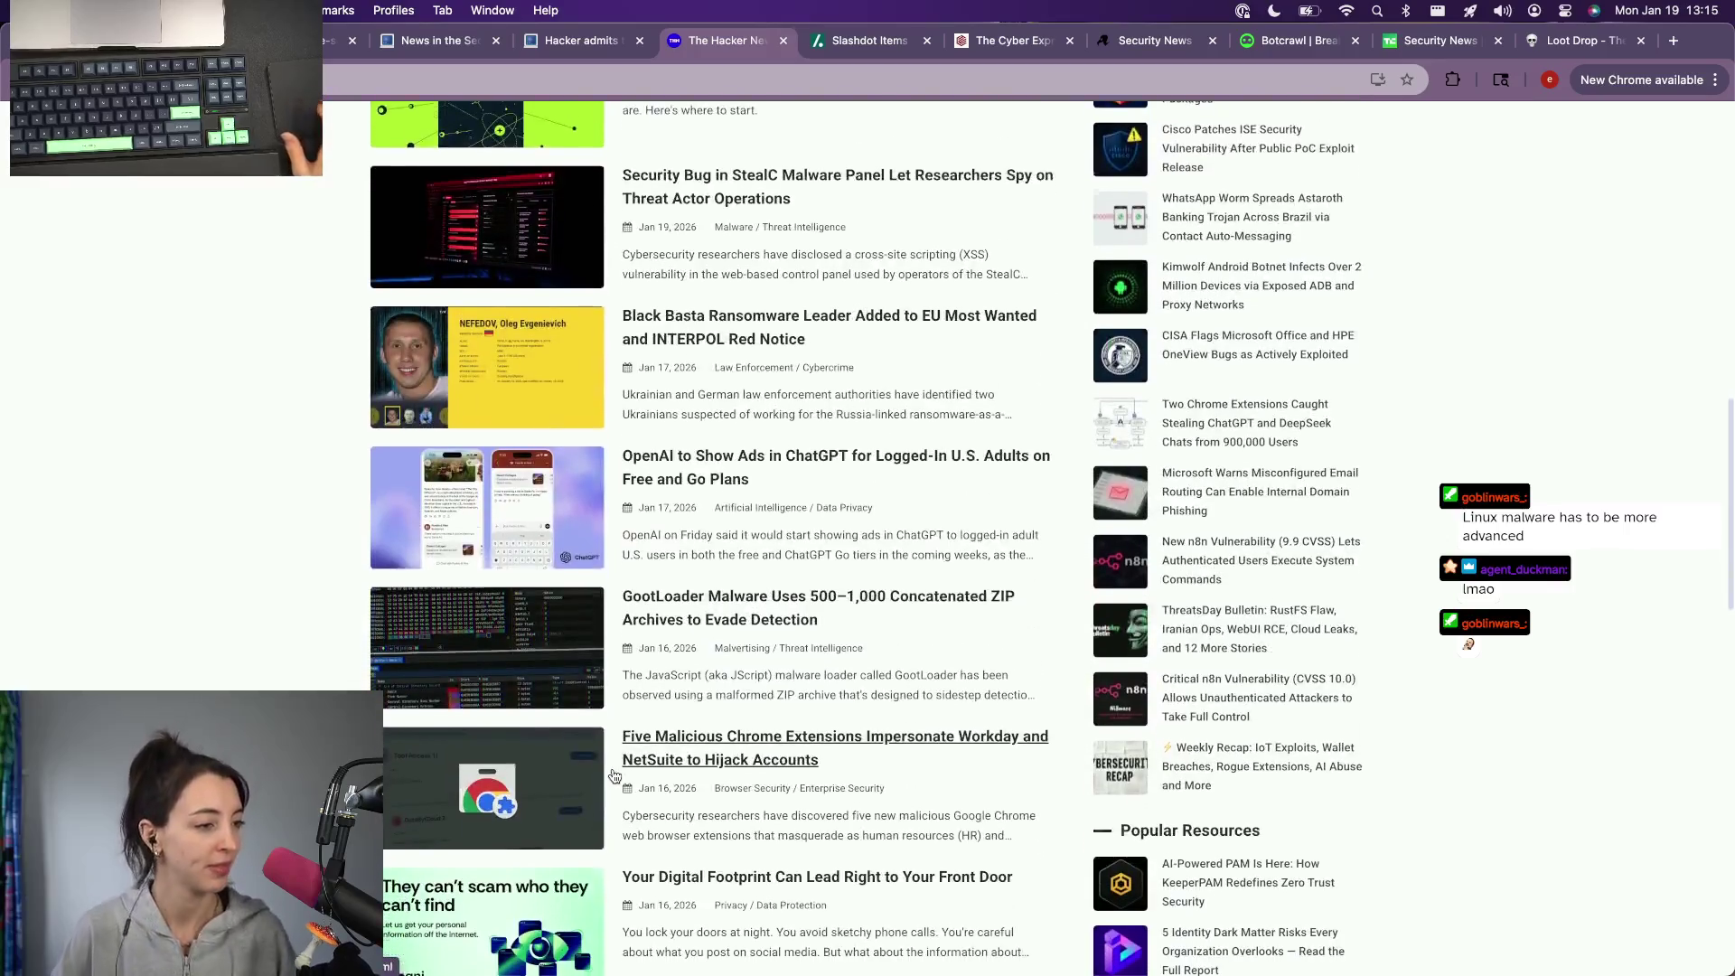
scroll(614, 776, down, 8)
scroll(614, 777, down, 1)
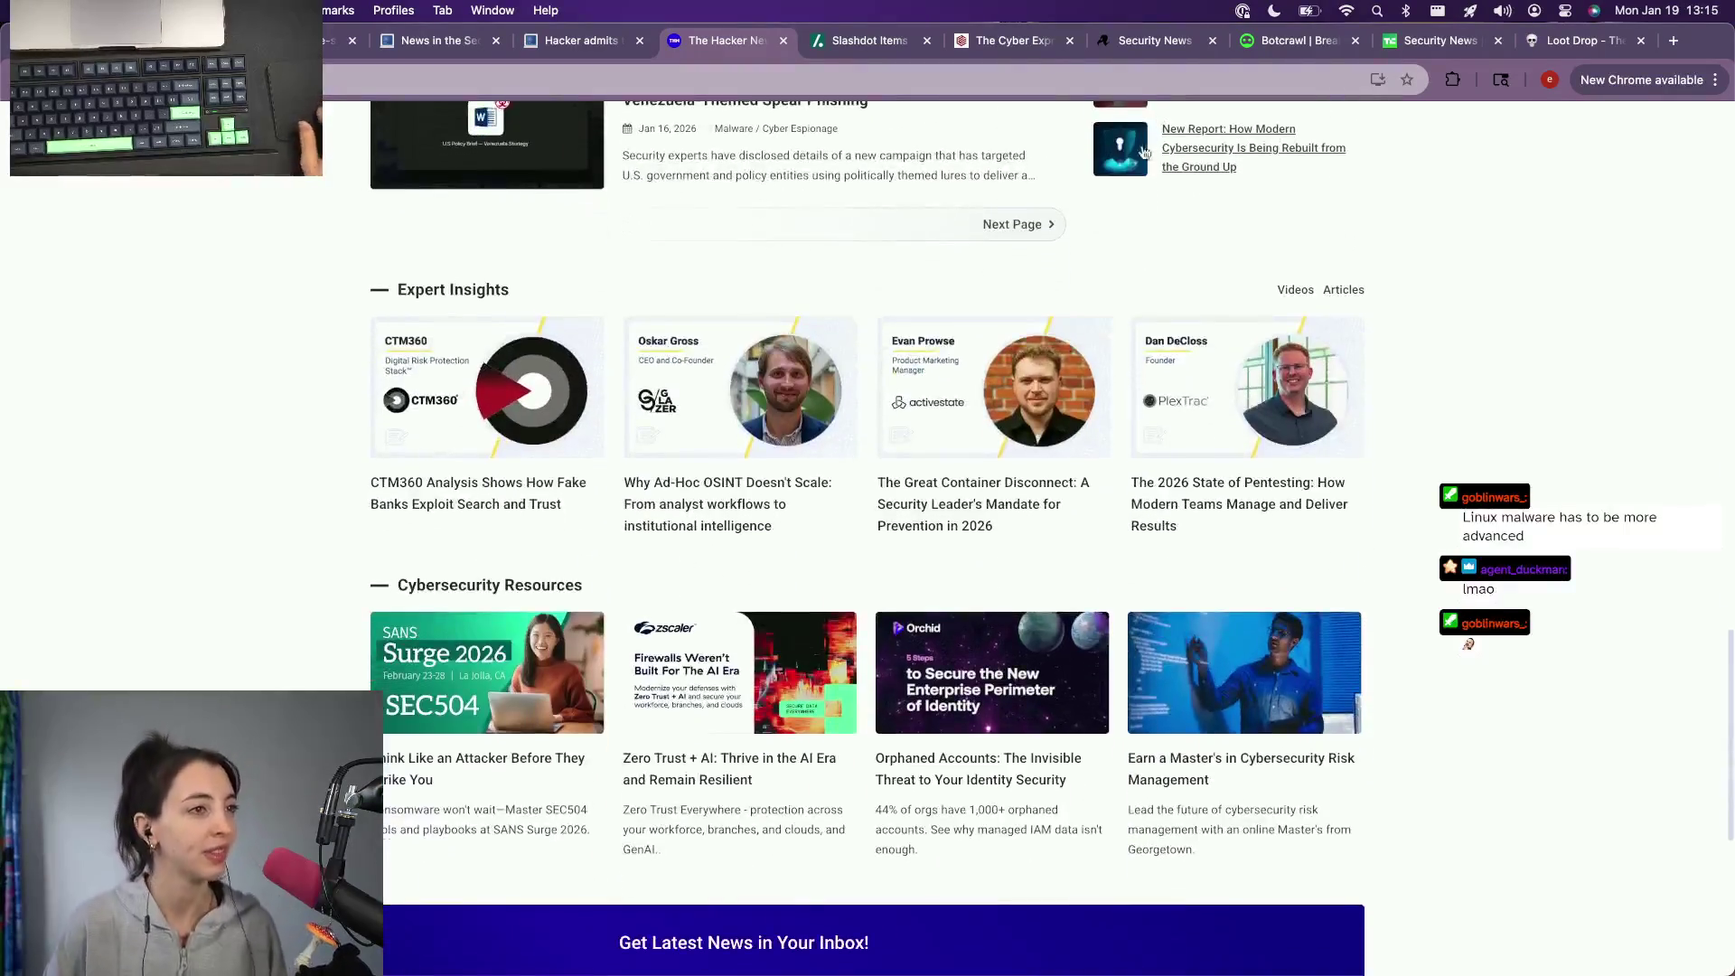
Step: After scrolling The Hacker News headlines, switch over to the Slashdot tab
key(ctrl+Tab)
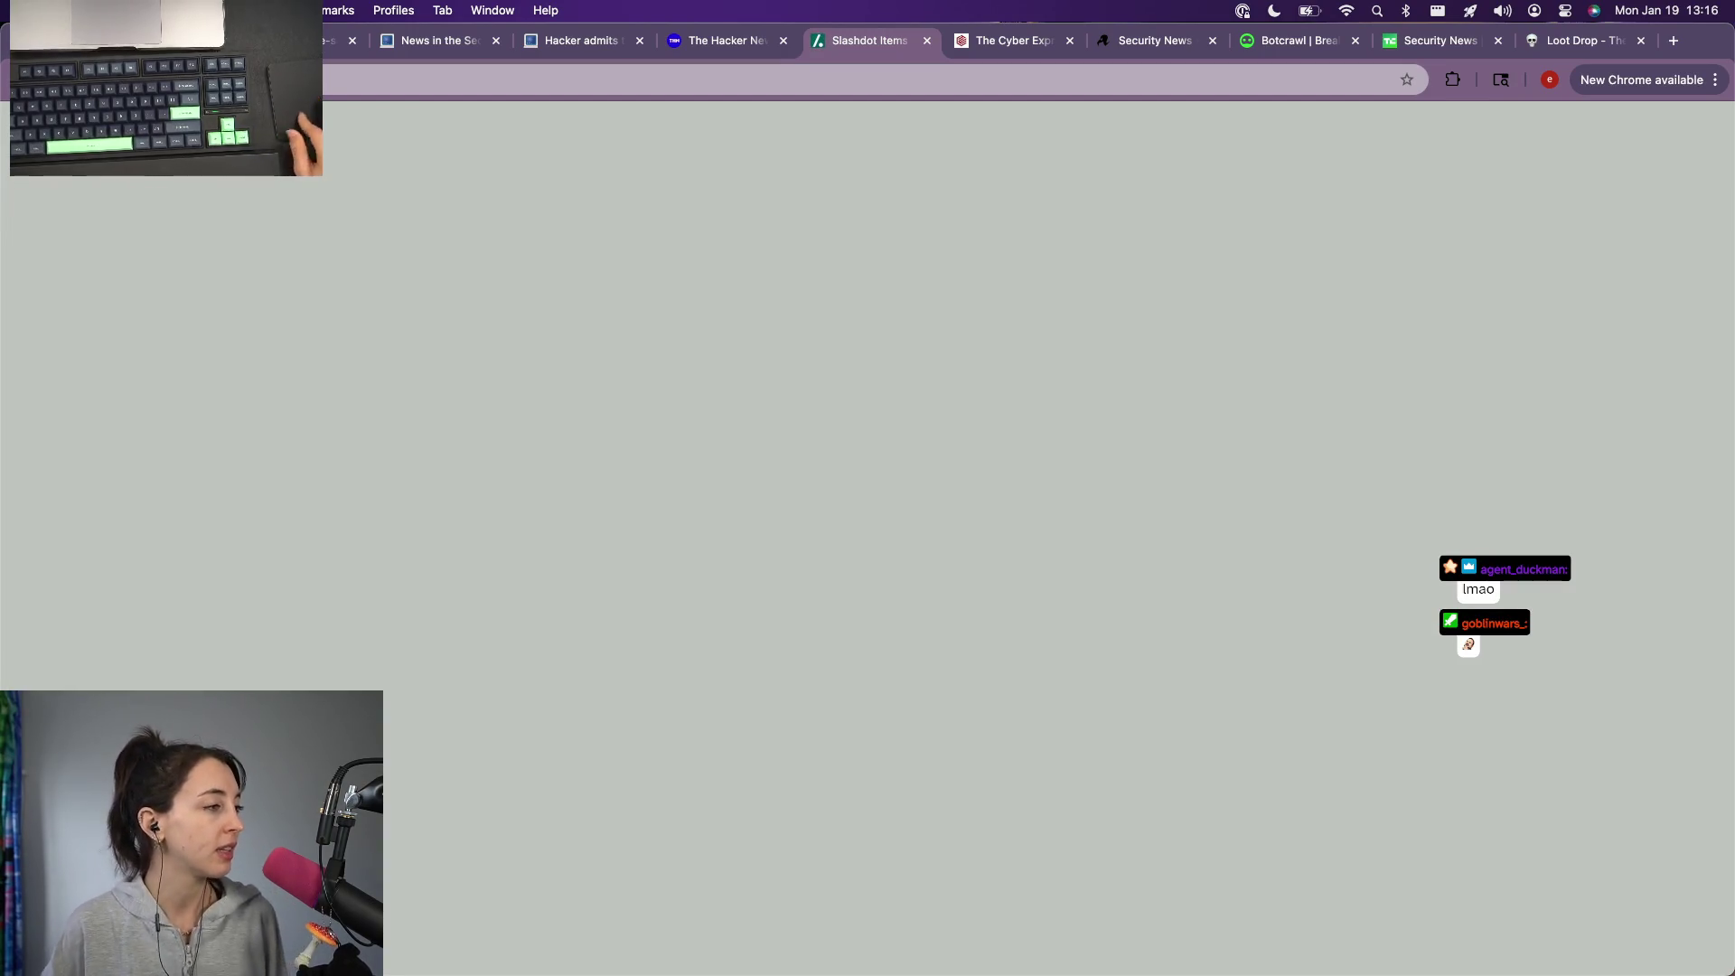
Step: Glance at The Cyber Express, dismissing its ad-blocker modal and notification prompt
click(962, 41)
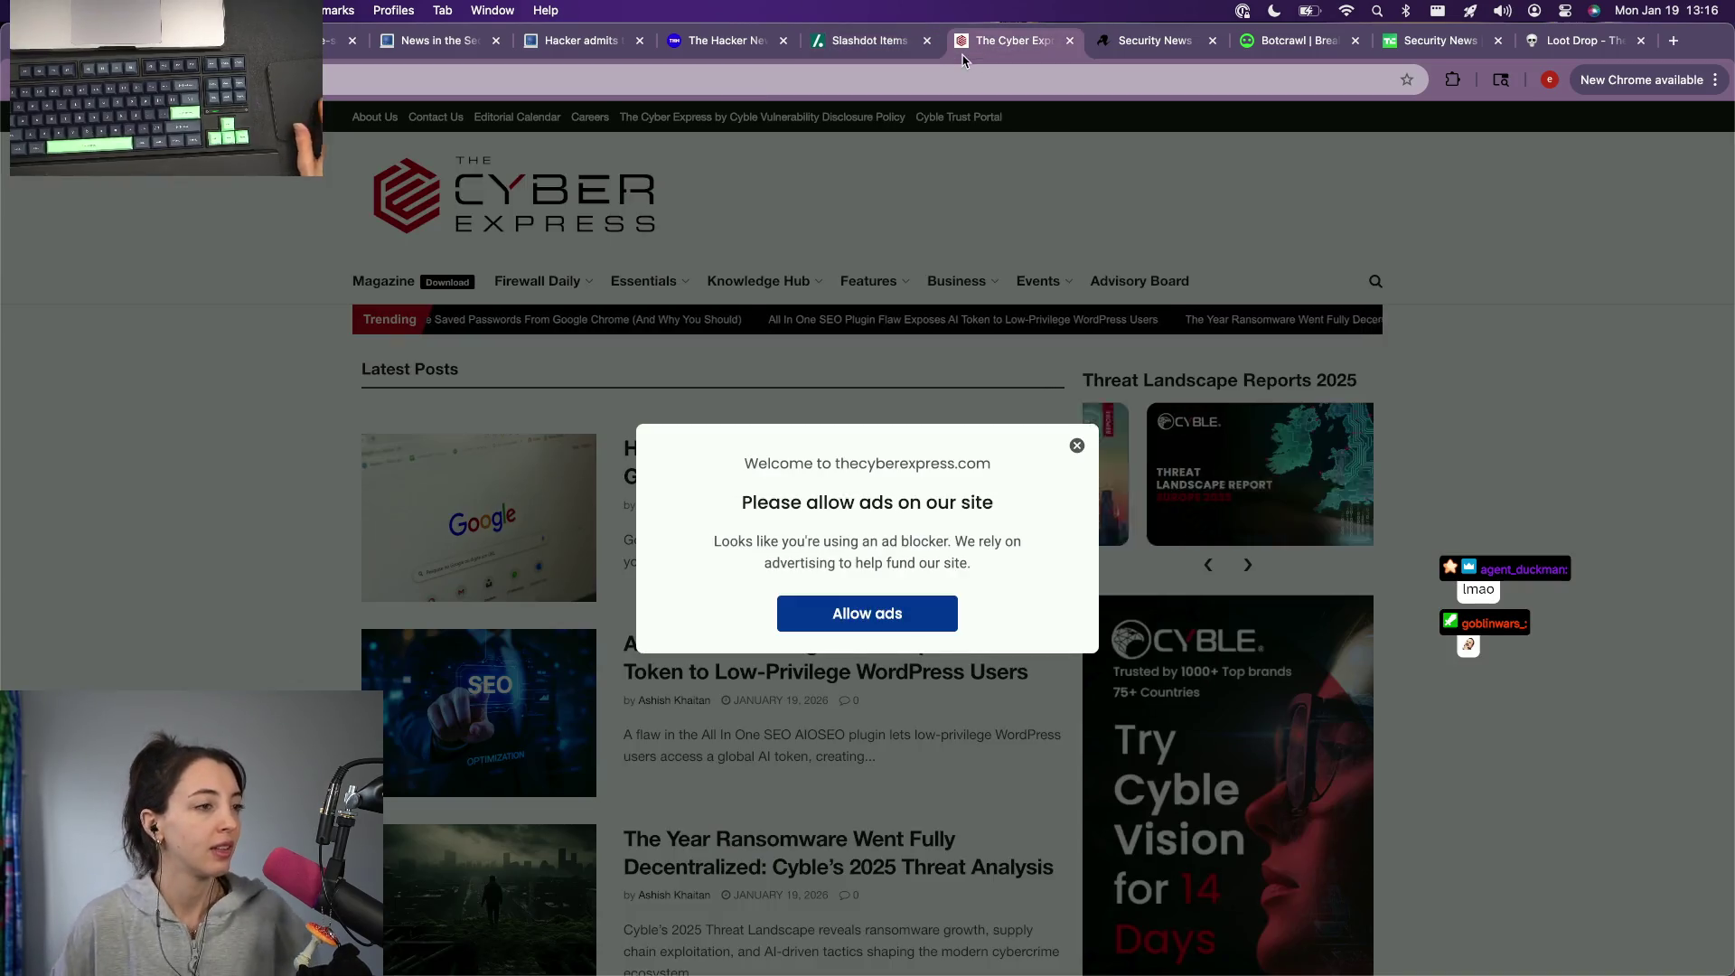
click(1077, 444)
click(933, 220)
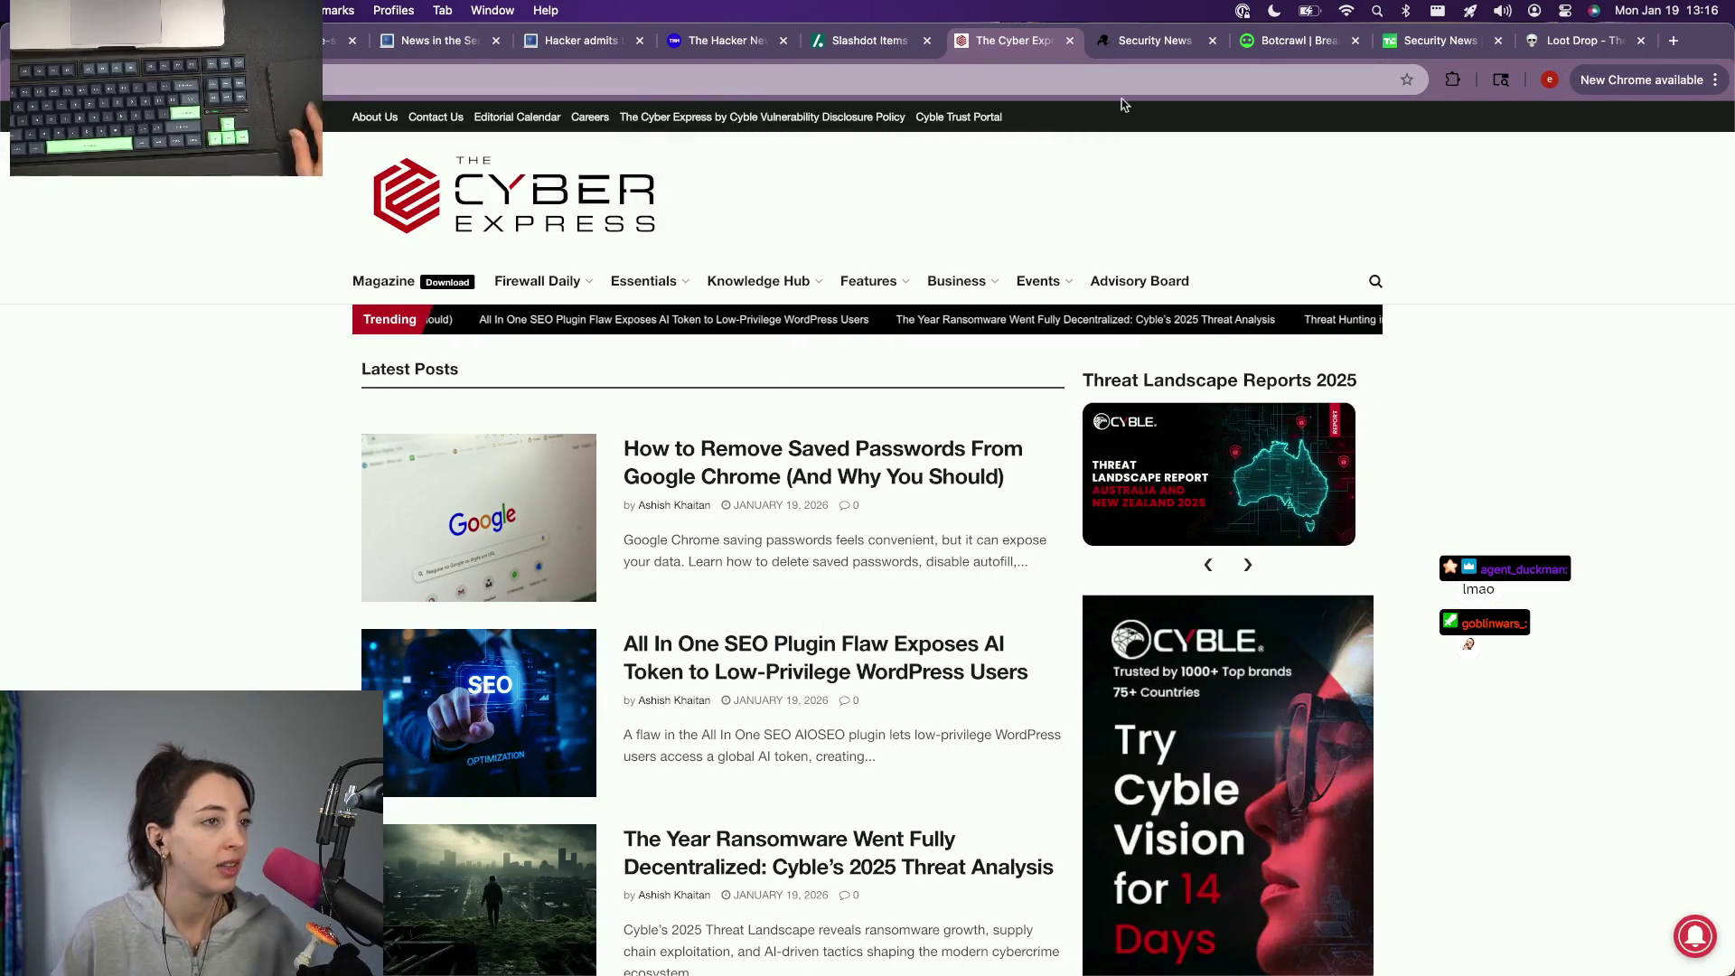
Step: Return to Slashdot, acknowledge its alert, and load the front page
click(868, 41)
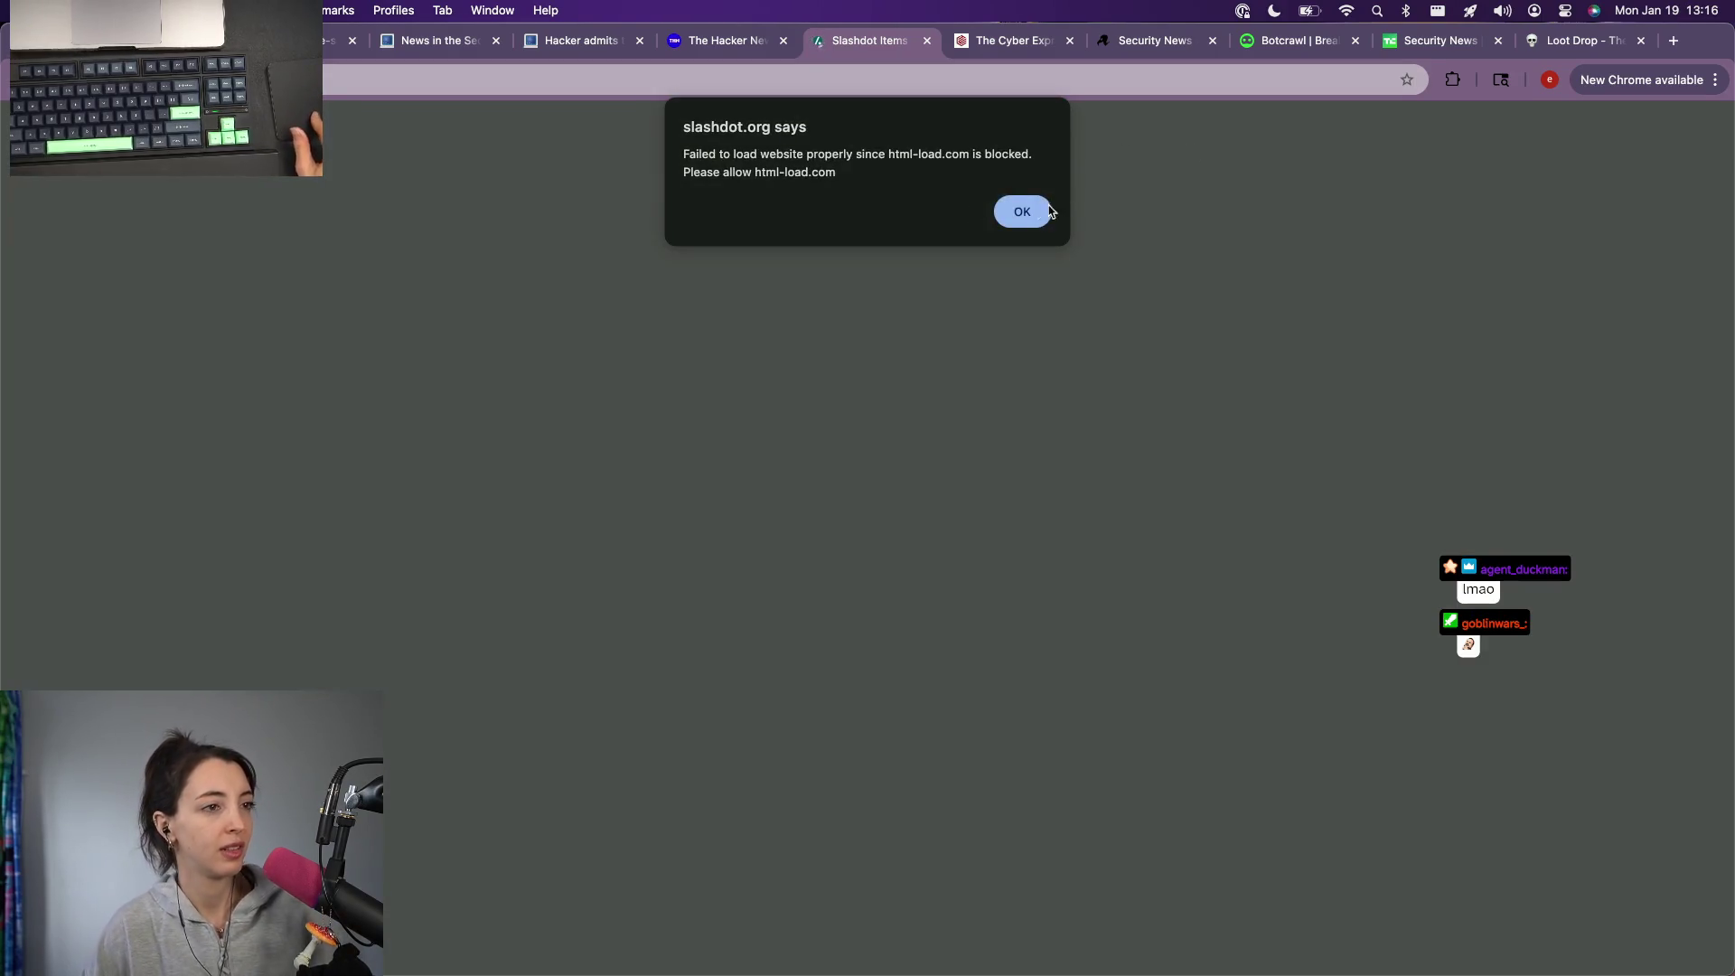
click(1050, 211)
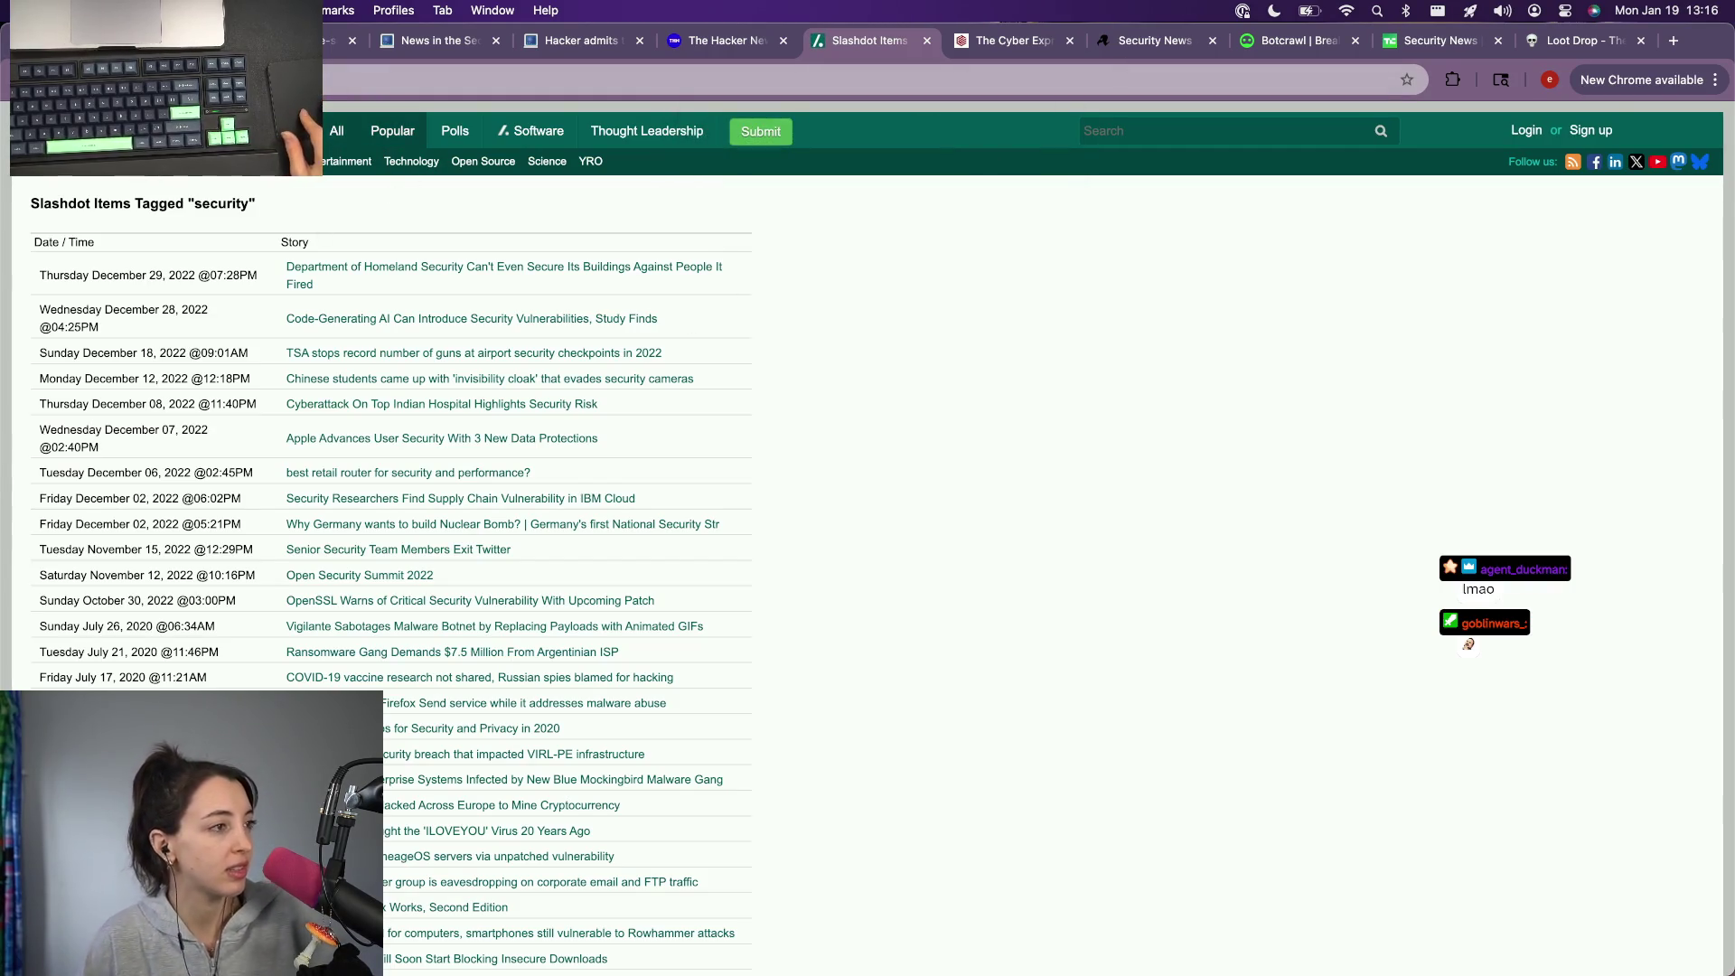
key(super+Left)
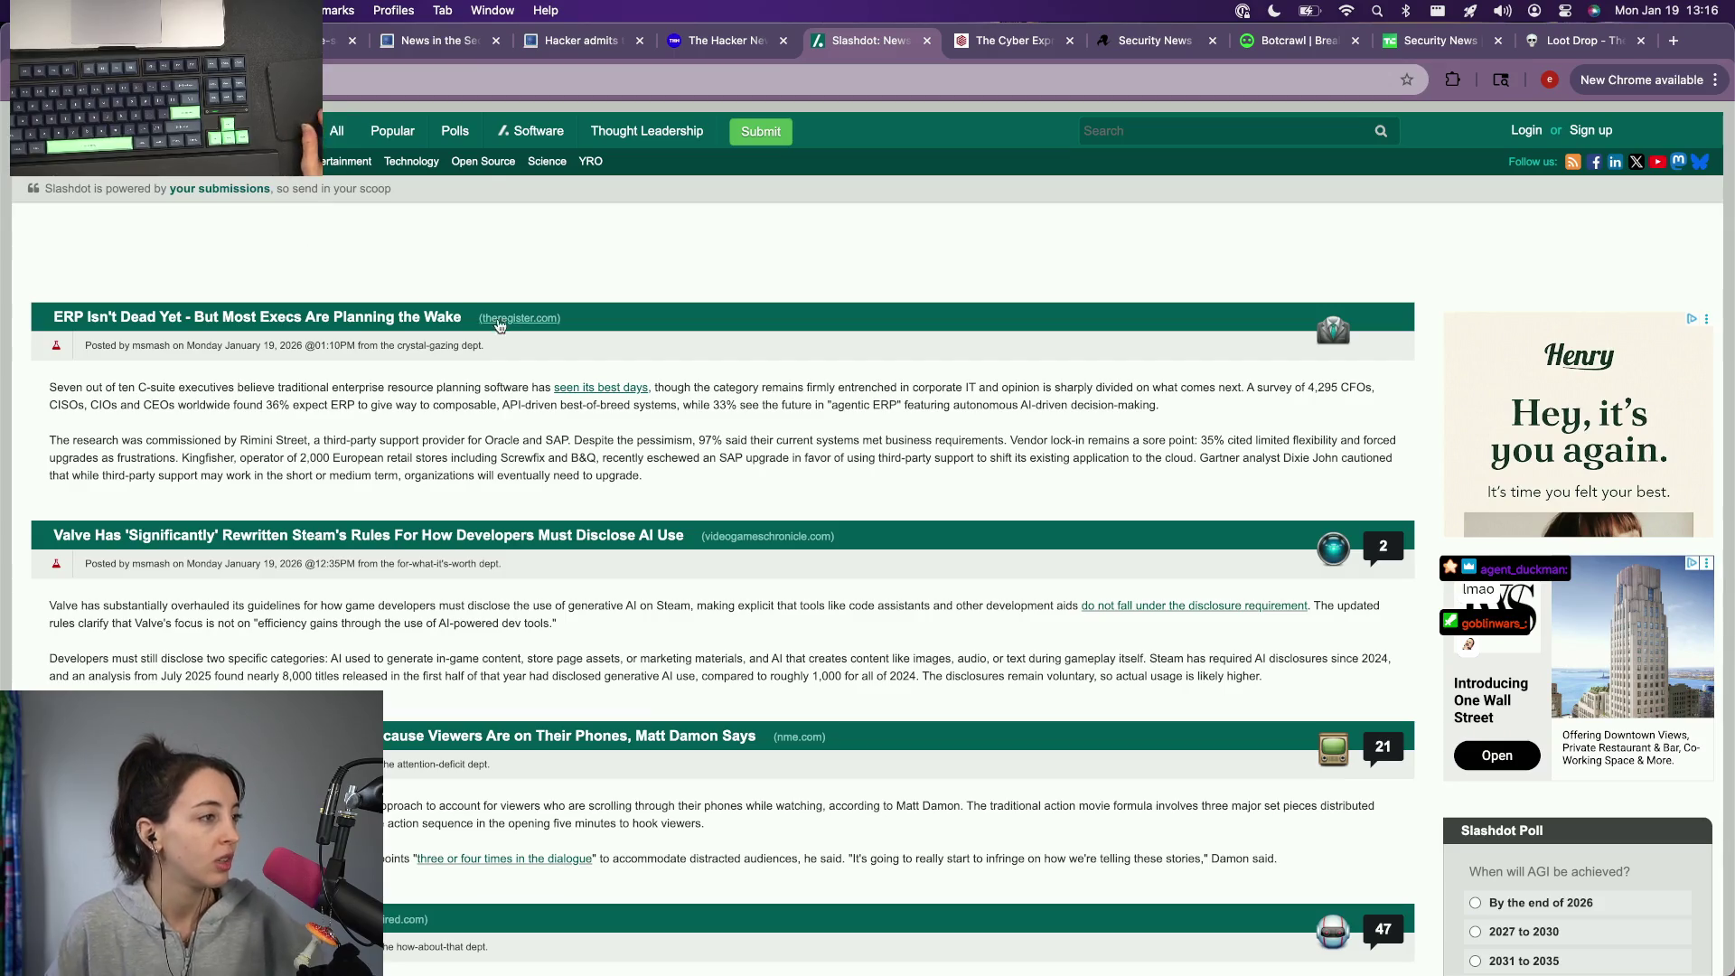
Step: Search Slashdot for 'security', acknowledge the alert, and peek at the Mandiant headline's link options
click(1194, 132)
text(security)
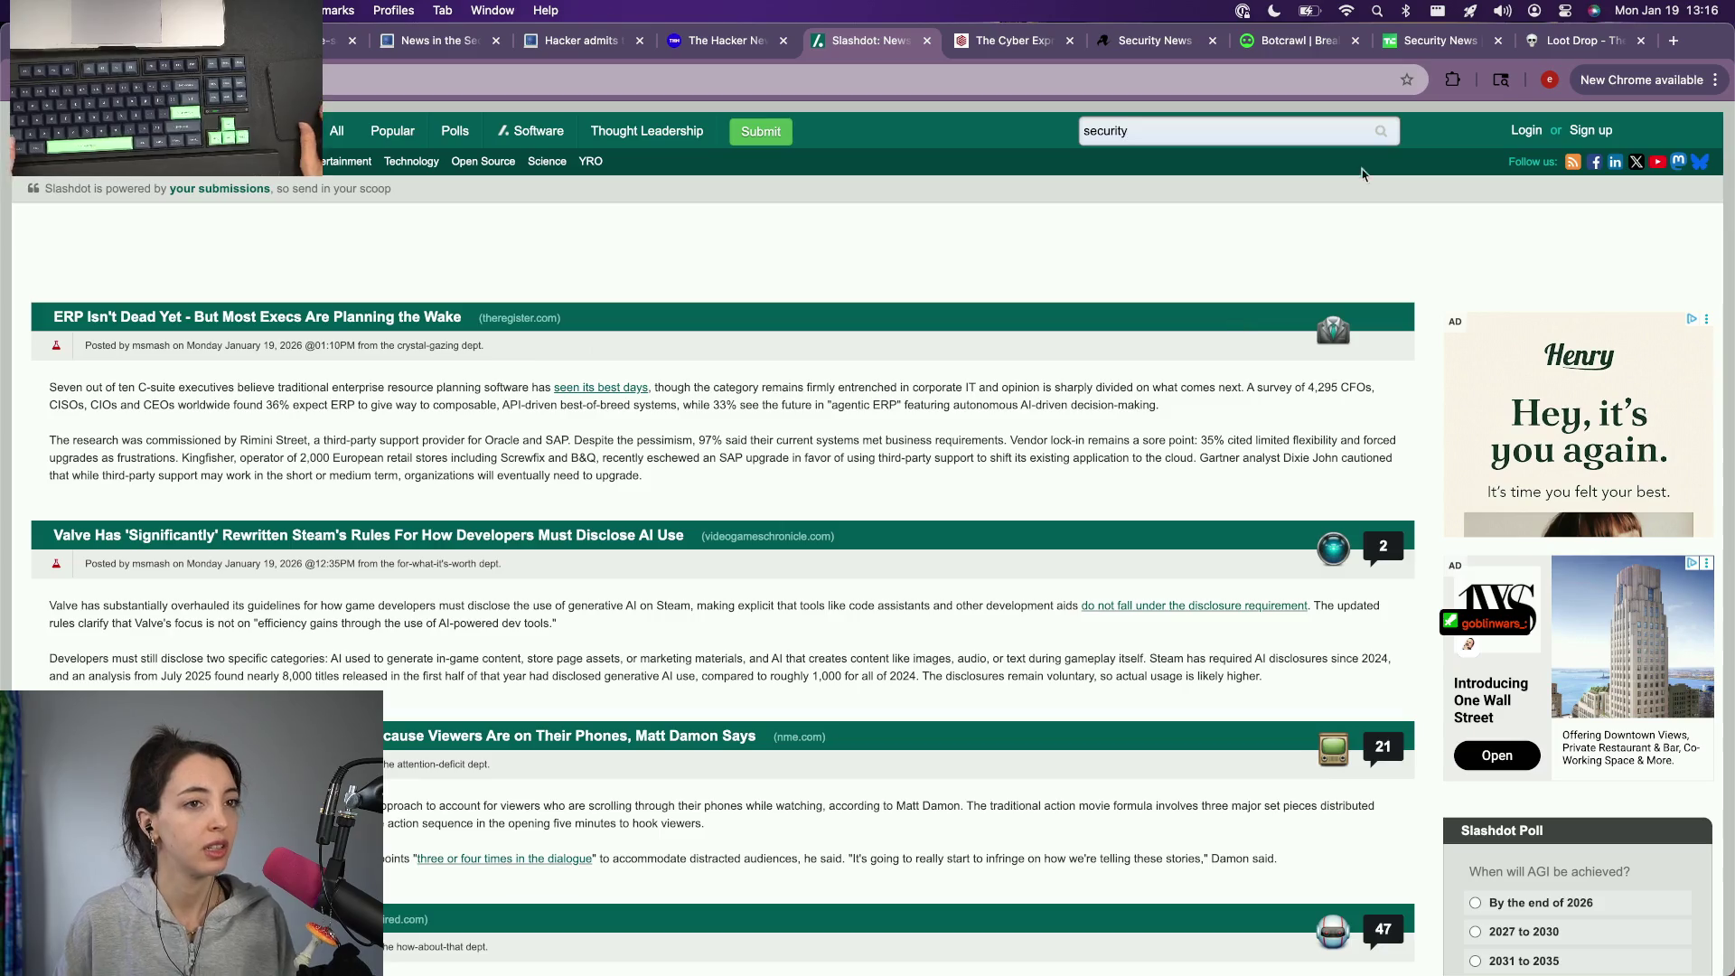
key(Return)
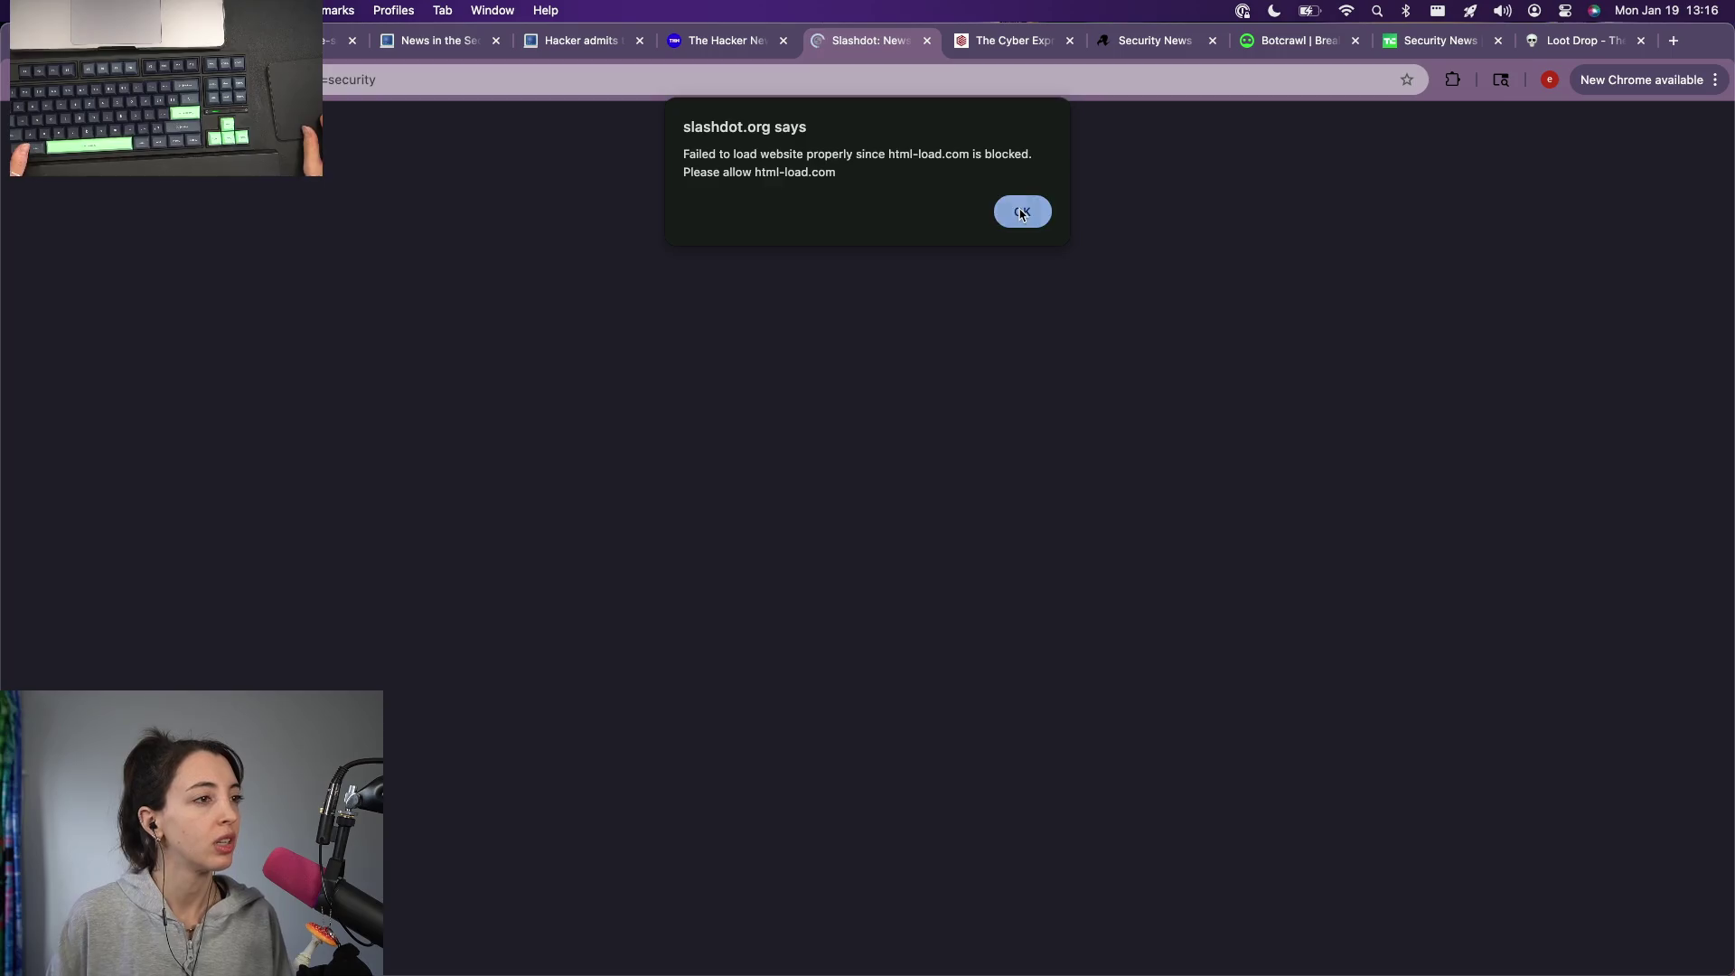
click(1023, 213)
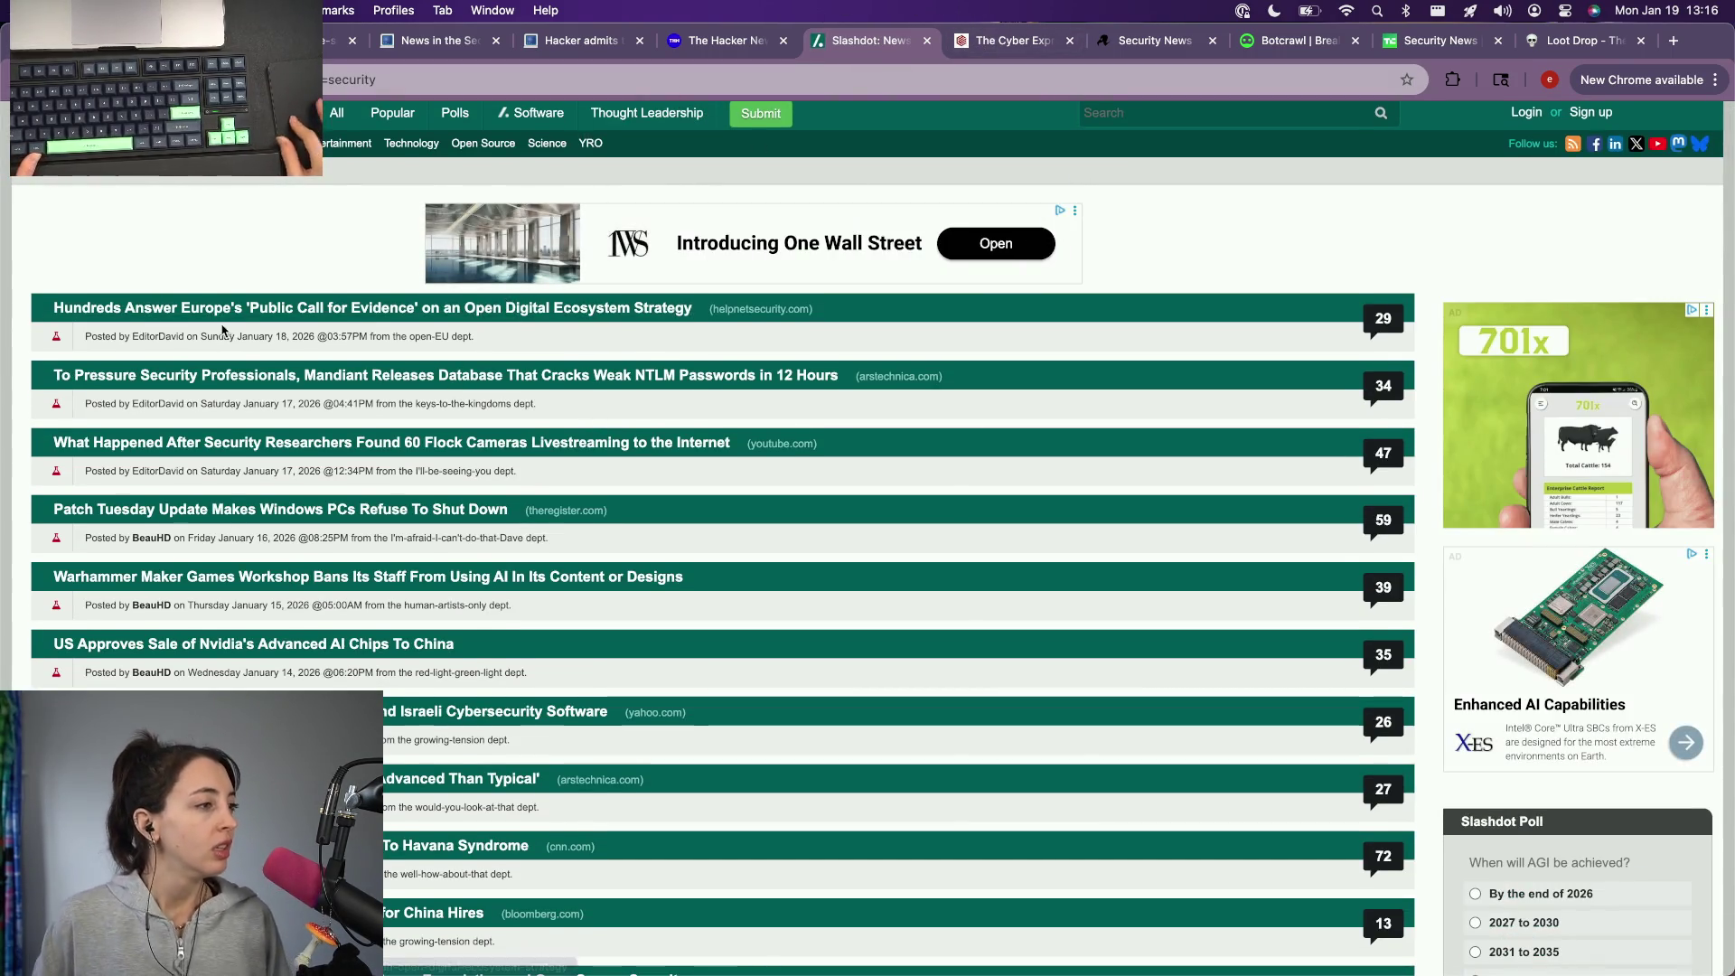
scroll(614, 341, down, 1)
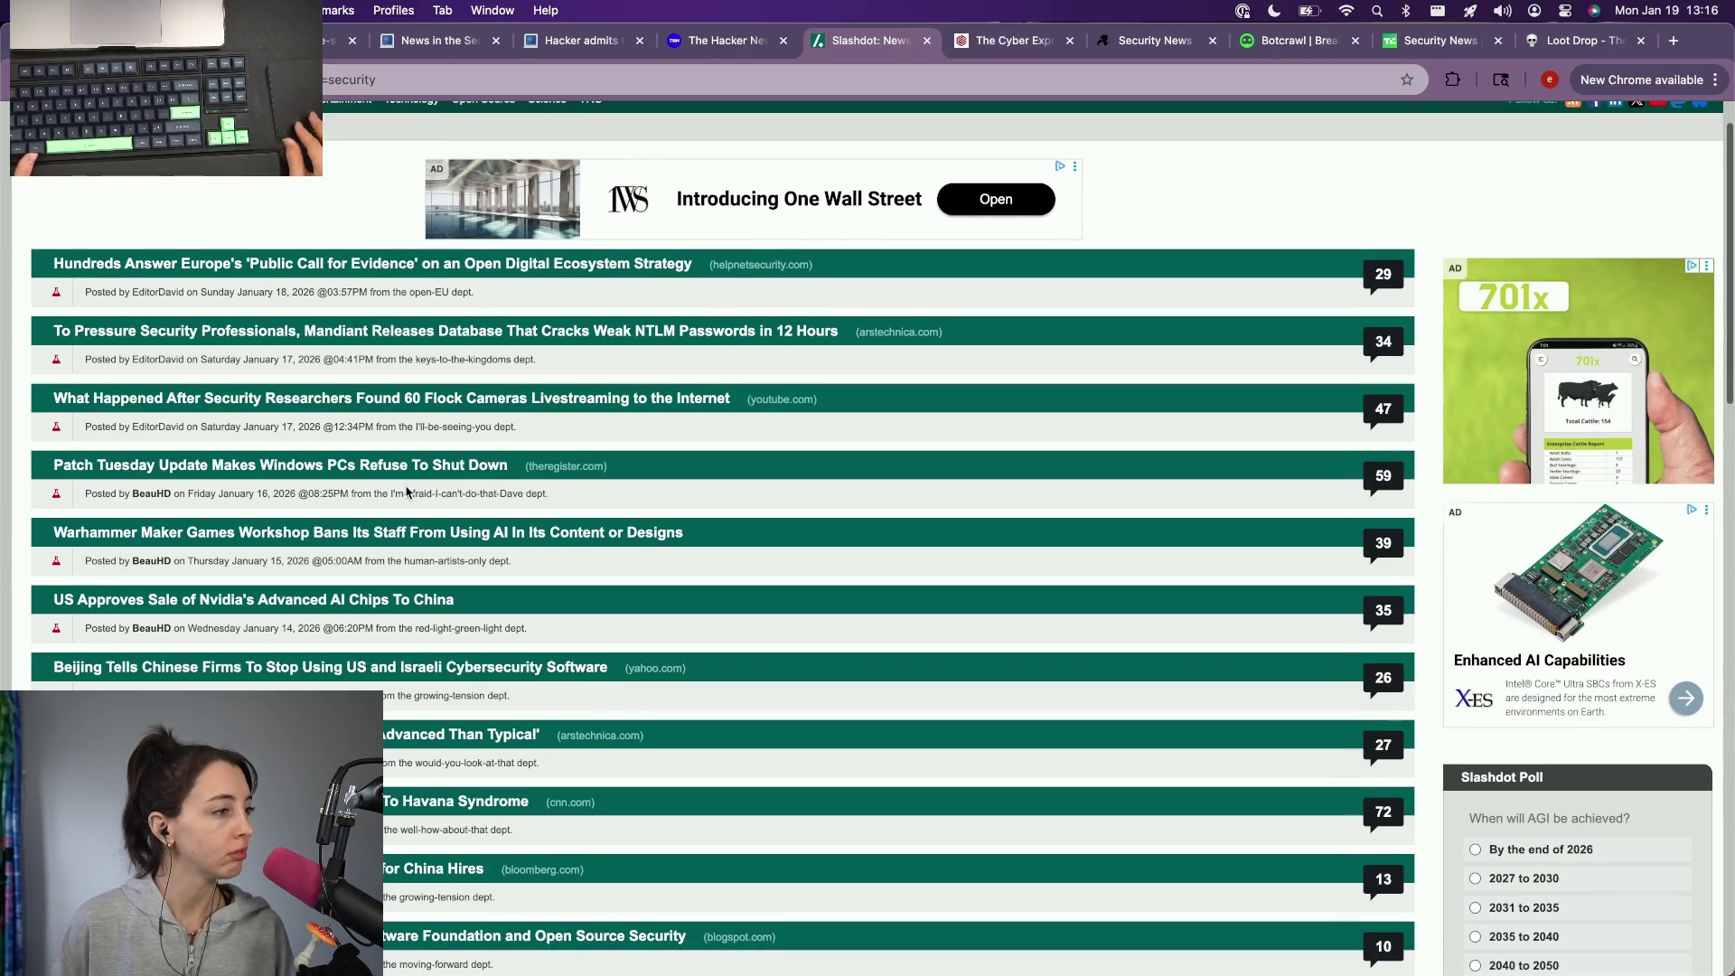
scroll(306, 318, down, 1)
right_click(306, 319)
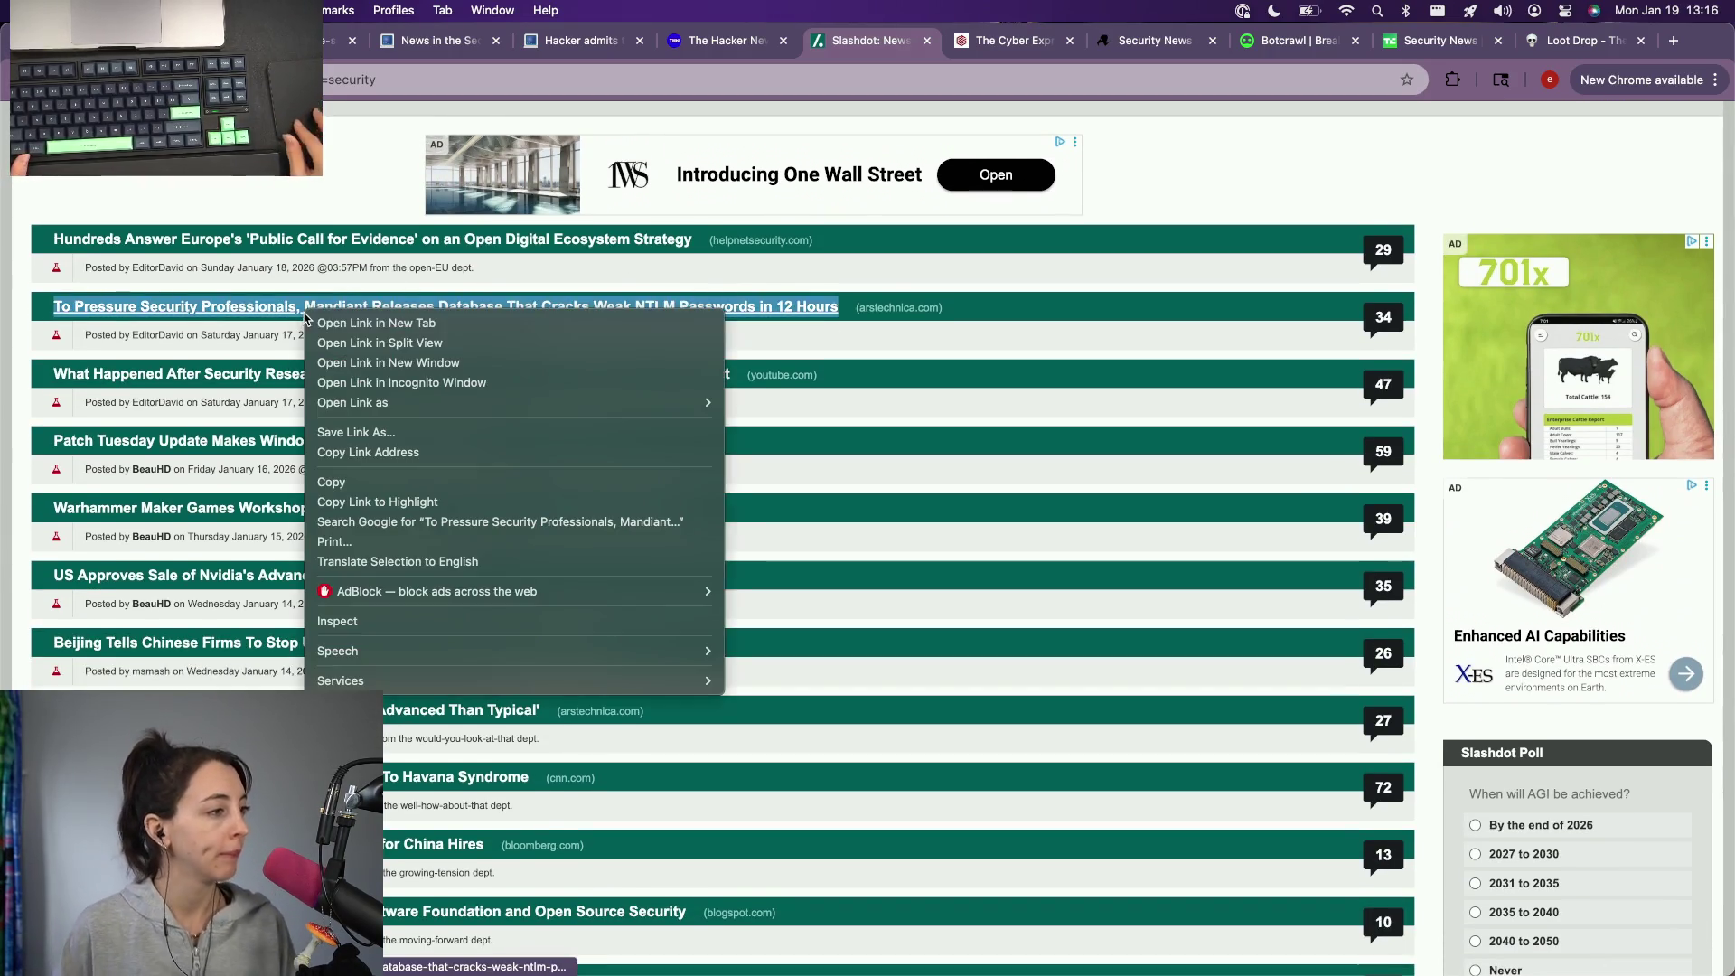
click(196, 383)
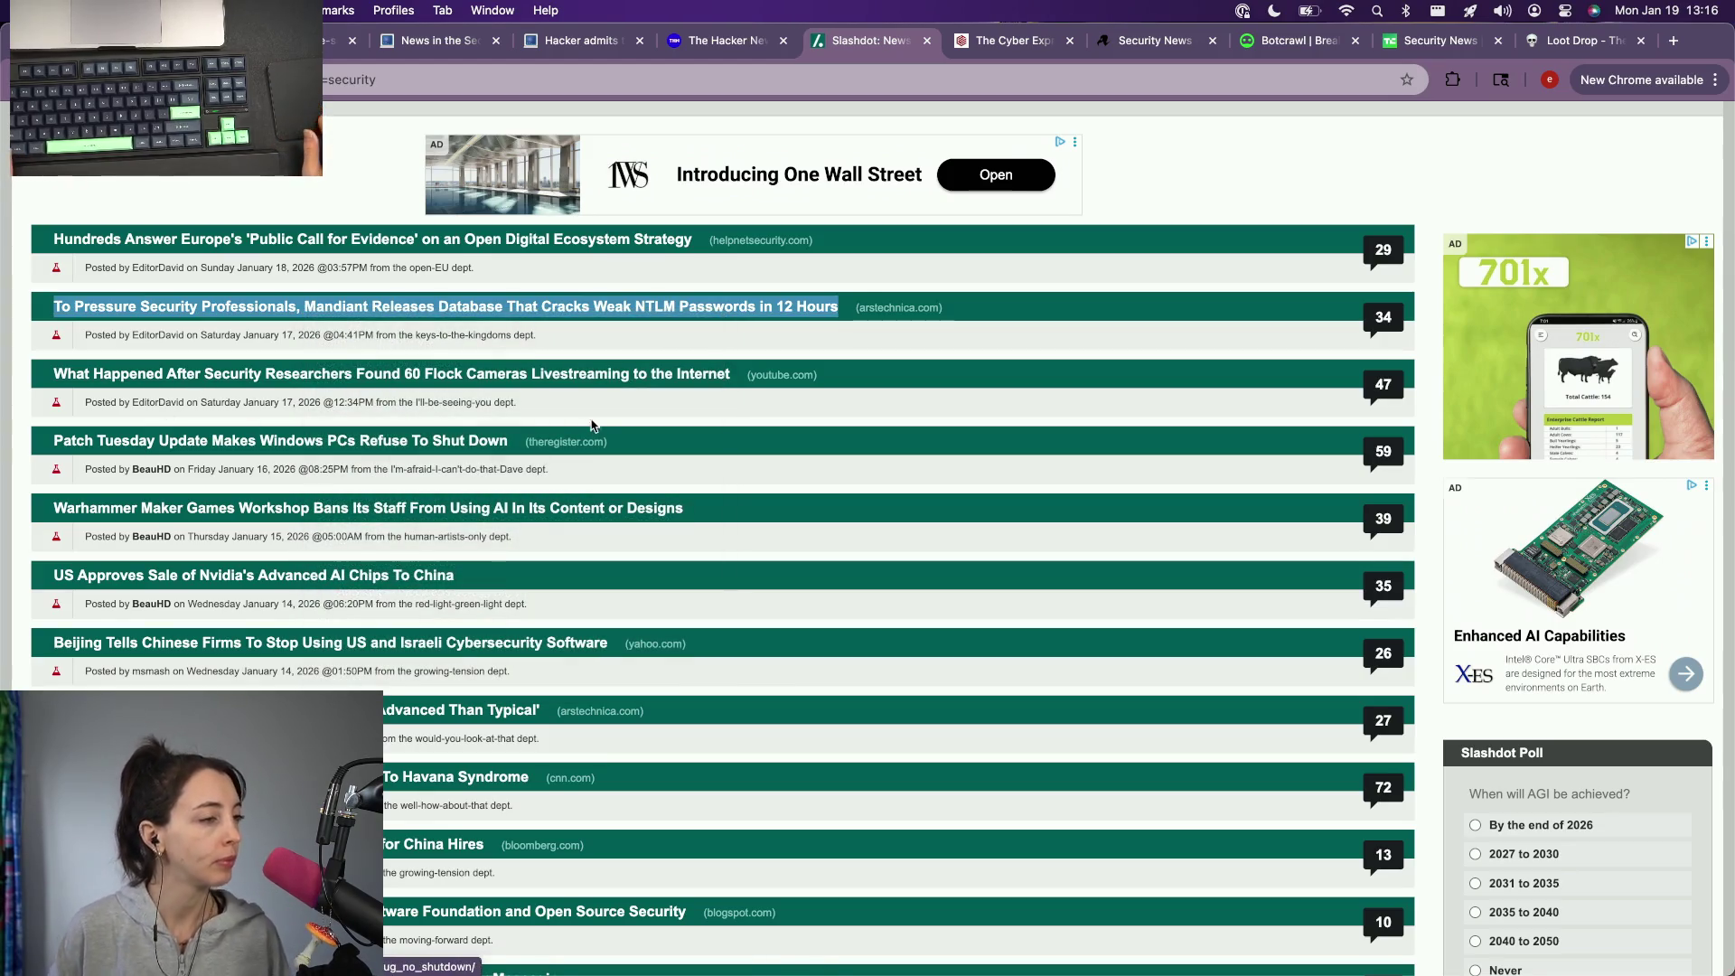
scroll(298, 391, down, 1)
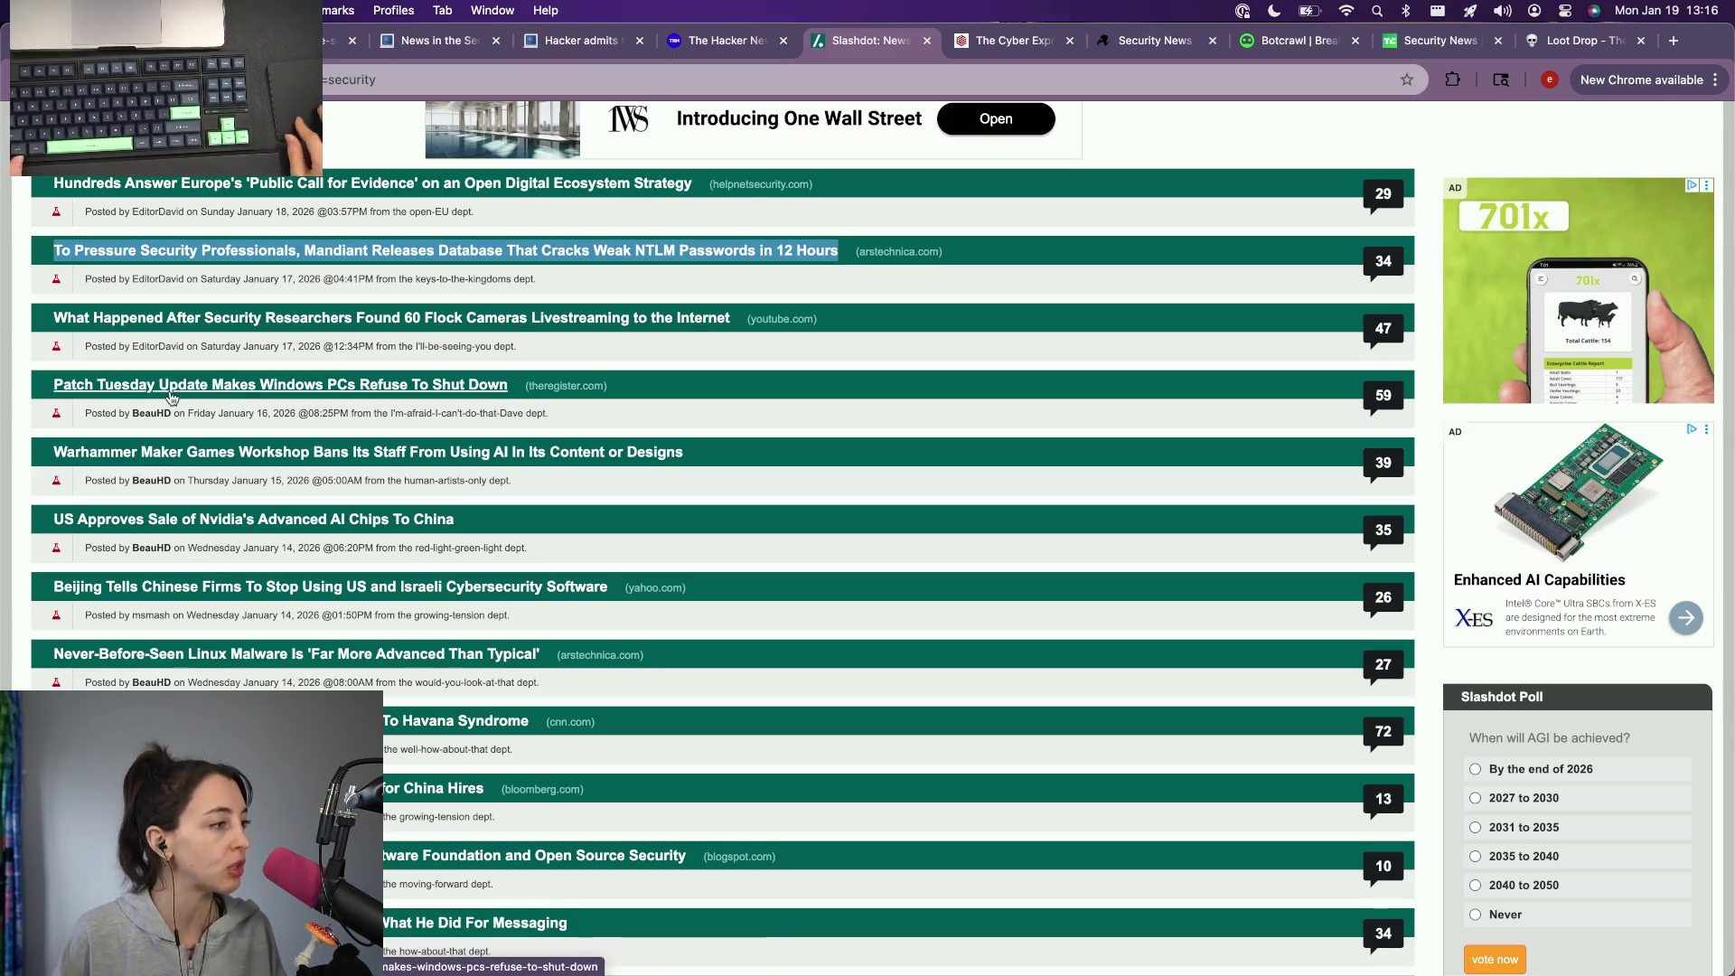
scroll(152, 408, down, 1)
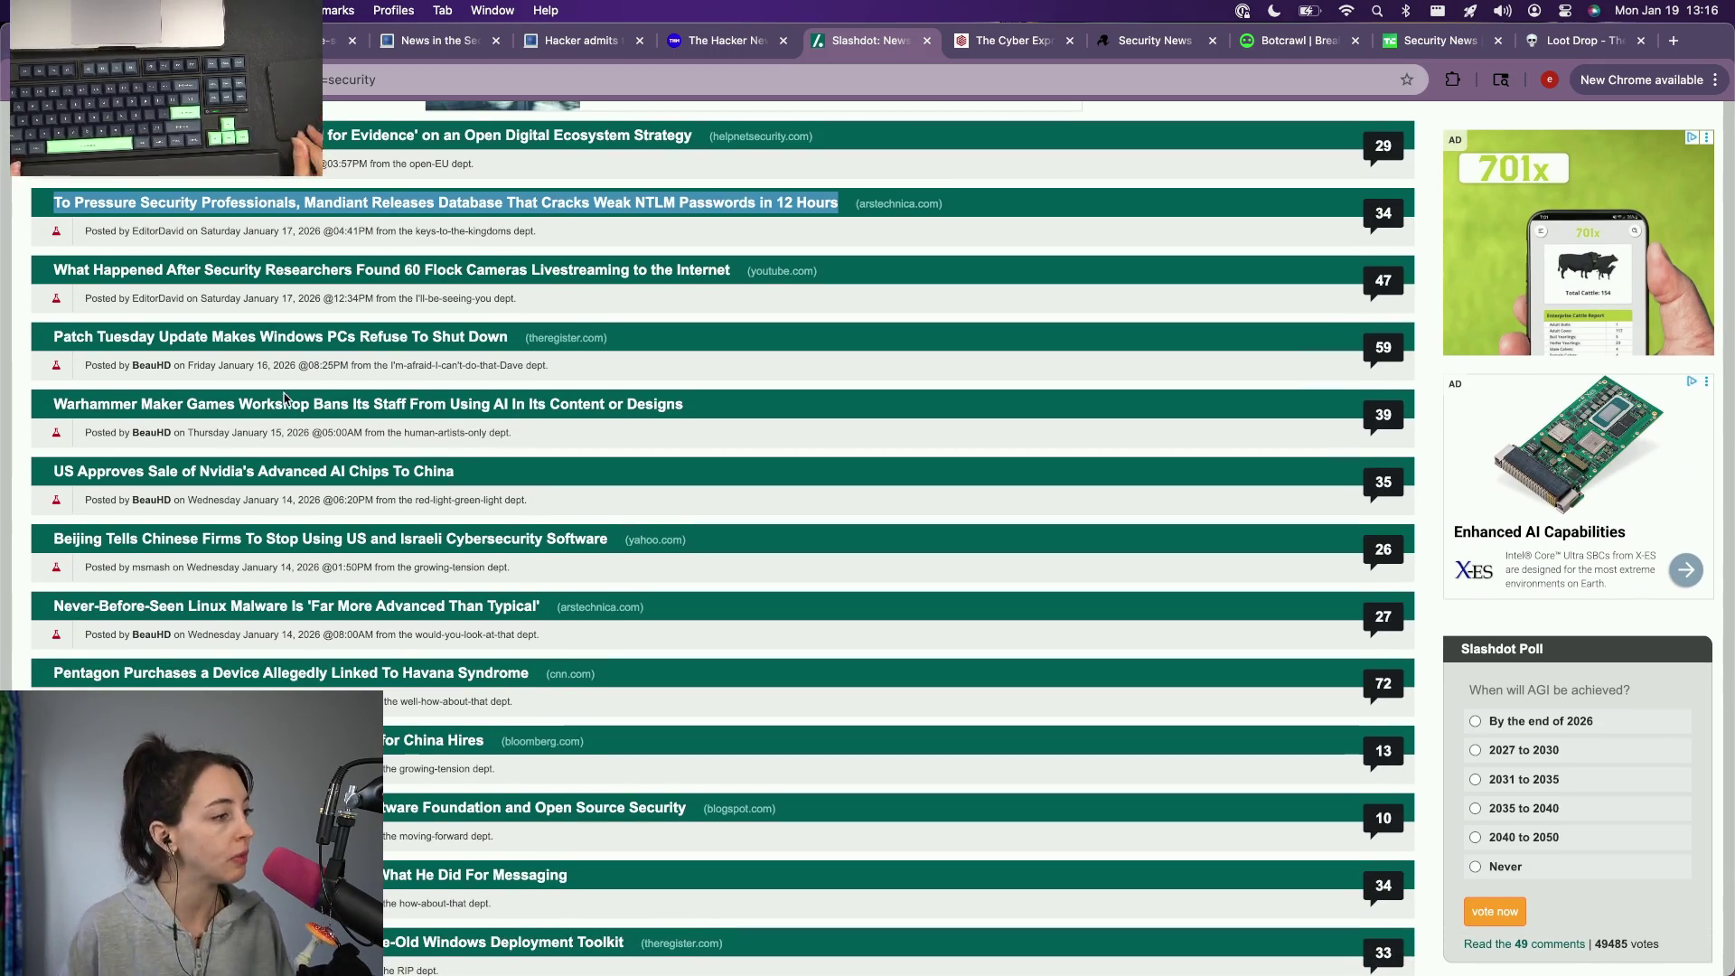
scroll(285, 397, down, 2)
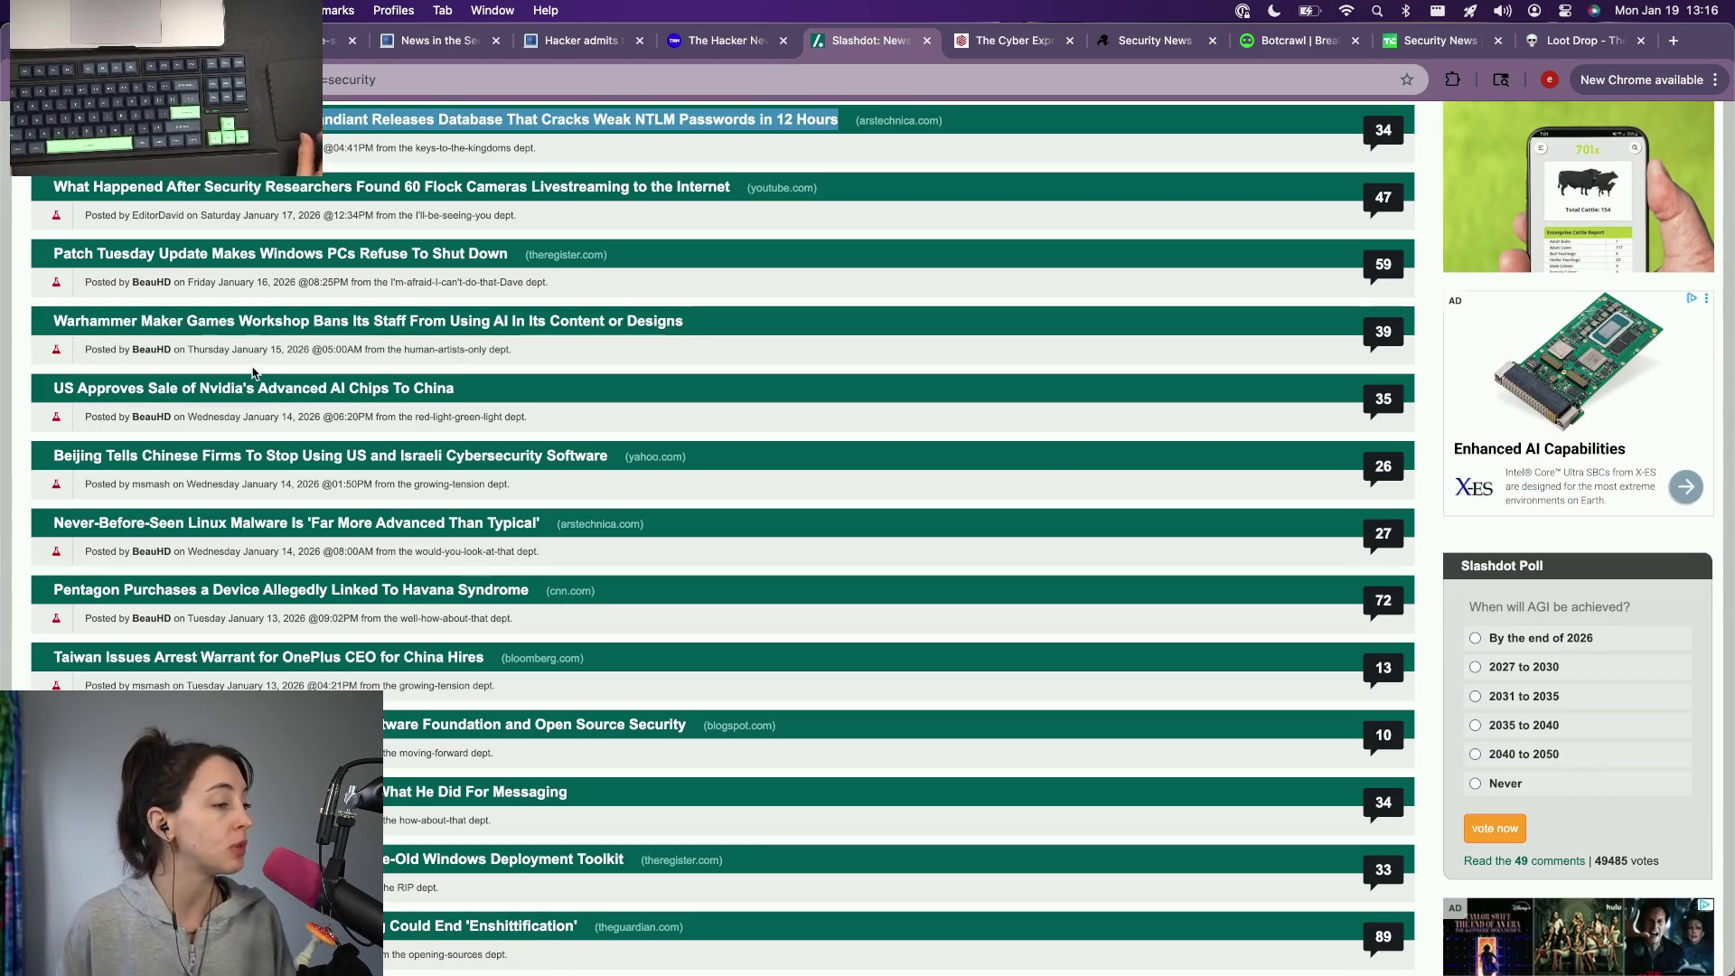
scroll(116, 512, down, 2)
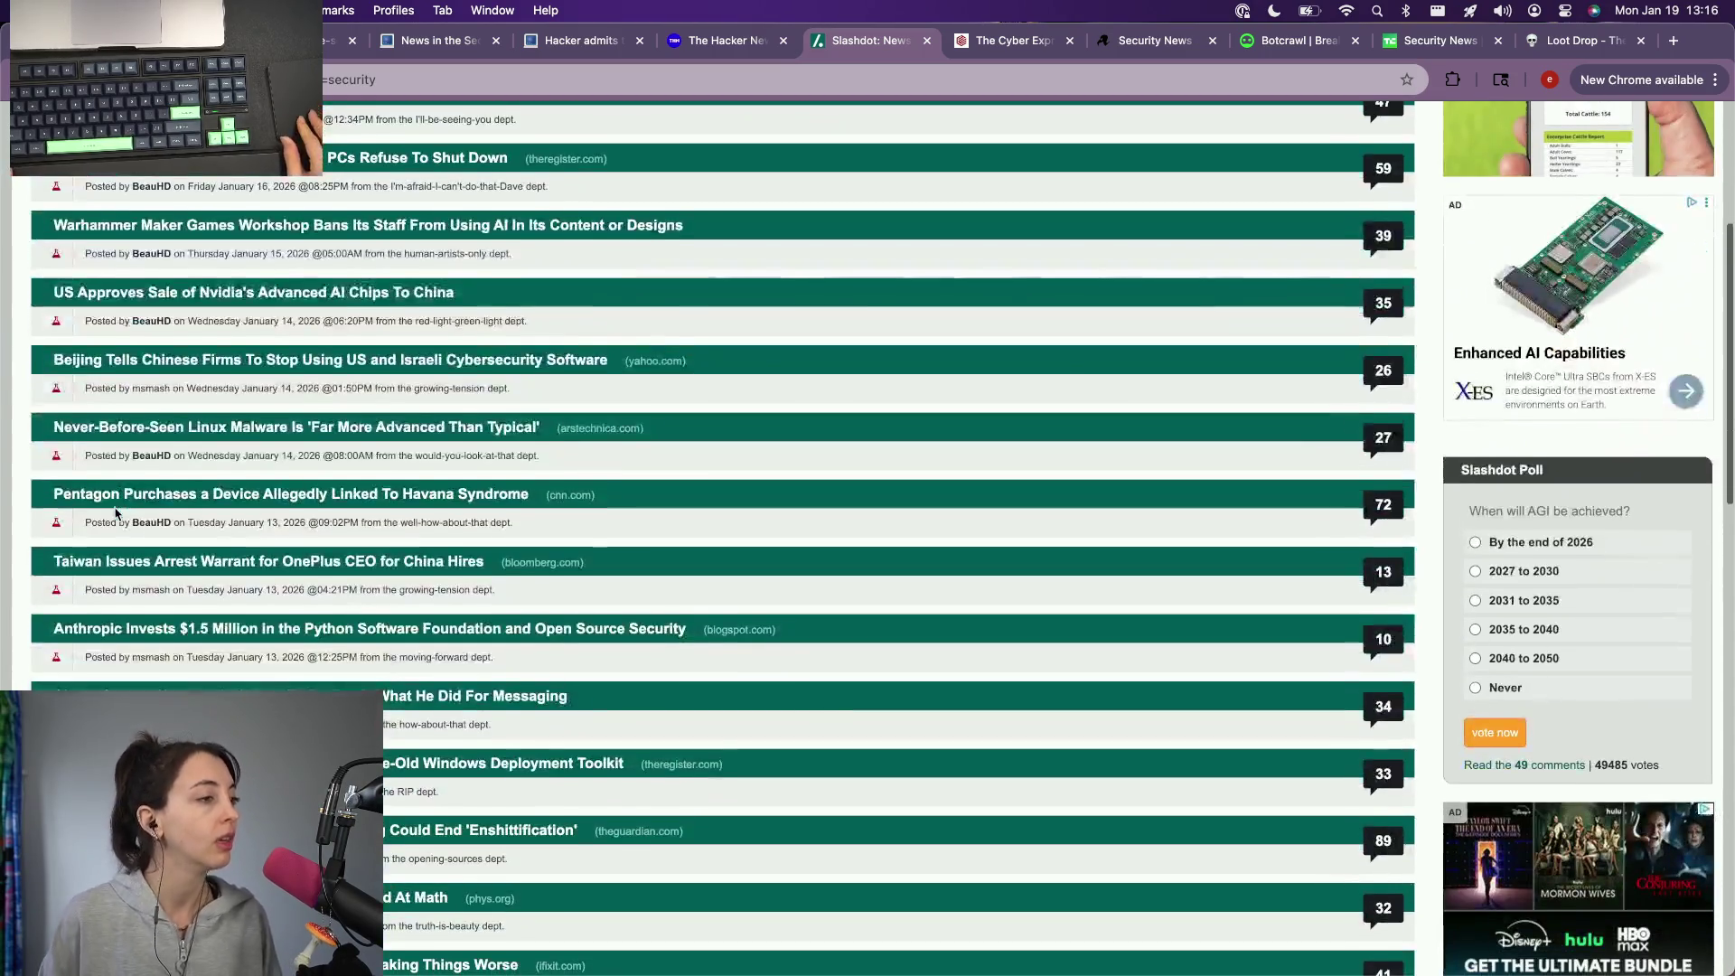
scroll(204, 431, down, 1)
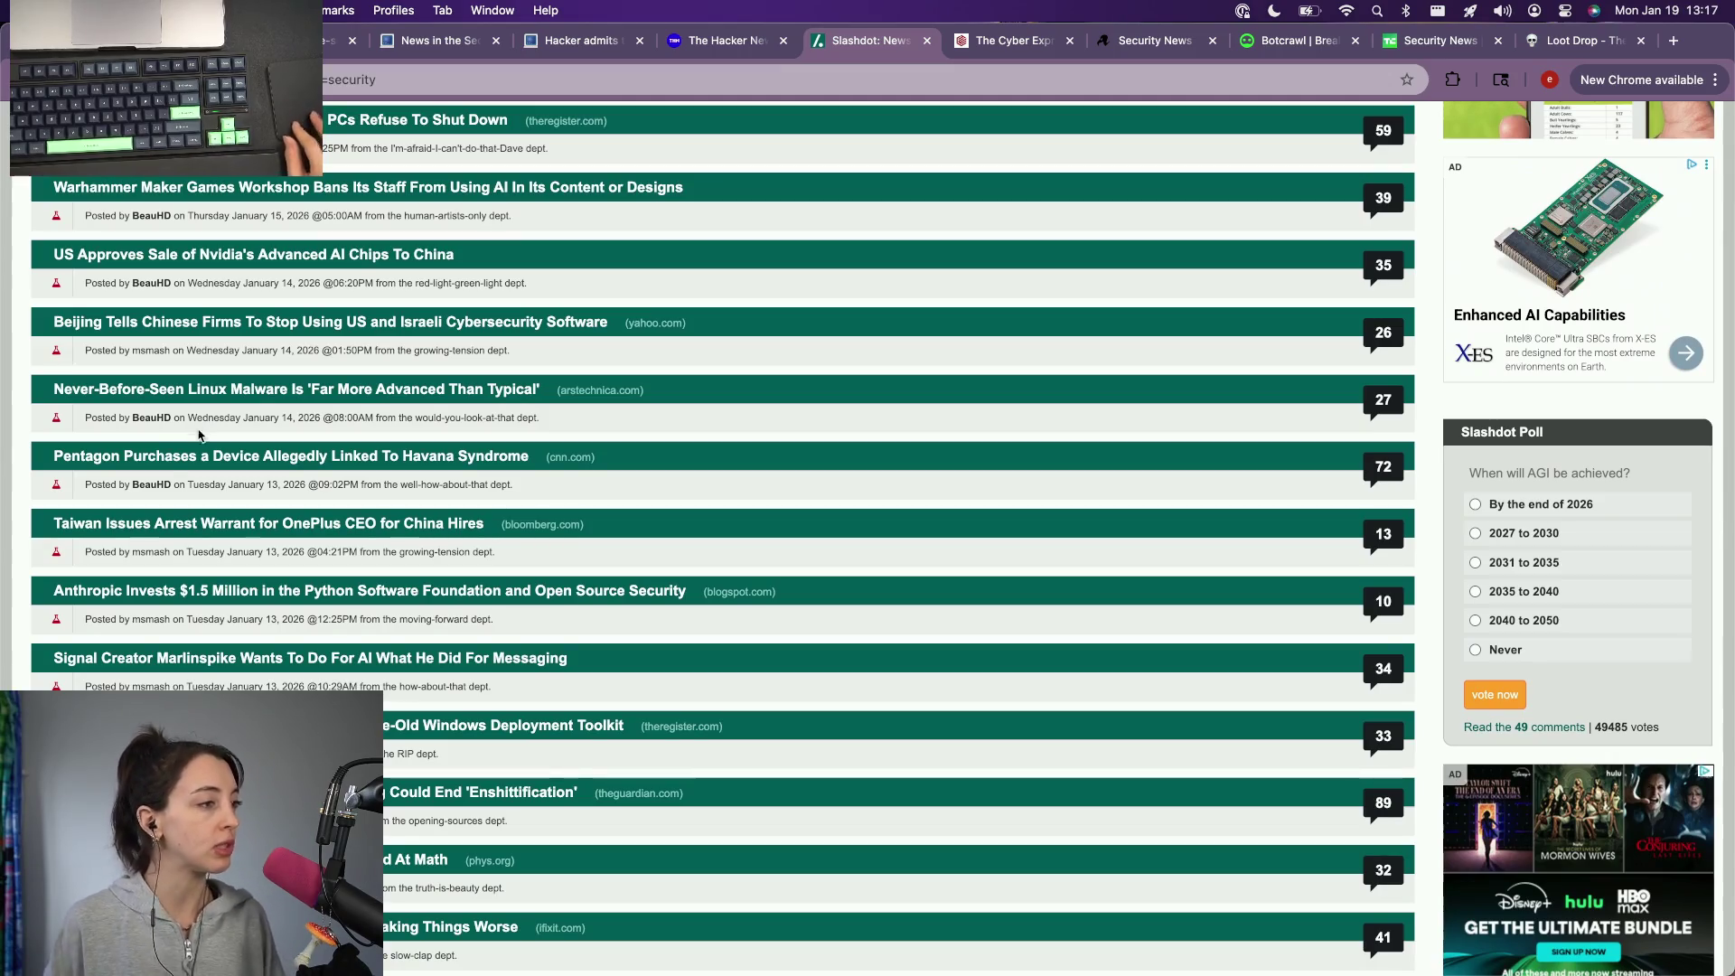
scroll(203, 461, down, 1)
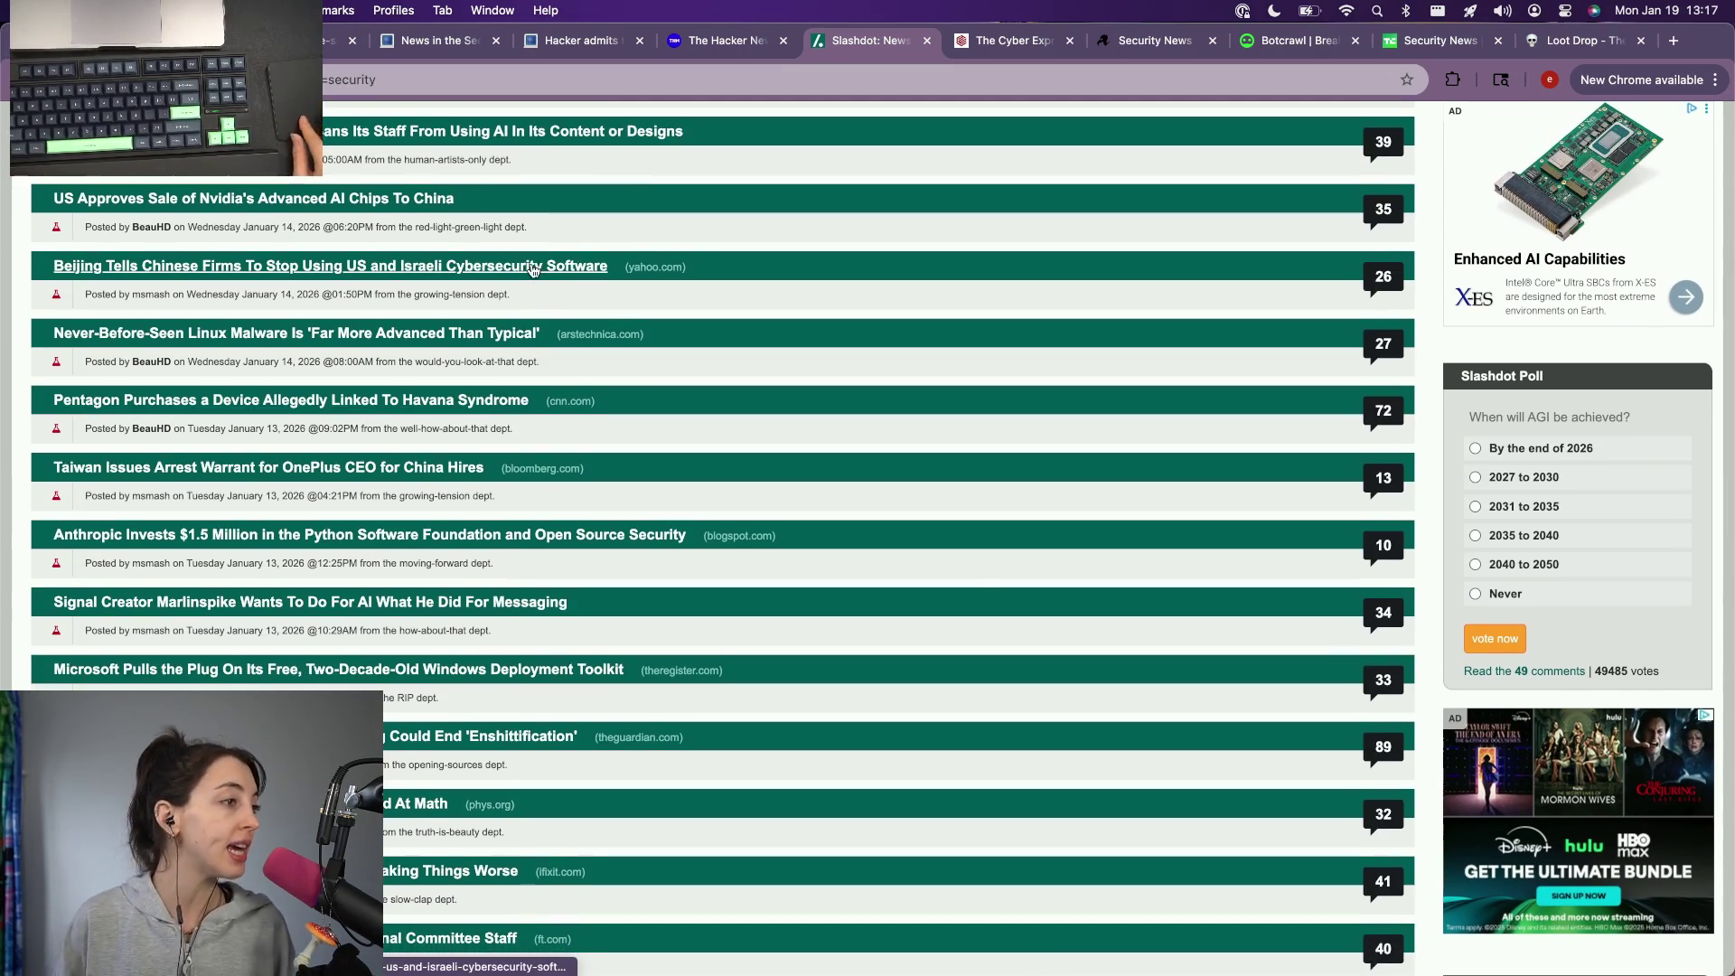
Step: Open the Beijing cybersecurity-ban story in a new tab, view it, then move to Botcrawl
right_click(534, 268)
click(584, 276)
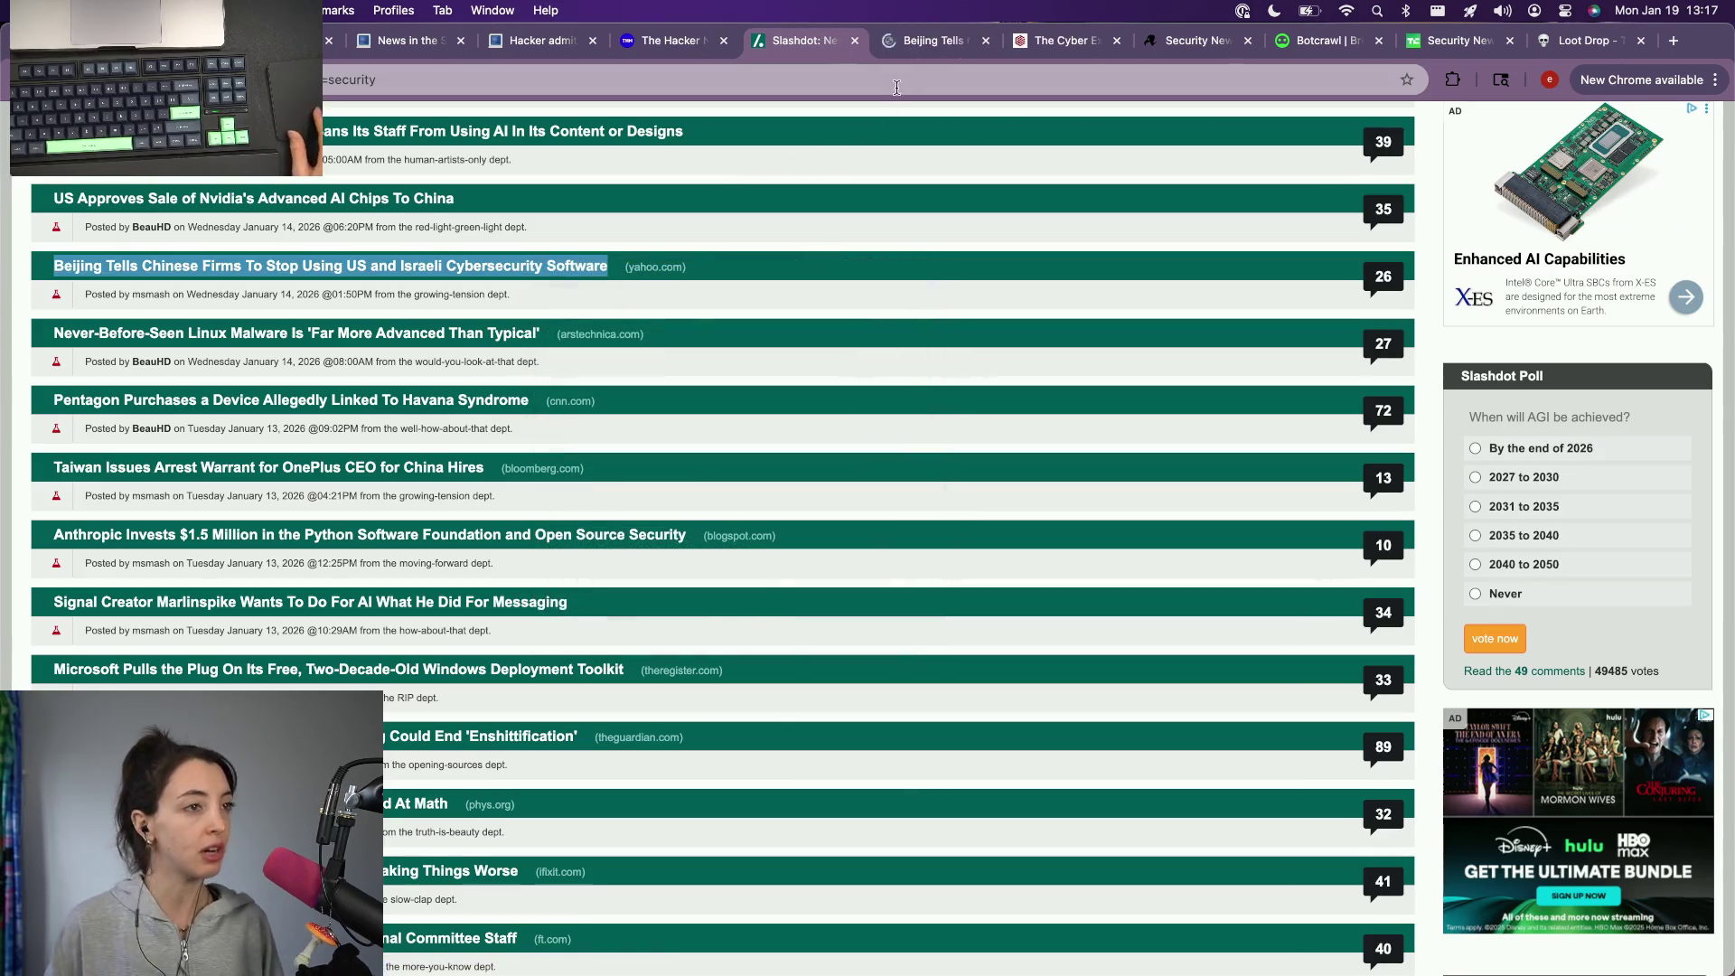
click(918, 45)
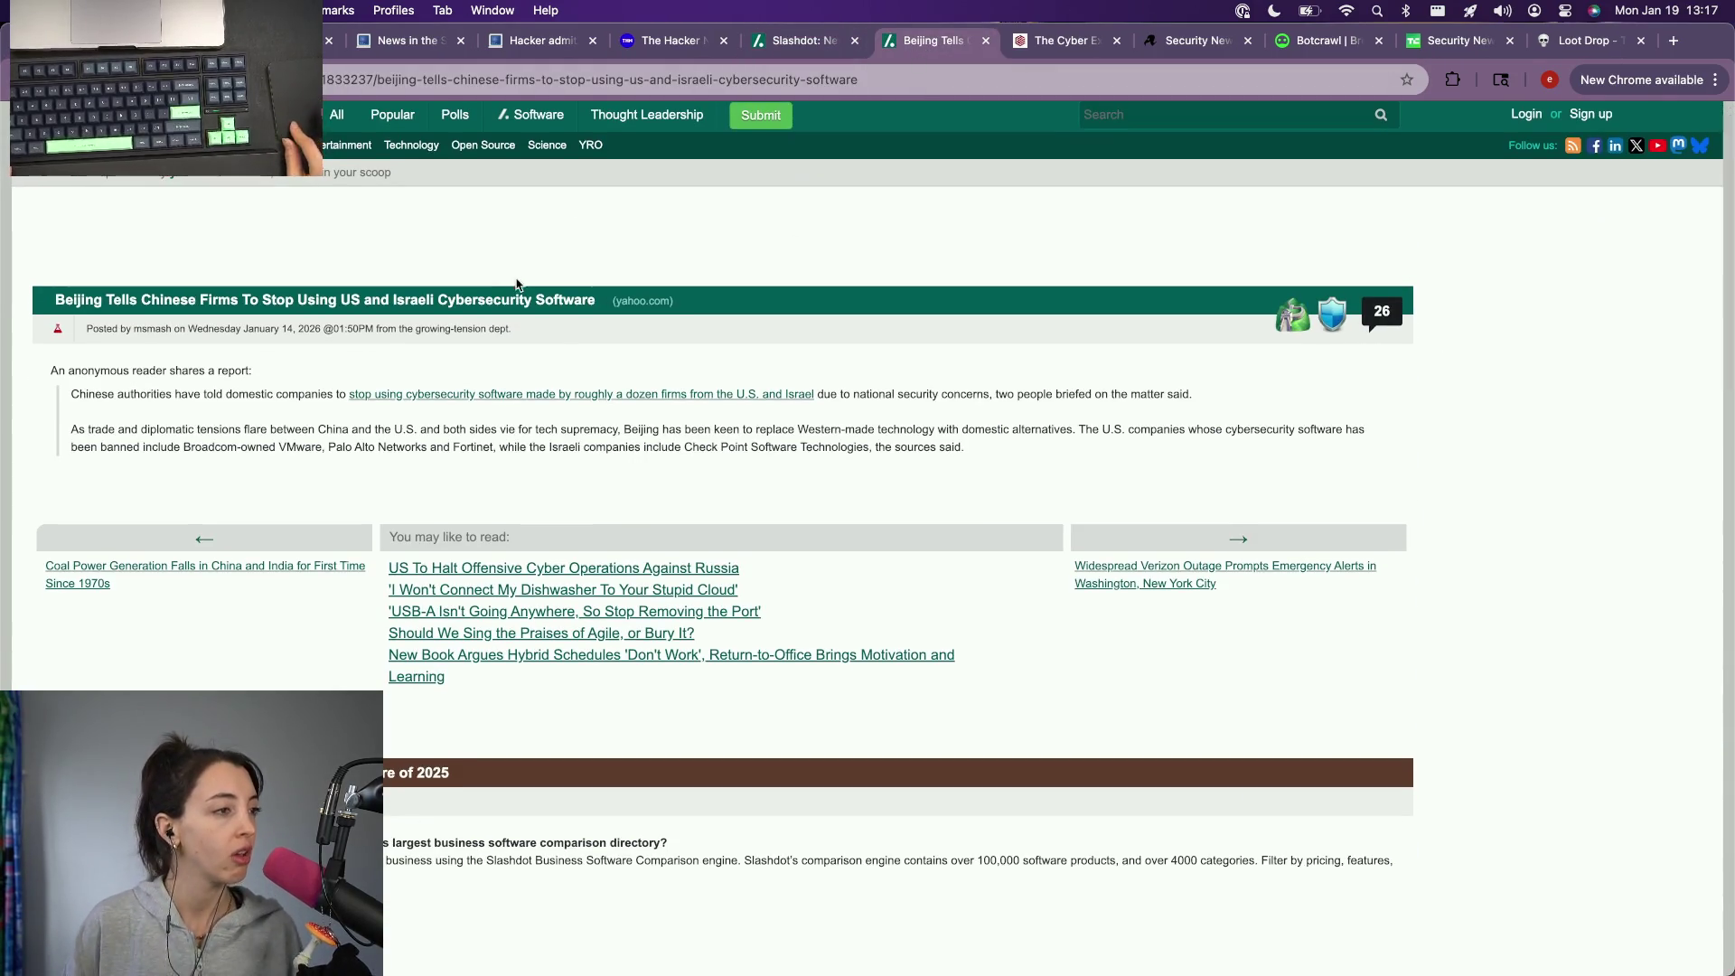
click(1323, 40)
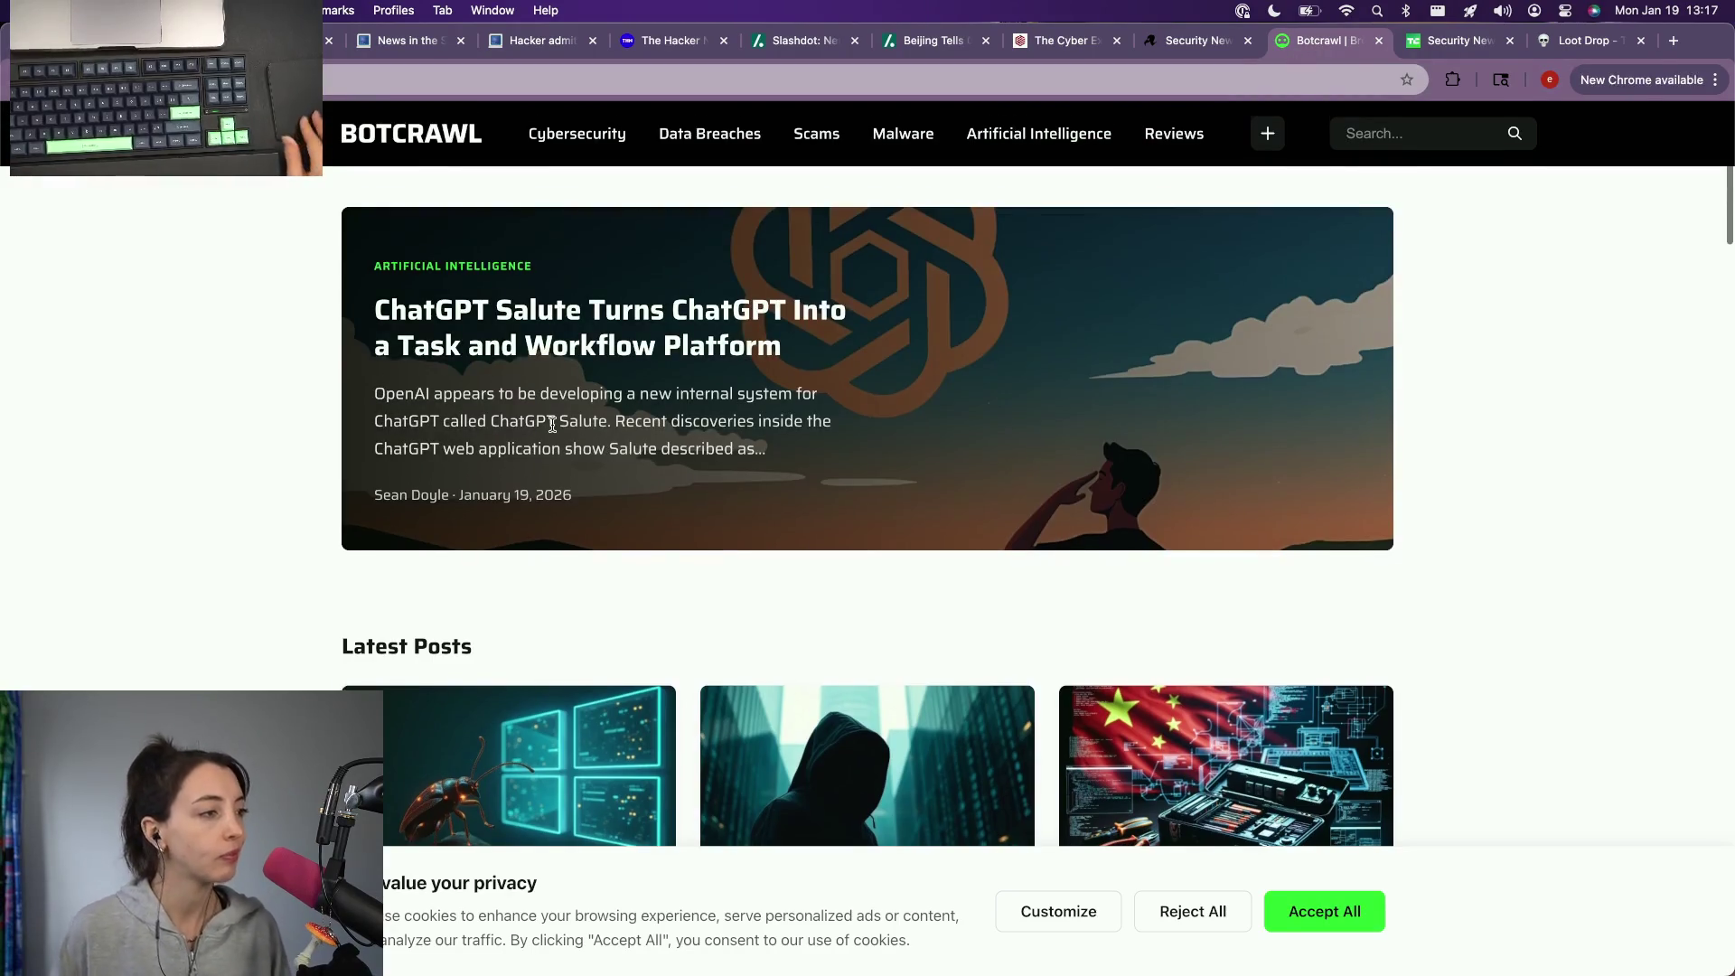
scroll(552, 430, down, 1)
scroll(551, 430, down, 3)
scroll(552, 430, down, 1)
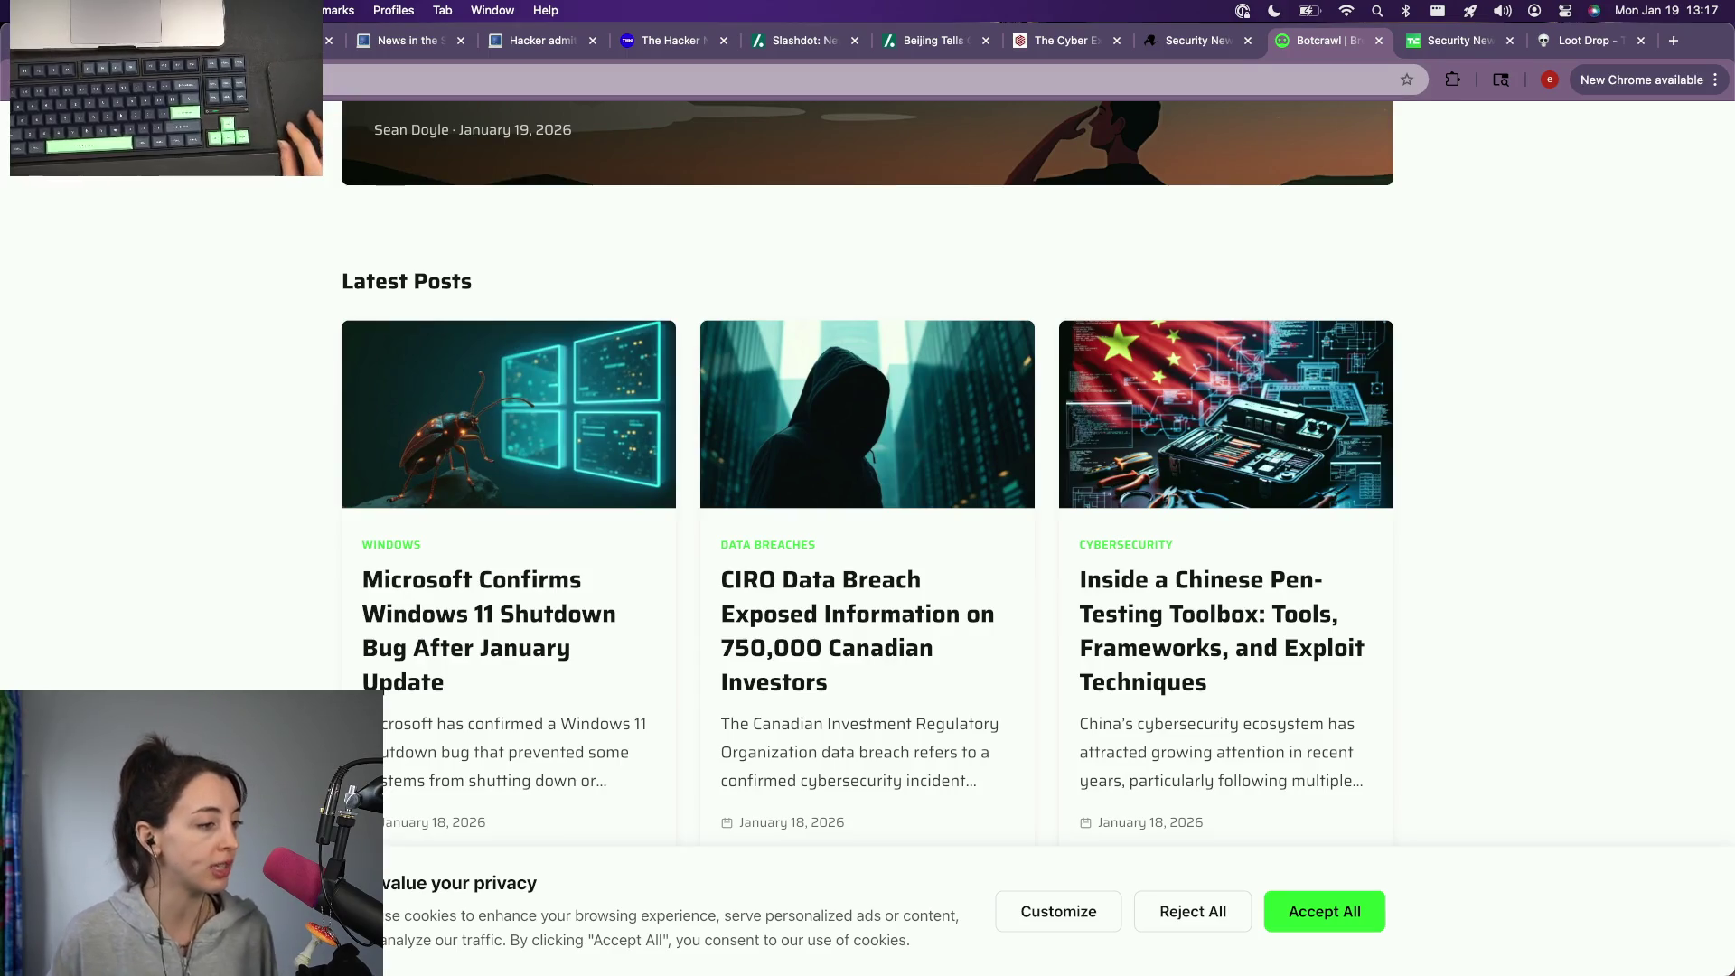
scroll(202, 633, down, 2)
Step: Open the Windows 11 shutdown bug story and the Chinese pen-testing toolbox article in new tabs, showing the latter
right_click(513, 491)
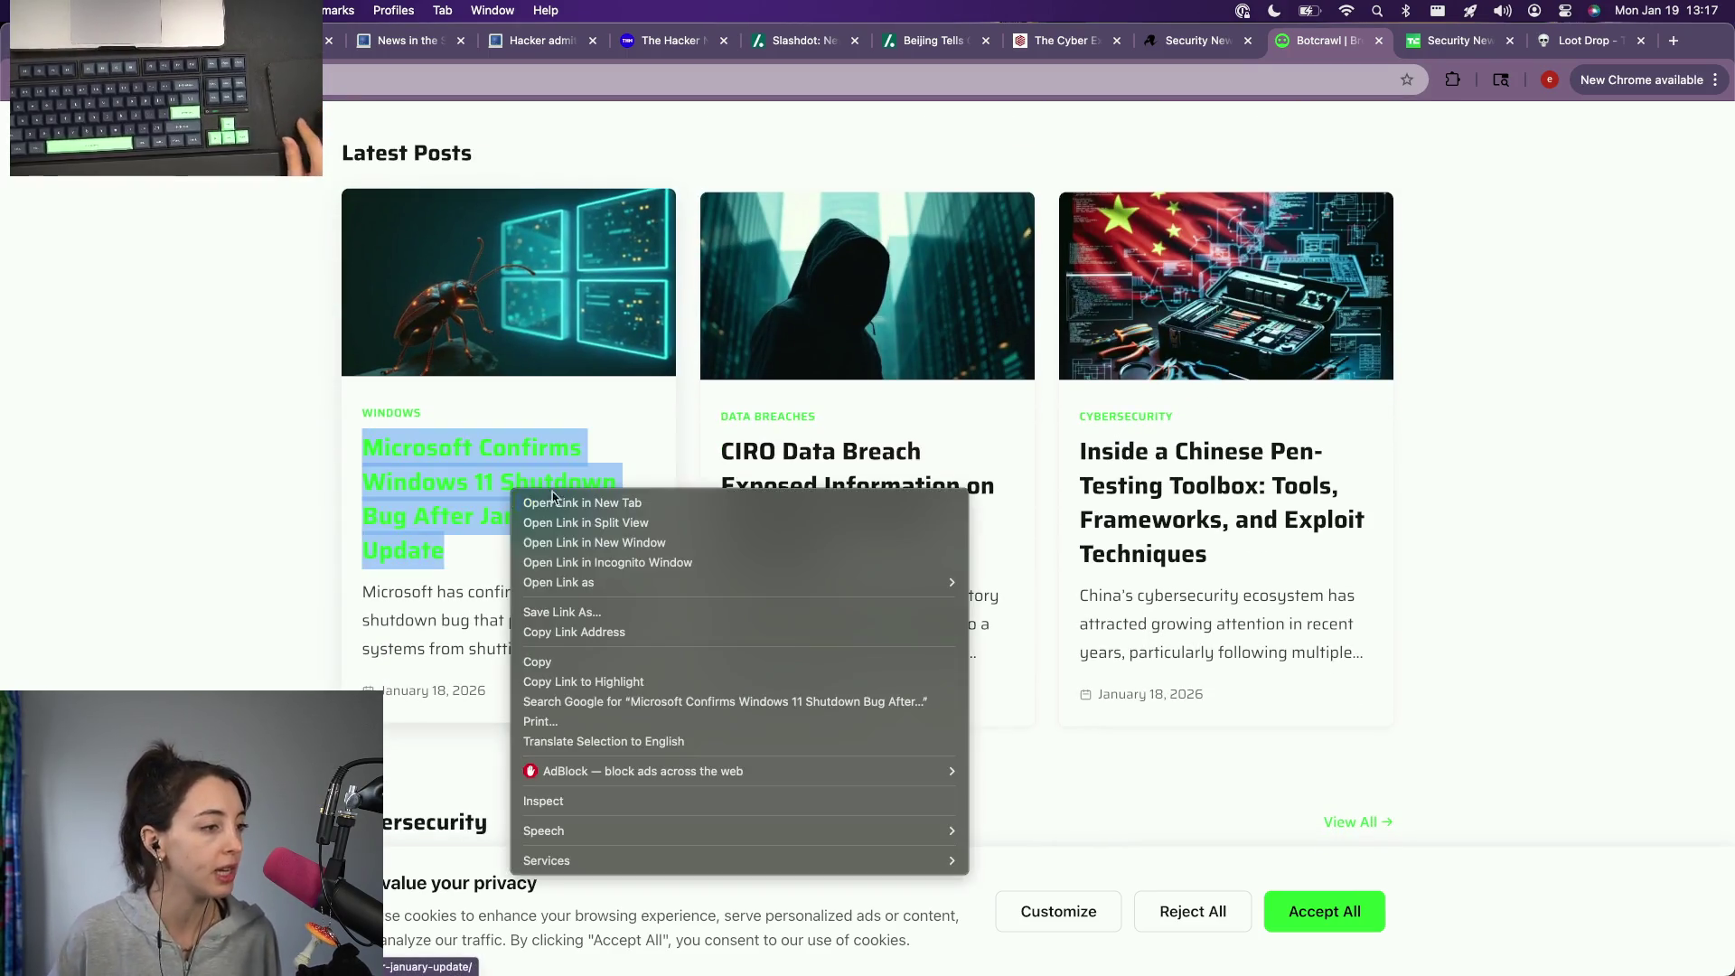
click(597, 506)
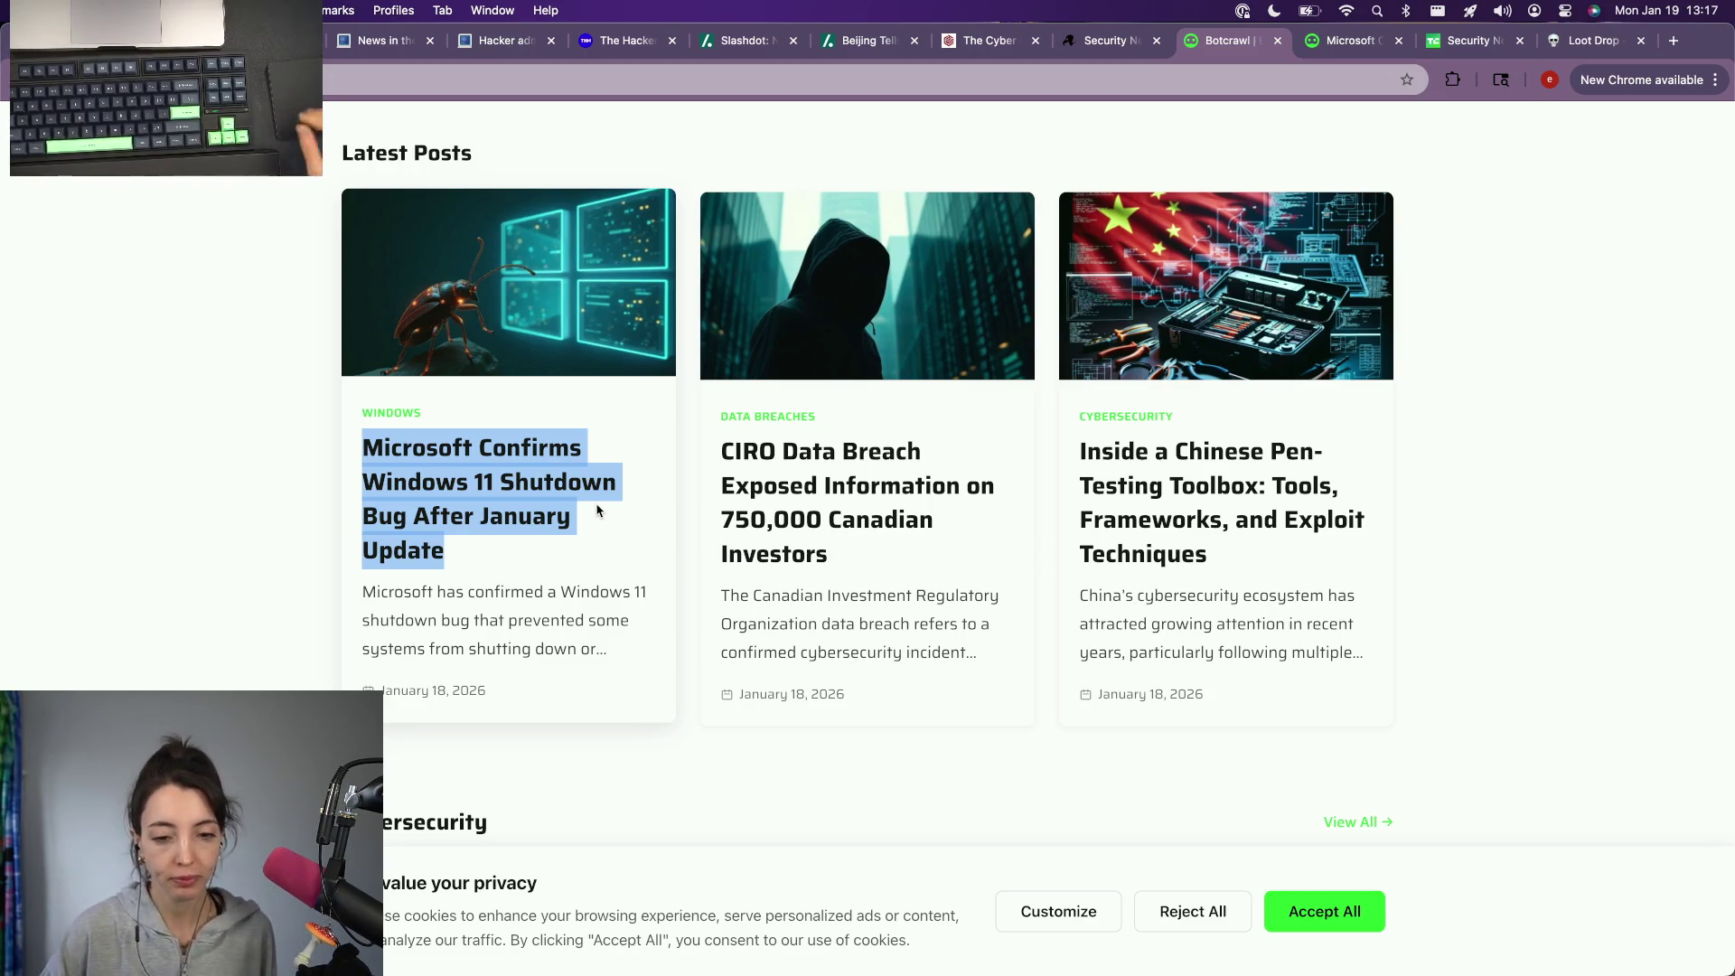
scroll(597, 510, down, 5)
super+click(601, 503)
click(1372, 41)
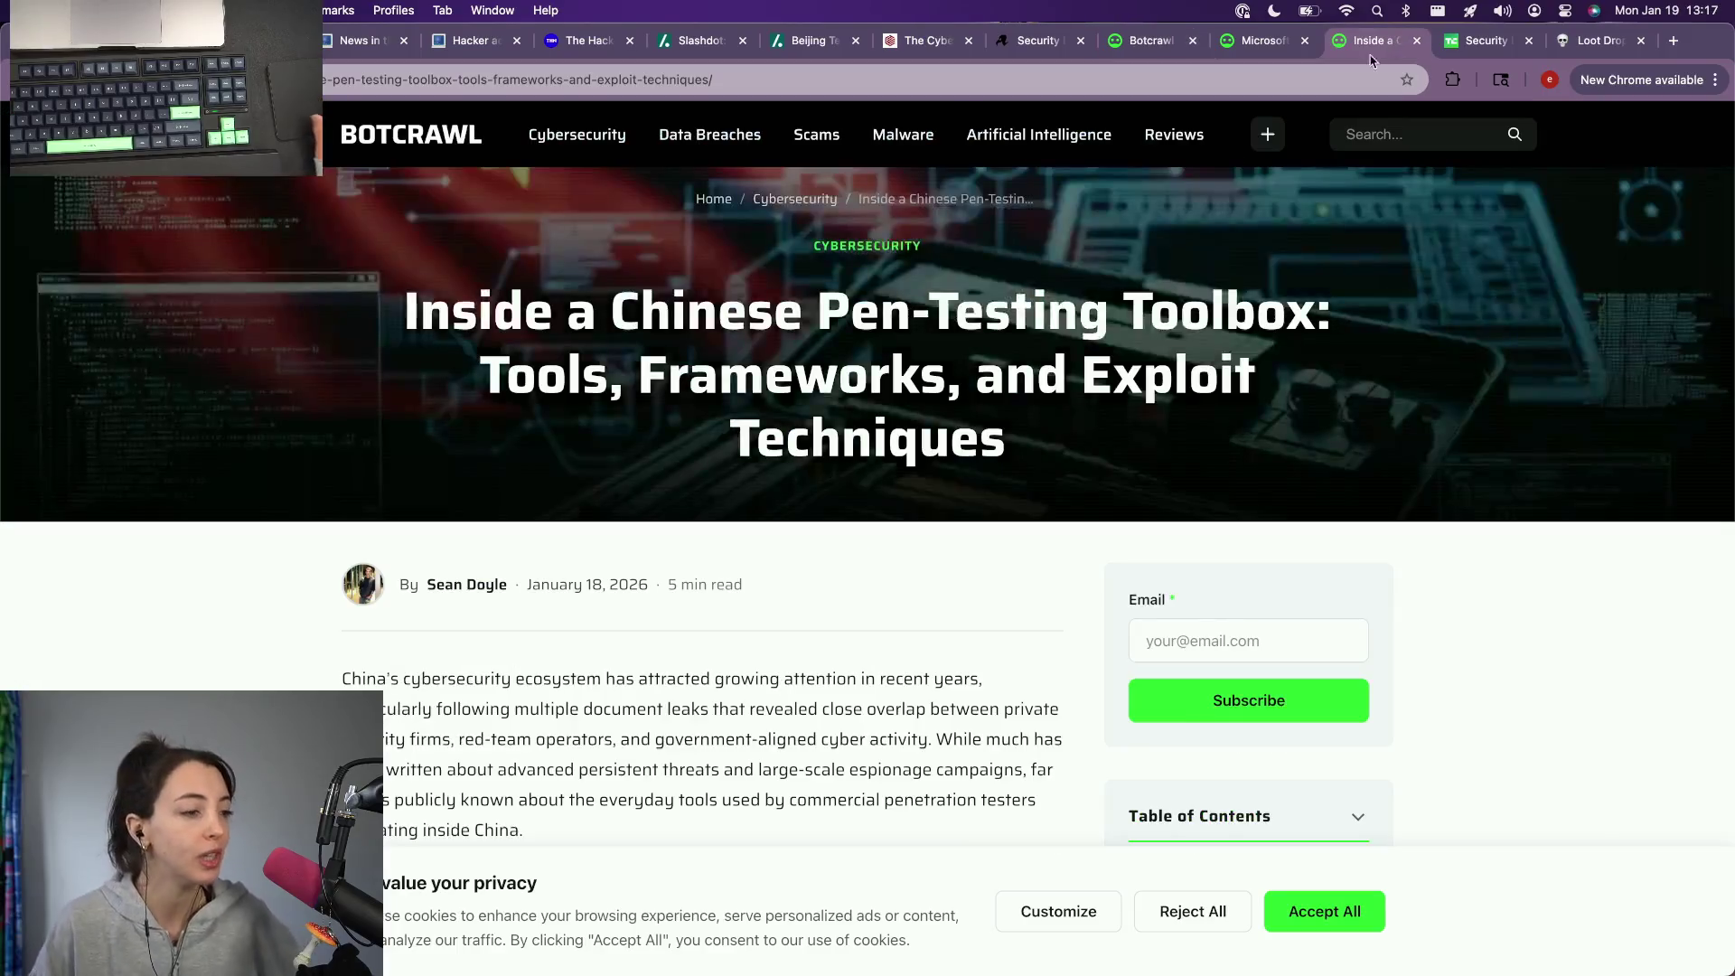
scroll(691, 657, down, 10)
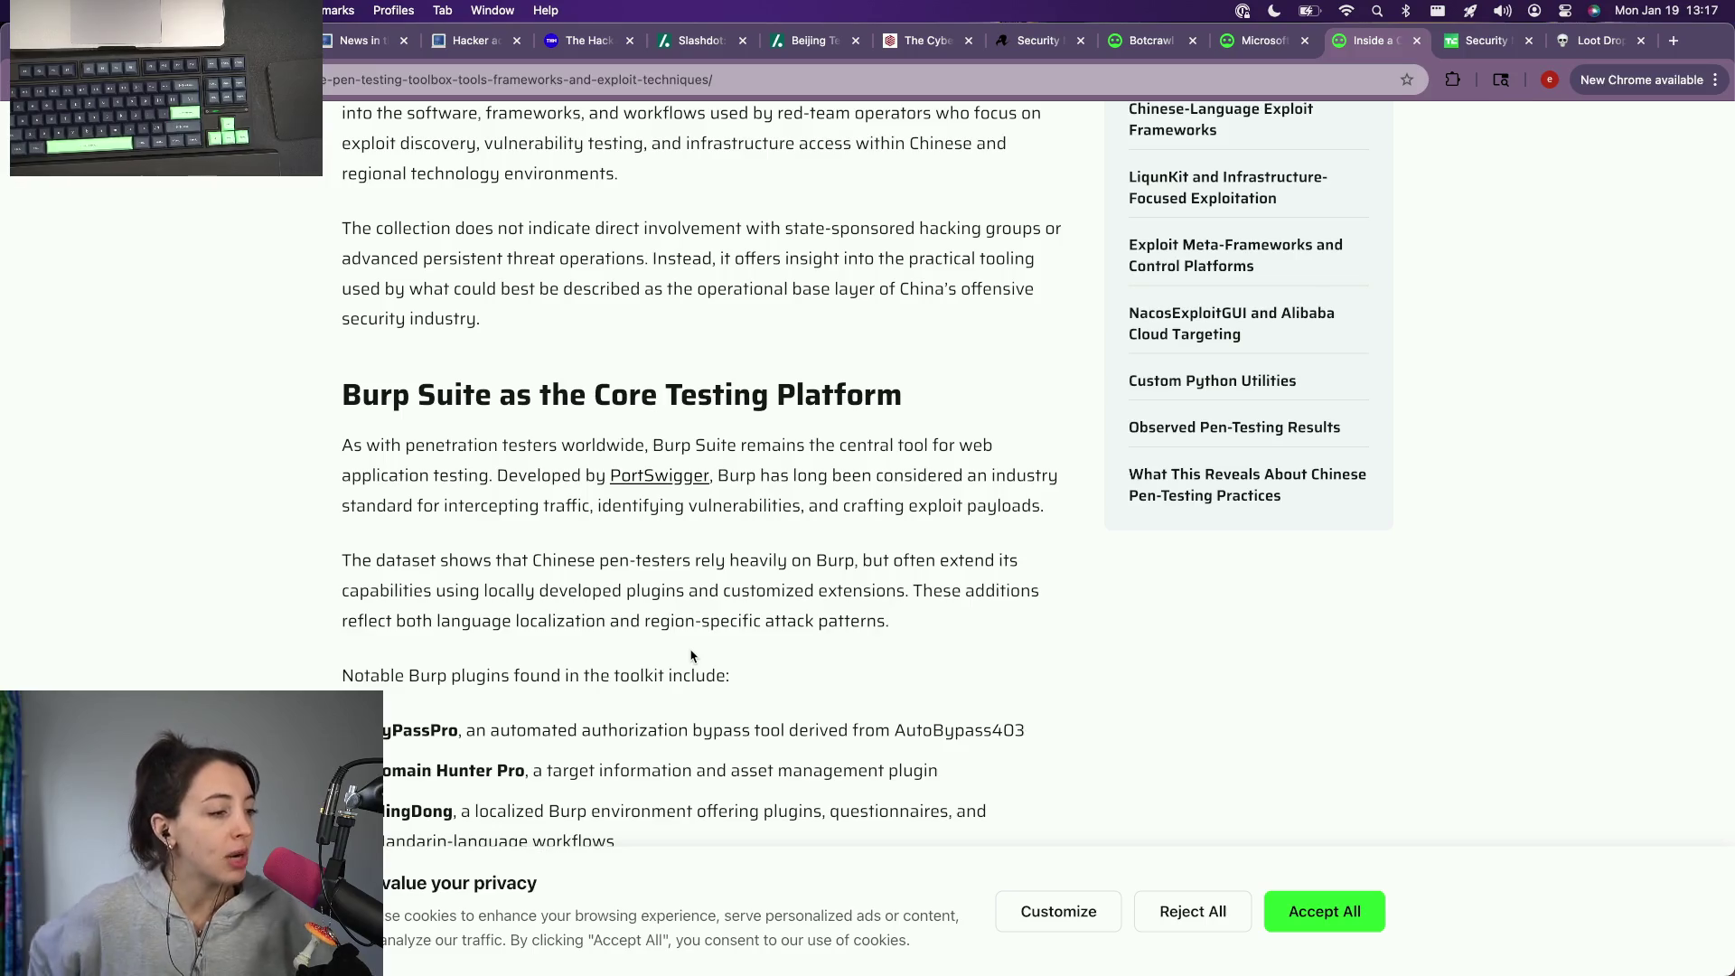
scroll(691, 657, down, 1)
scroll(691, 657, down, 3)
scroll(694, 638, down, 1)
scroll(699, 618, down, 4)
scroll(700, 619, down, 3)
scroll(699, 618, down, 2)
scroll(701, 619, down, 3)
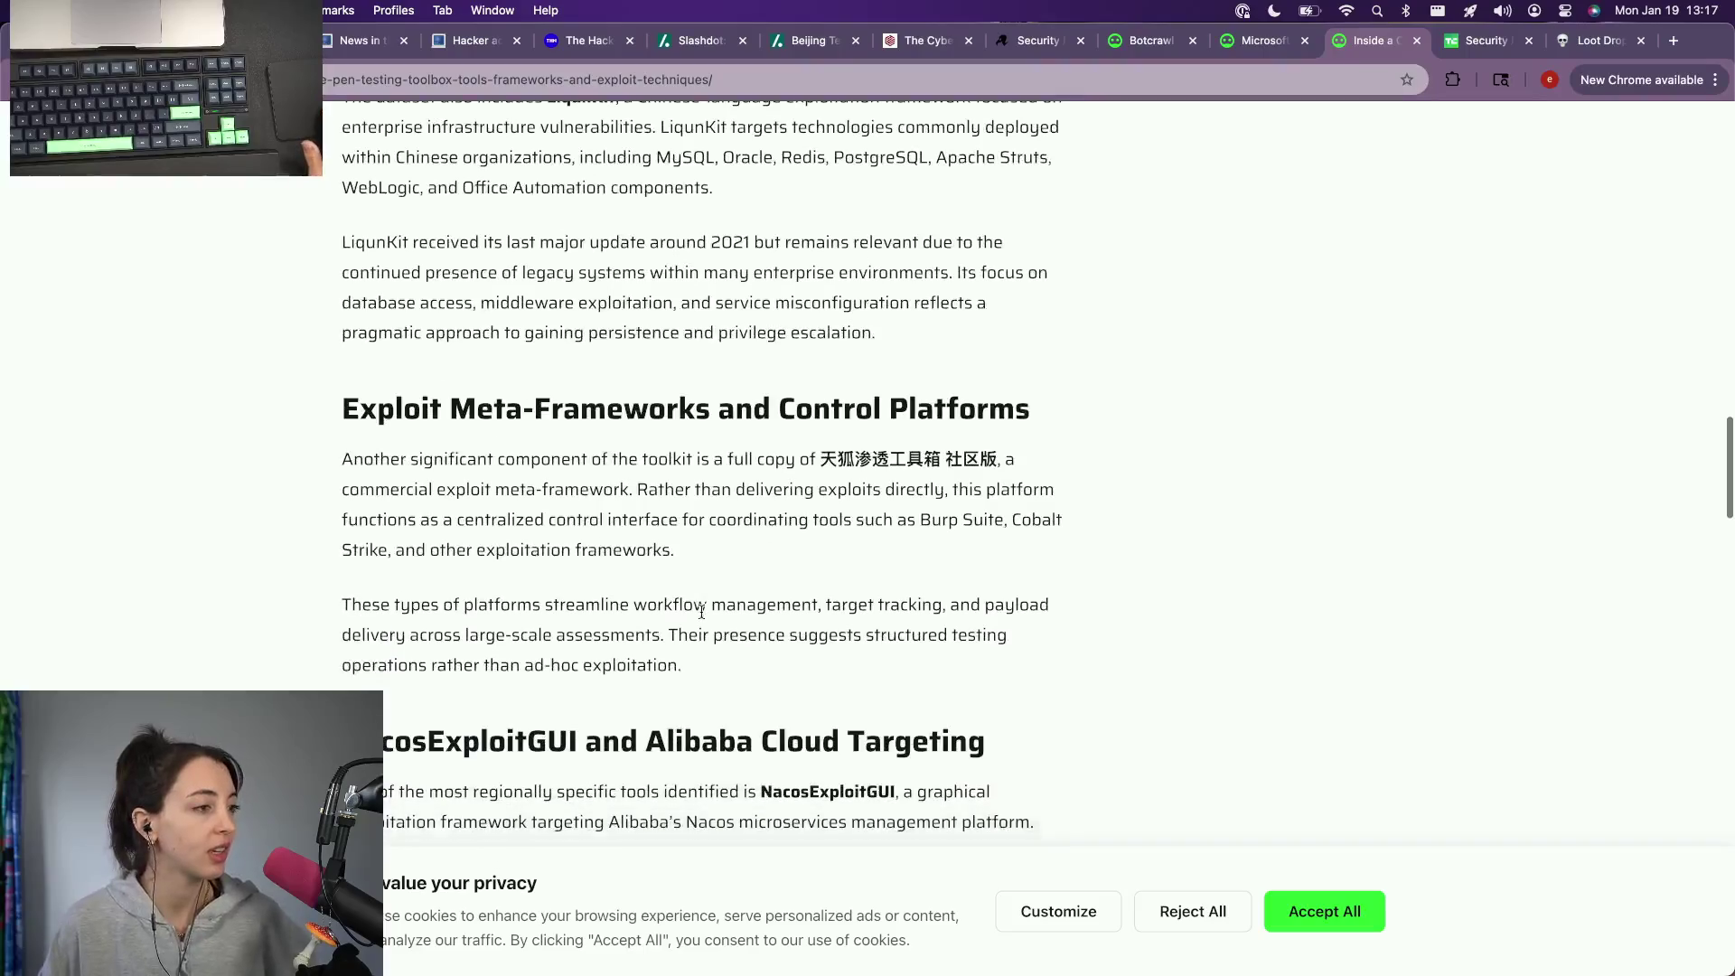
scroll(702, 618, down, 4)
scroll(733, 586, down, 2)
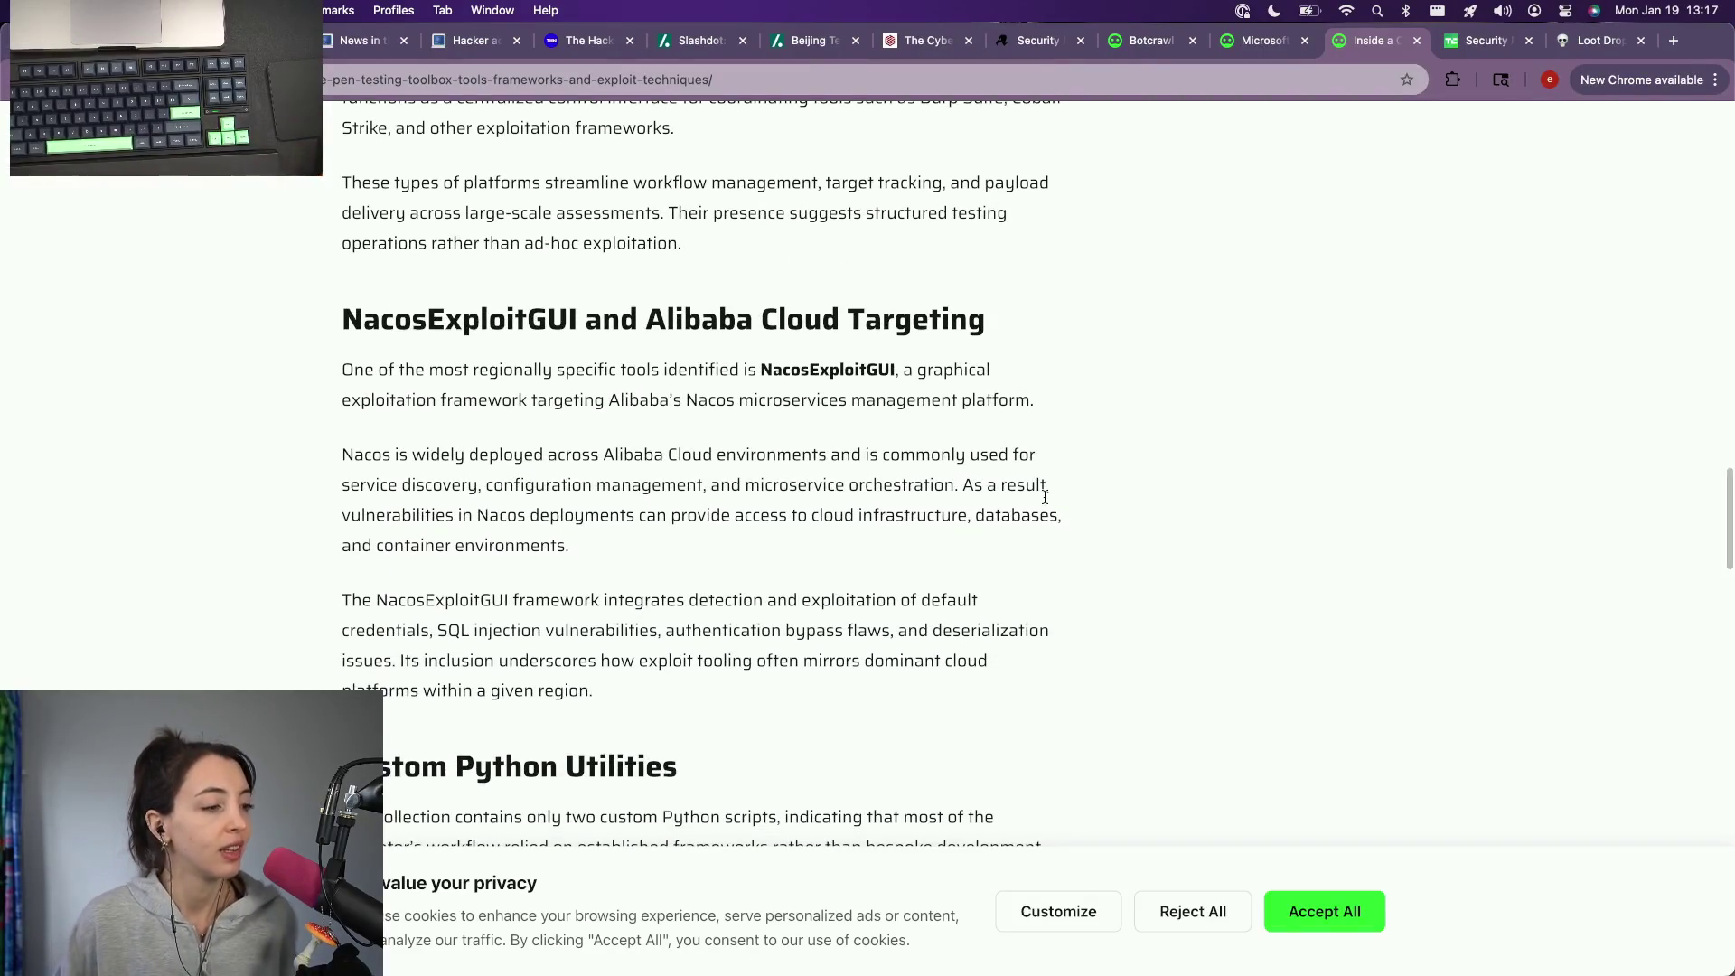
scroll(1170, 368, down, 5)
scroll(1169, 367, down, 2)
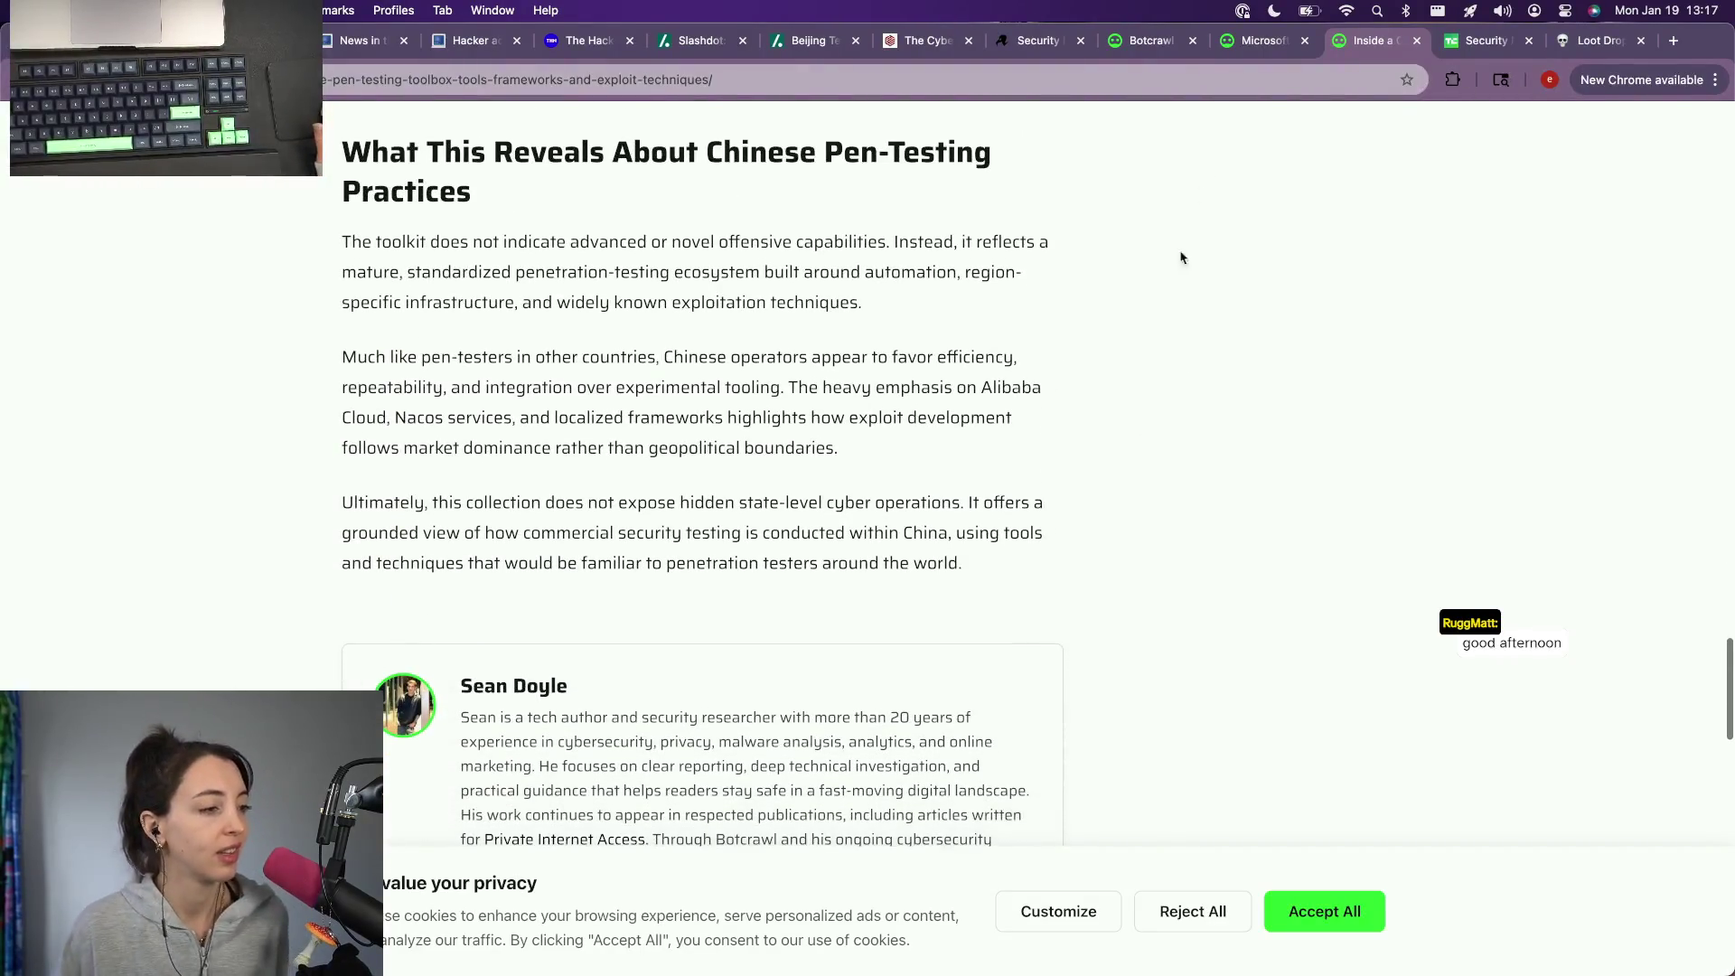
Step: After finishing the pen-testing article, return to the TechCrunch Security news tab
click(1264, 45)
click(1485, 40)
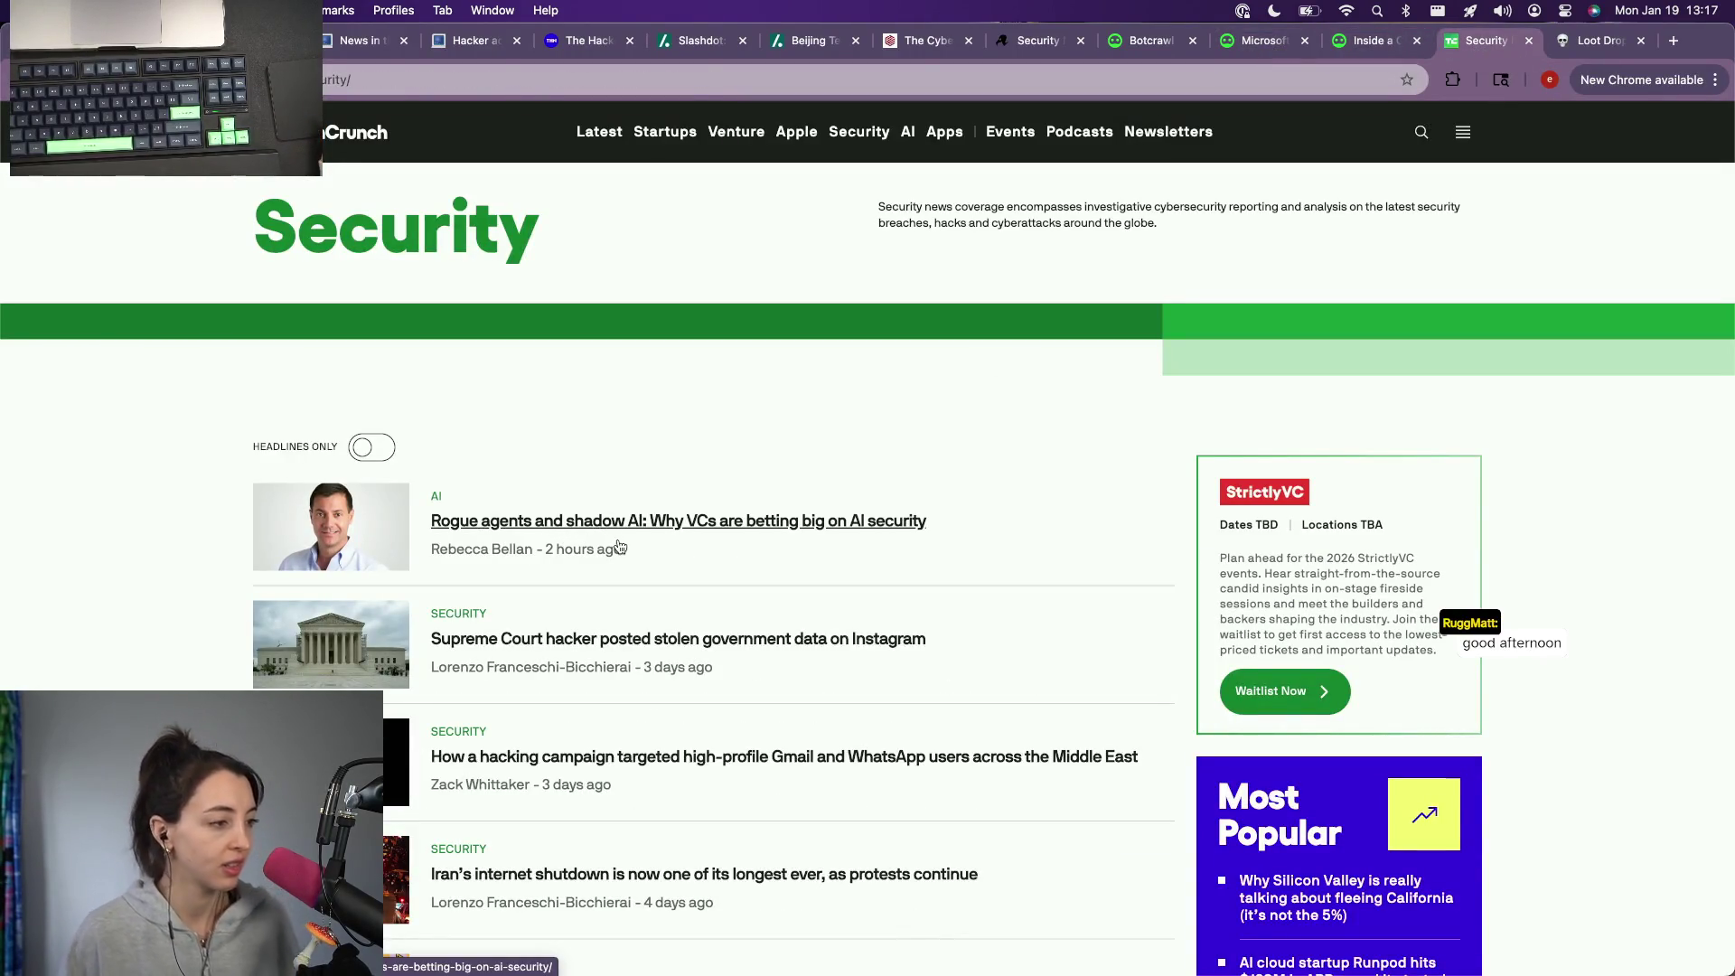
scroll(617, 542, down, 2)
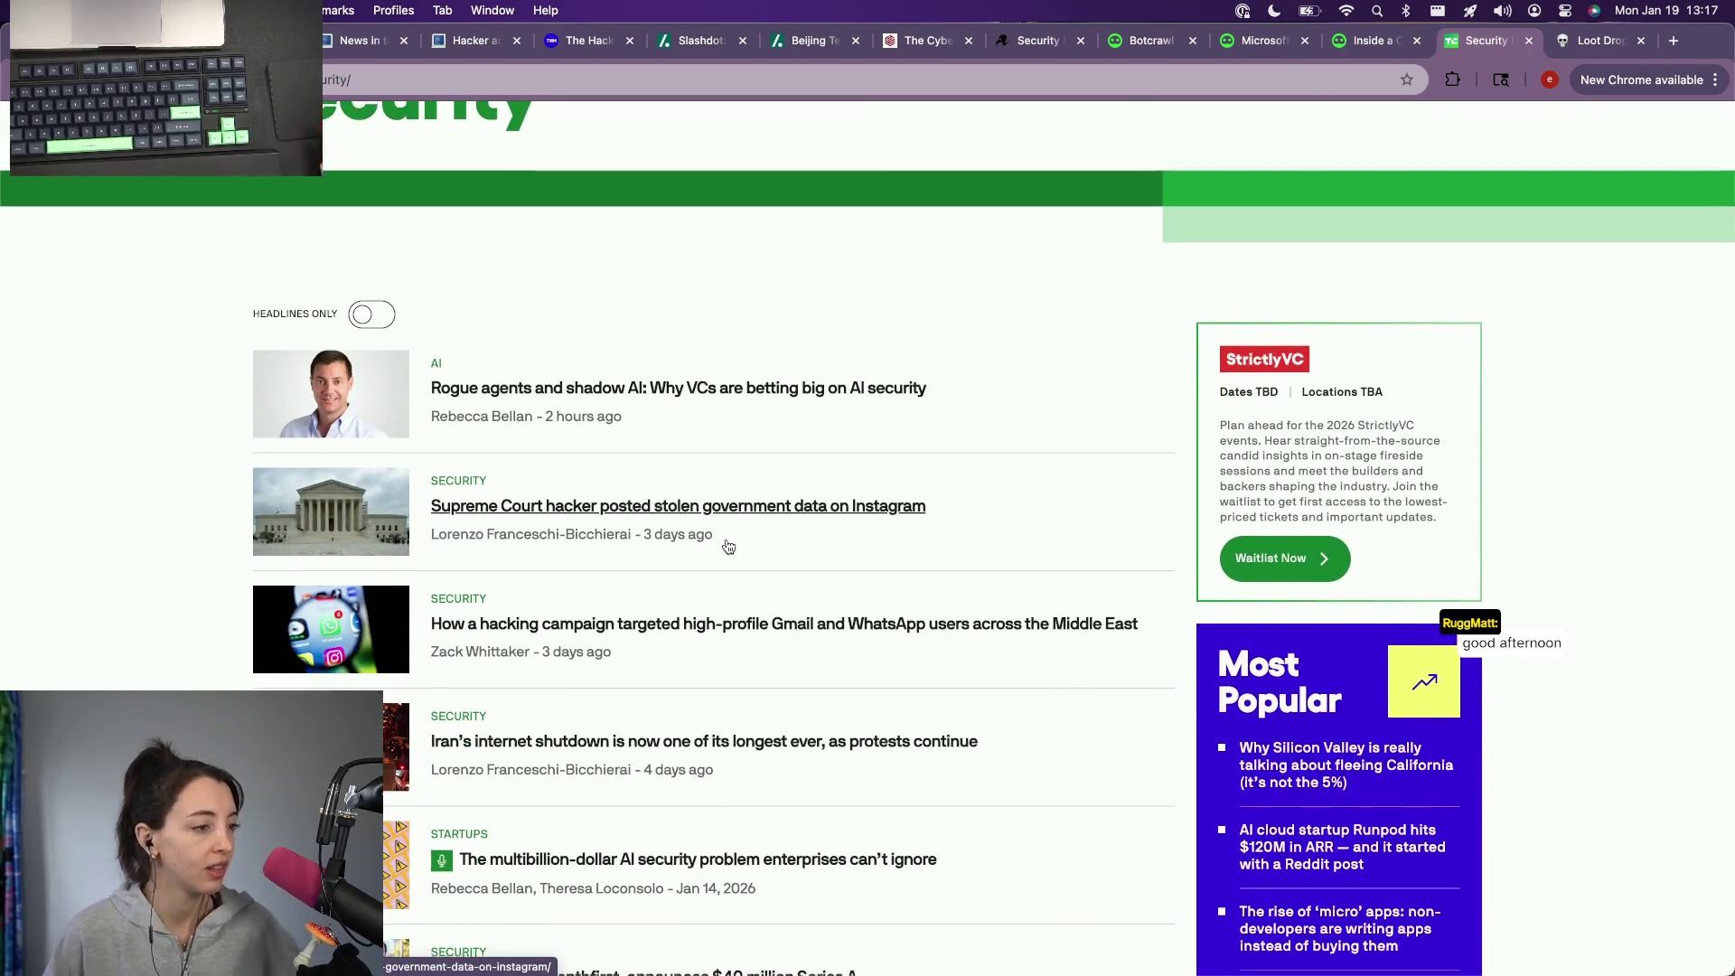
scroll(728, 547, down, 1)
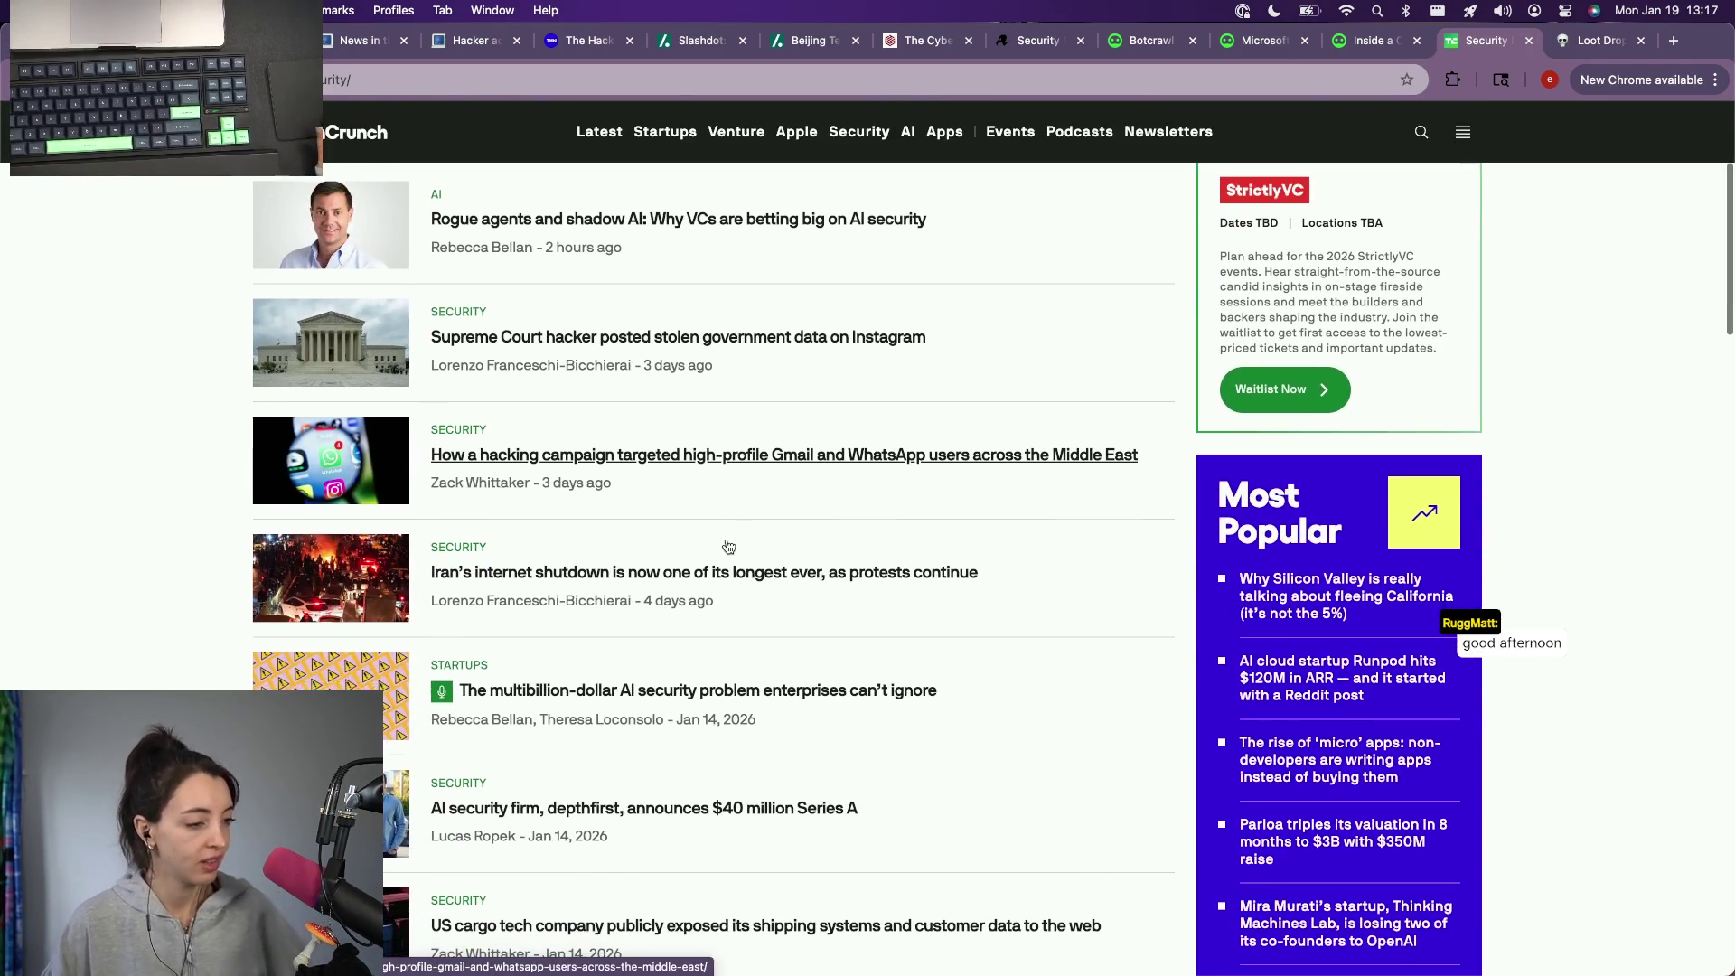
scroll(728, 547, down, 1)
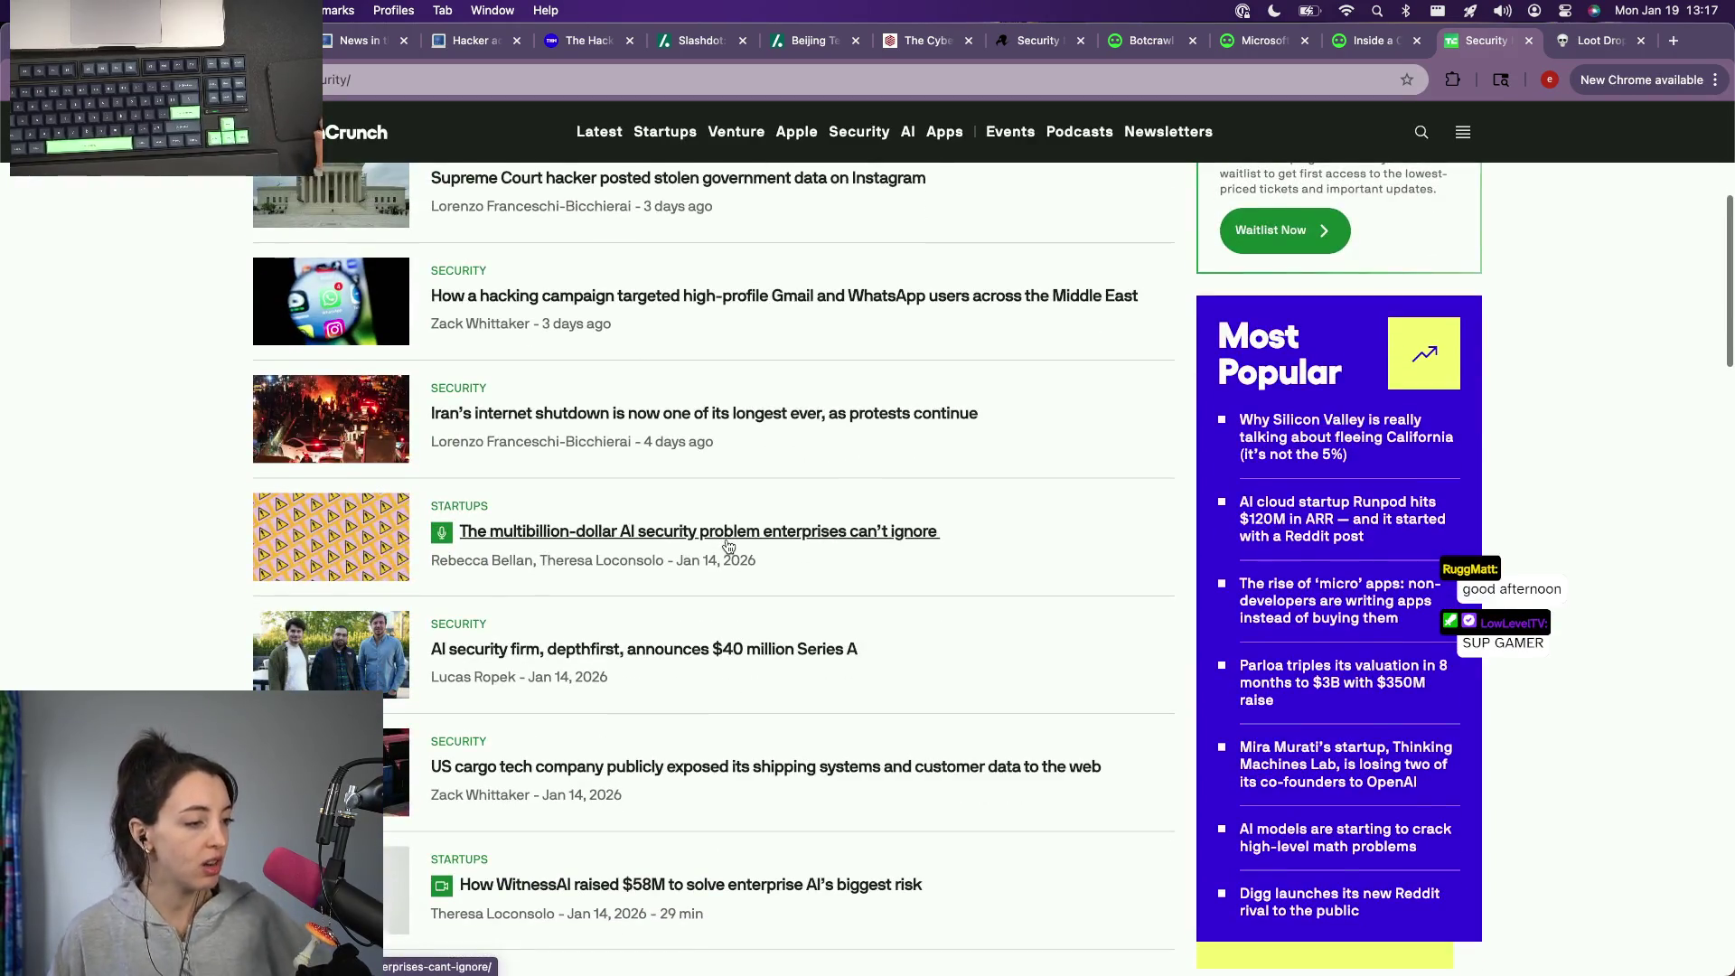
scroll(729, 547, down, 1)
scroll(728, 546, down, 1)
scroll(729, 547, down, 2)
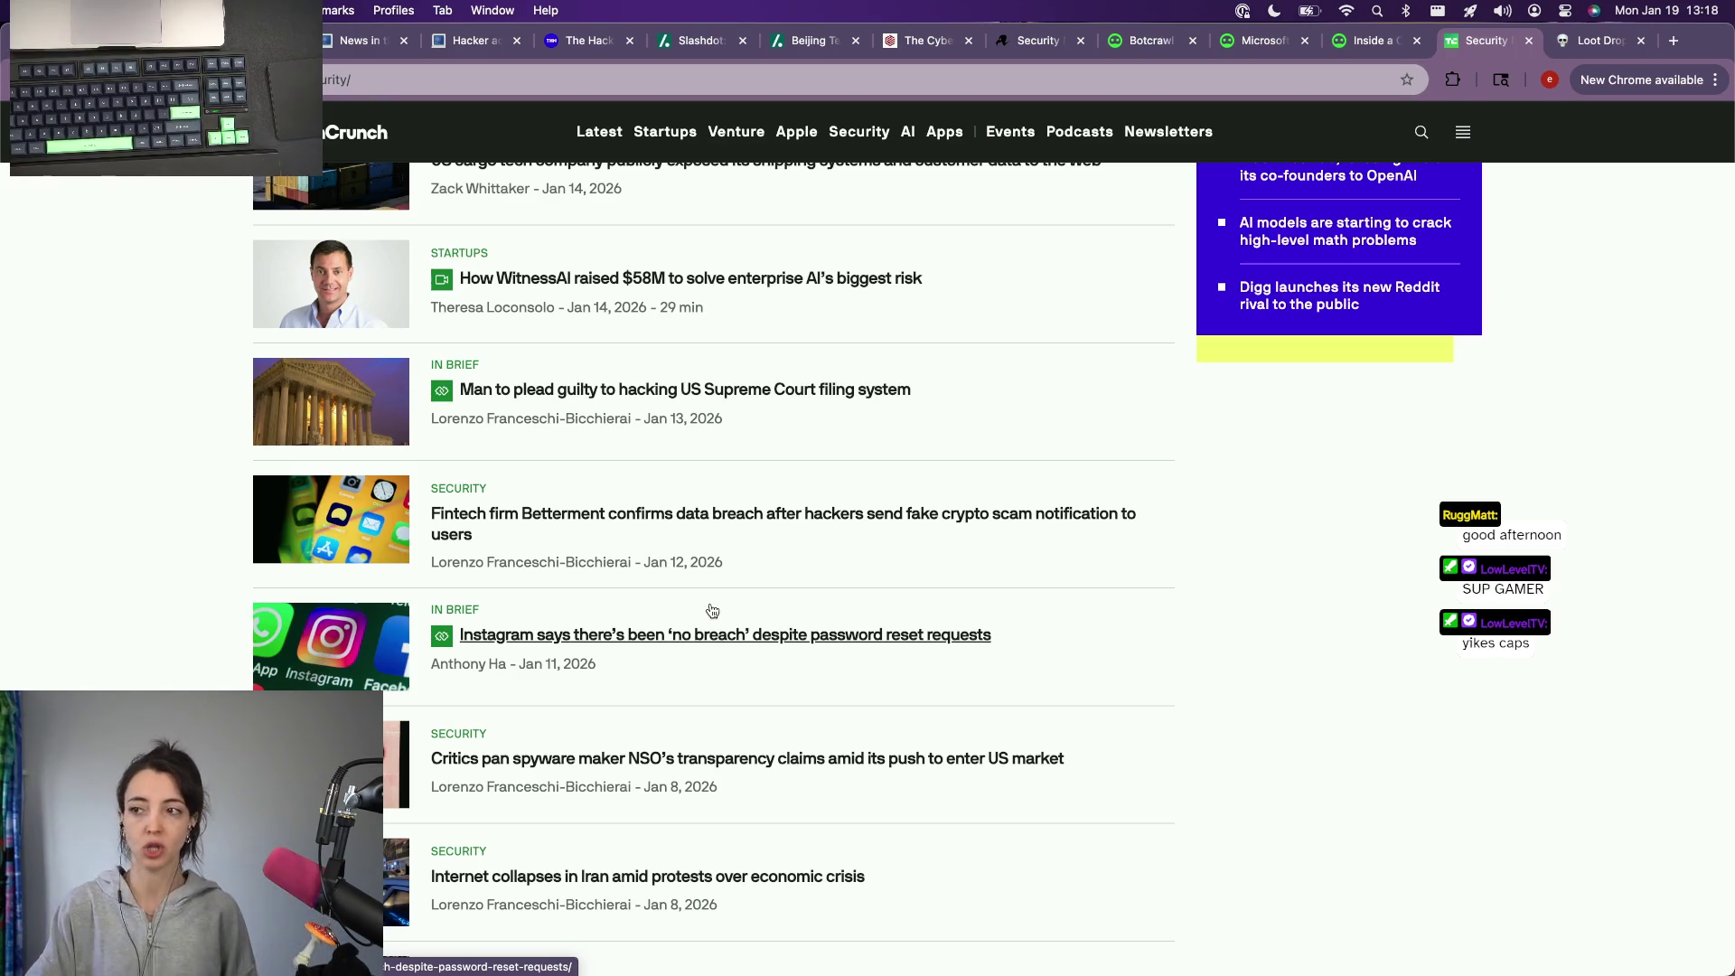
scroll(711, 612, down, 2)
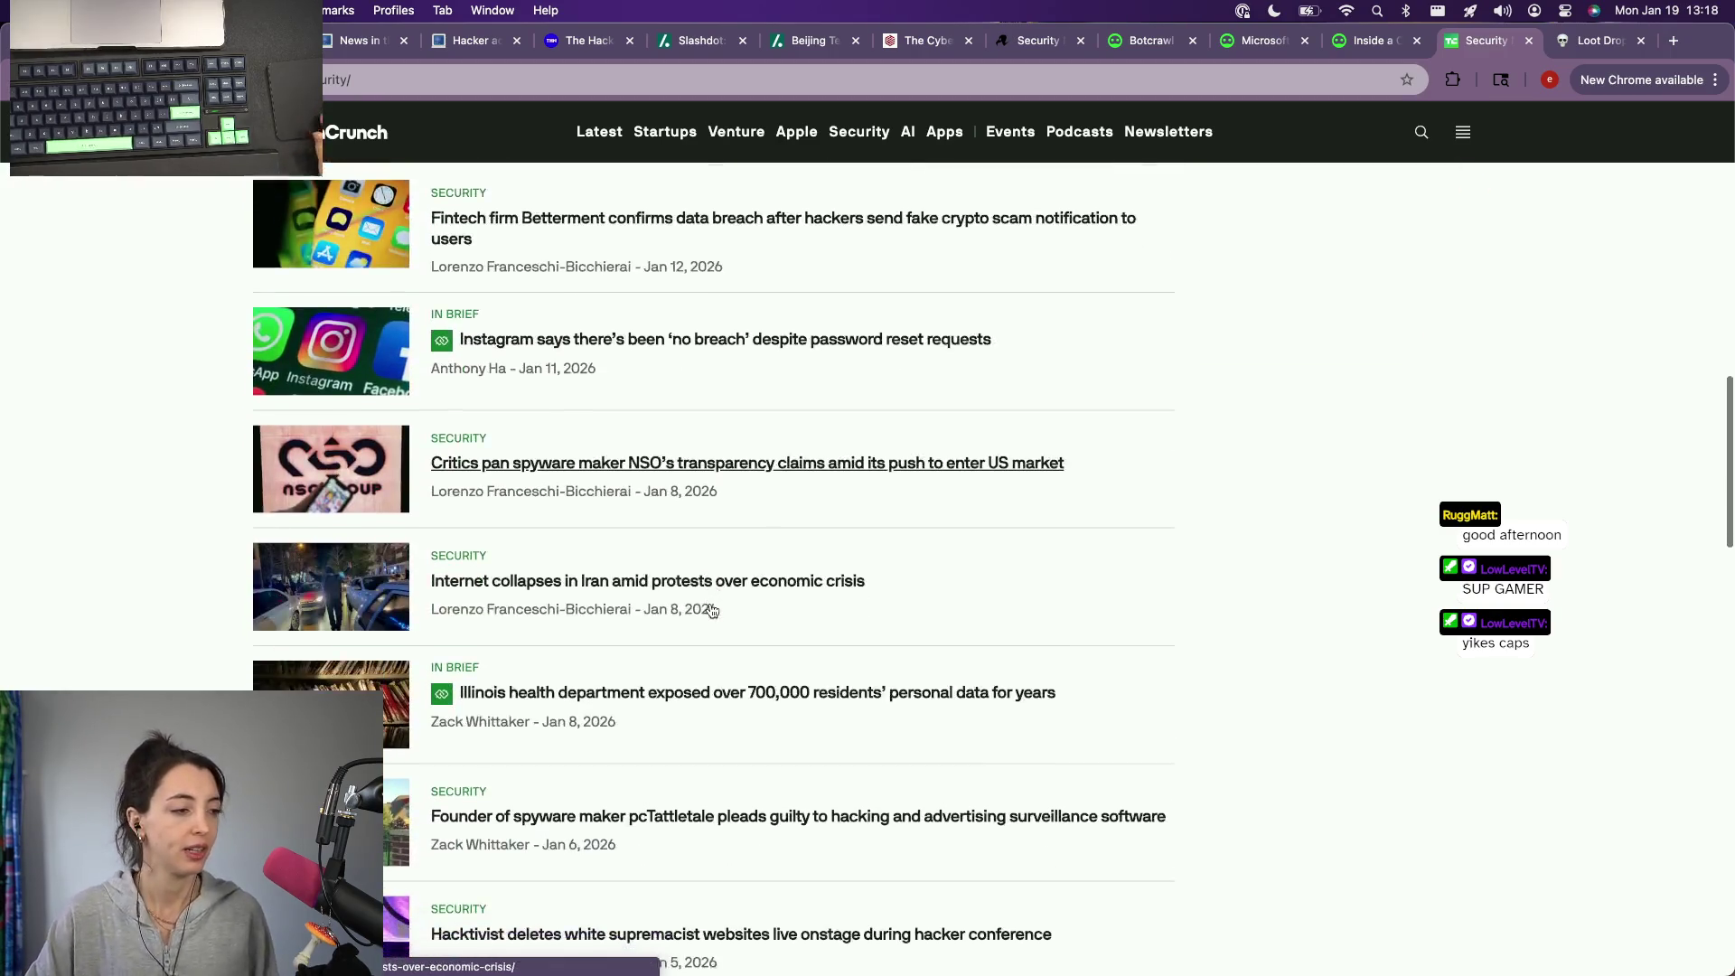
scroll(711, 612, down, 2)
scroll(711, 612, down, 1)
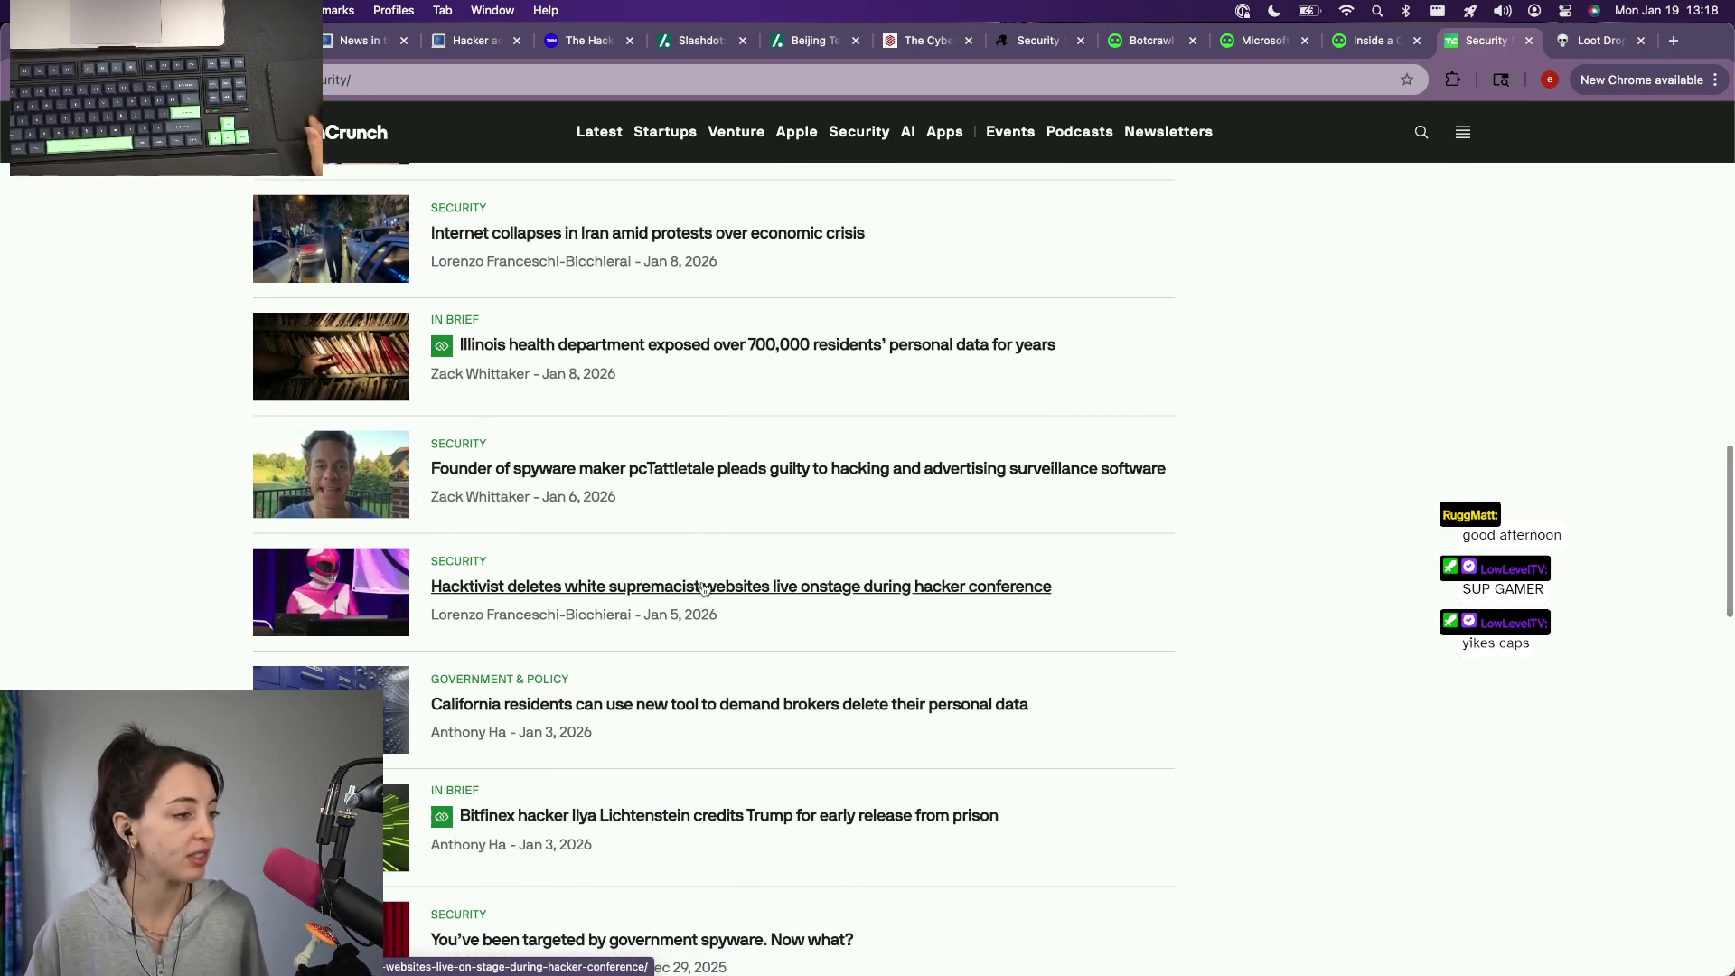
scroll(717, 457, up, 1)
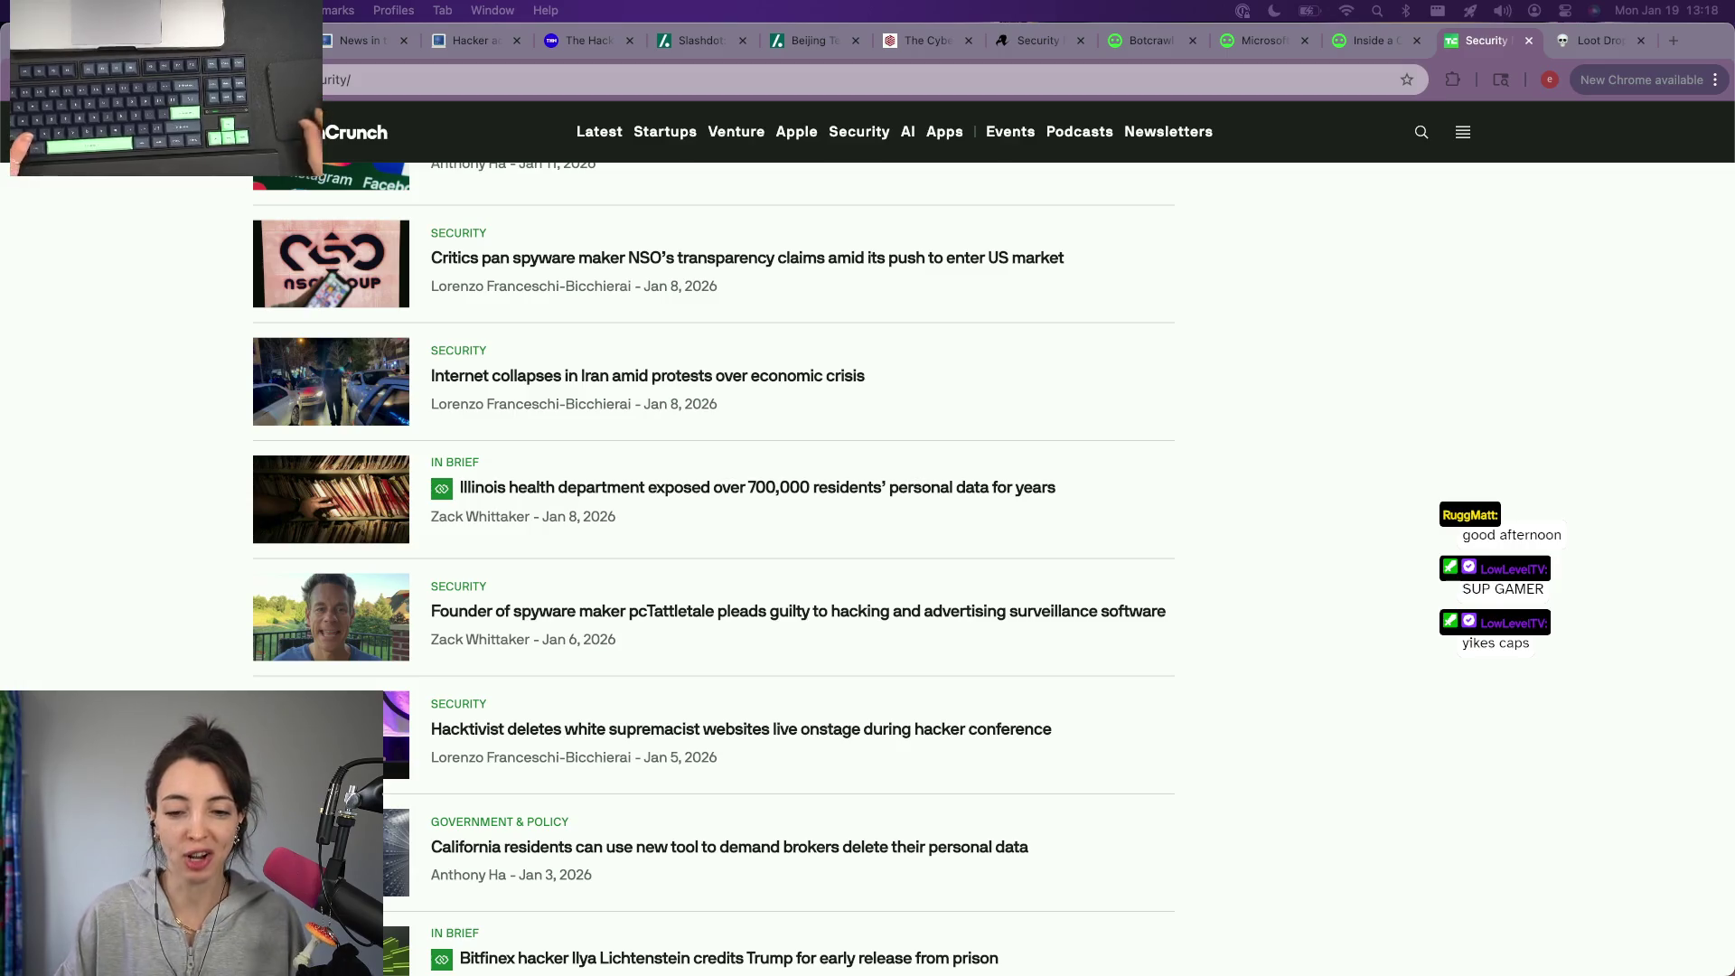
click(326, 949)
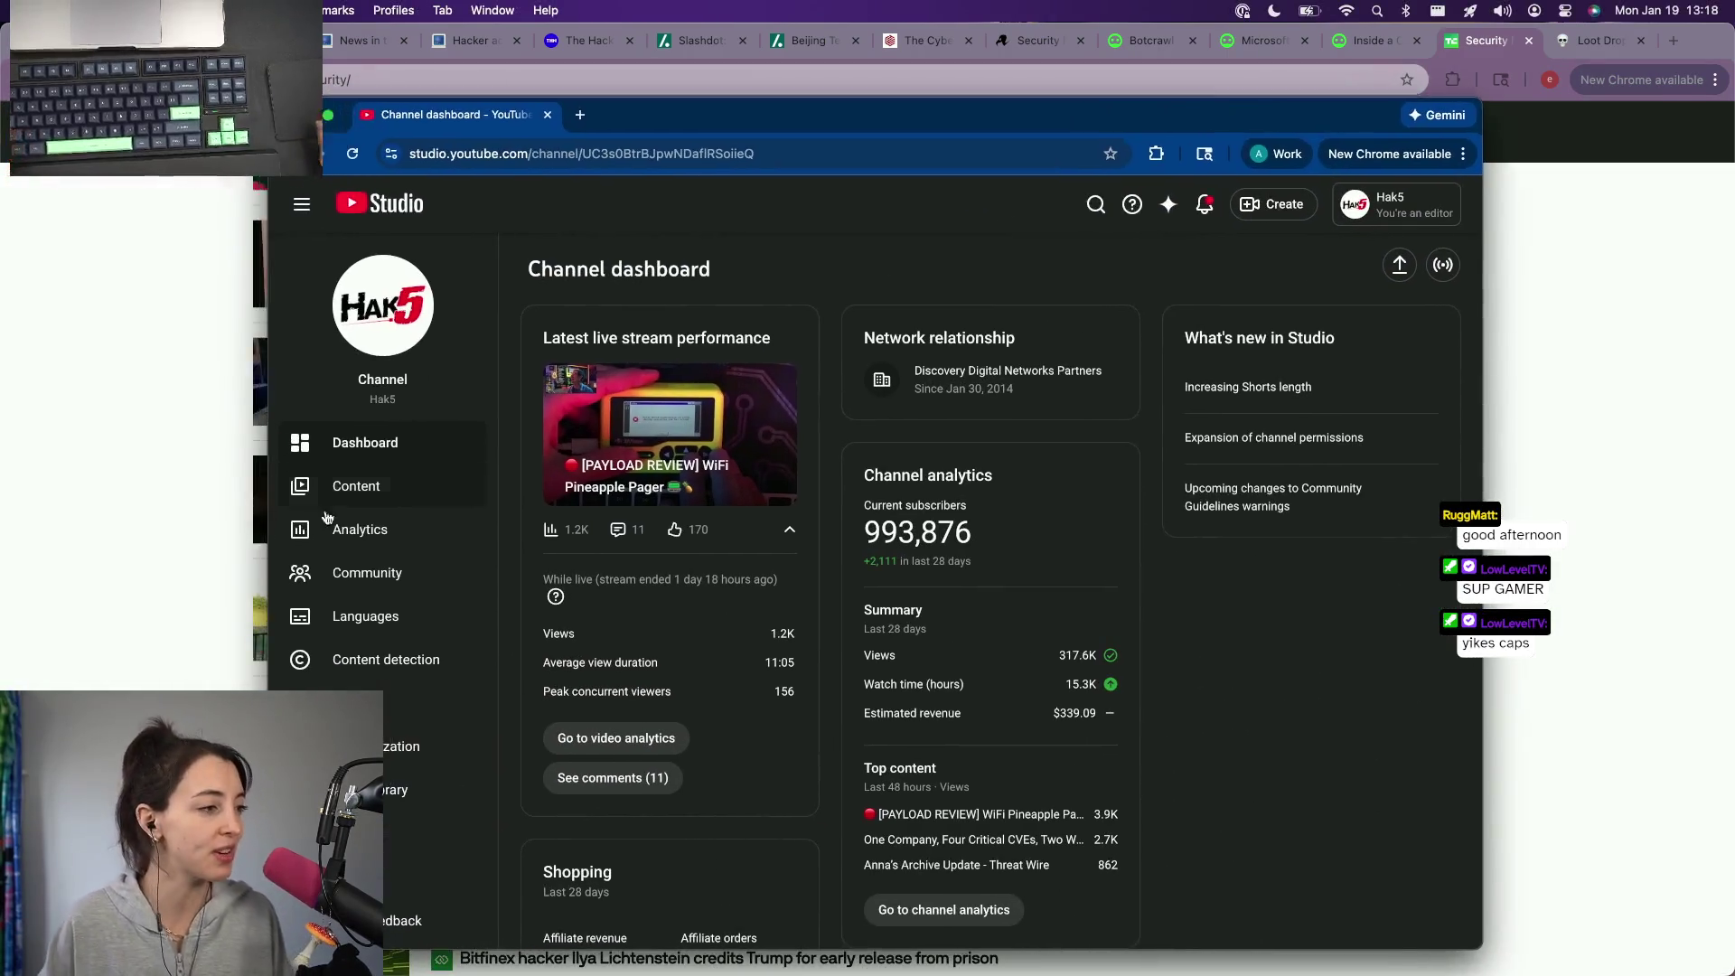
Step: From Studio Content, view comments on 'One Company, Four Critical CVEs, Two Weeks' and open its watch page
click(357, 486)
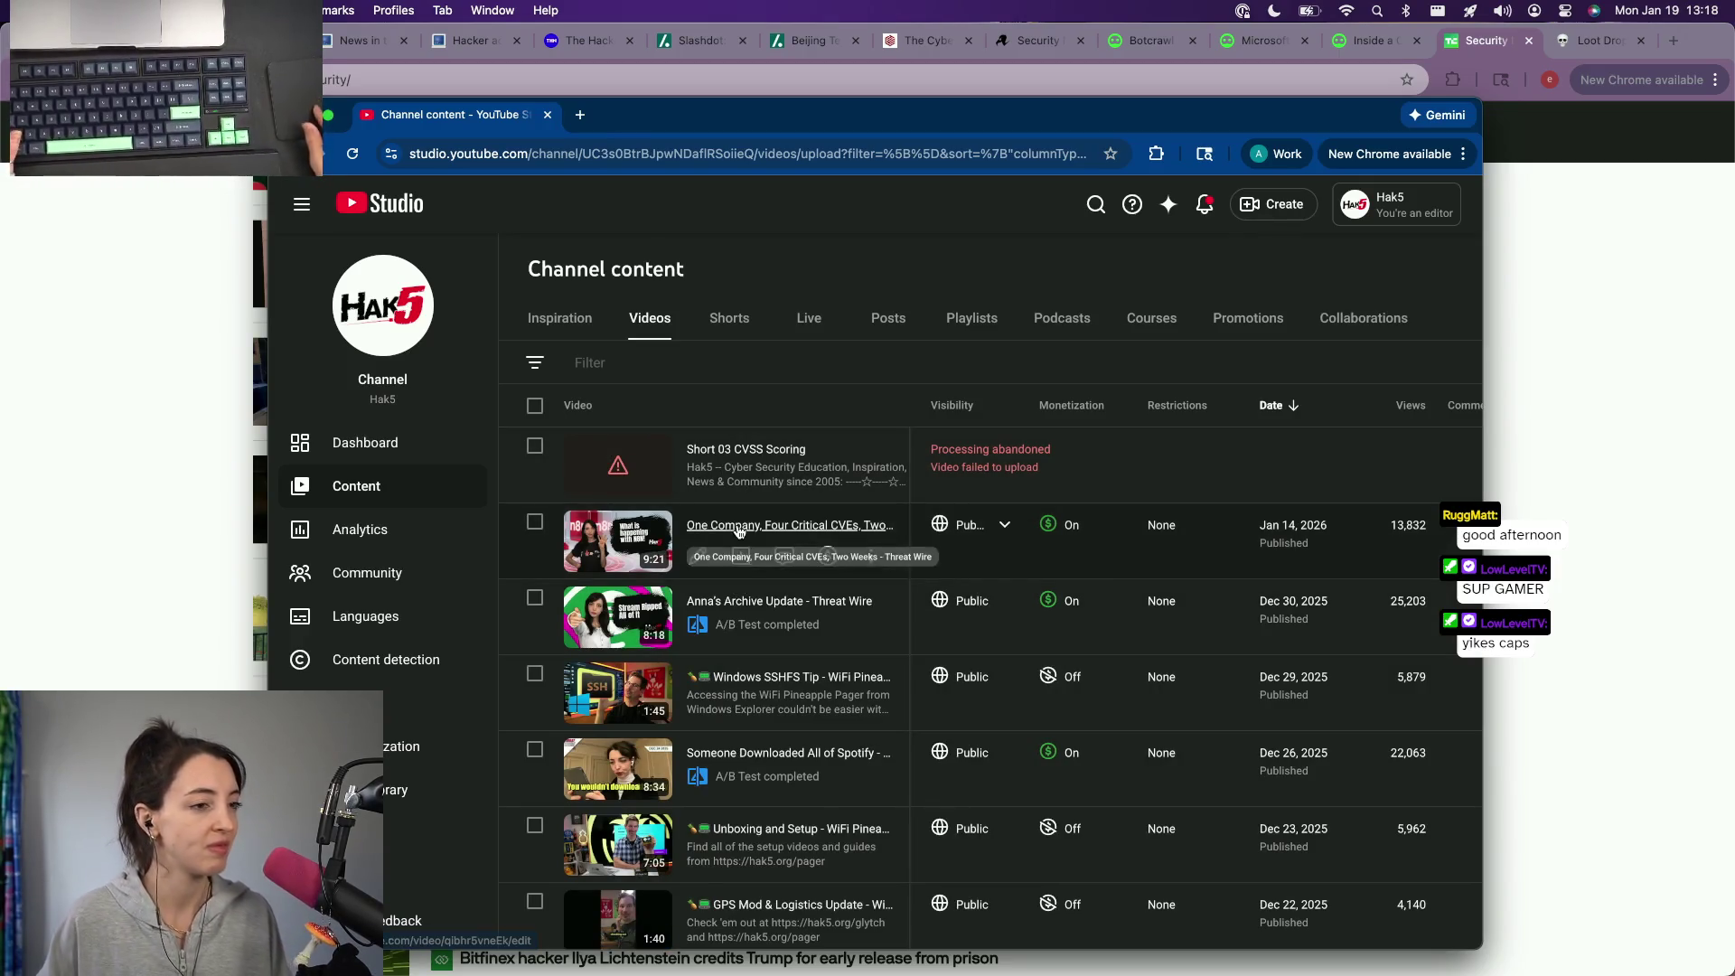
click(810, 521)
click(360, 624)
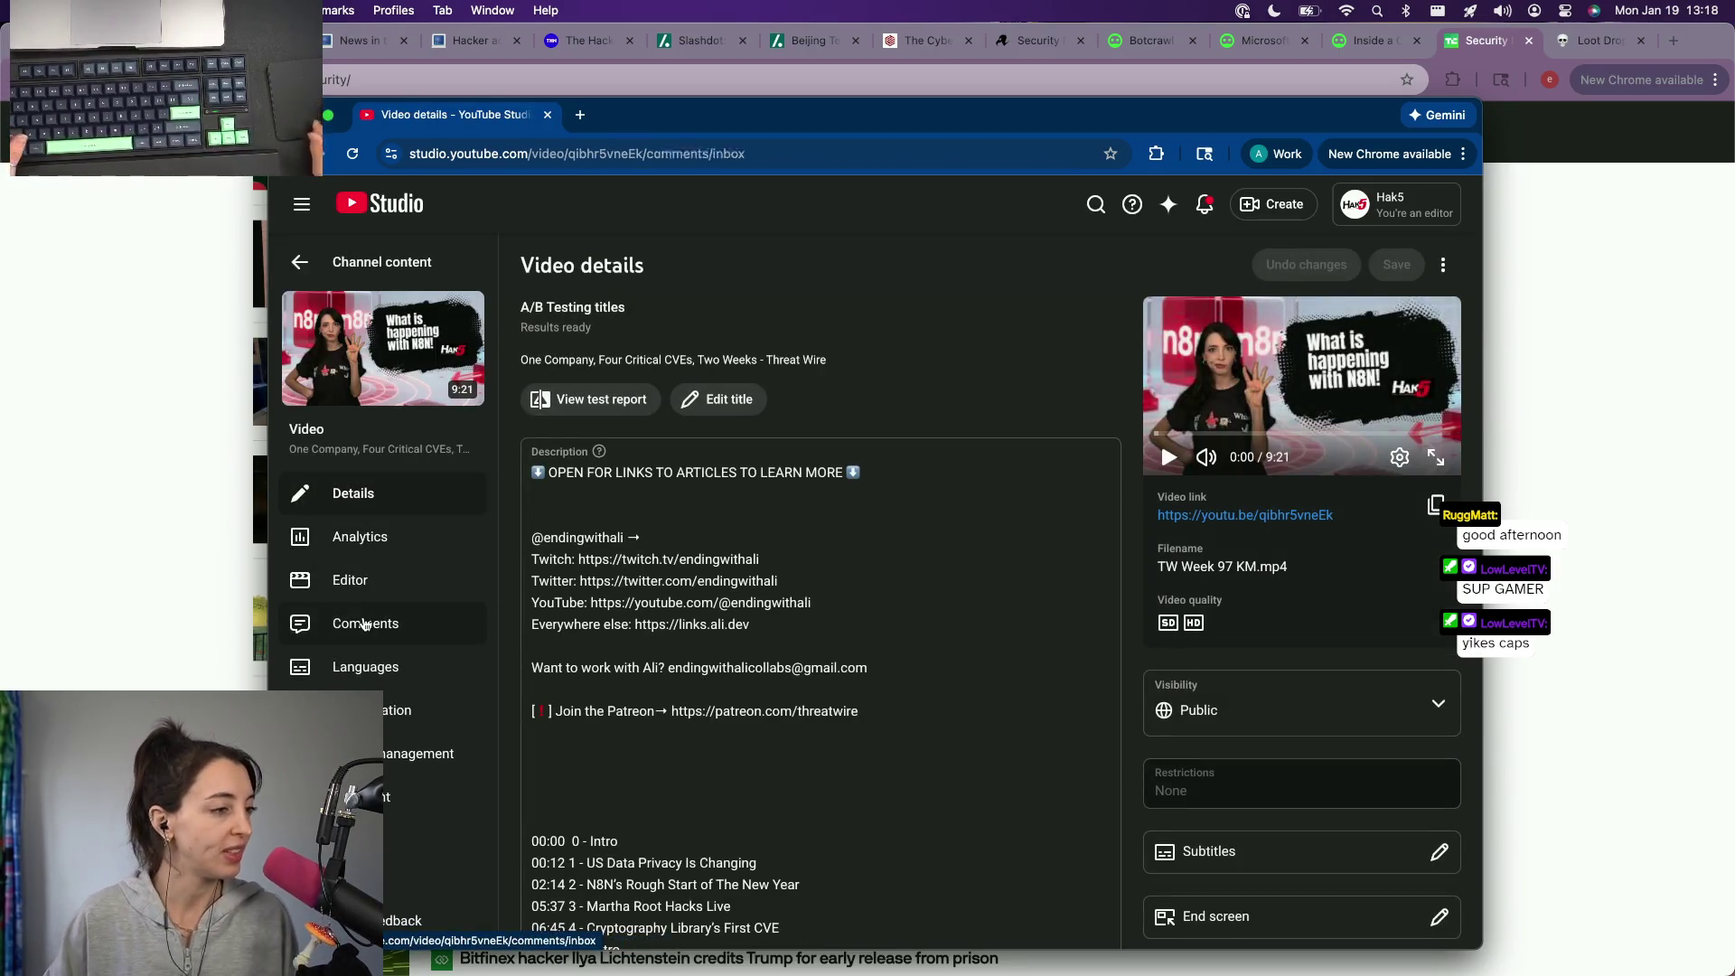
scroll(705, 502, down, 1)
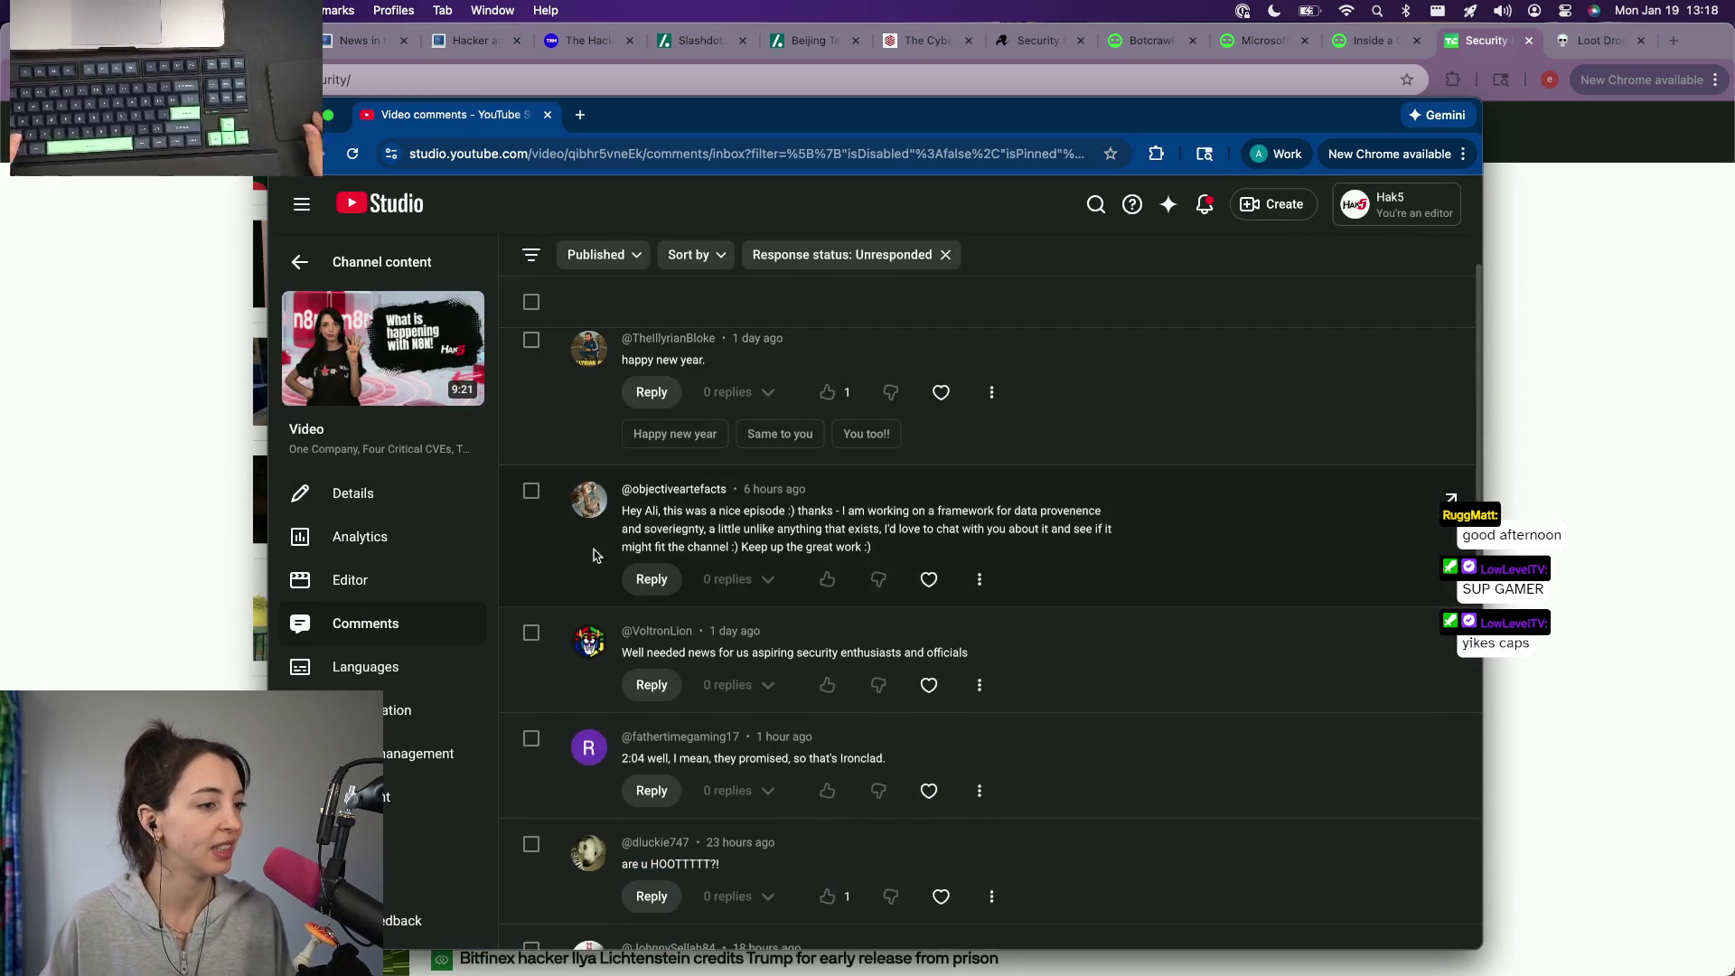
scroll(947, 505, down, 1)
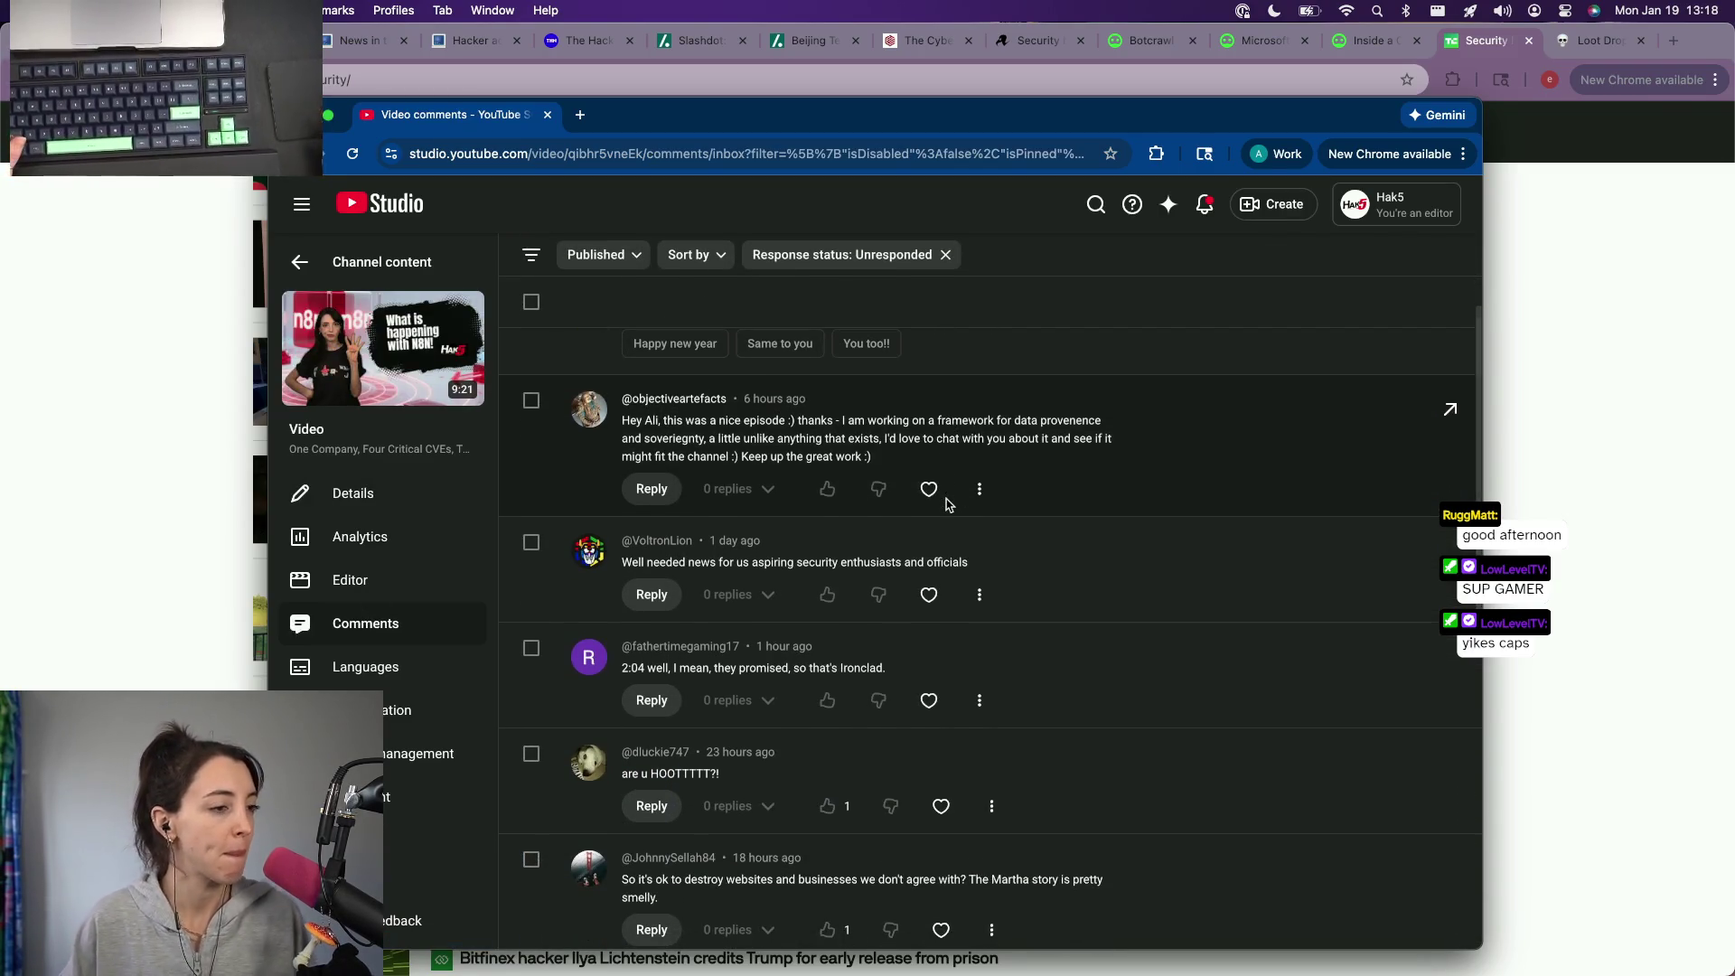
scroll(946, 504, down, 1)
scroll(947, 504, down, 1)
scroll(946, 506, down, 2)
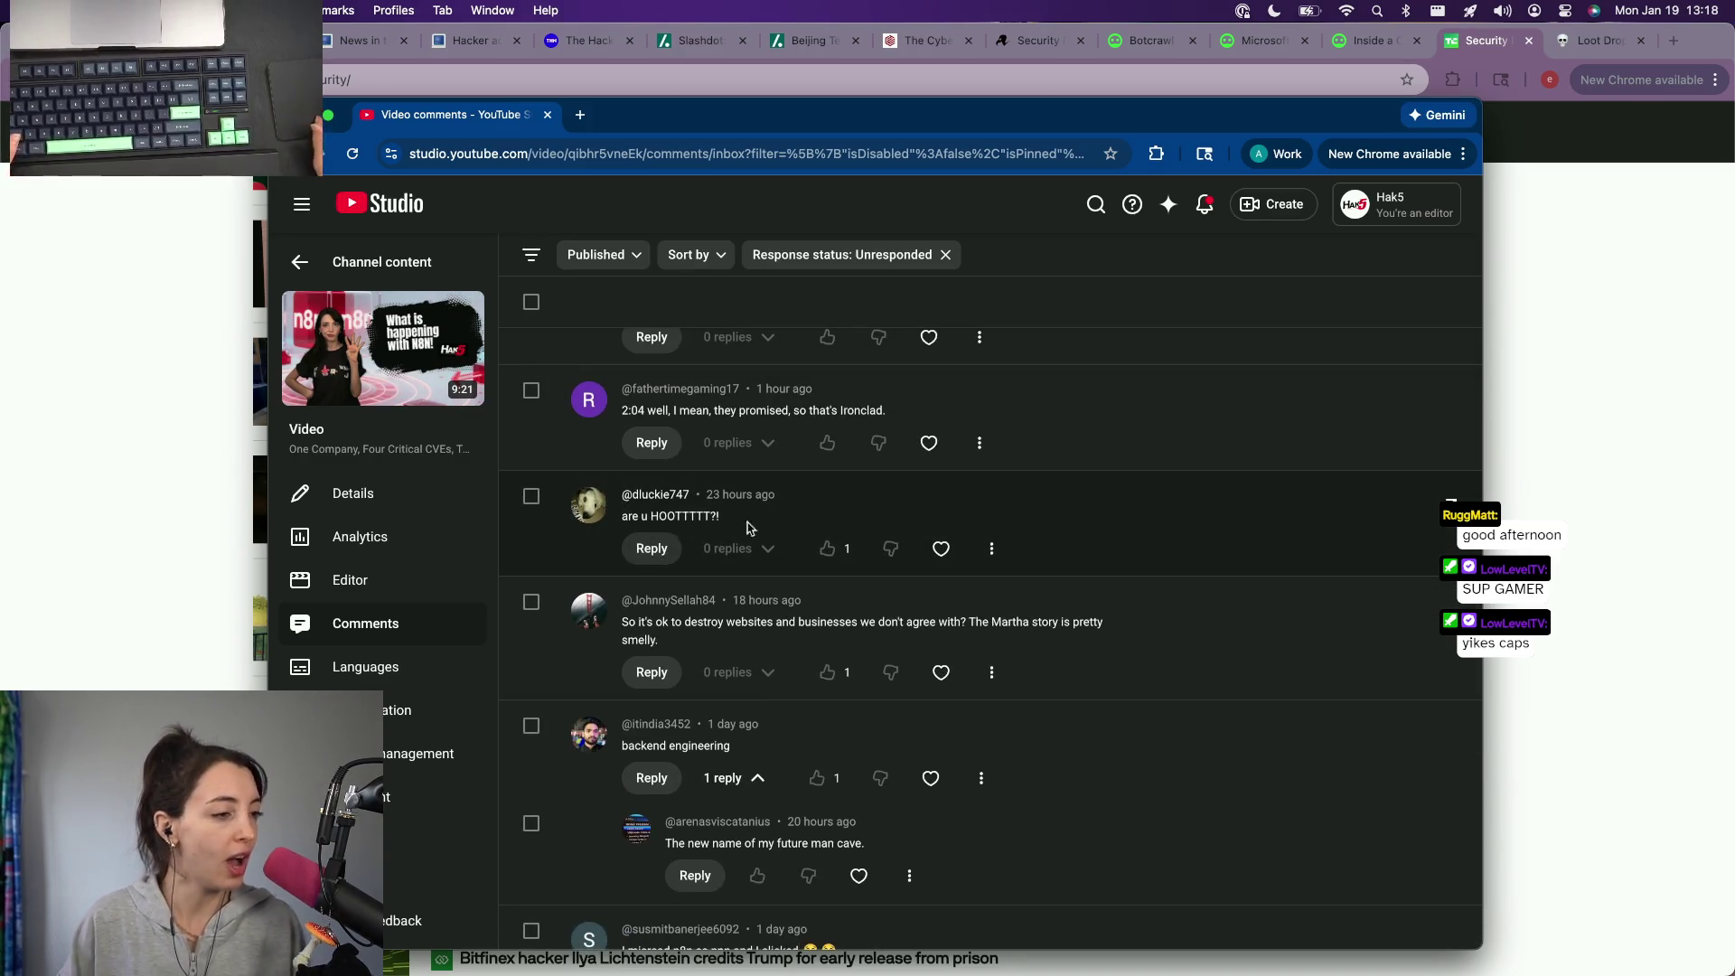
scroll(748, 527, down, 2)
click(317, 369)
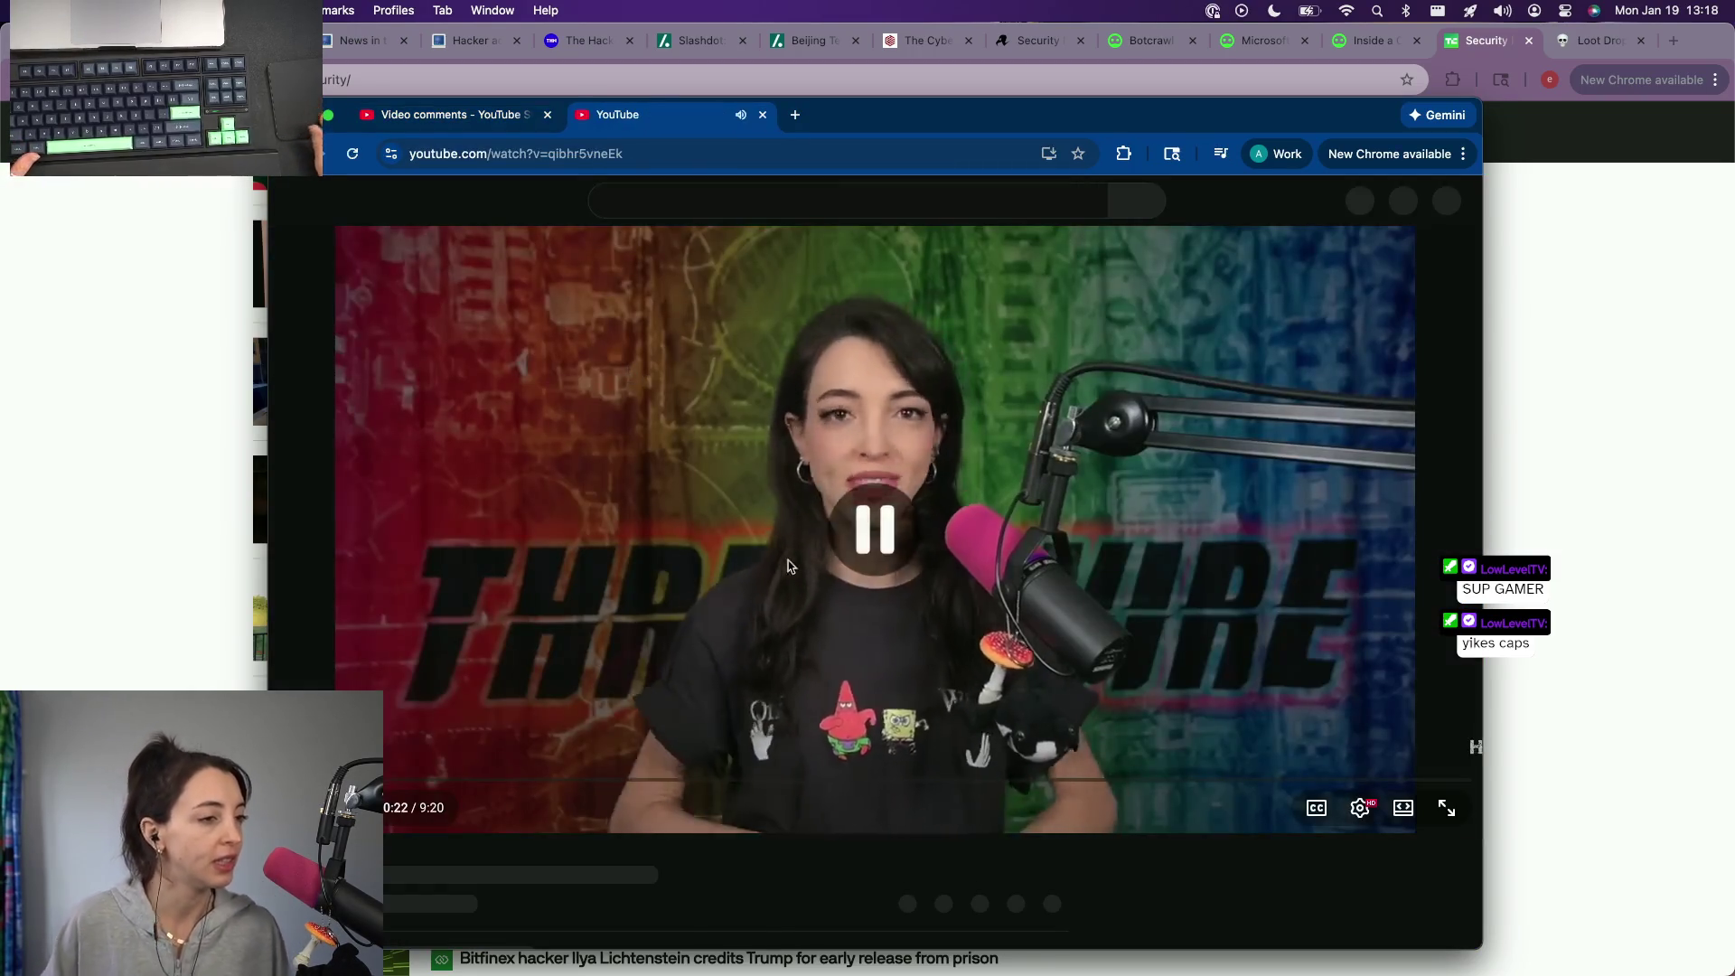
scroll(606, 624, down, 3)
scroll(607, 625, down, 2)
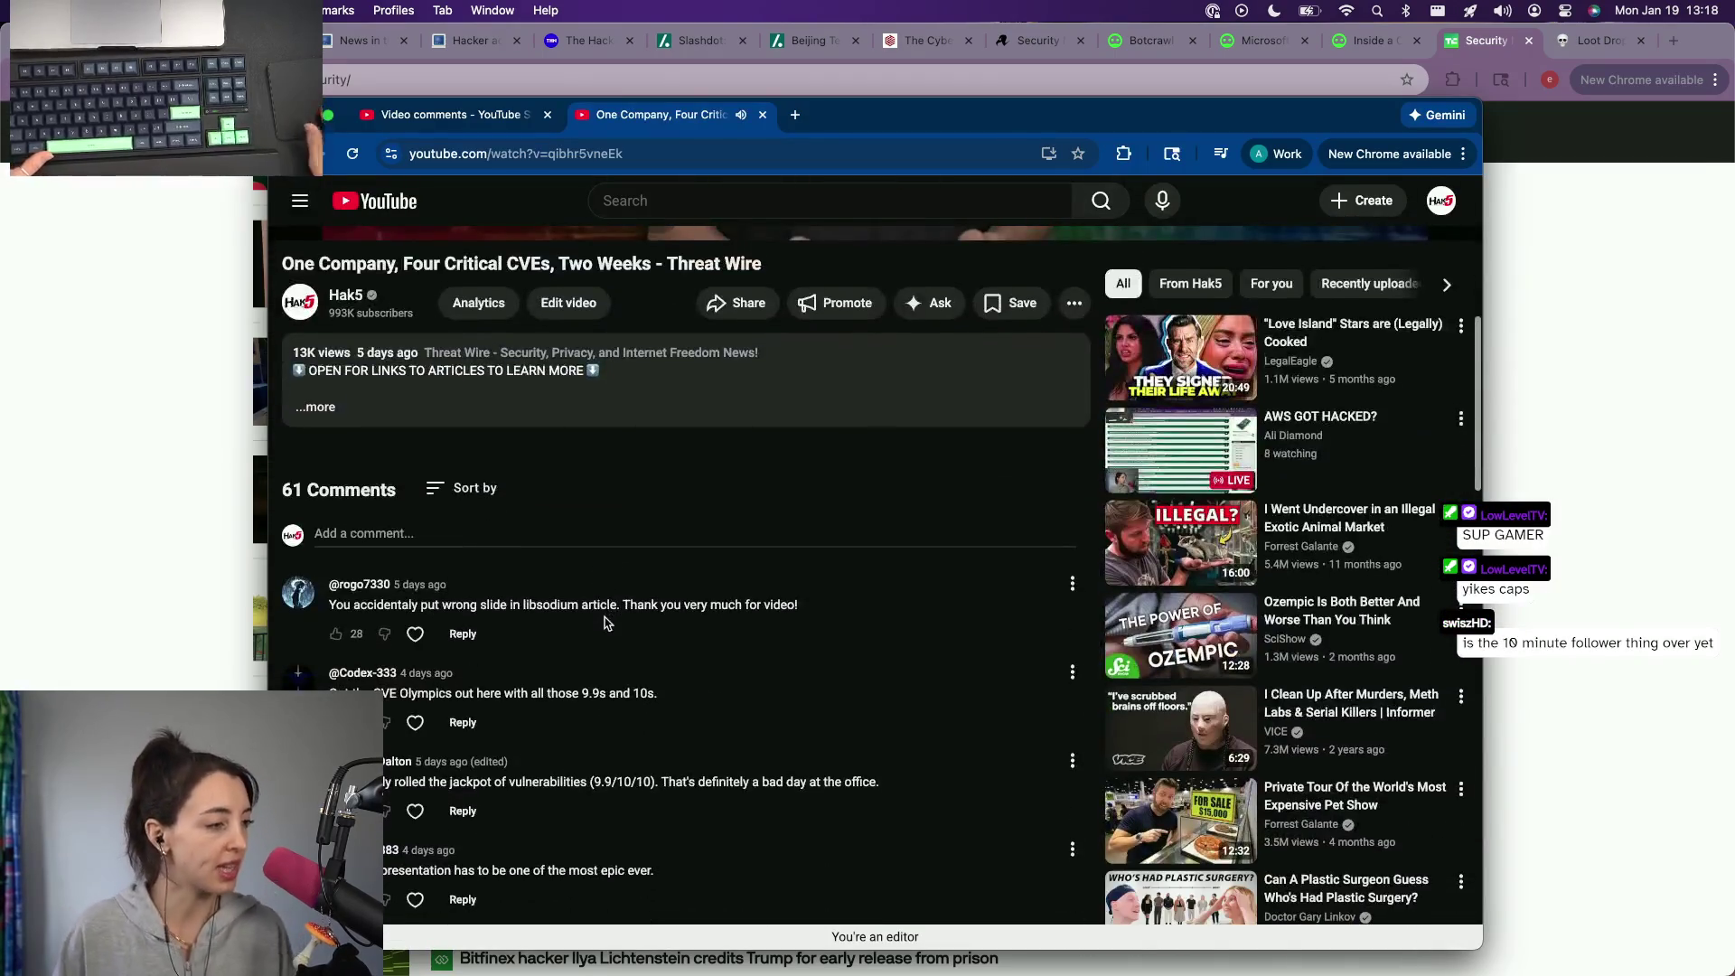
click(434, 491)
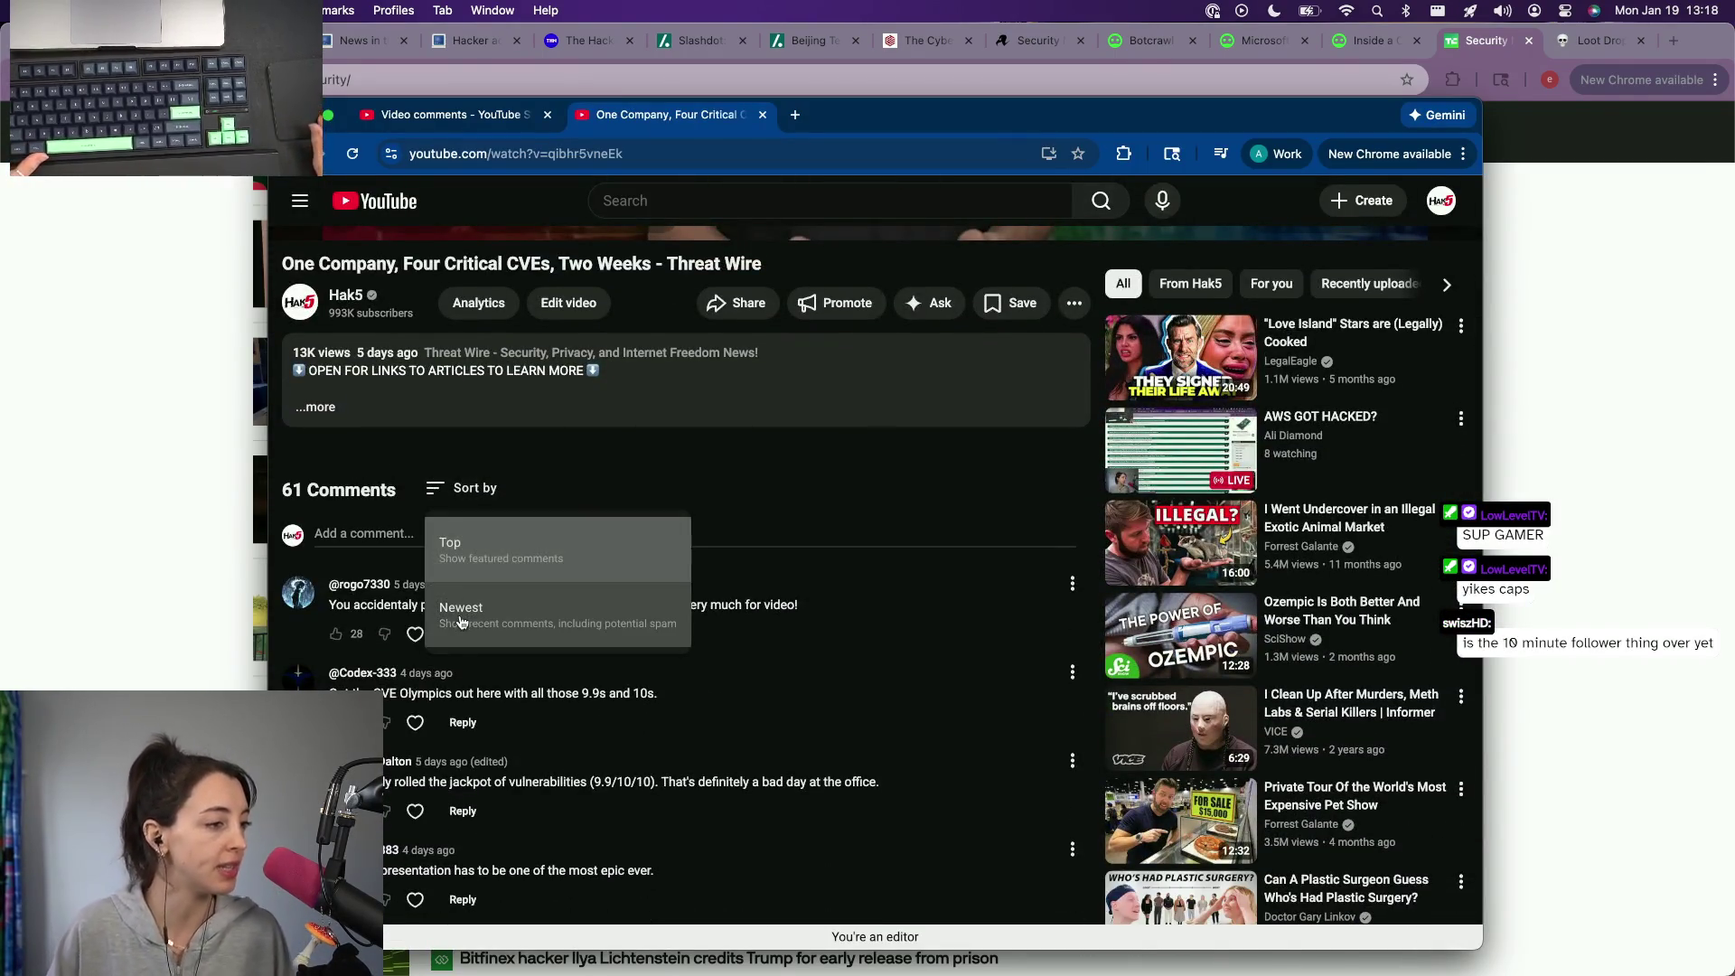
click(515, 611)
scroll(611, 377, down, 2)
scroll(611, 377, down, 1)
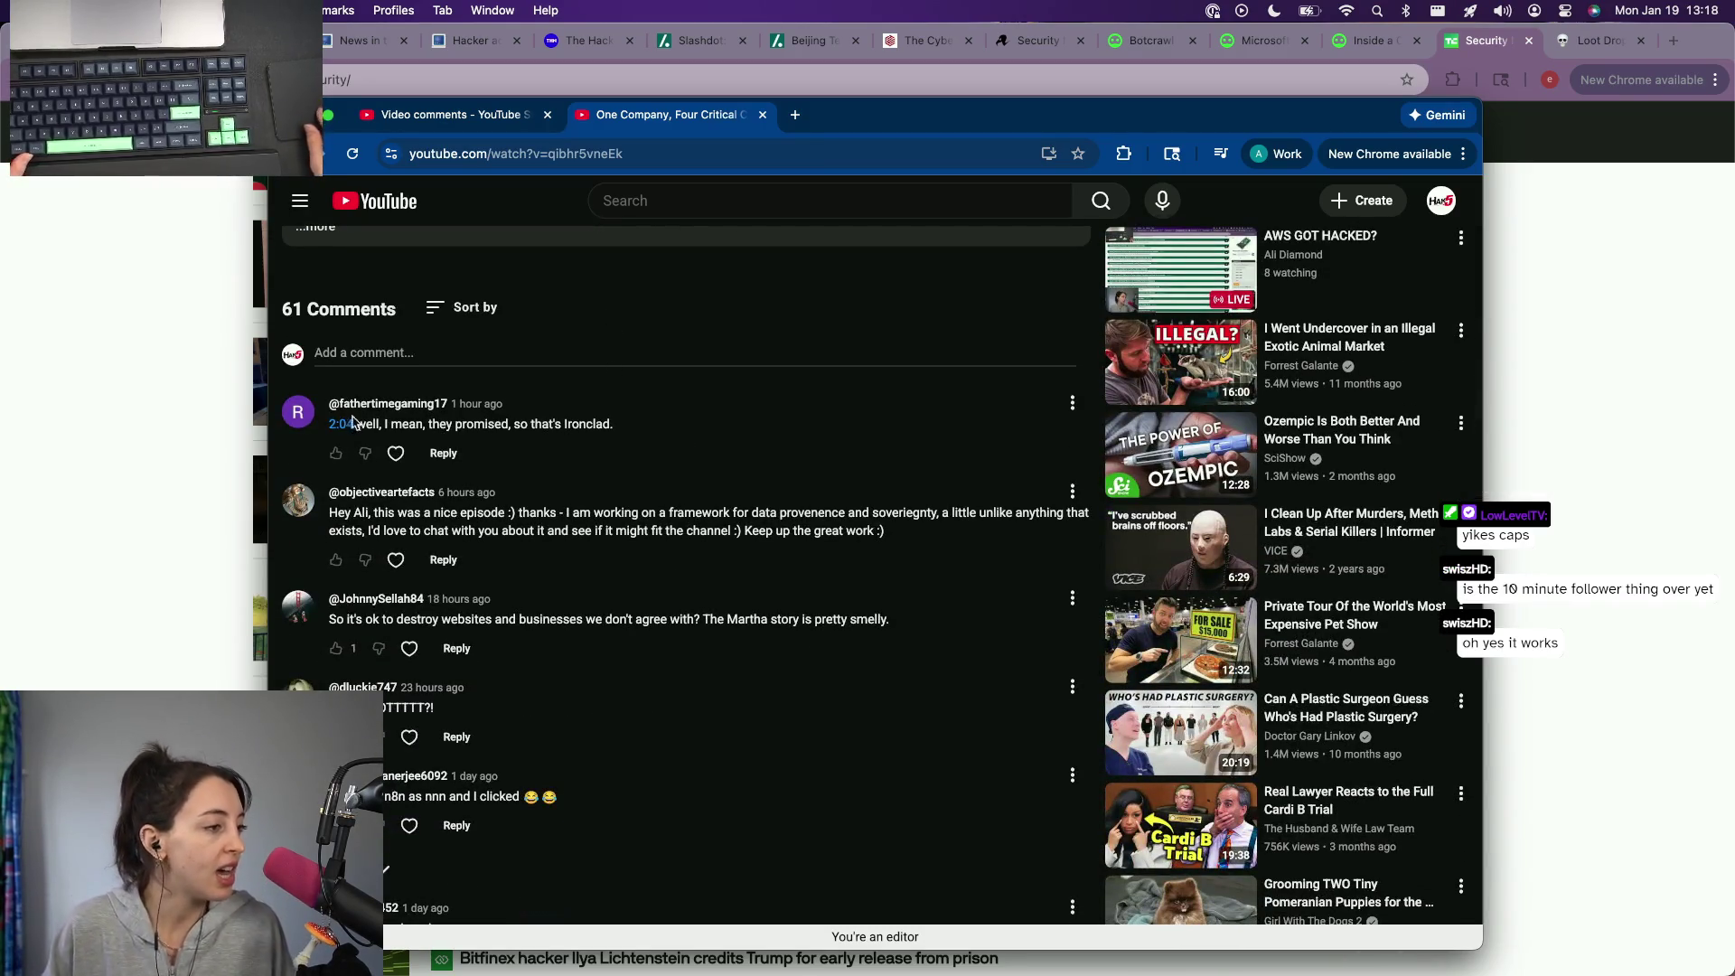
scroll(455, 663, down, 1)
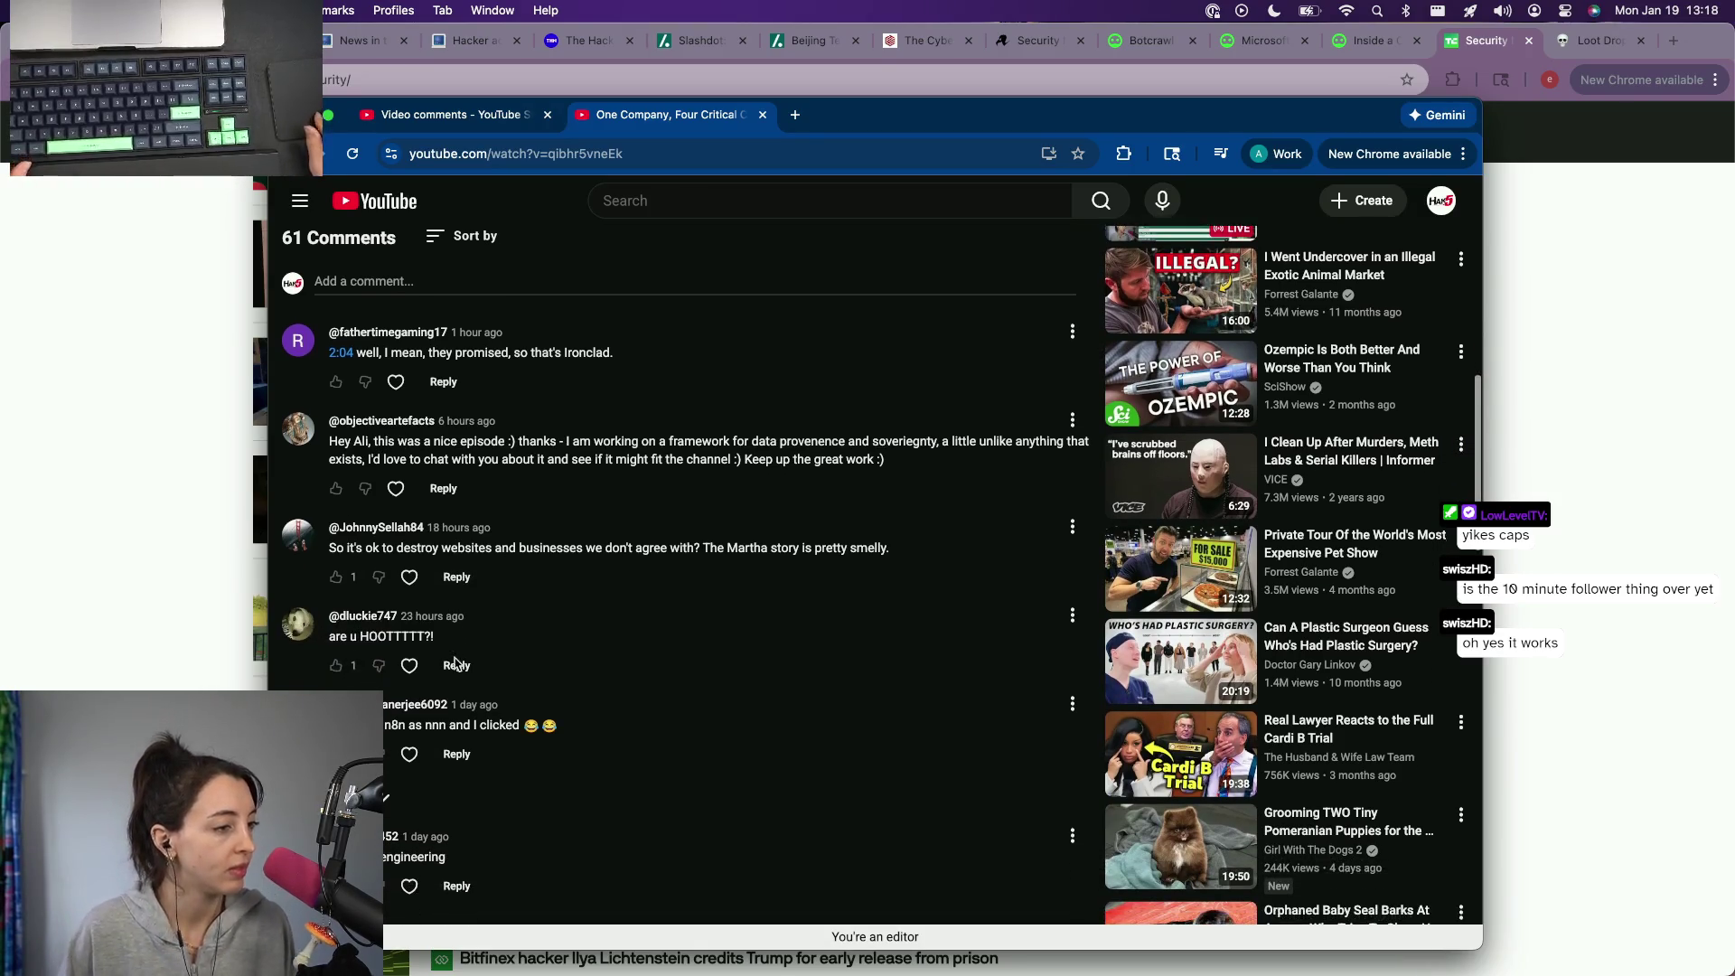
scroll(455, 663, down, 1)
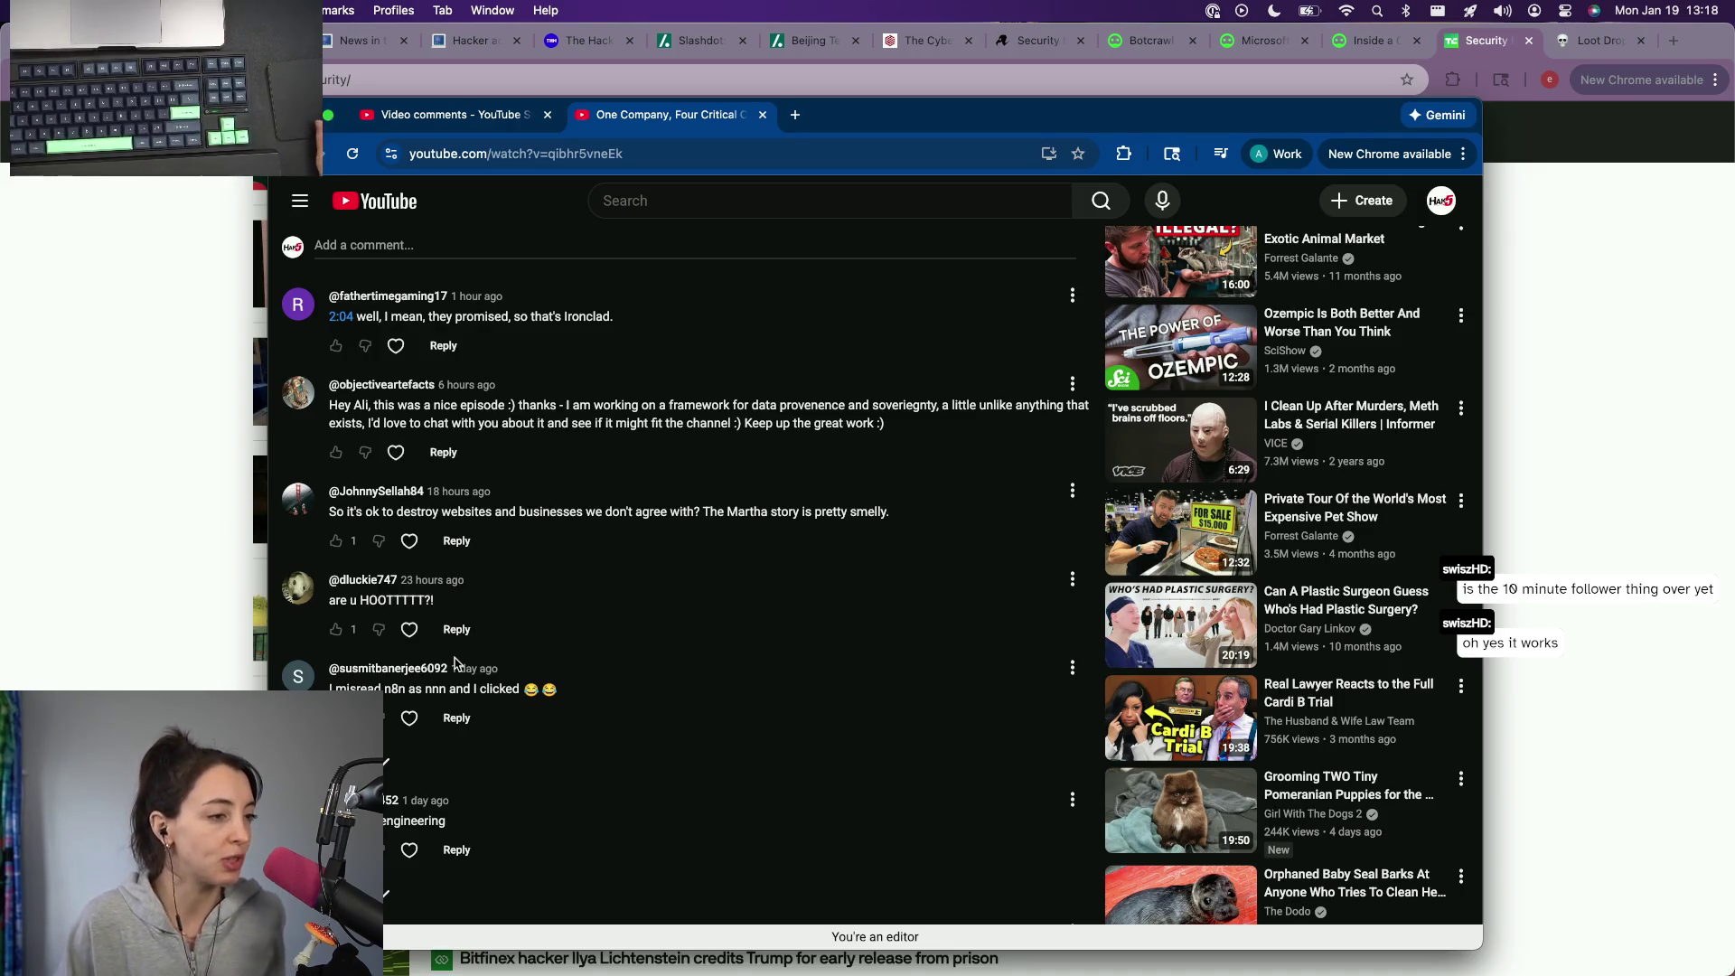
scroll(456, 663, down, 2)
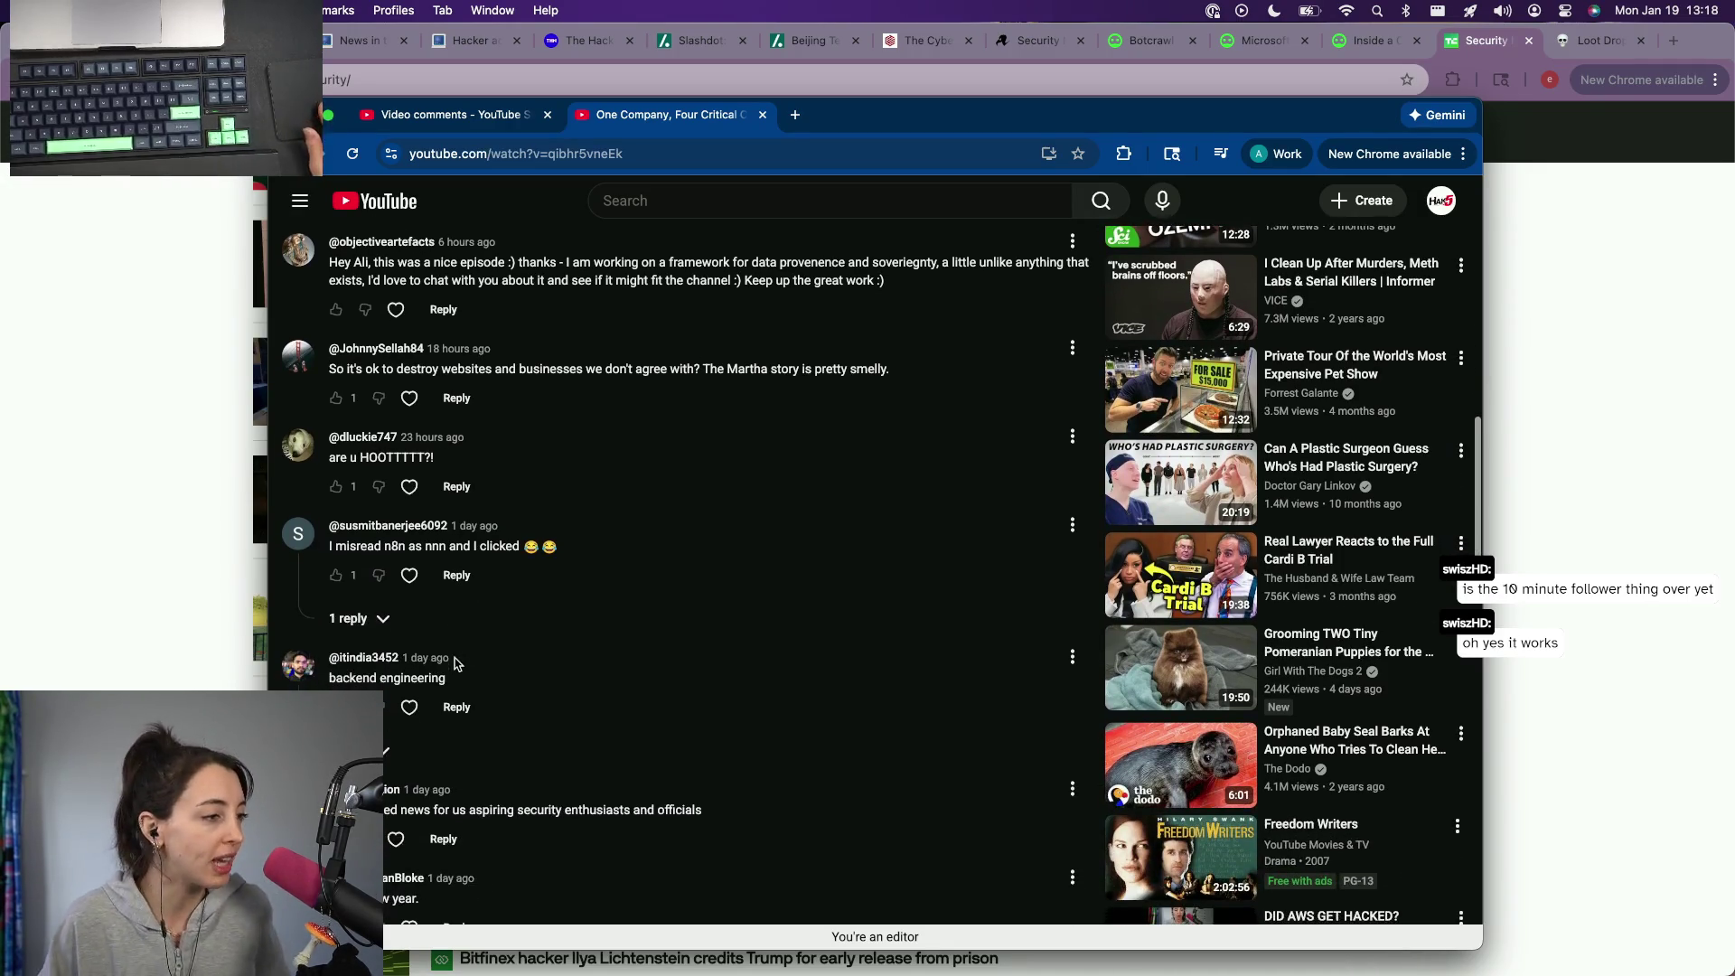
click(355, 618)
scroll(376, 628, down, 2)
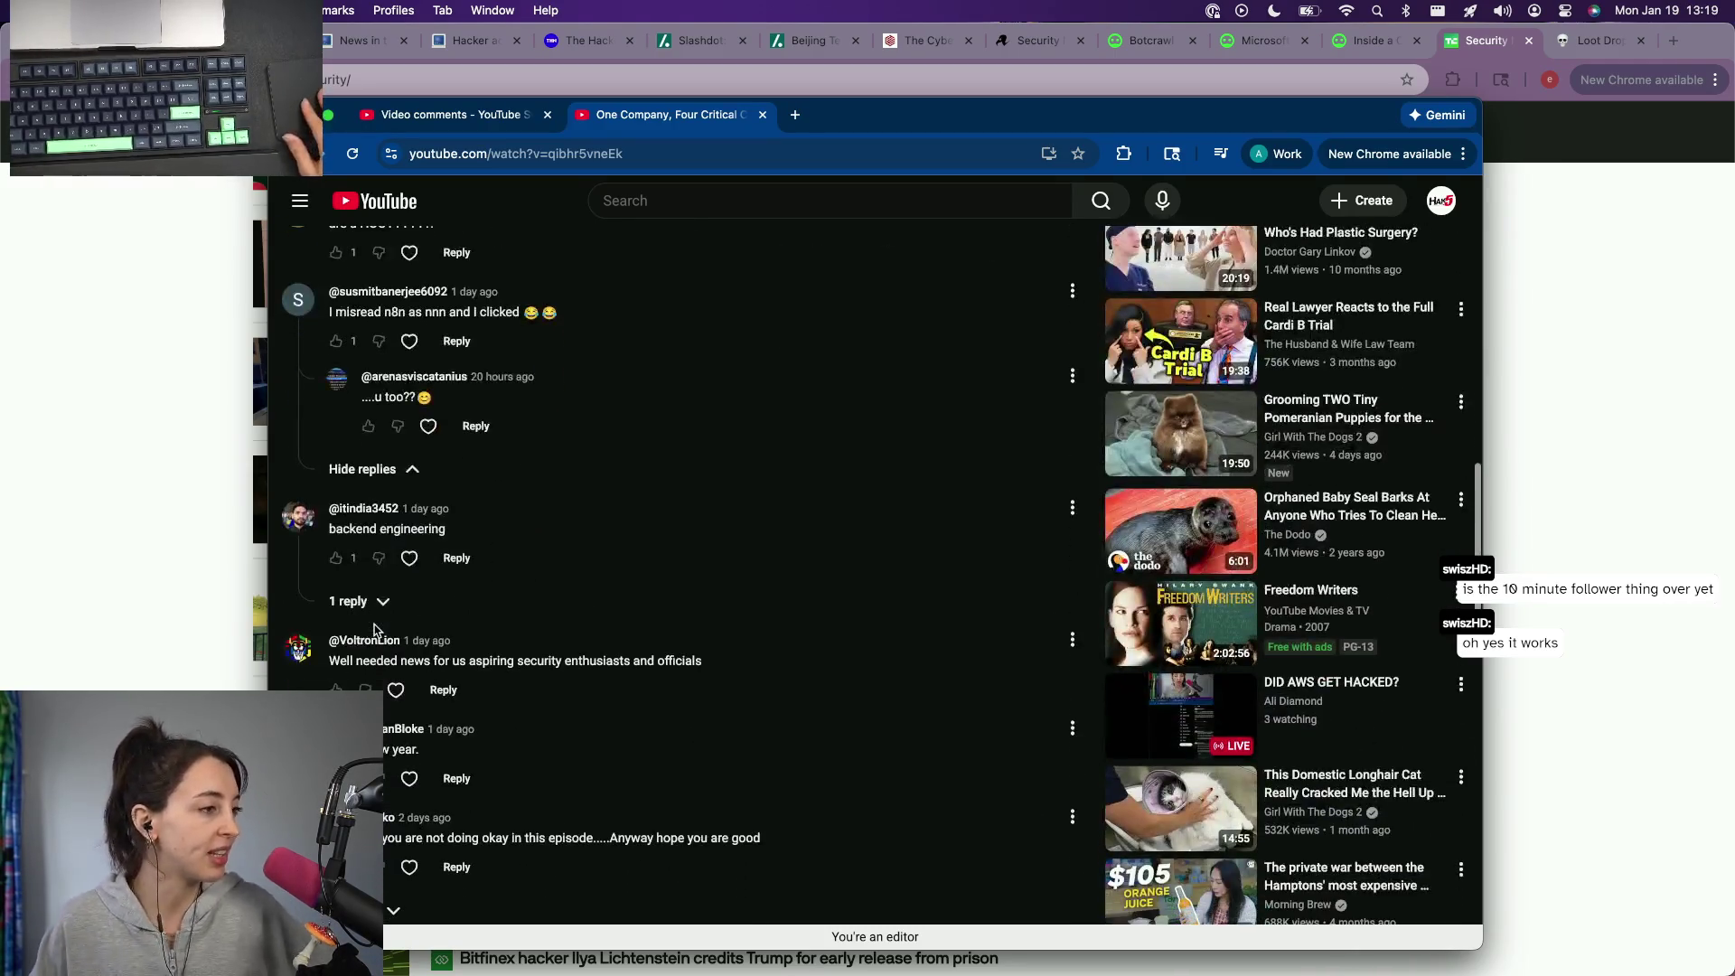
click(356, 602)
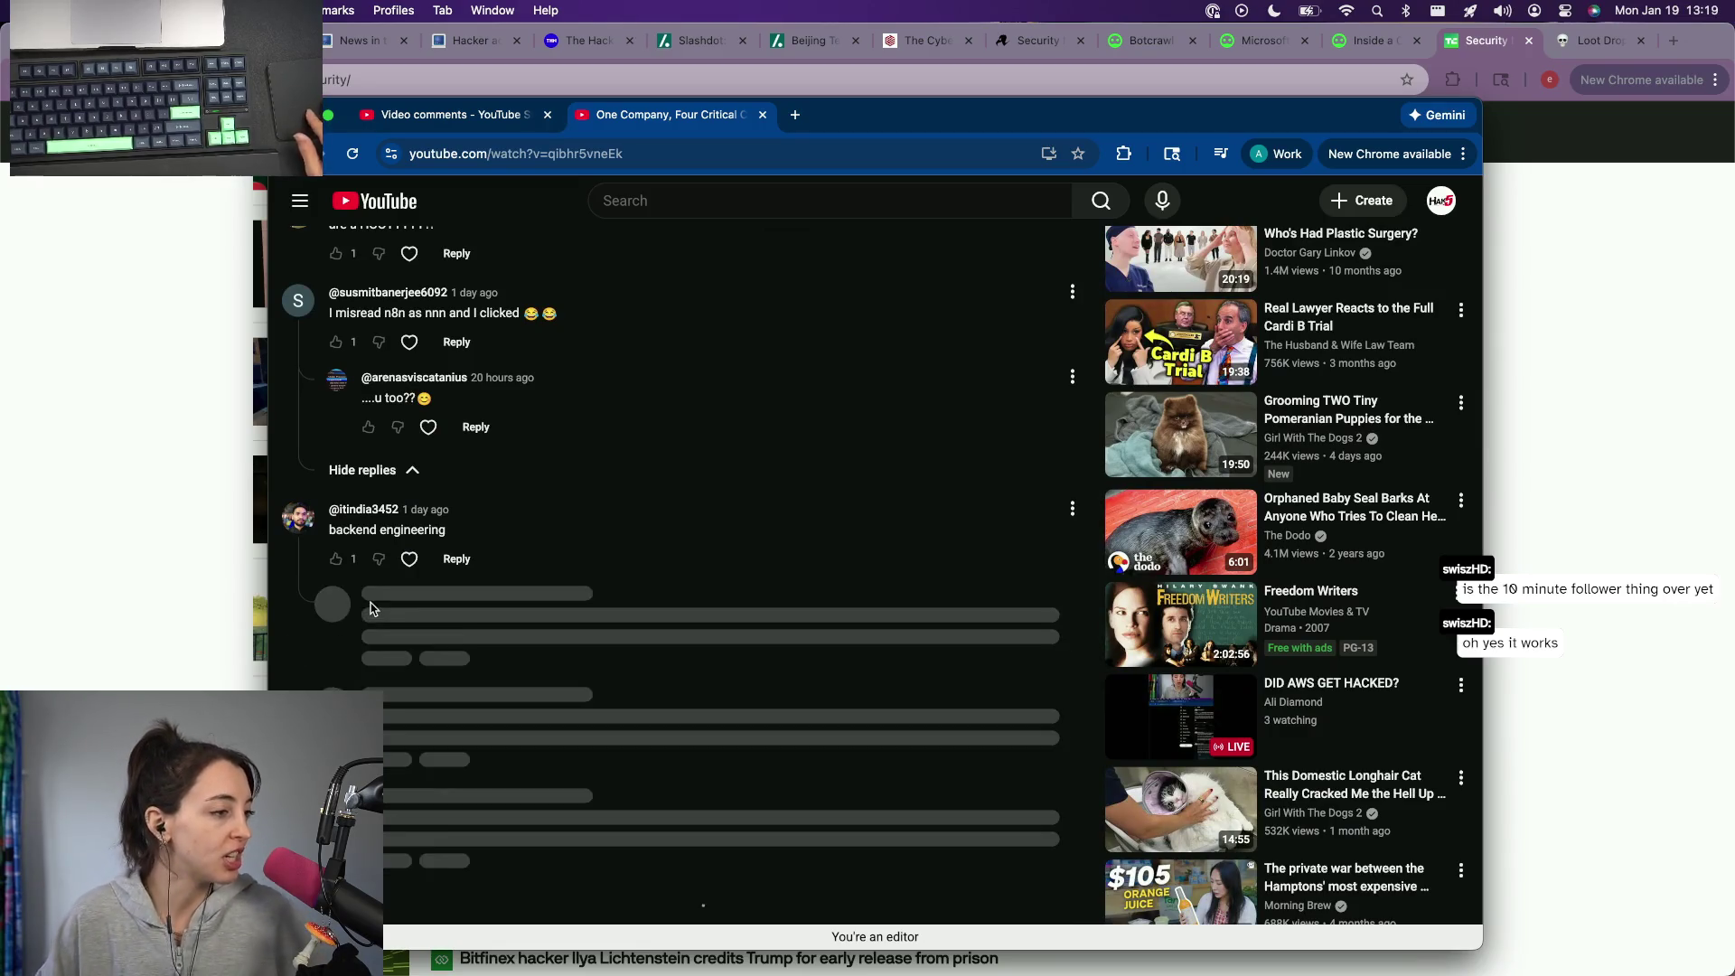
scroll(647, 629, down, 1)
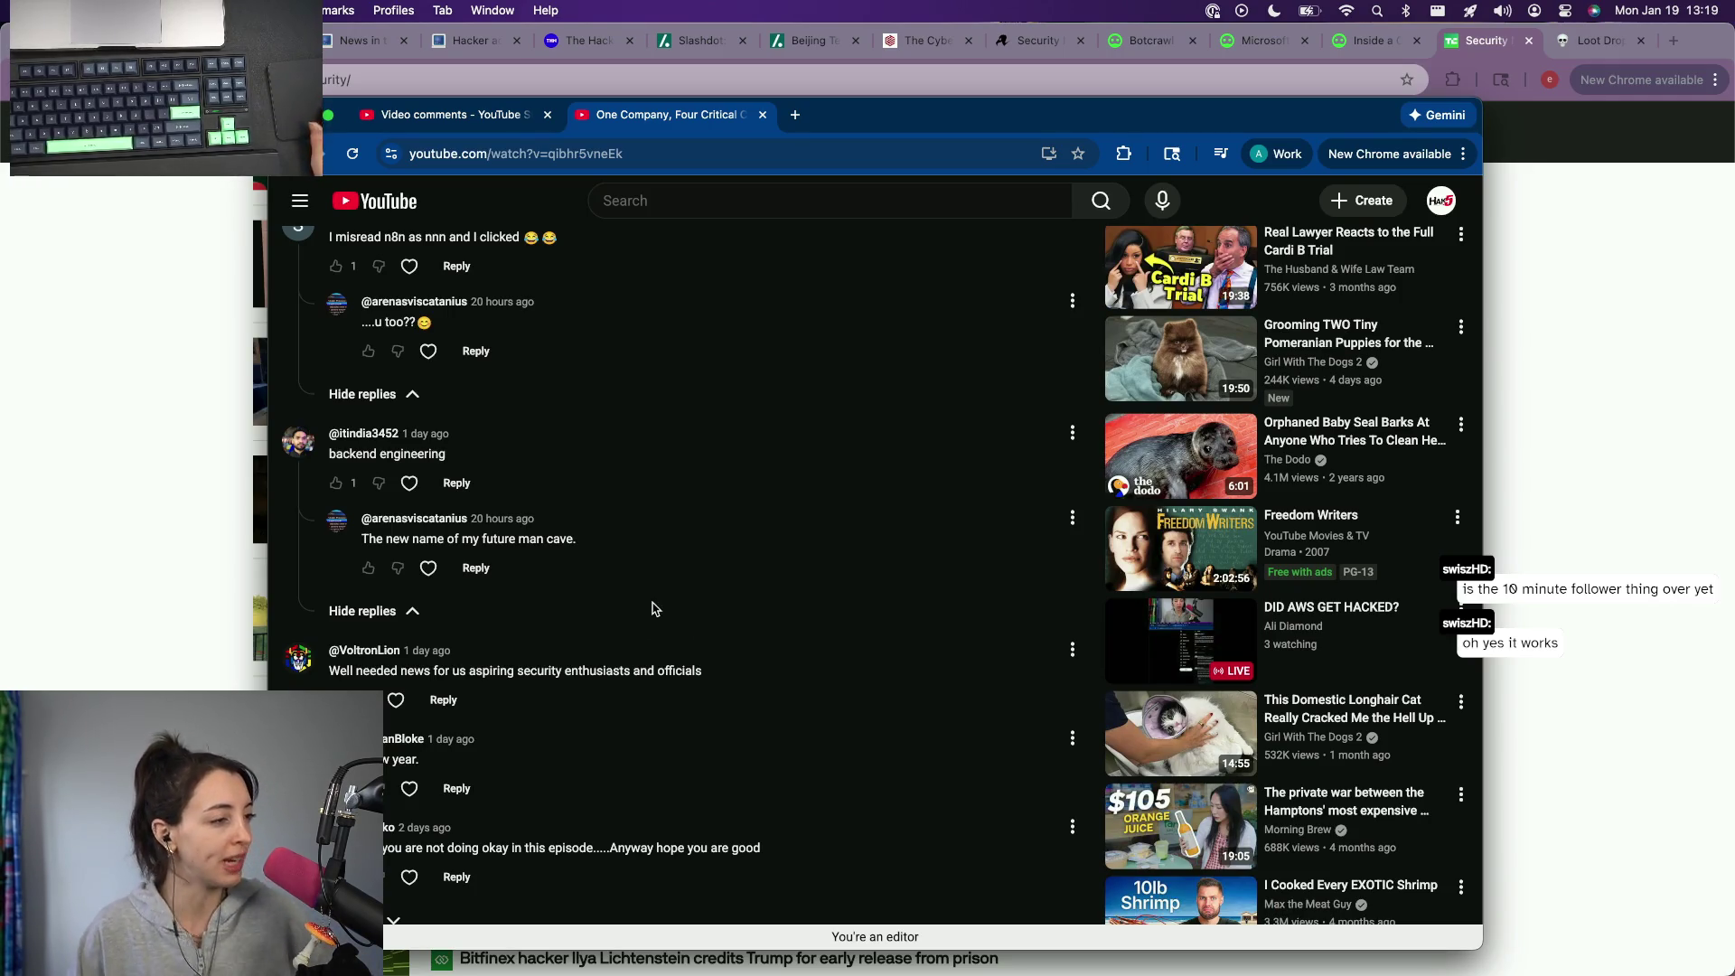
scroll(651, 610, down, 1)
scroll(651, 609, down, 1)
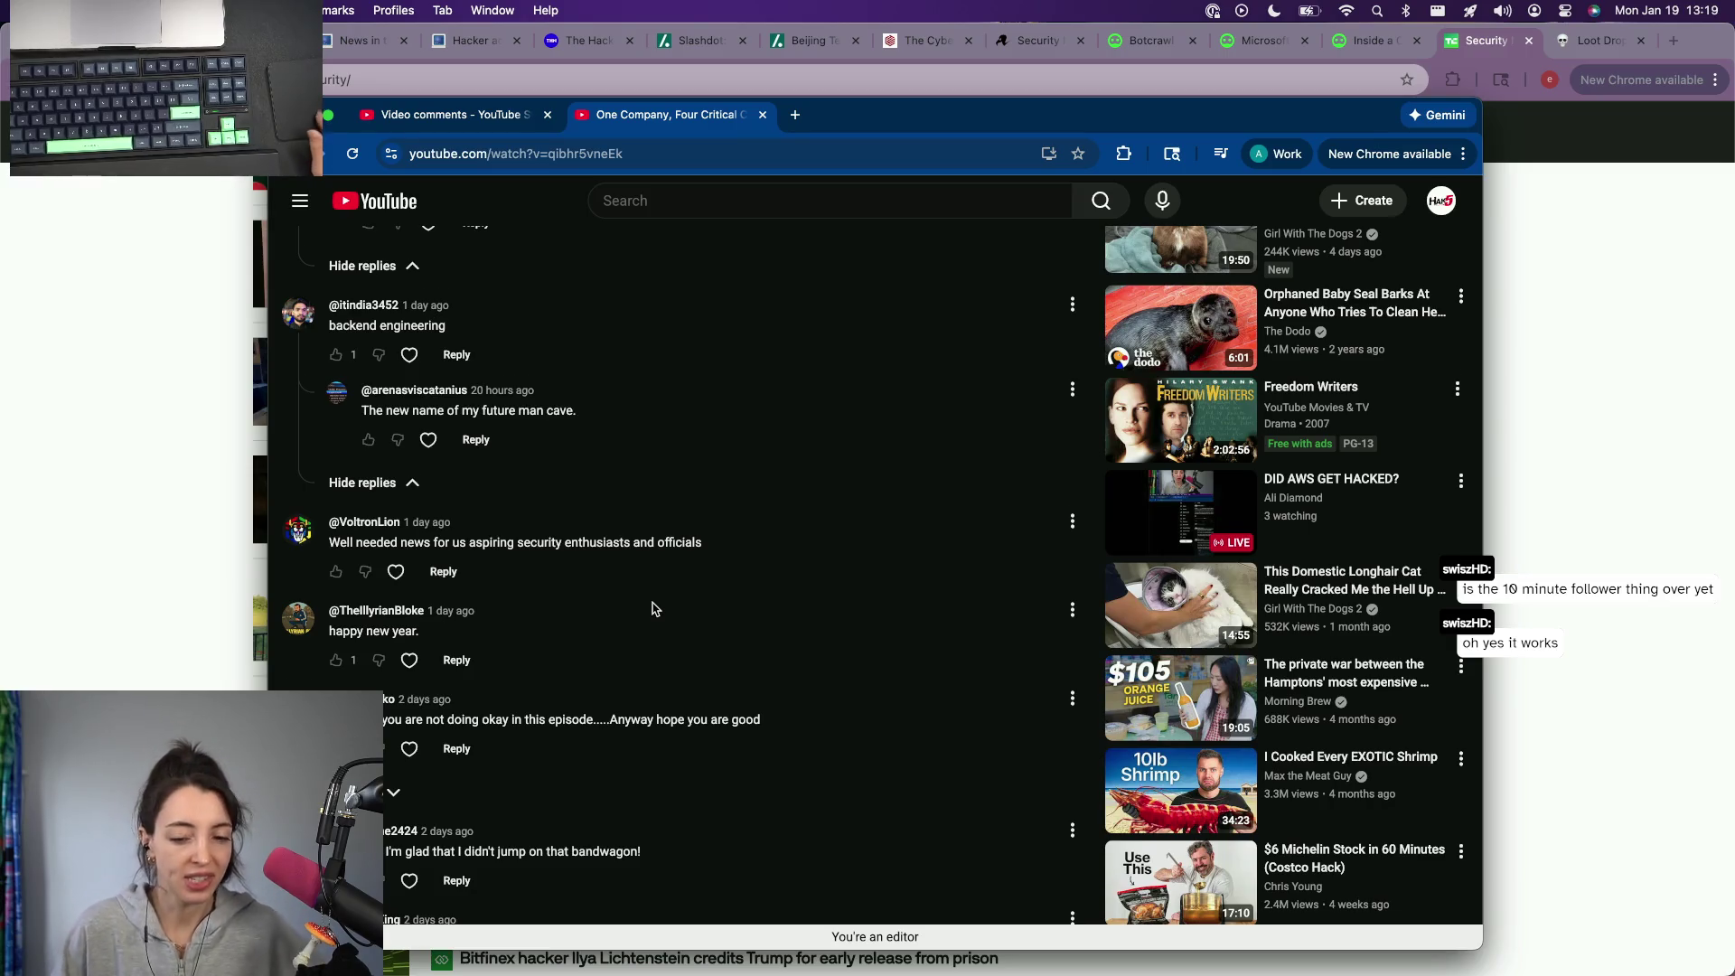
scroll(651, 609, down, 1)
scroll(652, 609, down, 1)
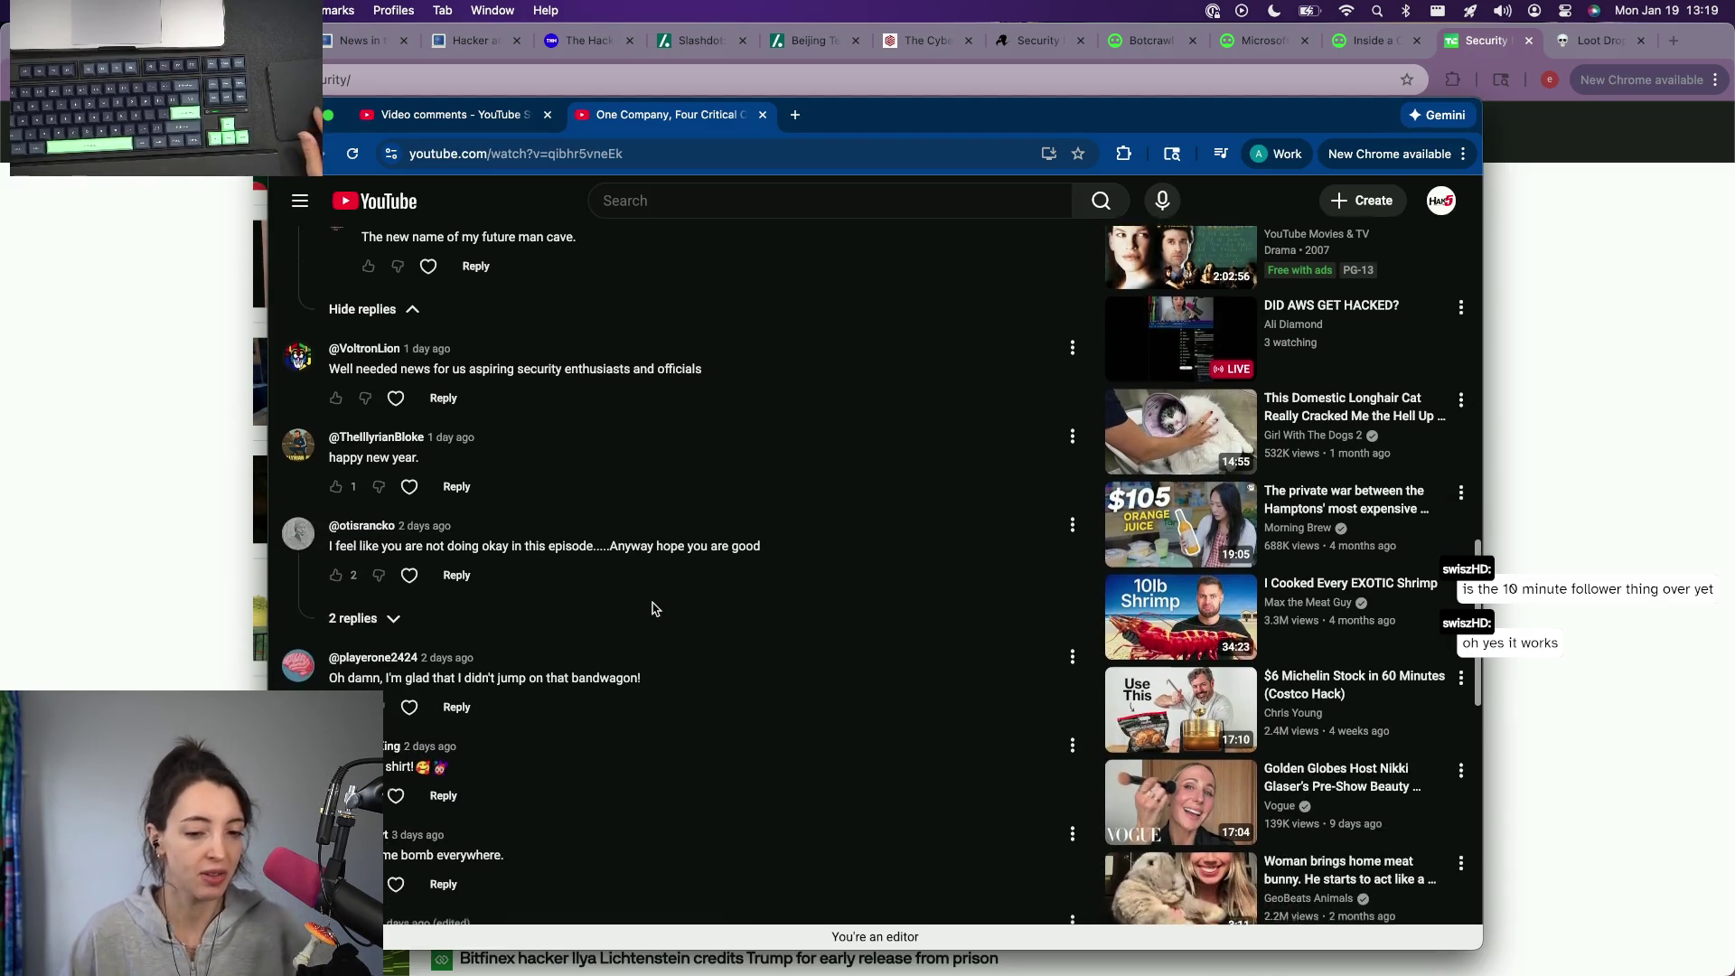
scroll(651, 608, down, 1)
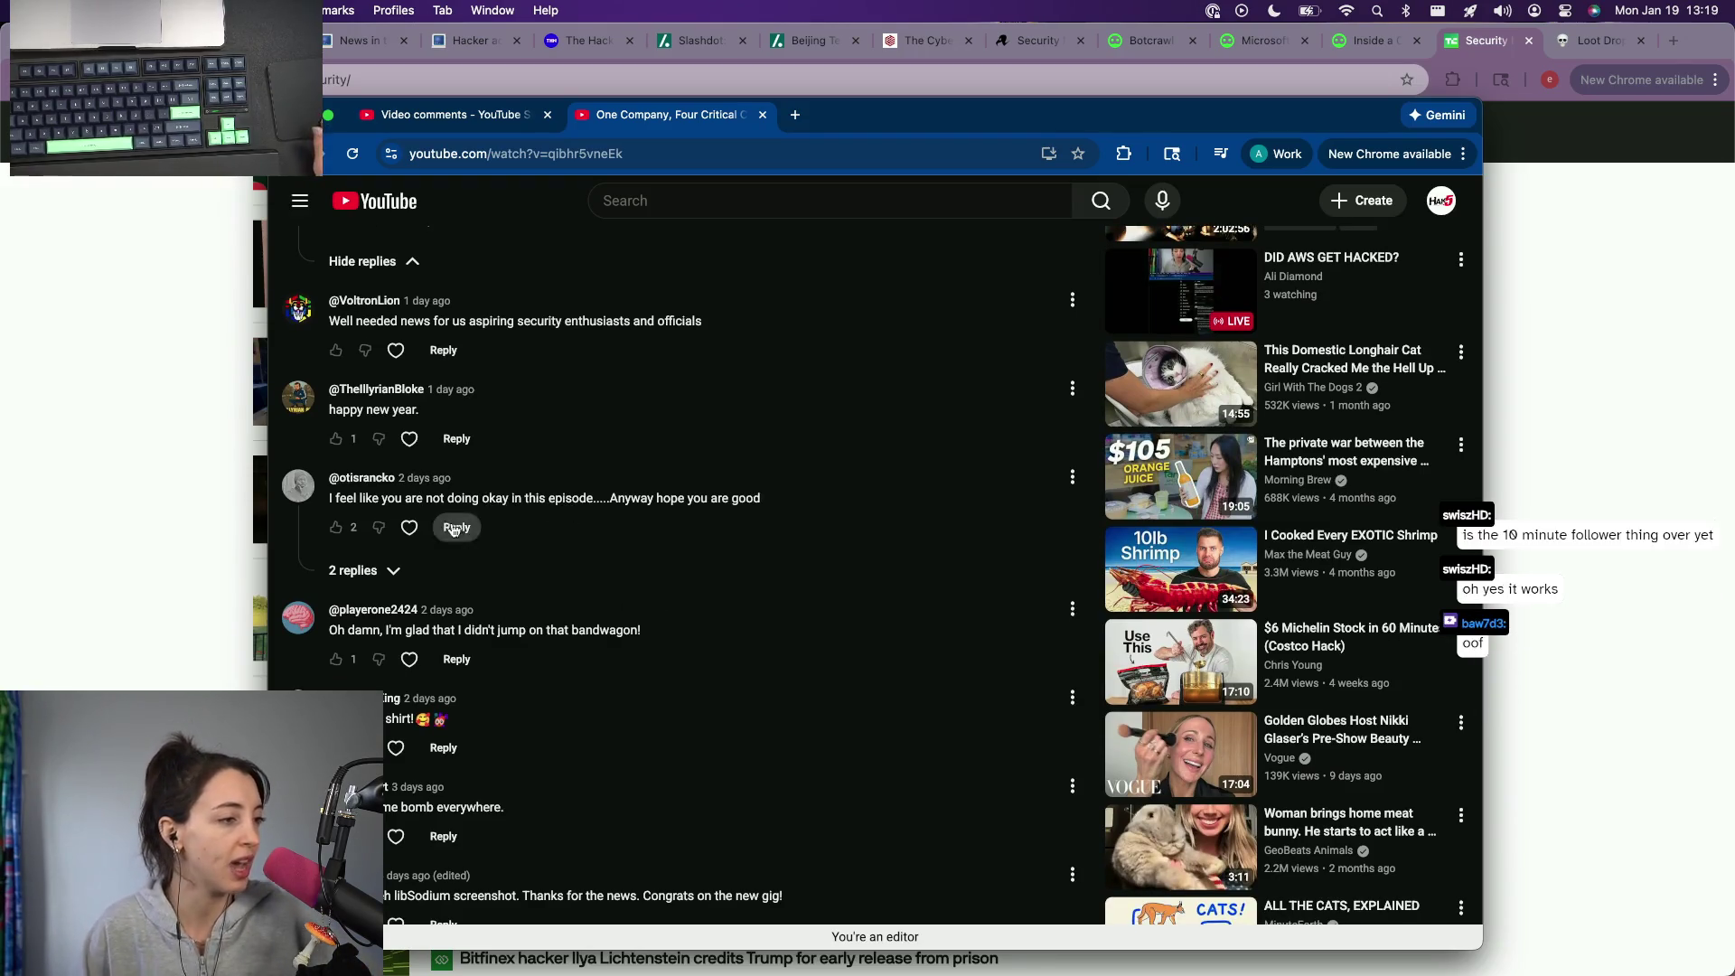
click(359, 571)
scroll(616, 568, down, 1)
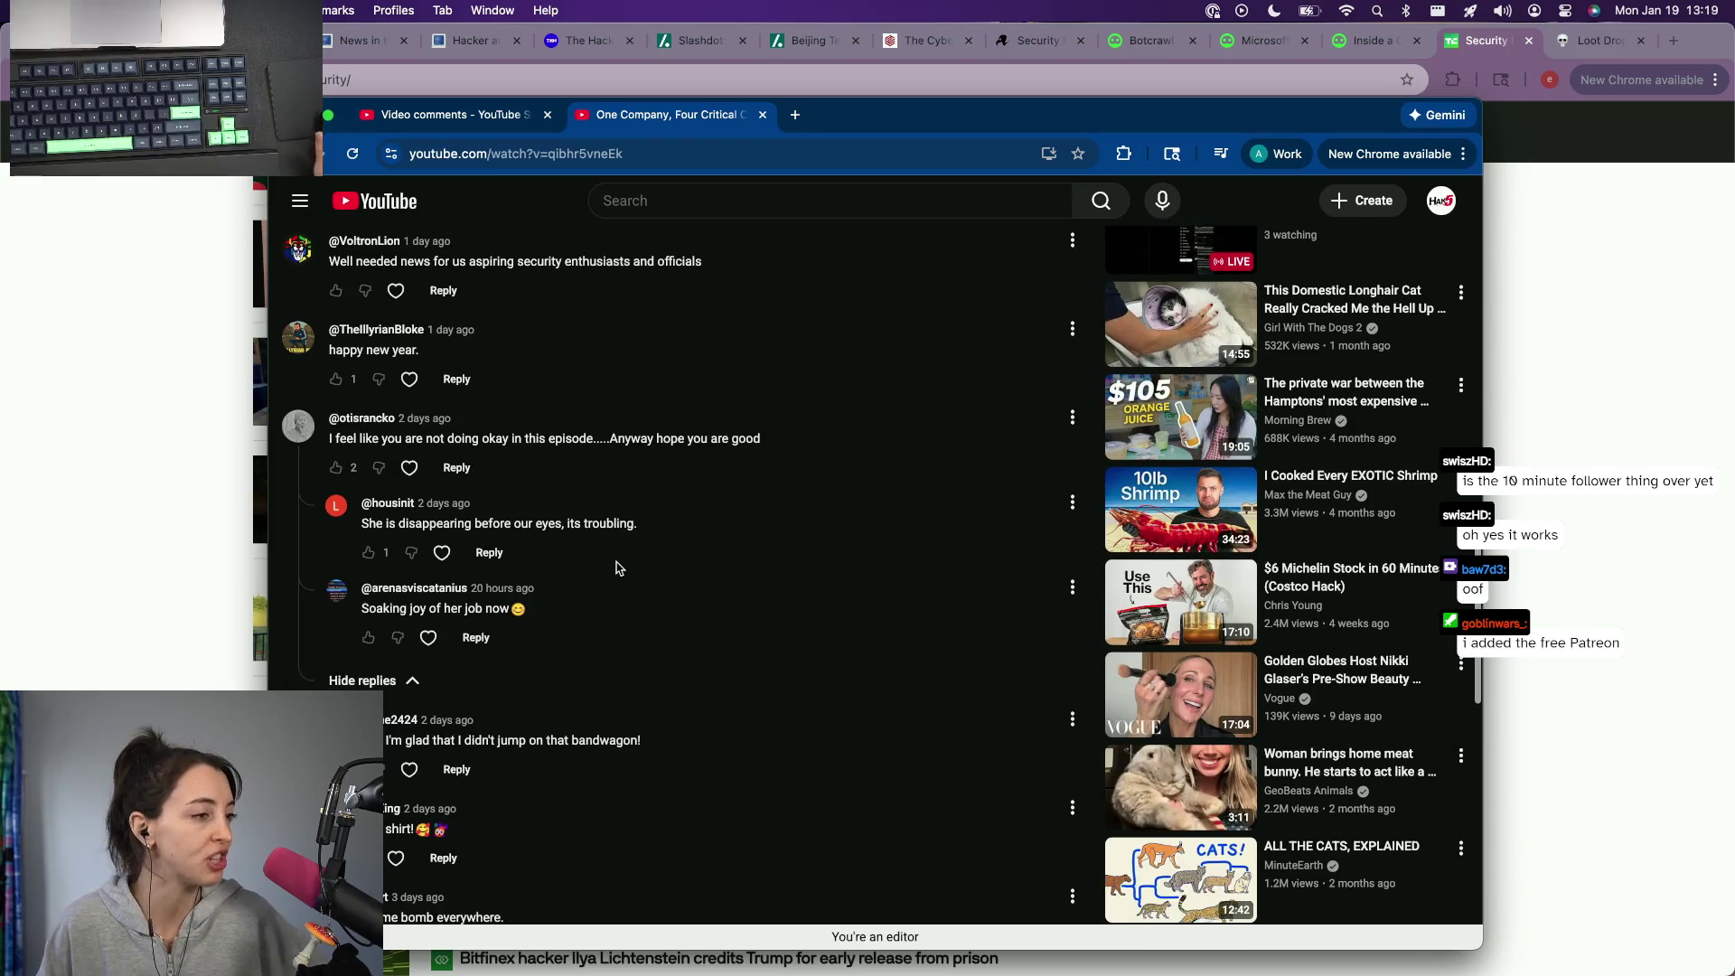
scroll(616, 568, down, 1)
scroll(616, 568, down, 1)
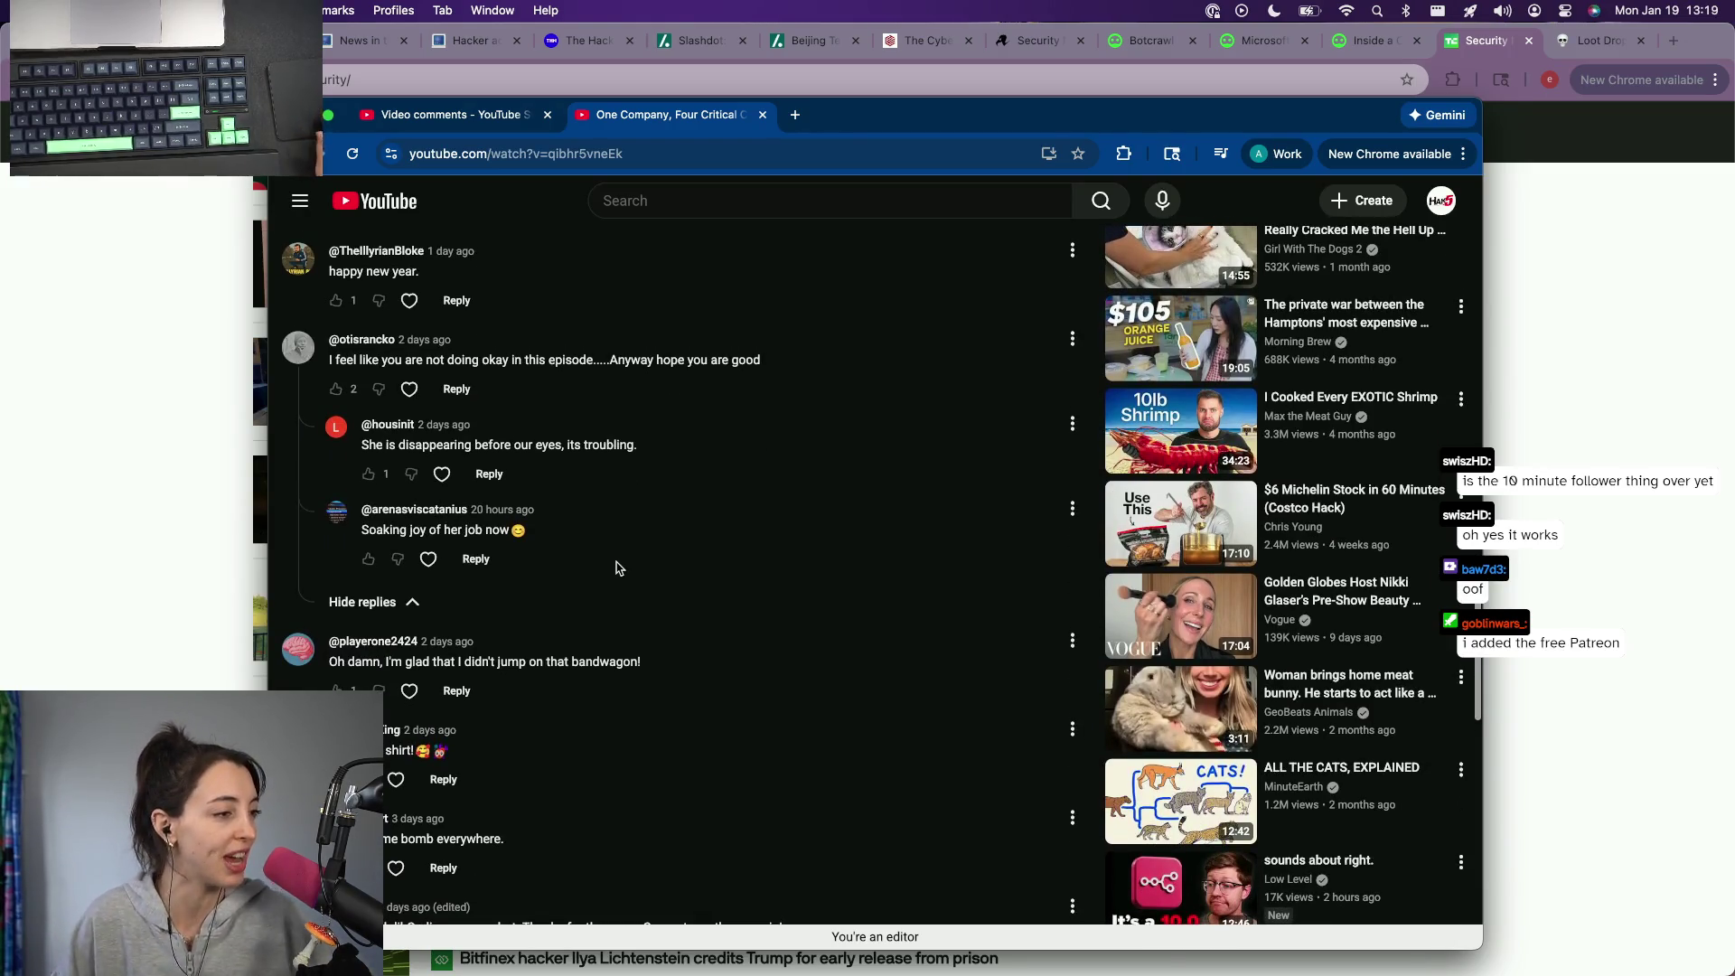
scroll(617, 568, down, 1)
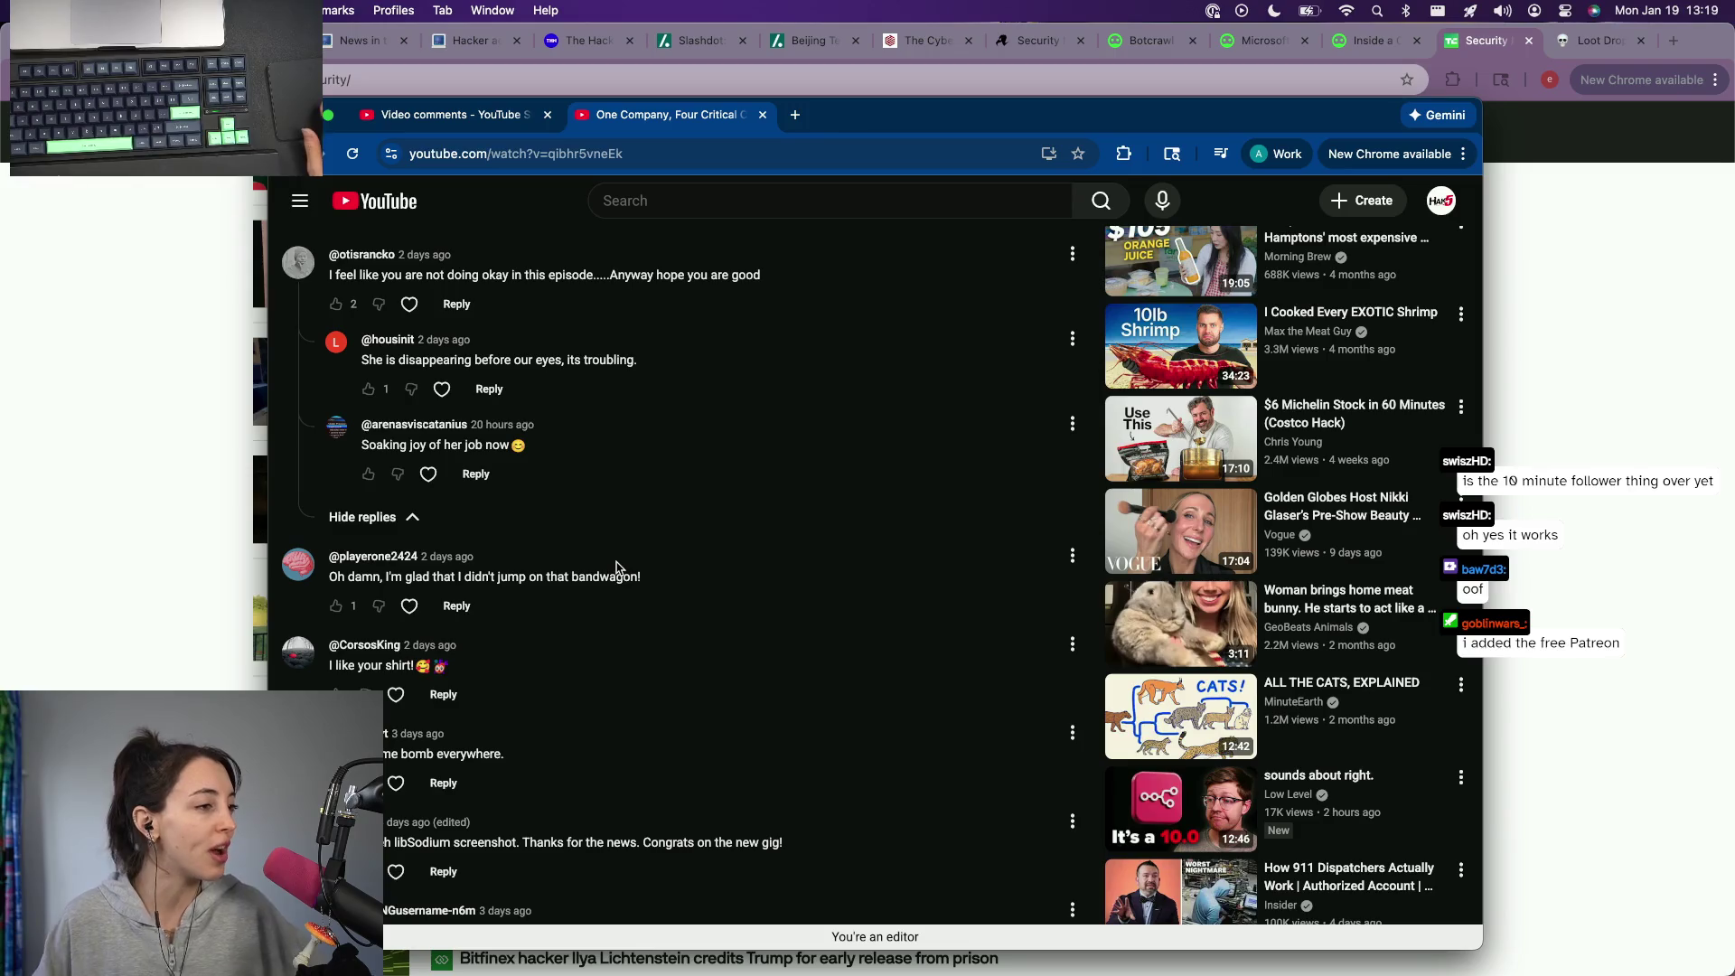
scroll(617, 569, down, 2)
scroll(617, 569, down, 2)
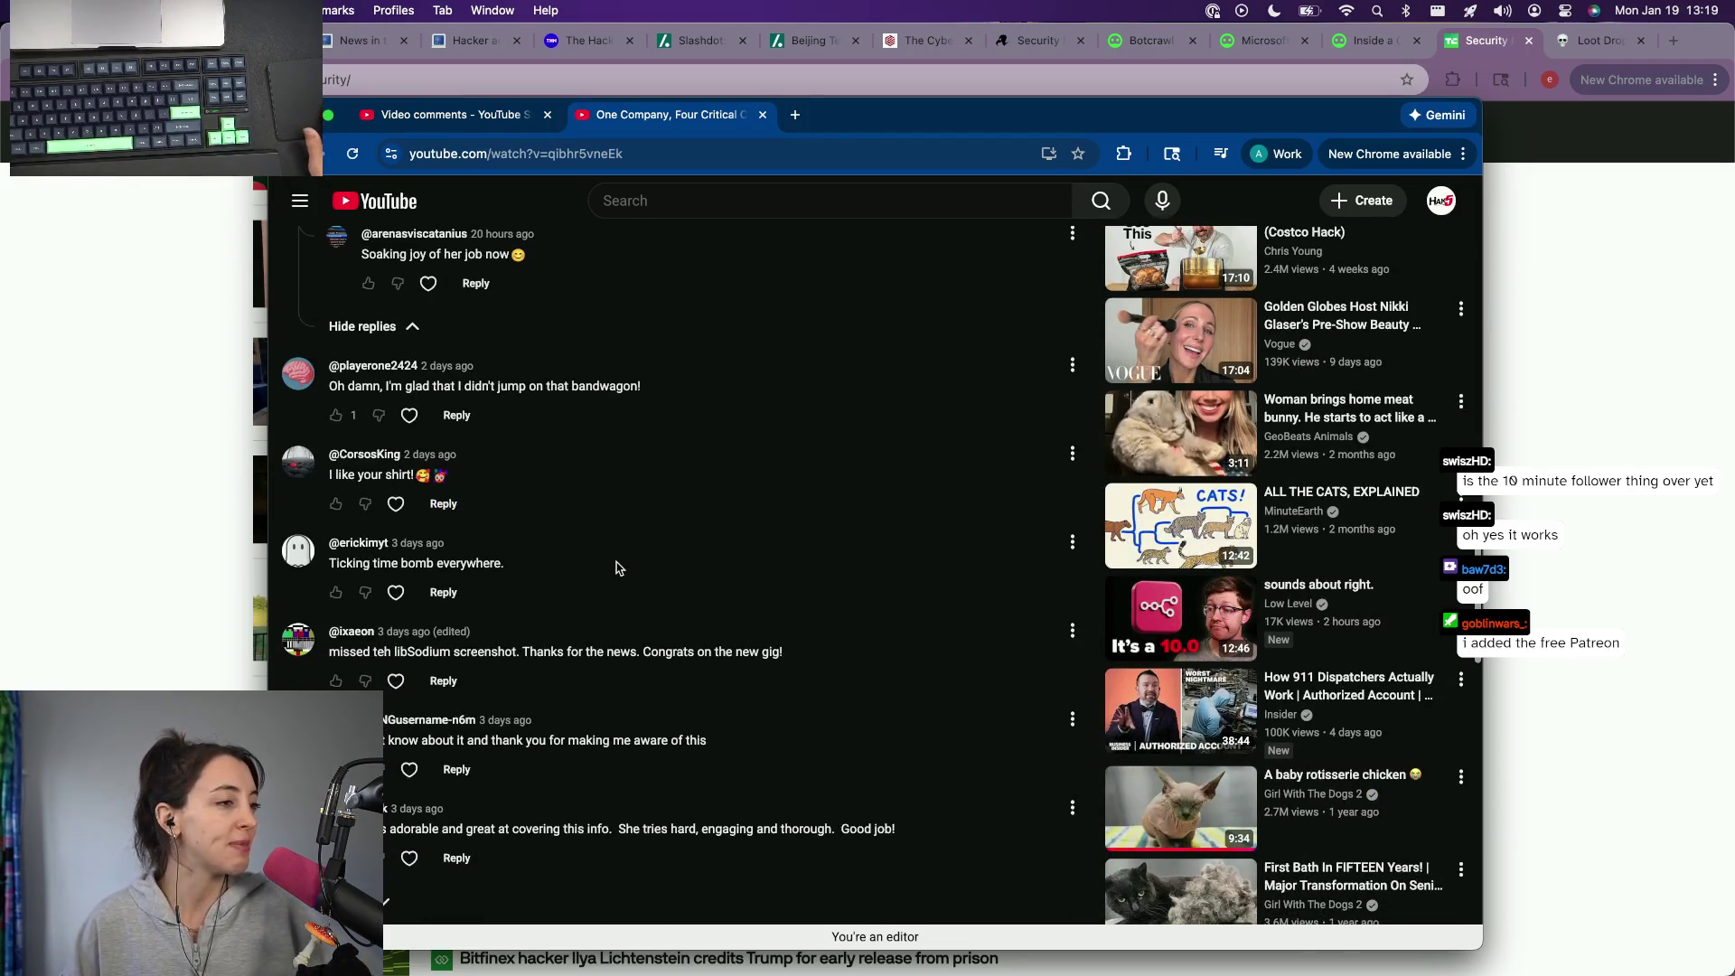
scroll(617, 568, up, 6)
scroll(617, 568, up, 15)
scroll(617, 569, down, 10)
scroll(616, 569, down, 5)
scroll(617, 568, down, 3)
scroll(617, 568, down, 3)
scroll(616, 568, down, 1)
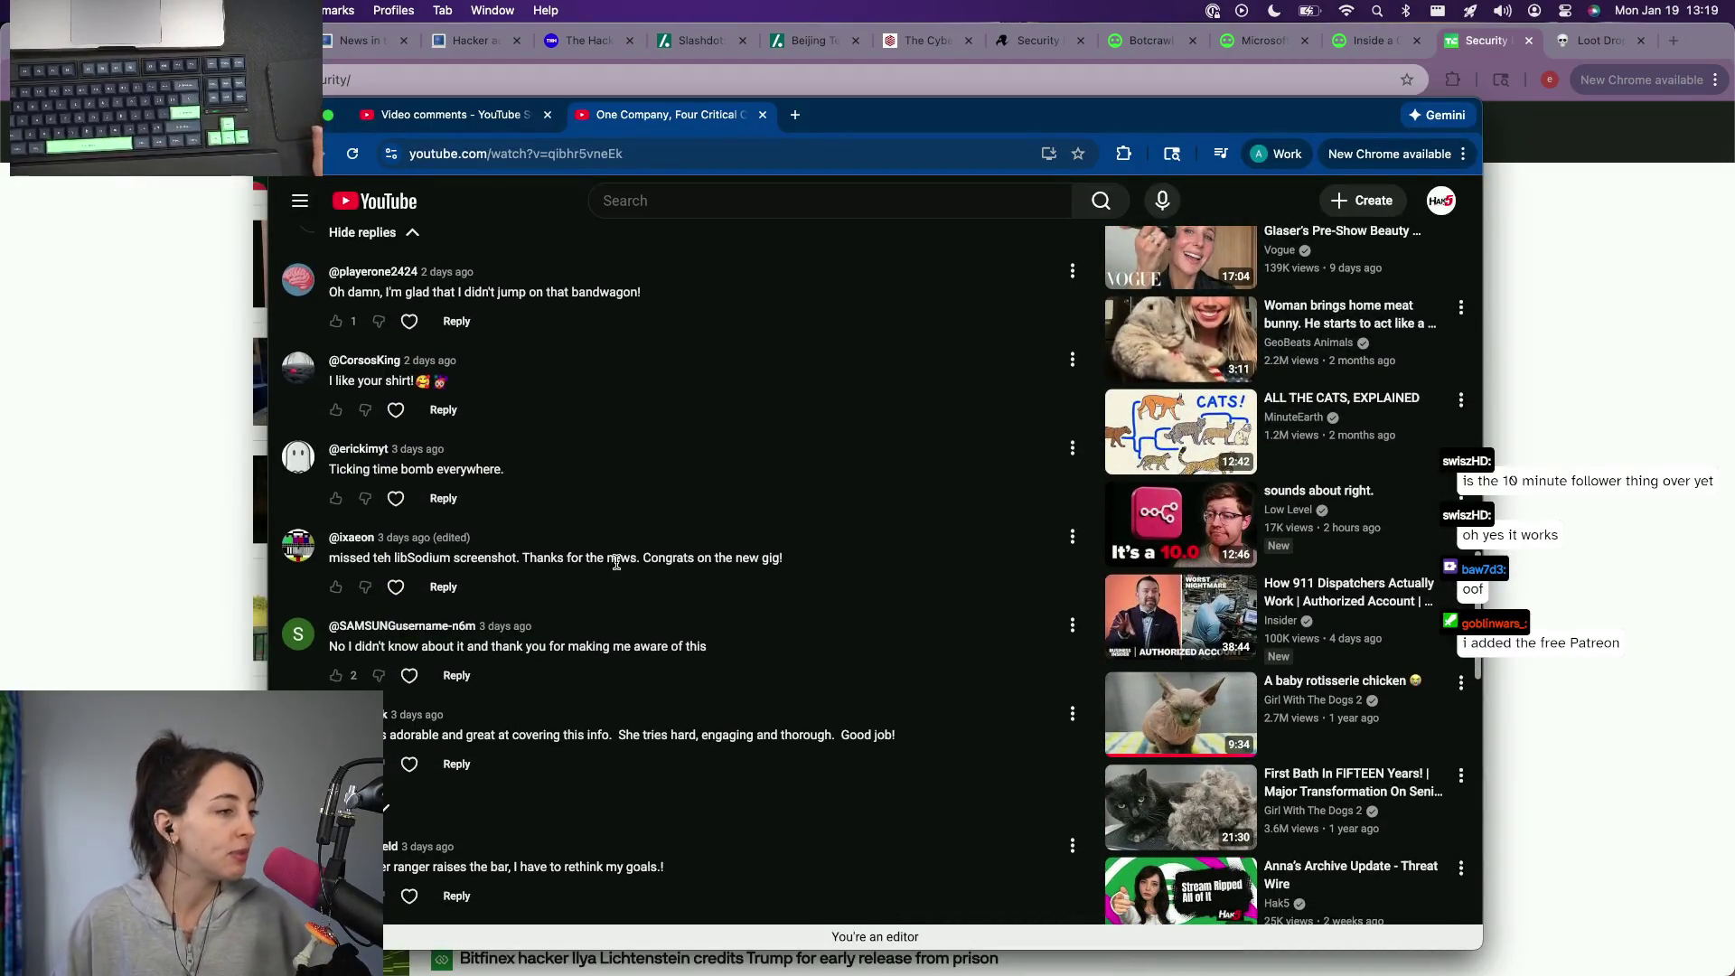
scroll(616, 568, down, 1)
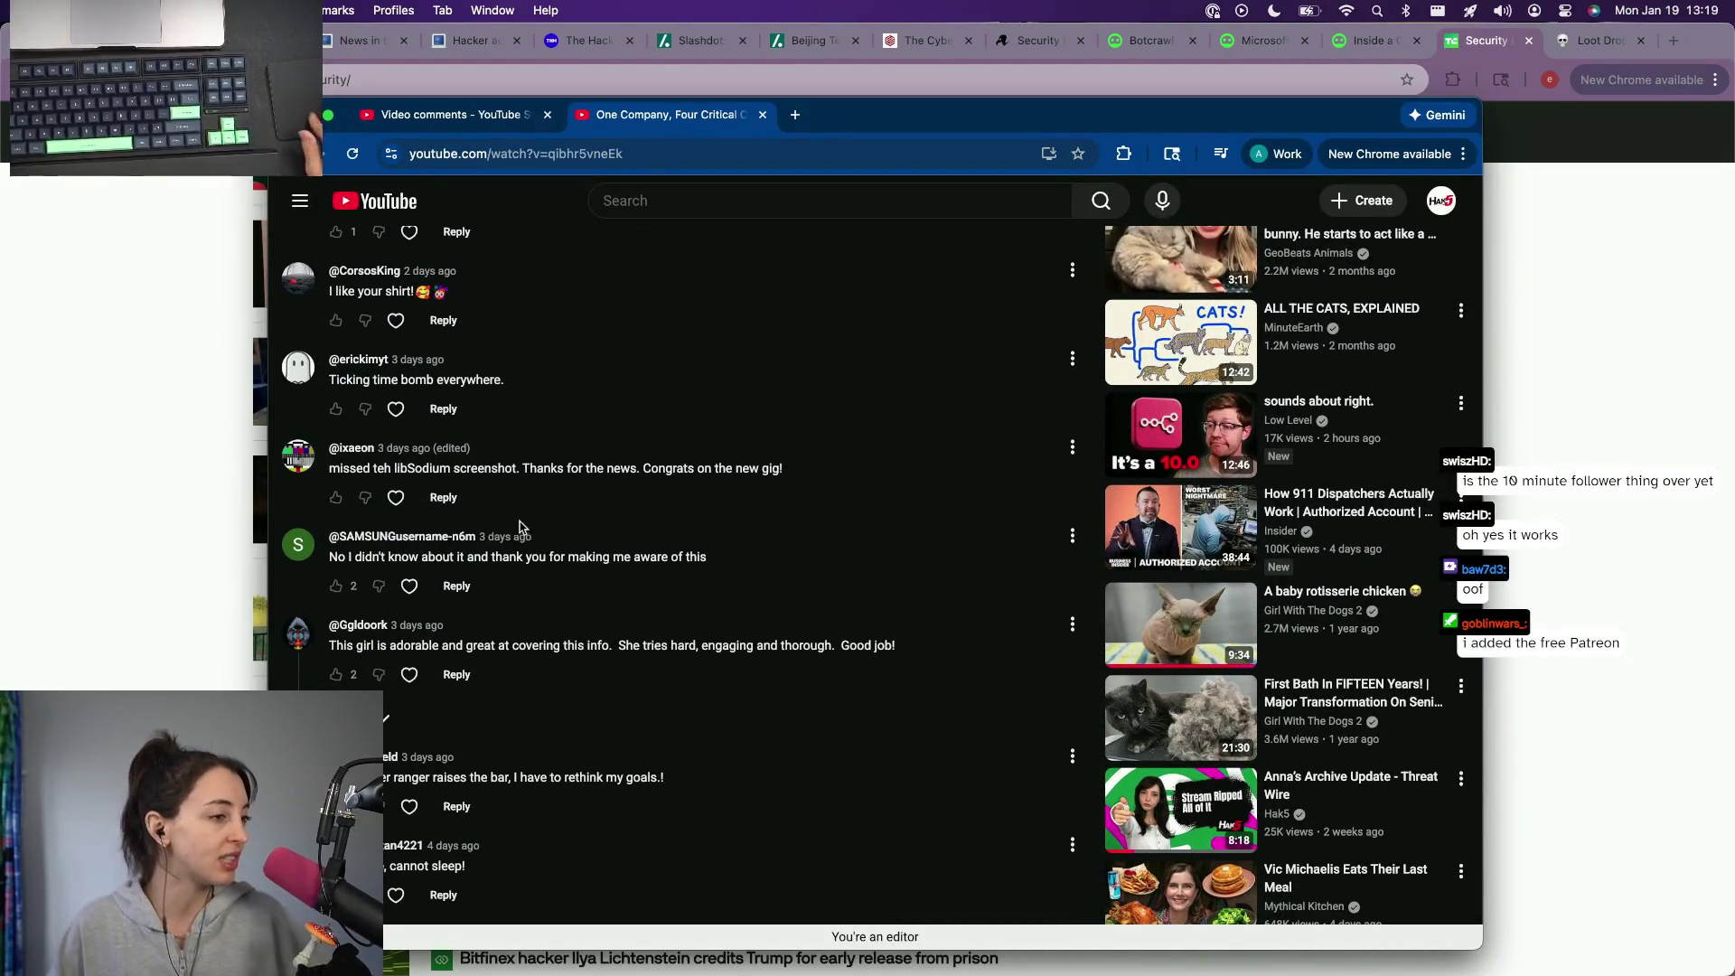
scroll(507, 511, down, 1)
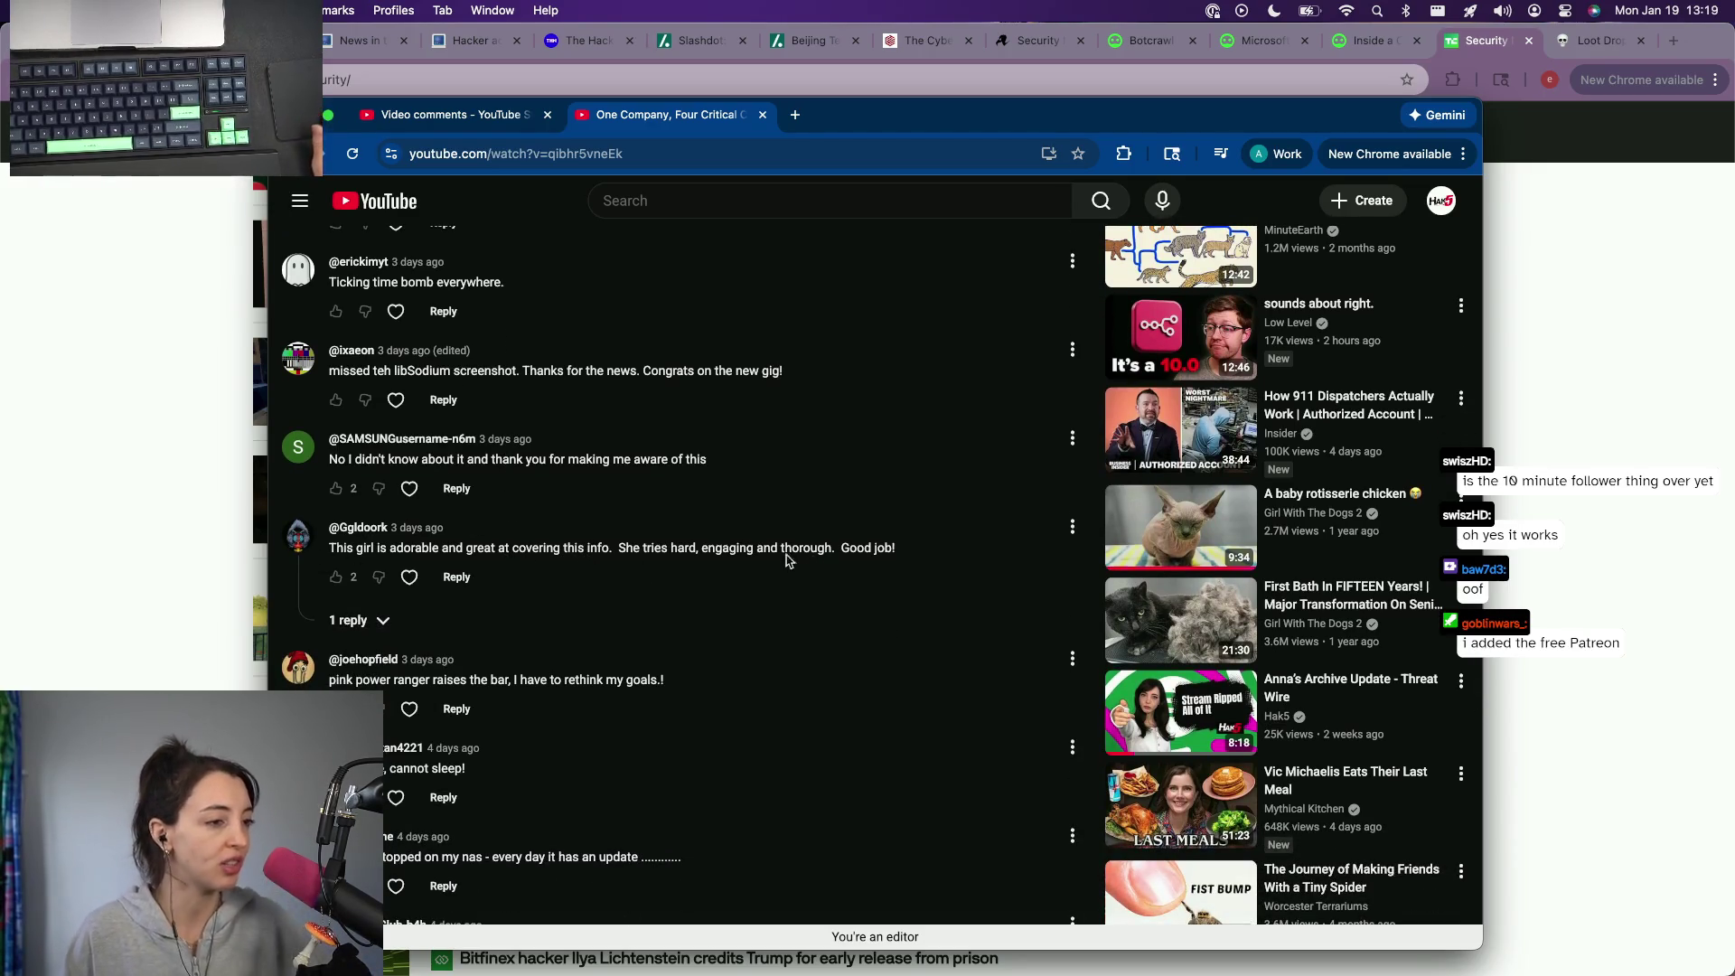
click(349, 620)
scroll(356, 621, down, 1)
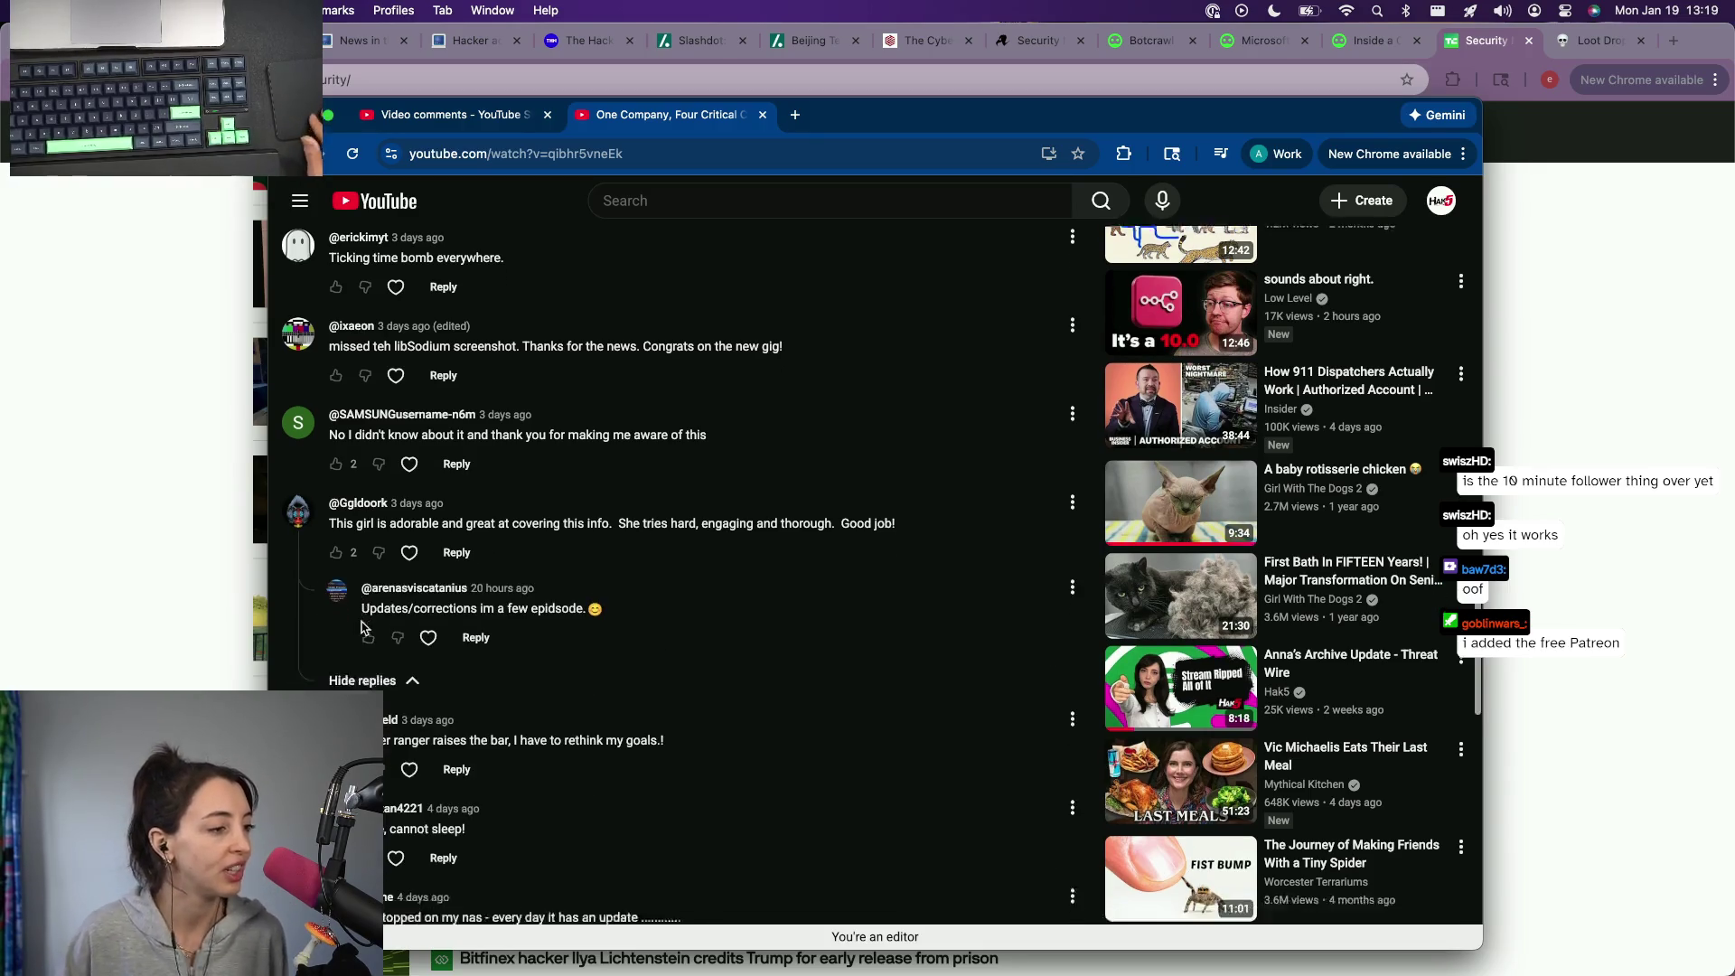
scroll(362, 625, down, 1)
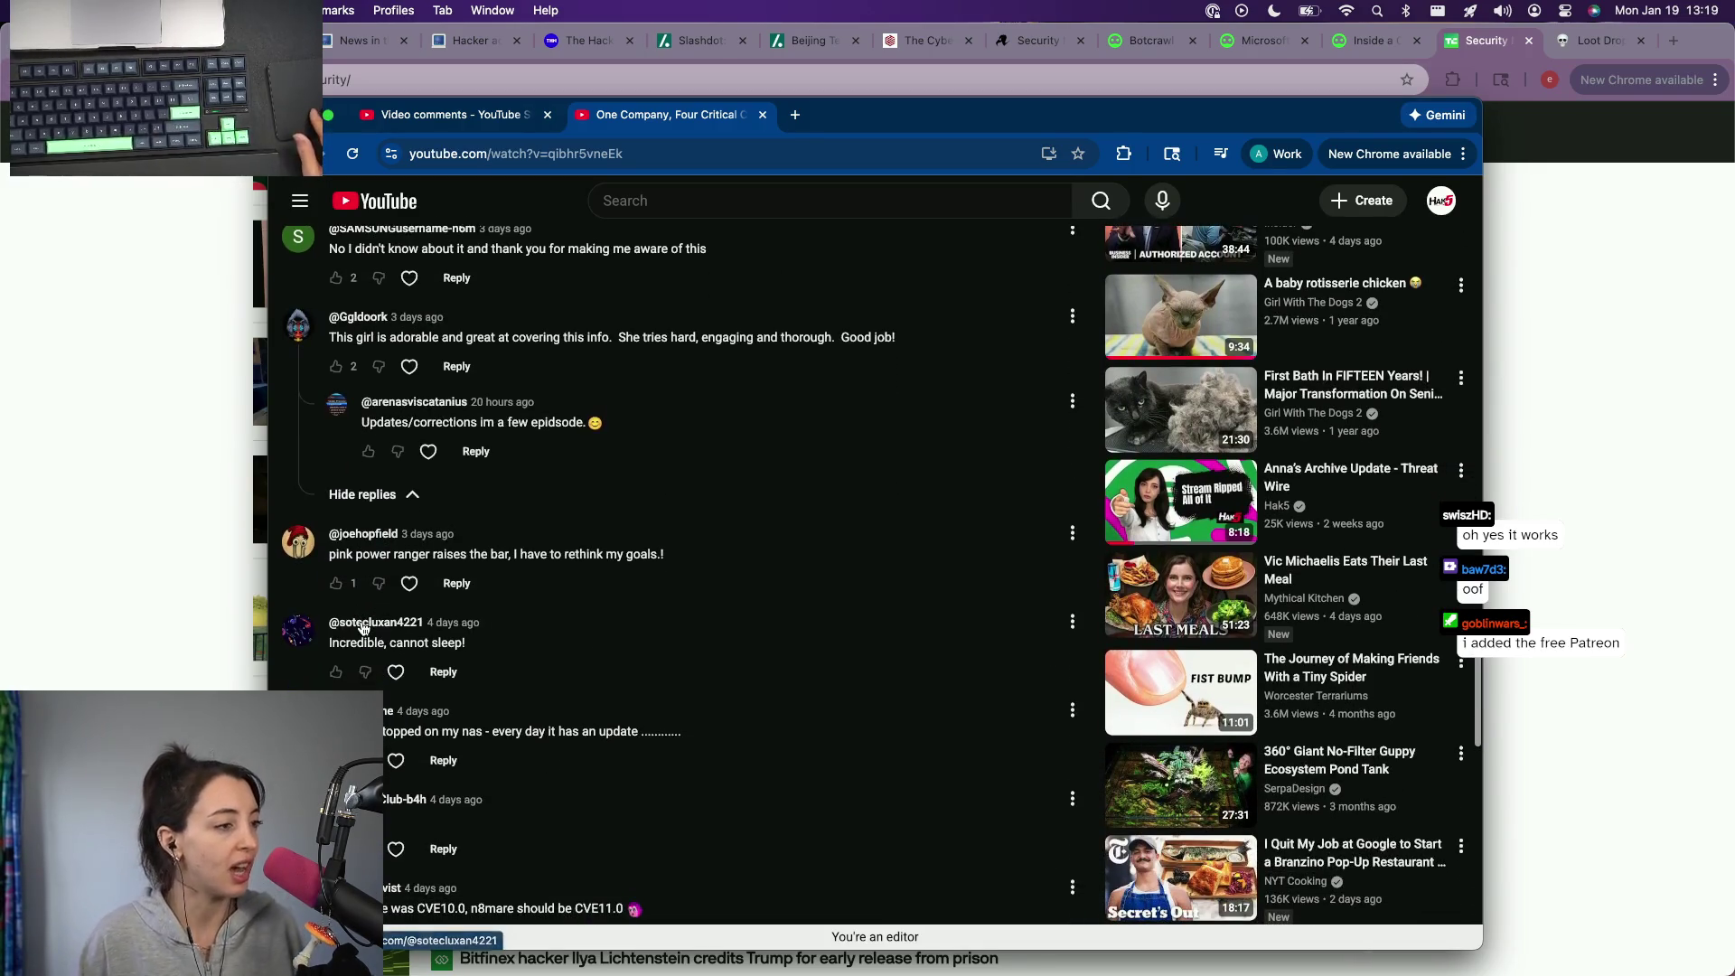
scroll(361, 623, down, 1)
scroll(361, 621, down, 1)
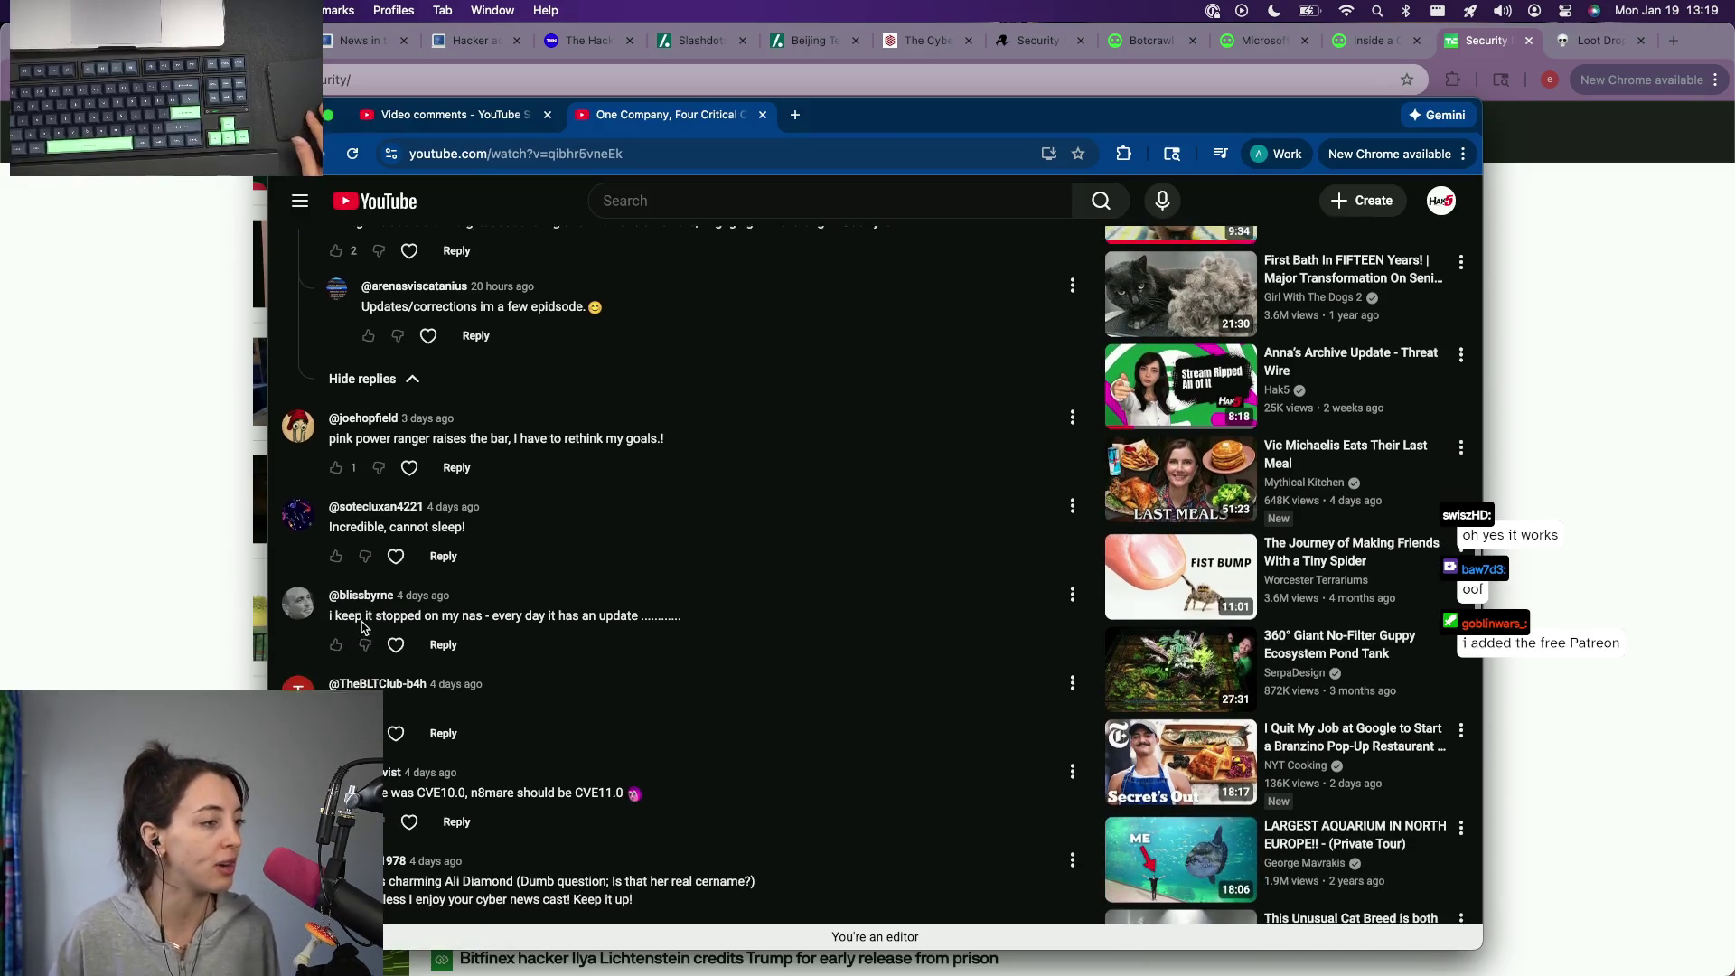
scroll(361, 621, down, 1)
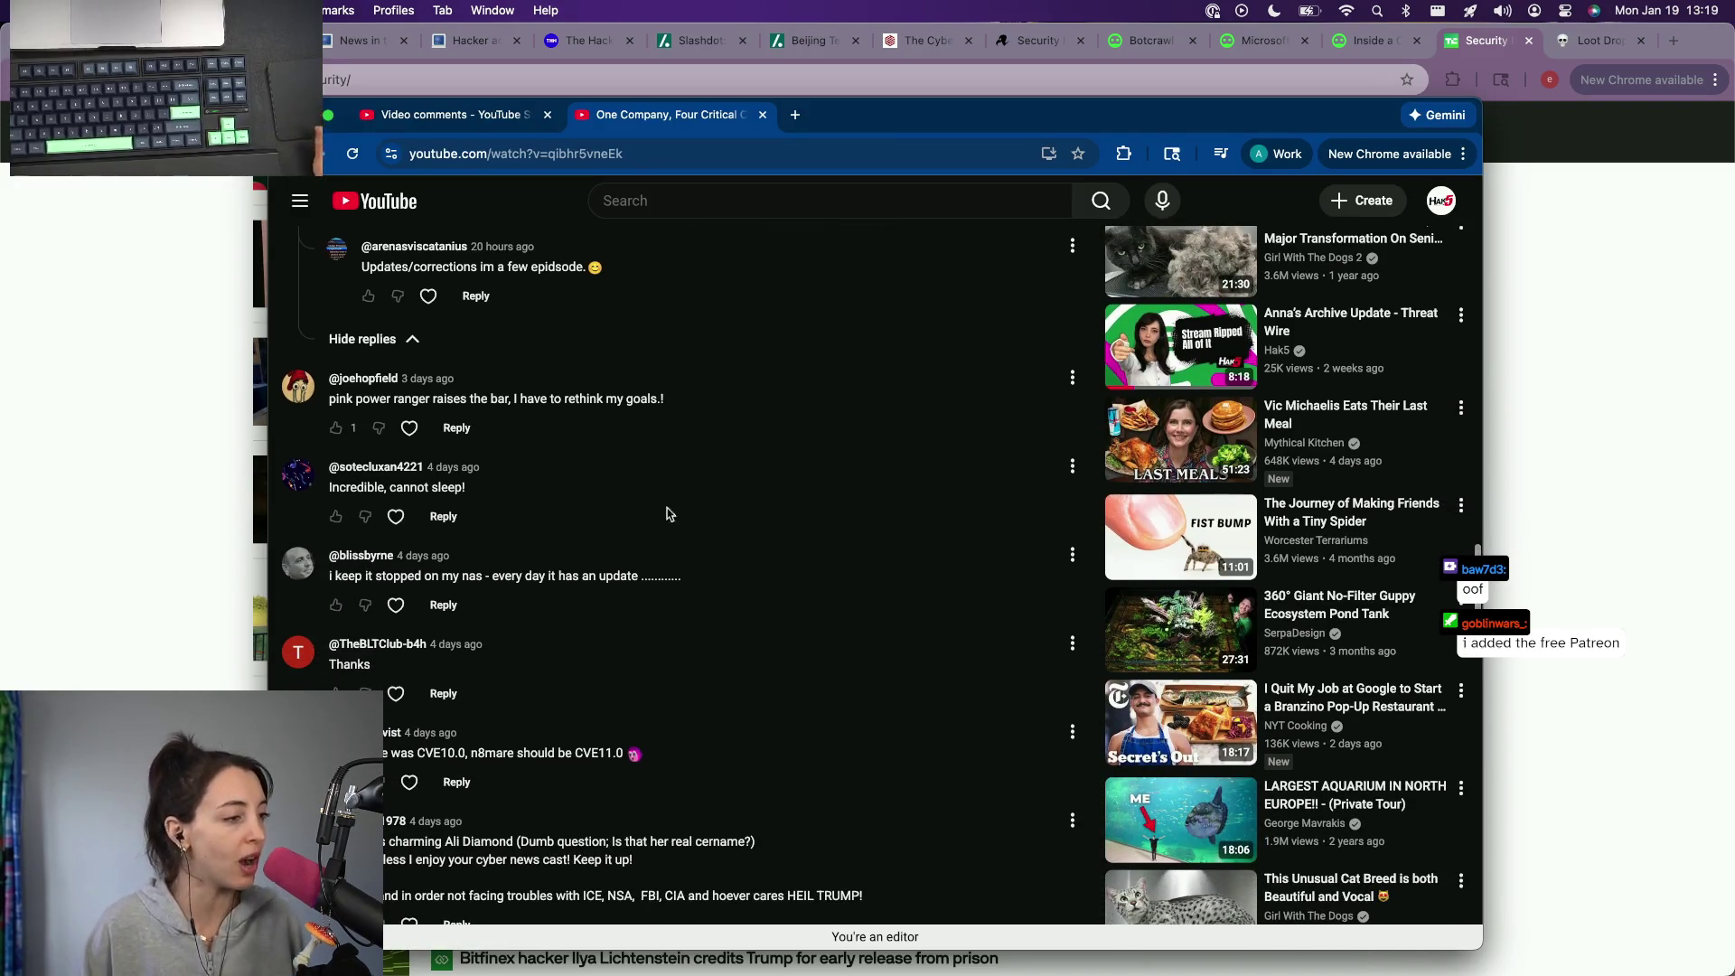
scroll(663, 515, down, 3)
scroll(660, 516, down, 2)
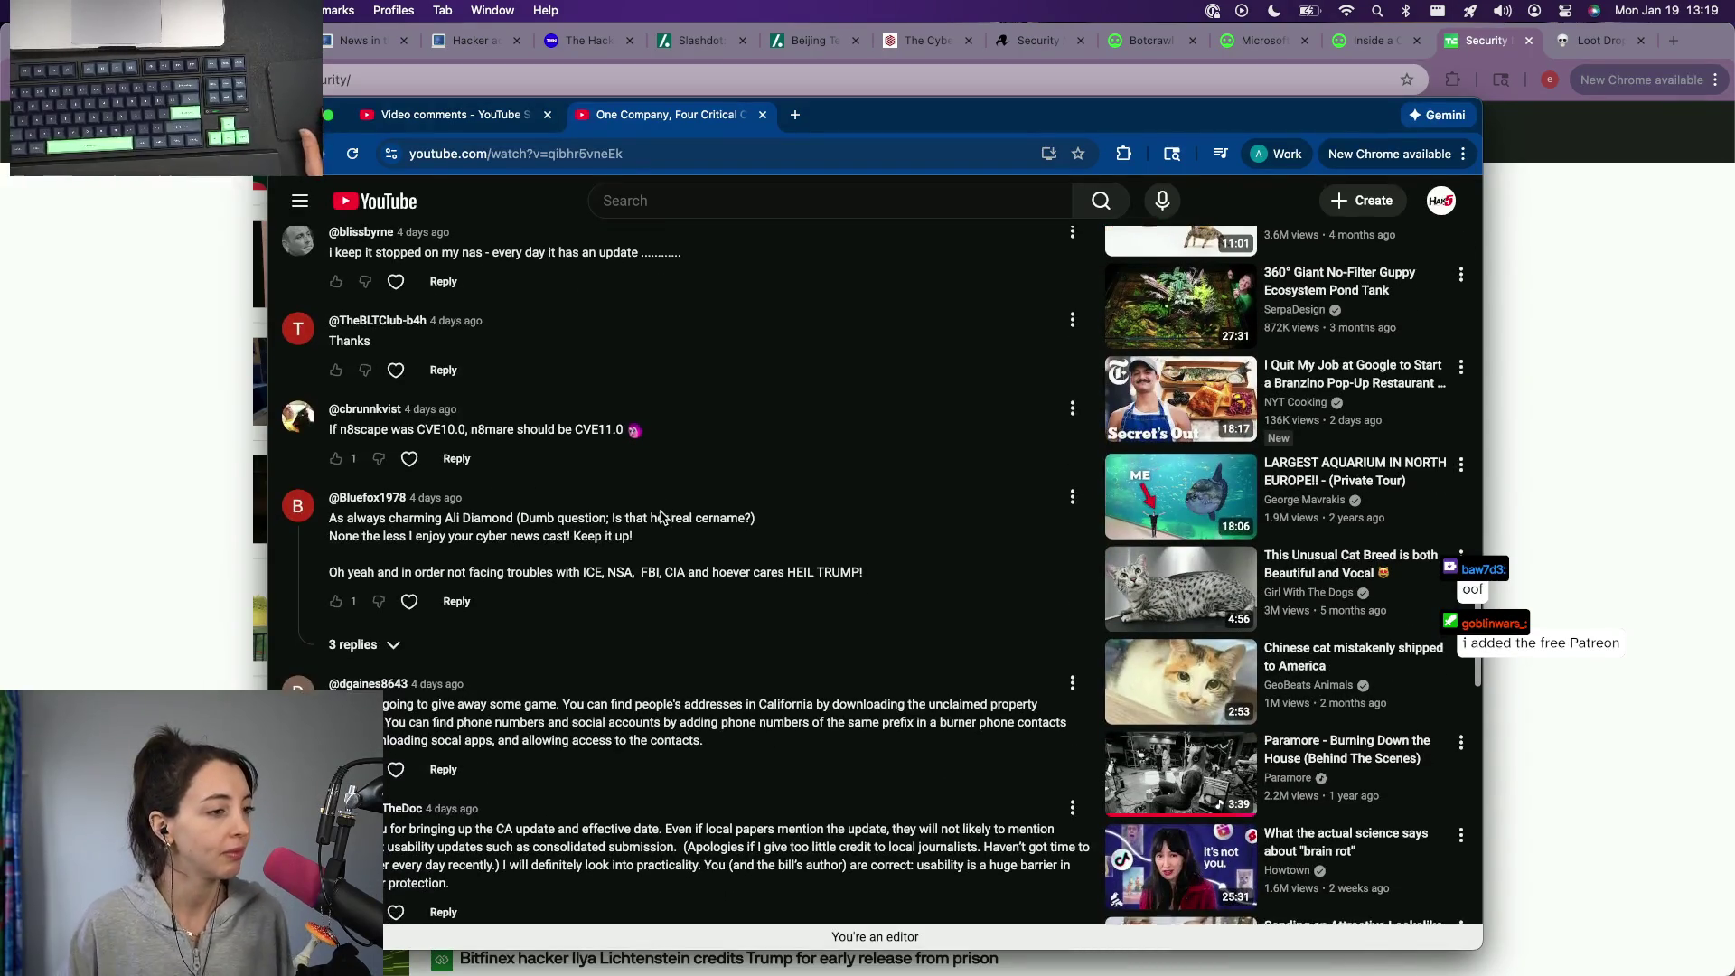
scroll(338, 566, down, 3)
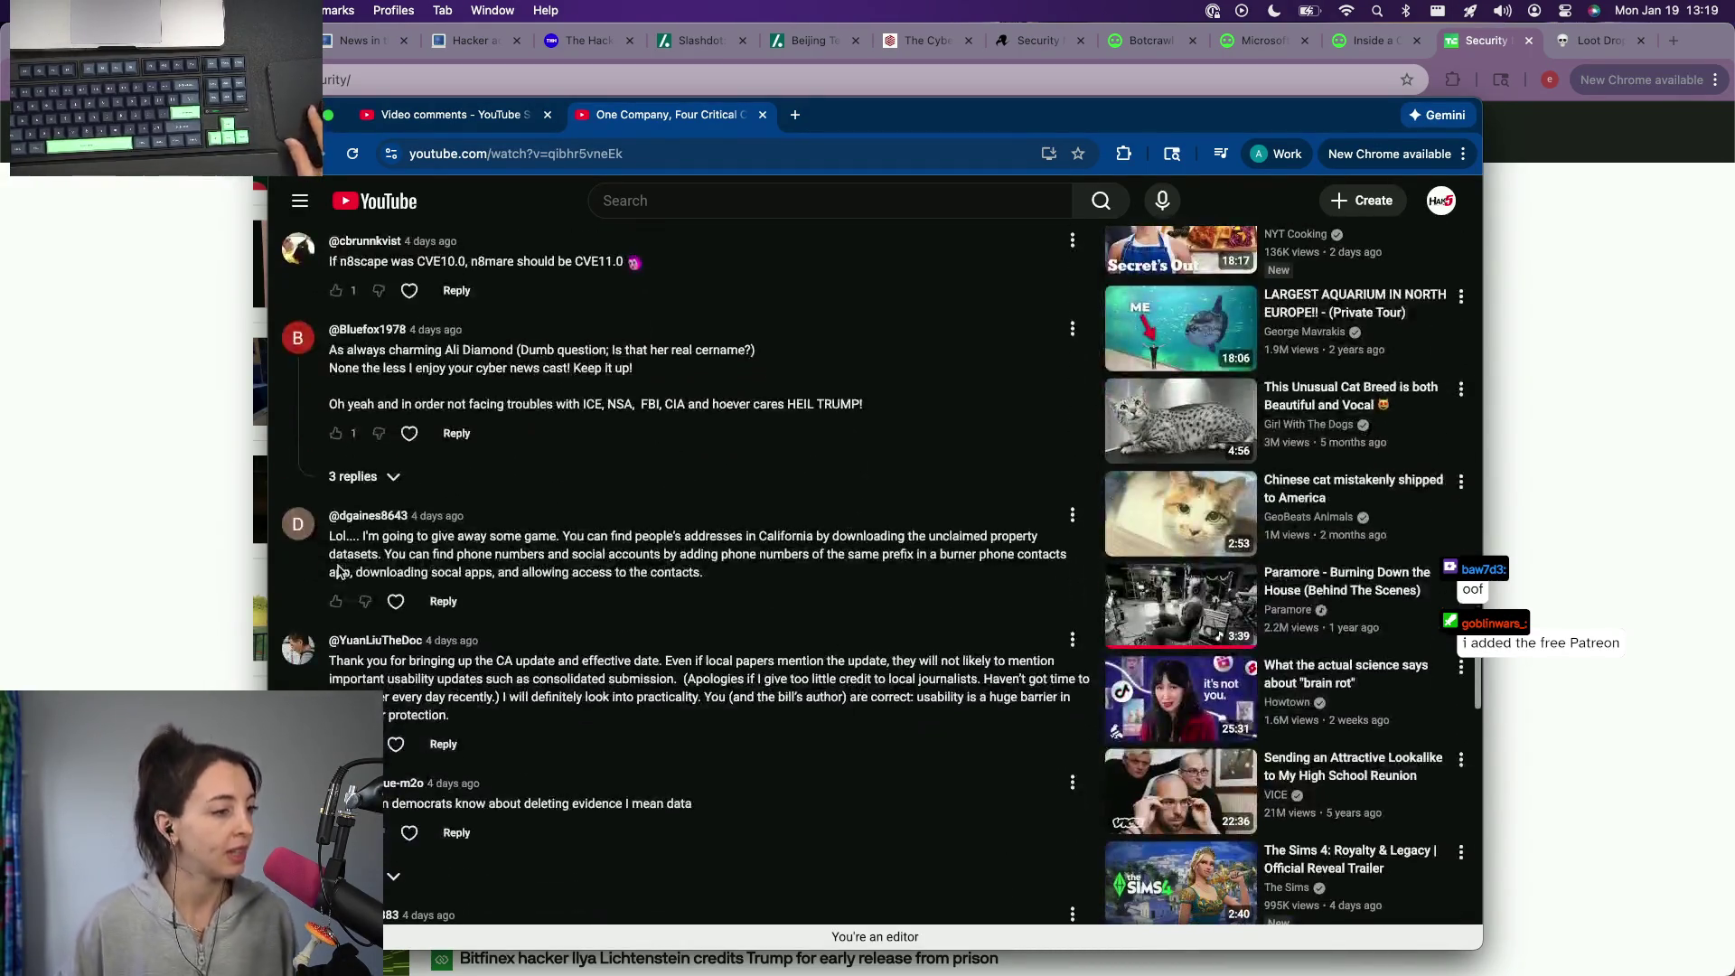
scroll(337, 564, down, 1)
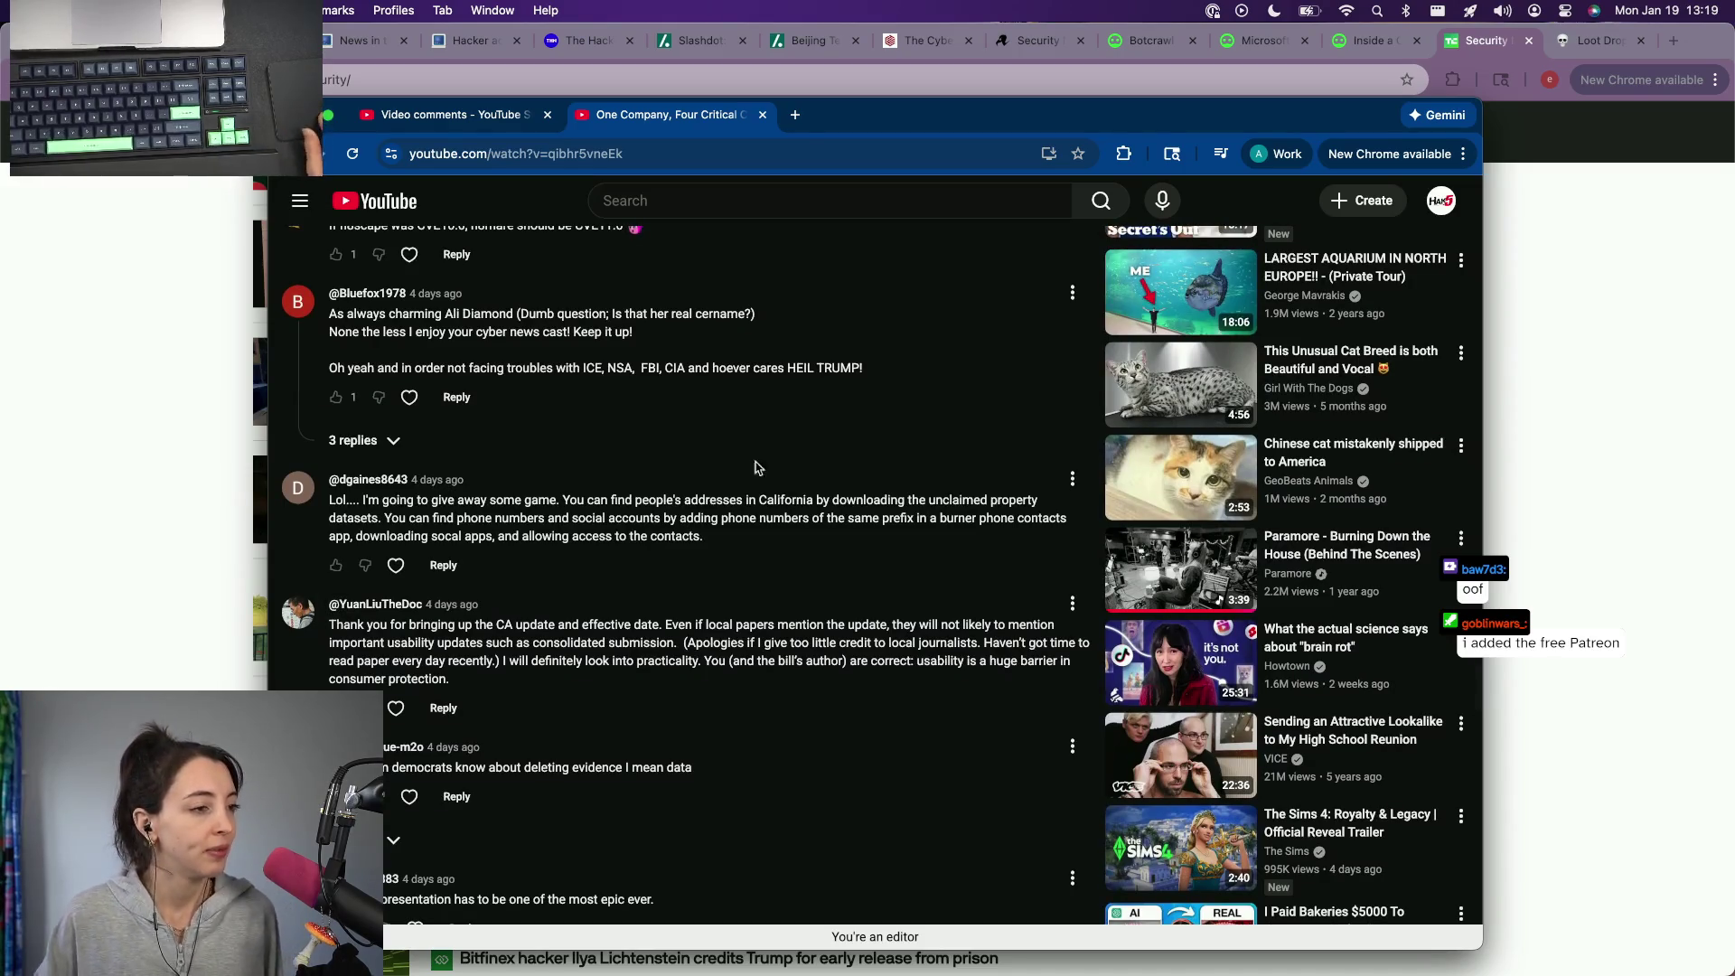
scroll(502, 492, down, 3)
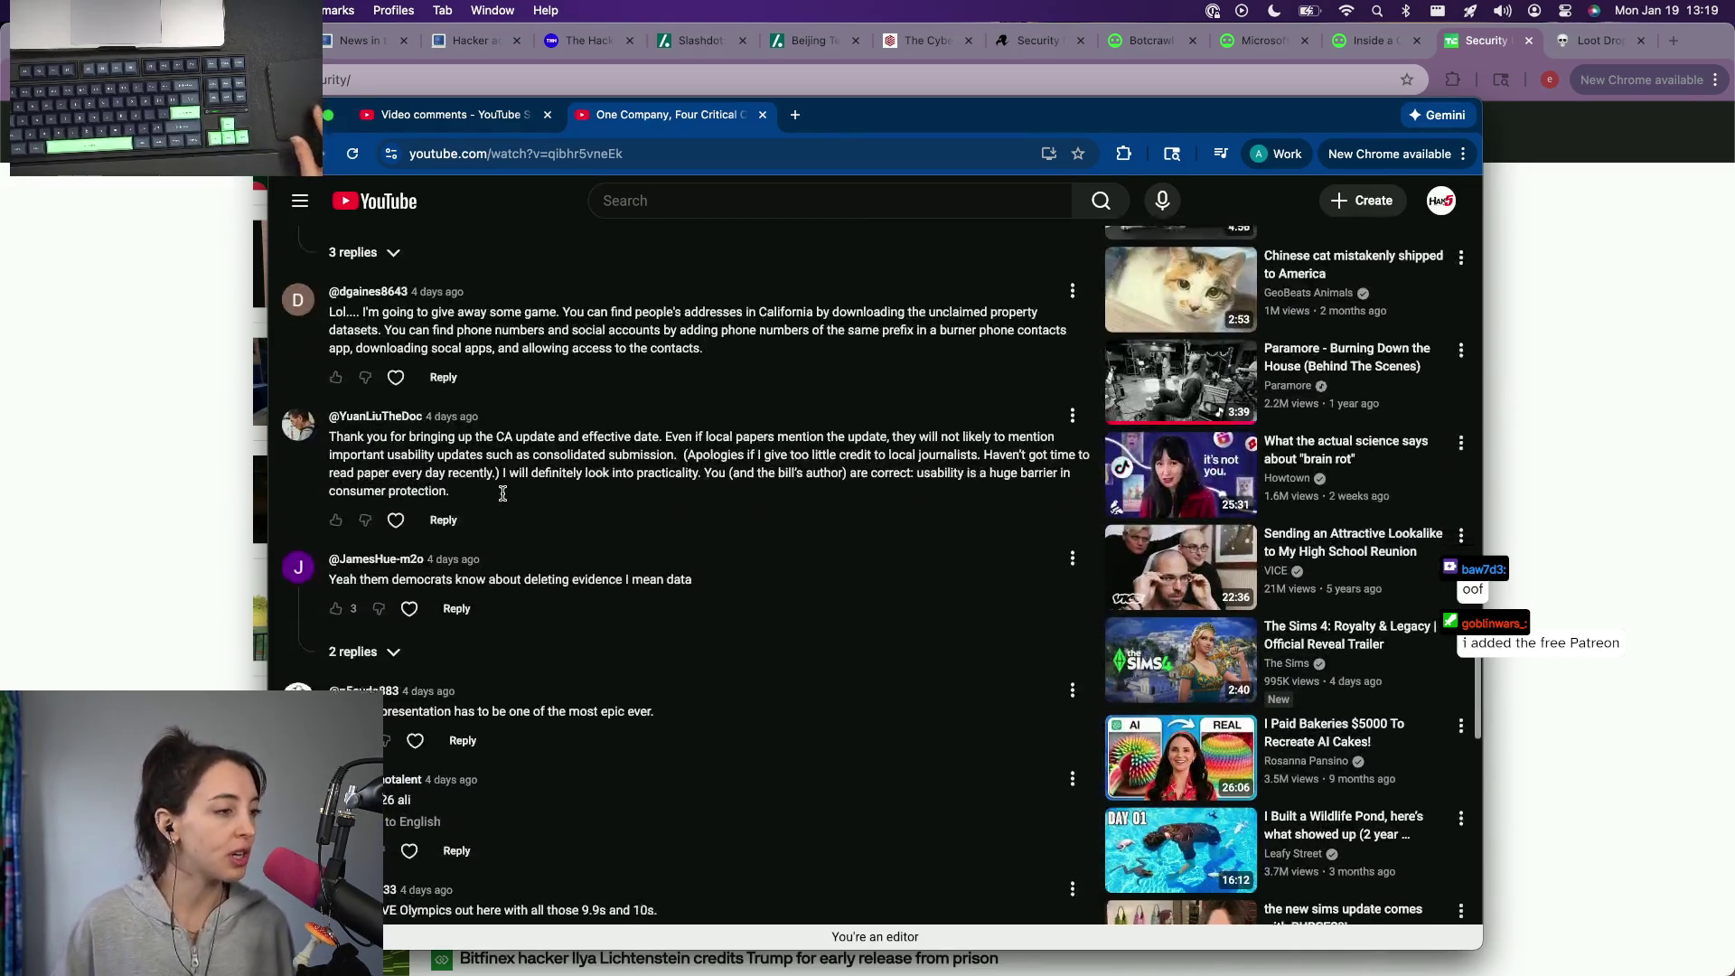
scroll(502, 499, down, 2)
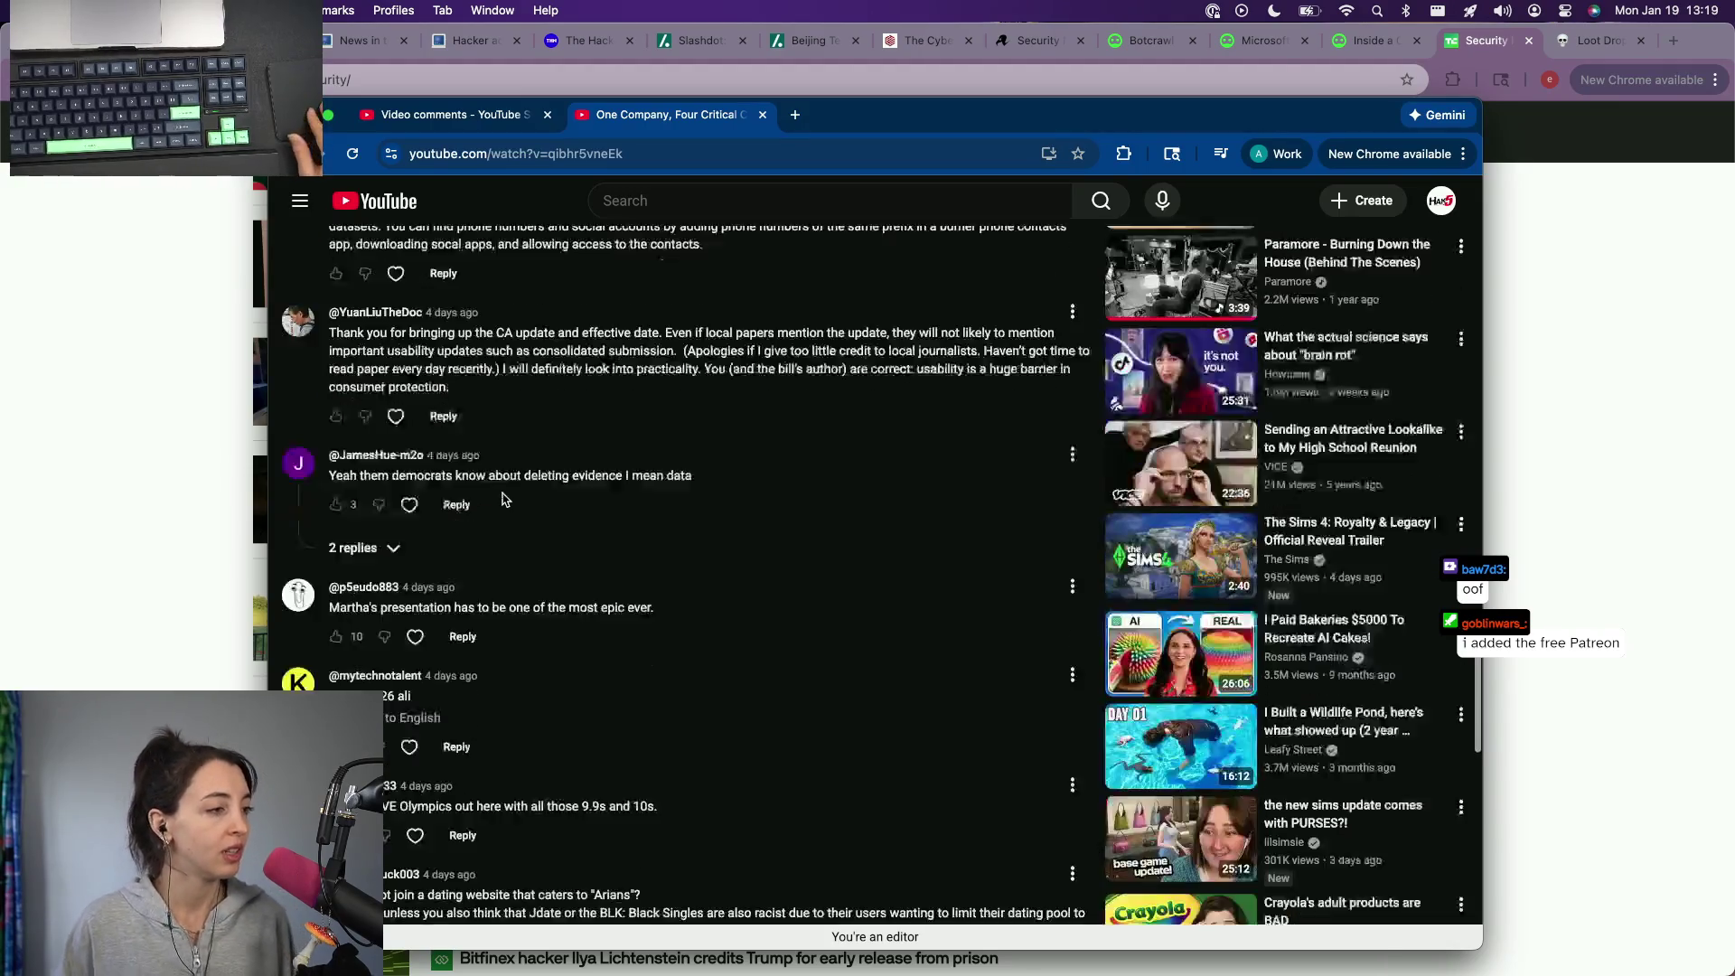
click(358, 490)
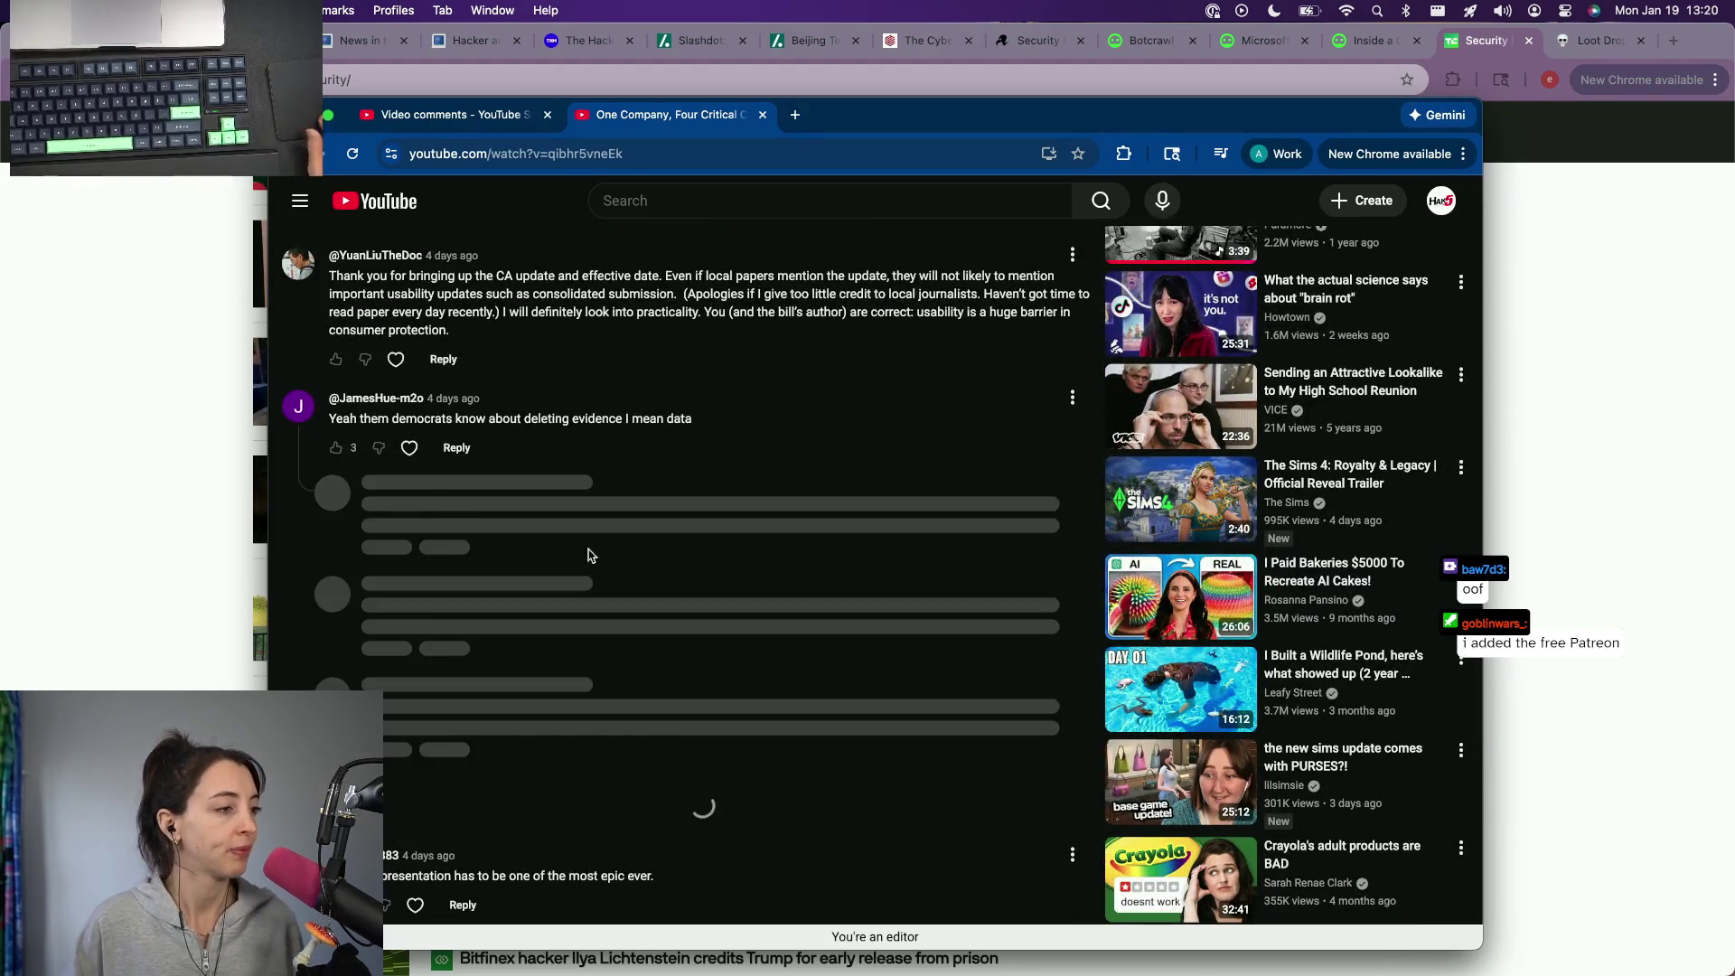
scroll(593, 555, down, 2)
scroll(647, 607, down, 3)
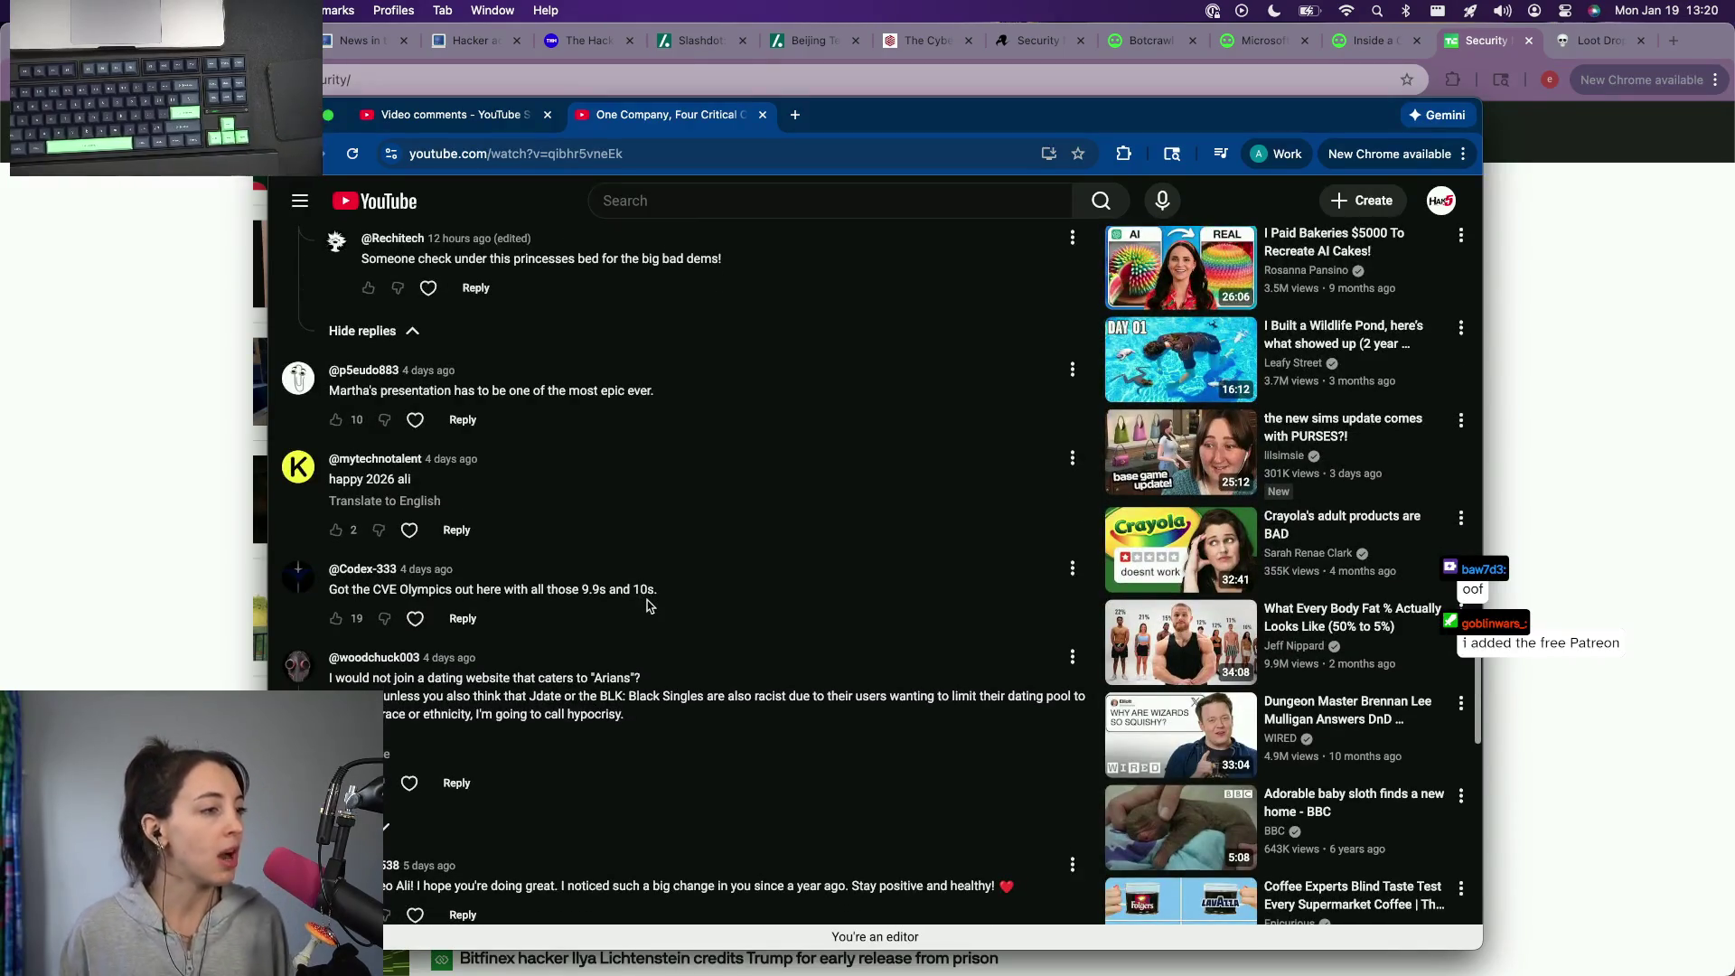
scroll(656, 583, down, 1)
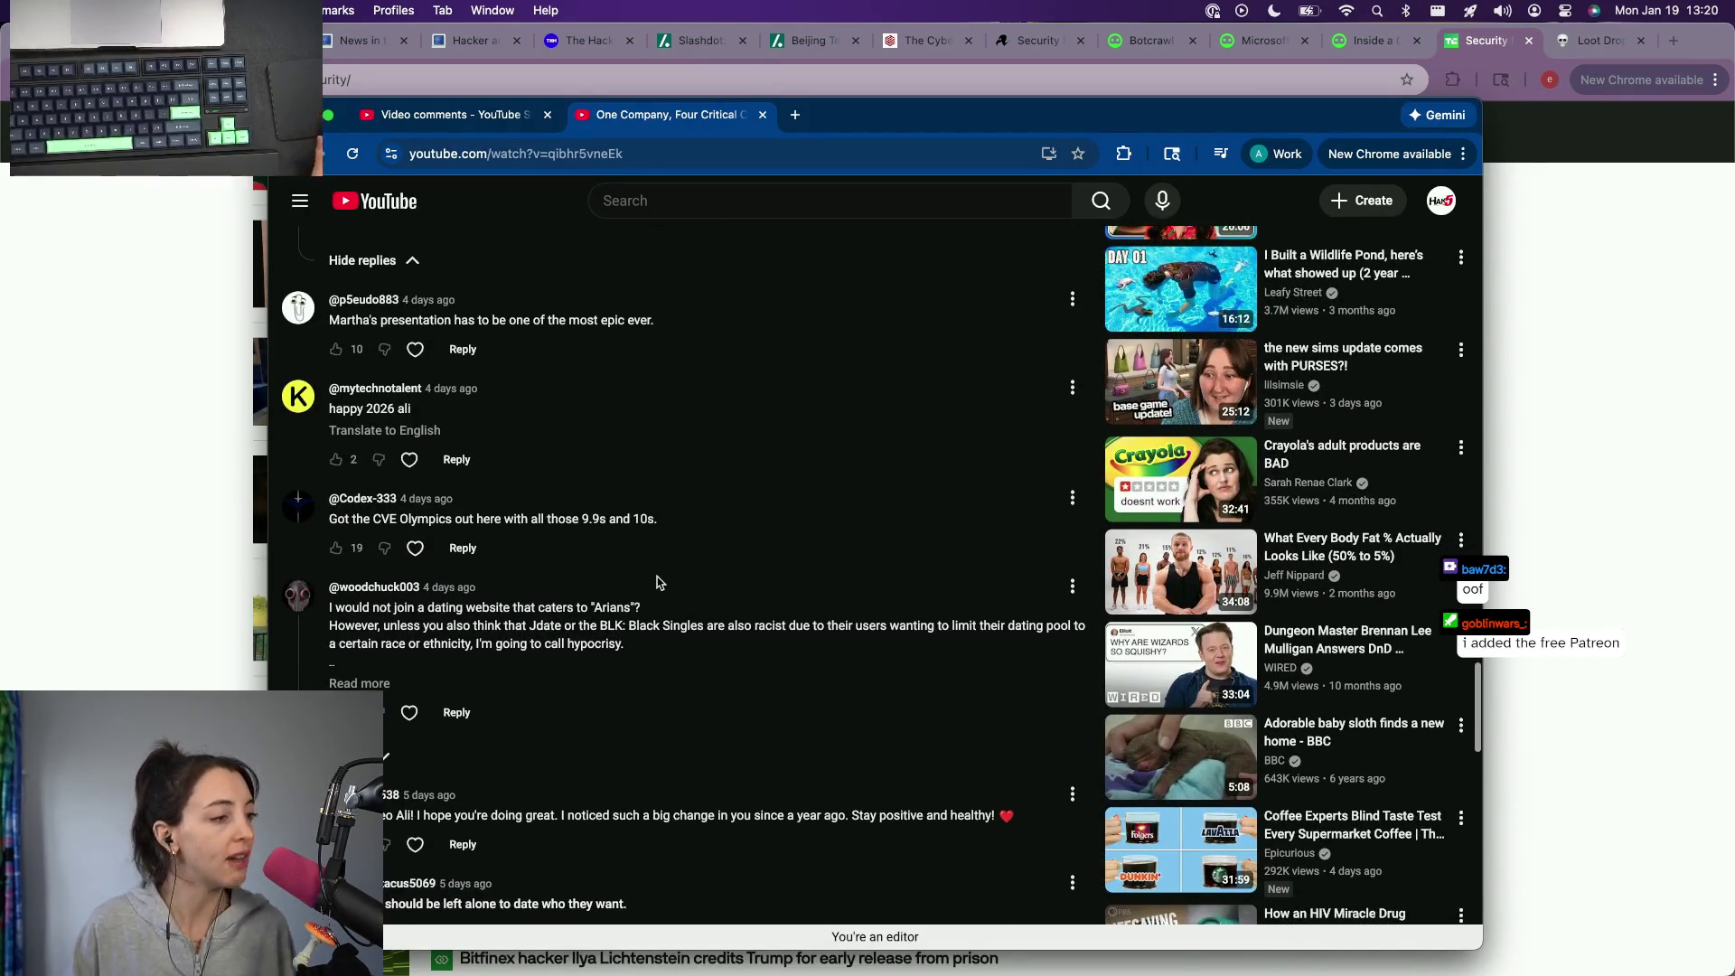
scroll(380, 610, down, 2)
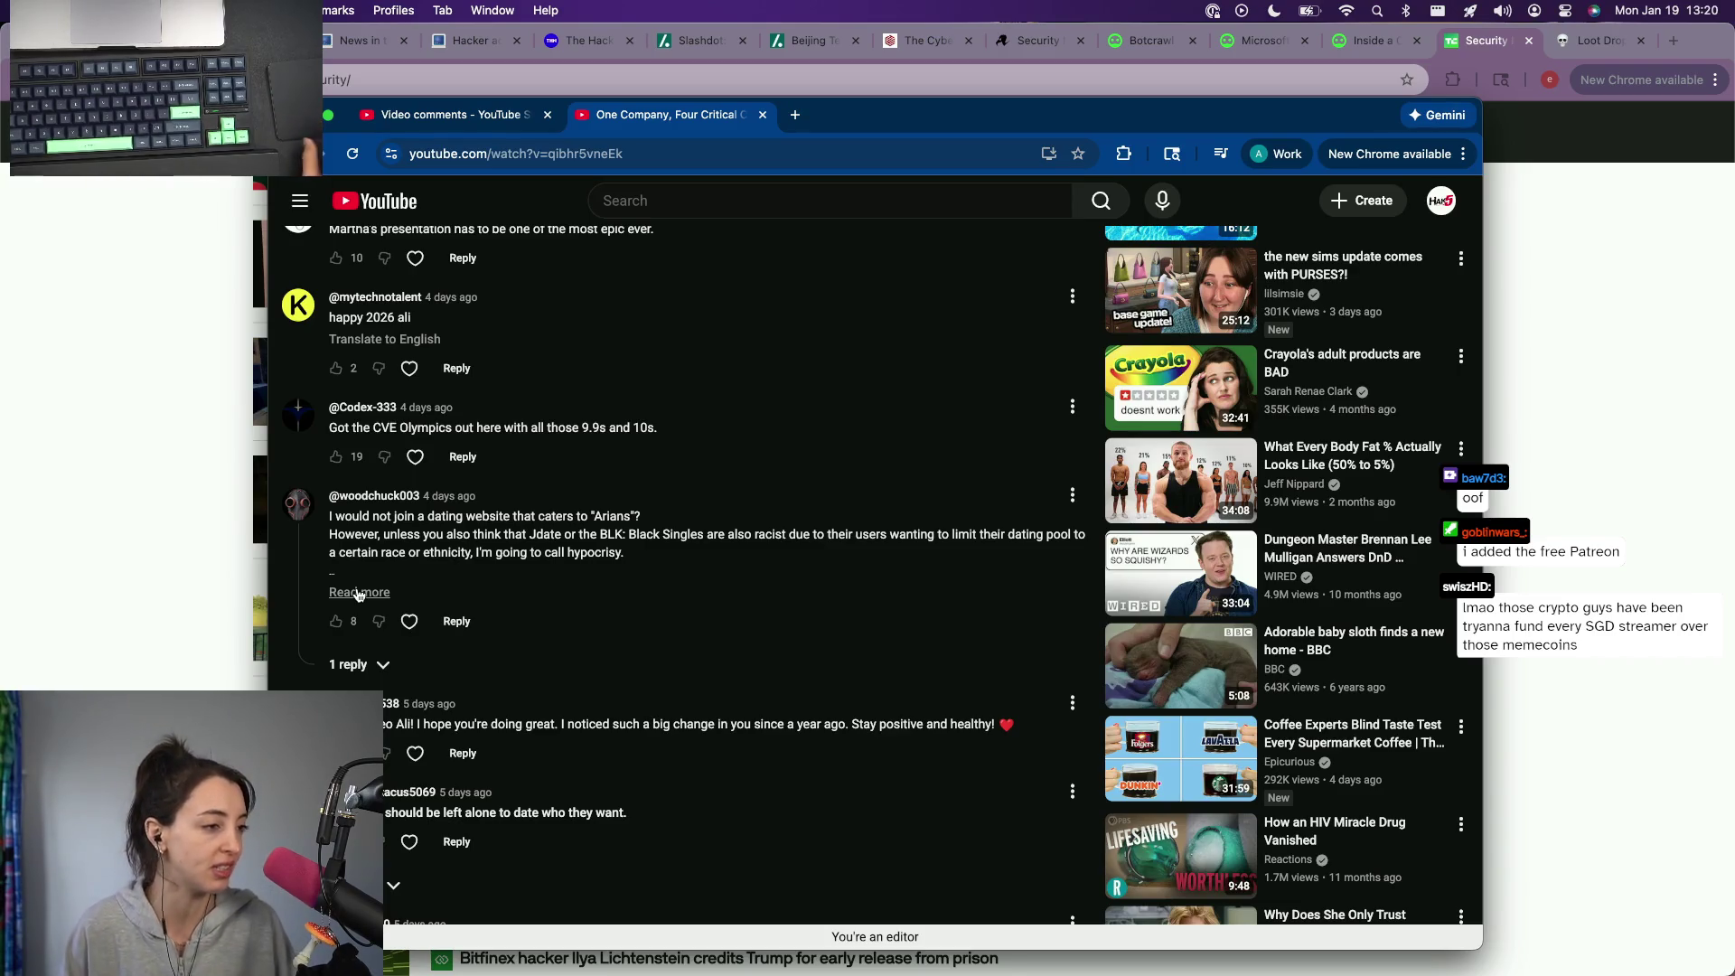
click(359, 594)
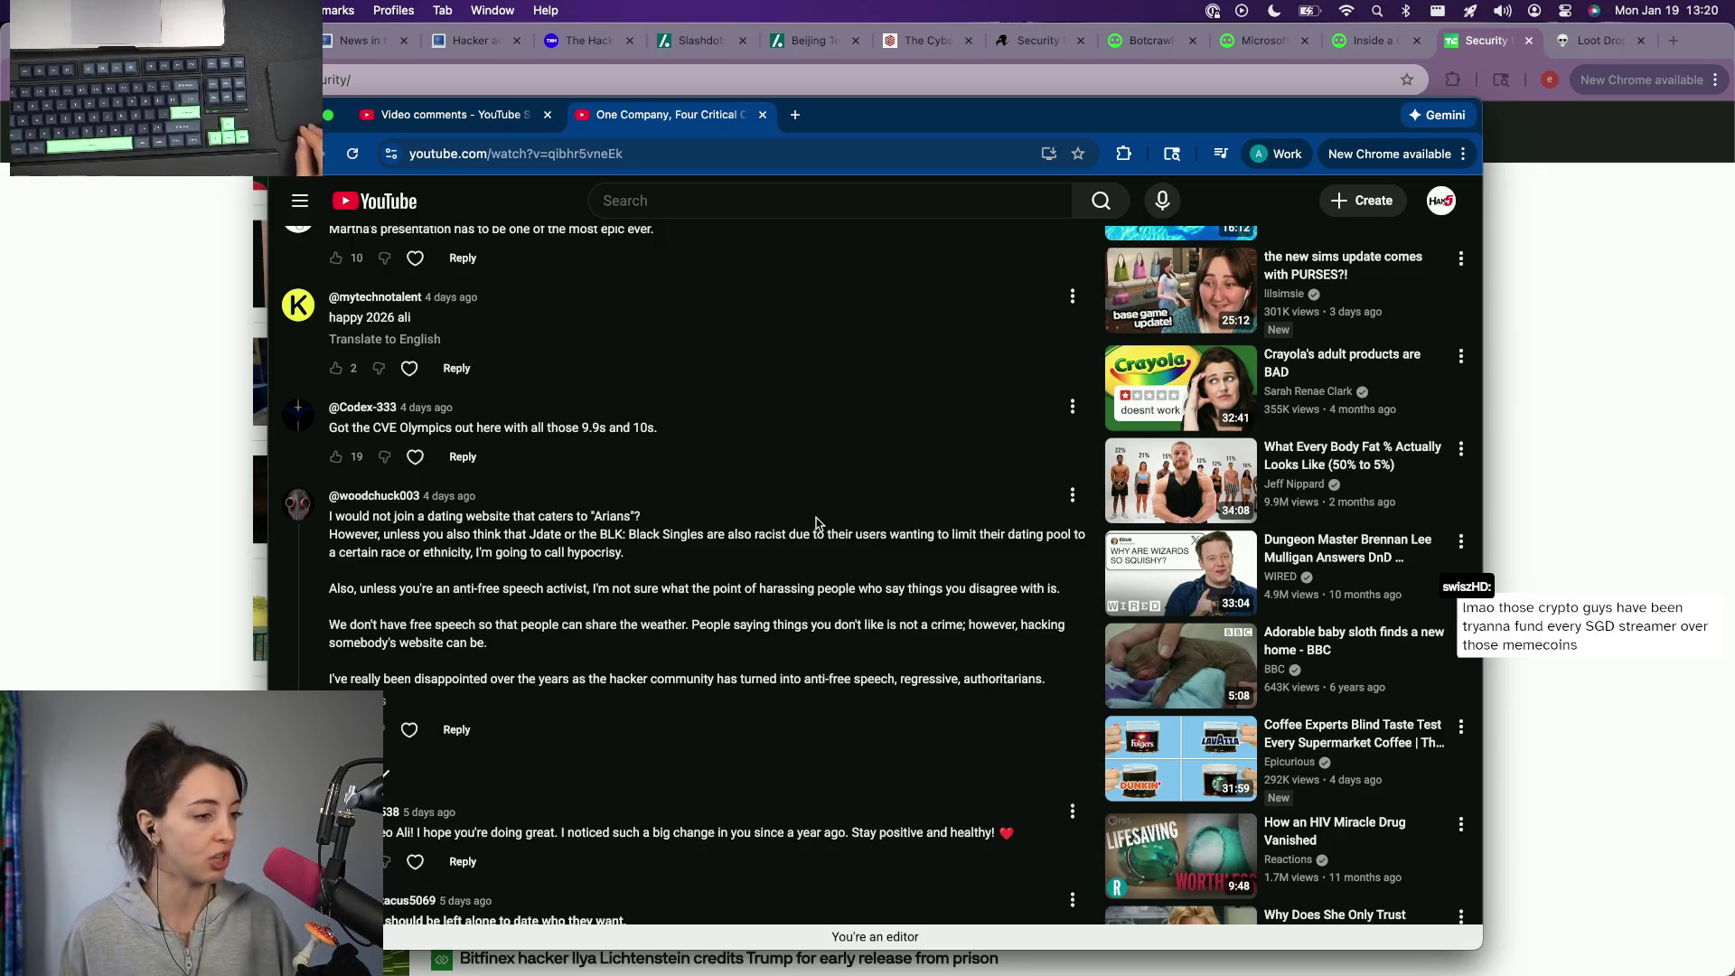
scroll(816, 523, down, 2)
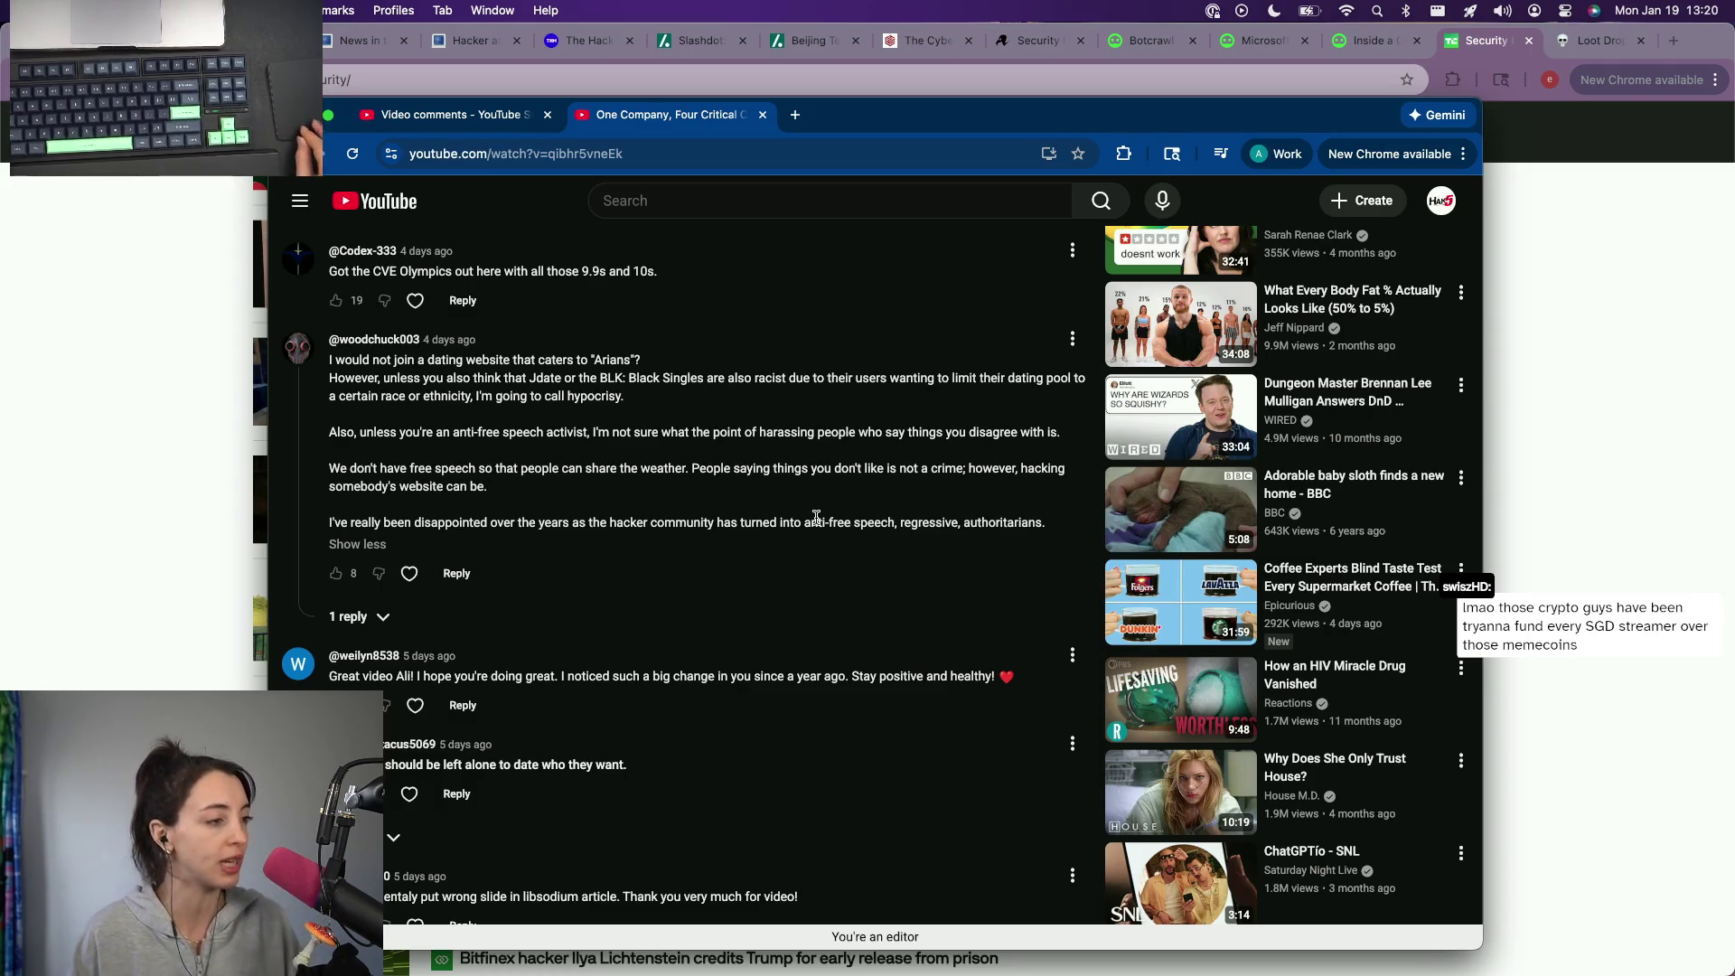
scroll(816, 517, down, 1)
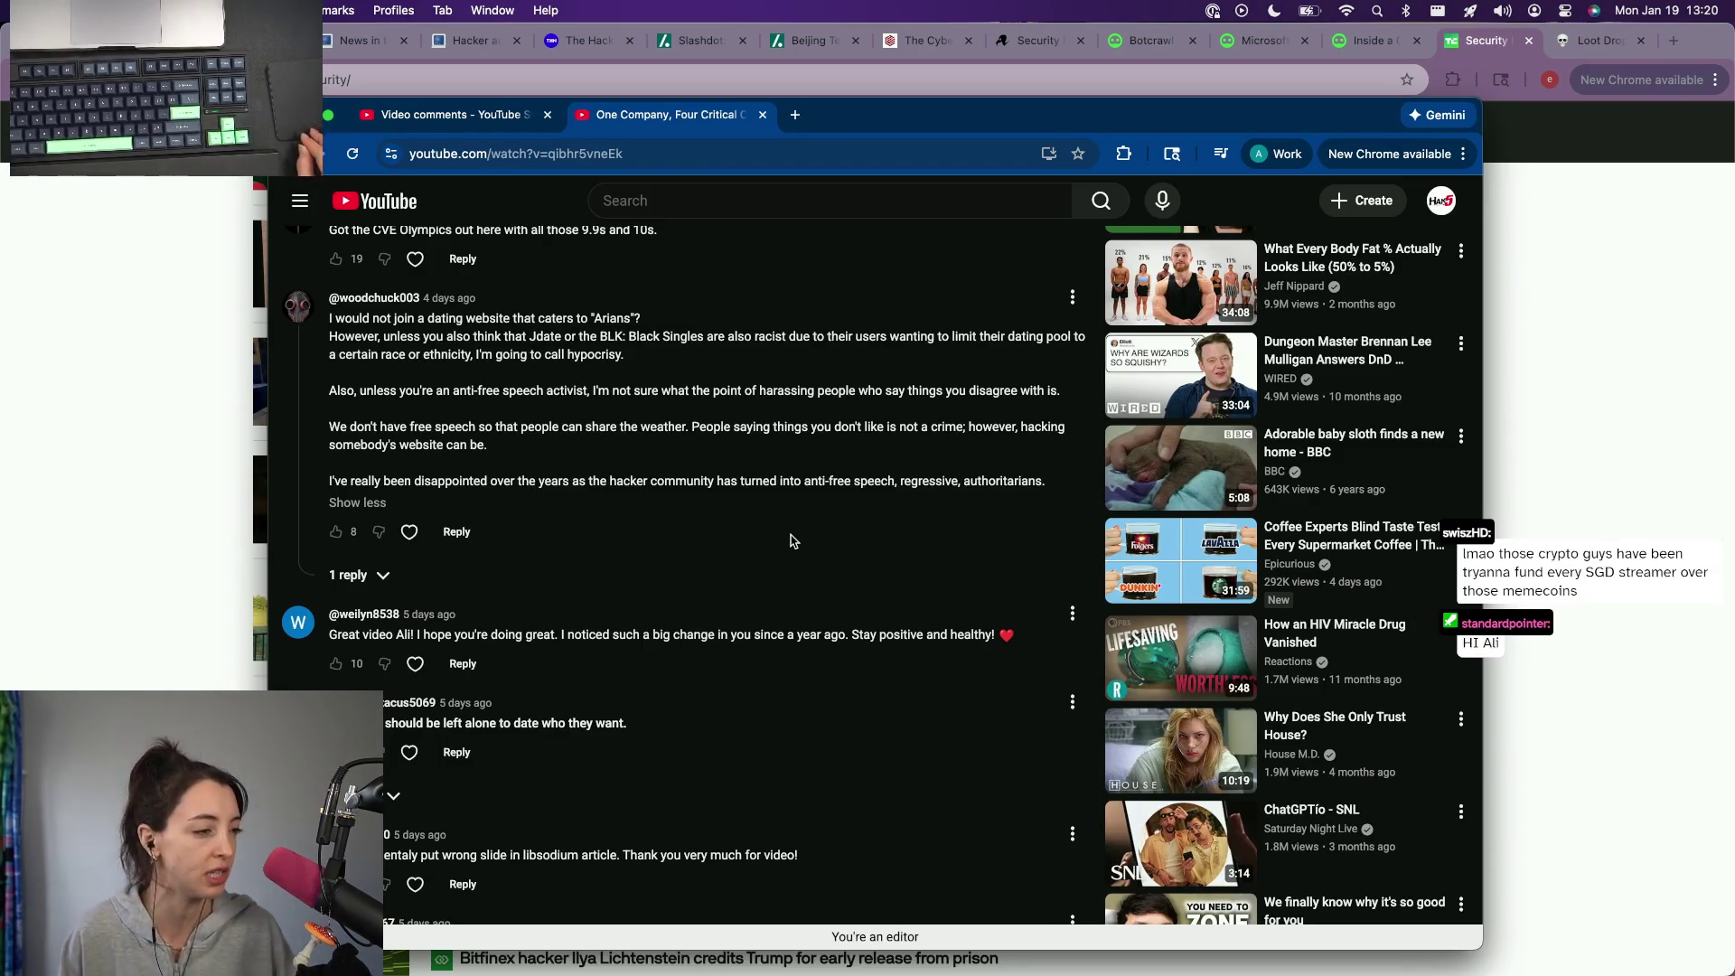
scroll(791, 542, down, 2)
scroll(794, 533, down, 2)
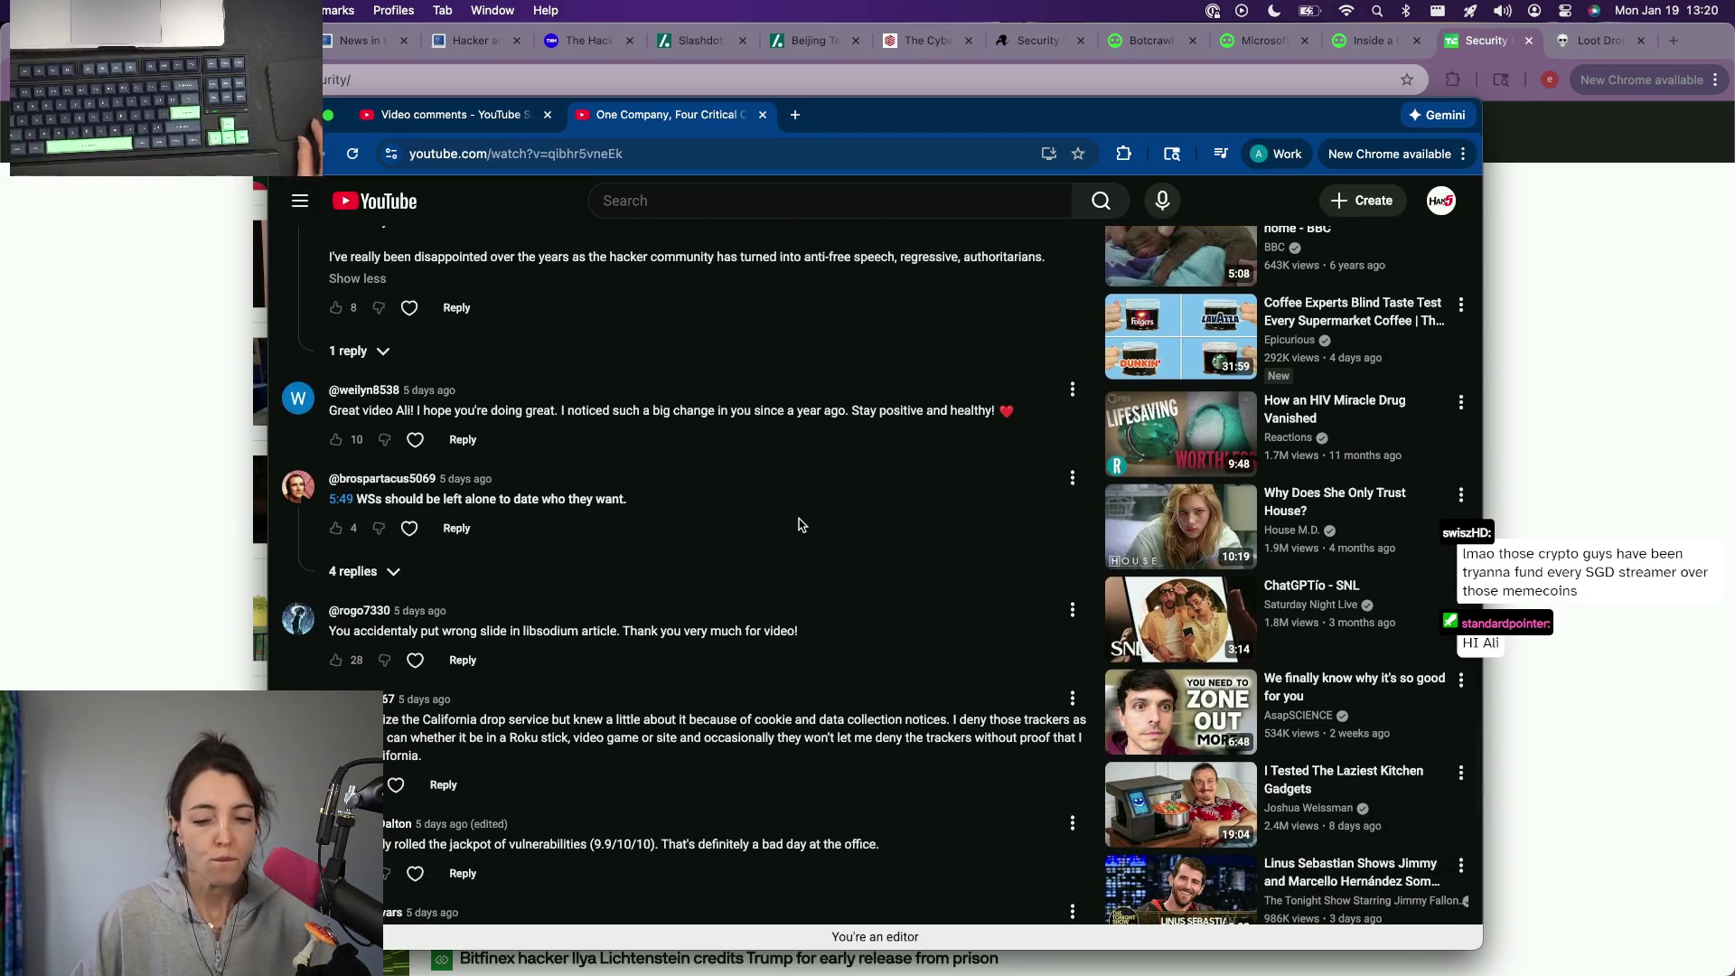
scroll(820, 471, down, 2)
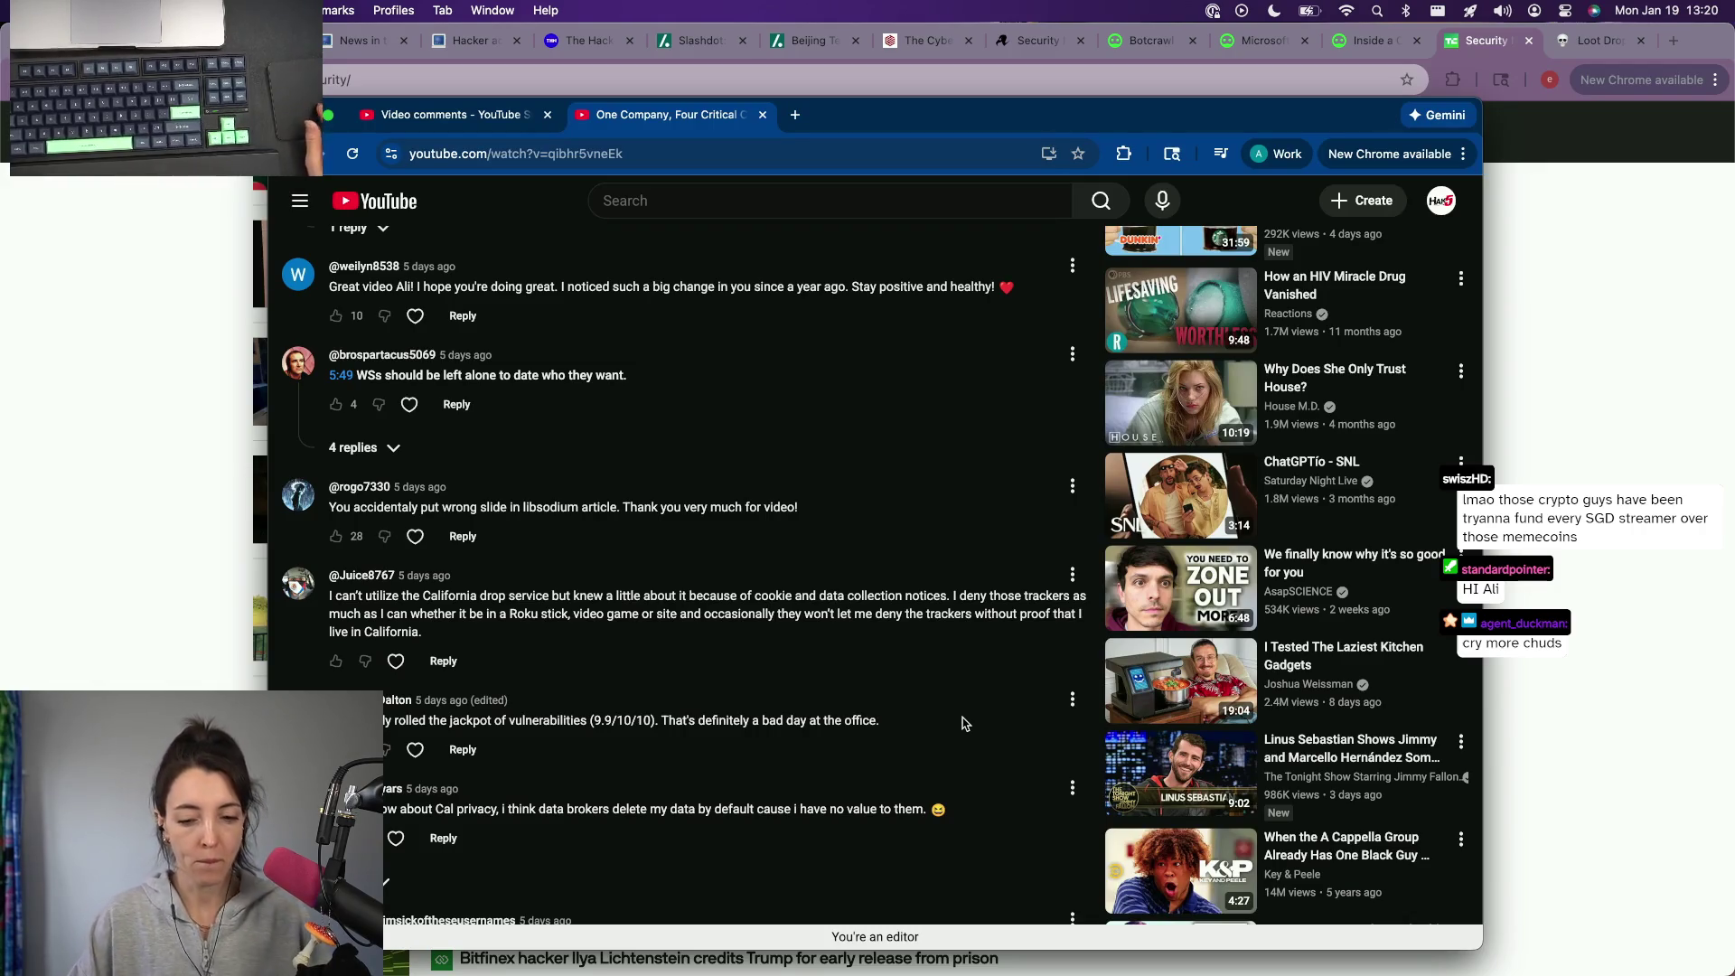
scroll(961, 723, down, 2)
scroll(962, 723, down, 2)
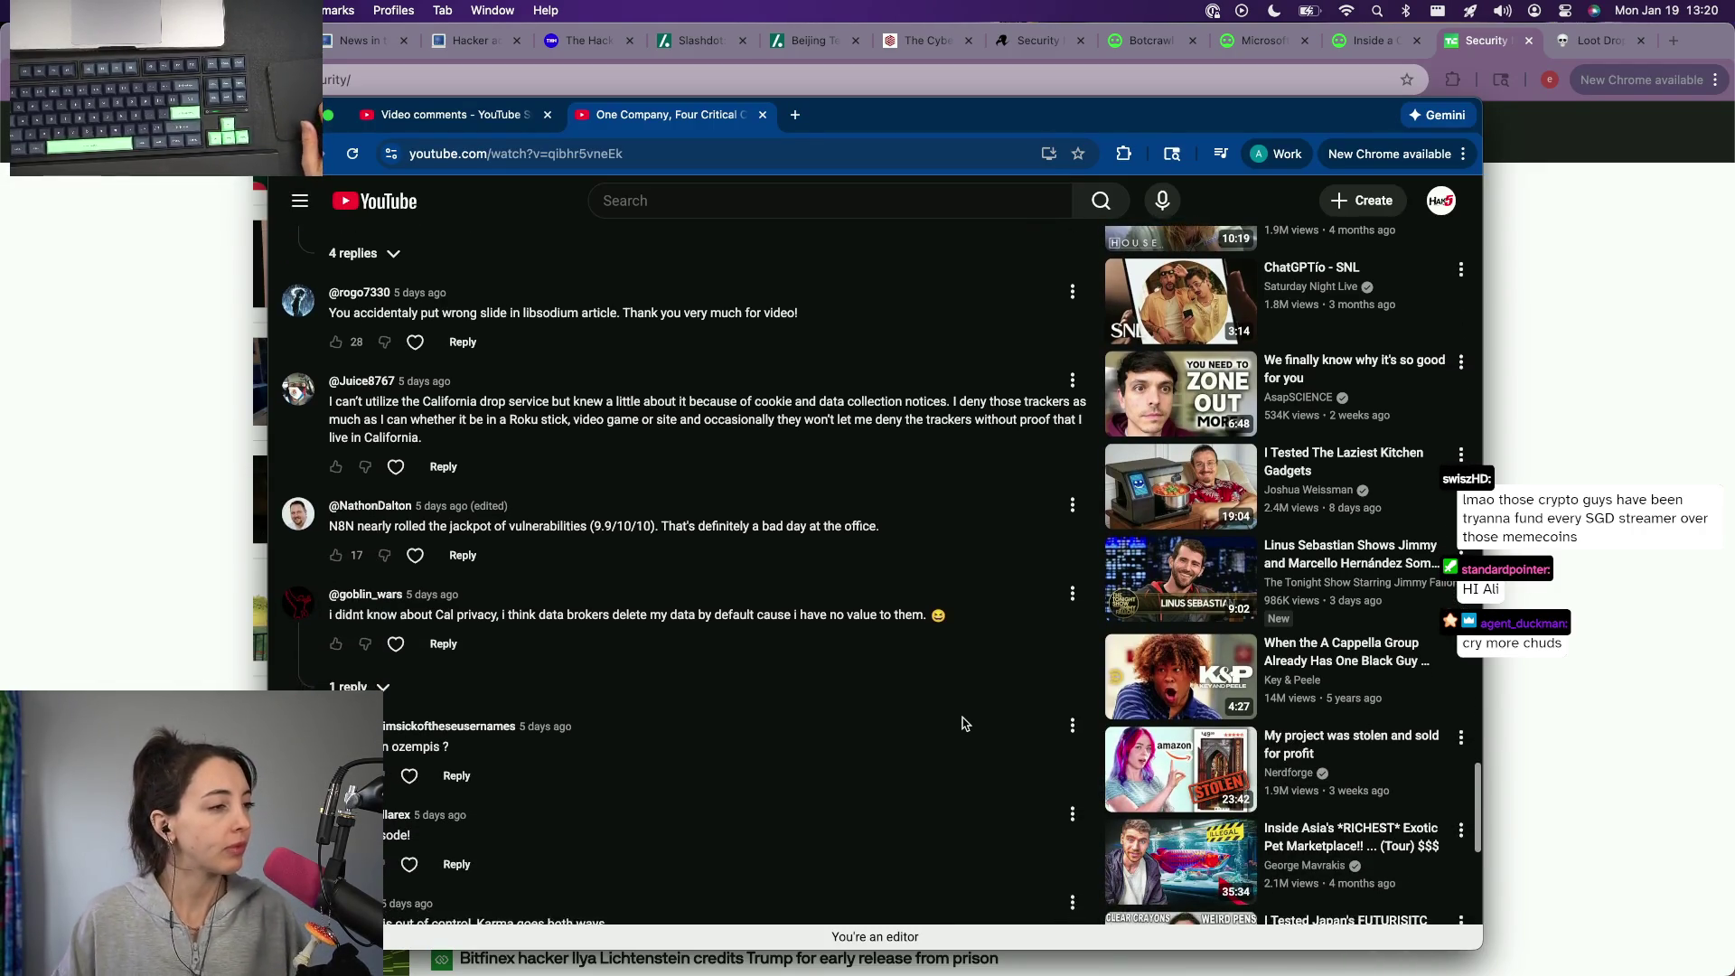
scroll(961, 722, down, 3)
scroll(962, 719, down, 1)
scroll(960, 716, down, 1)
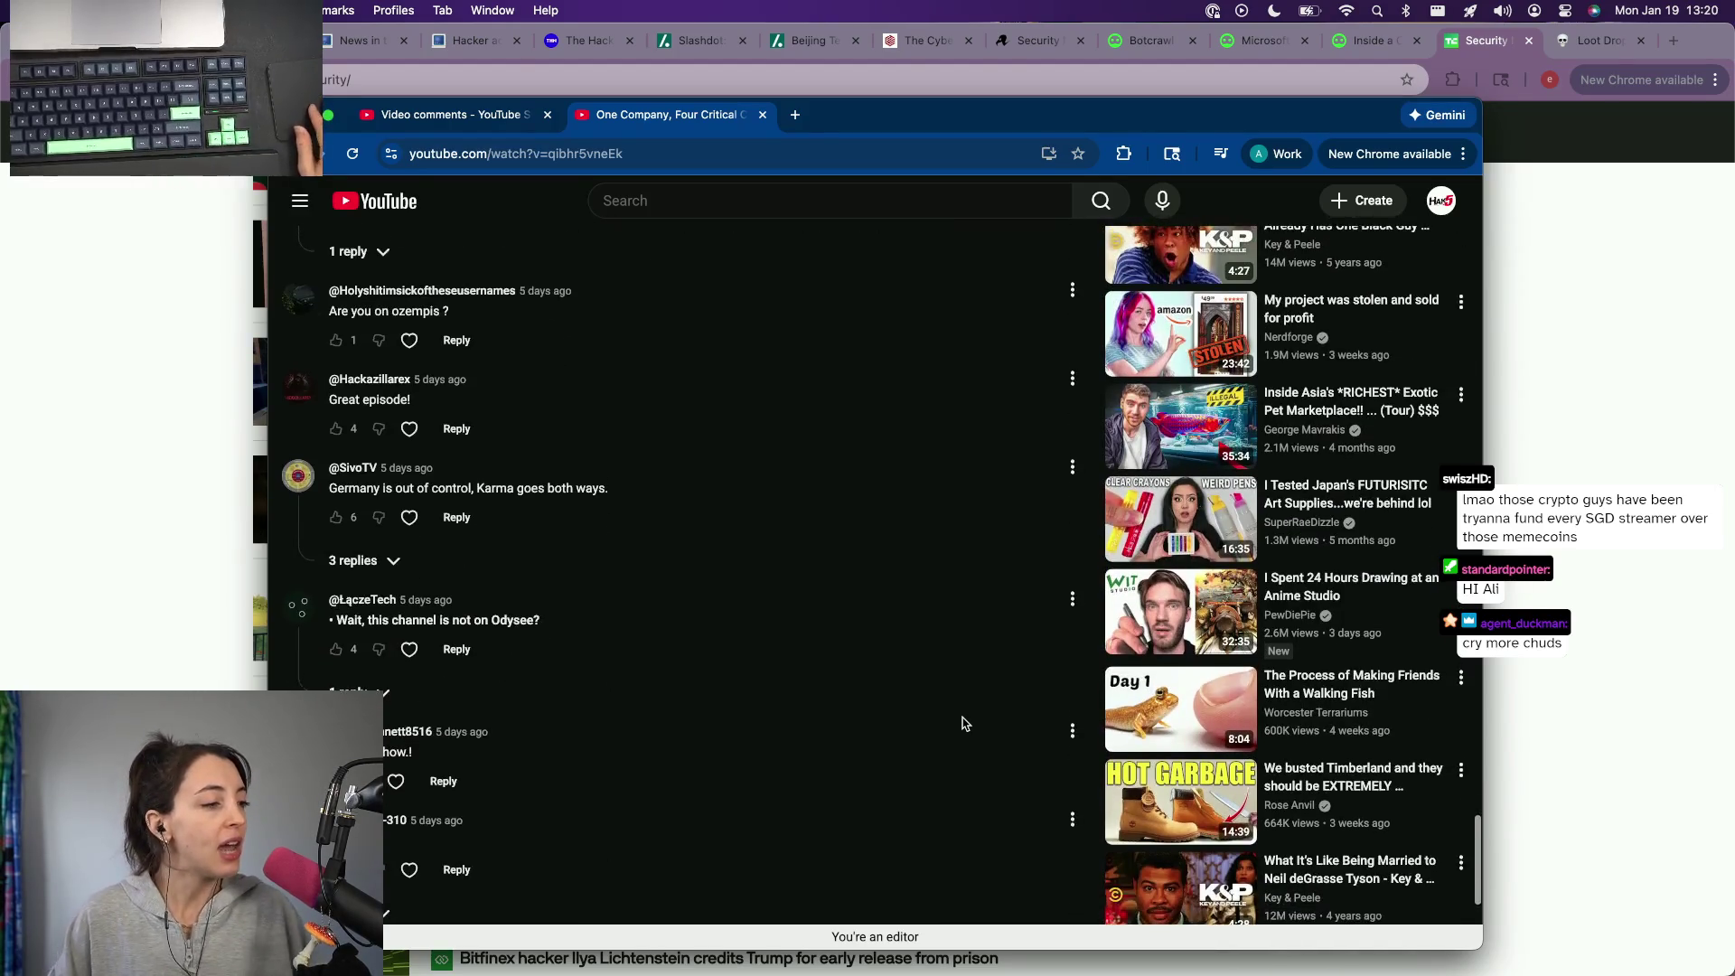
scroll(959, 715, down, 1)
scroll(960, 709, down, 1)
scroll(932, 709, up, 2)
scroll(374, 657, up, 1)
scroll(374, 658, up, 2)
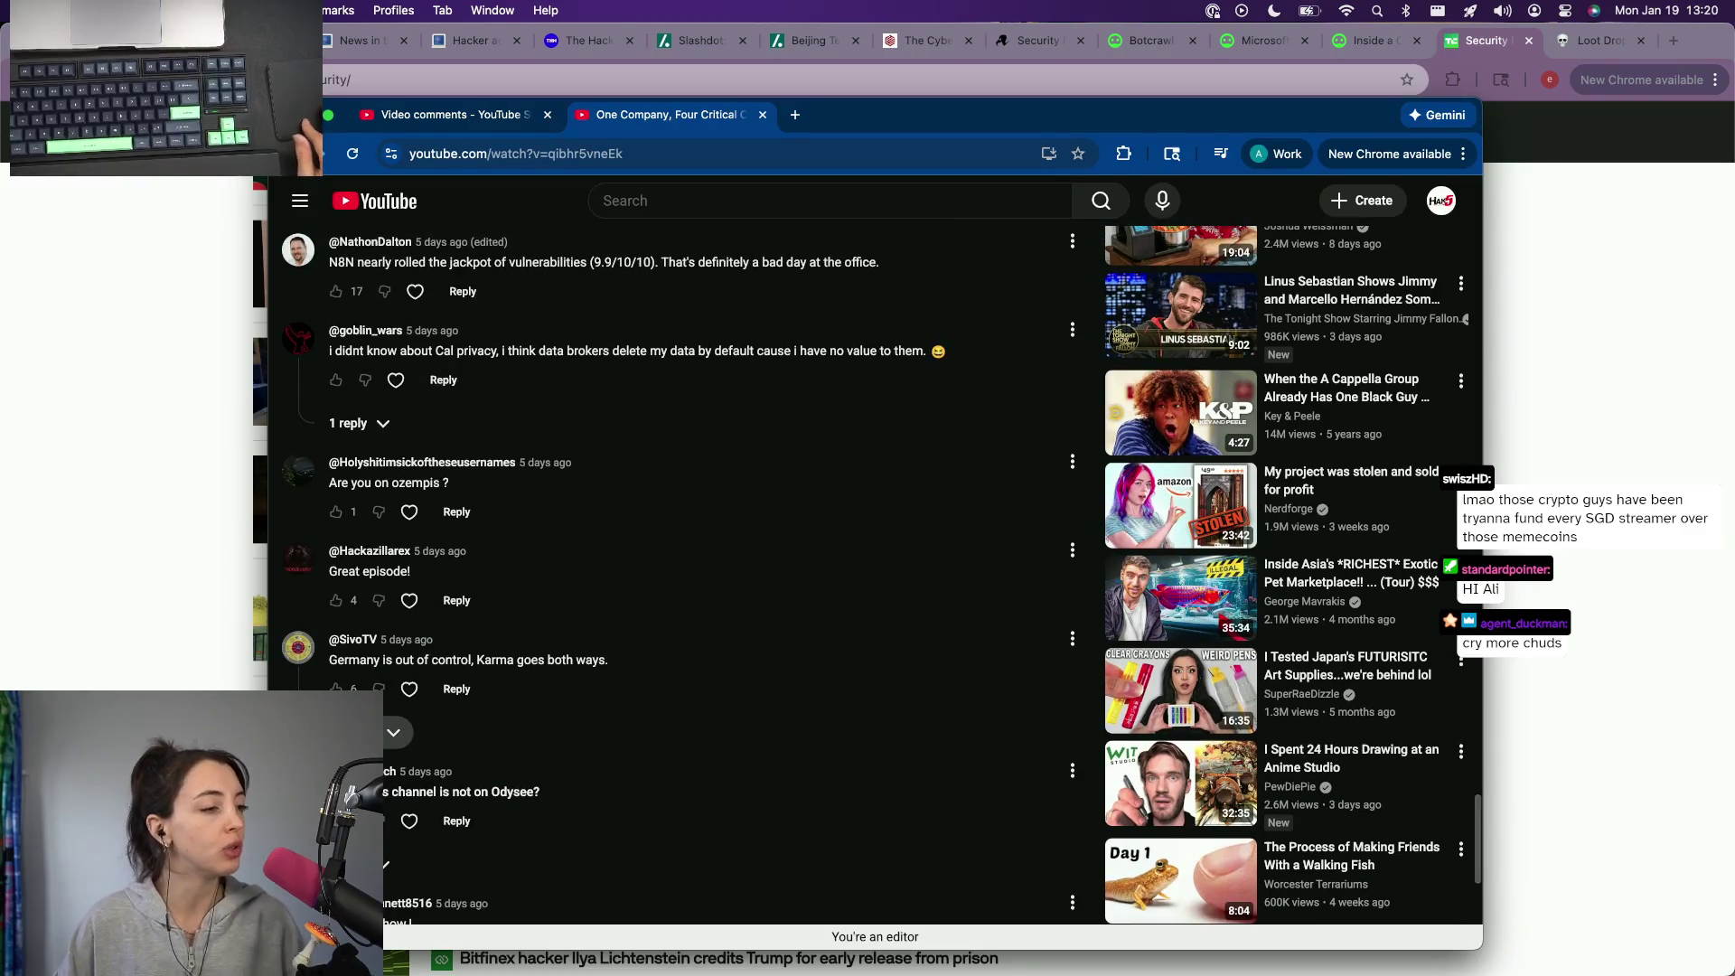
scroll(867, 569, down, 2)
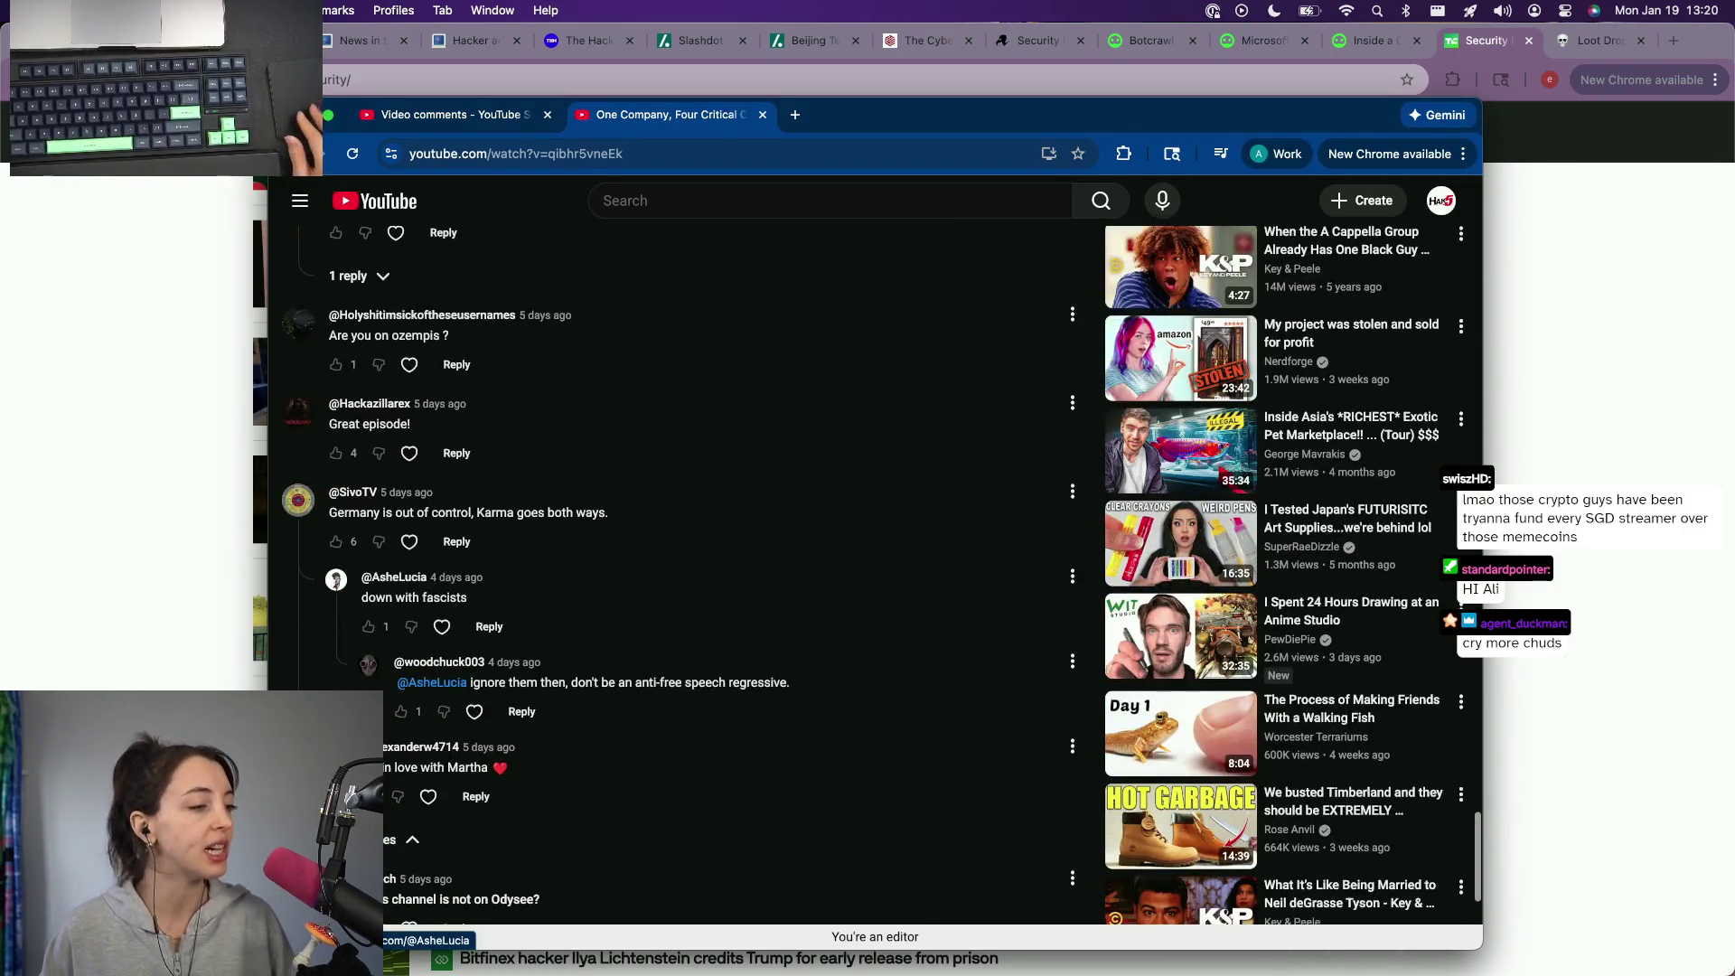
scroll(569, 669, up, 1)
scroll(570, 670, up, 2)
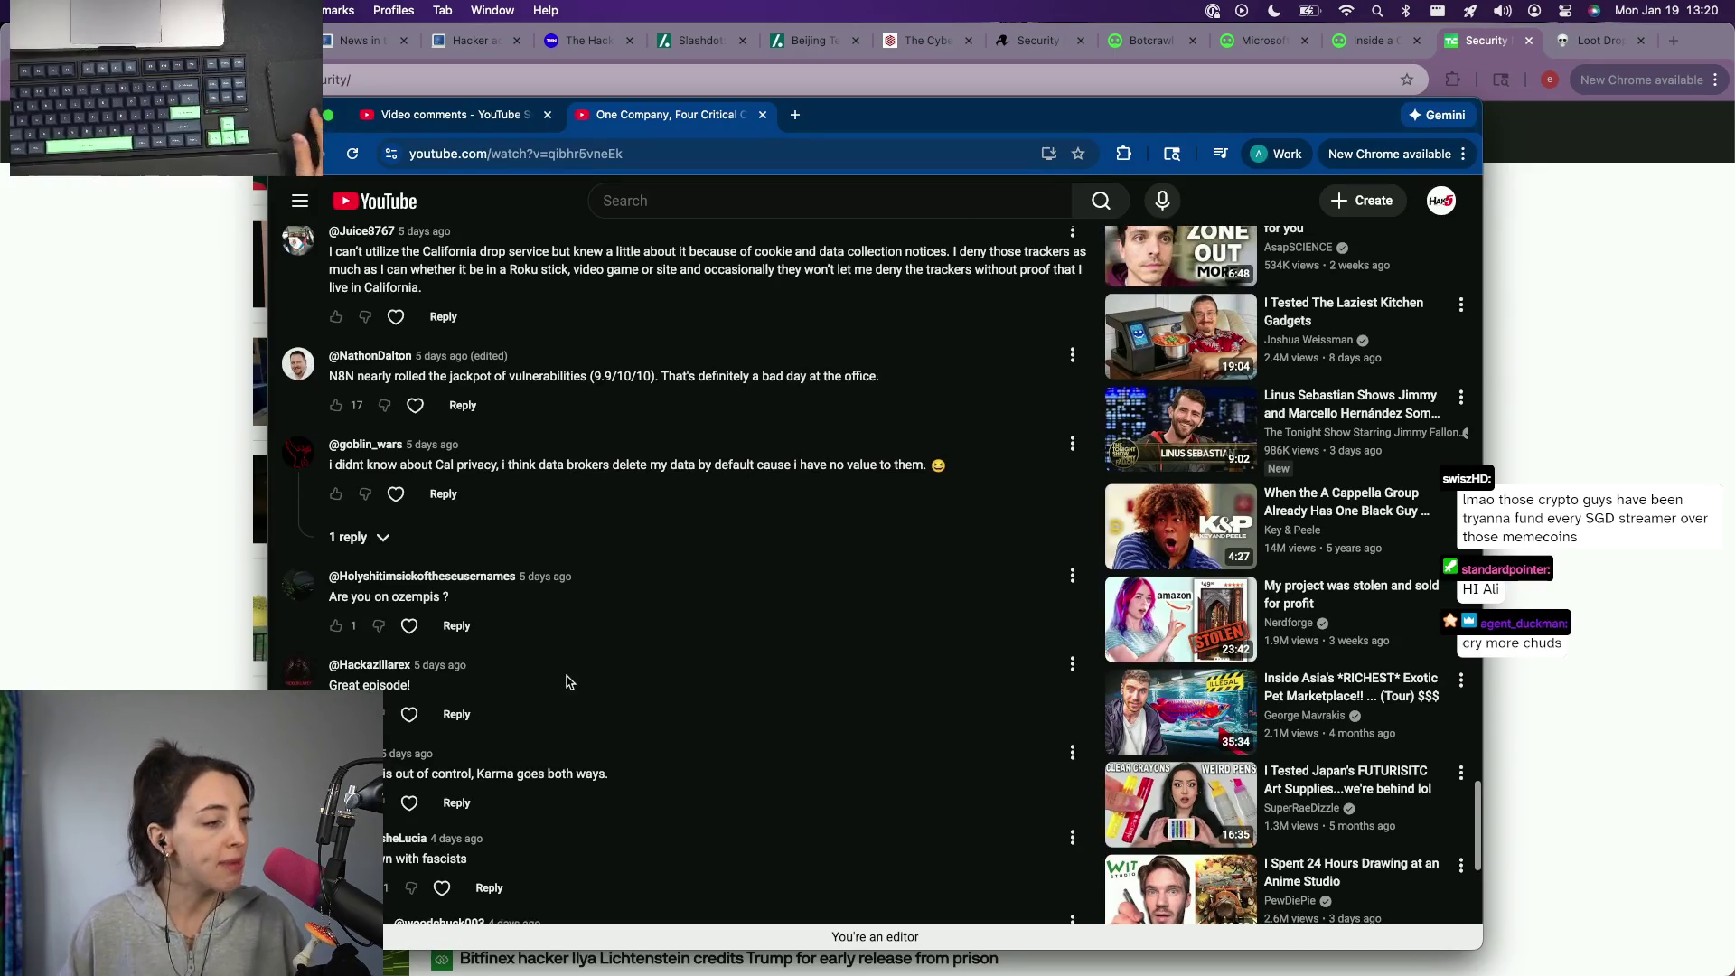
scroll(570, 670, up, 2)
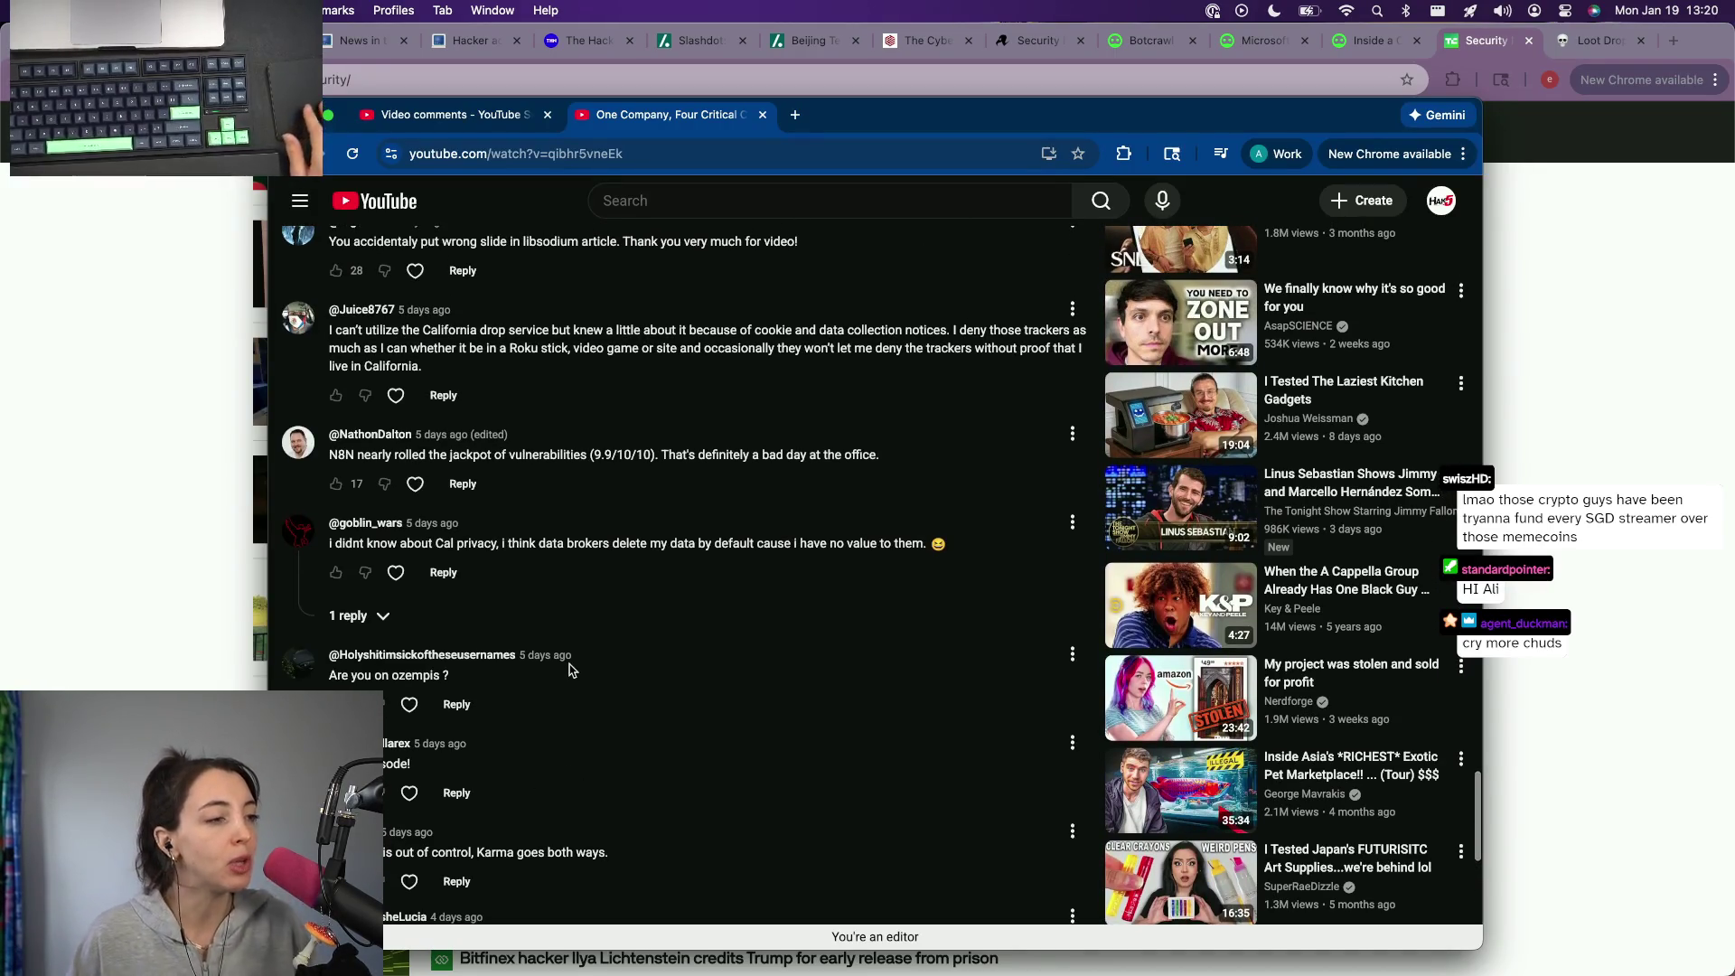
scroll(586, 653, up, 1)
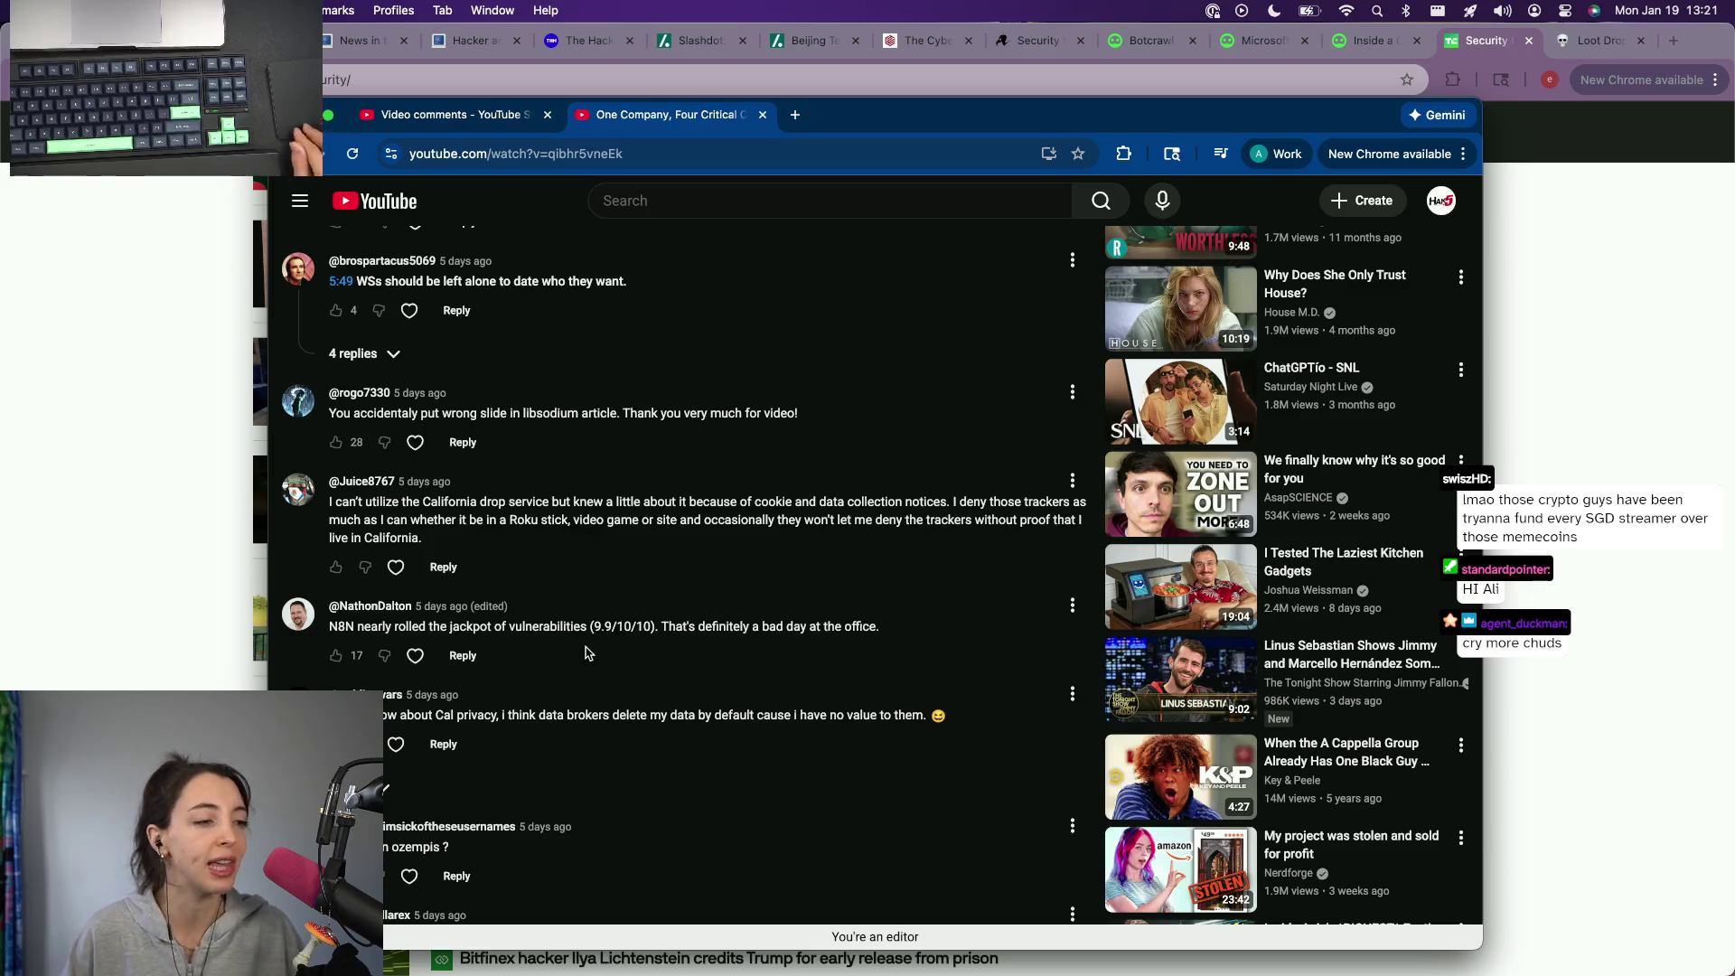
scroll(586, 654, up, 2)
scroll(586, 653, down, 1)
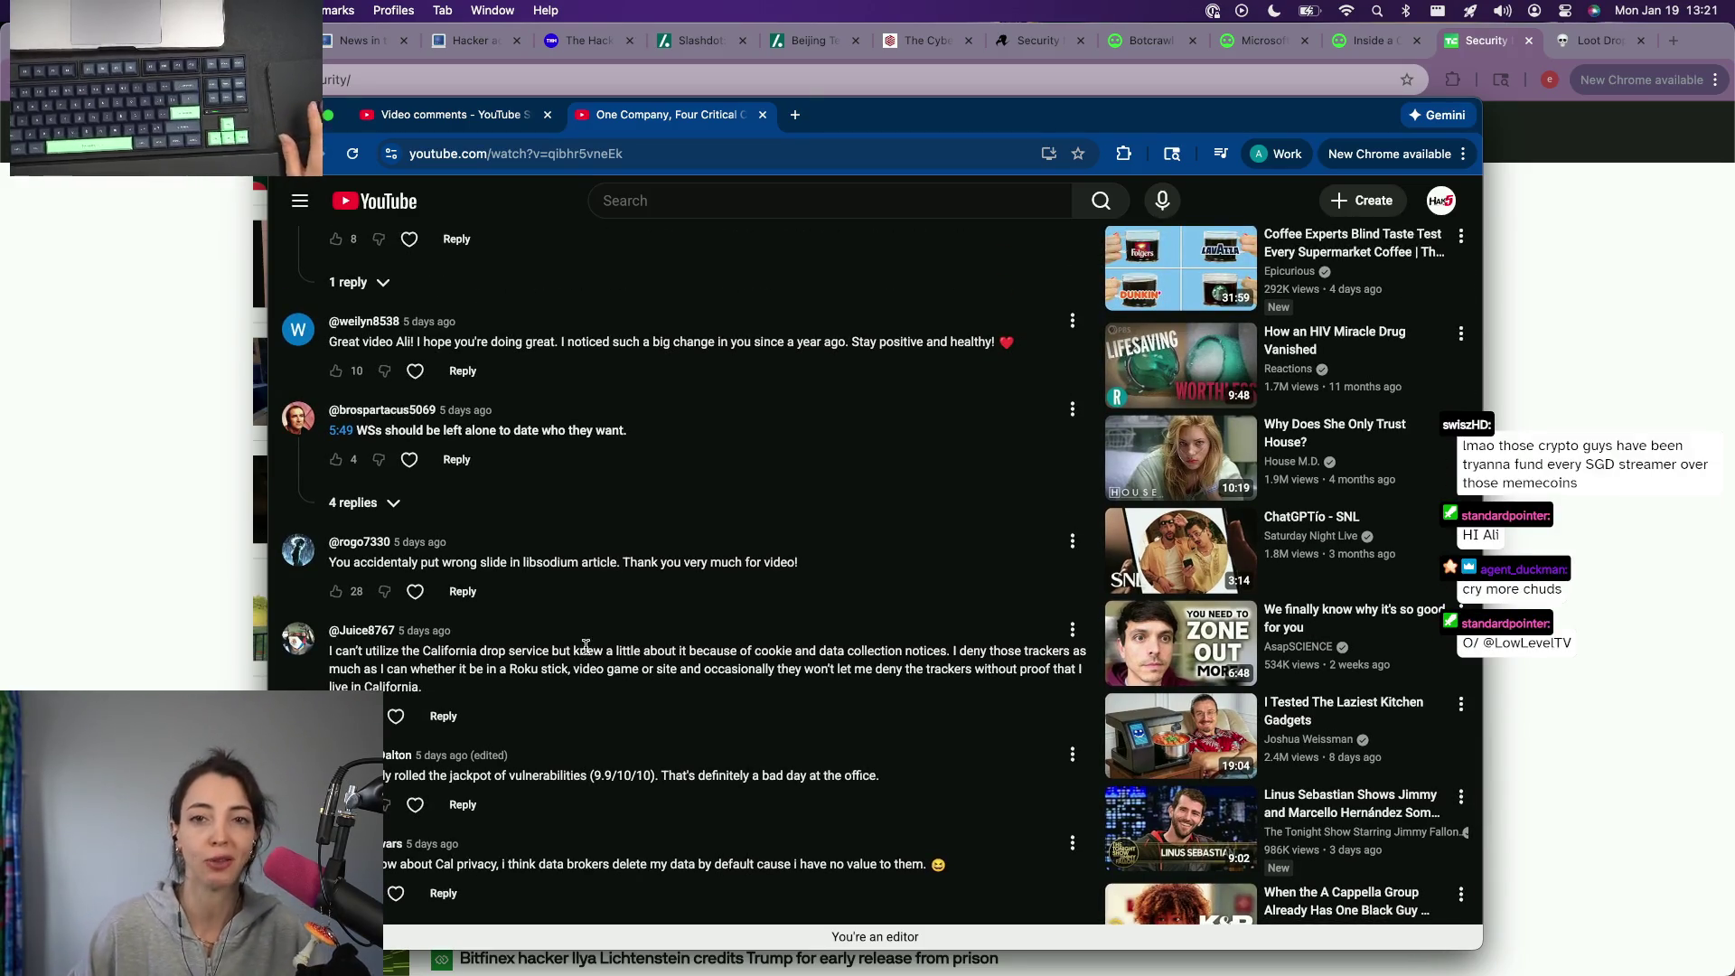
scroll(560, 720, up, 3)
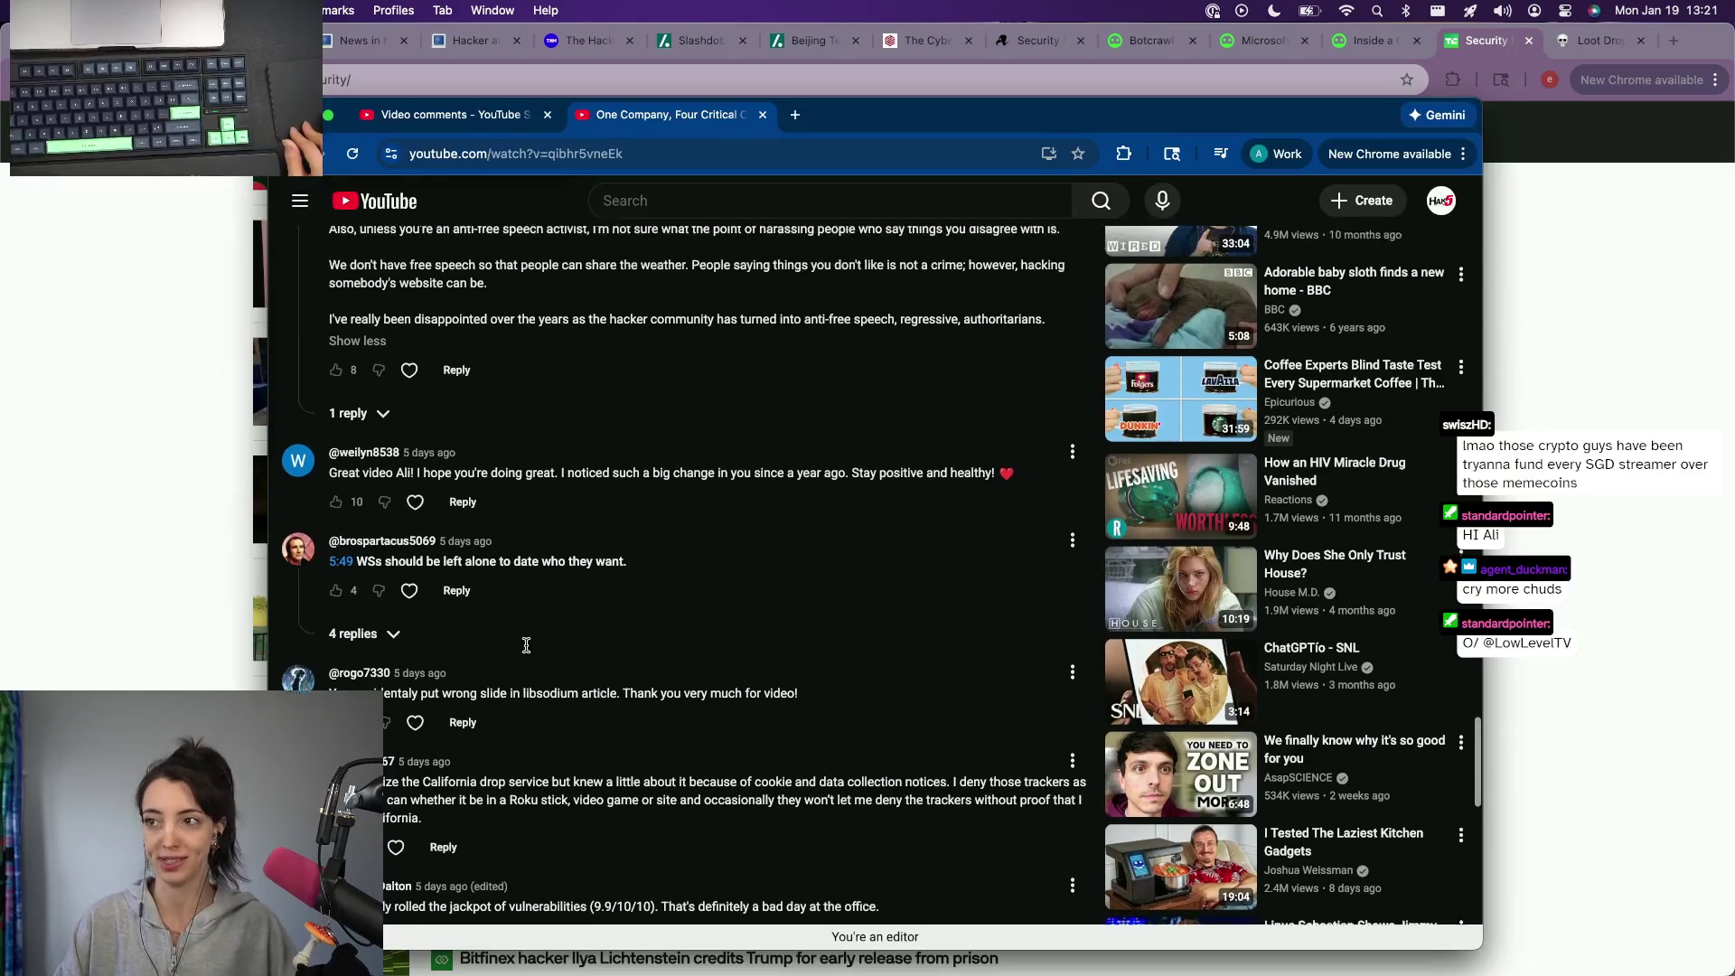
scroll(526, 645, up, 1)
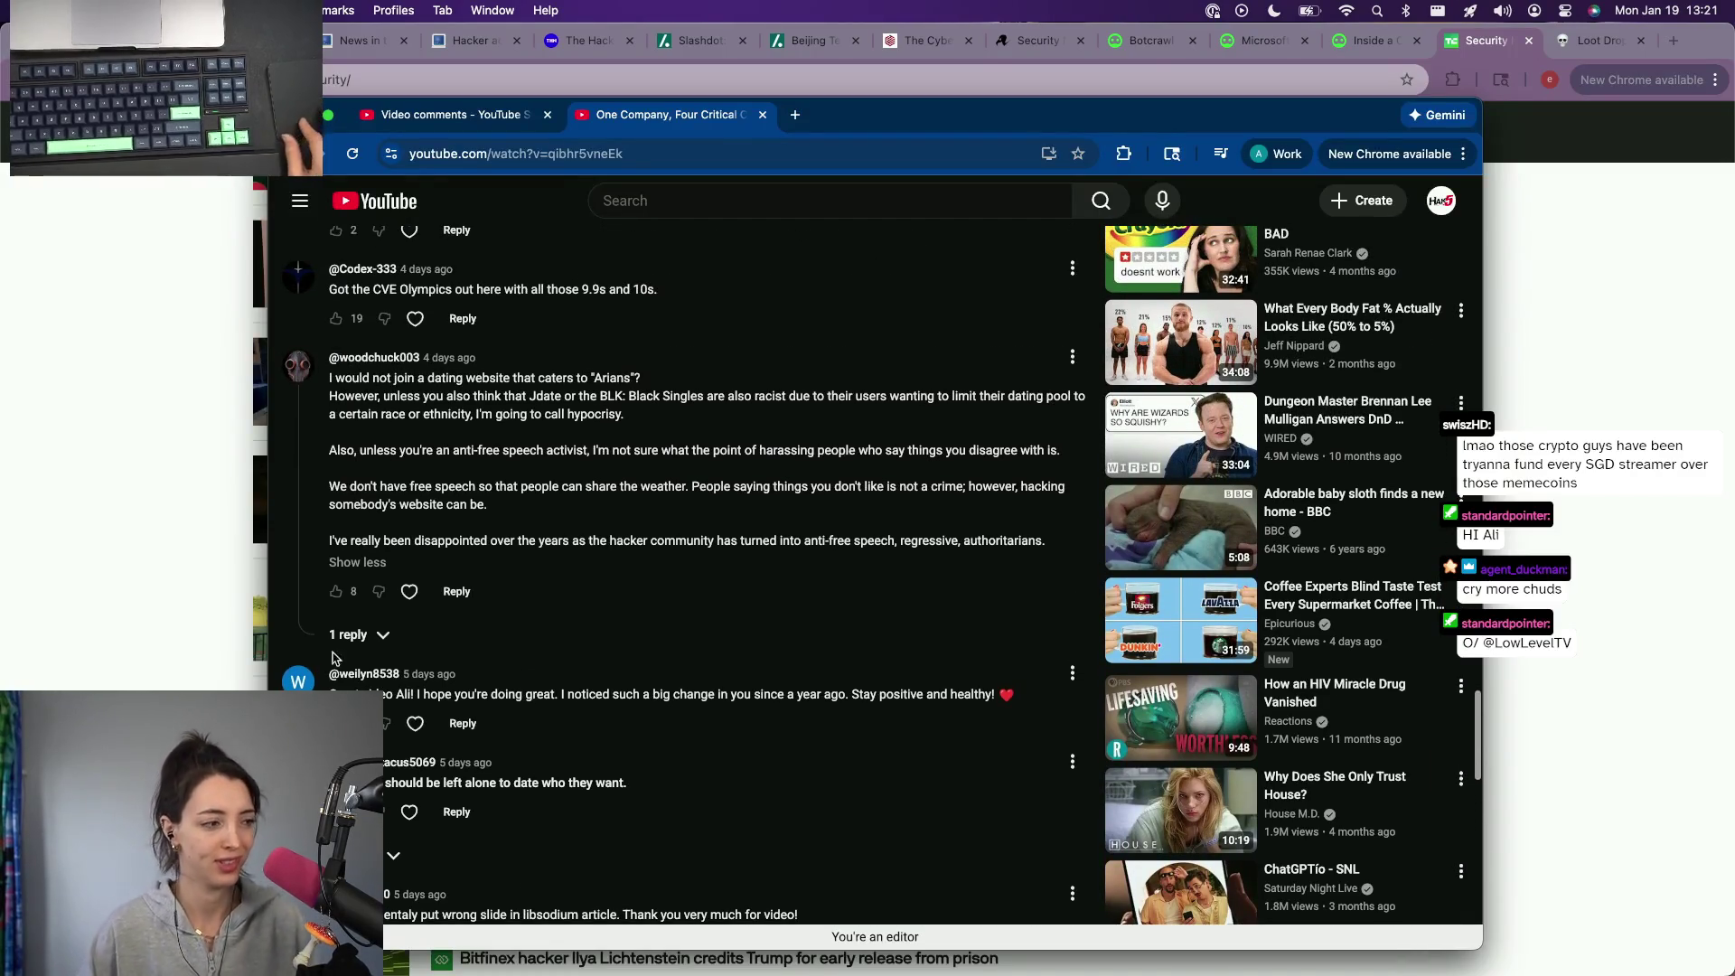
Step: Reveal the reply posted beneath the expanded dating-websites comment
click(349, 634)
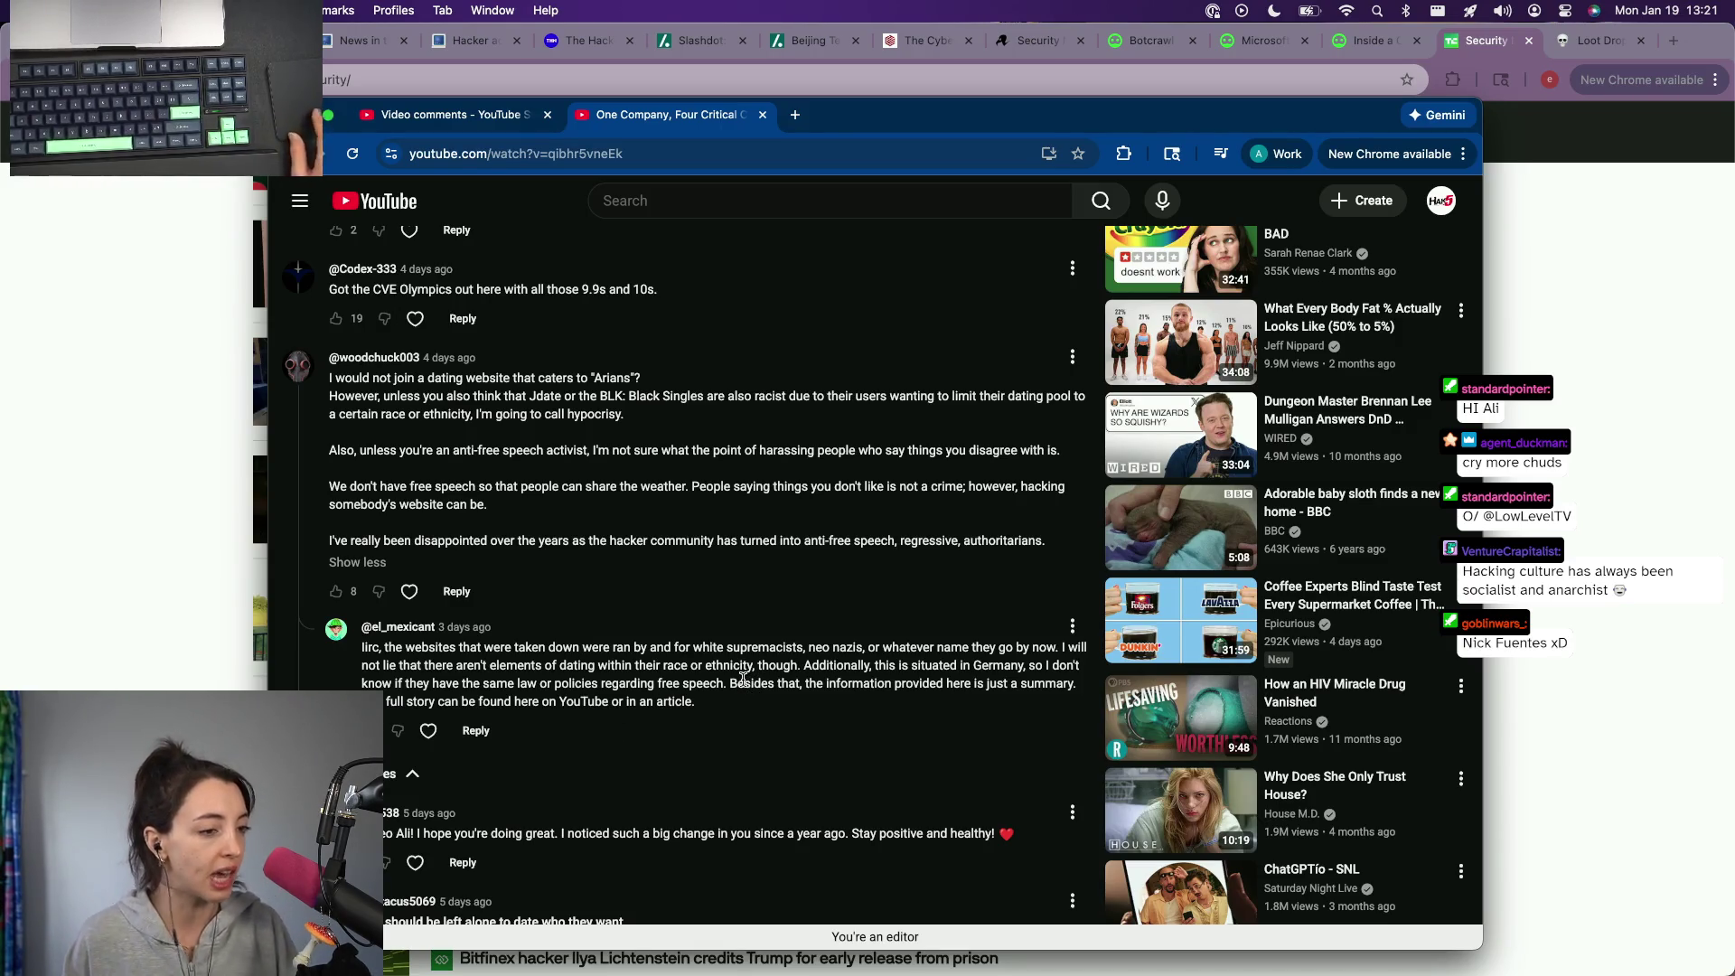
scroll(513, 667, down, 1)
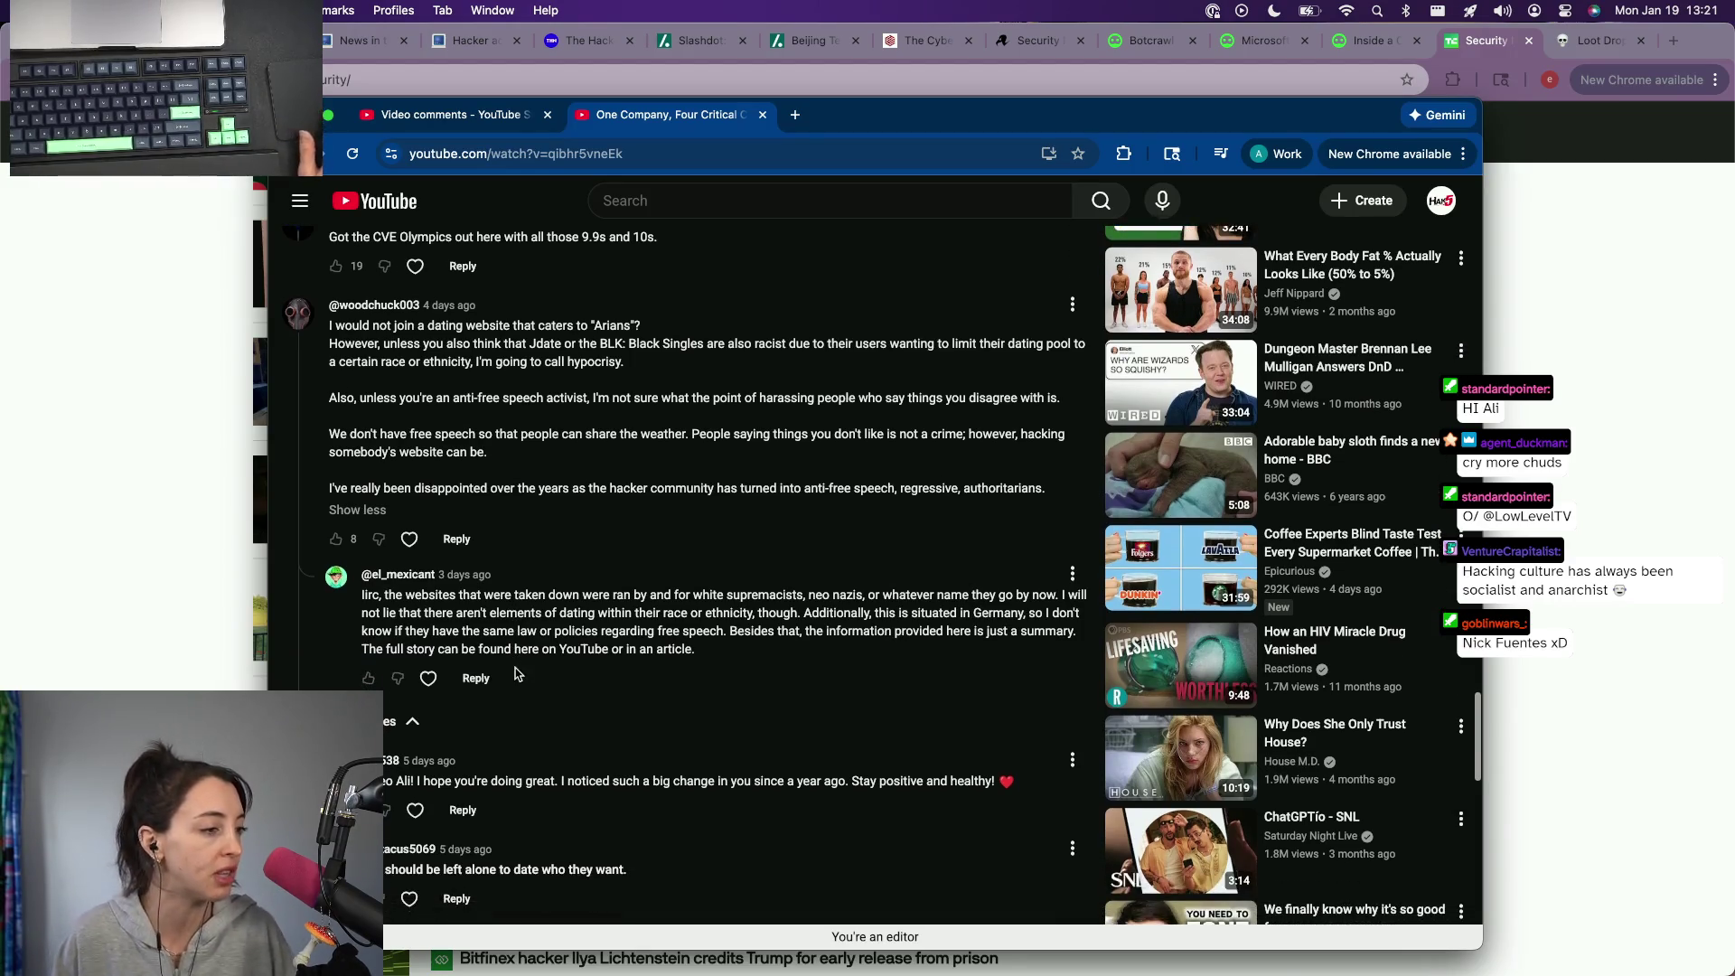
scroll(381, 666, up, 1)
scroll(381, 665, up, 3)
scroll(380, 662, up, 2)
scroll(375, 660, up, 2)
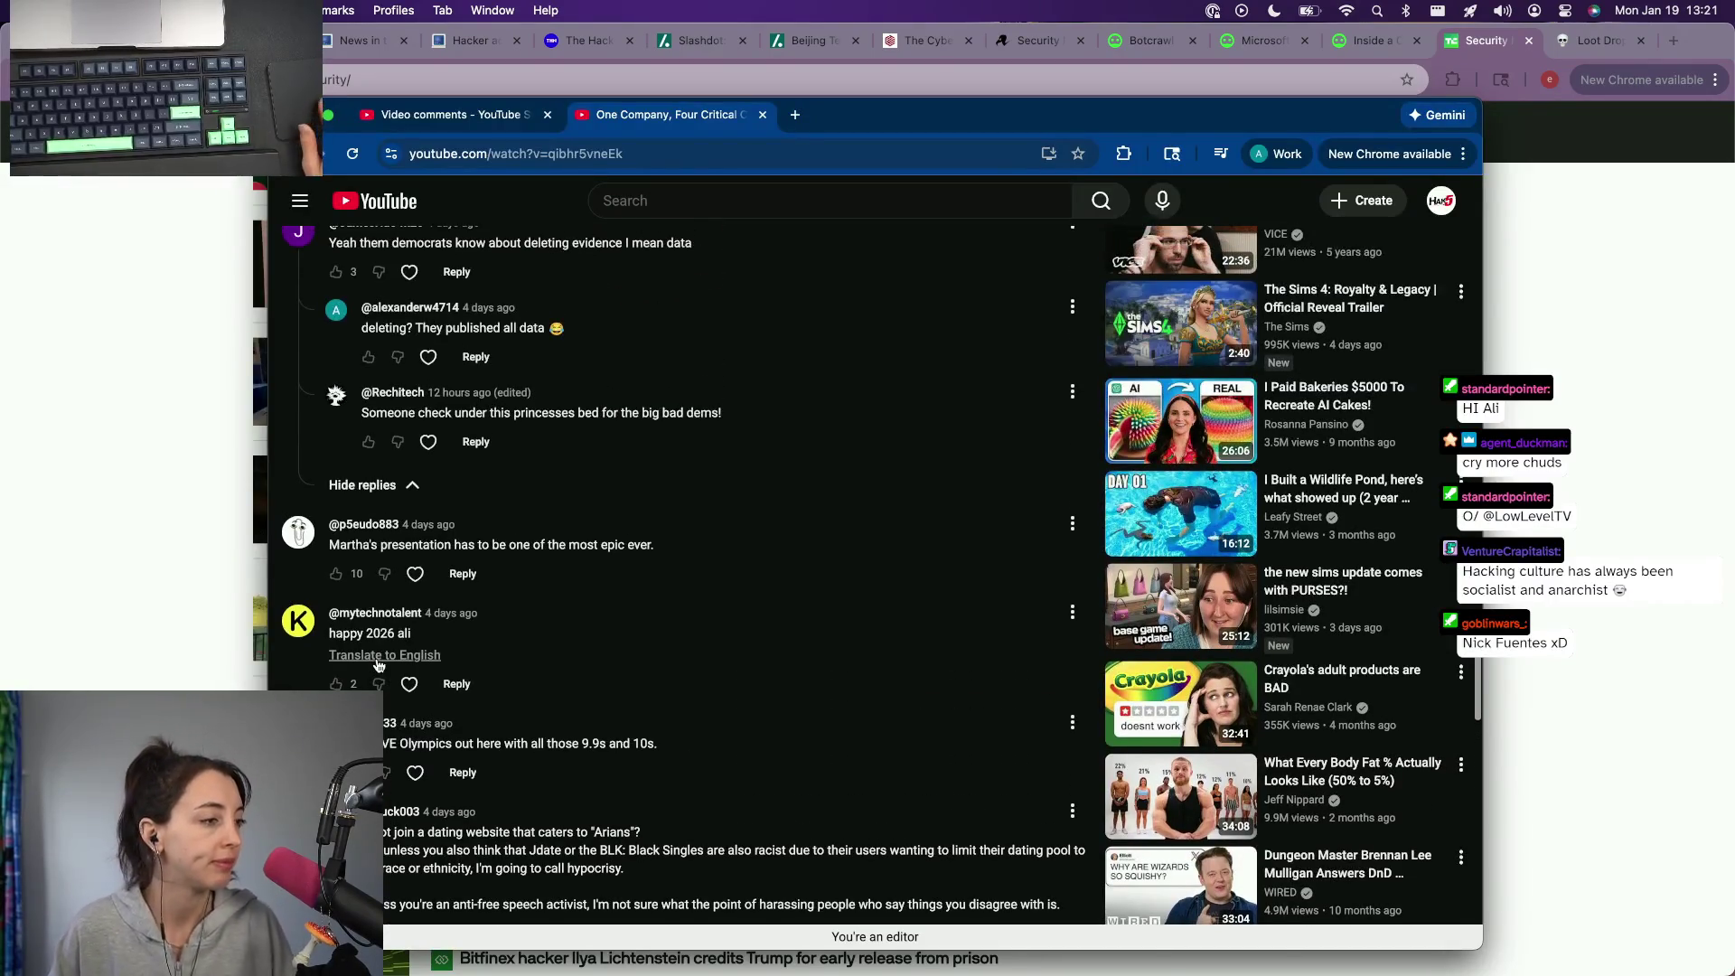
scroll(377, 665, up, 2)
scroll(377, 664, up, 2)
scroll(378, 662, up, 2)
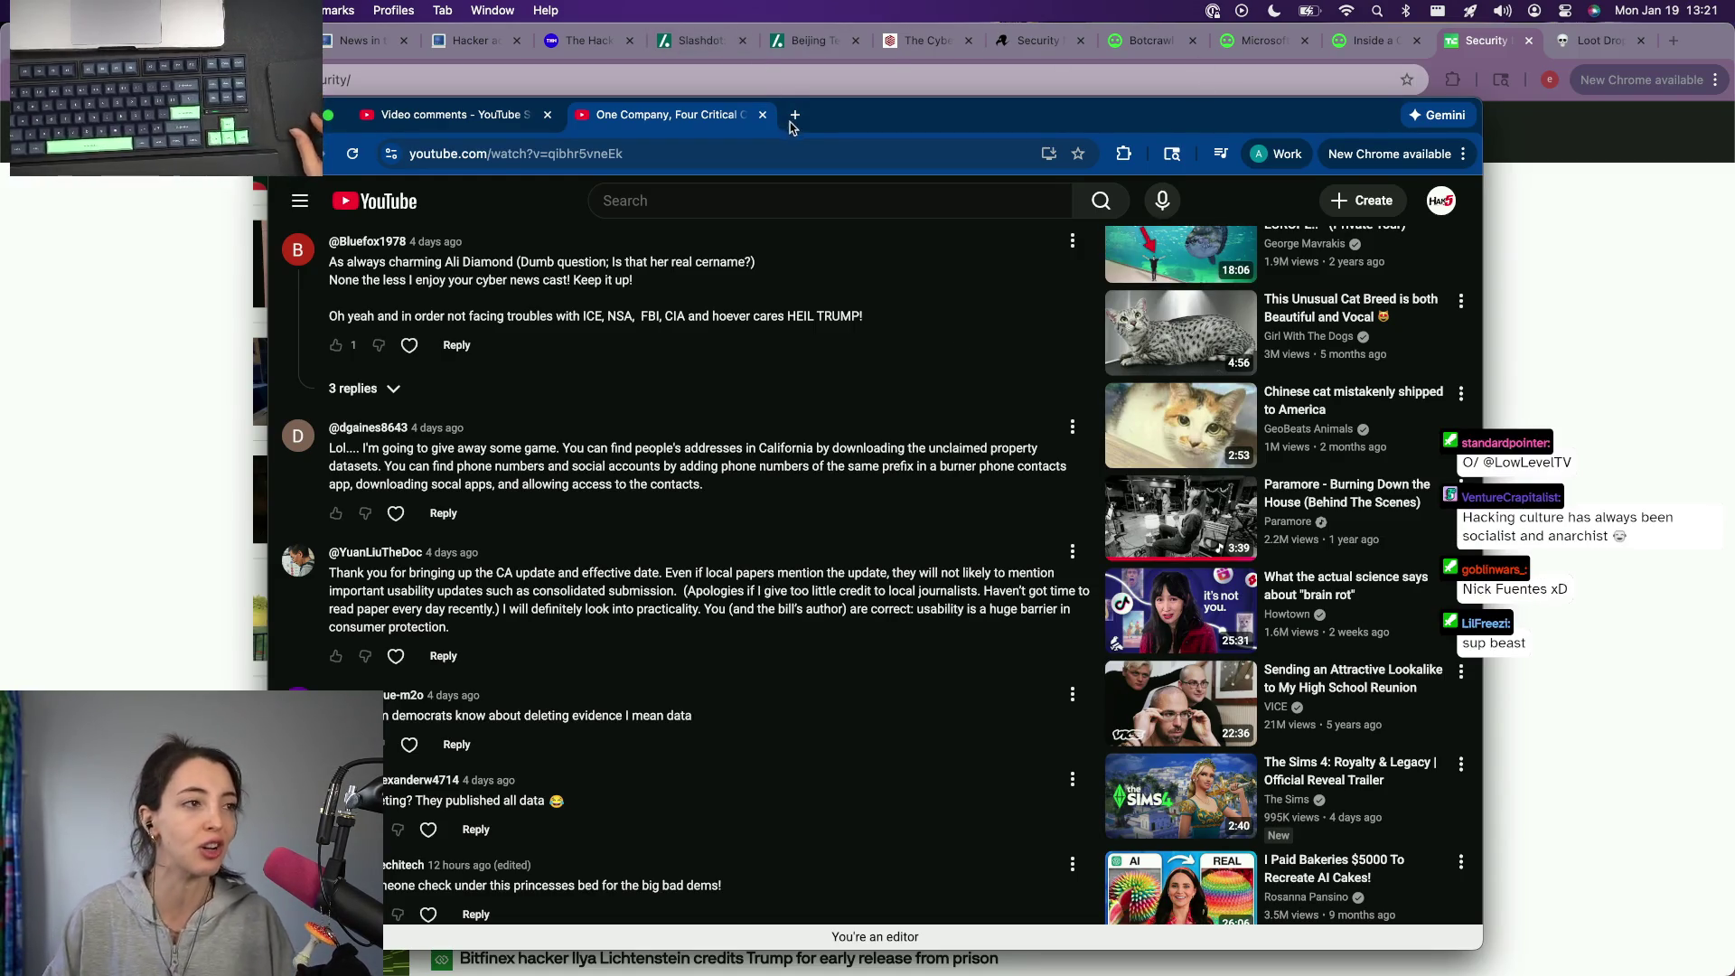
Step: Close the video's watch page to return to the Studio comments list
click(761, 116)
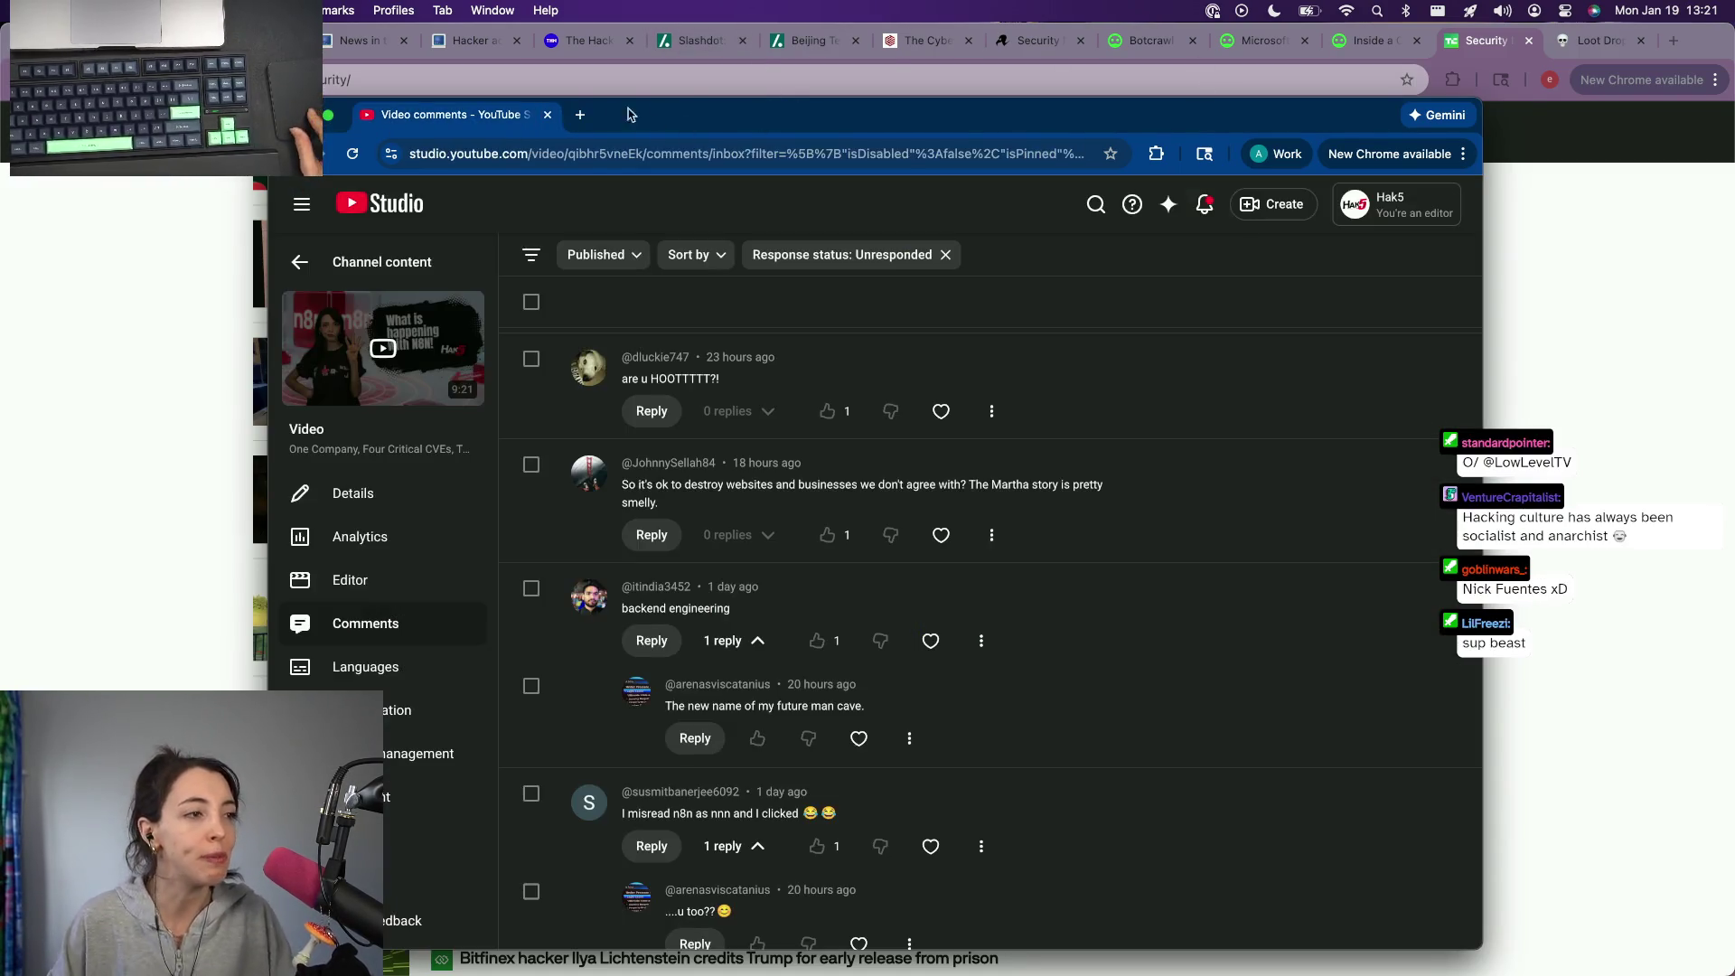
Step: Filter the video's comments to Held instead of Published, then close Studio for TechCrunch
click(534, 268)
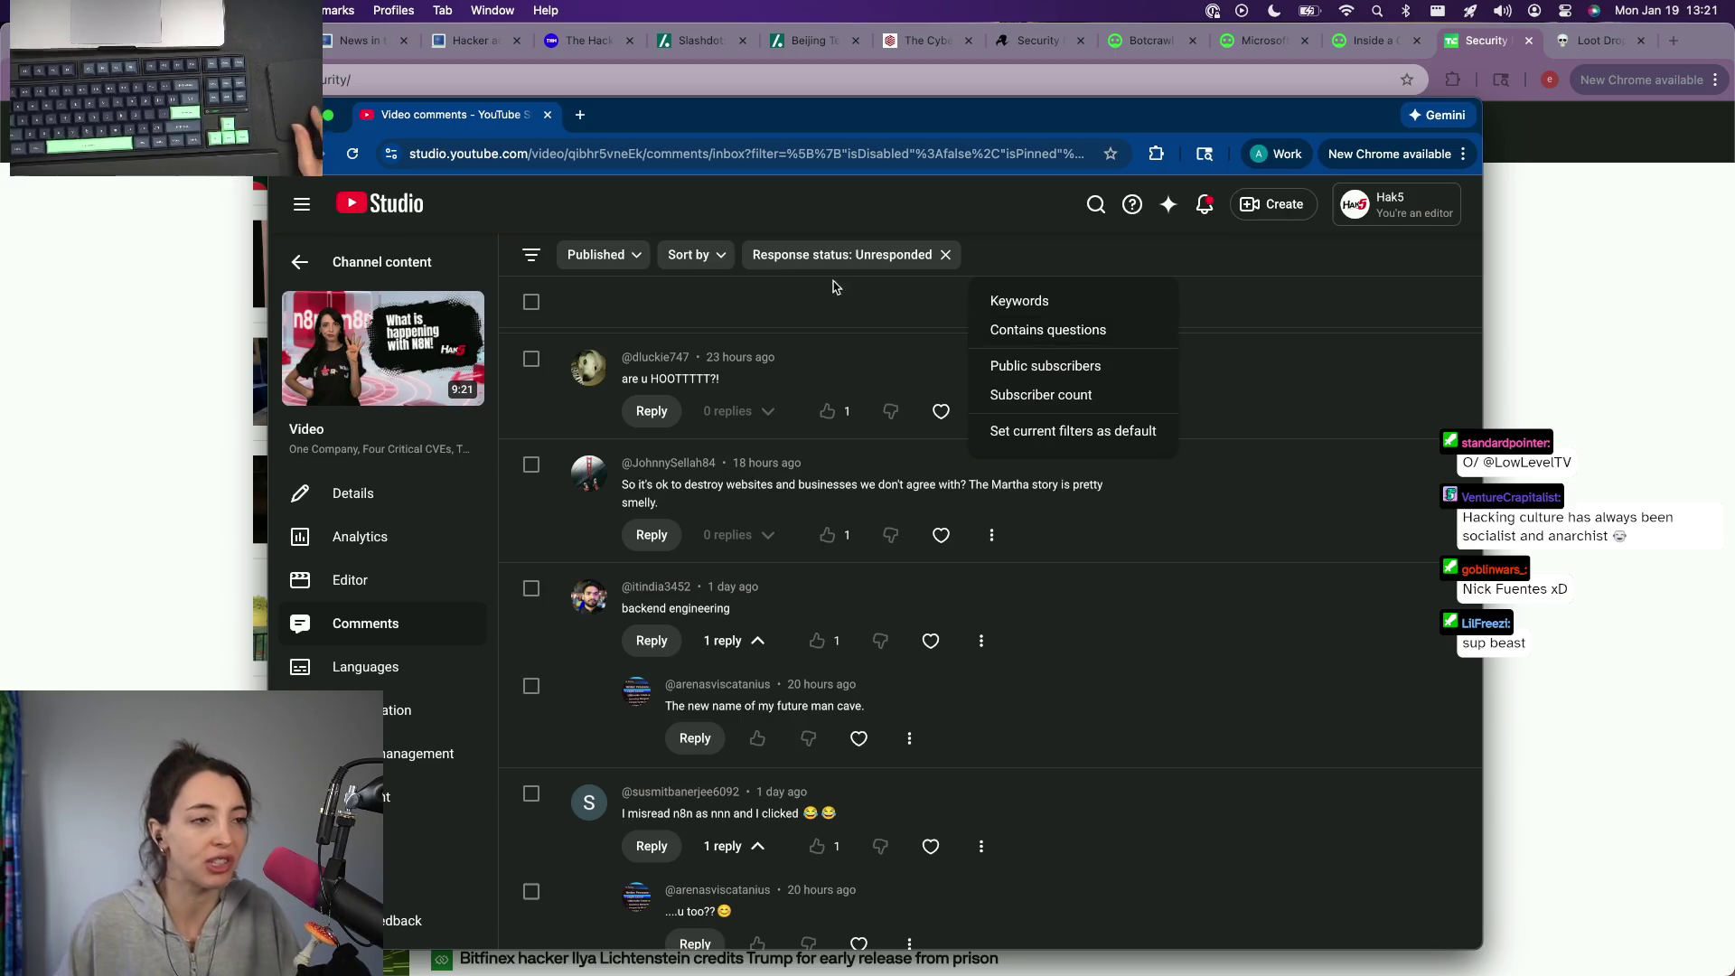
click(607, 255)
click(581, 346)
click(681, 396)
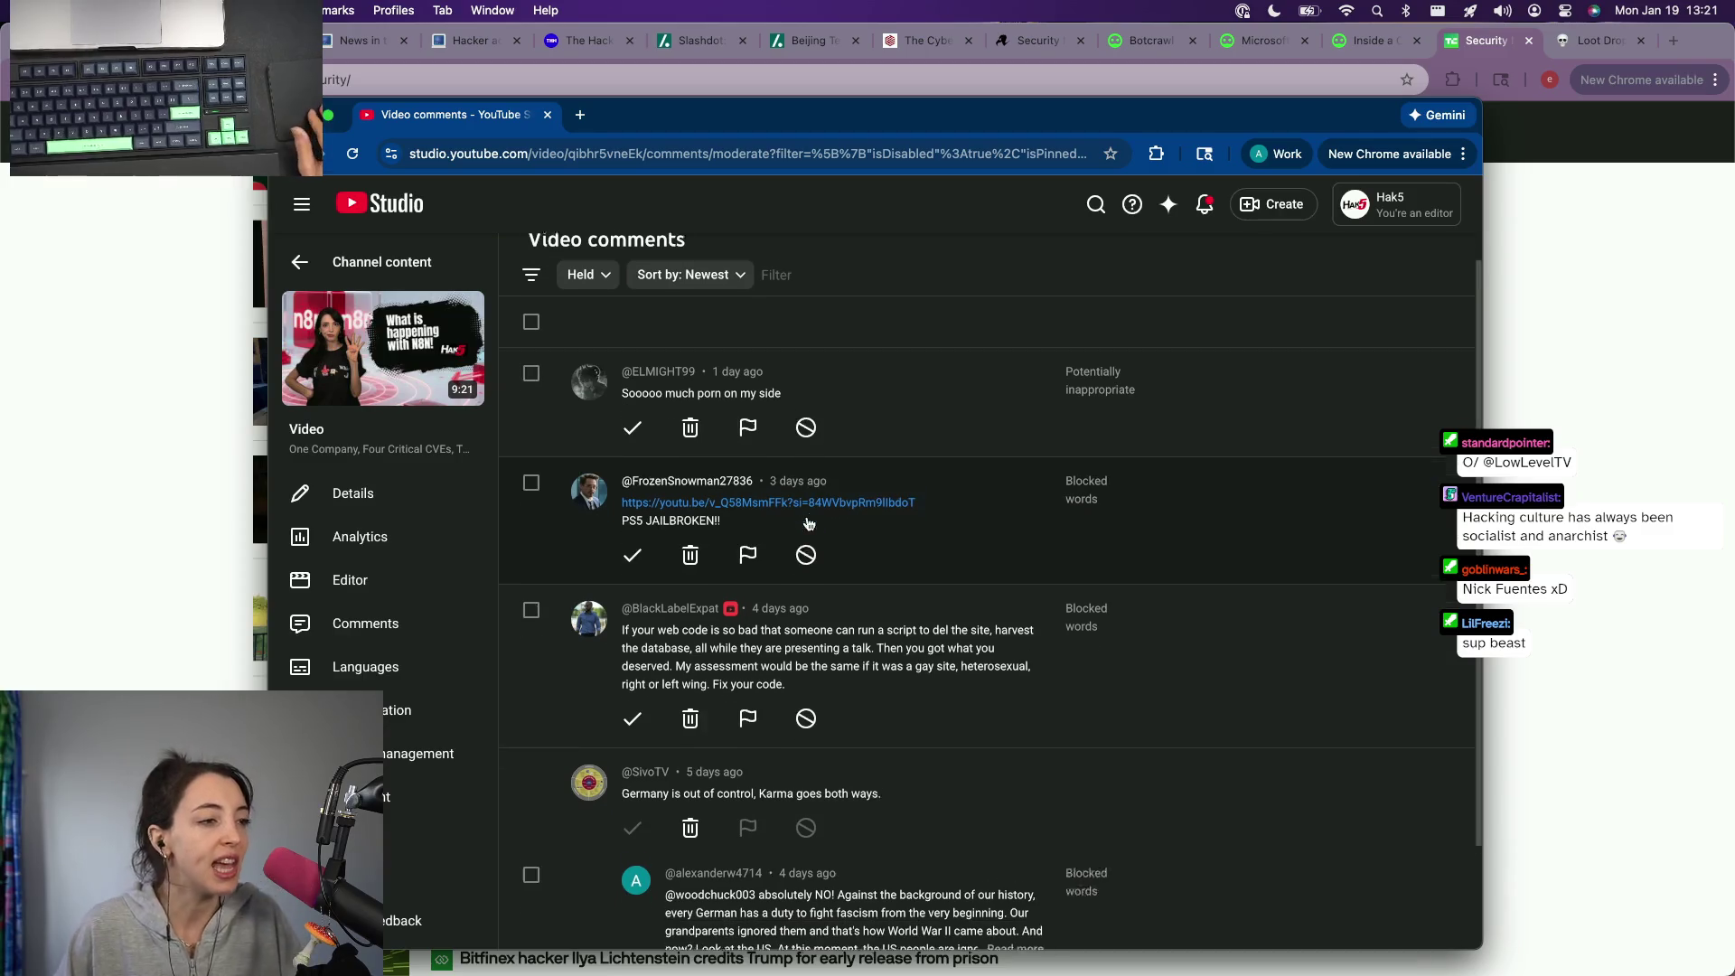
scroll(807, 523, down, 1)
scroll(807, 525, down, 2)
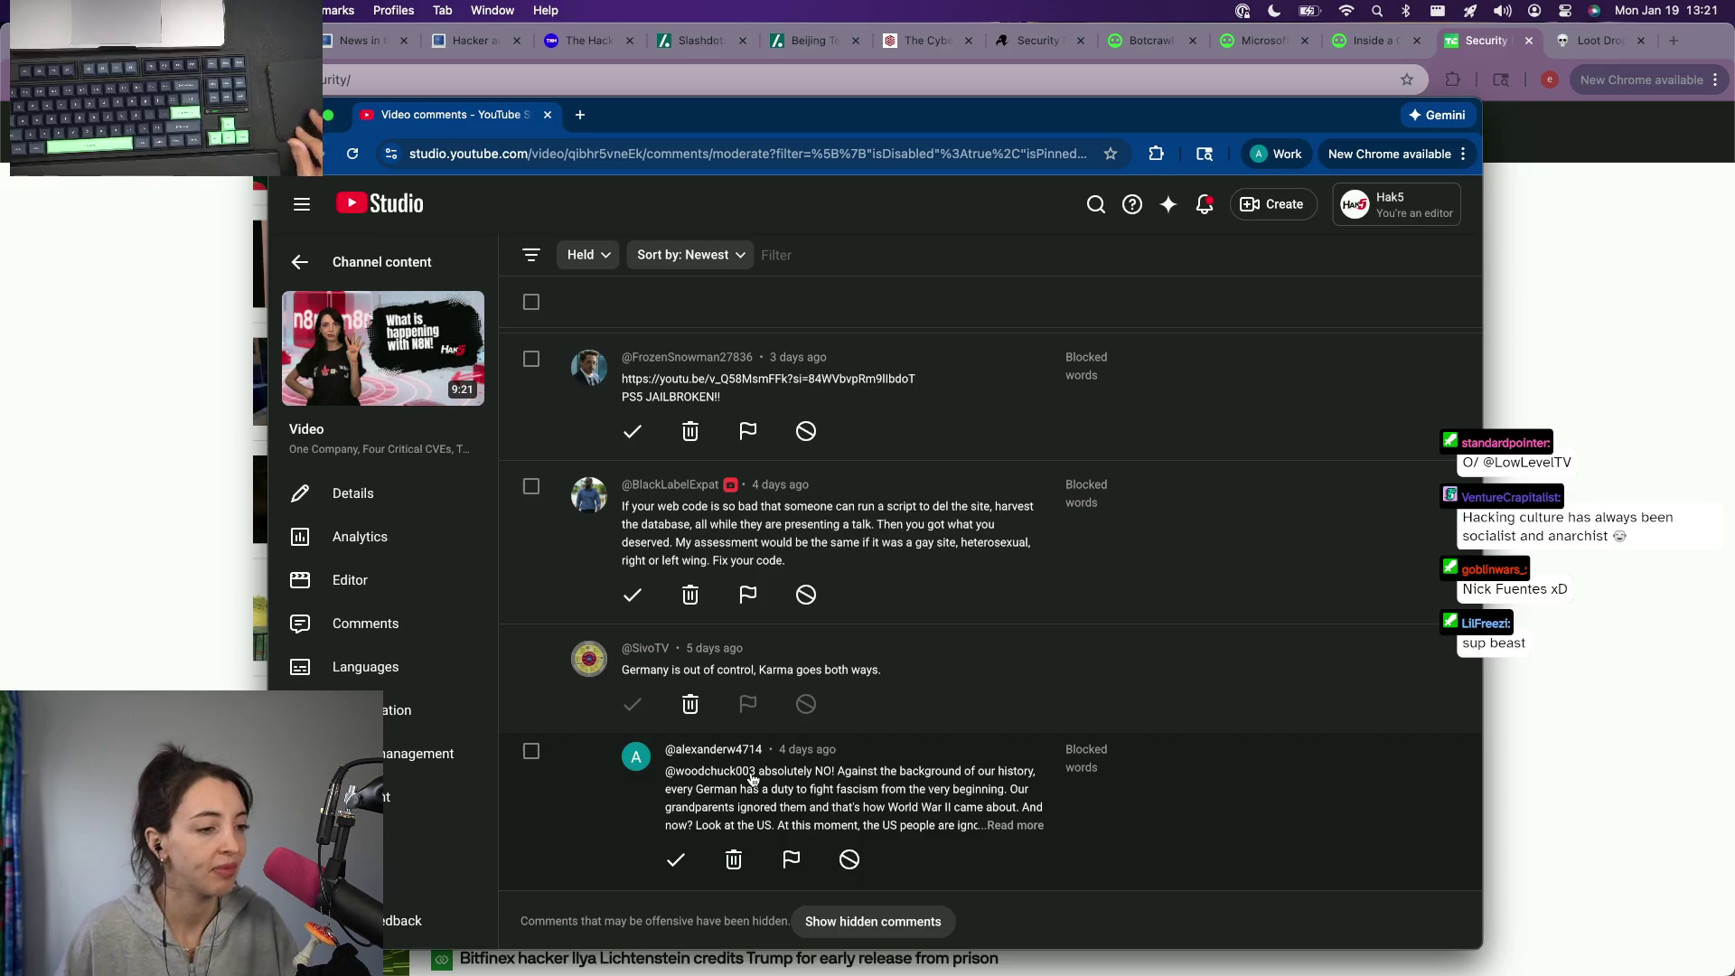
click(545, 120)
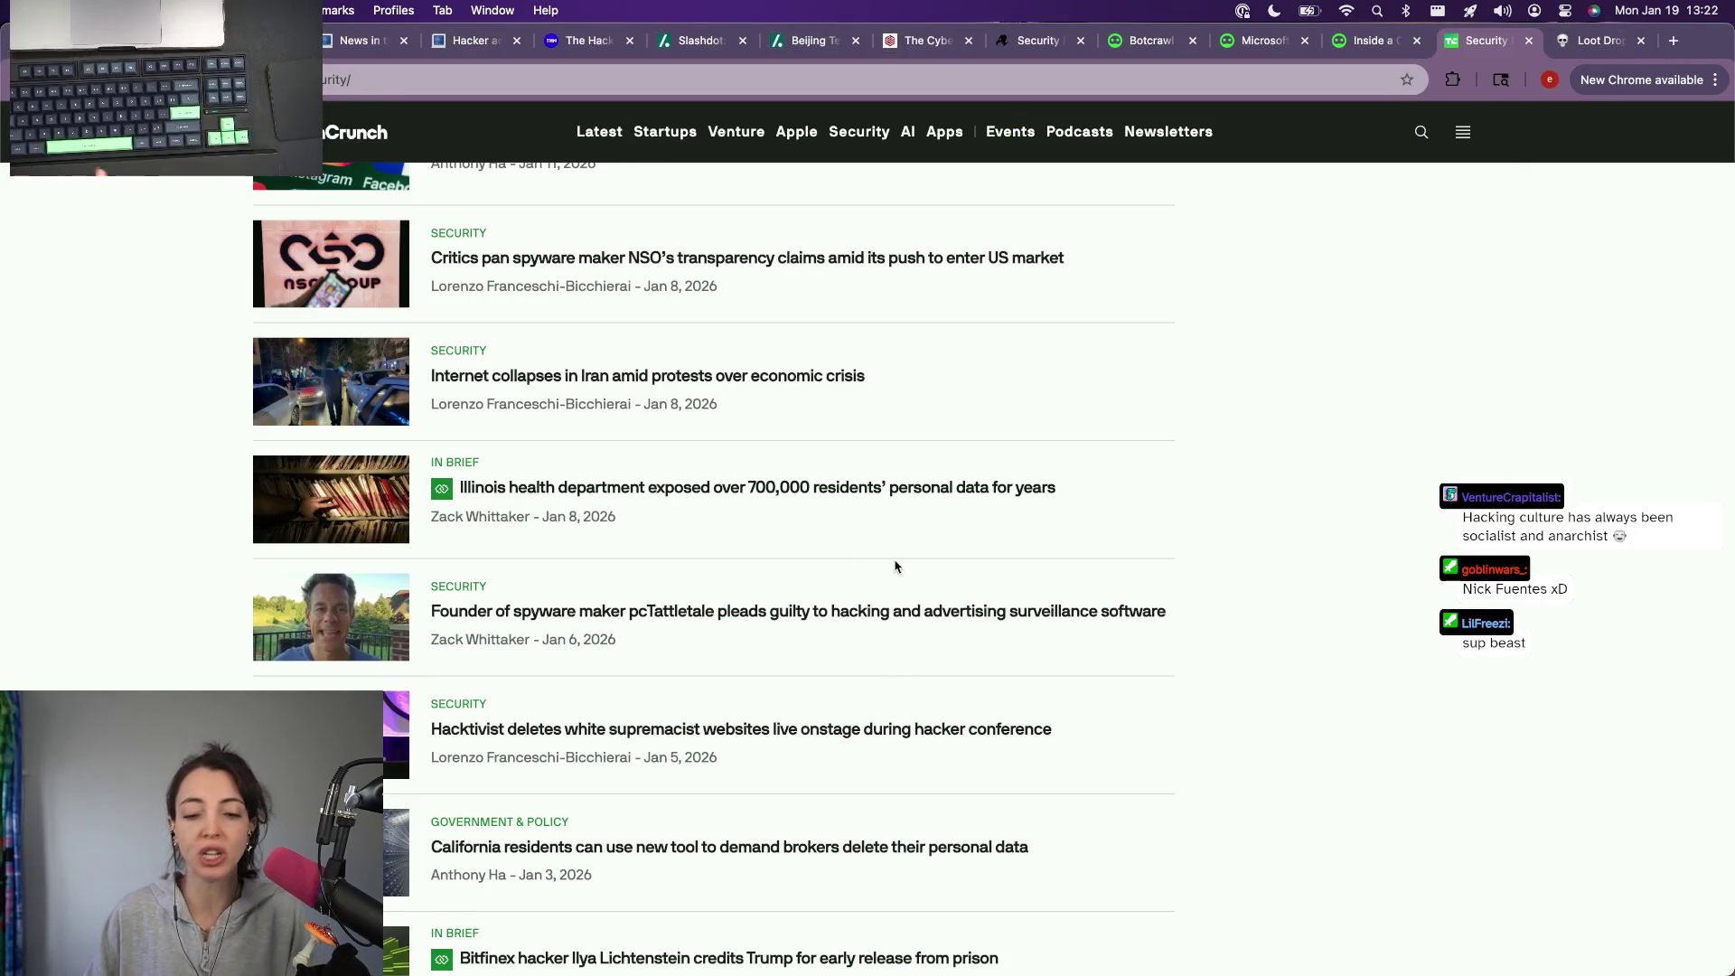
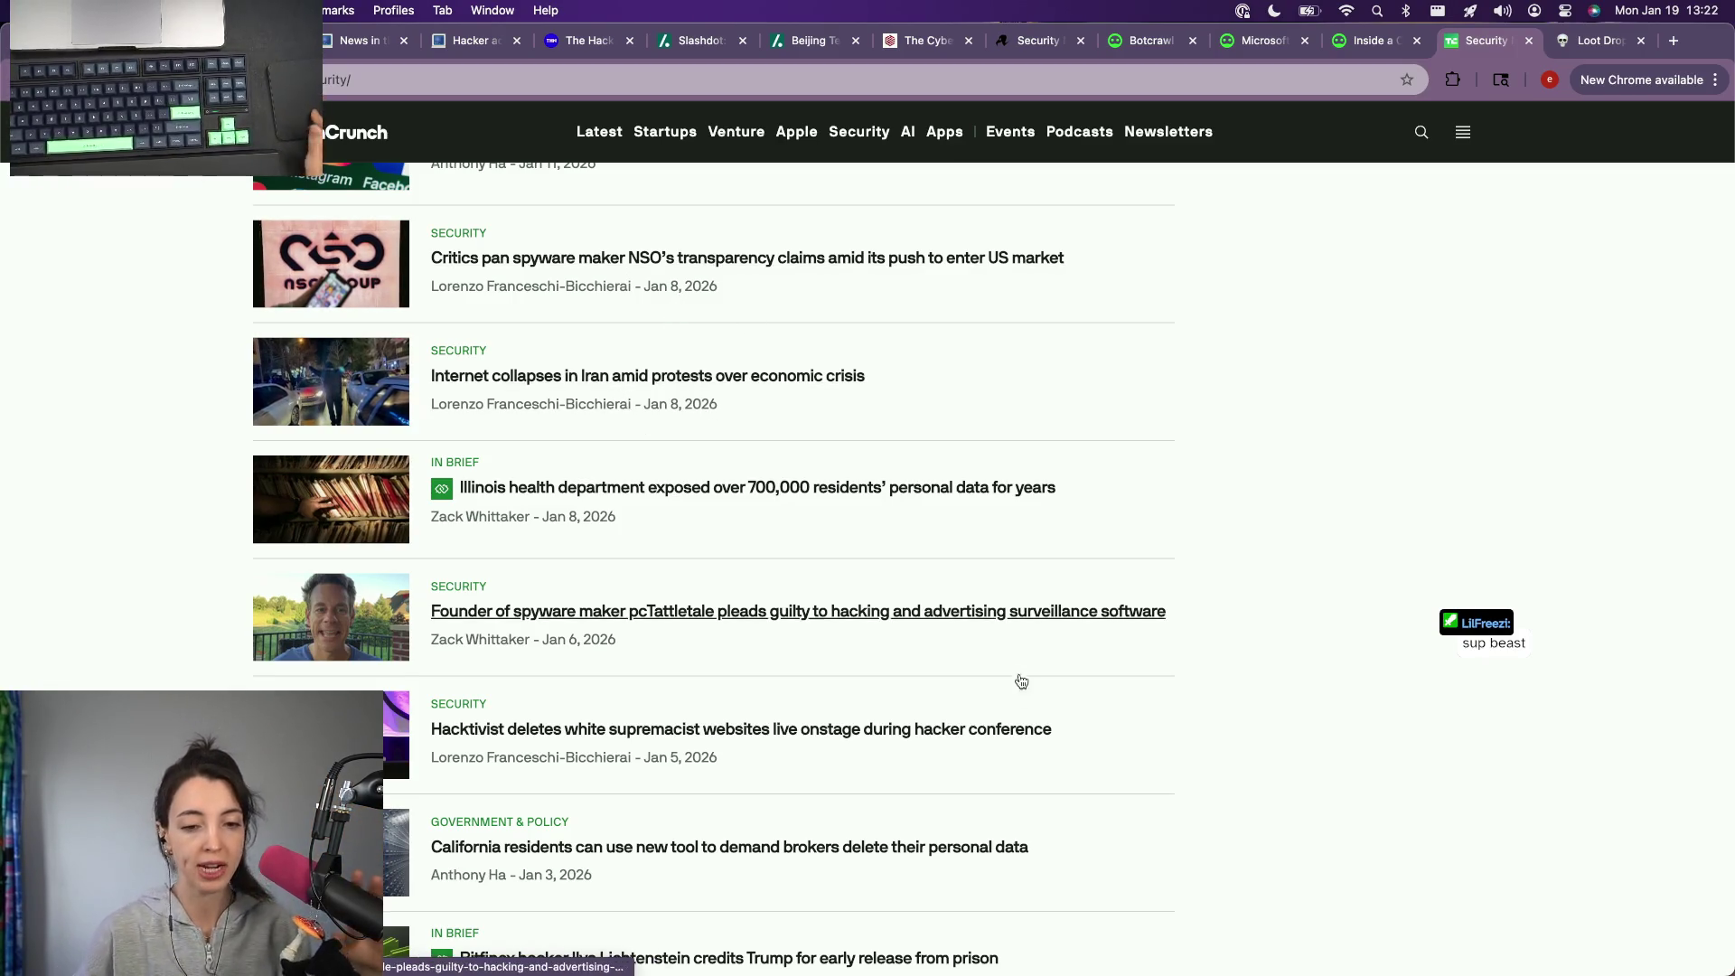
scroll(777, 477, up, 1)
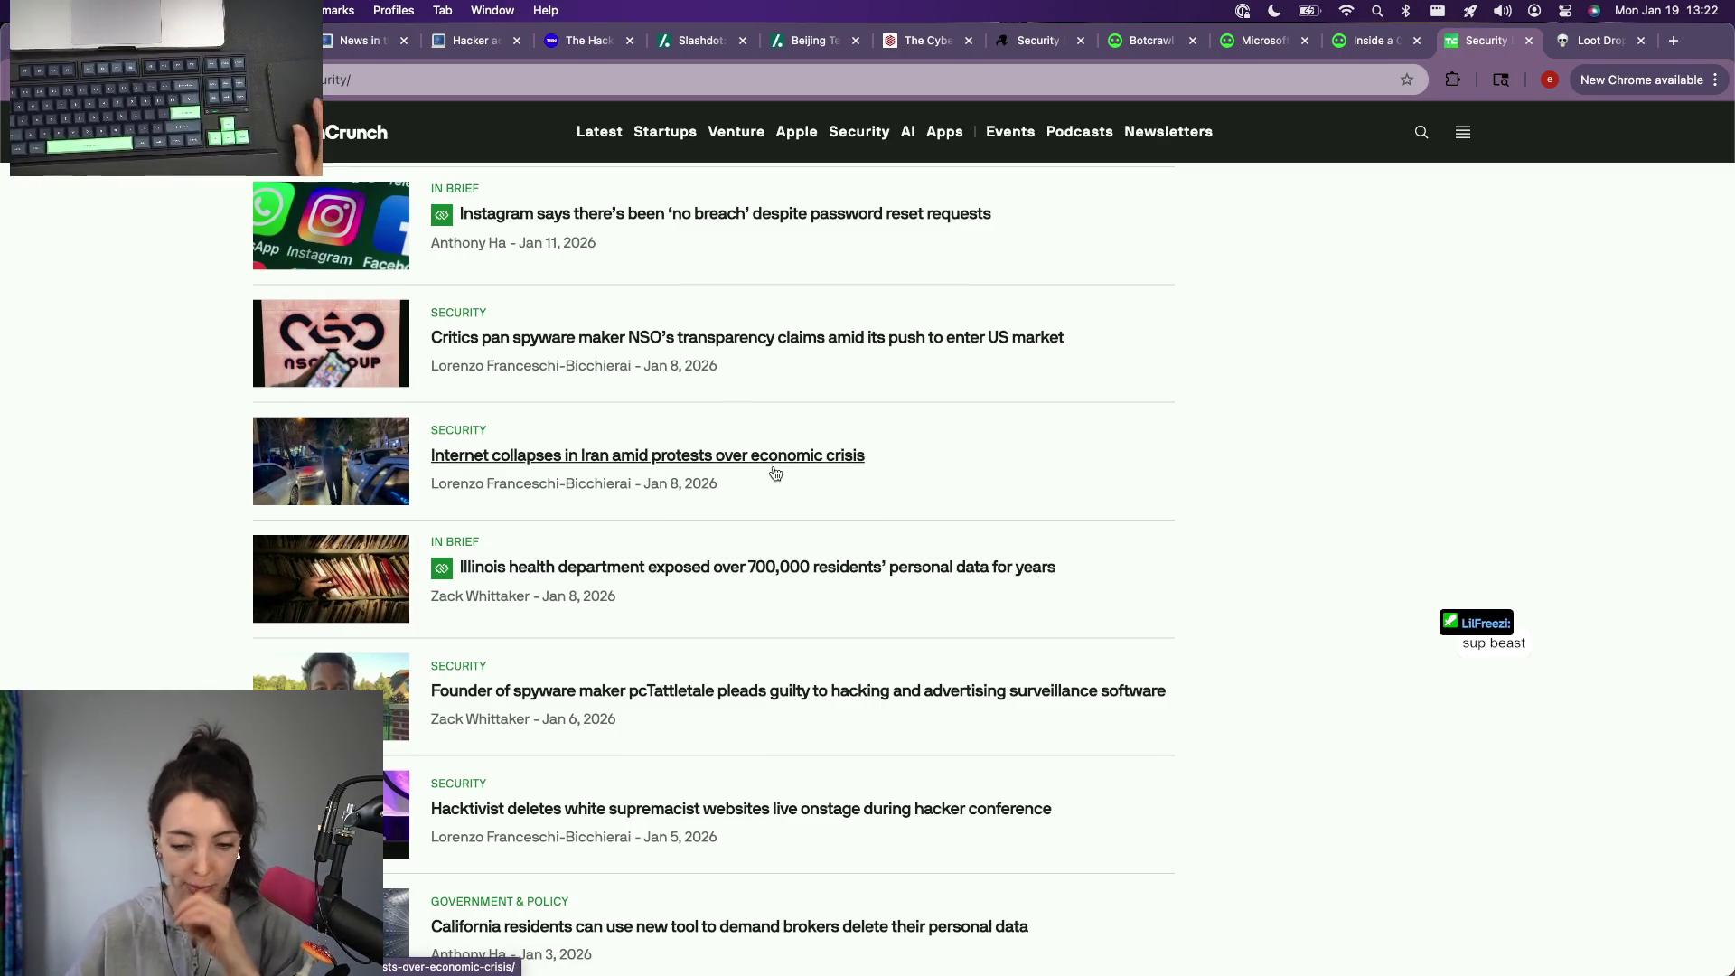
scroll(778, 477, up, 4)
scroll(776, 475, up, 4)
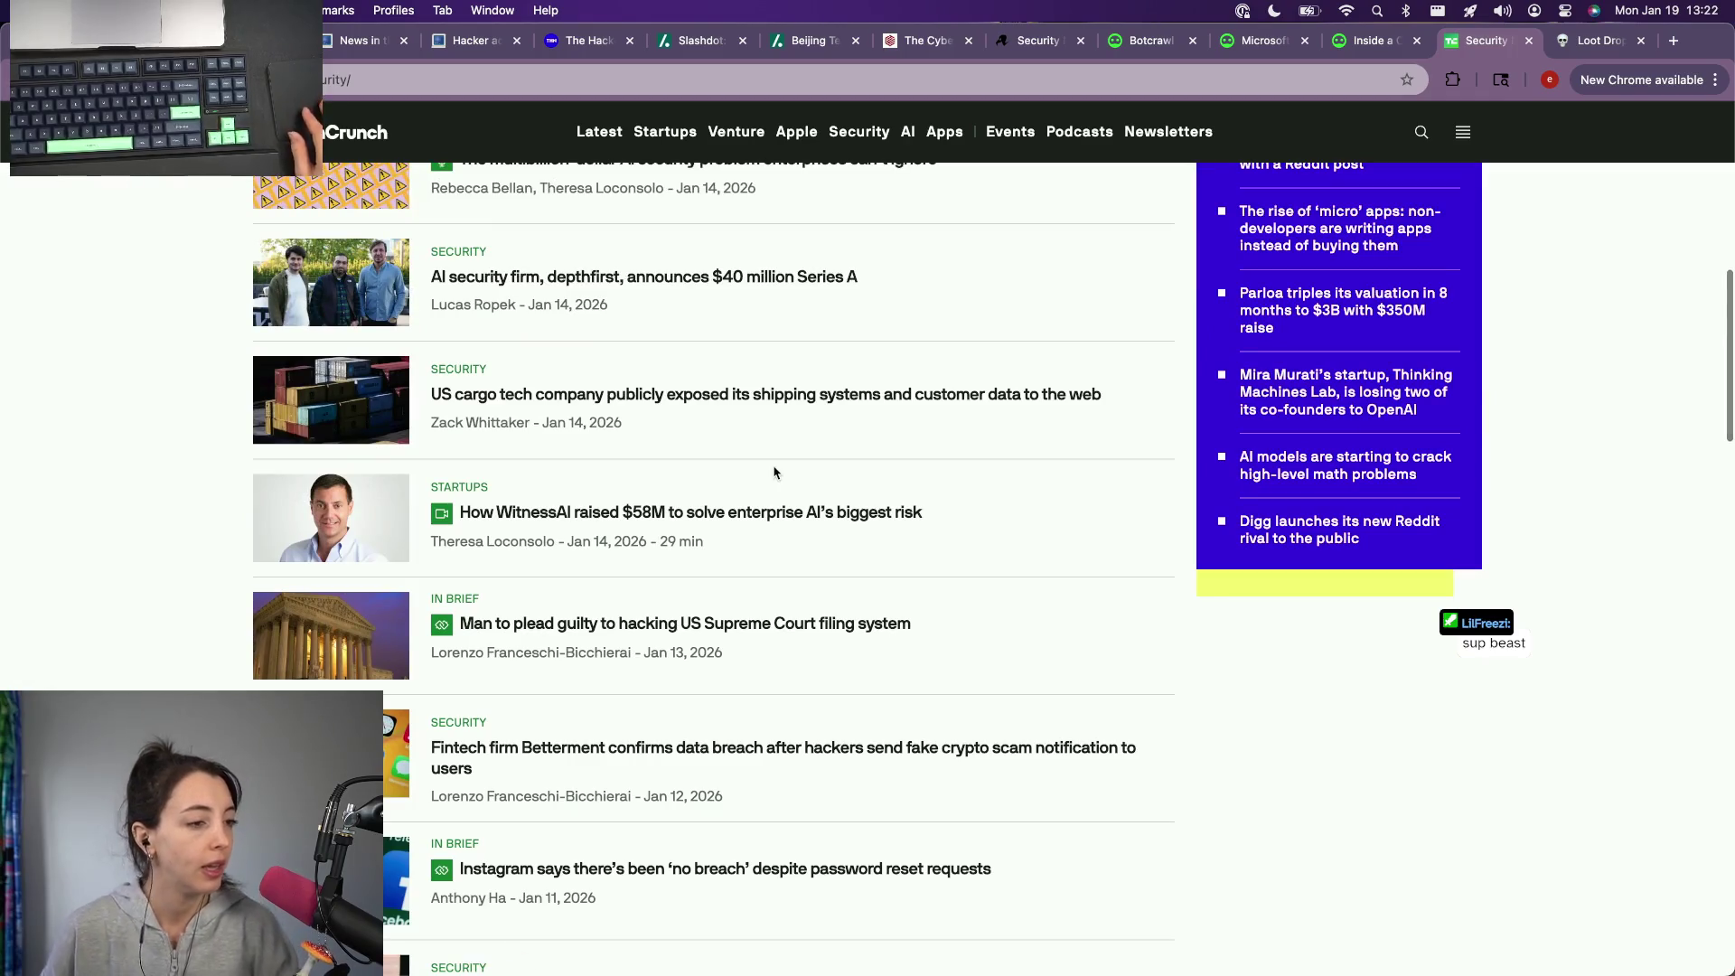
scroll(794, 650, up, 1)
scroll(792, 650, up, 2)
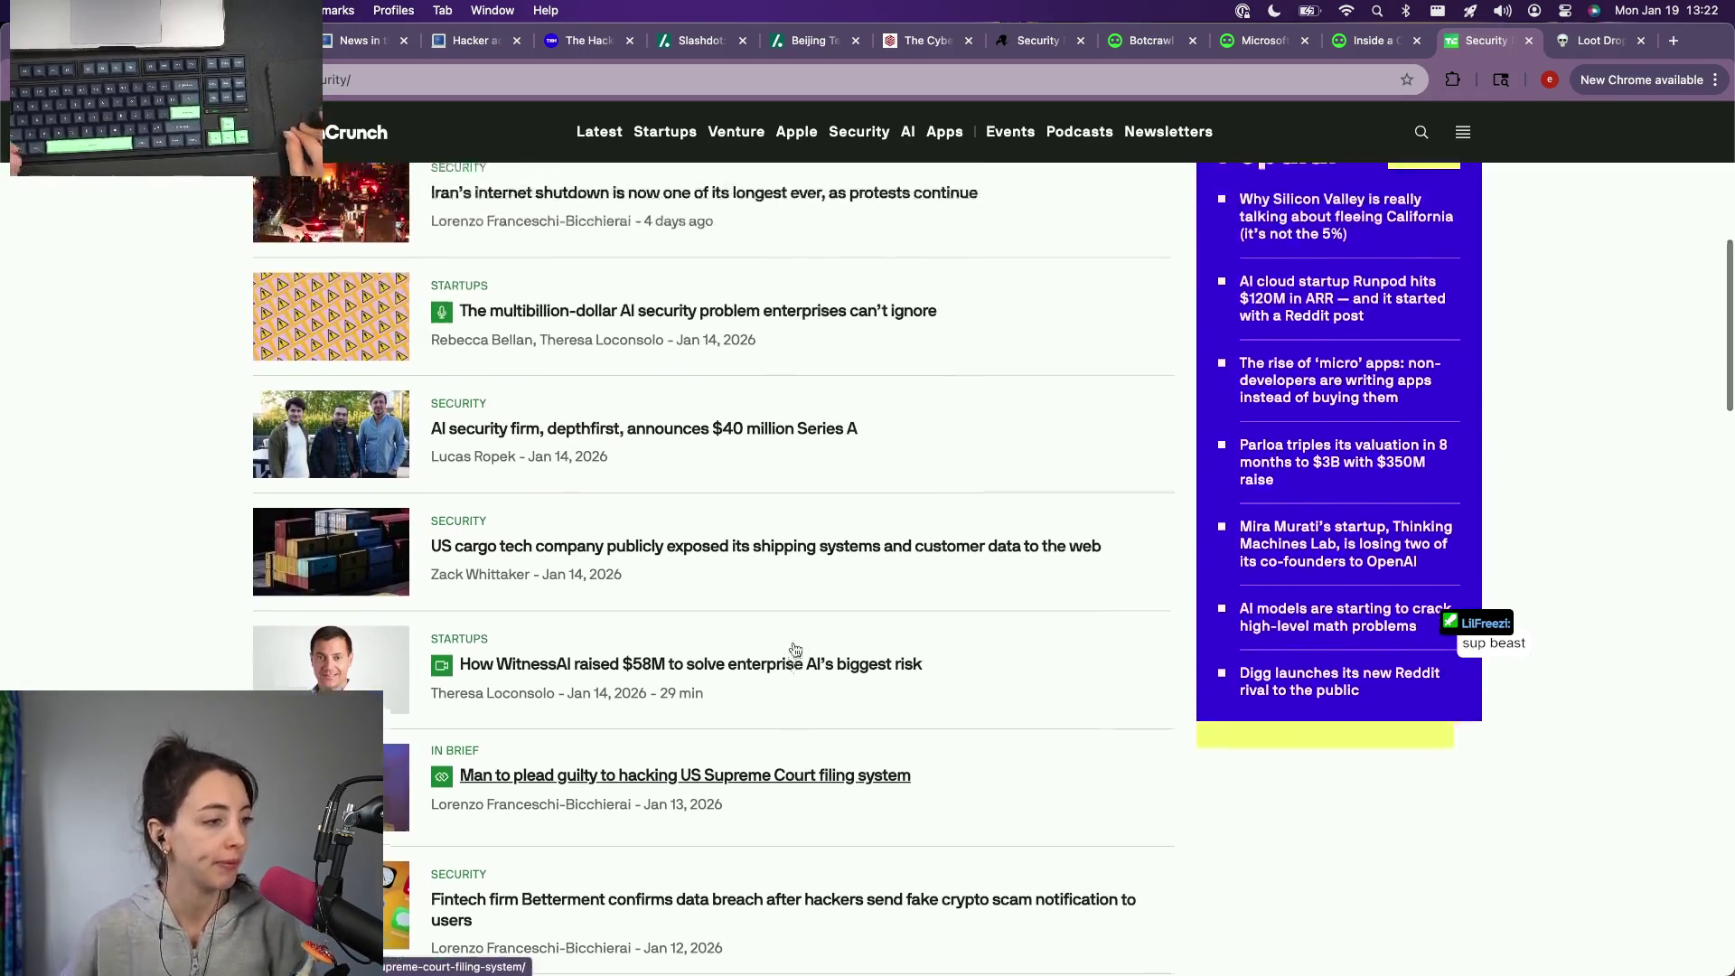
scroll(841, 570, up, 5)
Step: Close the TechCrunch security listing, startup graveyard and pen-testing pages, leaving The Hacker News showing
key(super+w)
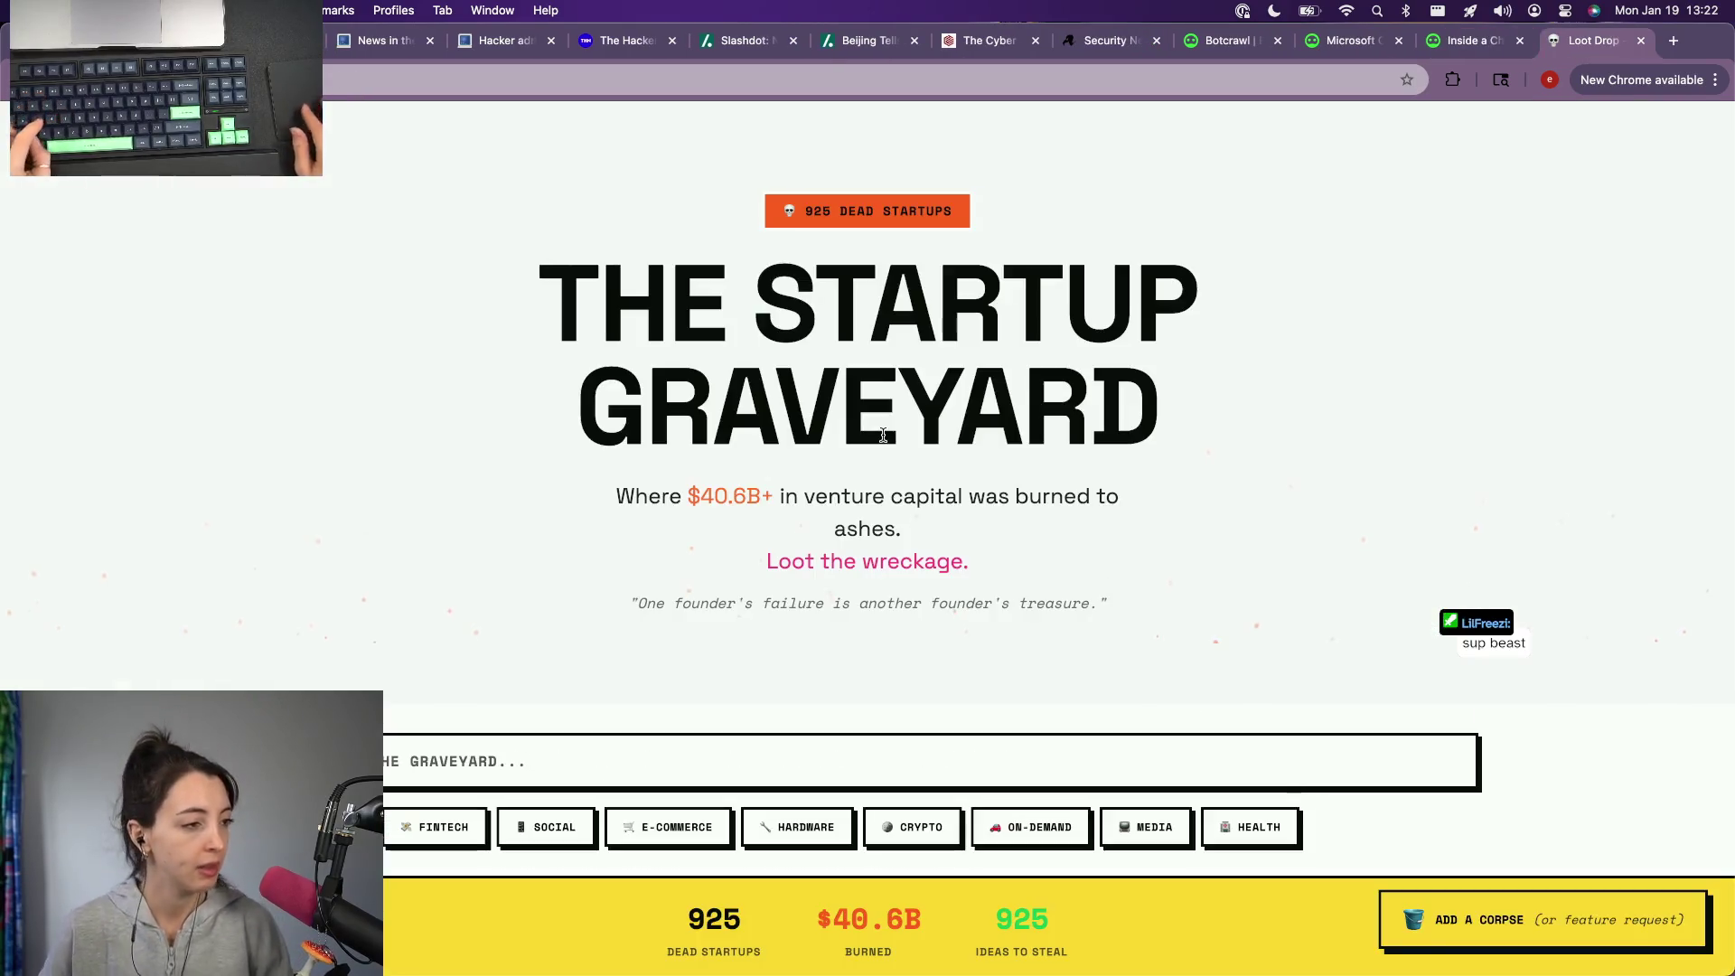
key(super+w)
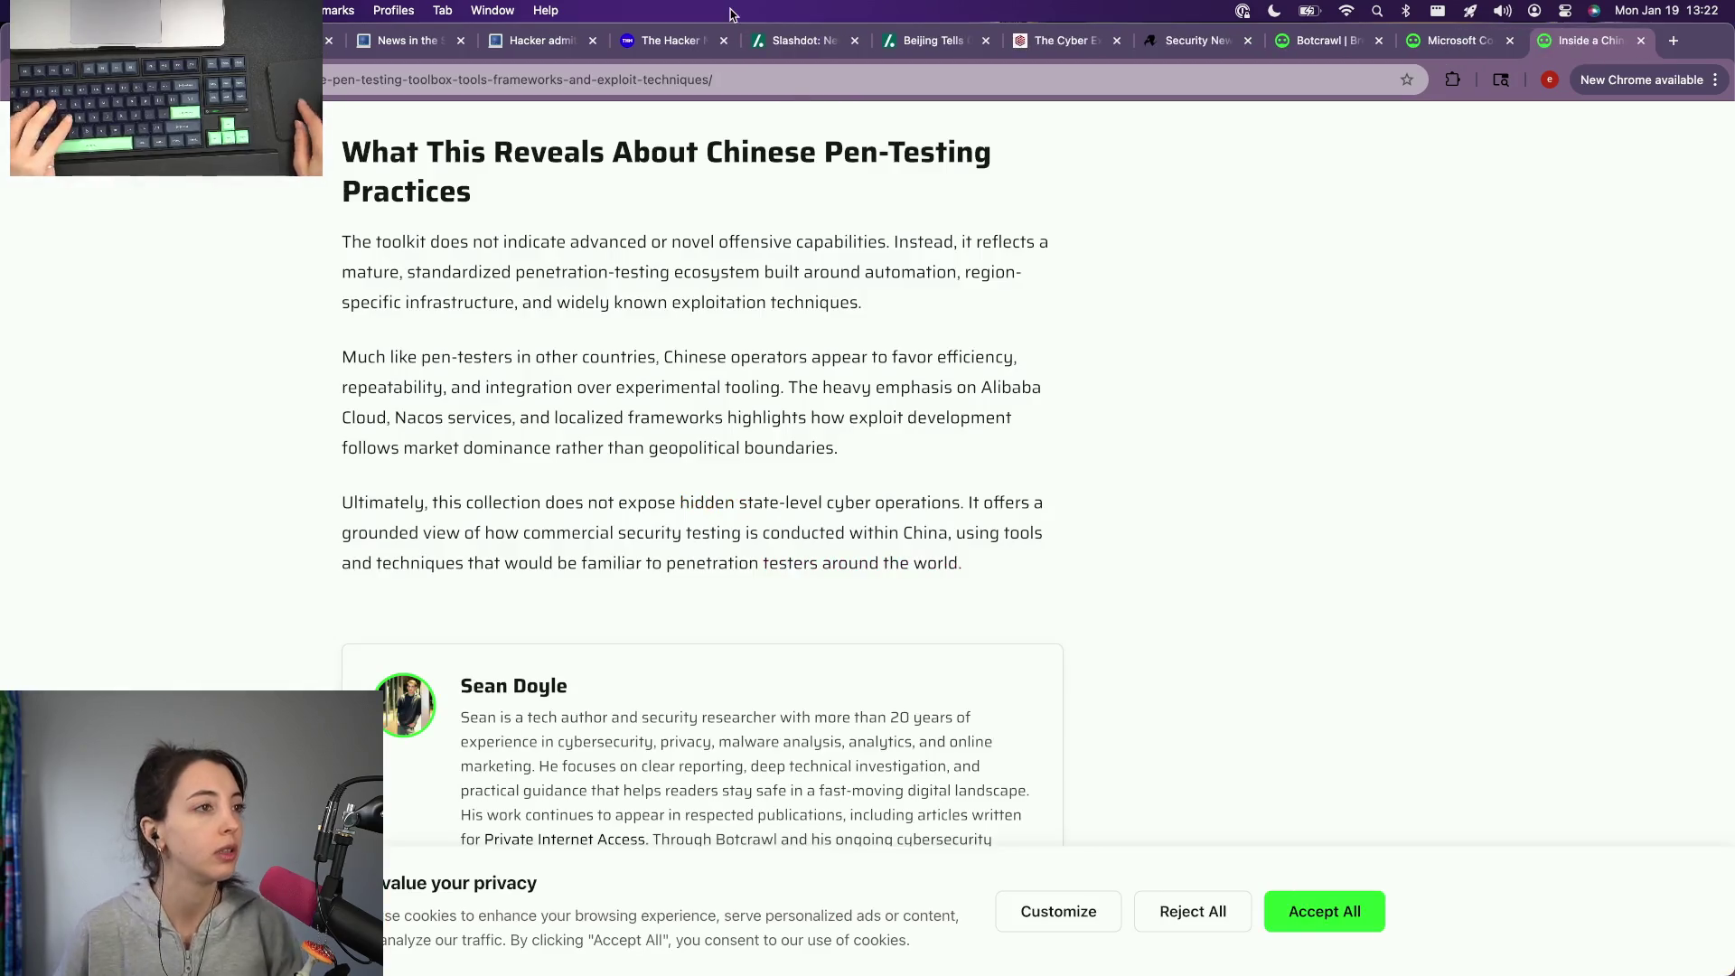
key(super+w)
key(super+grave)
key(super+grave)
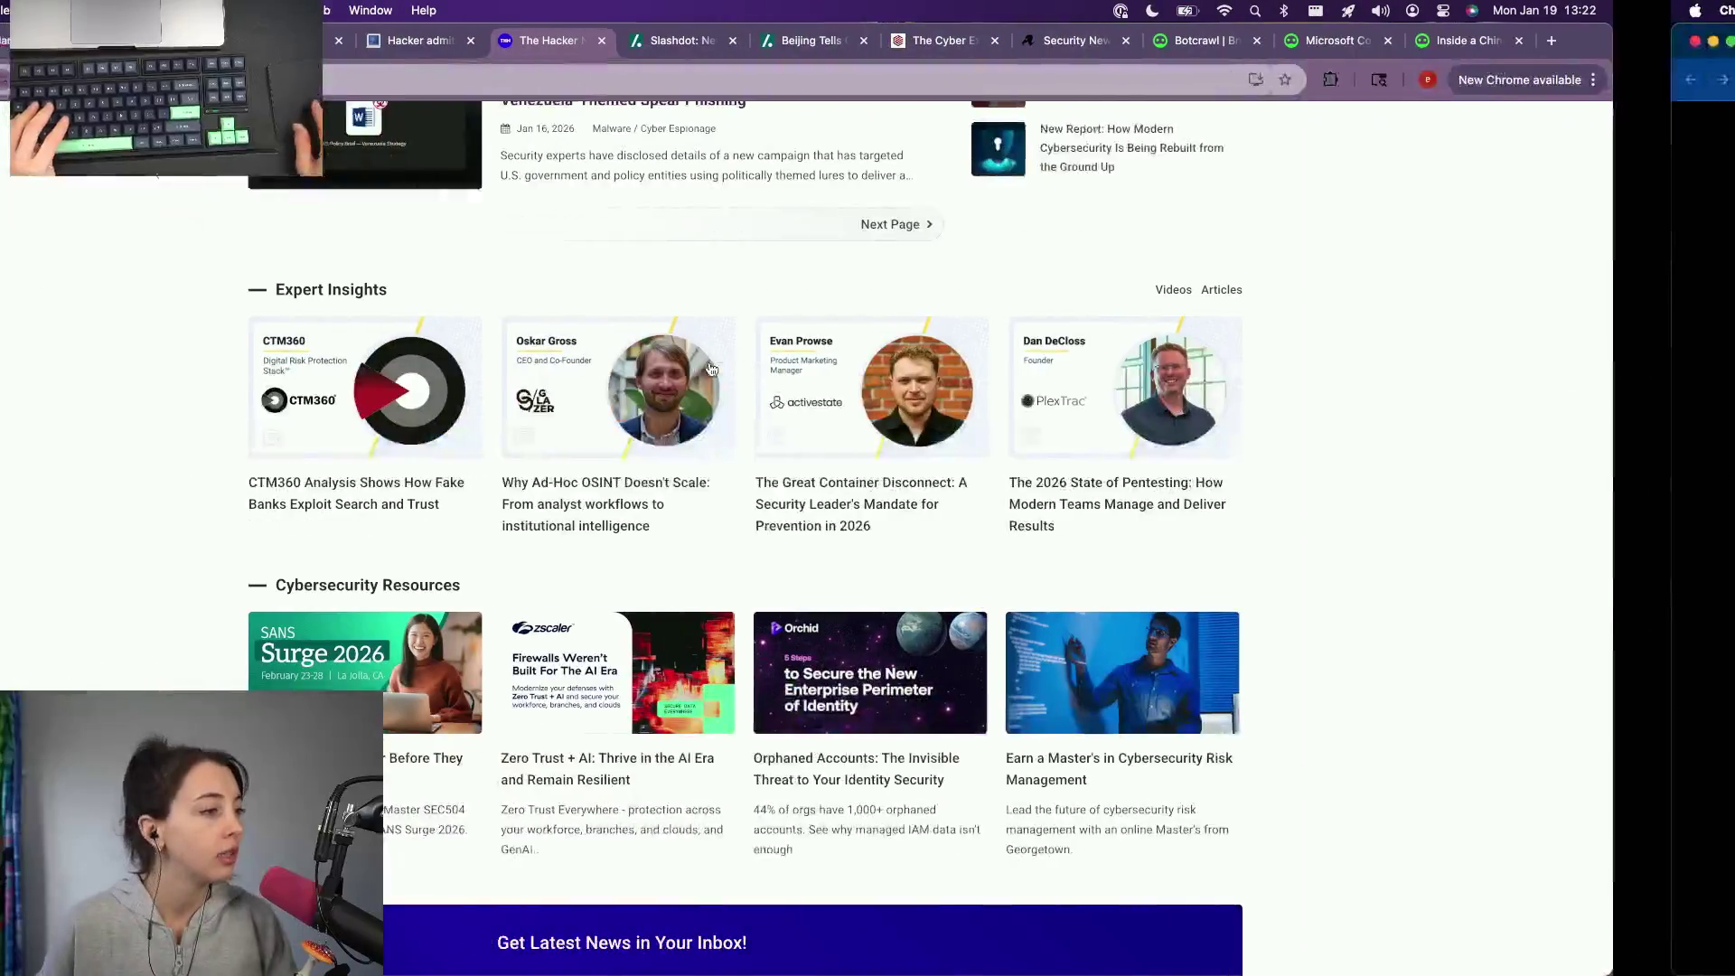
scroll(708, 368, up, 10)
scroll(709, 368, up, 10)
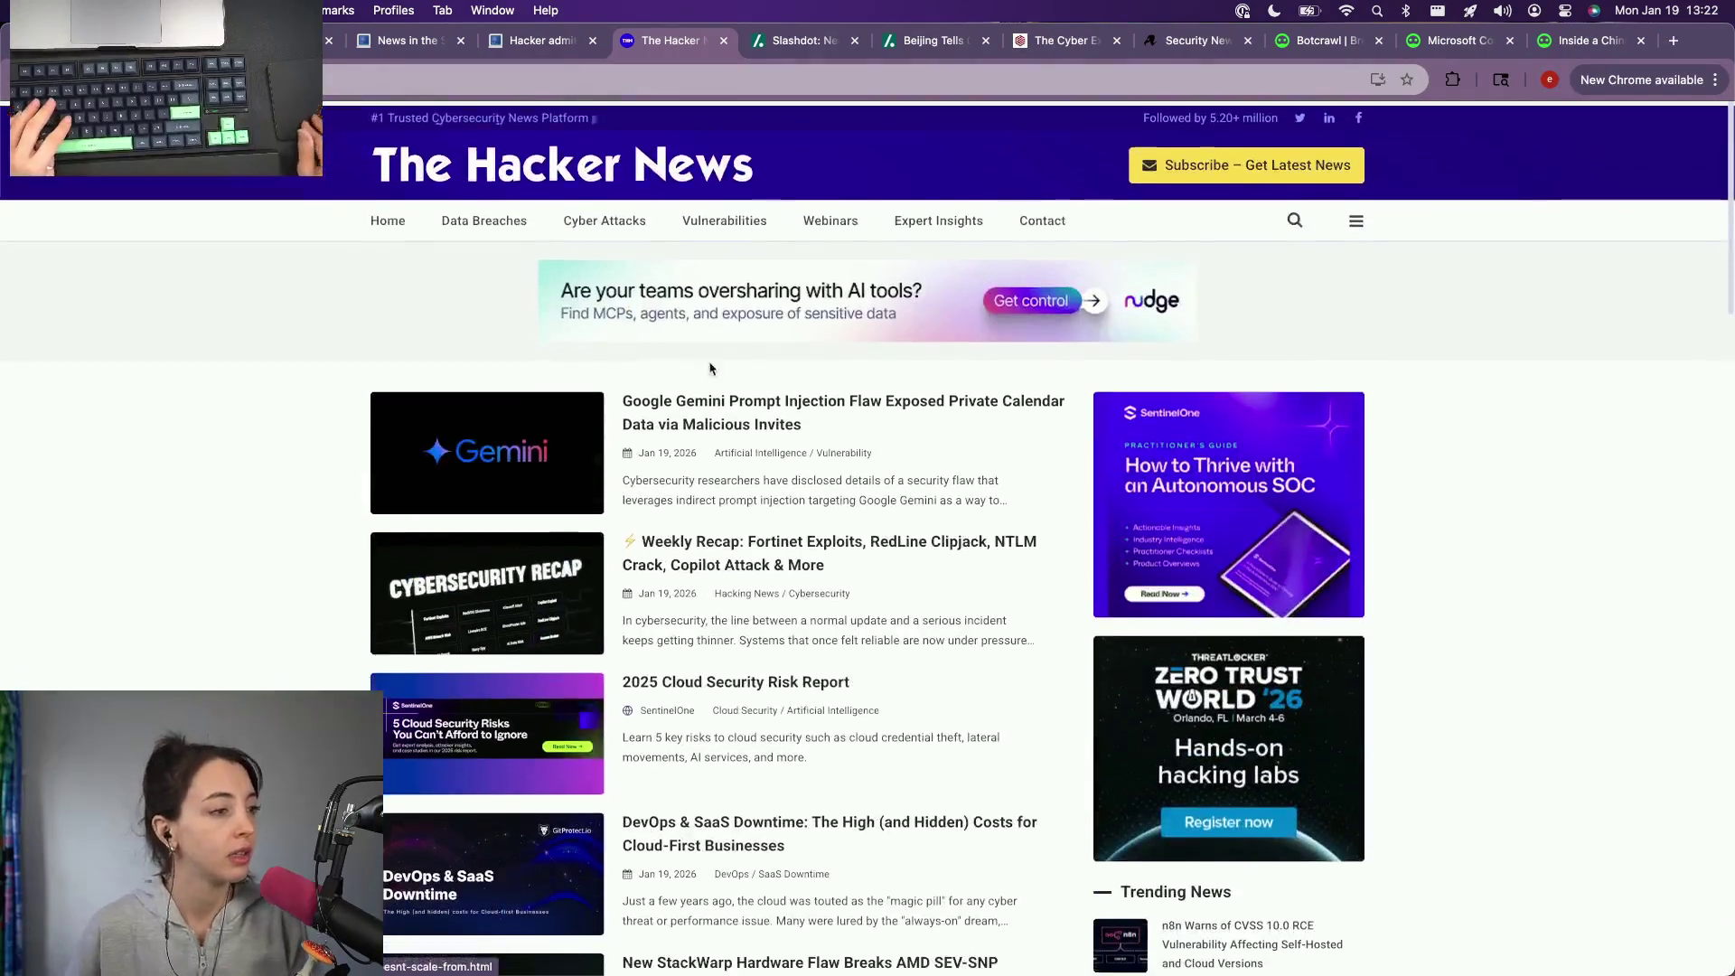
scroll(709, 369, down, 15)
scroll(1076, 547, down, 2)
Step: Open the AWS CodeBuild story in a background tab and page through to older January 14 headlines
click(1014, 489)
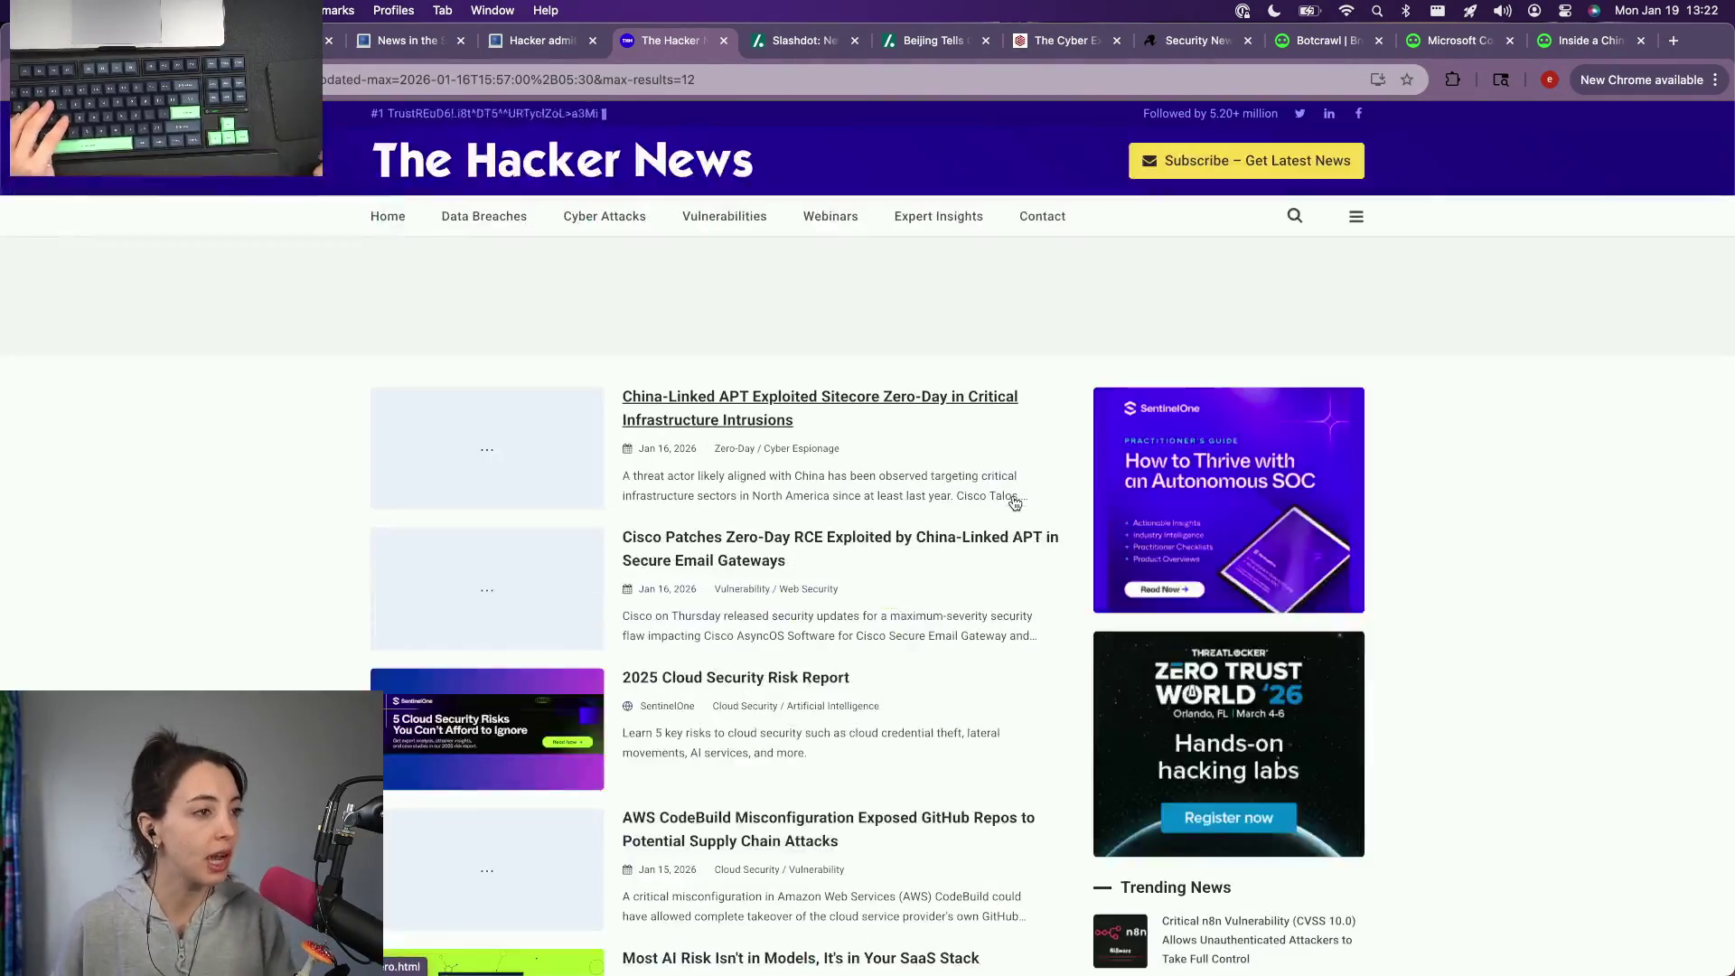
scroll(991, 537, down, 2)
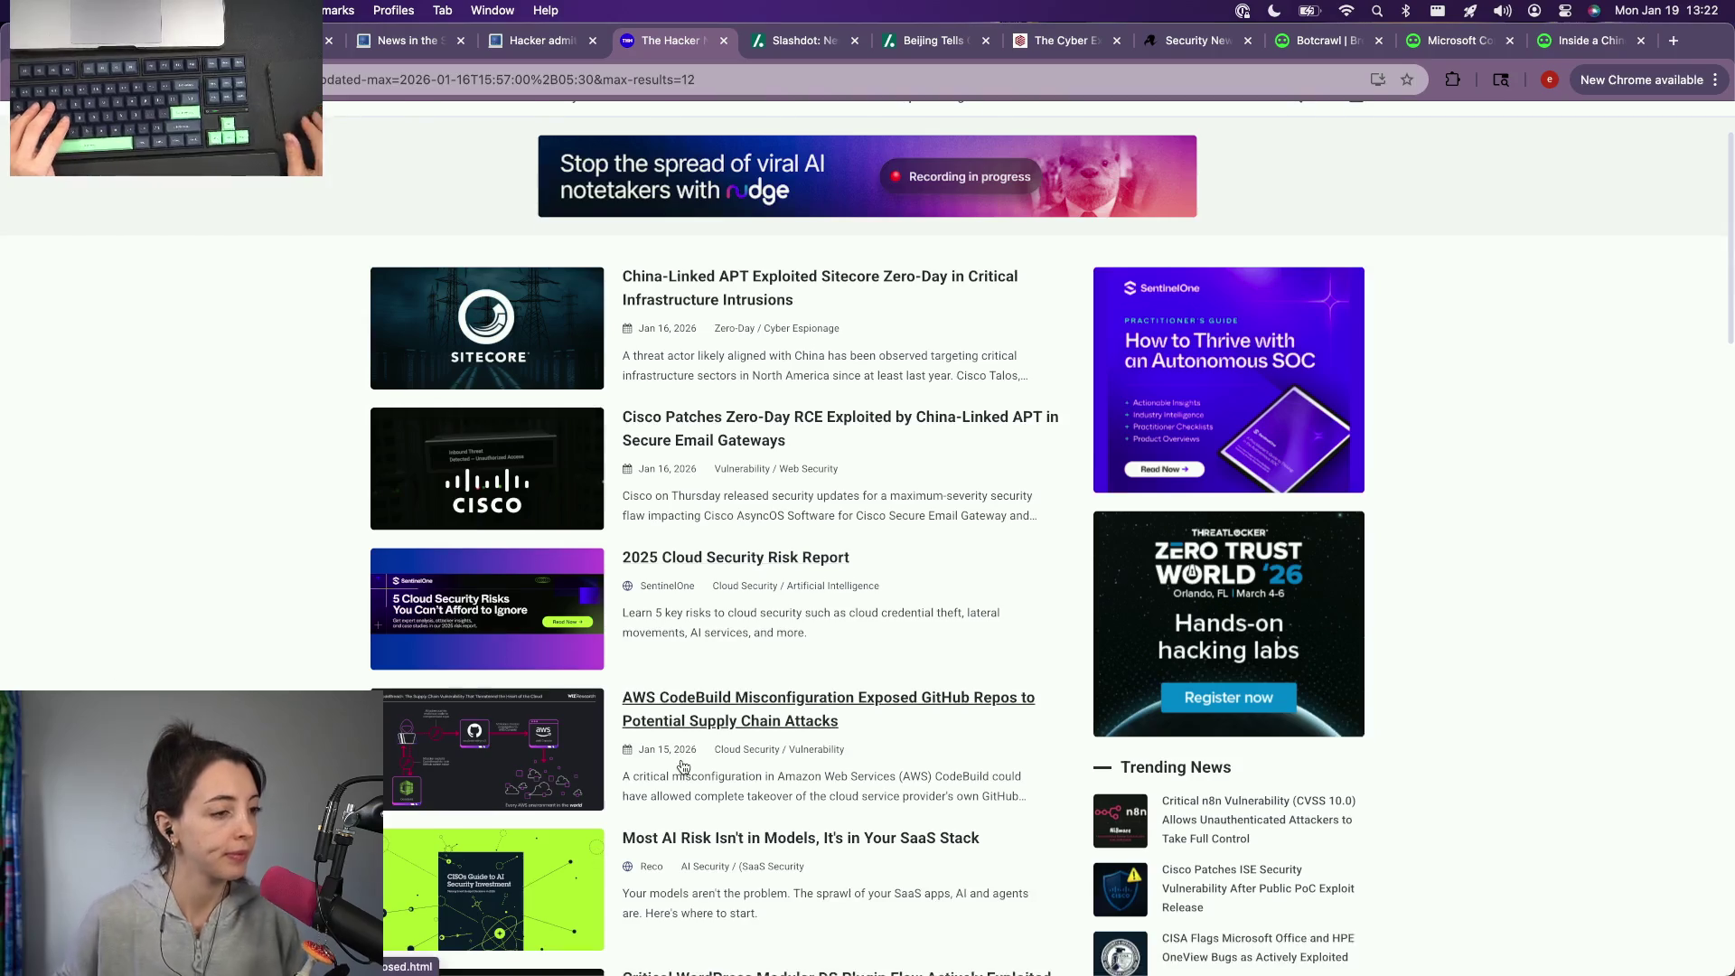
super+click(760, 718)
scroll(786, 707, down, 3)
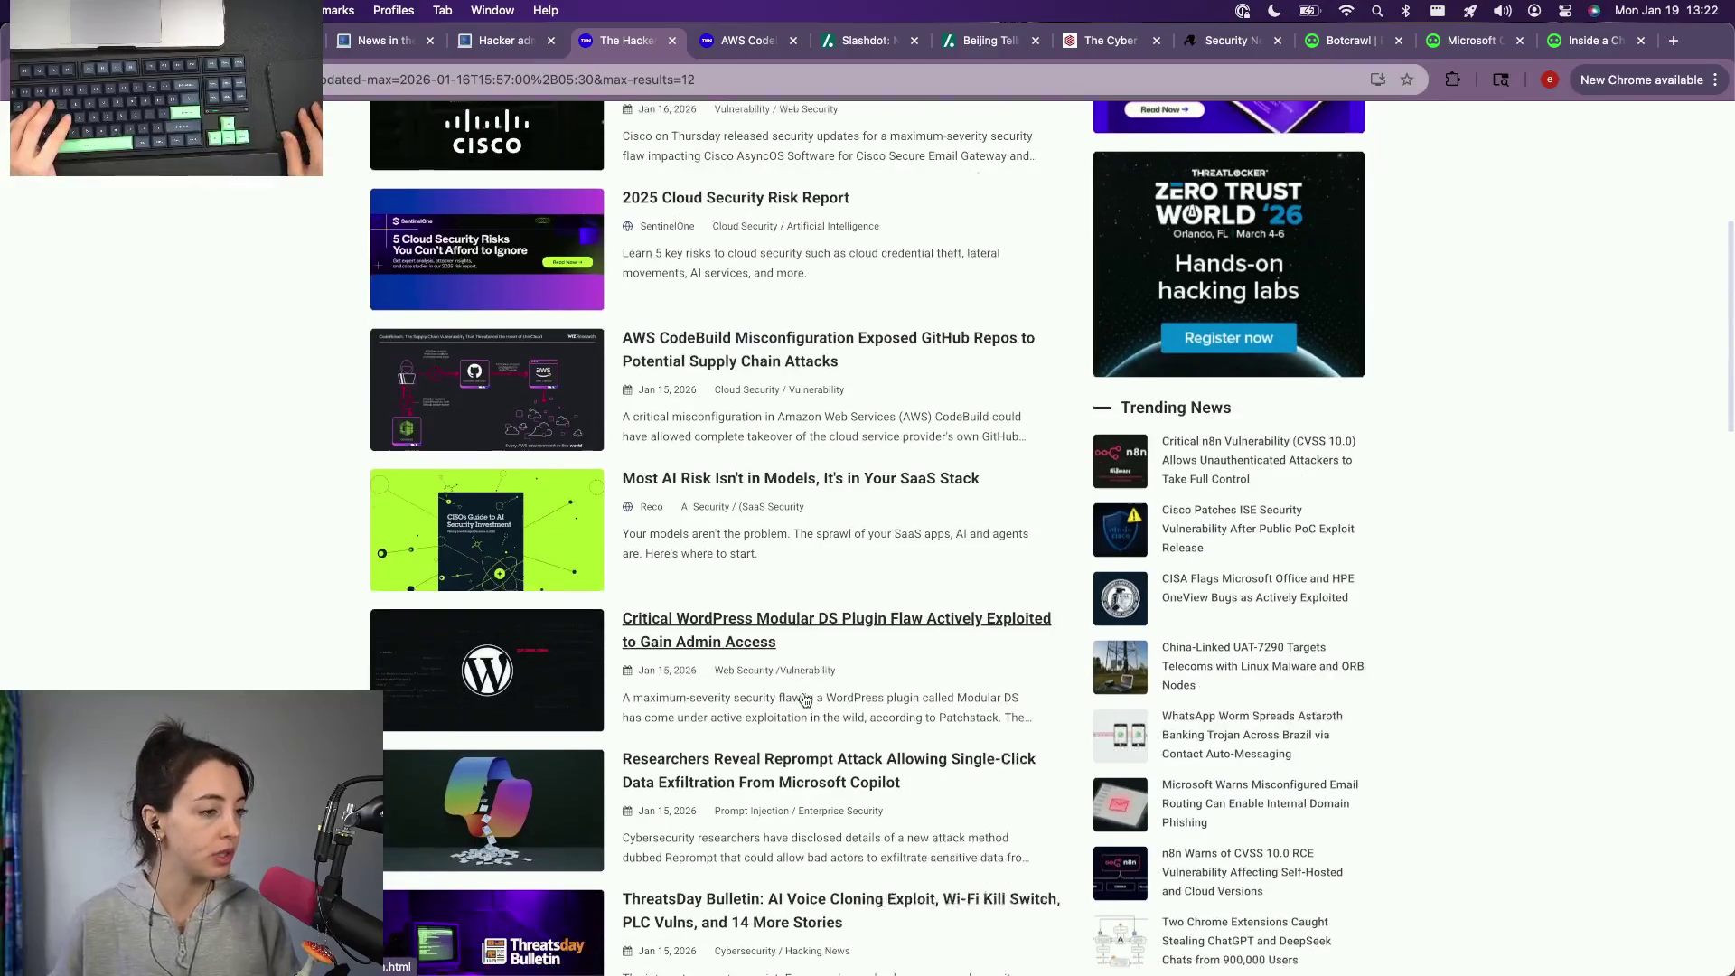
scroll(805, 700, down, 2)
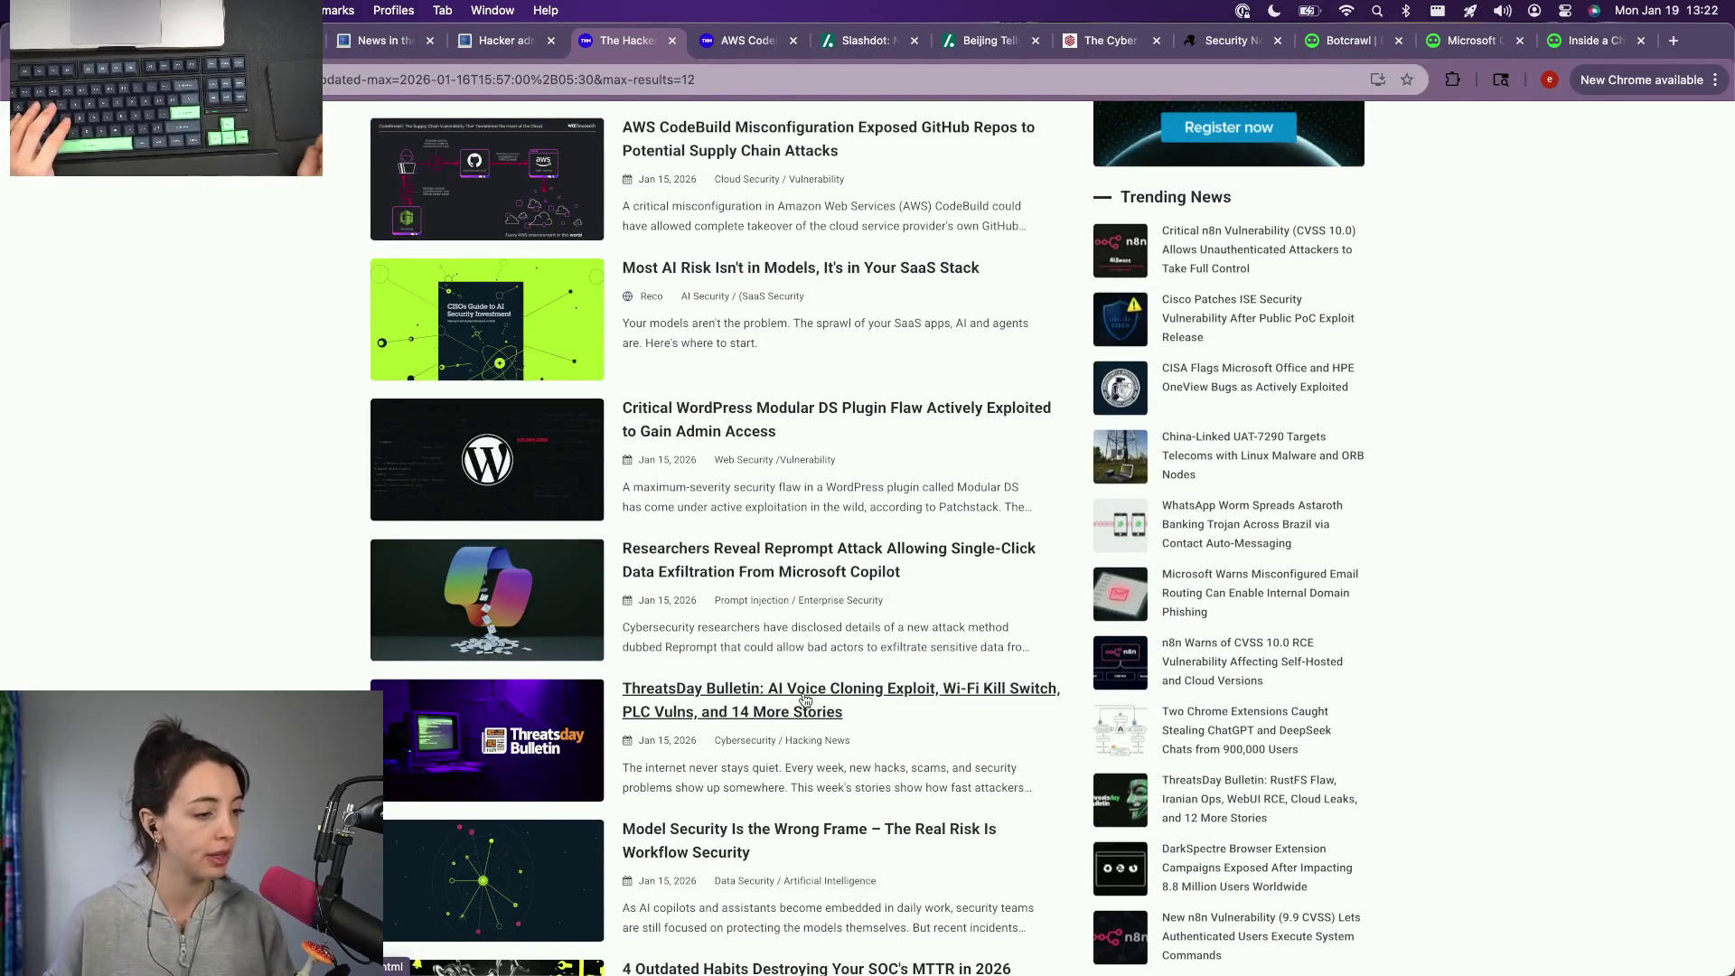
scroll(805, 701, down, 3)
scroll(827, 719, down, 1)
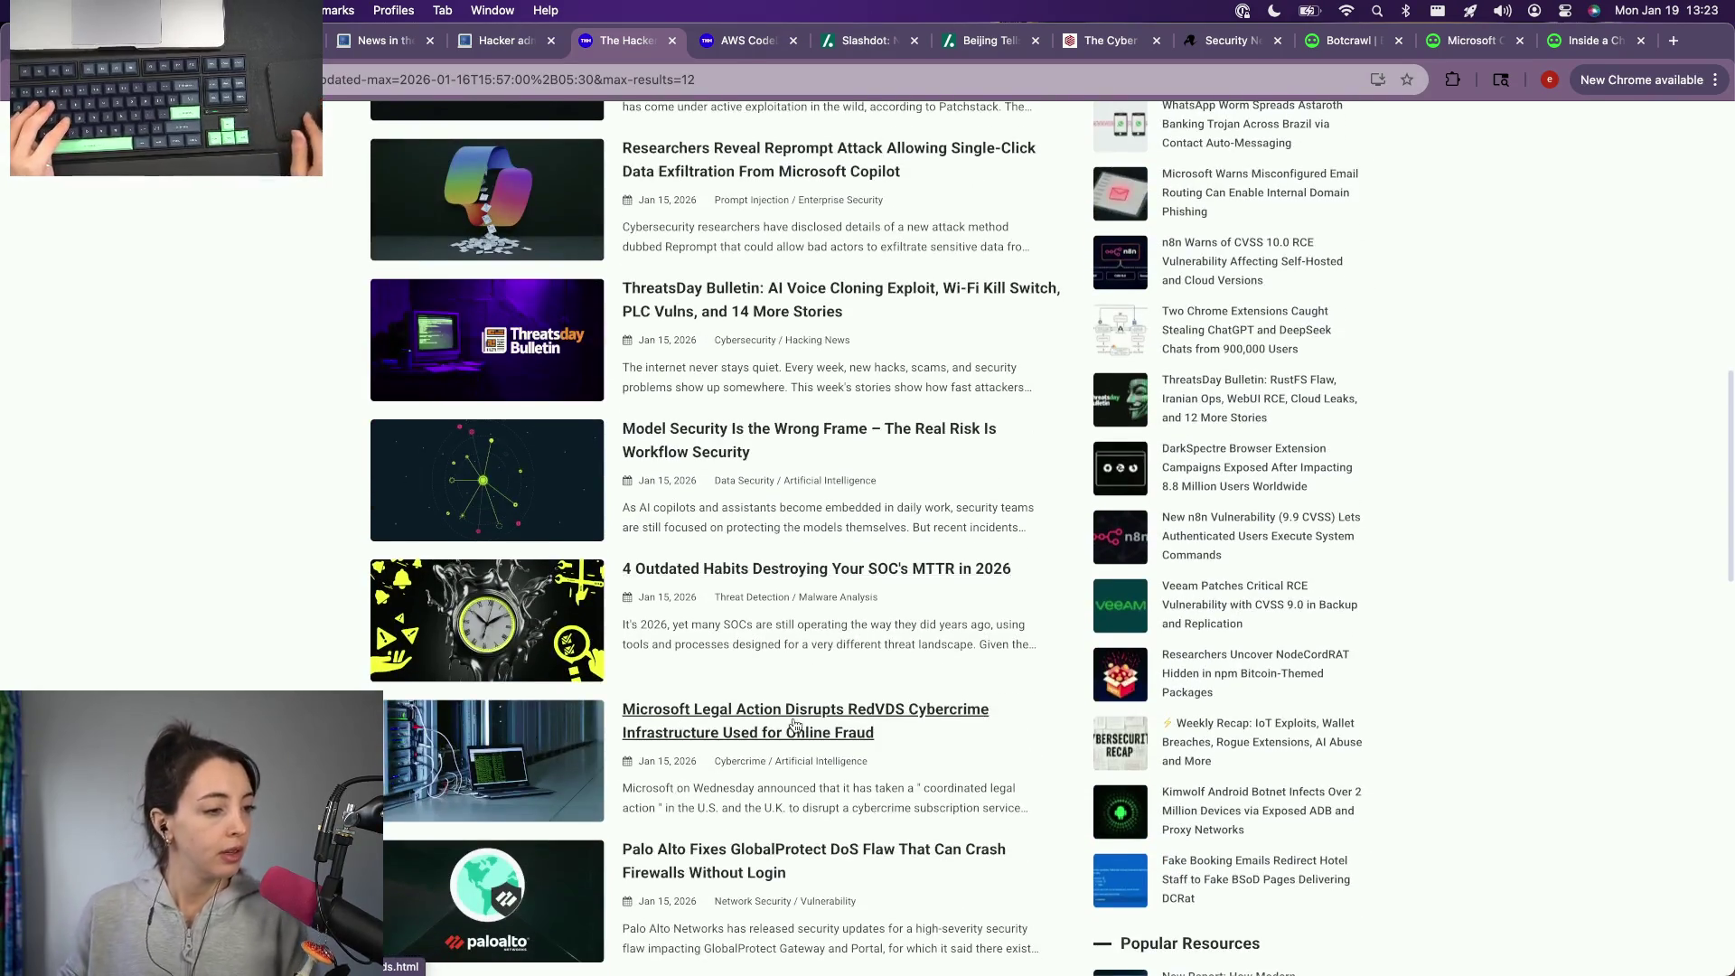
scroll(800, 737, down, 2)
scroll(800, 736, down, 1)
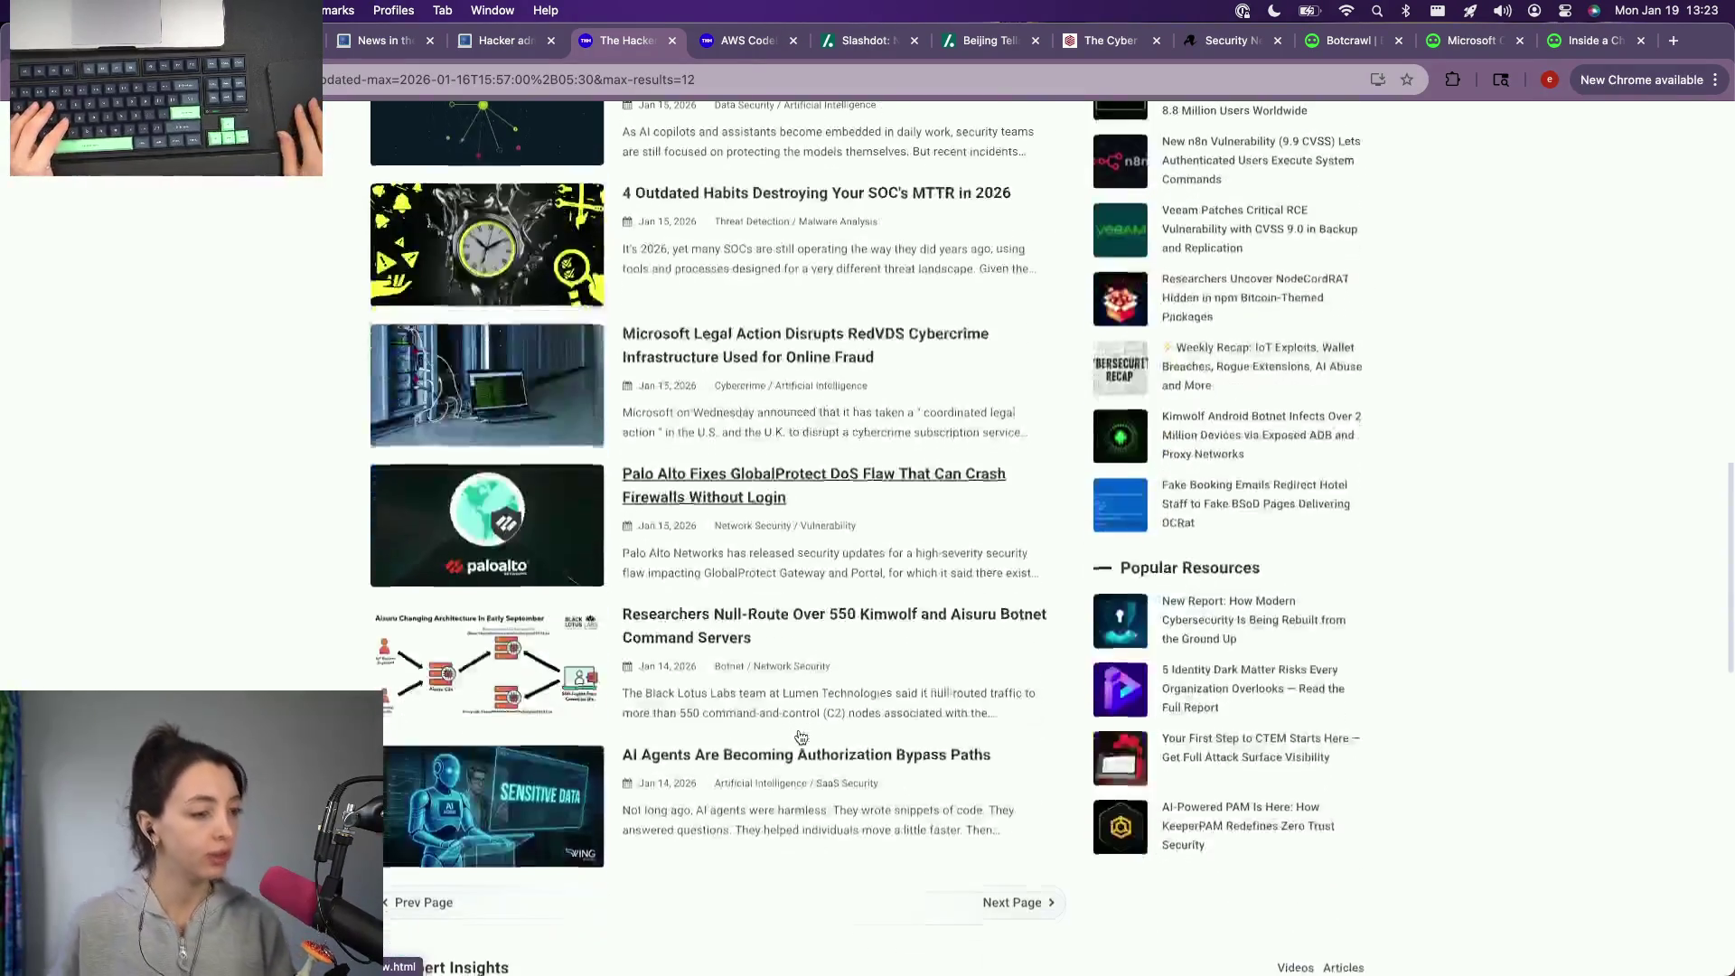
click(1023, 922)
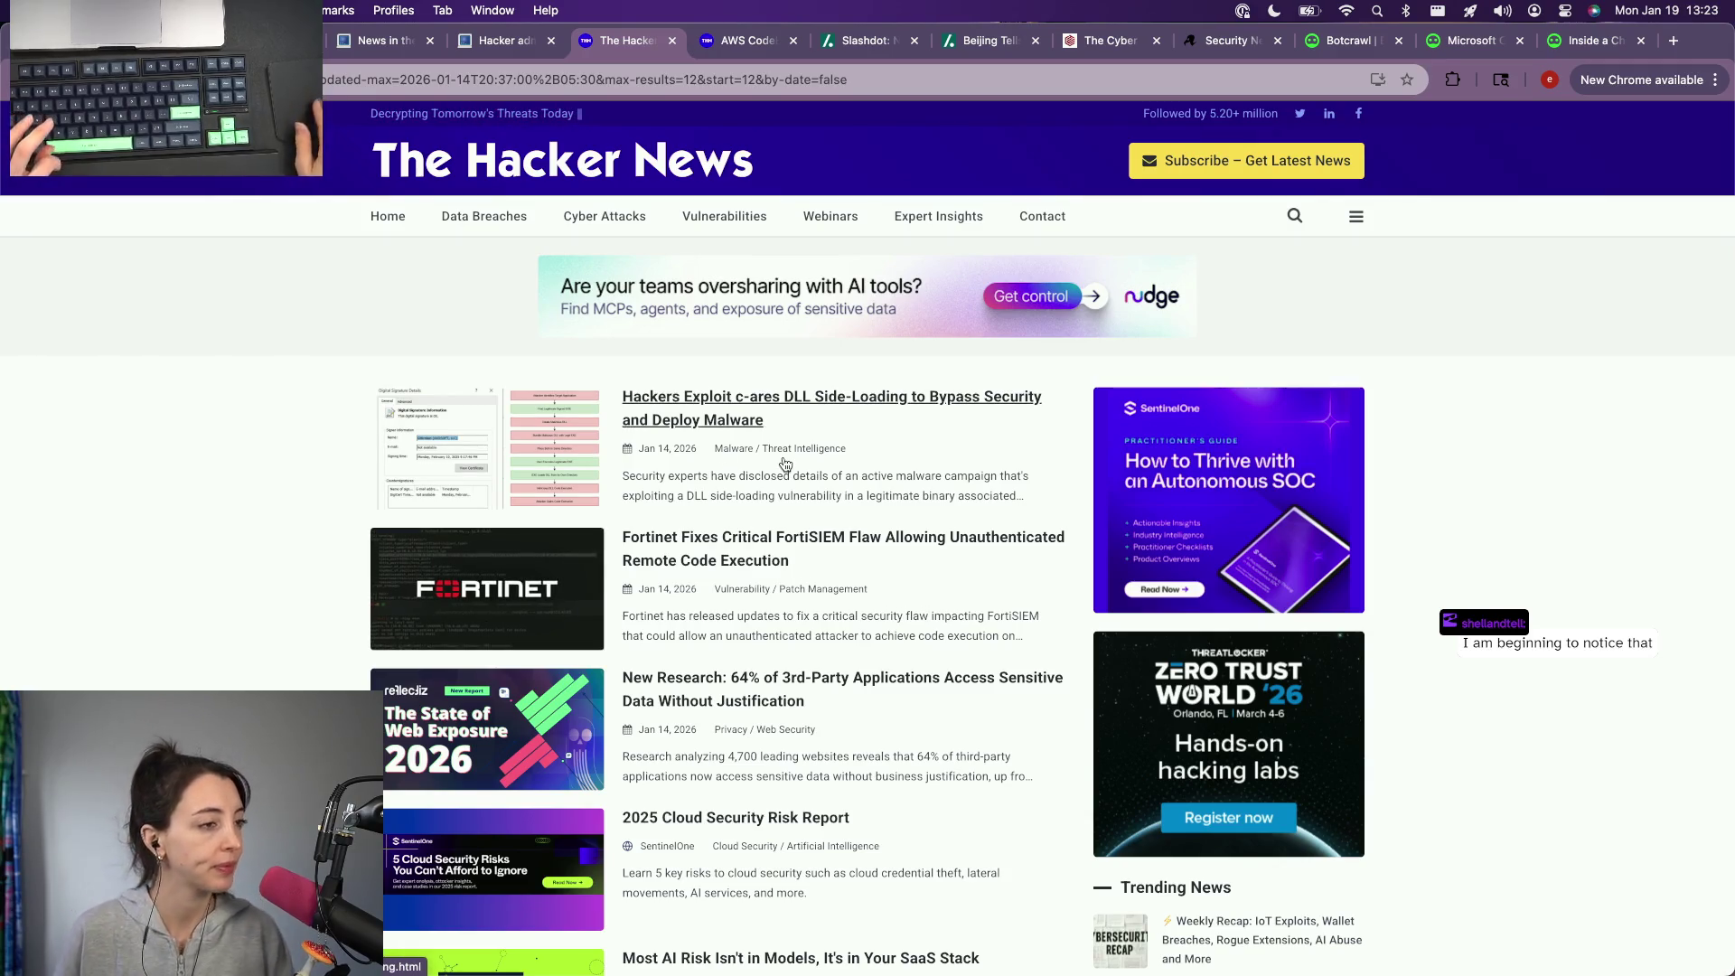
scroll(662, 581, down, 2)
scroll(661, 580, down, 3)
scroll(662, 580, down, 2)
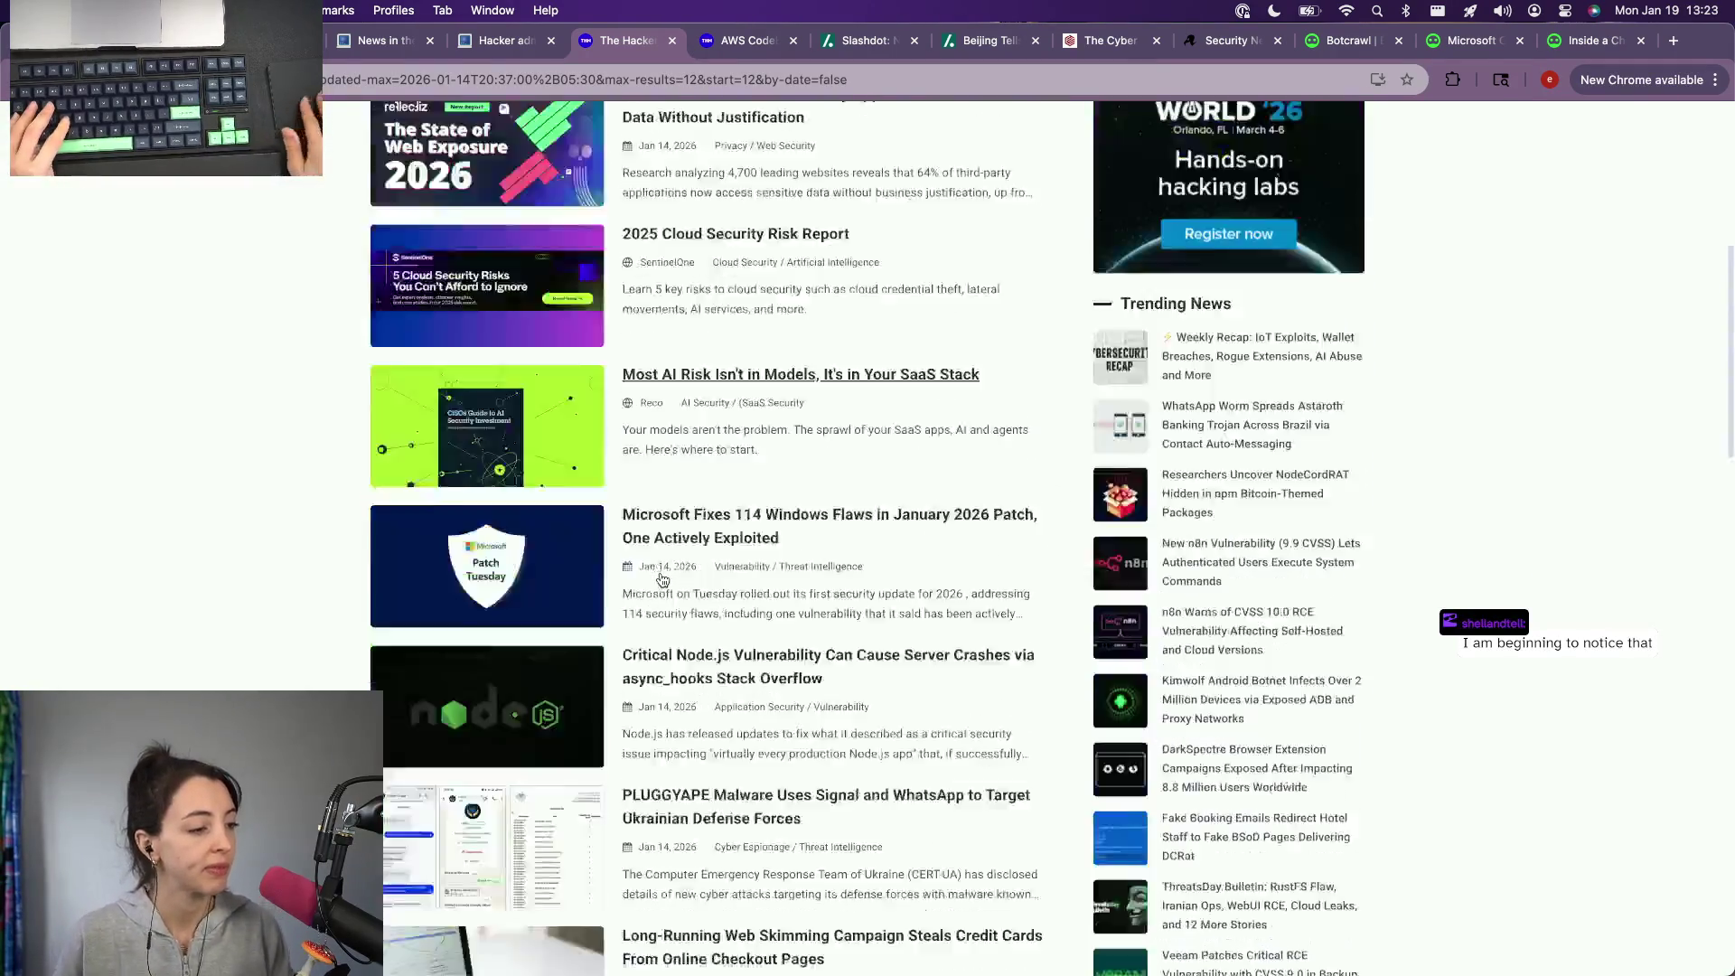
scroll(663, 580, down, 2)
scroll(662, 581, down, 1)
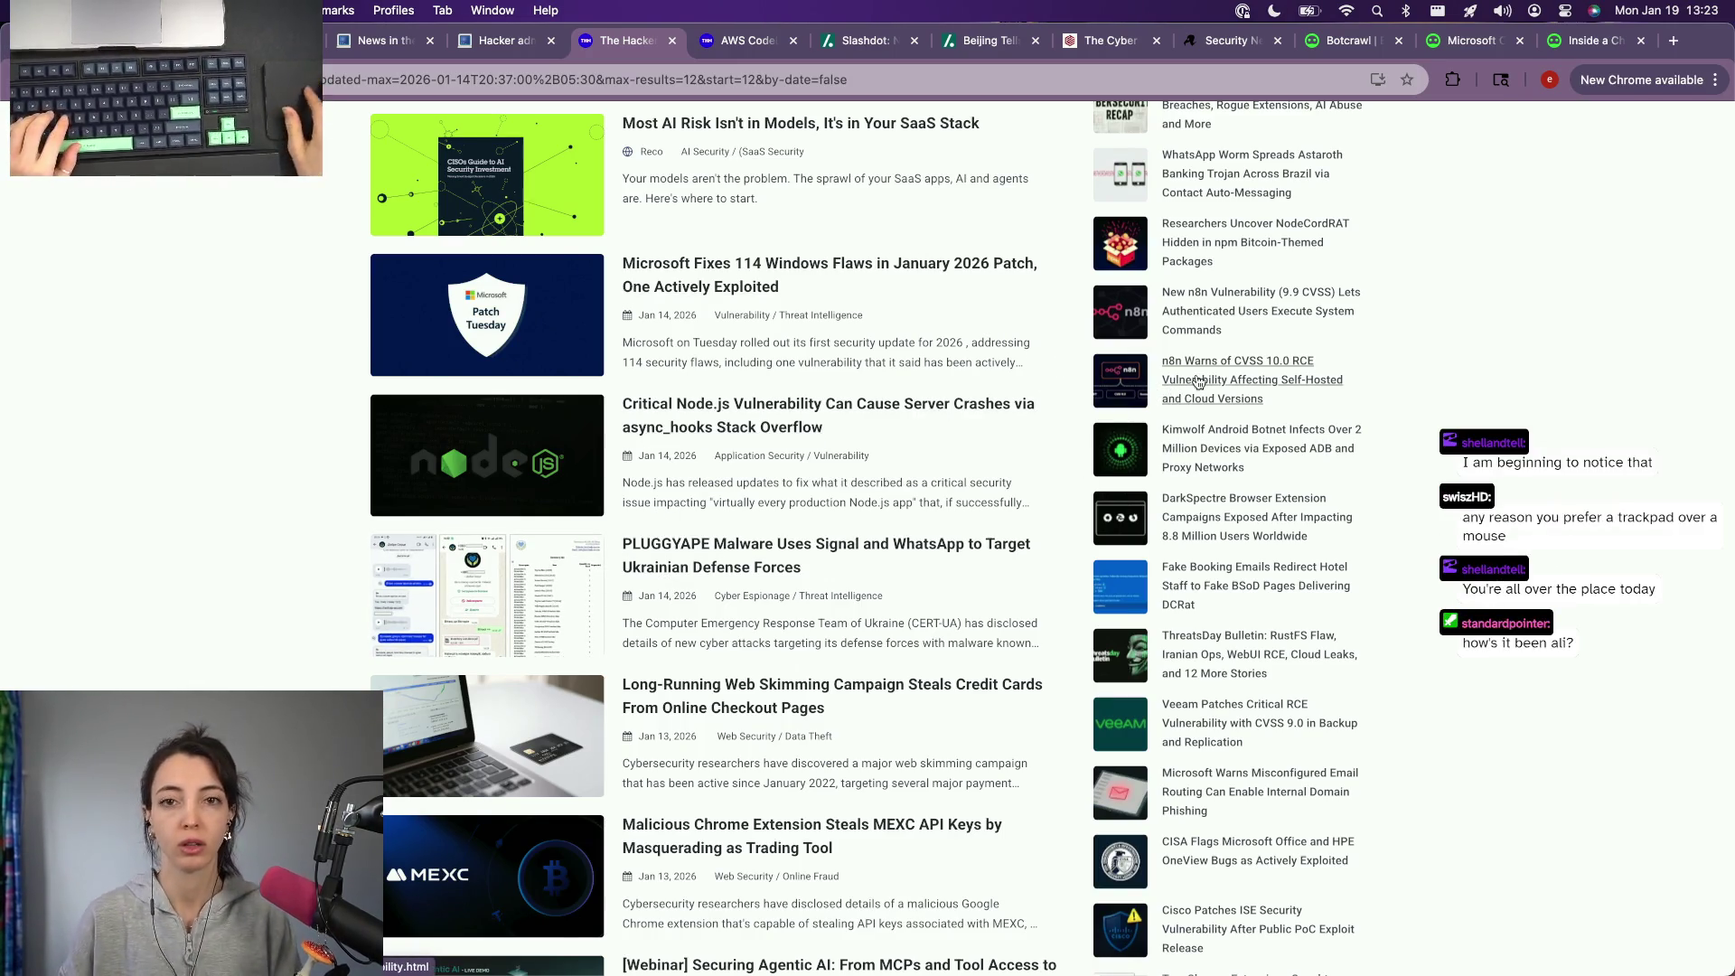
scroll(738, 449, down, 4)
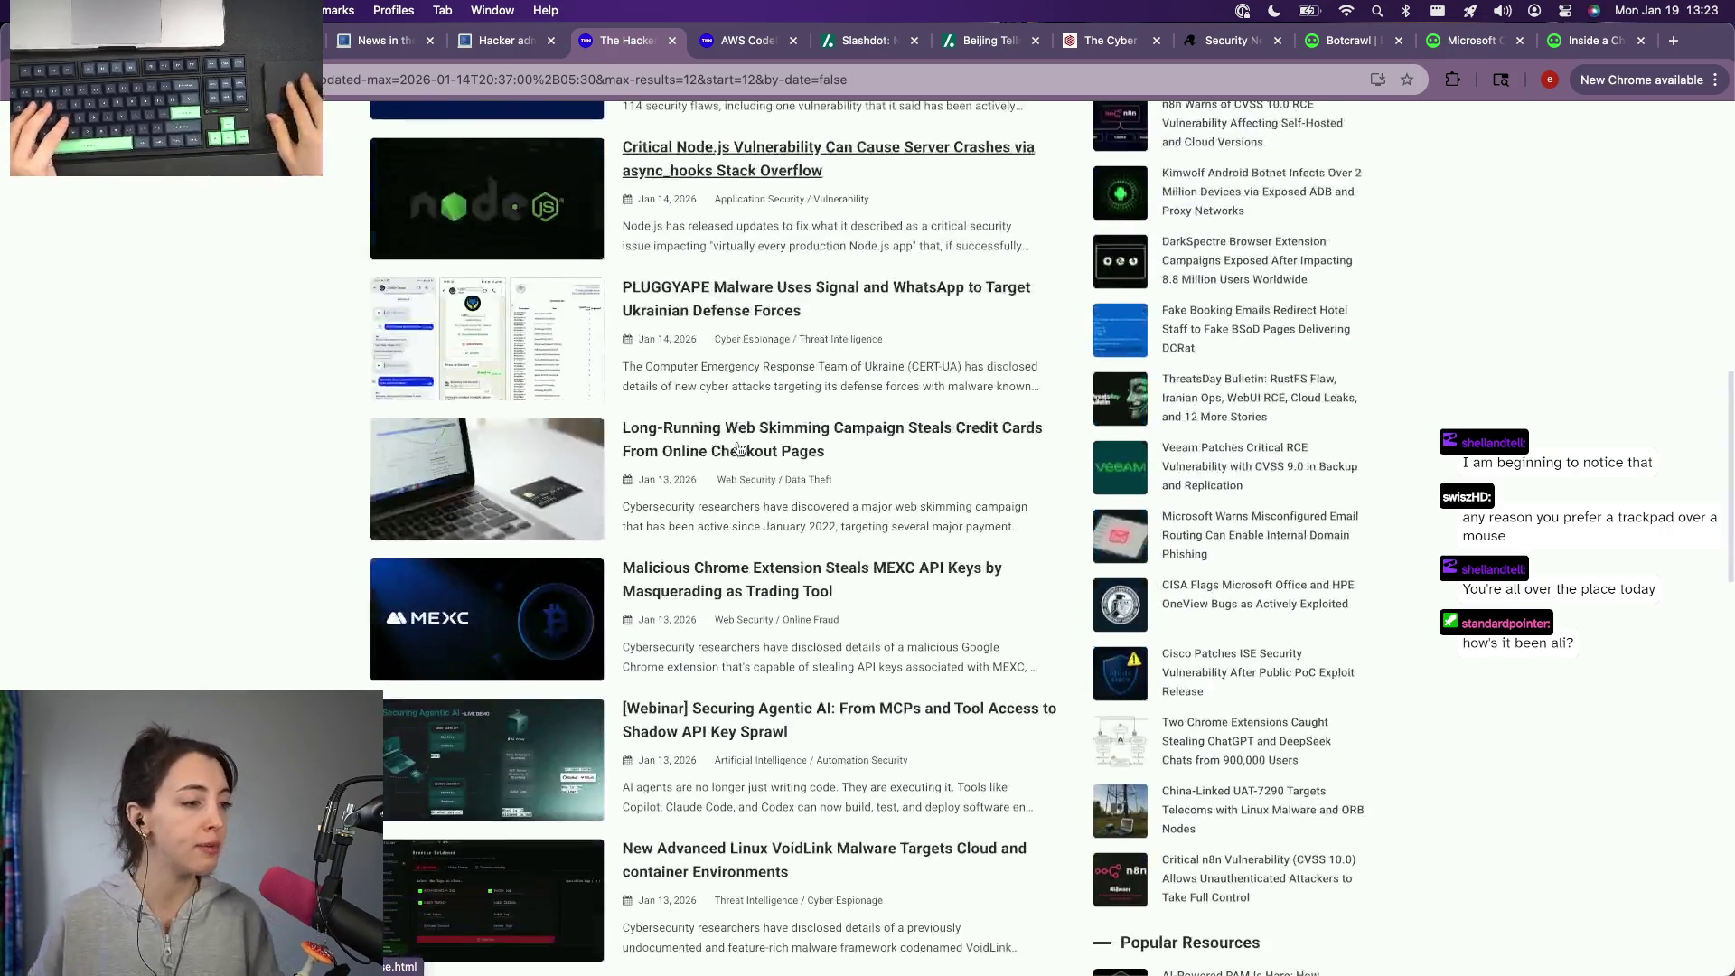
scroll(739, 449, down, 1)
scroll(203, 640, down, 7)
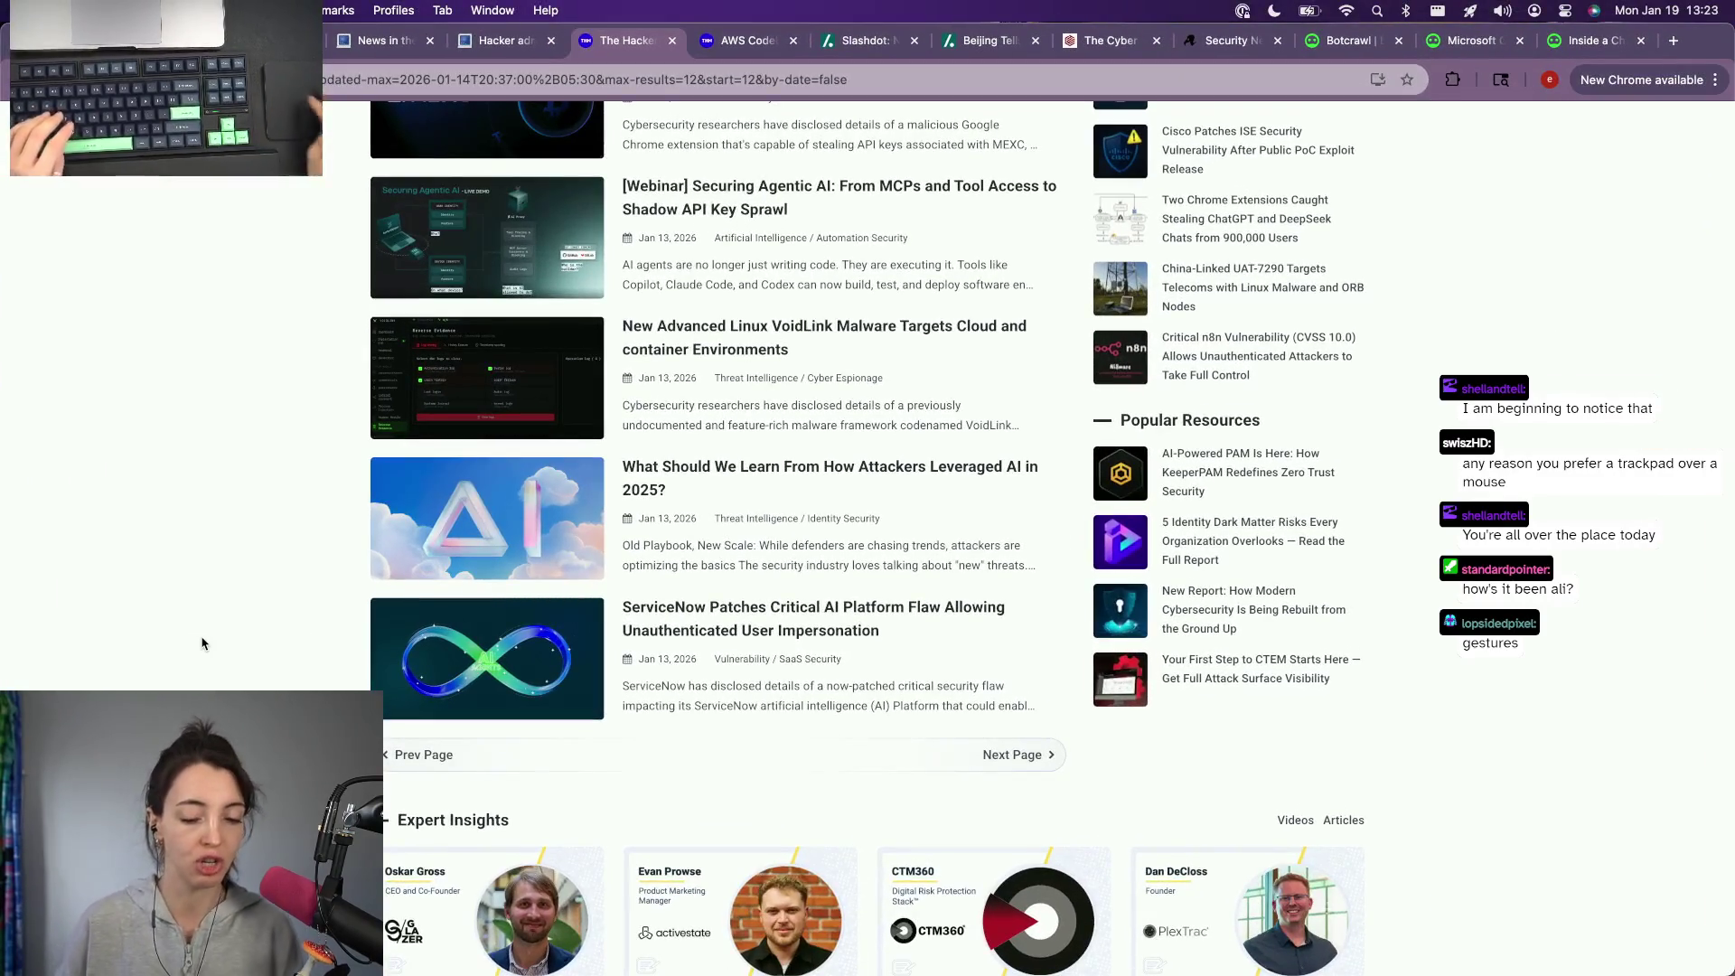
Step: Switch to the AWS CodeBuild article, then move to the desktop showing the X post
click(494, 40)
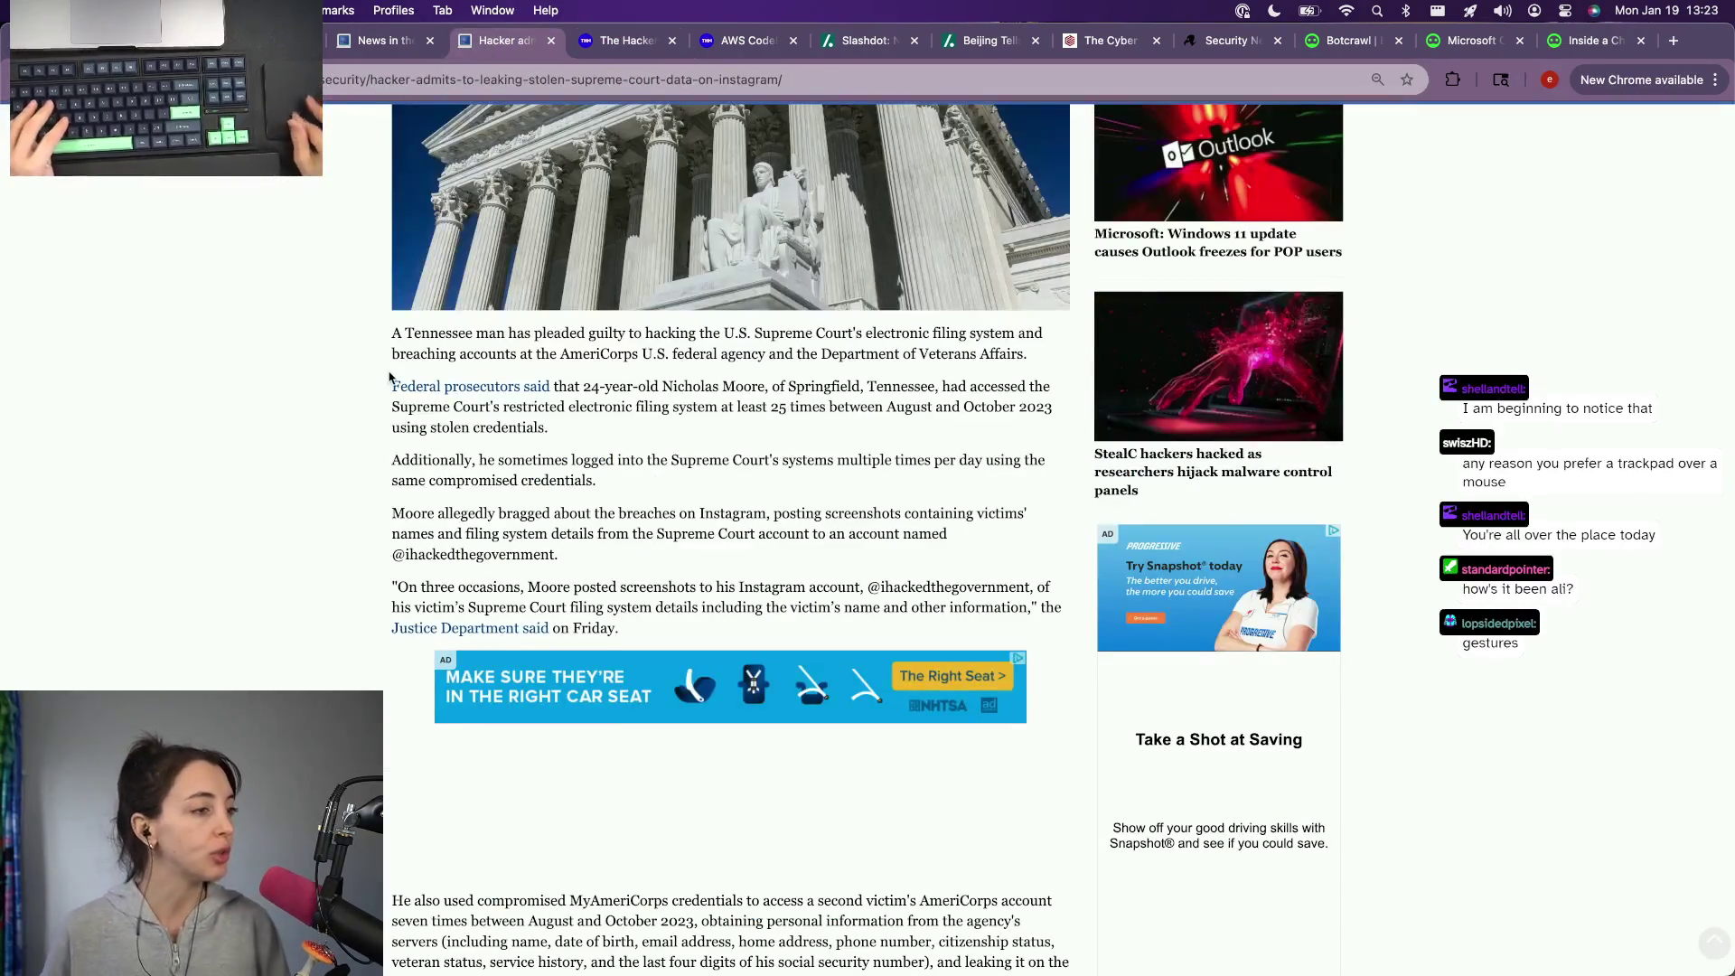
scroll(389, 378, up, 1)
click(725, 41)
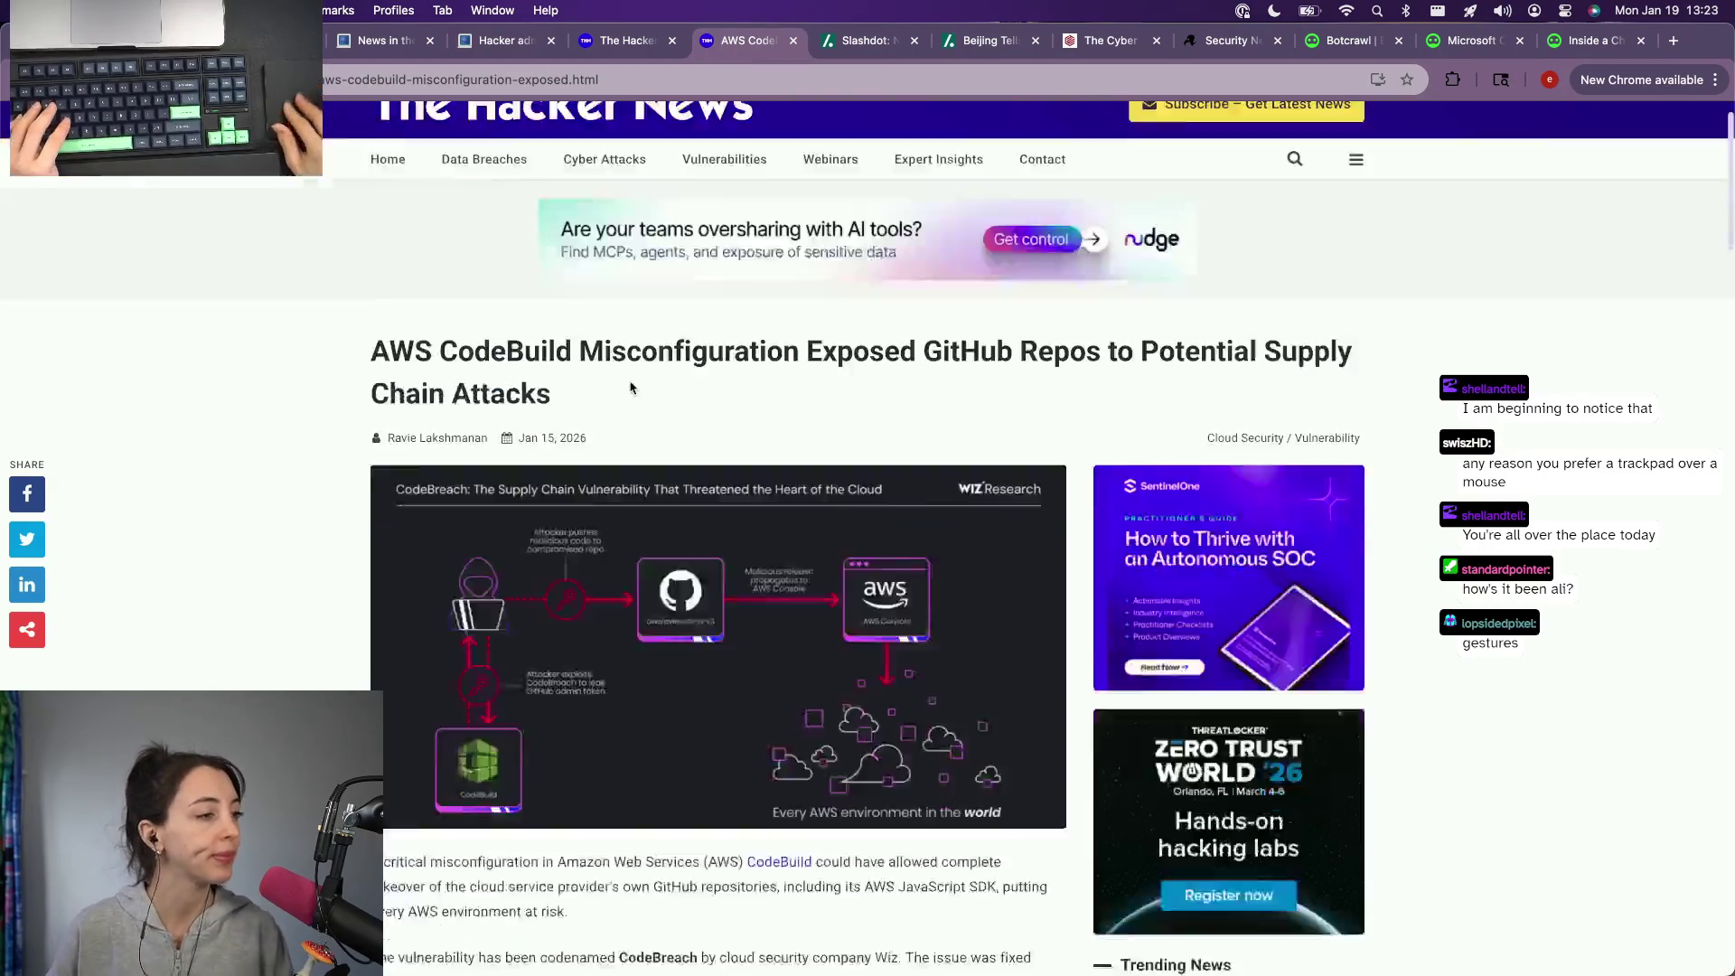
scroll(630, 389, down, 5)
key(ctrl+Right)
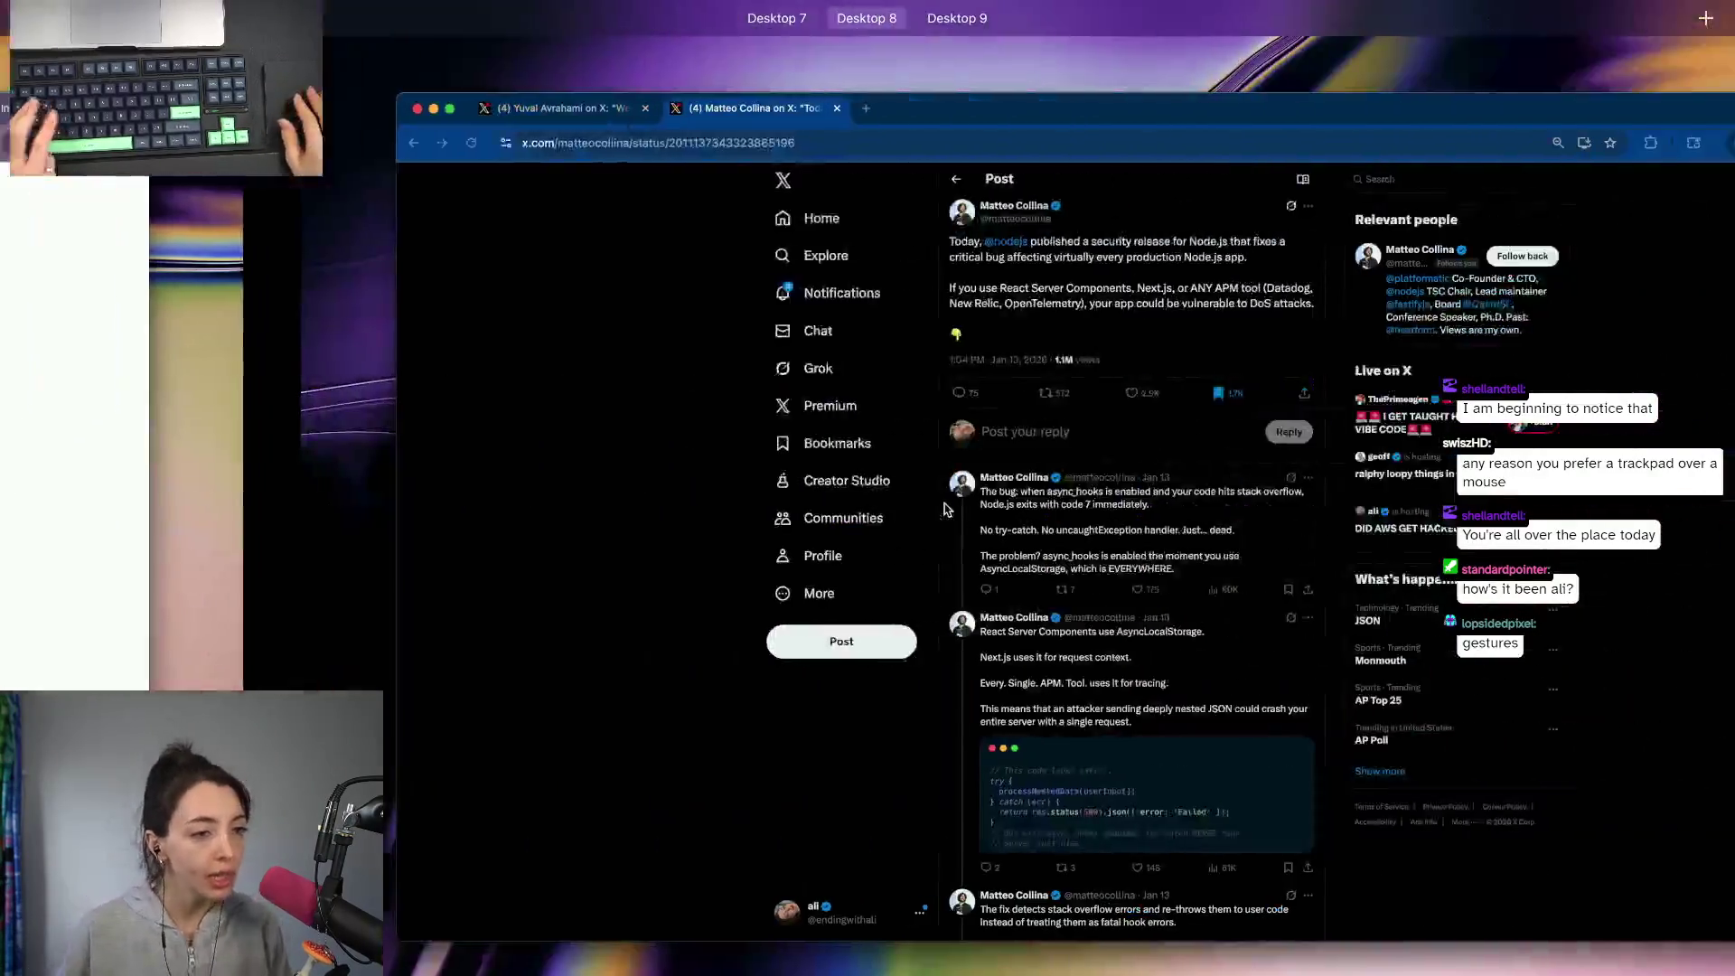
Step: Leave the desktop overview and go back to the CodeBreach AWS SDK post on X
key(Escape)
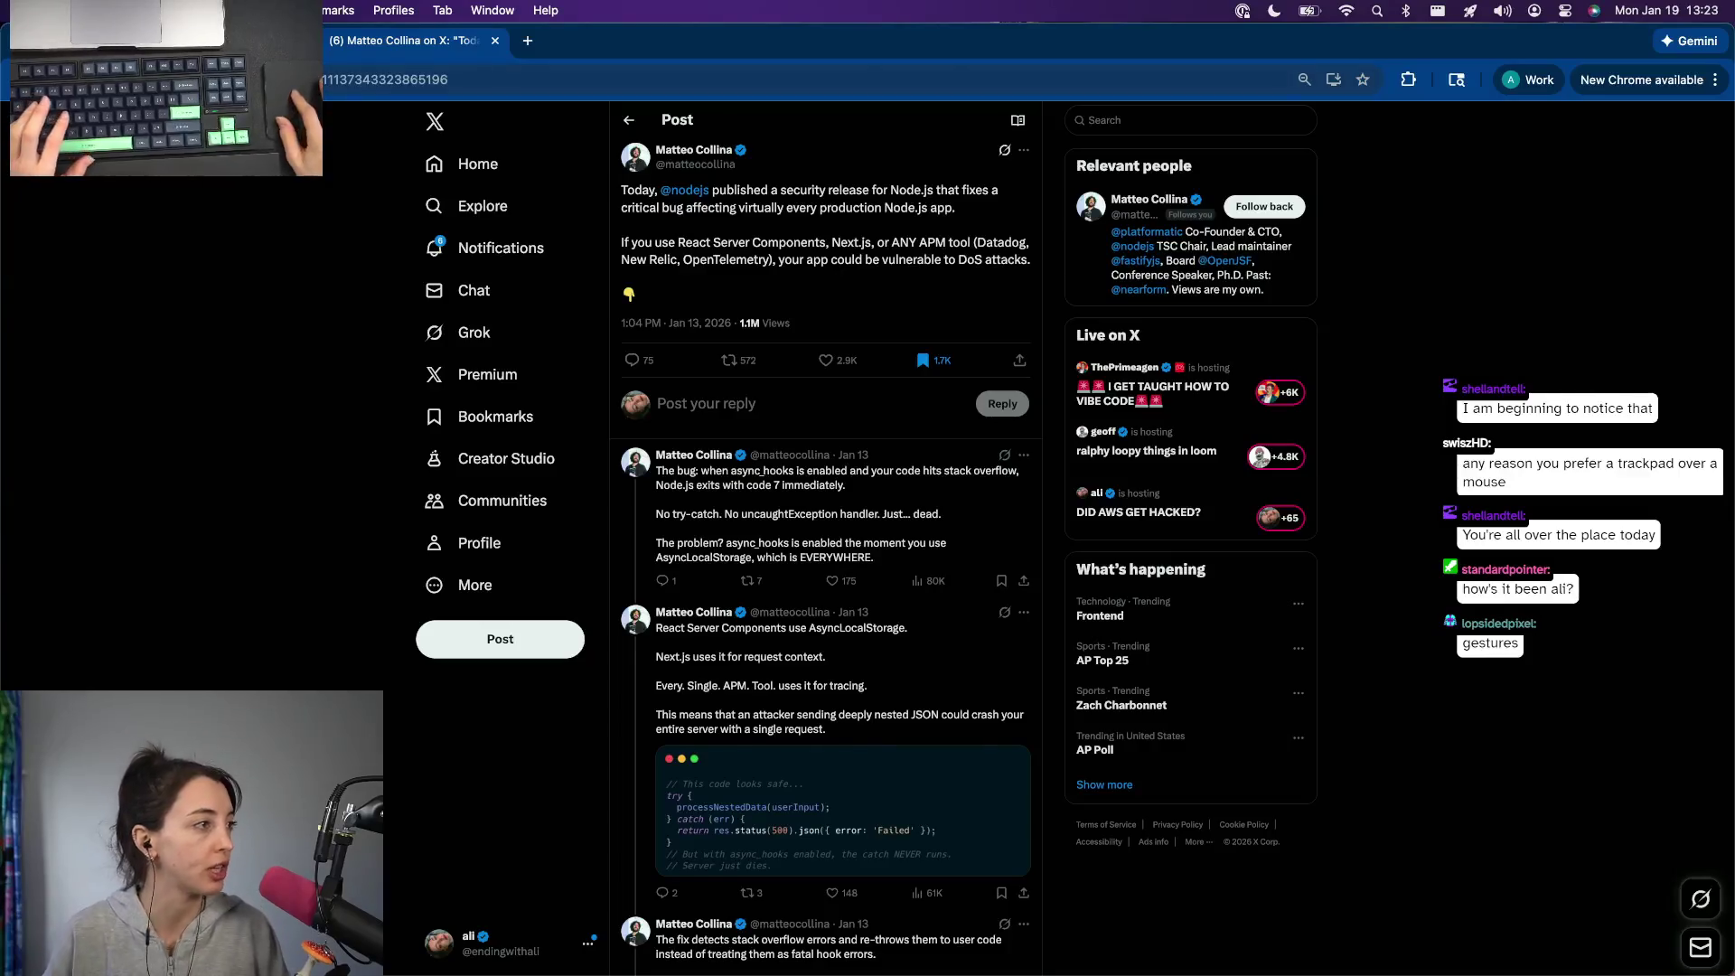
key(super+bracketleft)
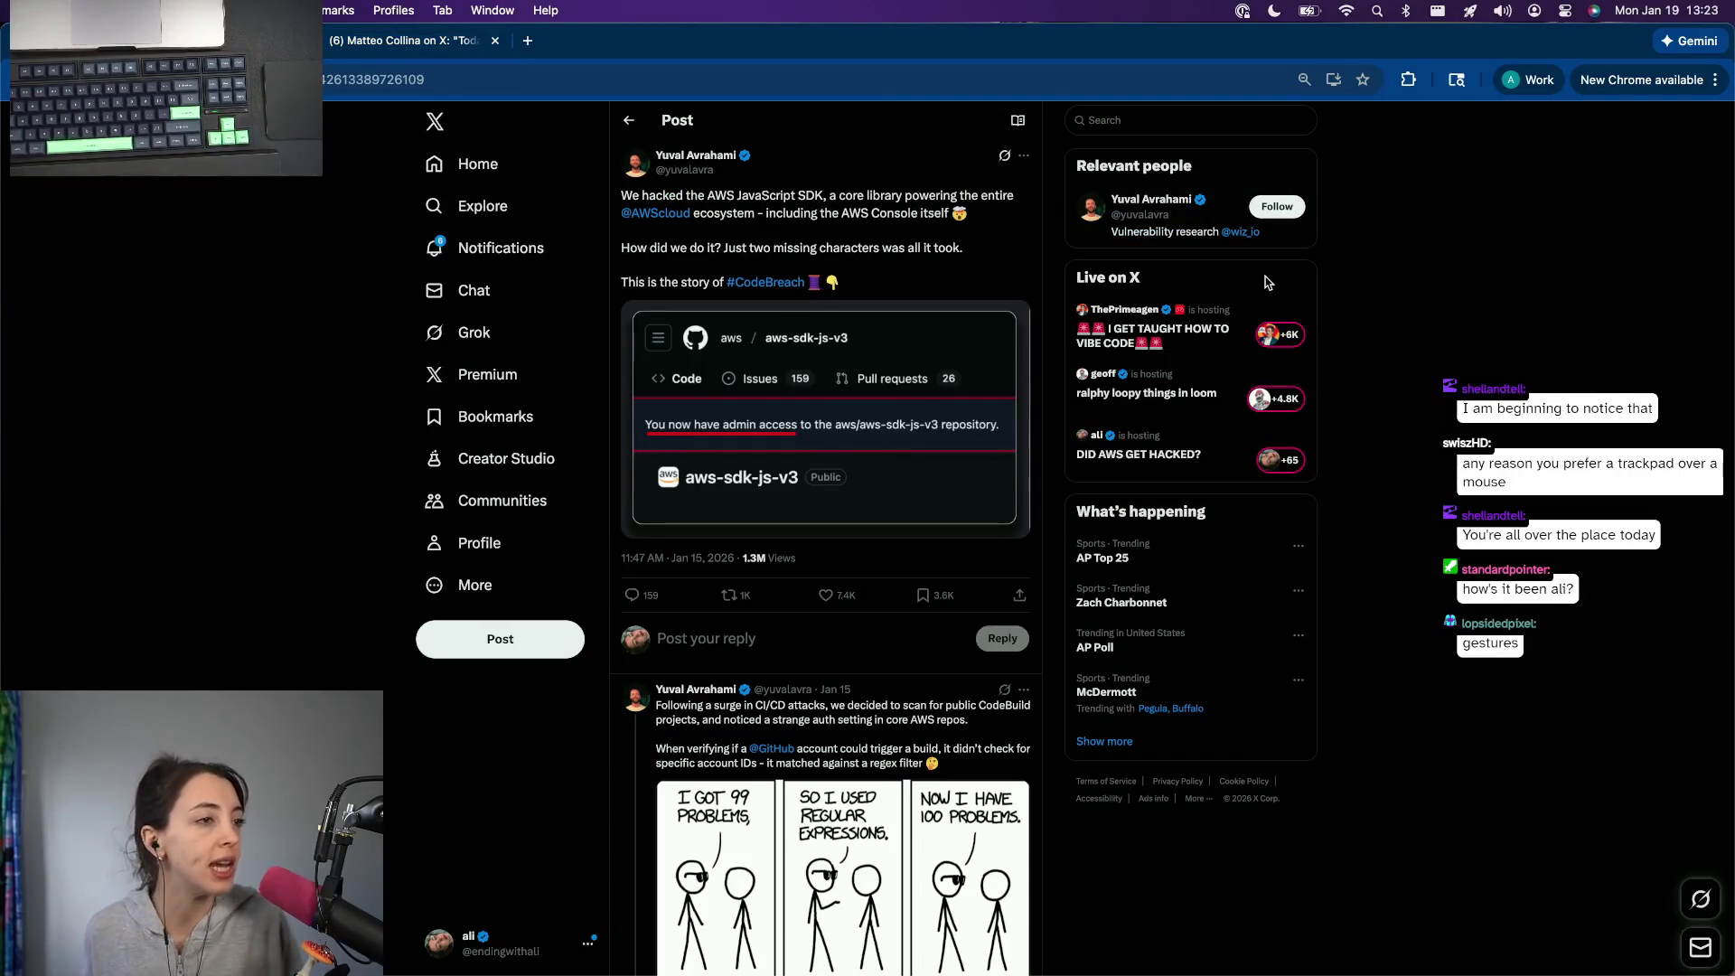
scroll(791, 247, up, 3)
scroll(790, 248, up, 2)
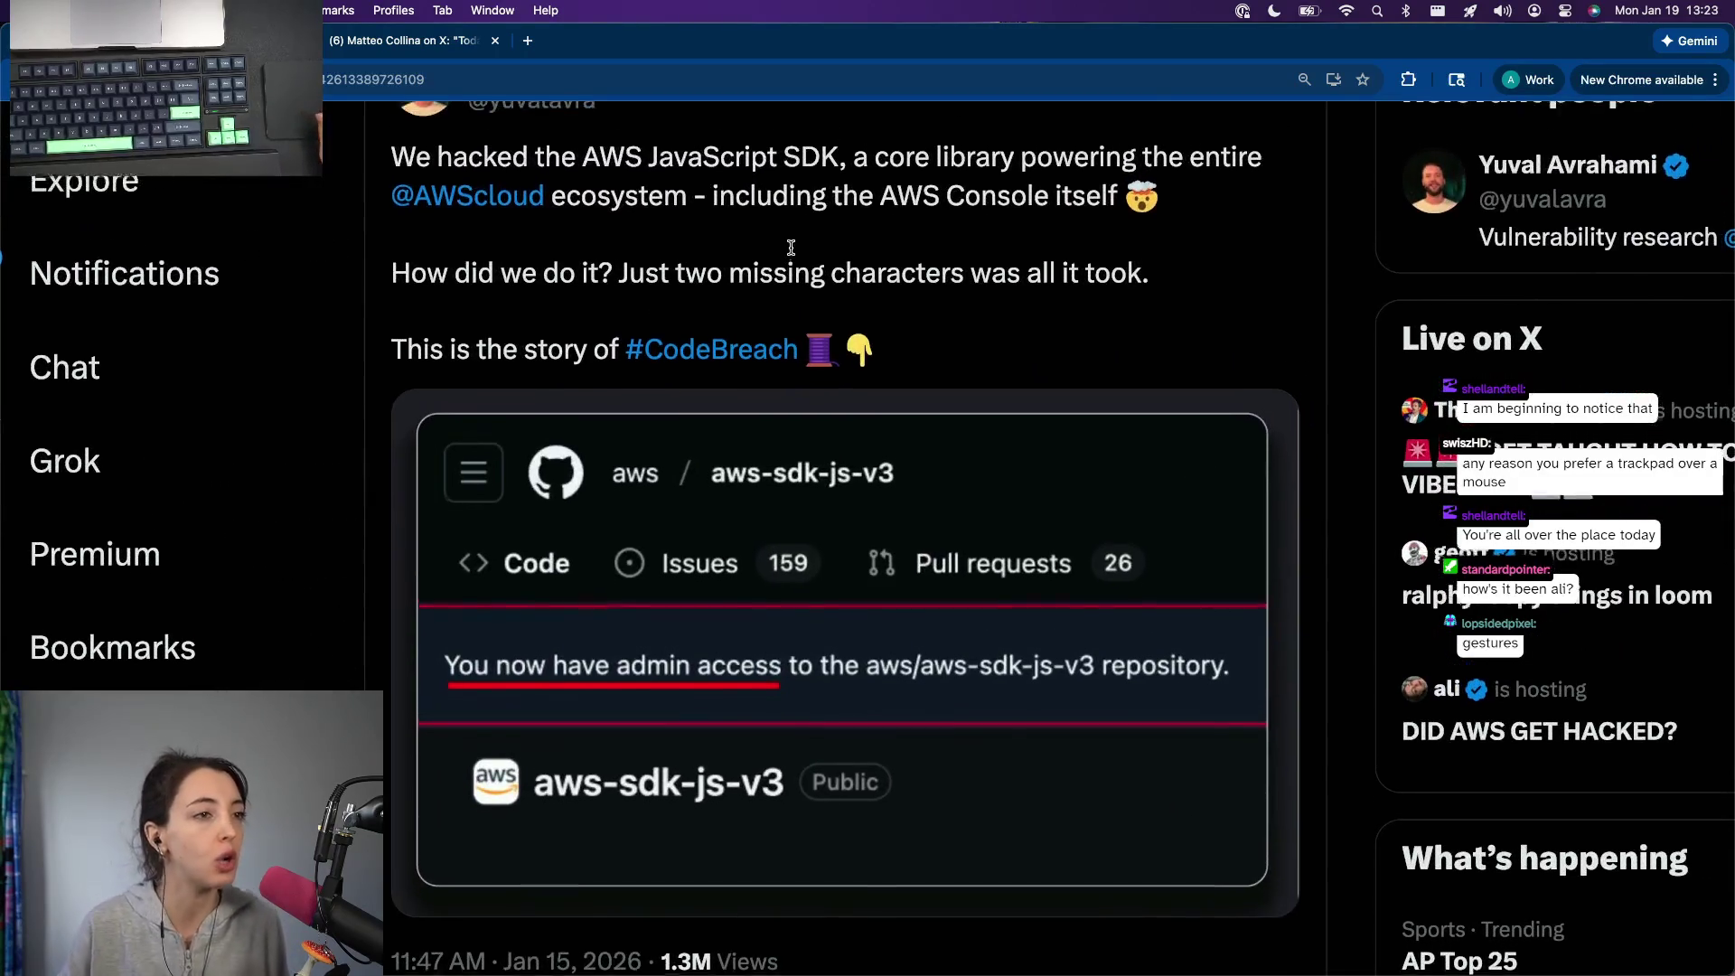
scroll(790, 248, up, 2)
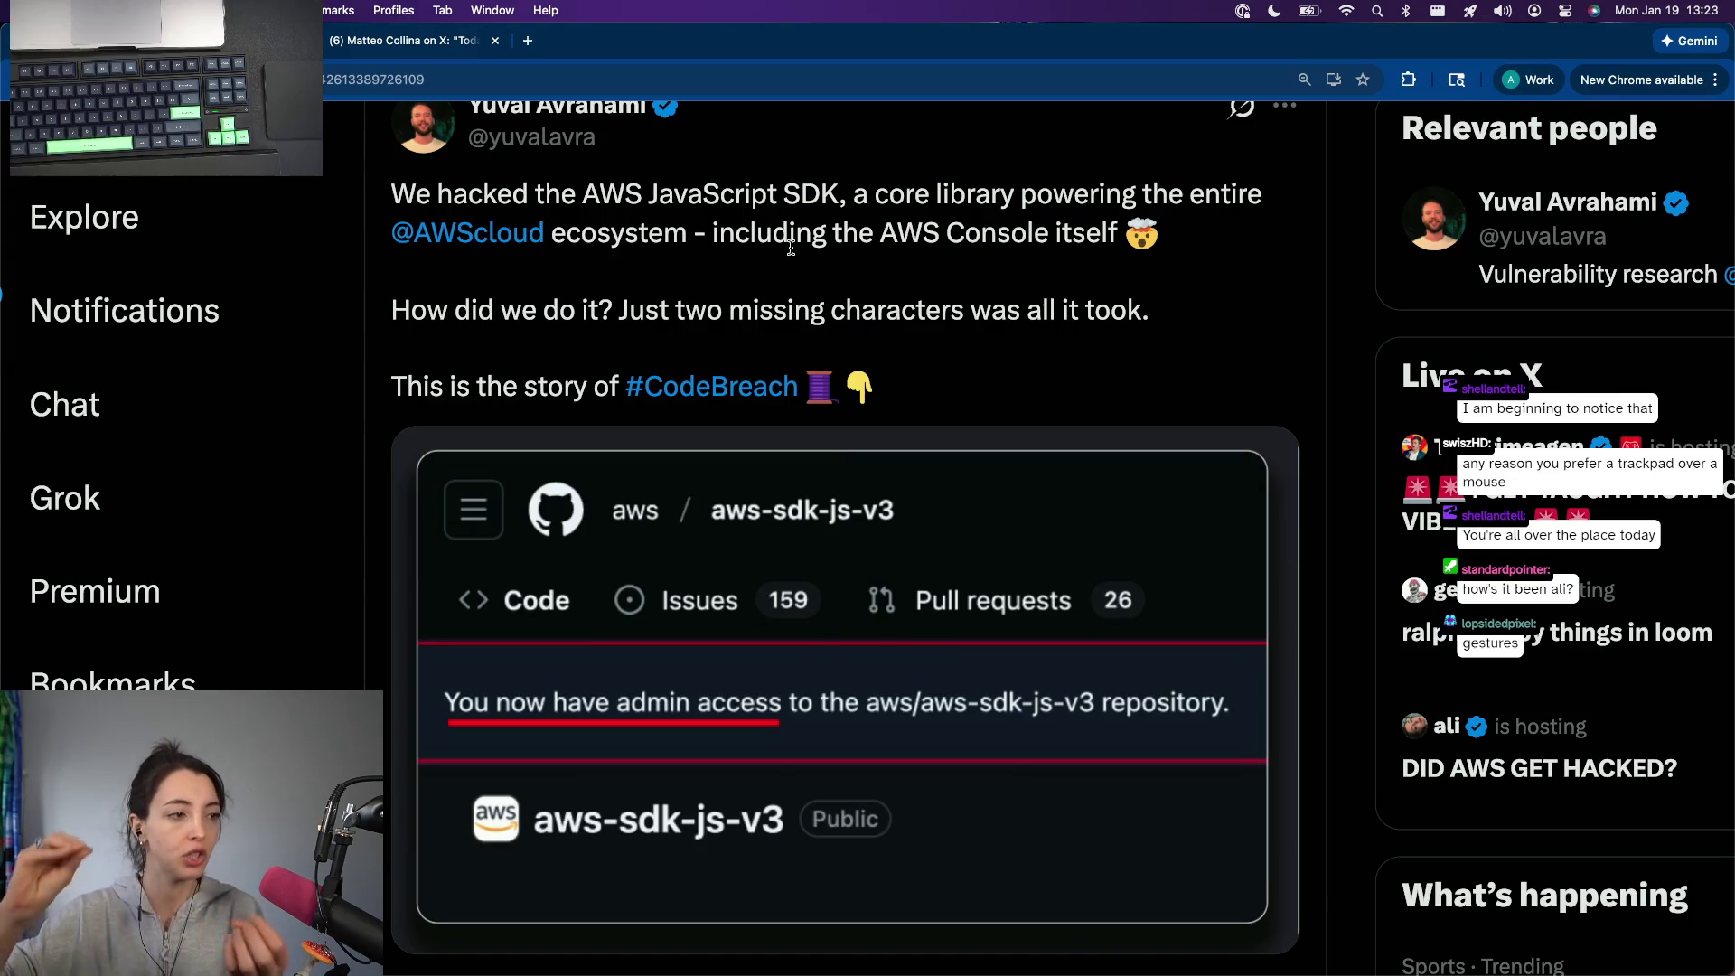
scroll(790, 248, down, 2)
scroll(791, 248, down, 1)
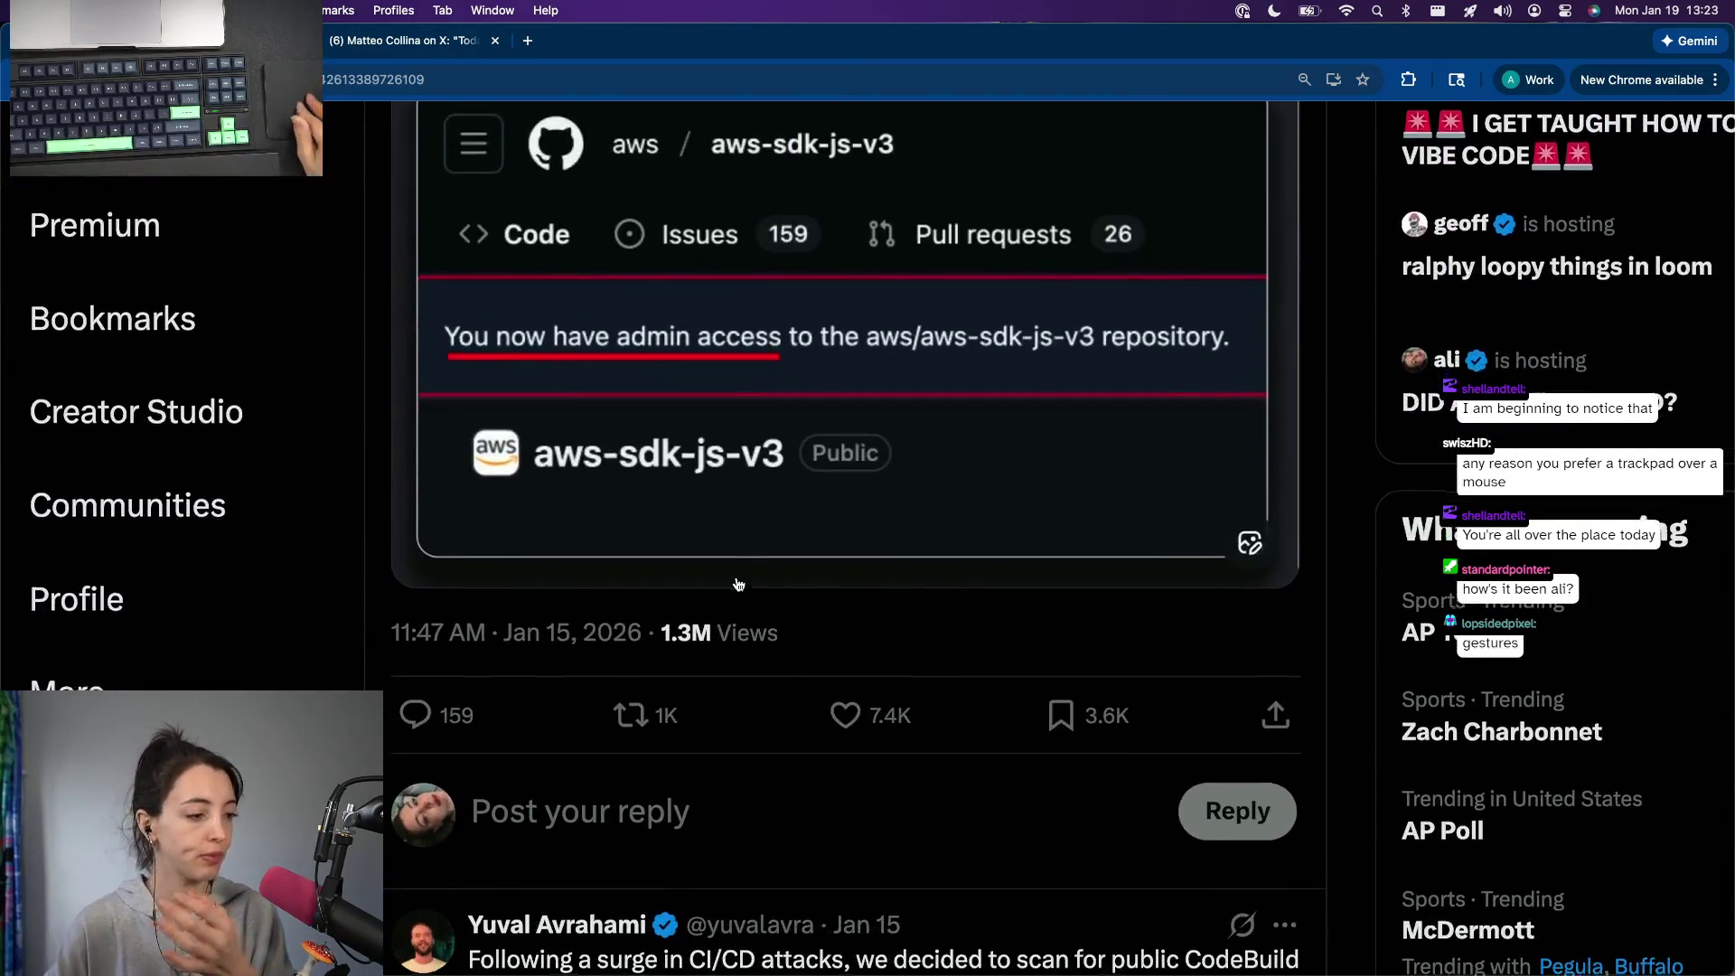
scroll(949, 298, down, 3)
scroll(1041, 314, down, 1)
scroll(1041, 315, down, 2)
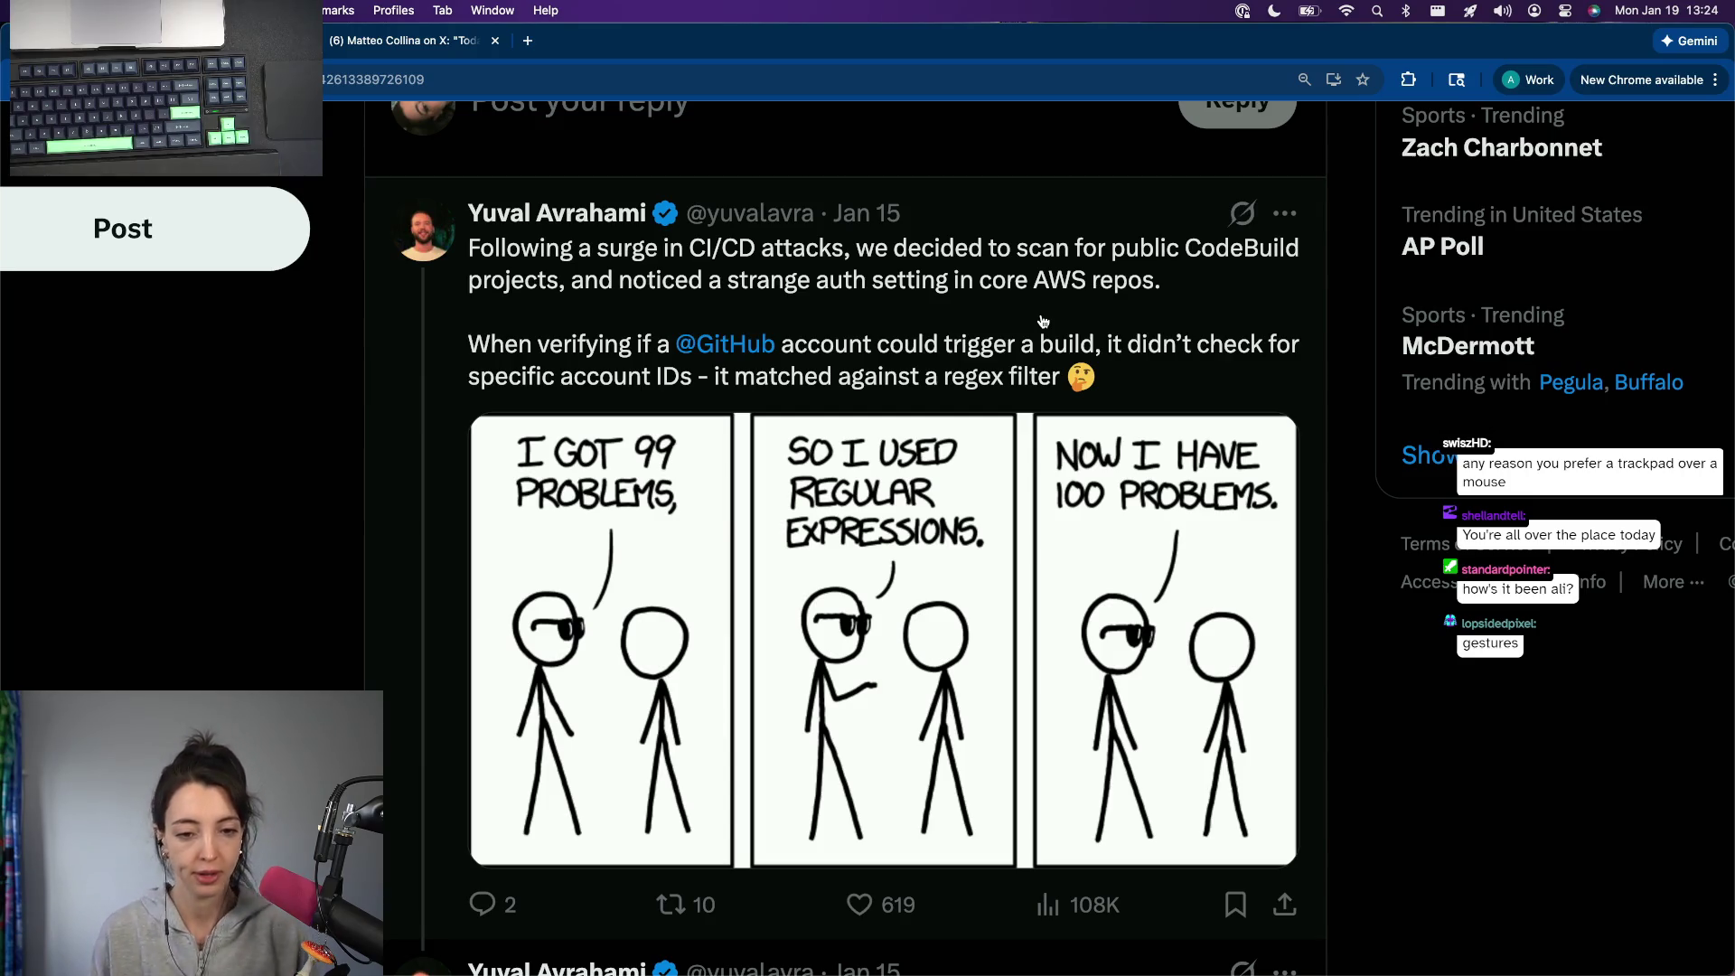
scroll(1042, 321, down, 5)
scroll(773, 556, down, 2)
scroll(755, 570, down, 2)
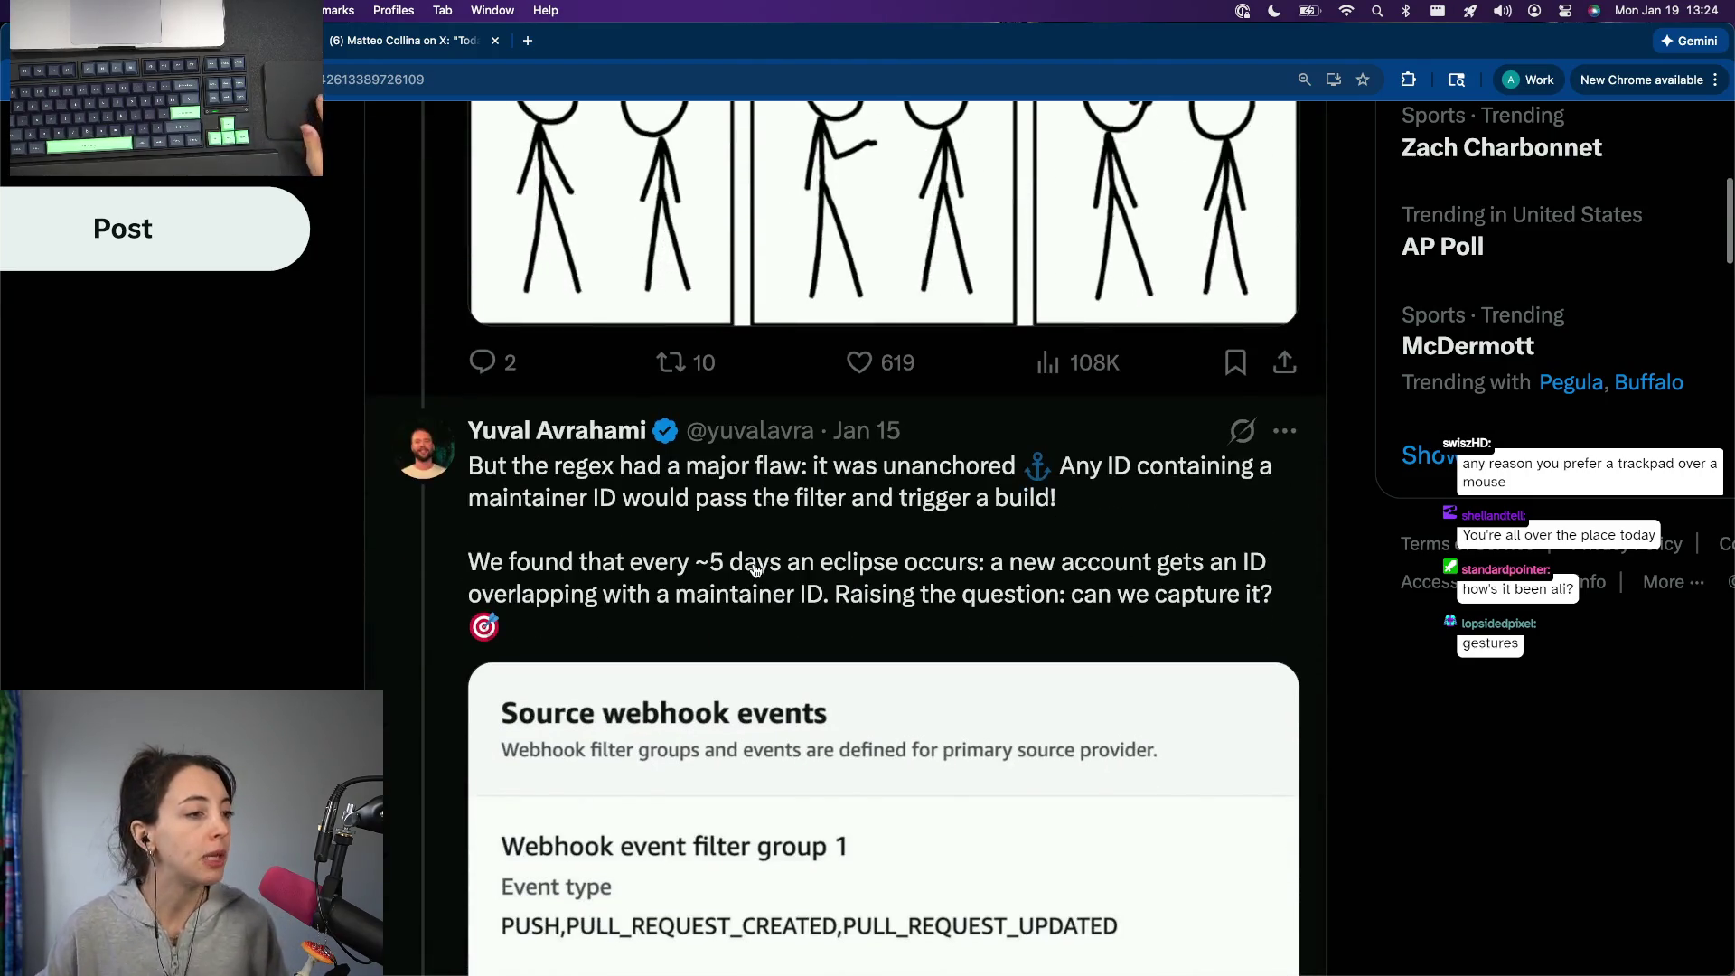
scroll(754, 570, down, 1)
scroll(756, 570, down, 2)
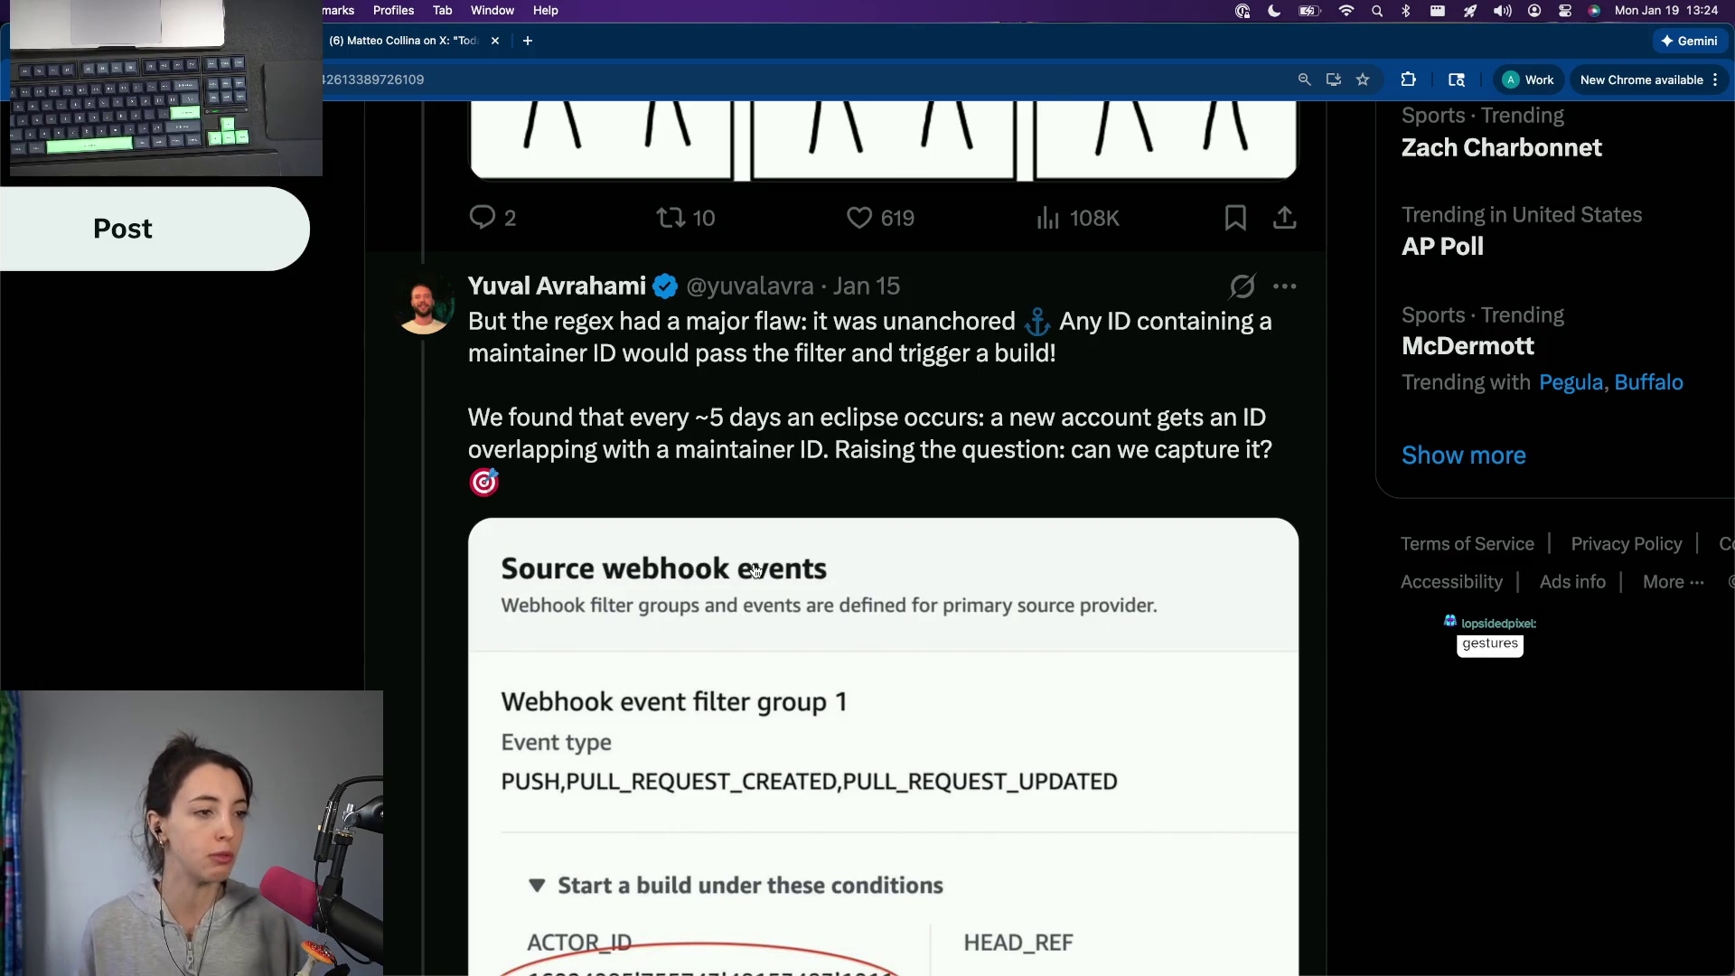
scroll(756, 570, down, 3)
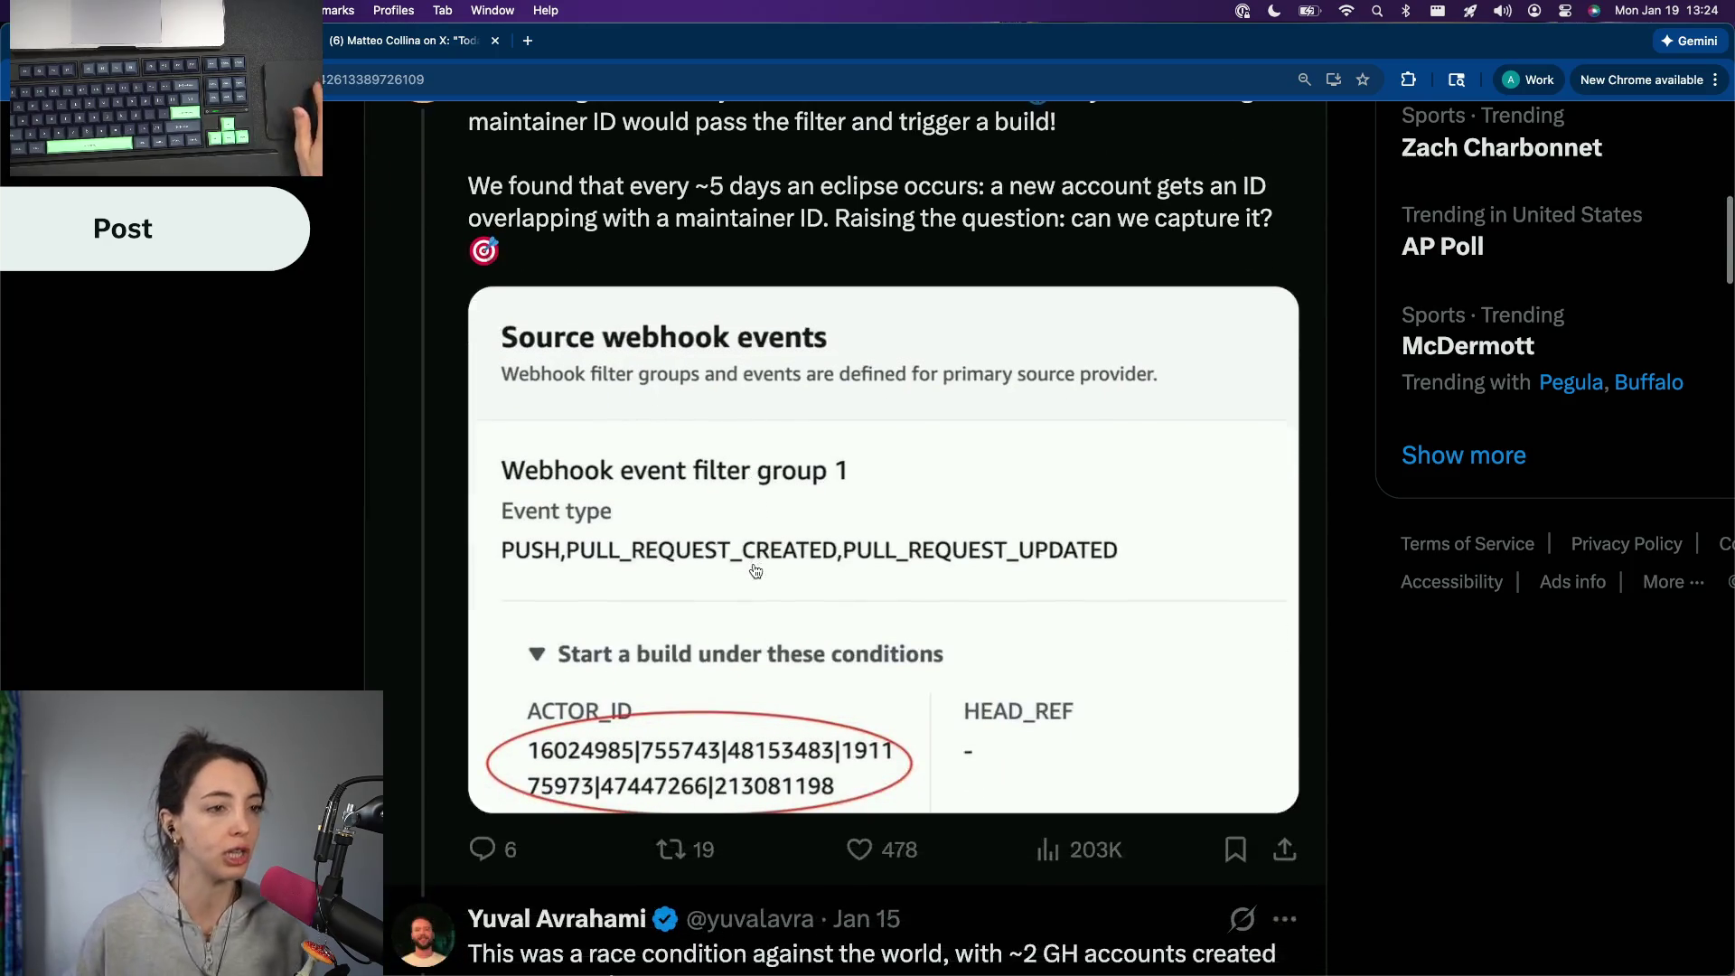
scroll(755, 571, down, 1)
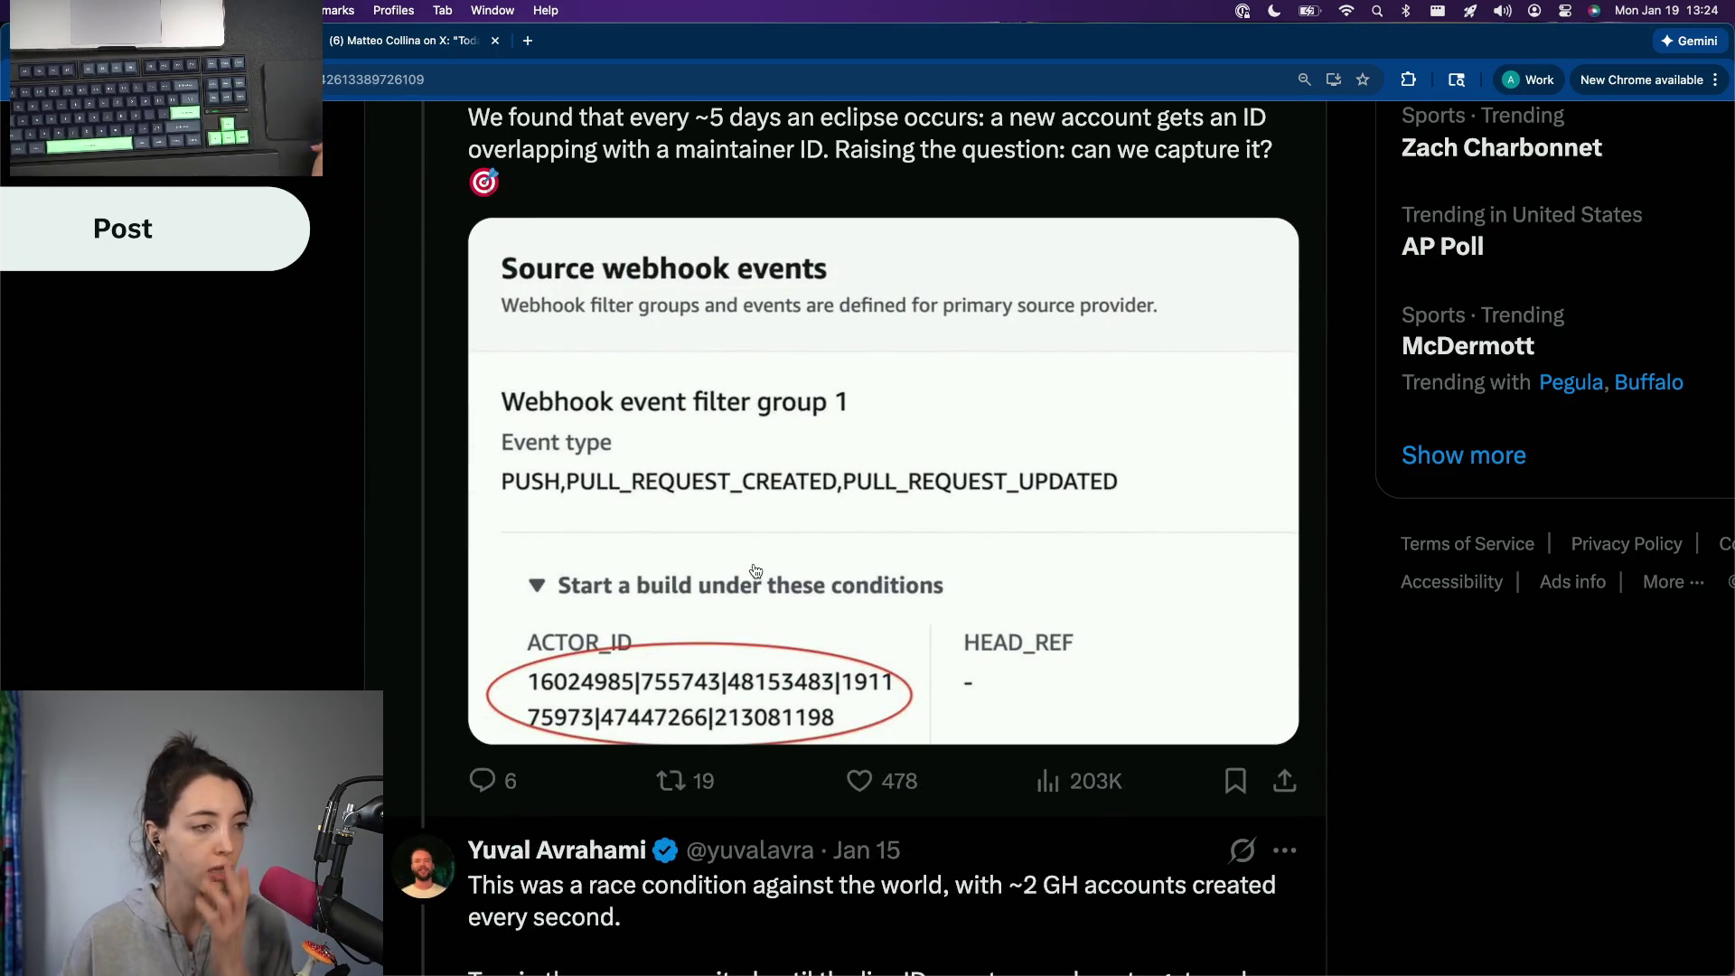
scroll(756, 571, down, 3)
scroll(755, 571, down, 1)
scroll(755, 571, down, 2)
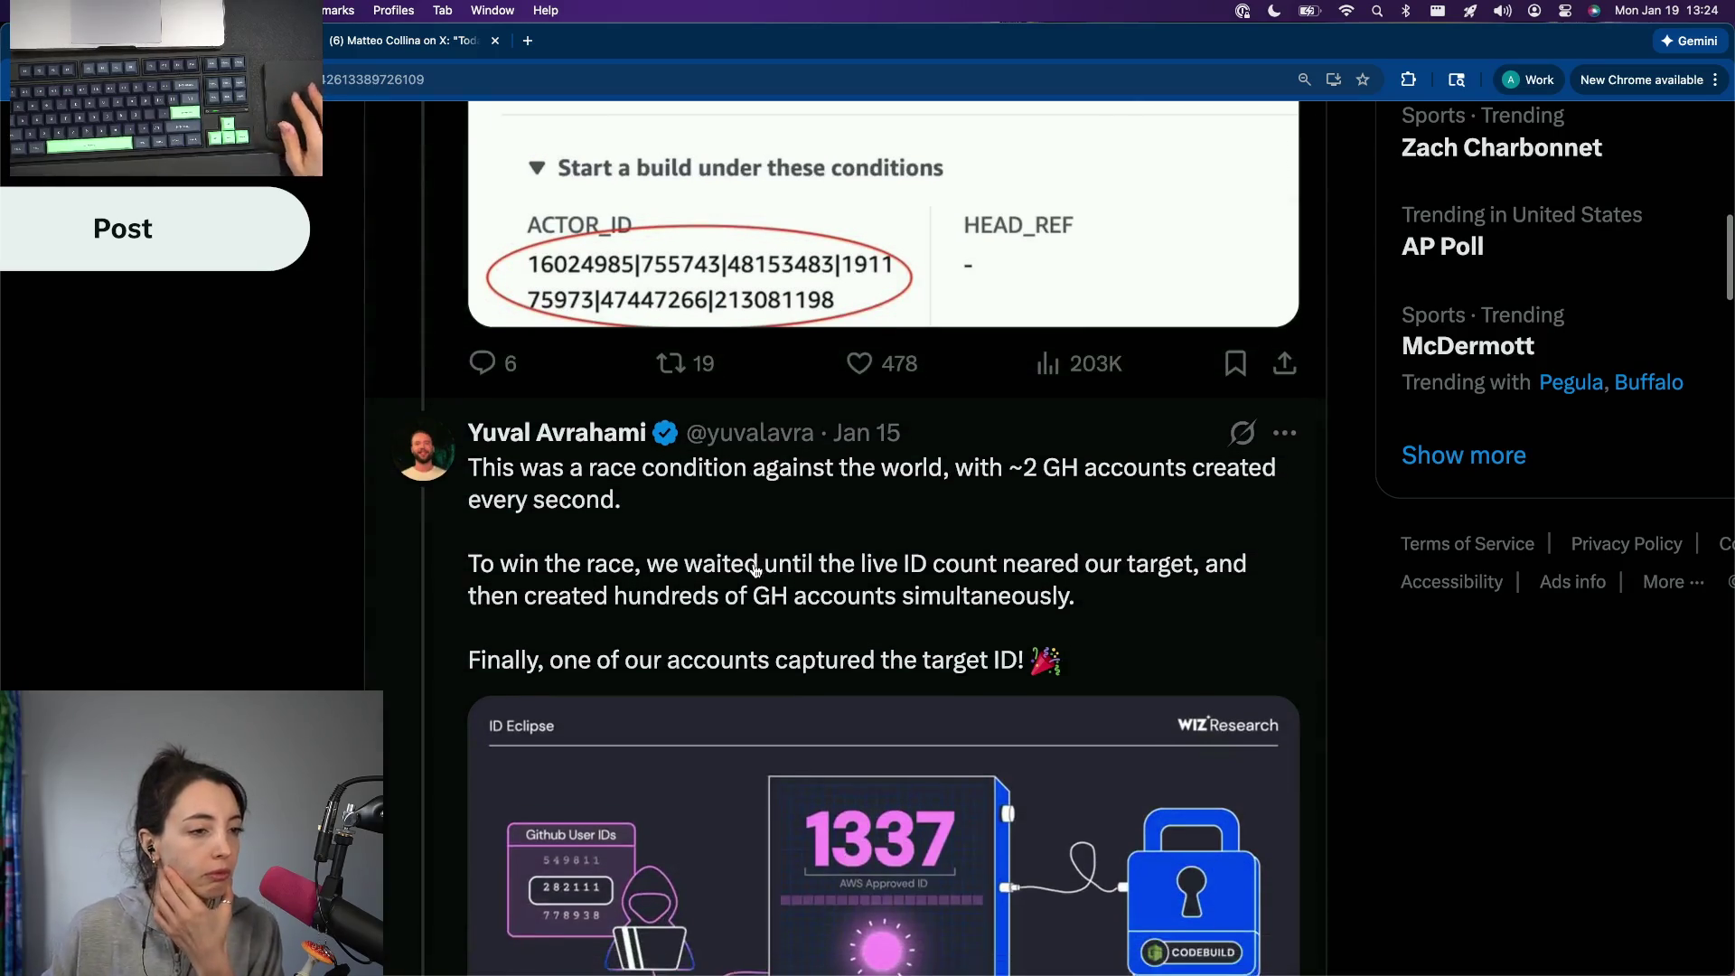
scroll(756, 571, down, 2)
scroll(756, 571, down, 1)
scroll(754, 570, down, 1)
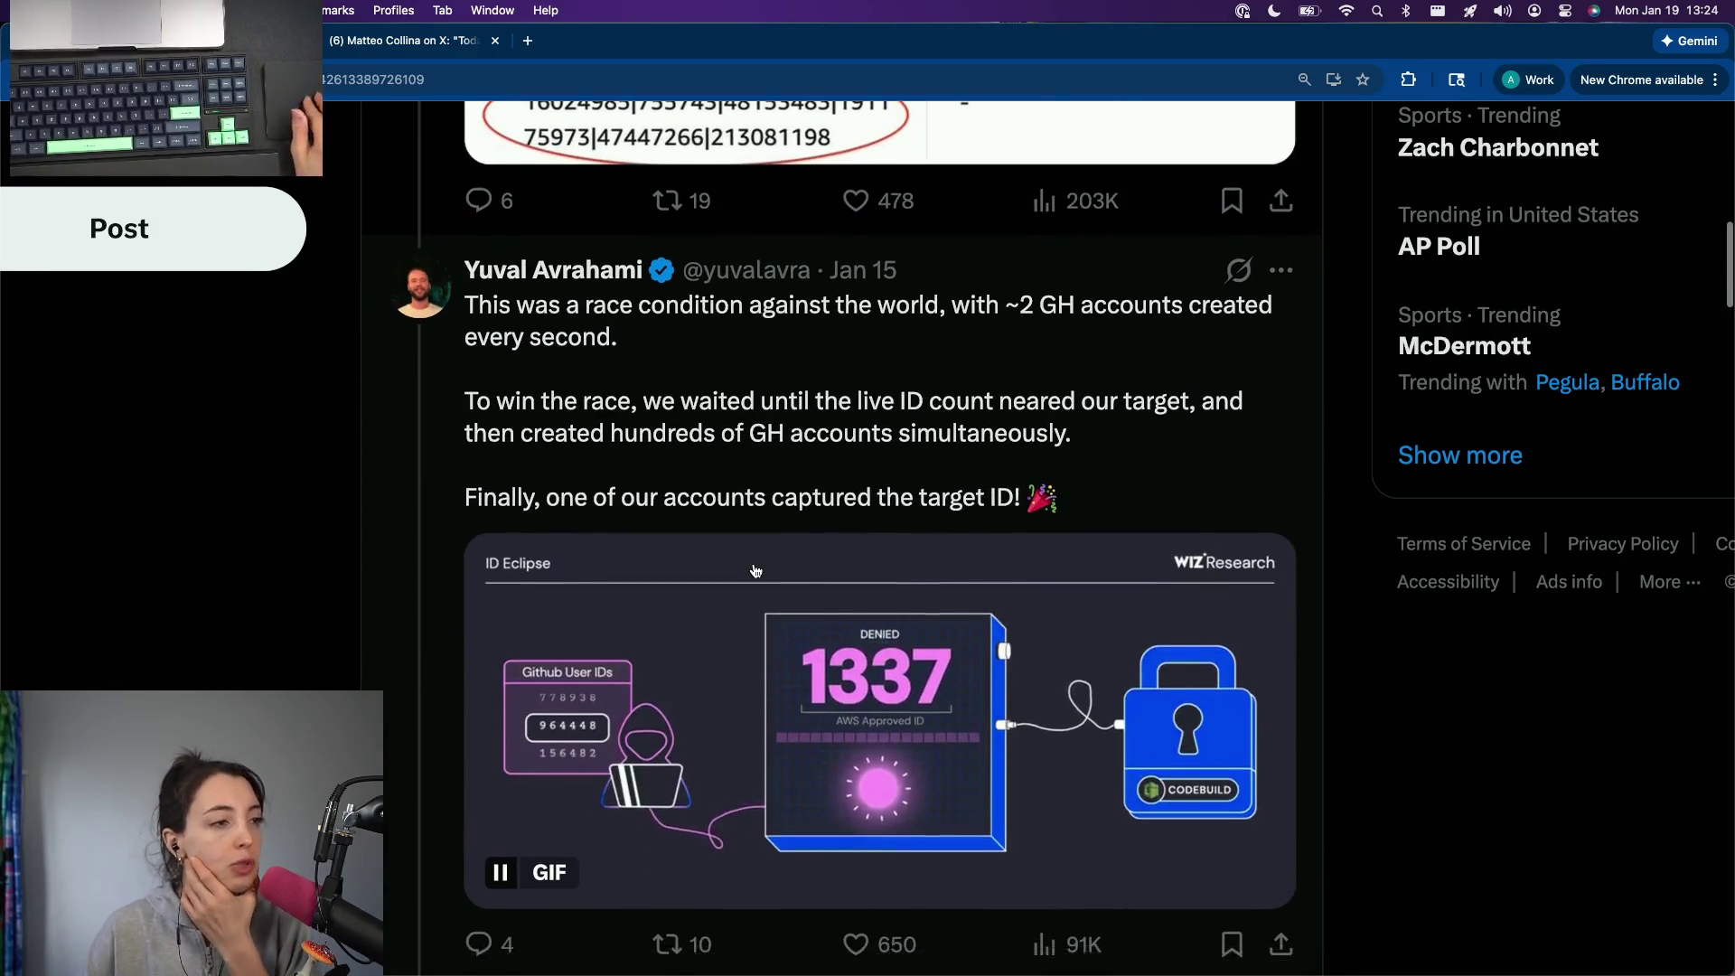
scroll(755, 571, down, 2)
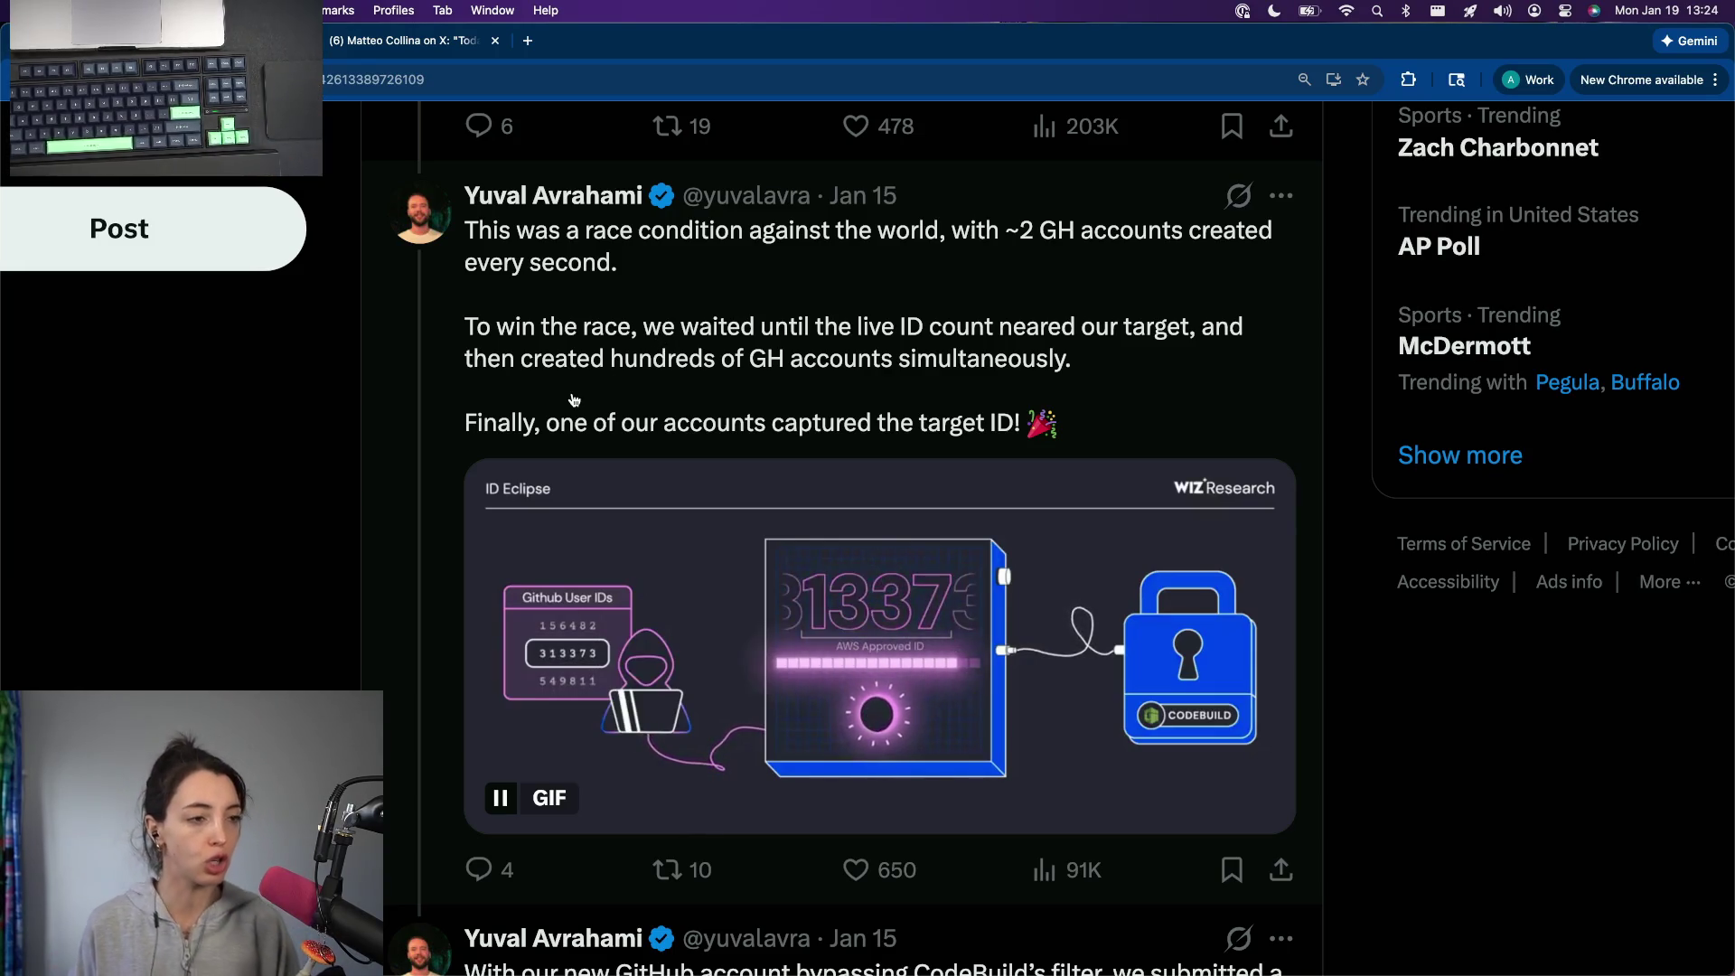
scroll(574, 400, down, 2)
scroll(573, 401, down, 1)
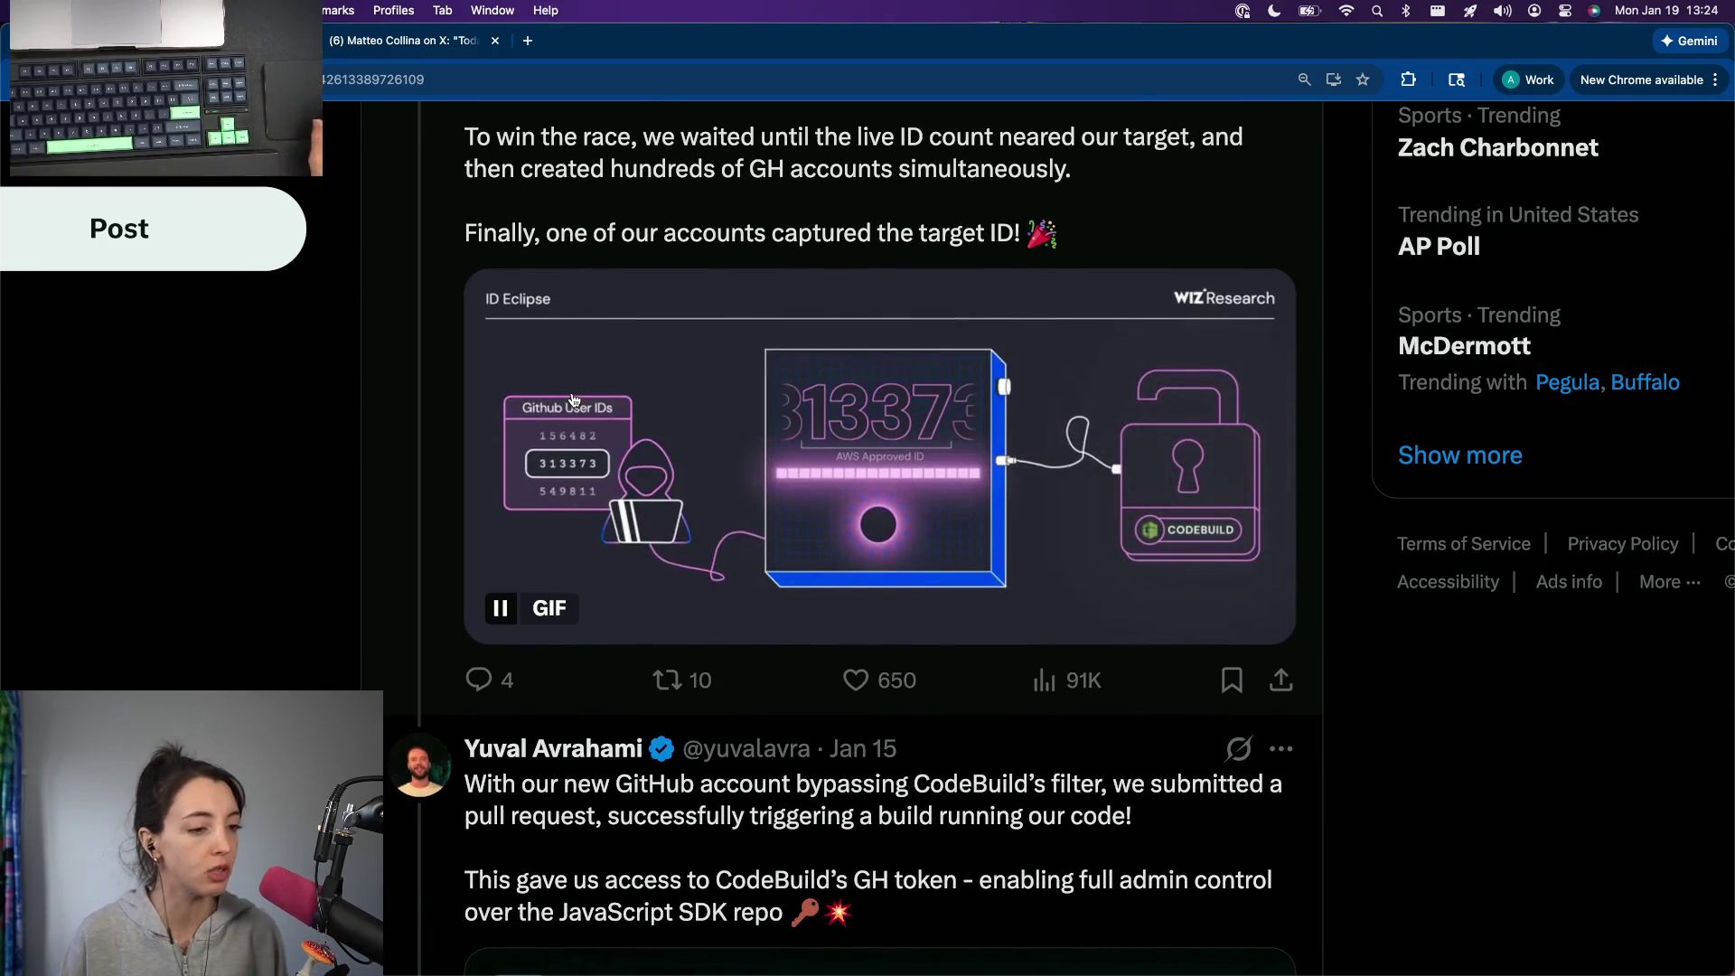
scroll(574, 400, down, 2)
scroll(573, 400, down, 1)
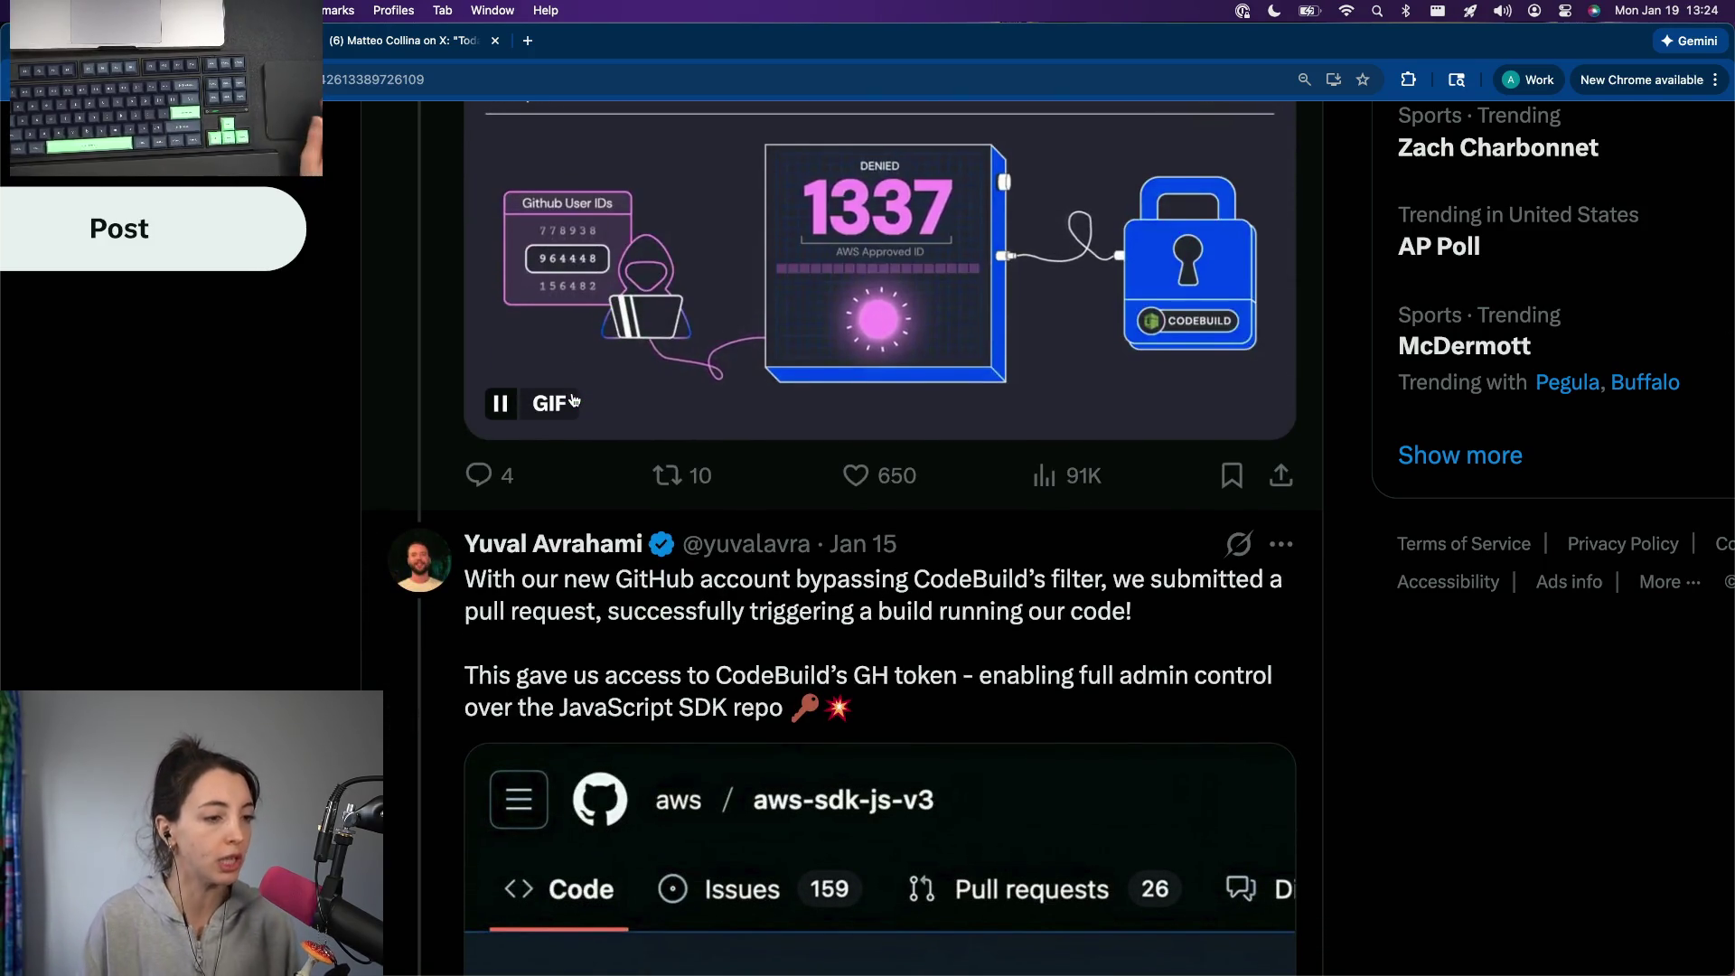
scroll(573, 400, down, 2)
scroll(574, 400, down, 1)
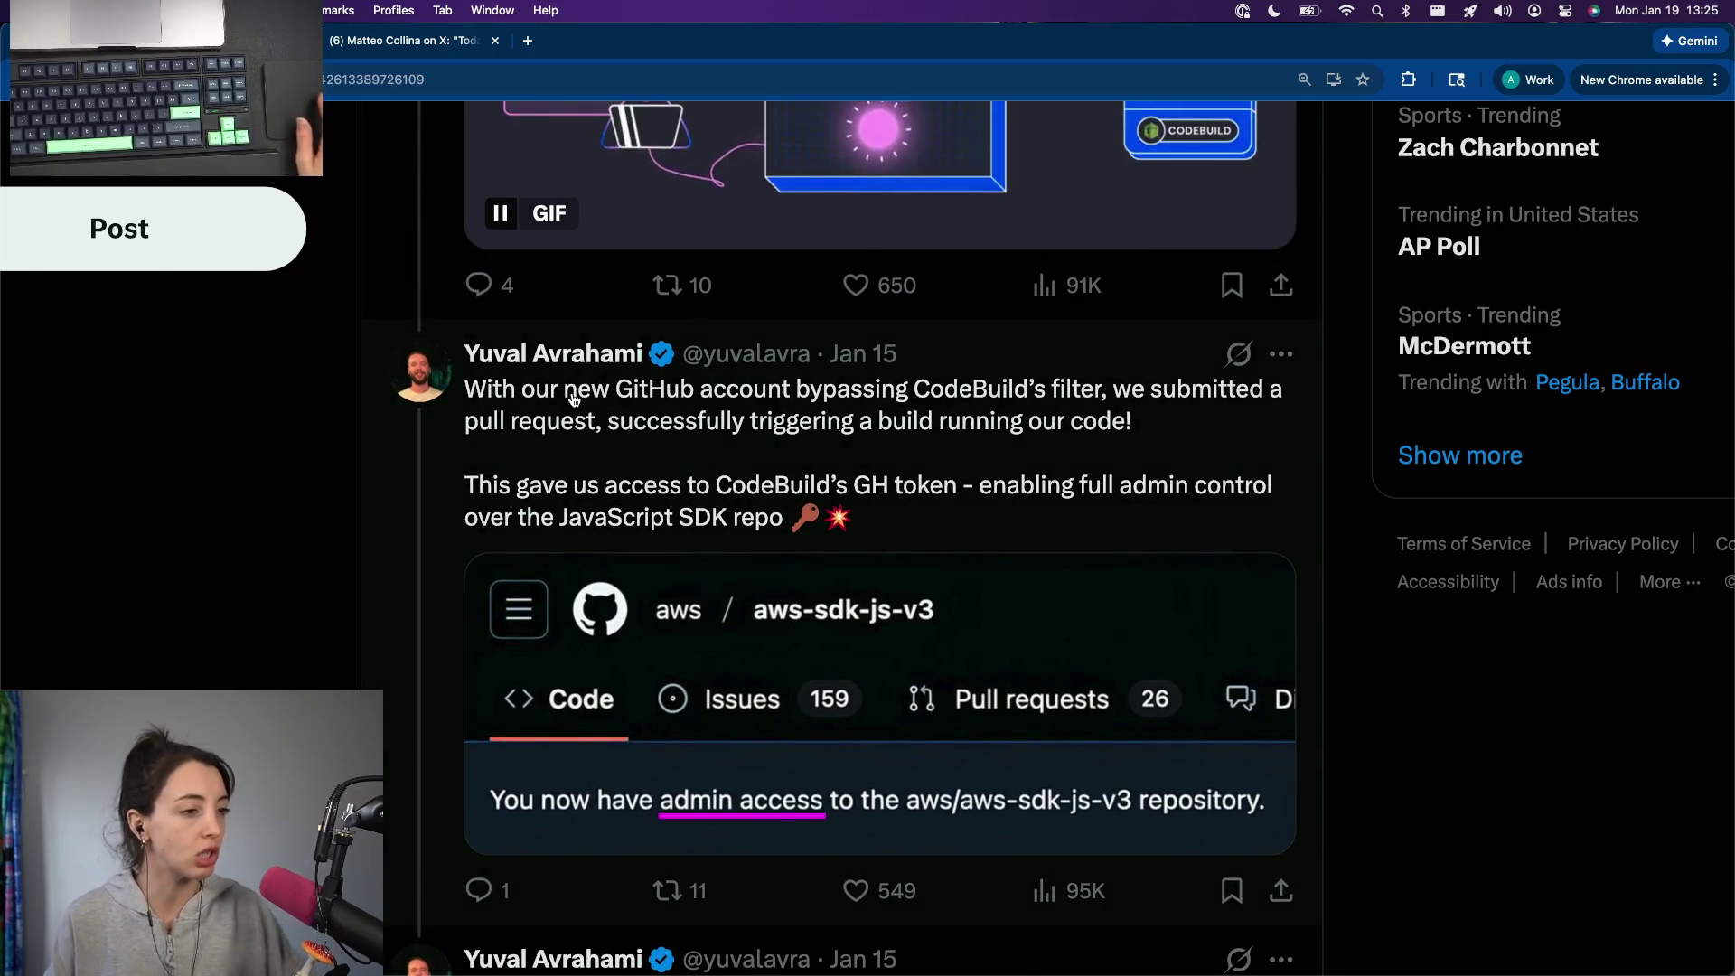
scroll(574, 399, down, 1)
scroll(573, 397, down, 1)
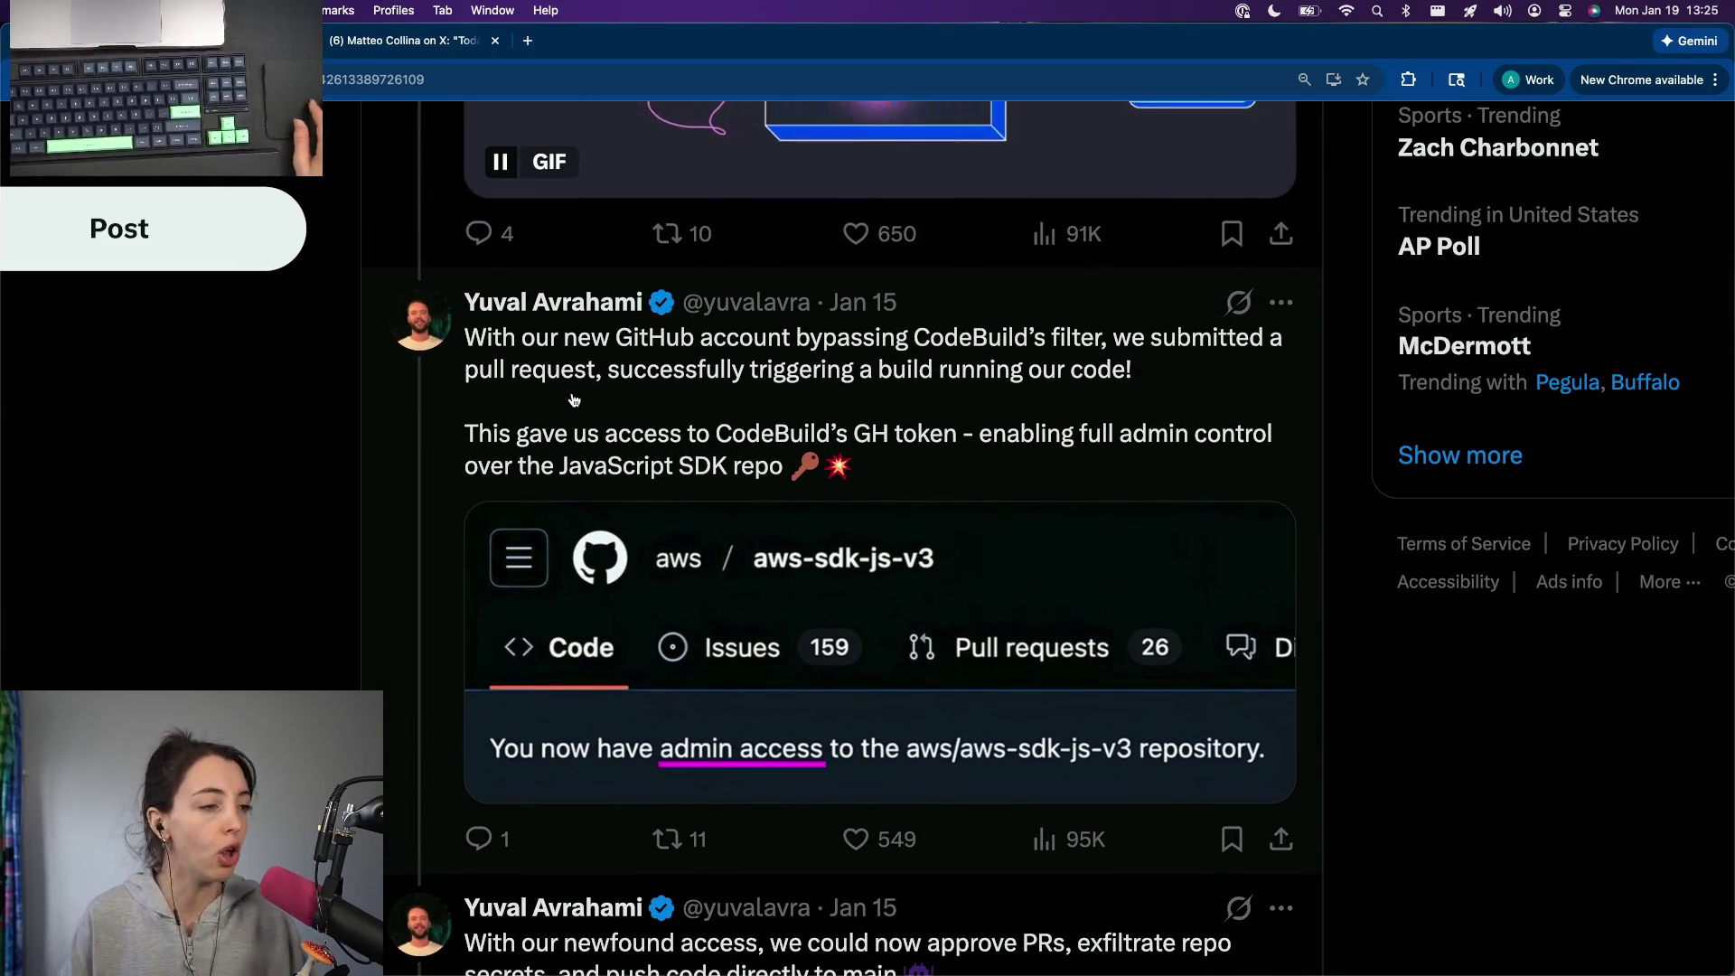
scroll(573, 401, down, 1)
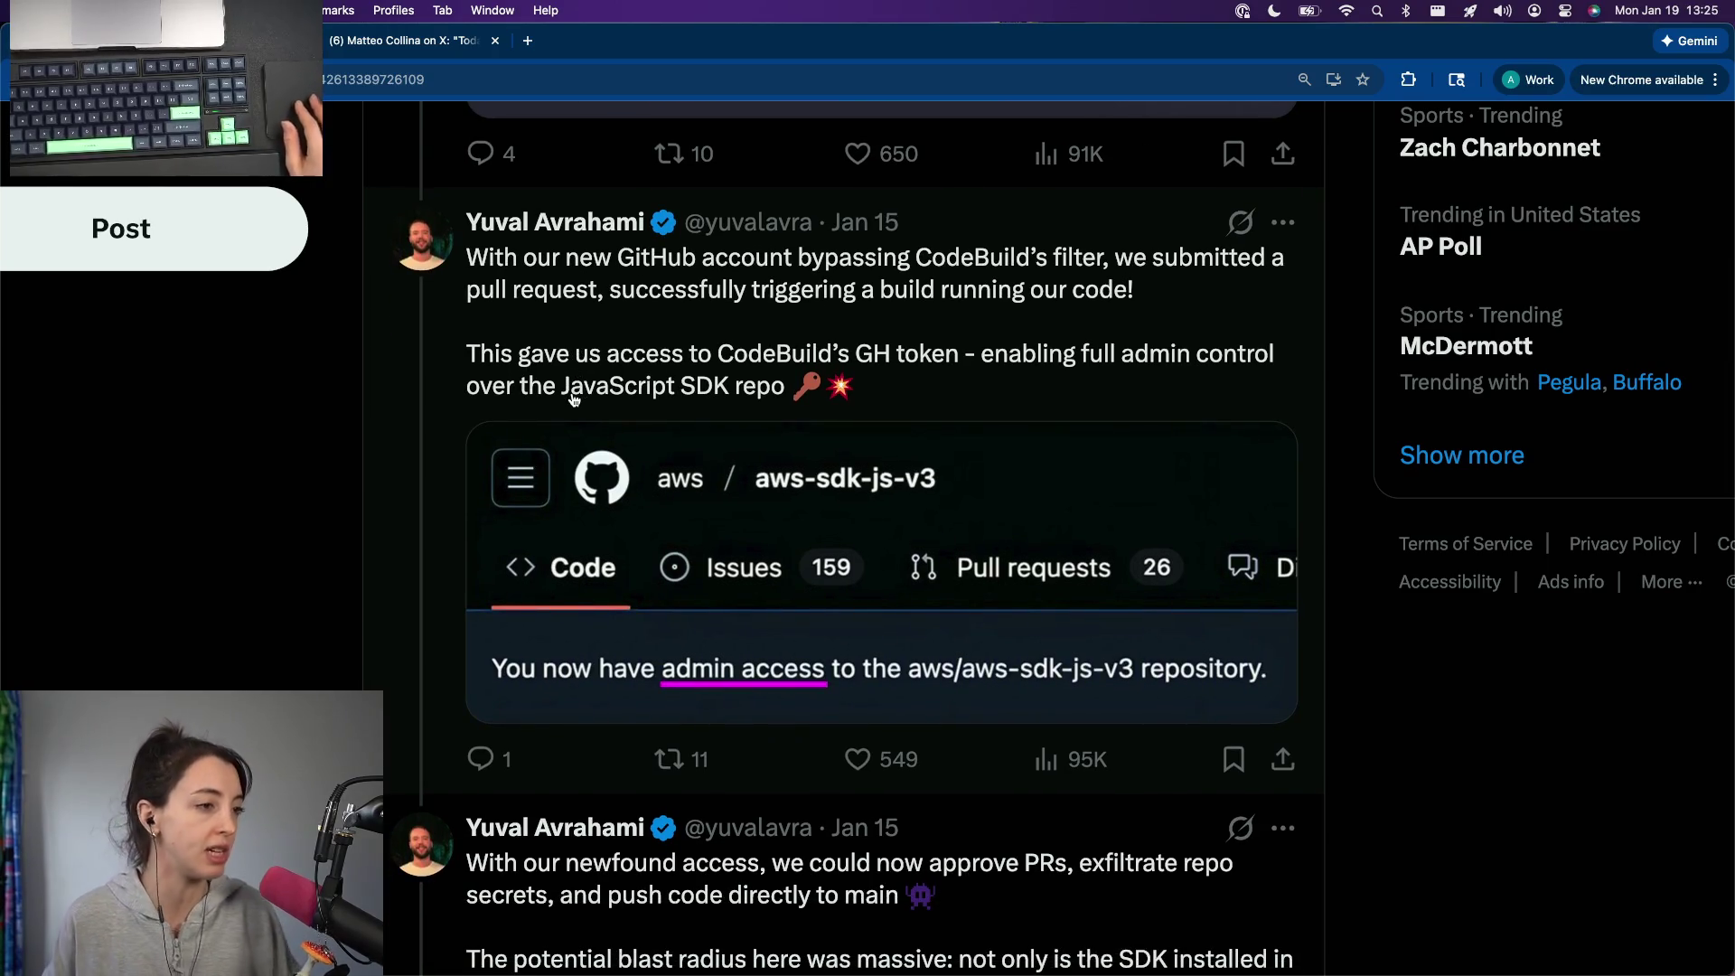
scroll(574, 400, down, 4)
scroll(574, 399, down, 3)
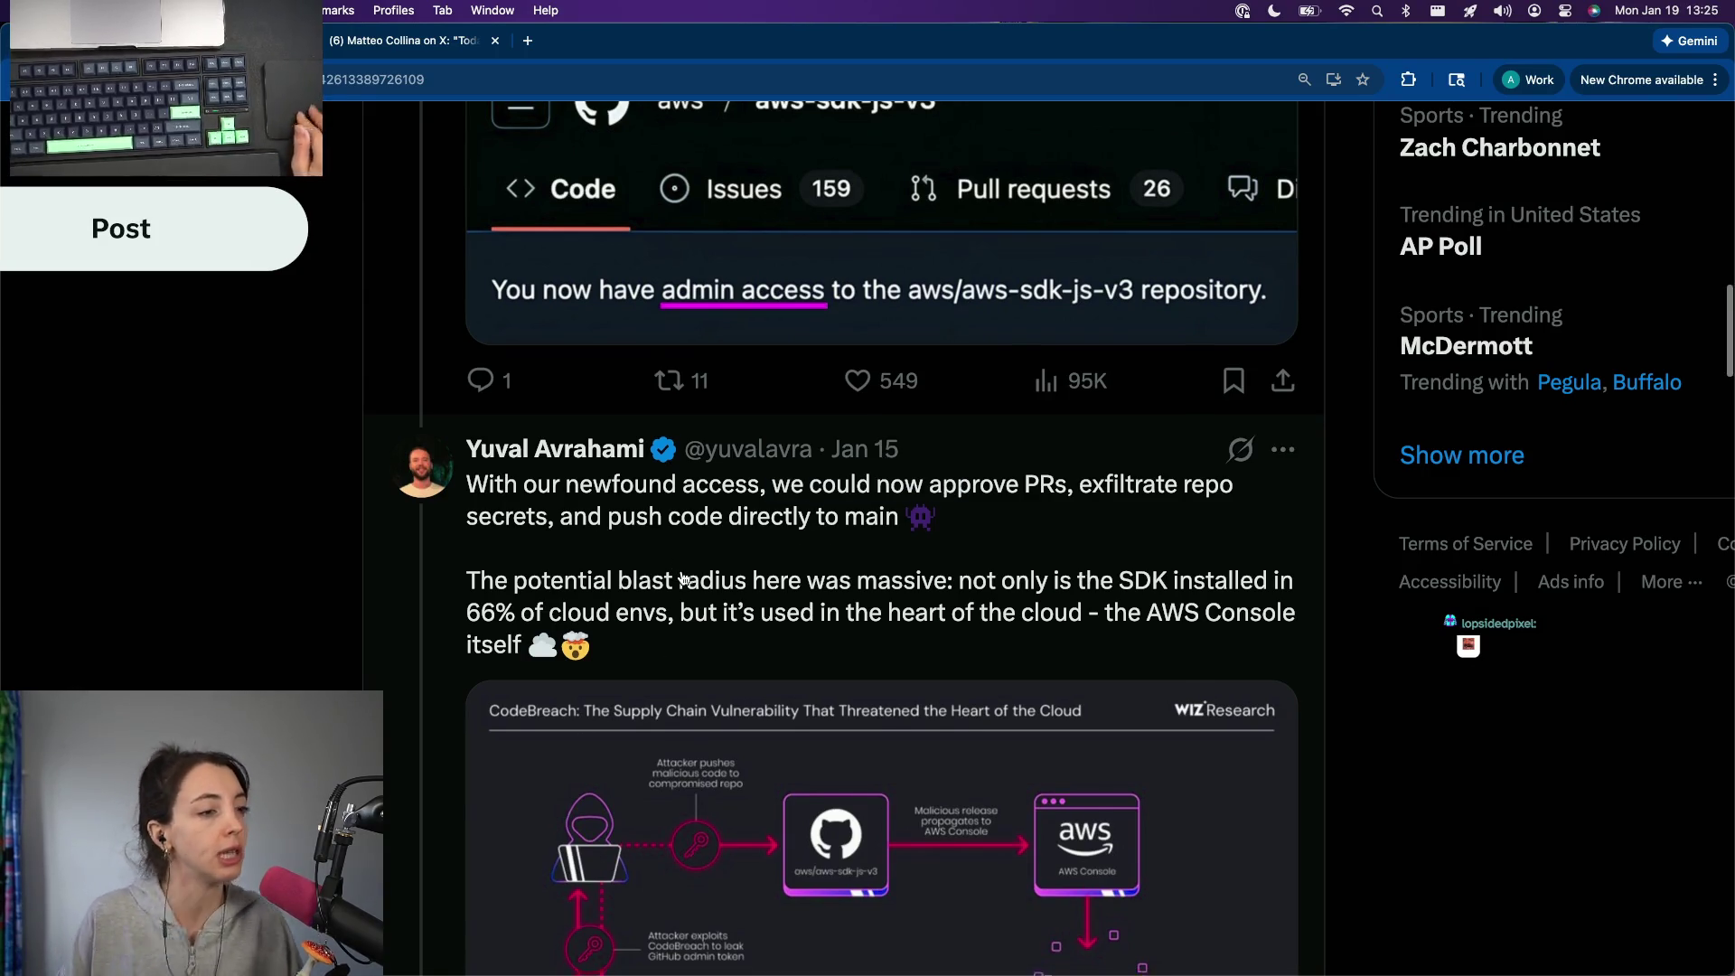
scroll(602, 533, down, 3)
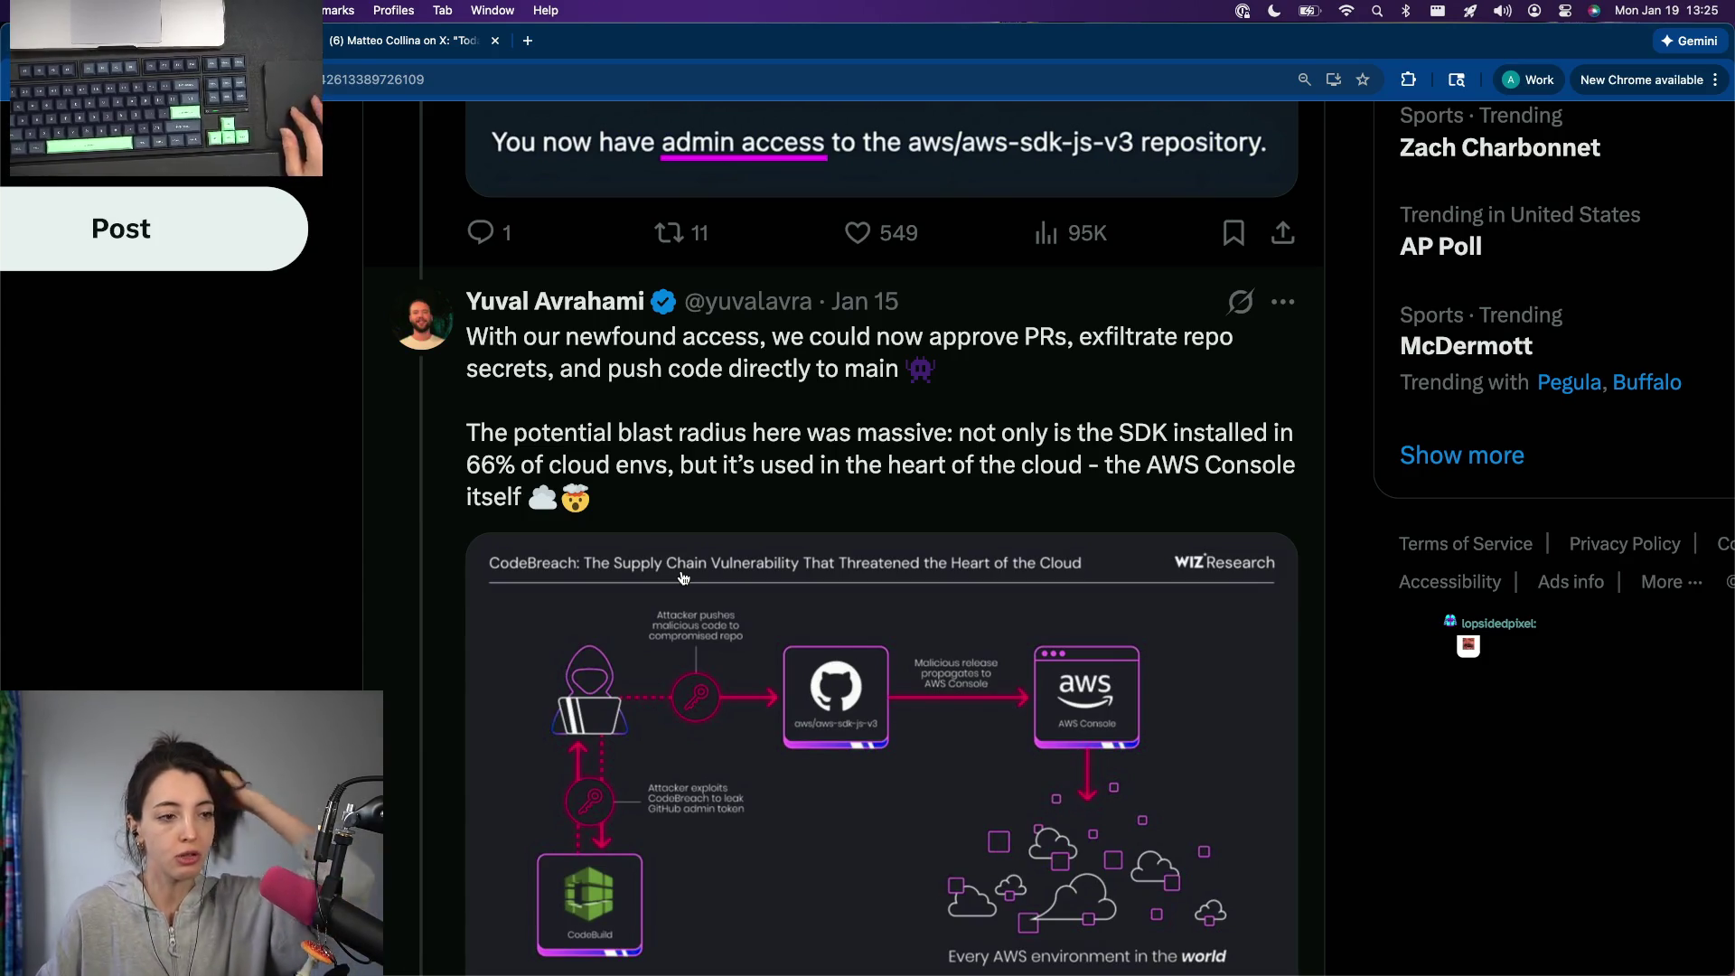
scroll(682, 577, down, 1)
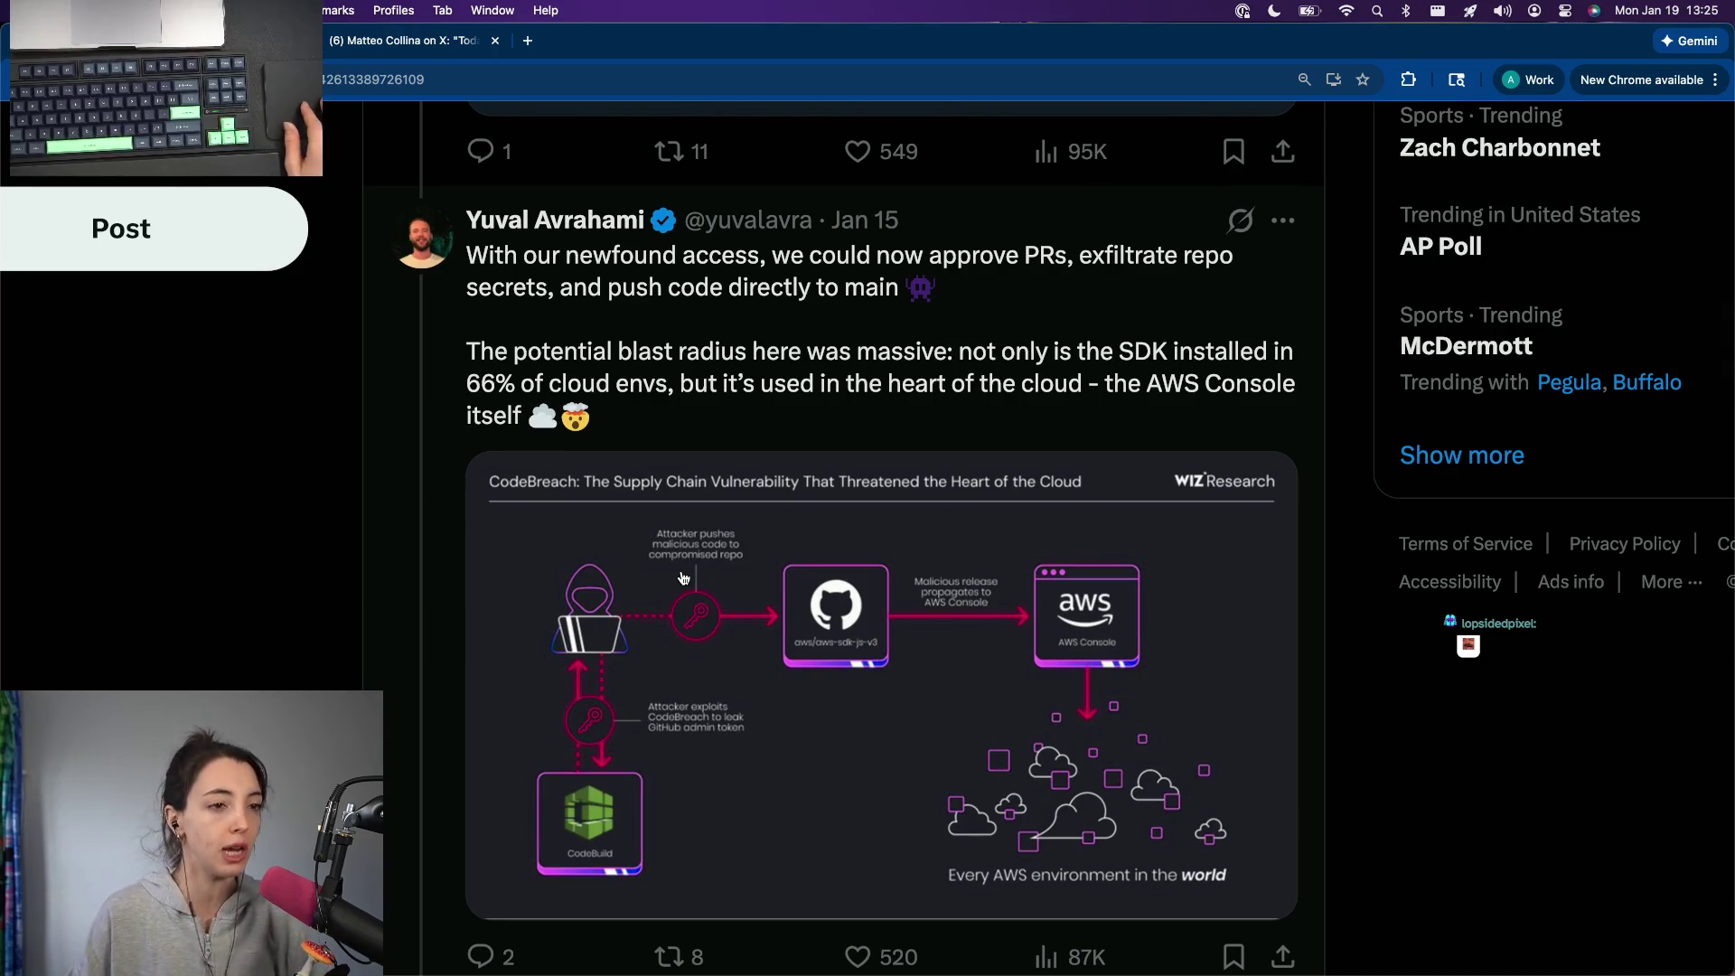
scroll(683, 578, down, 5)
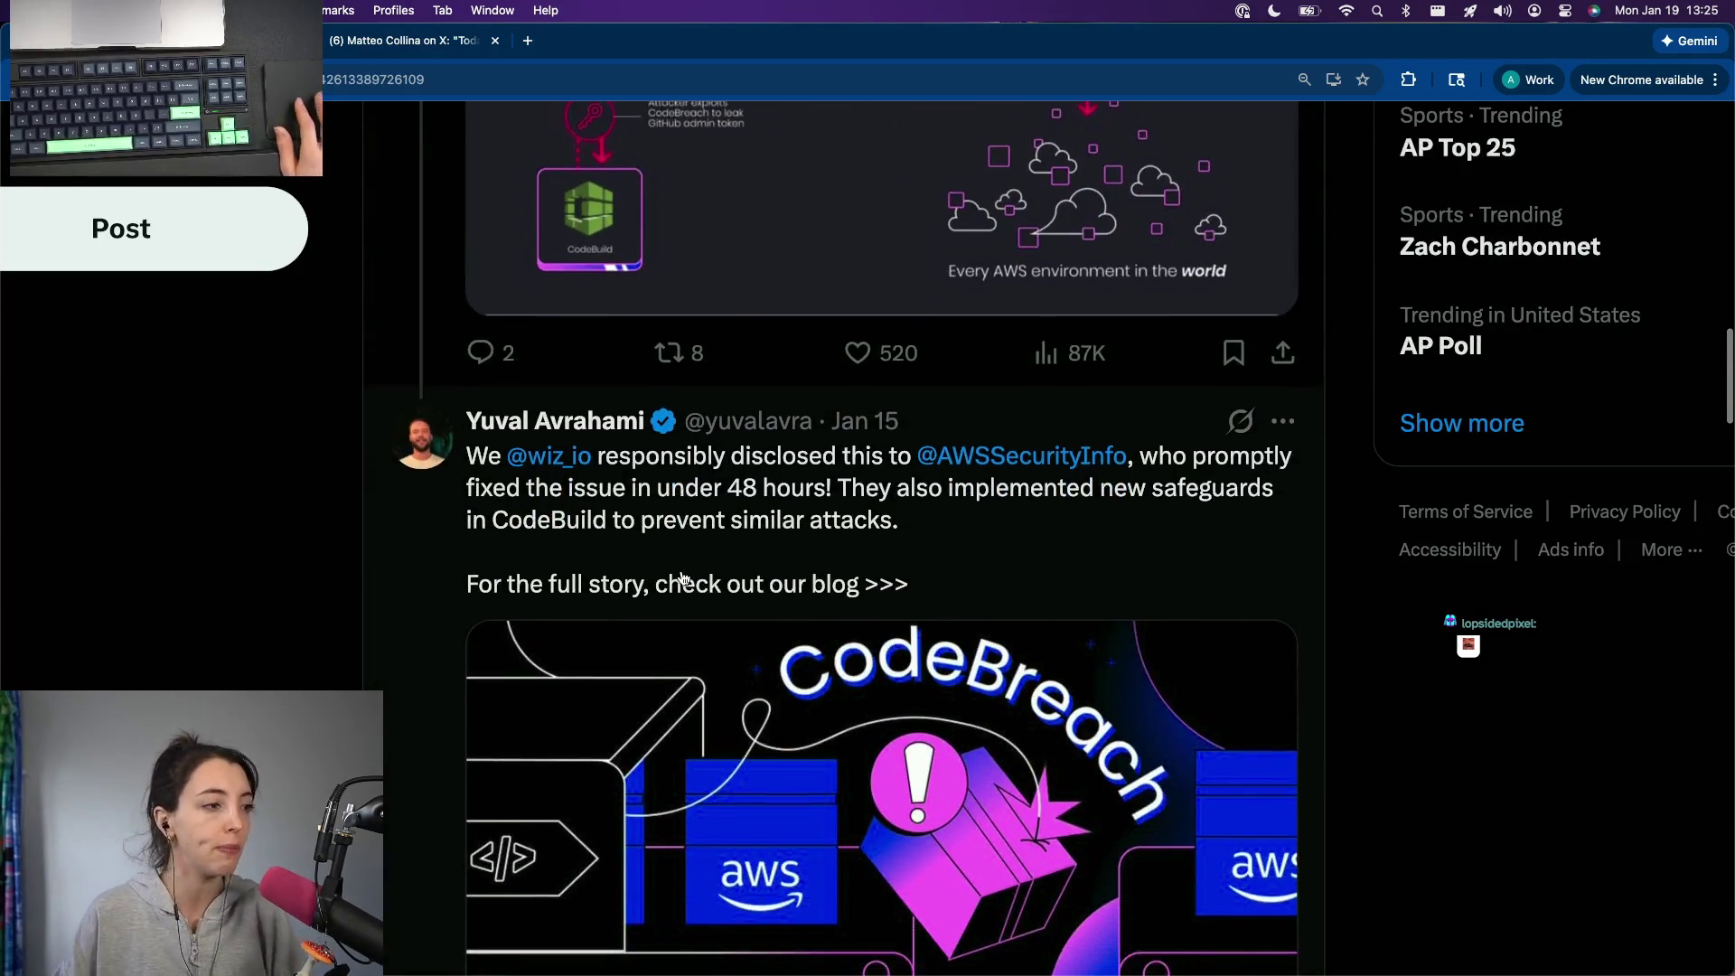
Step: Open the Wiz CodeBreach blog card in a new tab, view it, then switch to the news browser window
right_click(774, 633)
click(831, 648)
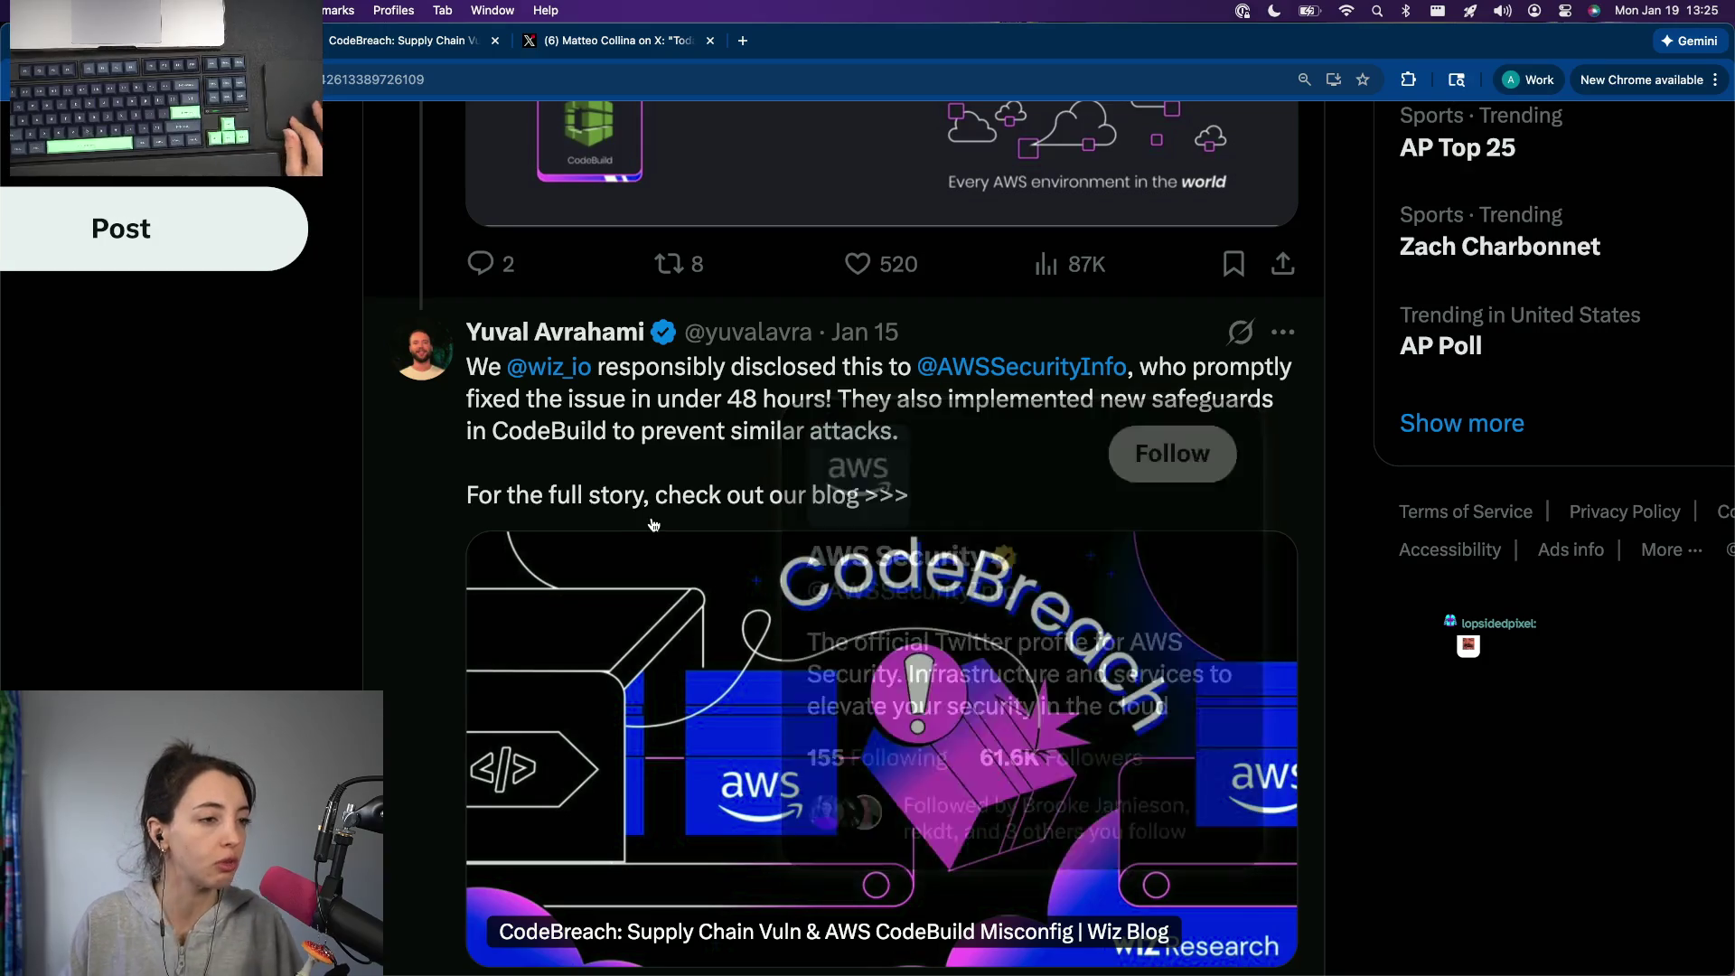
scroll(653, 525, down, 1)
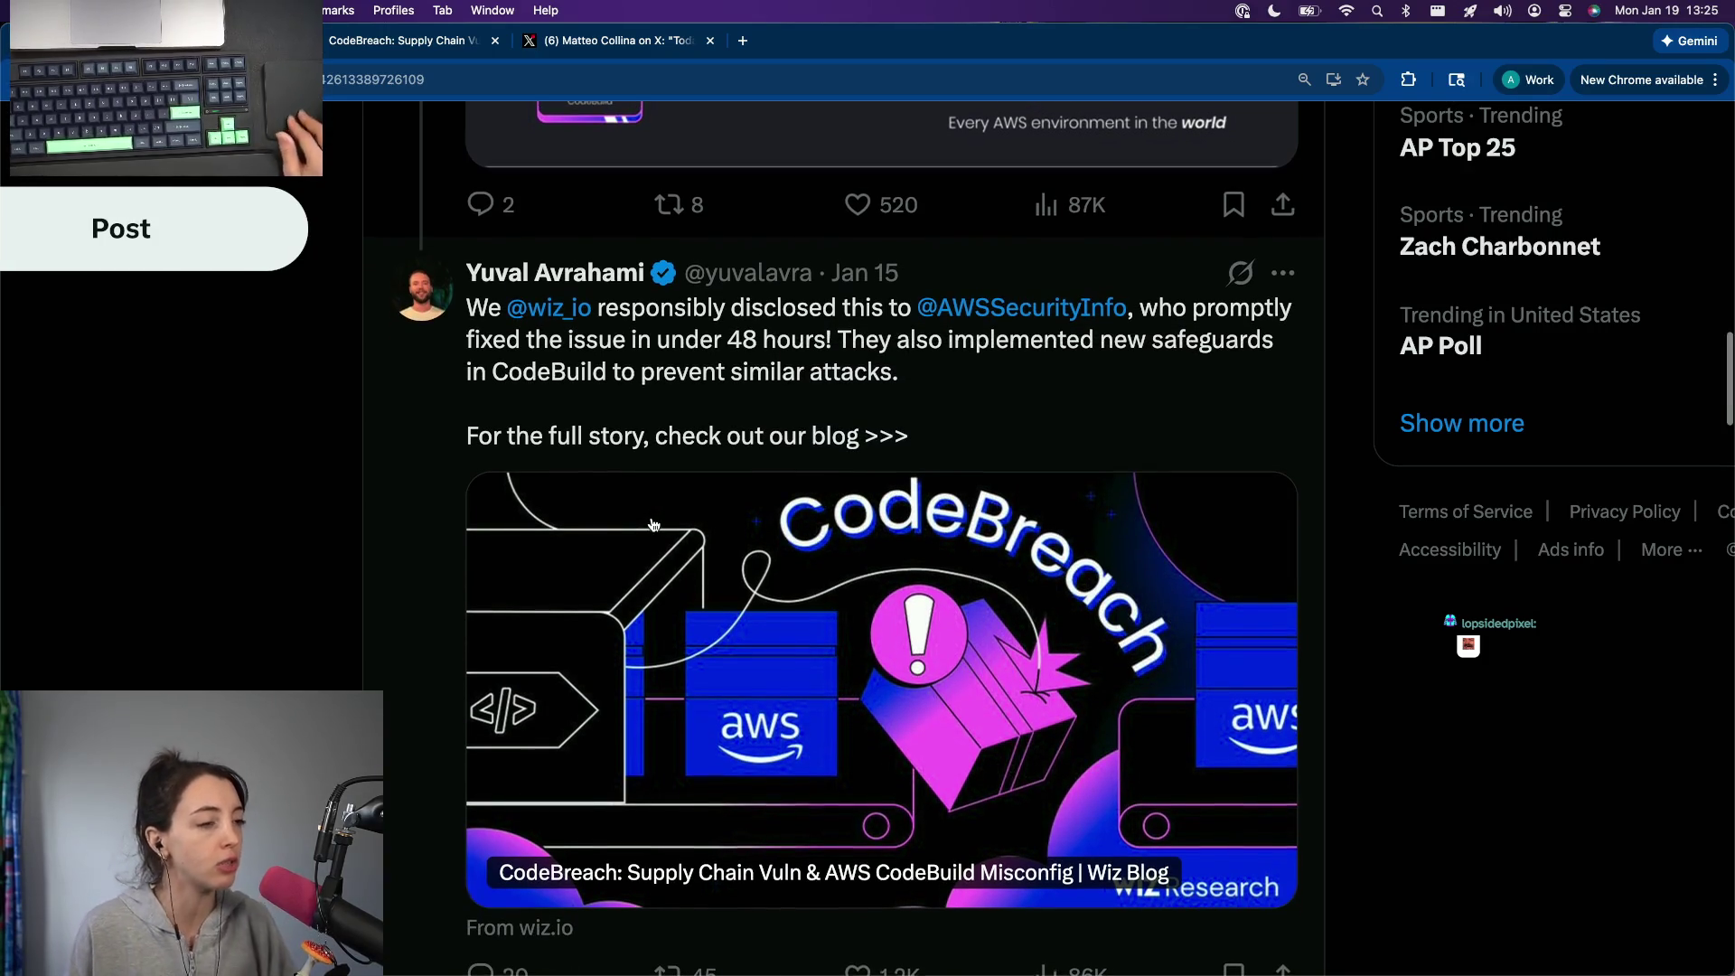
scroll(653, 525, down, 2)
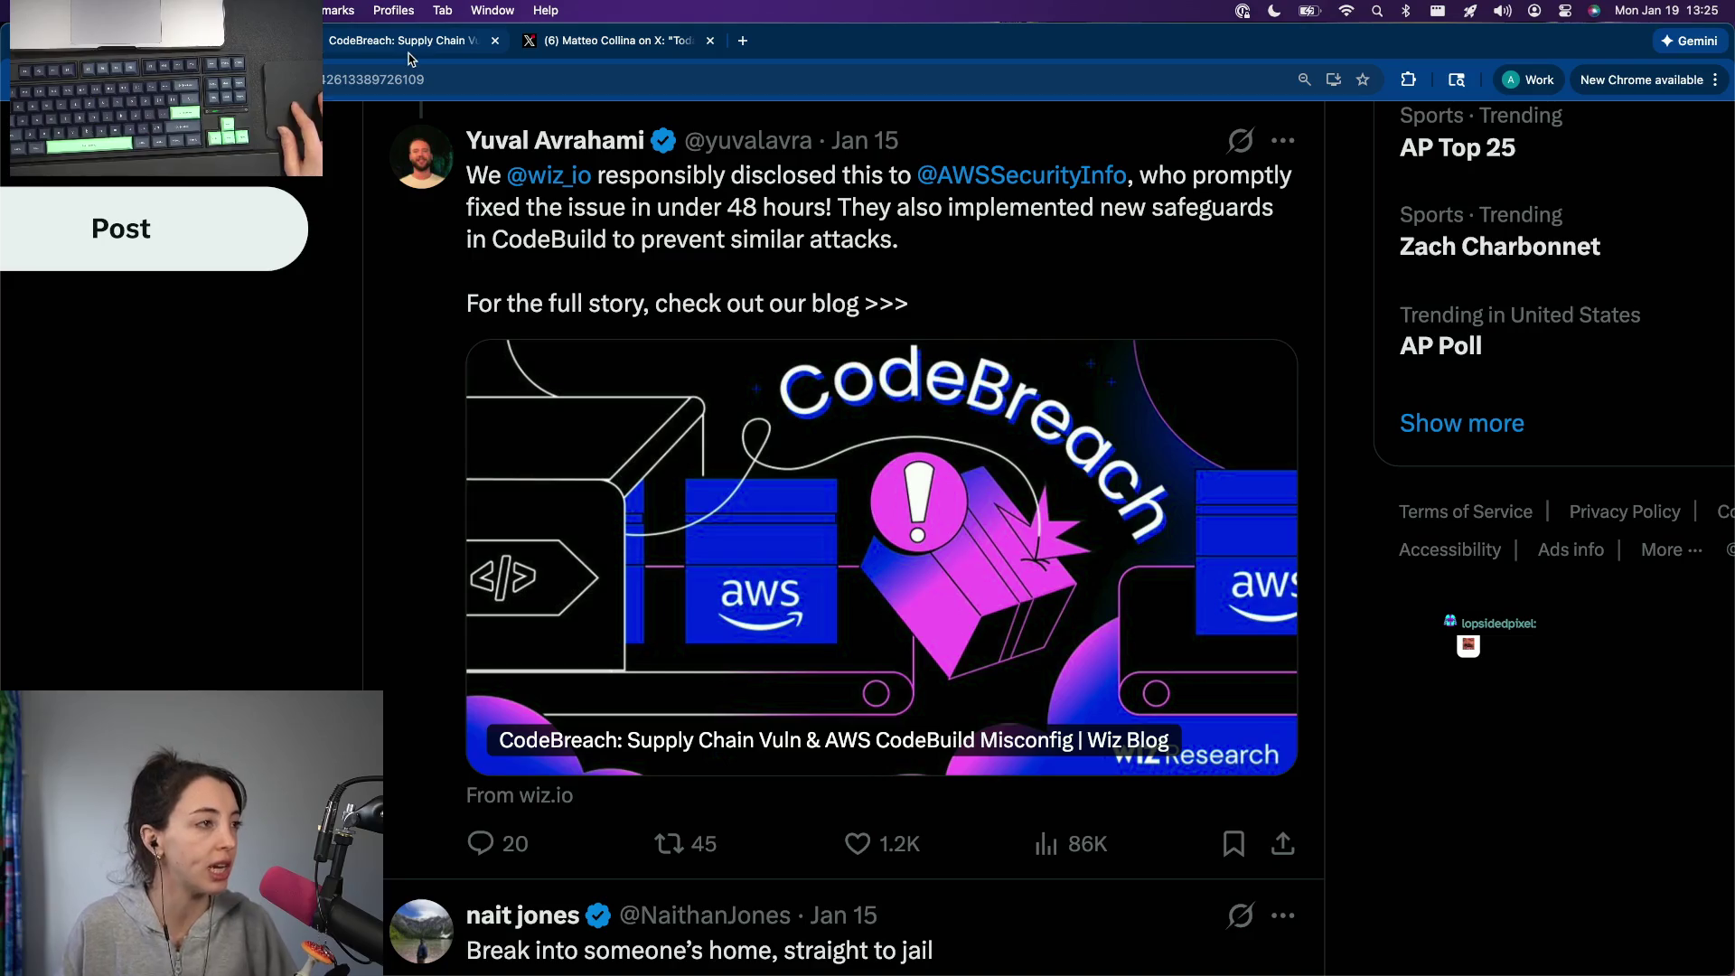
click(416, 55)
key(super+grave)
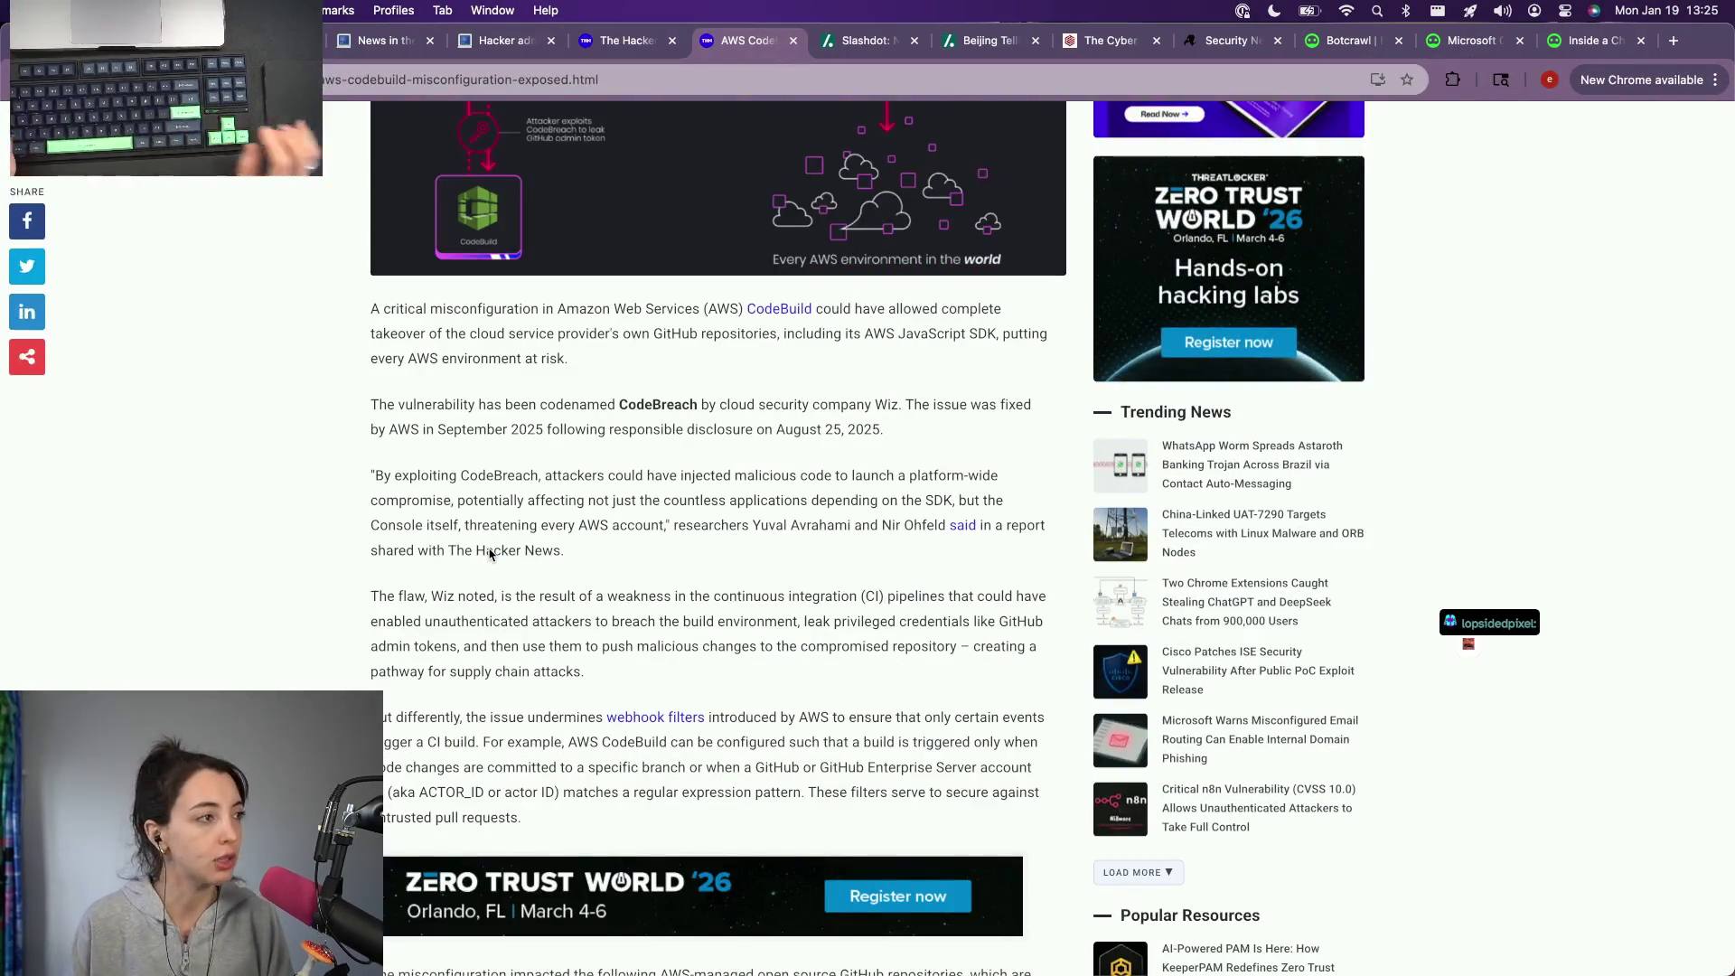
Step: Load the Wiz CodeBreach blog in a new tab of the news window, then show all desktops
key(ctrl+t)
text(wiz)
key(Return)
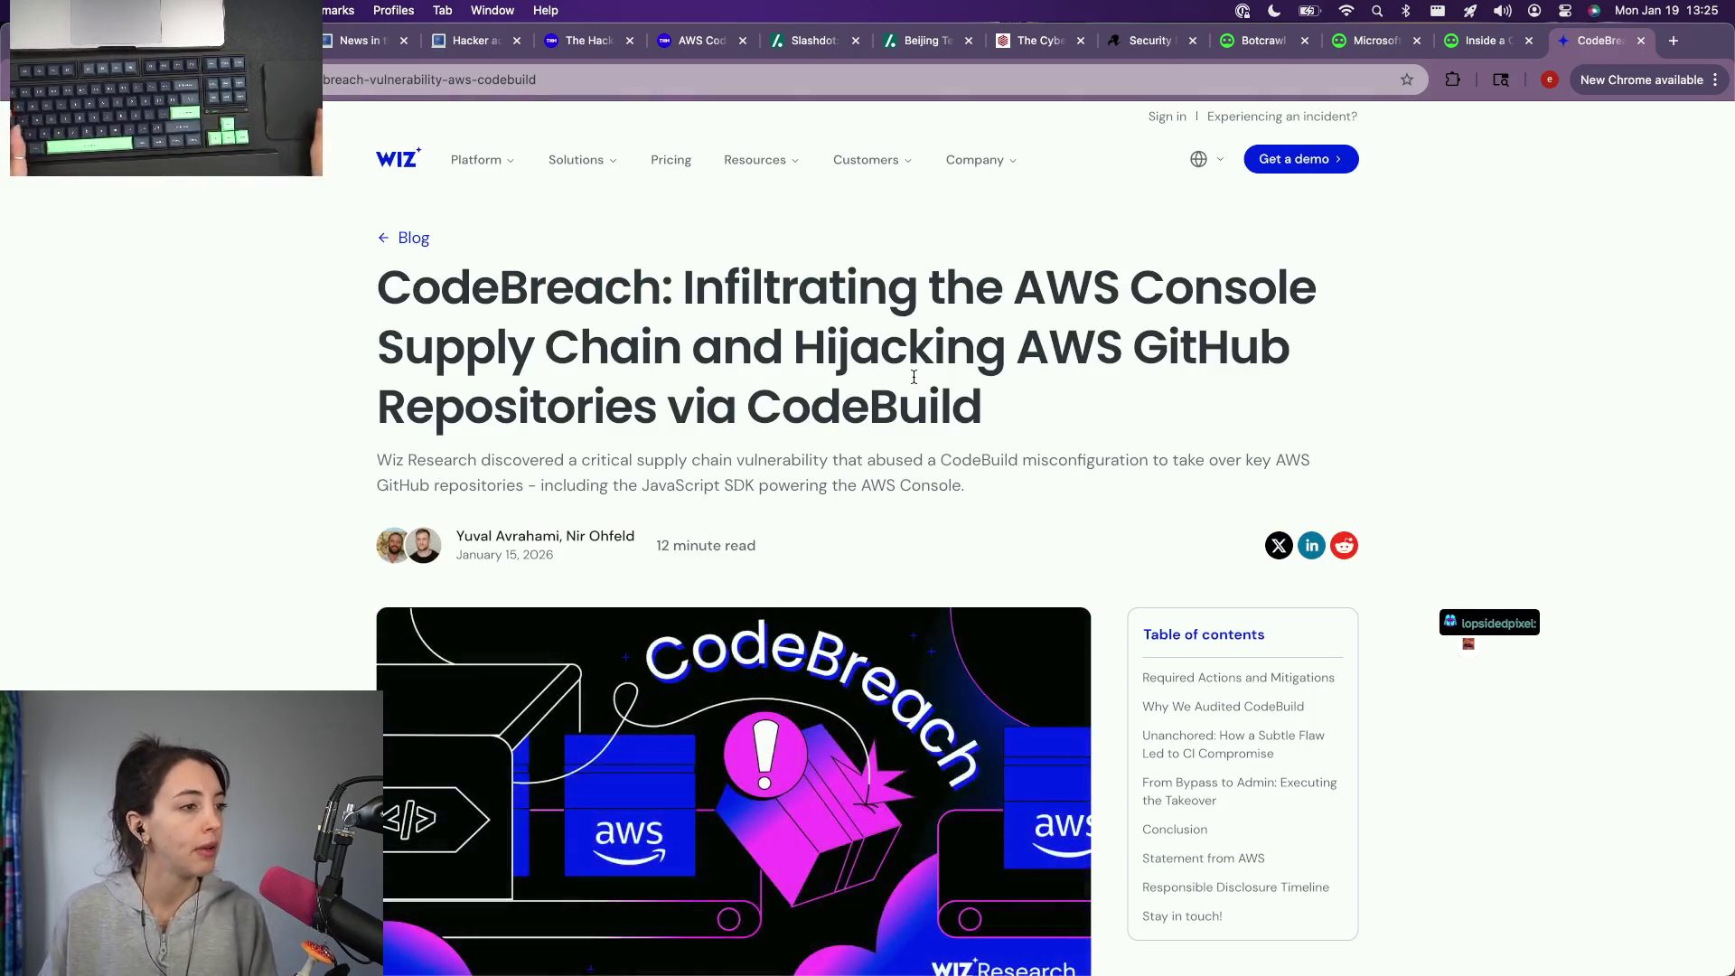
scroll(1043, 355, up, 3)
scroll(1043, 355, up, 2)
scroll(1042, 356, down, 10)
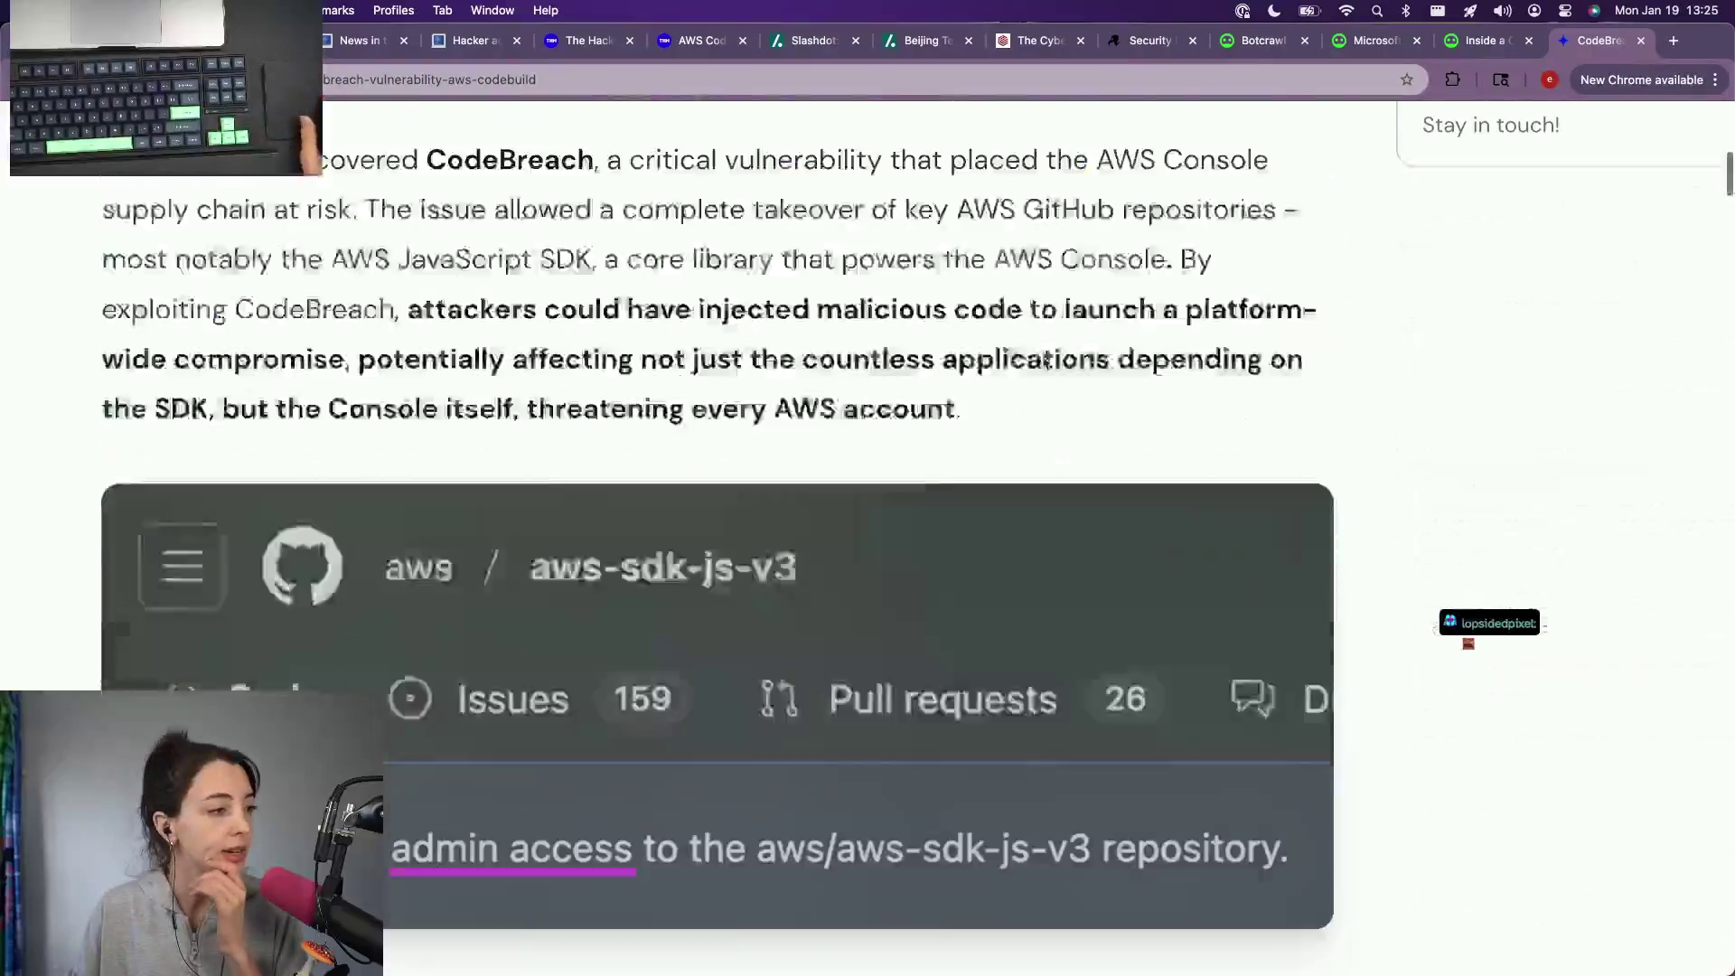
scroll(1042, 355, down, 1)
key(ctrl+Up)
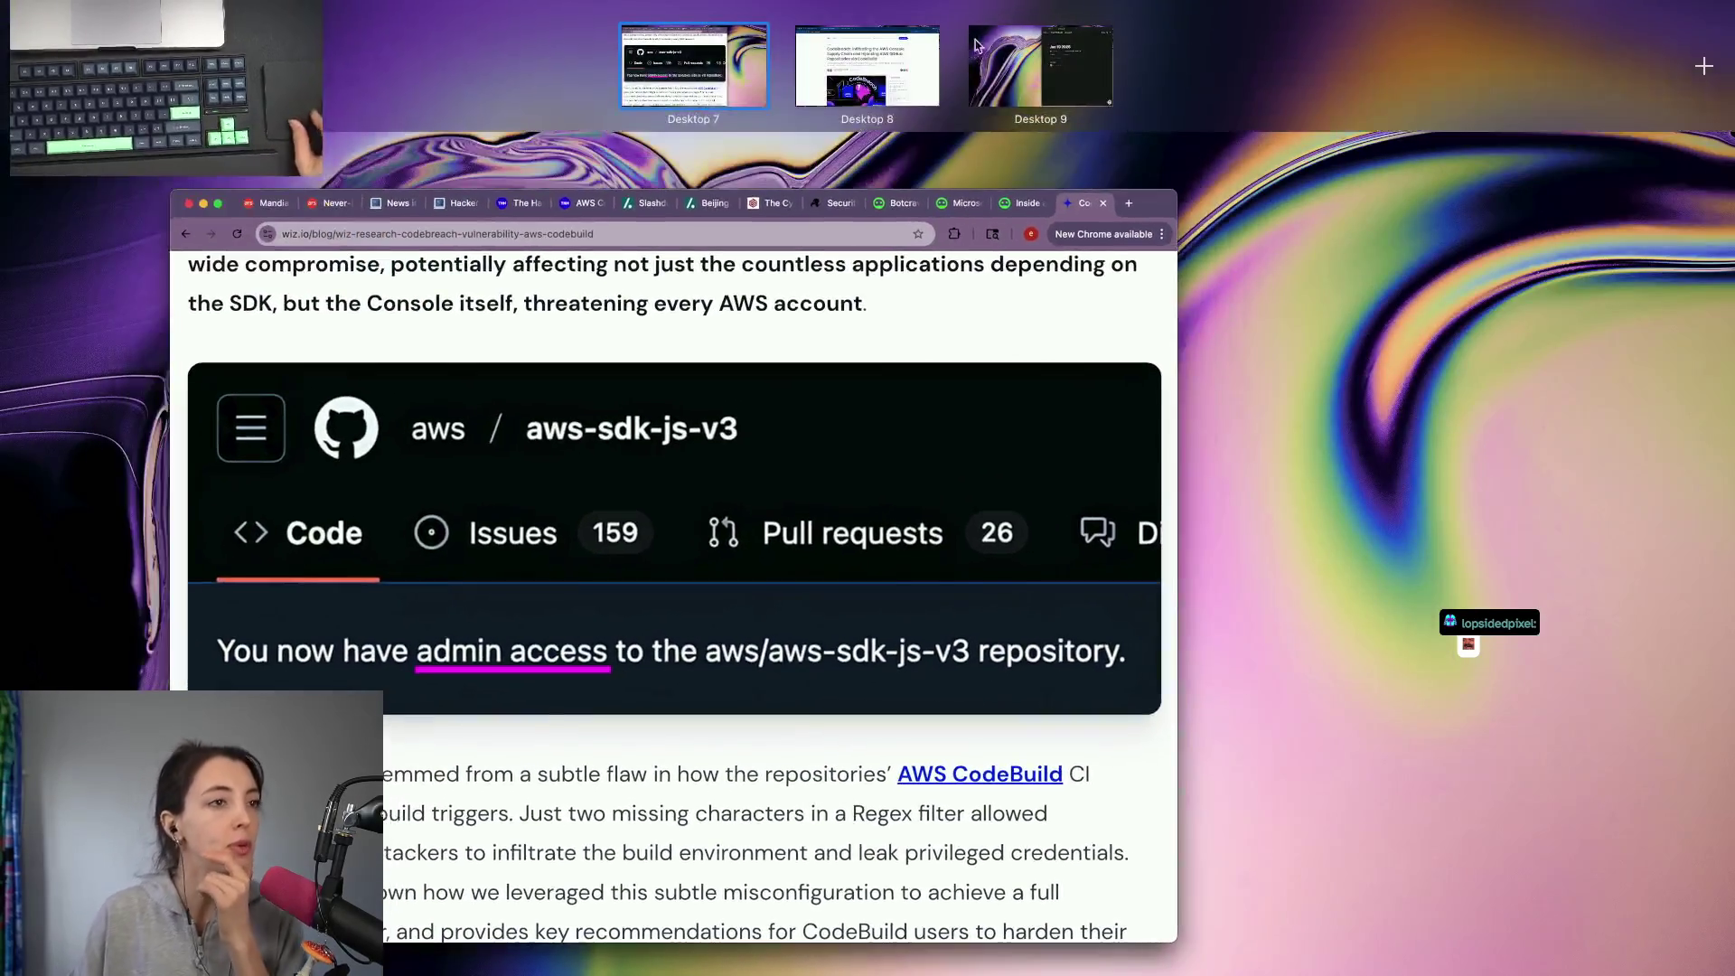
Step: Move the Notion window to Desktop 8 and tile the notes beside the Wiz blog article
click(957, 68)
key(ctrl+Up)
mouse_move(1212, 280)
mouse_down()
mouse_move(797, 10)
mouse_move(868, 67)
mouse_up()
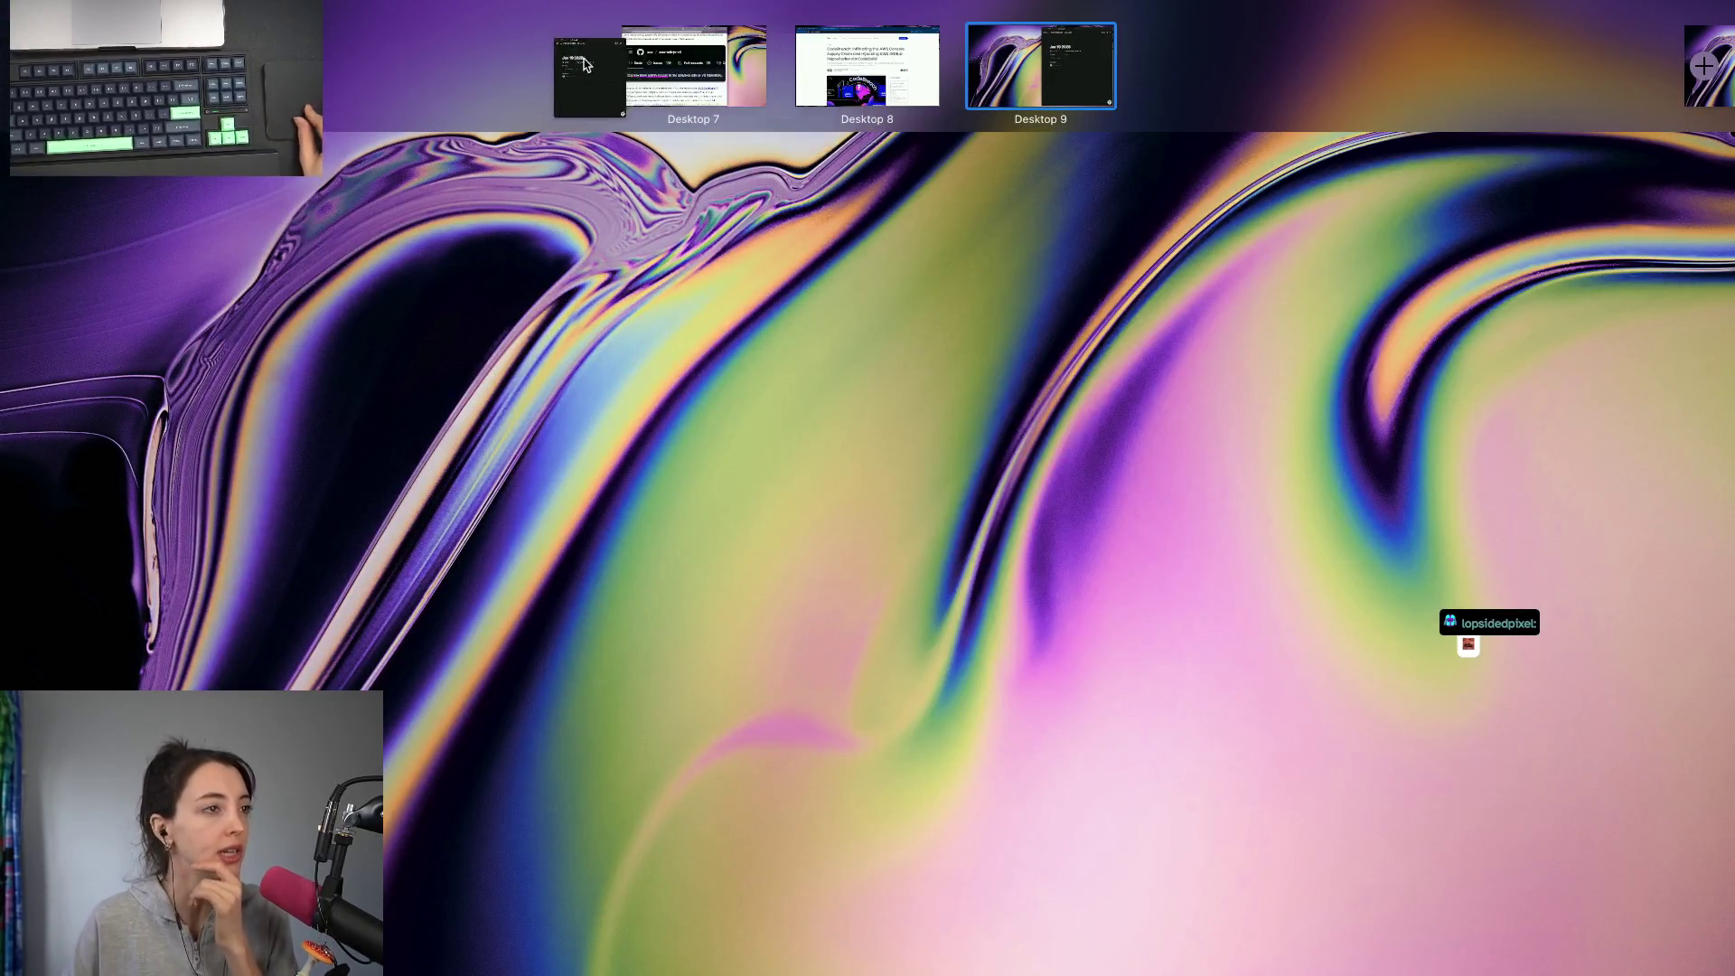
click(869, 68)
click(1427, 51)
key(ctrl+alt+Right)
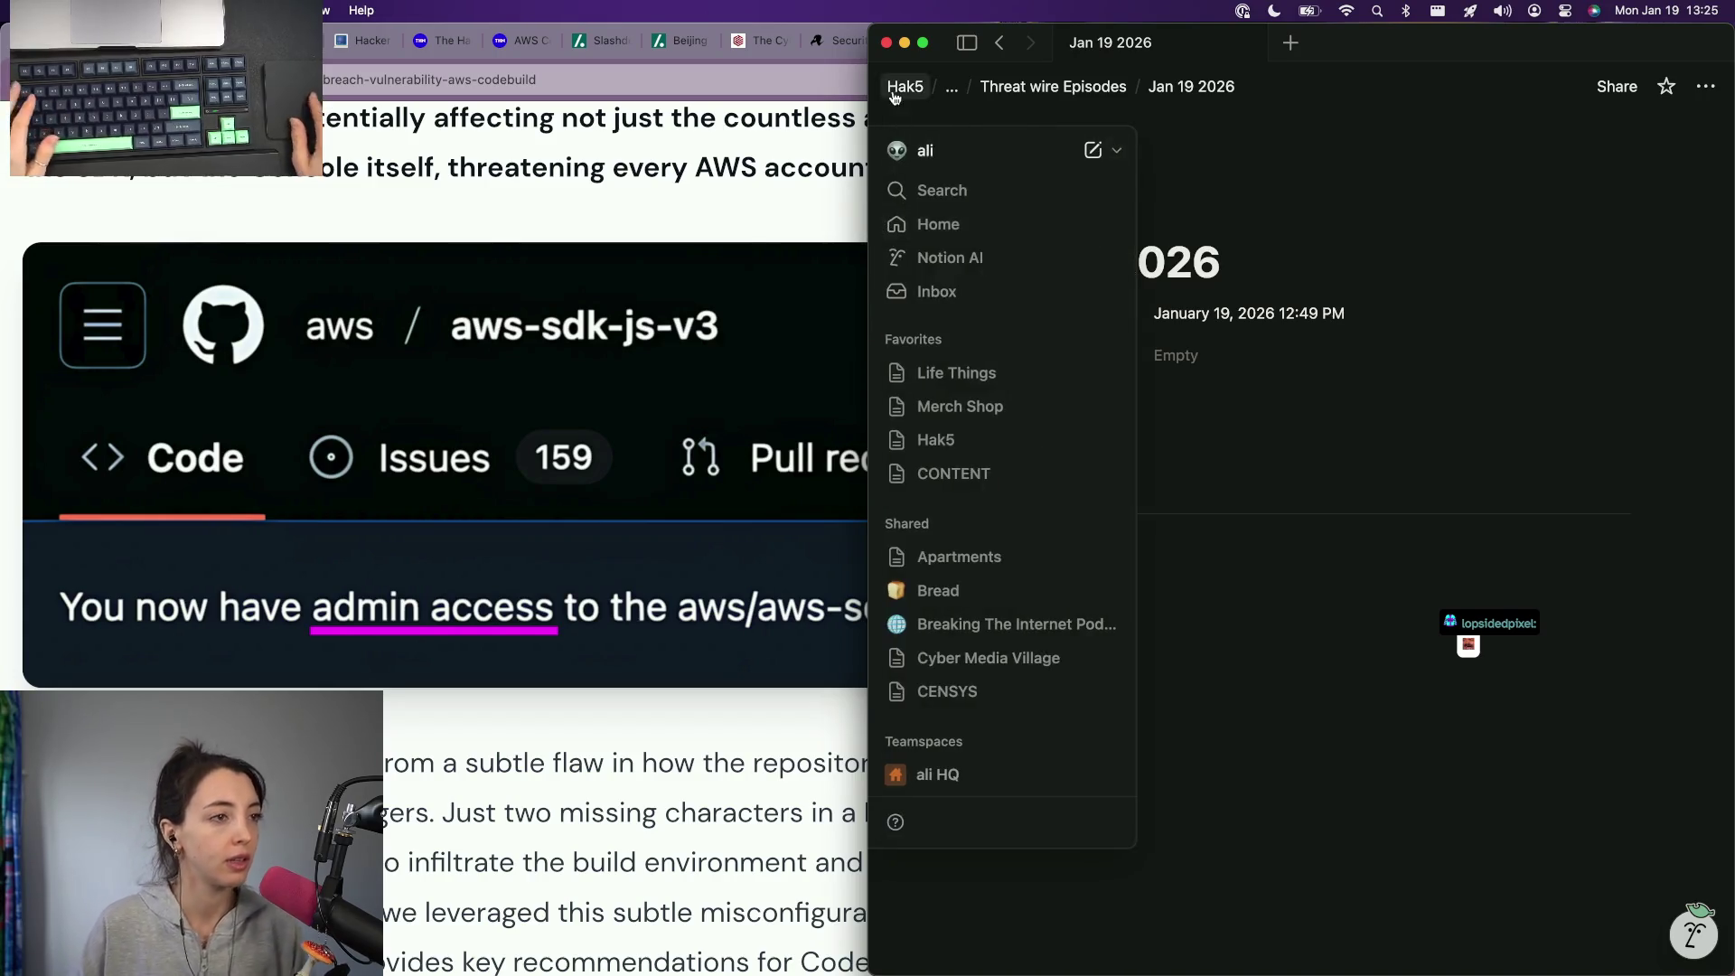
Step: Add a 'GitHub Actions Made AWS Vulnerable' note with the Wiz CodeBreach blog link on the Jan 19 2026 page
key(ctrl+alt+g)
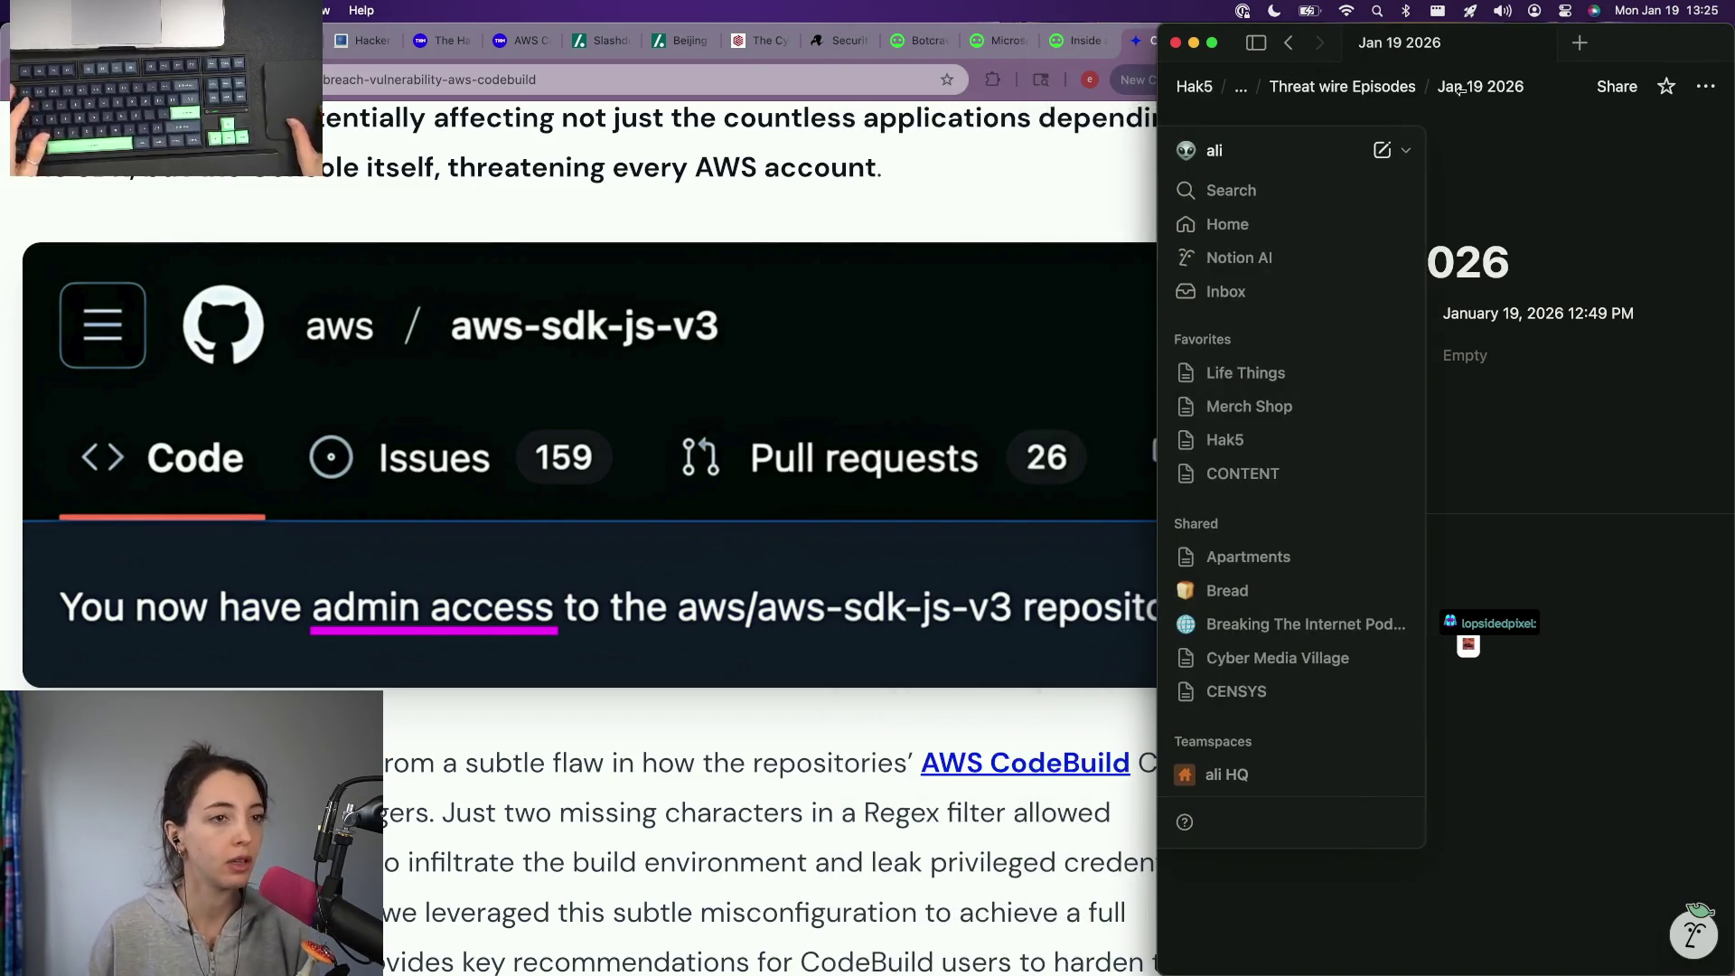
click(1363, 570)
key(Return)
key(Return)
key(Return)
text(AWS)
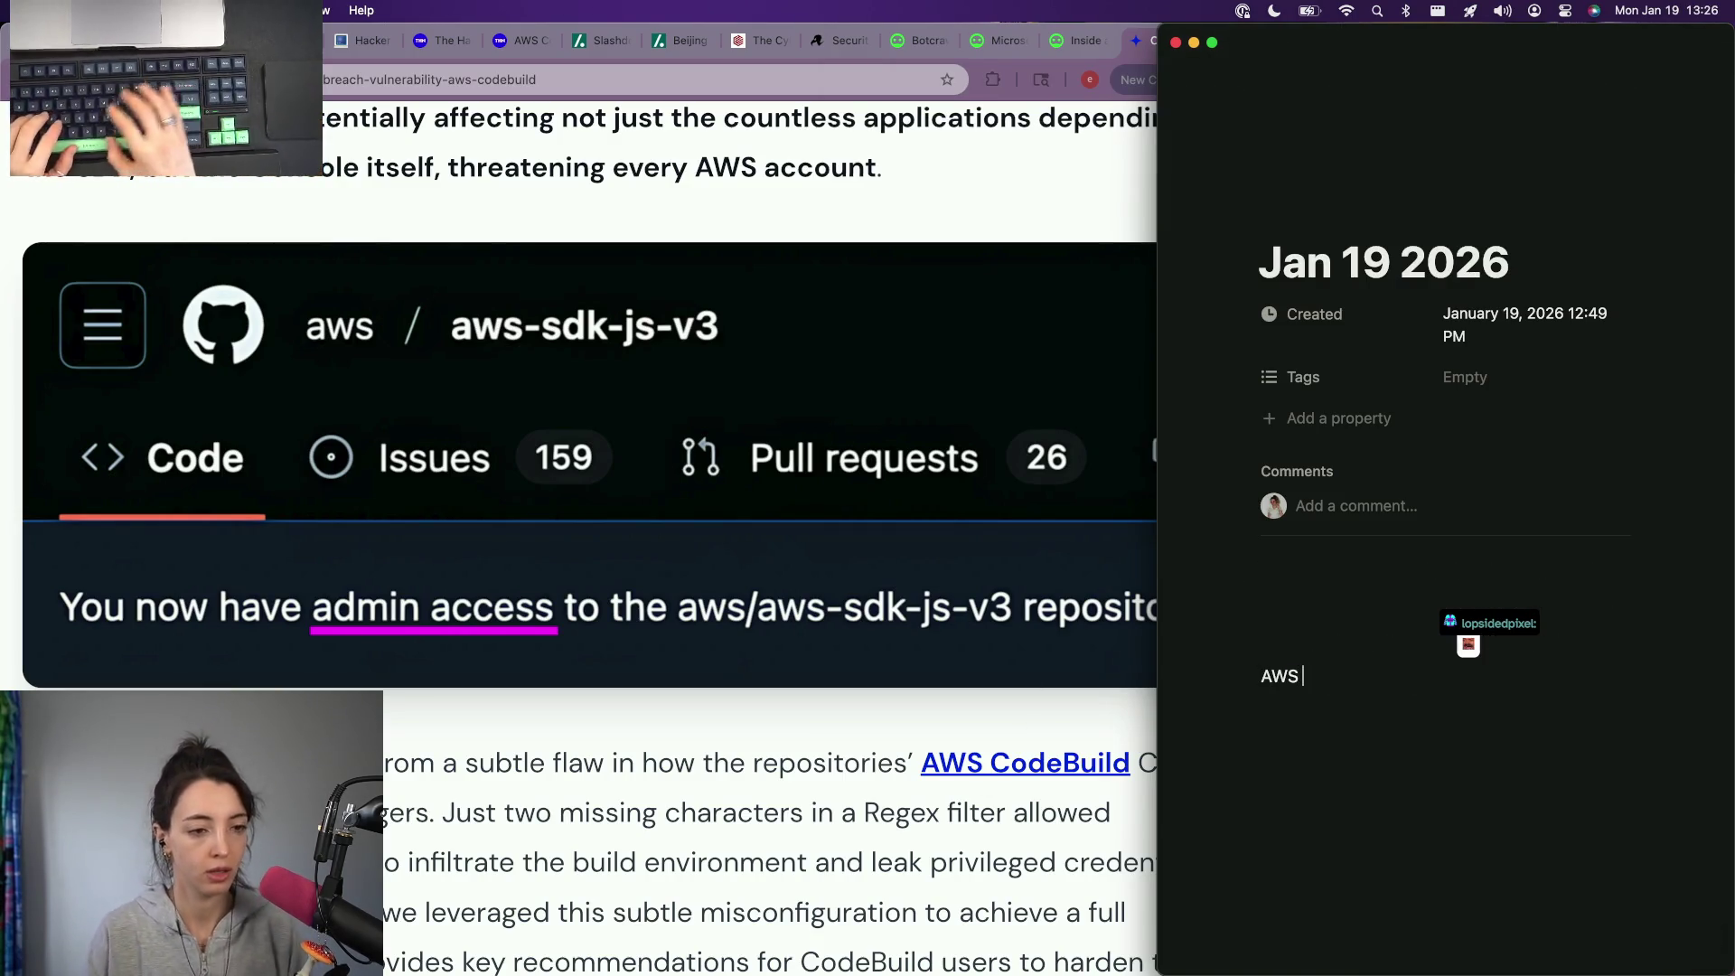
text( (AWS)
key(super+BackSpace)
text(GitHub Actions Made)
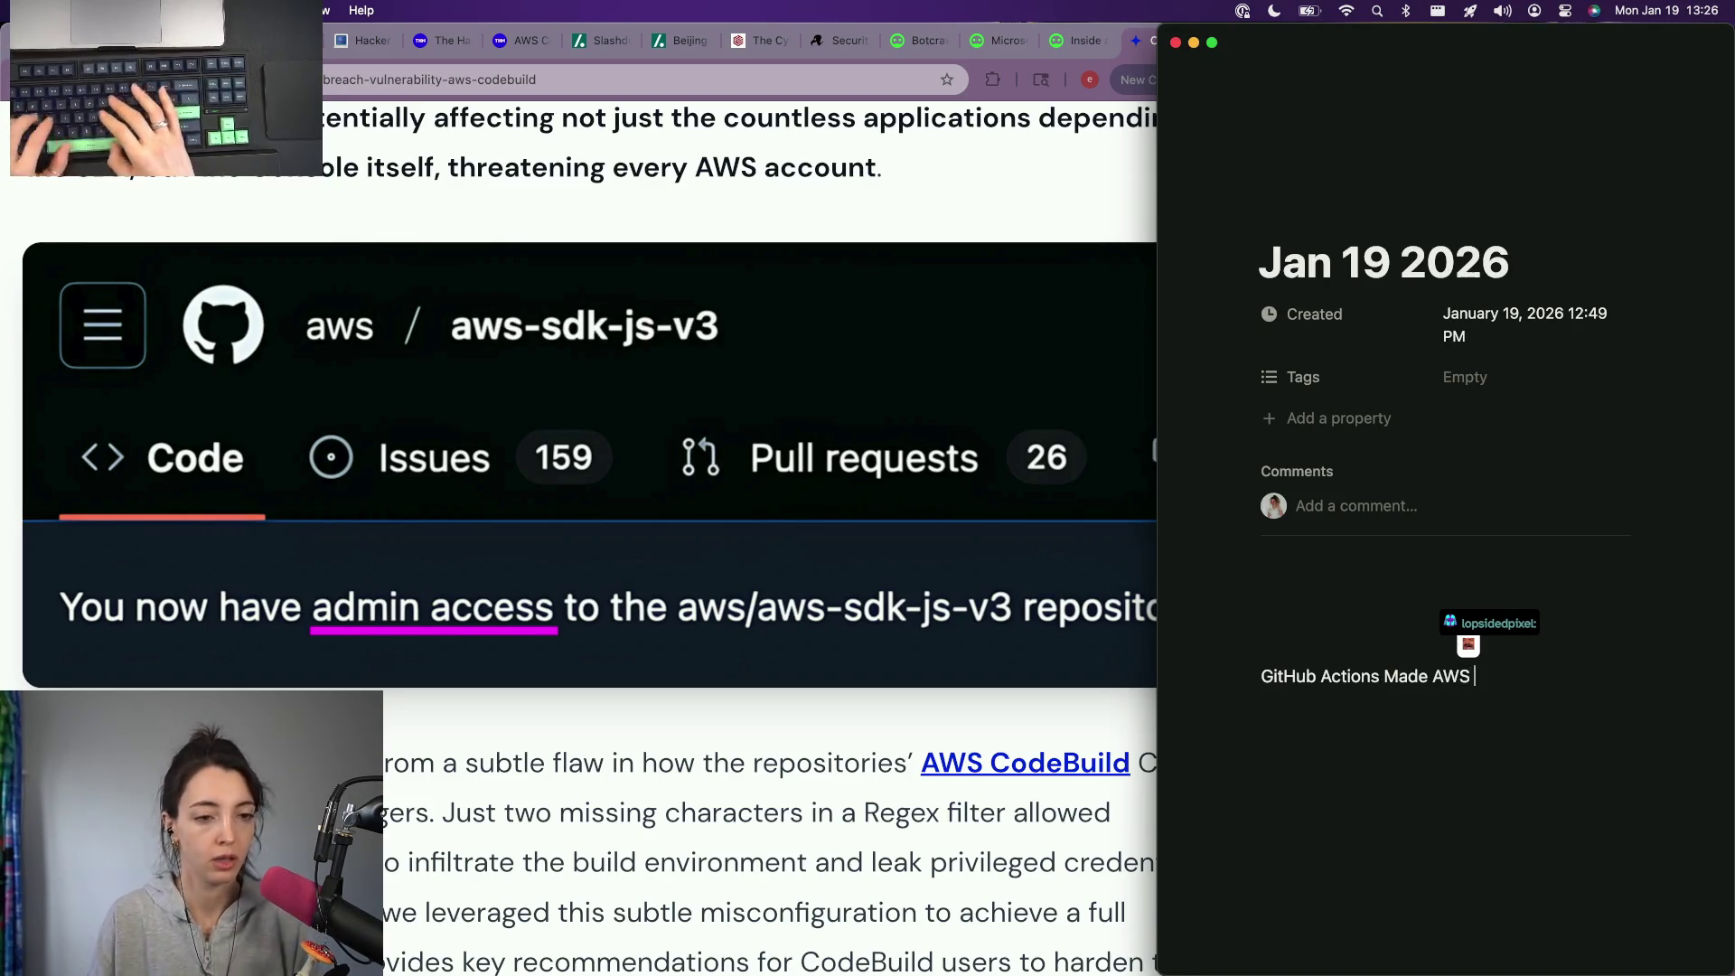
text(Fu)
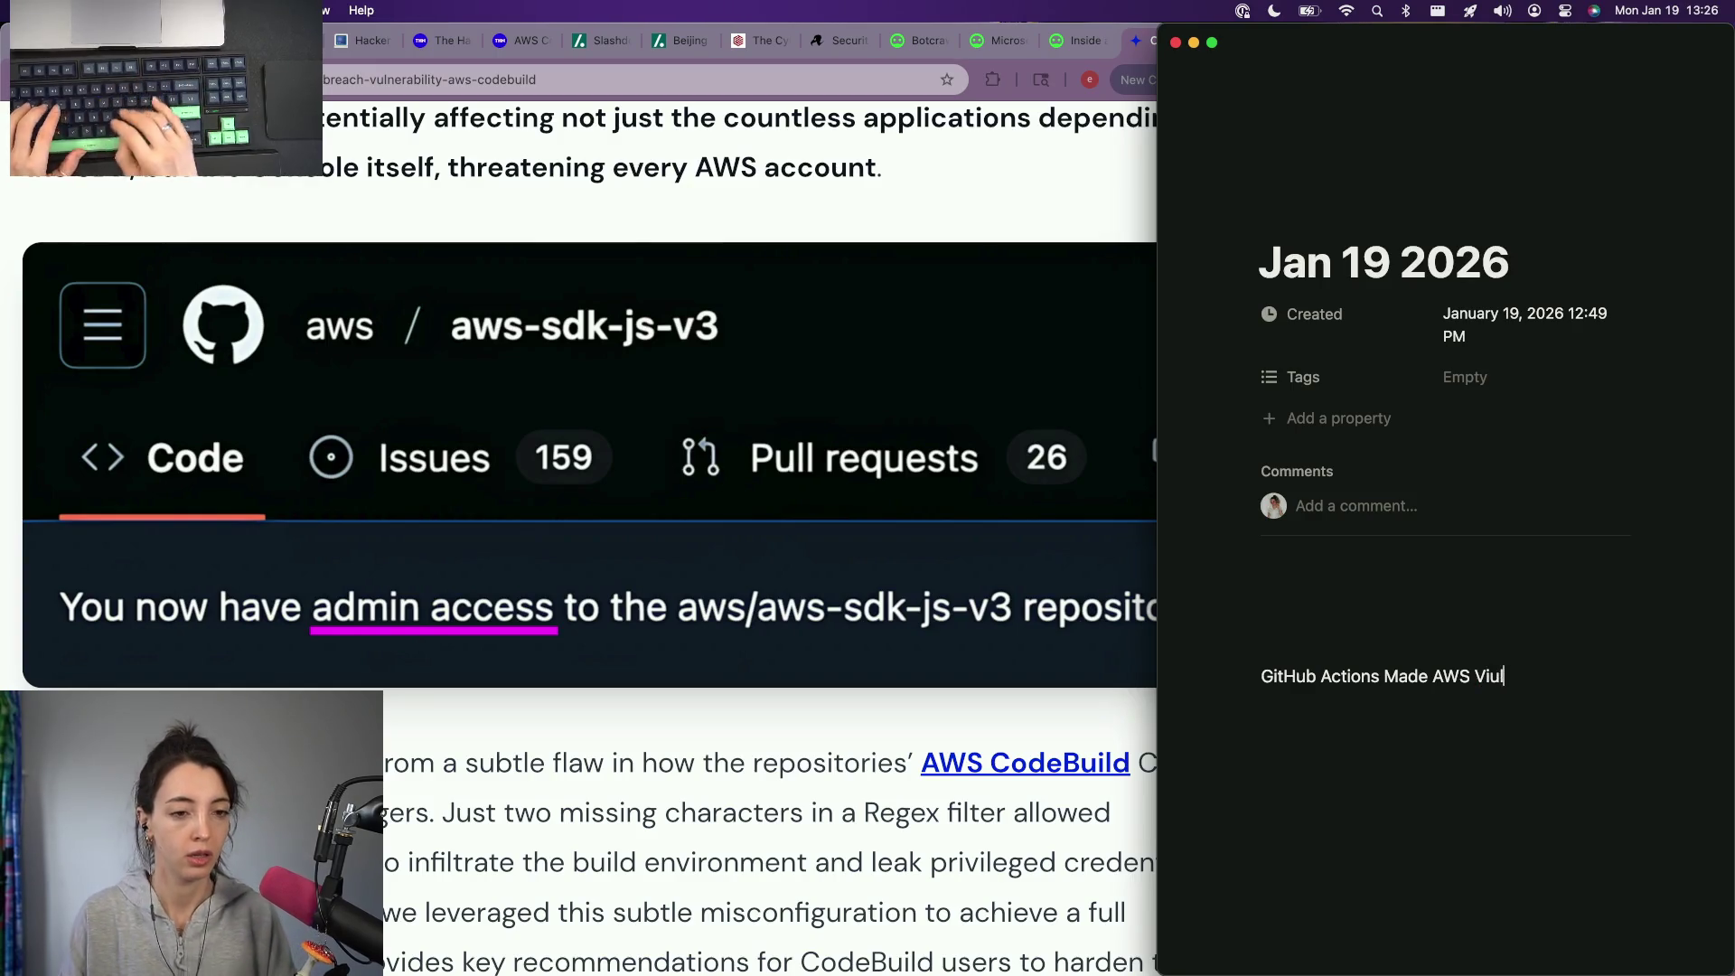
text(able)
key(Return)
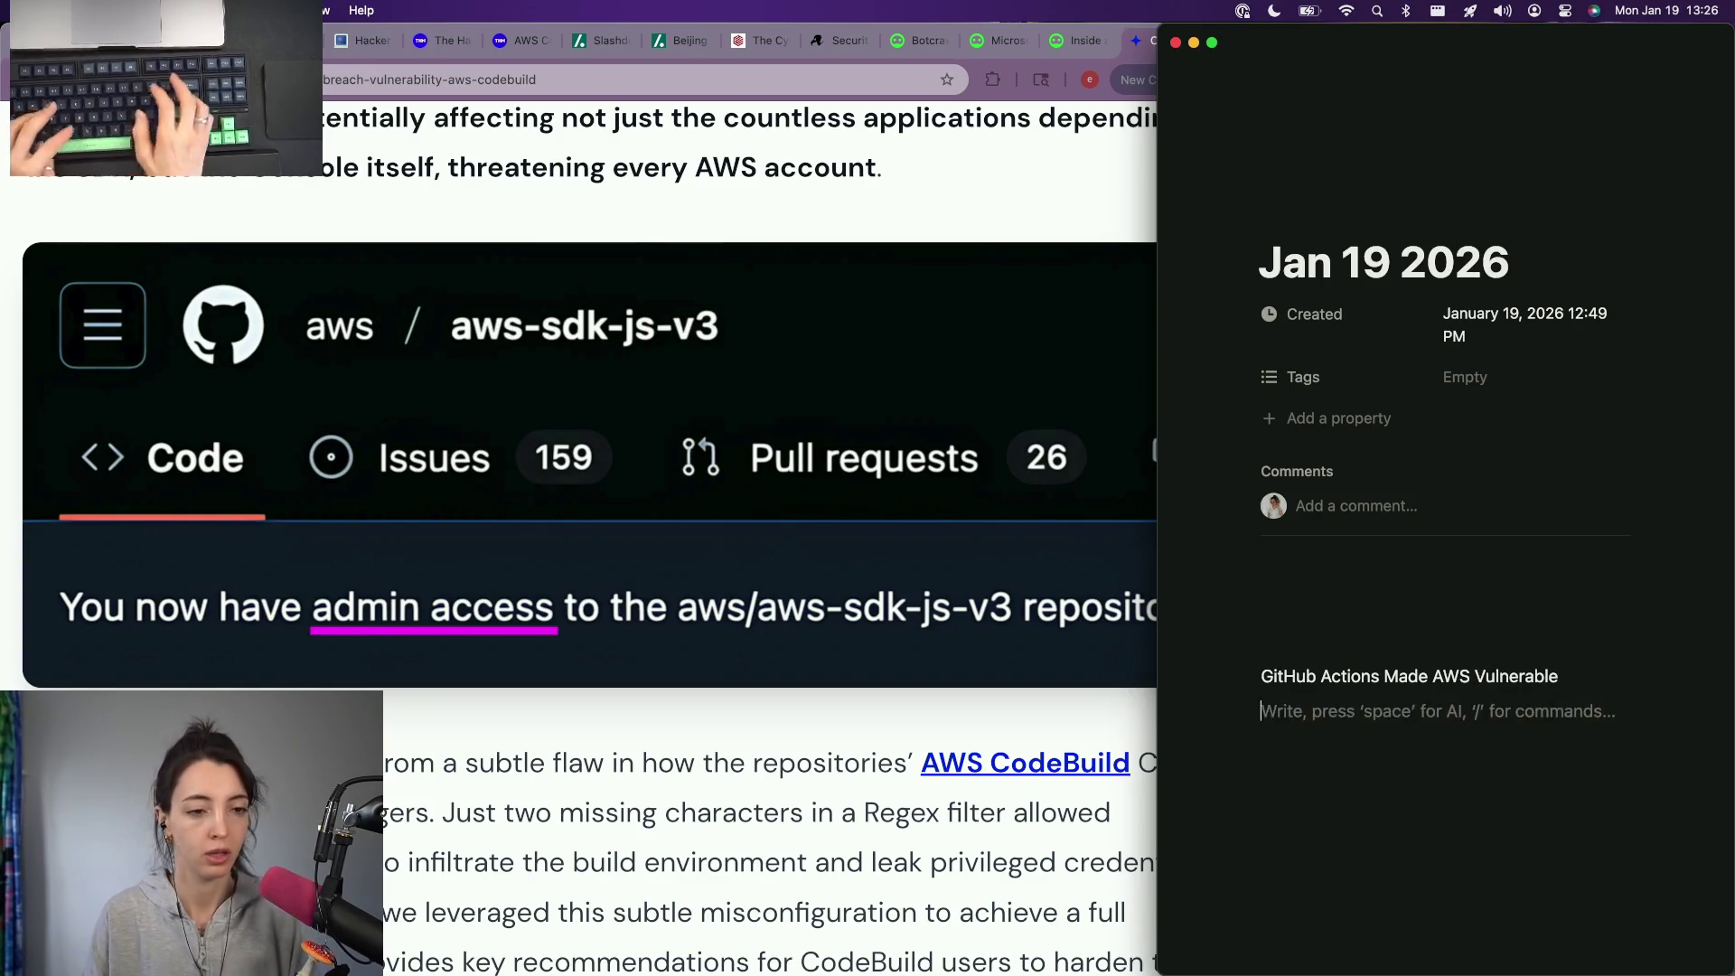
text(https://www.wiz.io/blog/wiz-research-codebreach-vulnerability-aws-codebuild)
key(Escape)
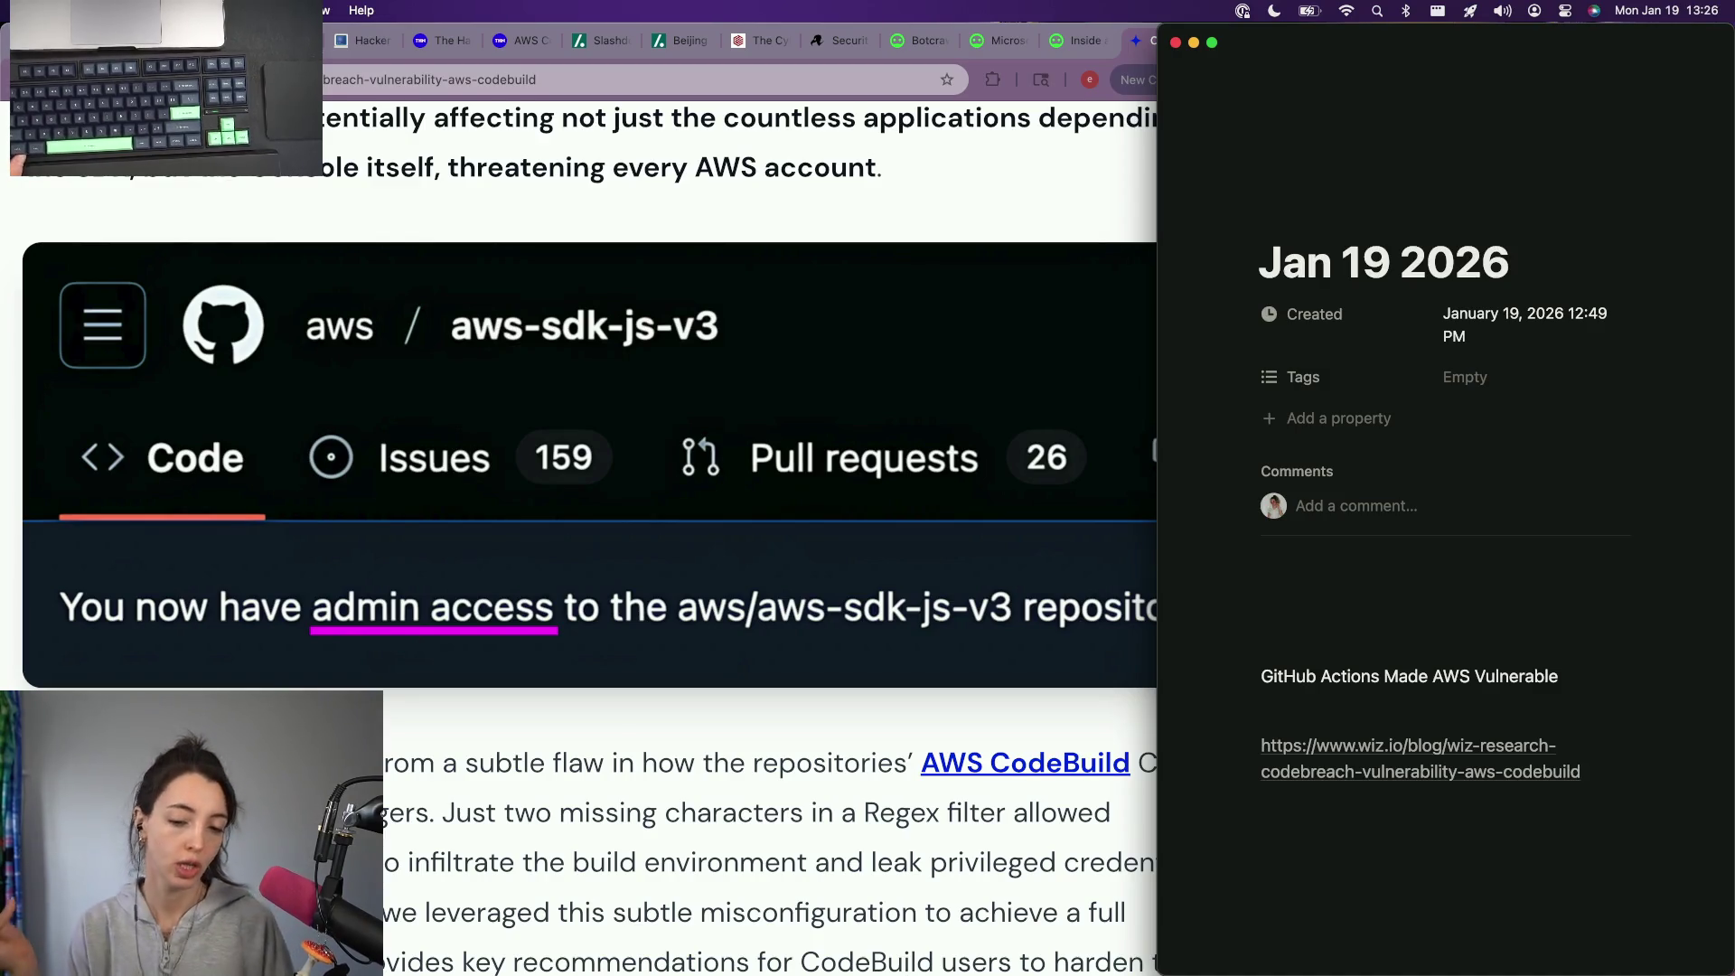
click(658, 563)
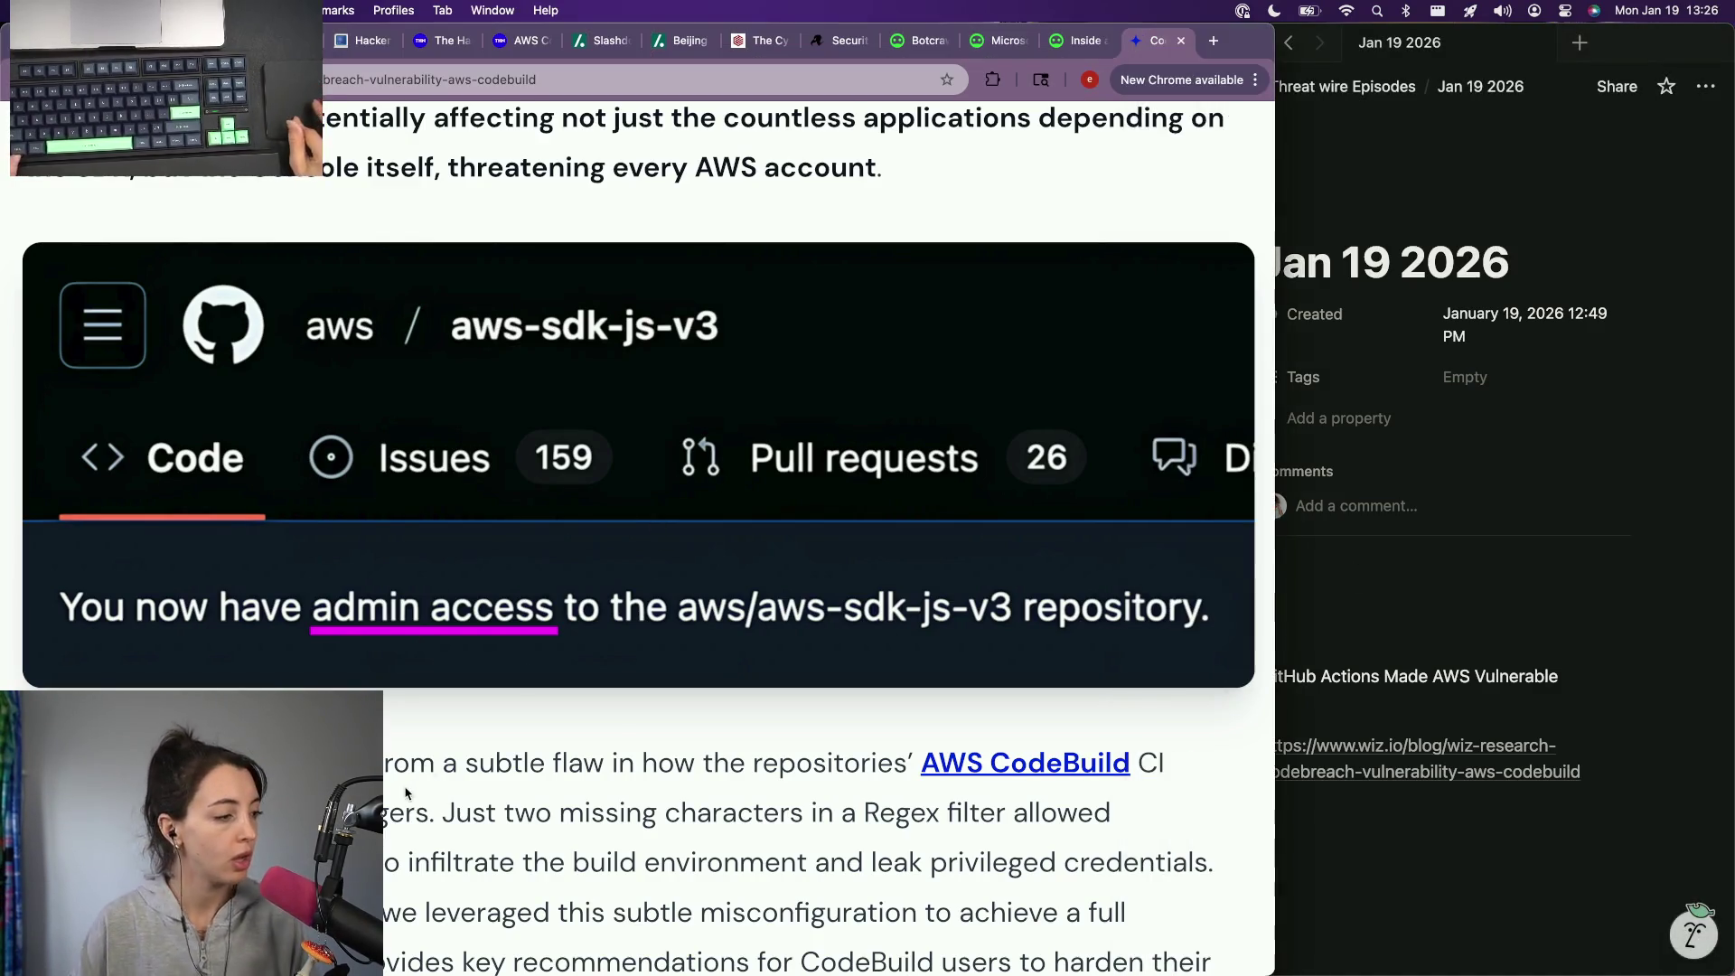
scroll(542, 543, up, 5)
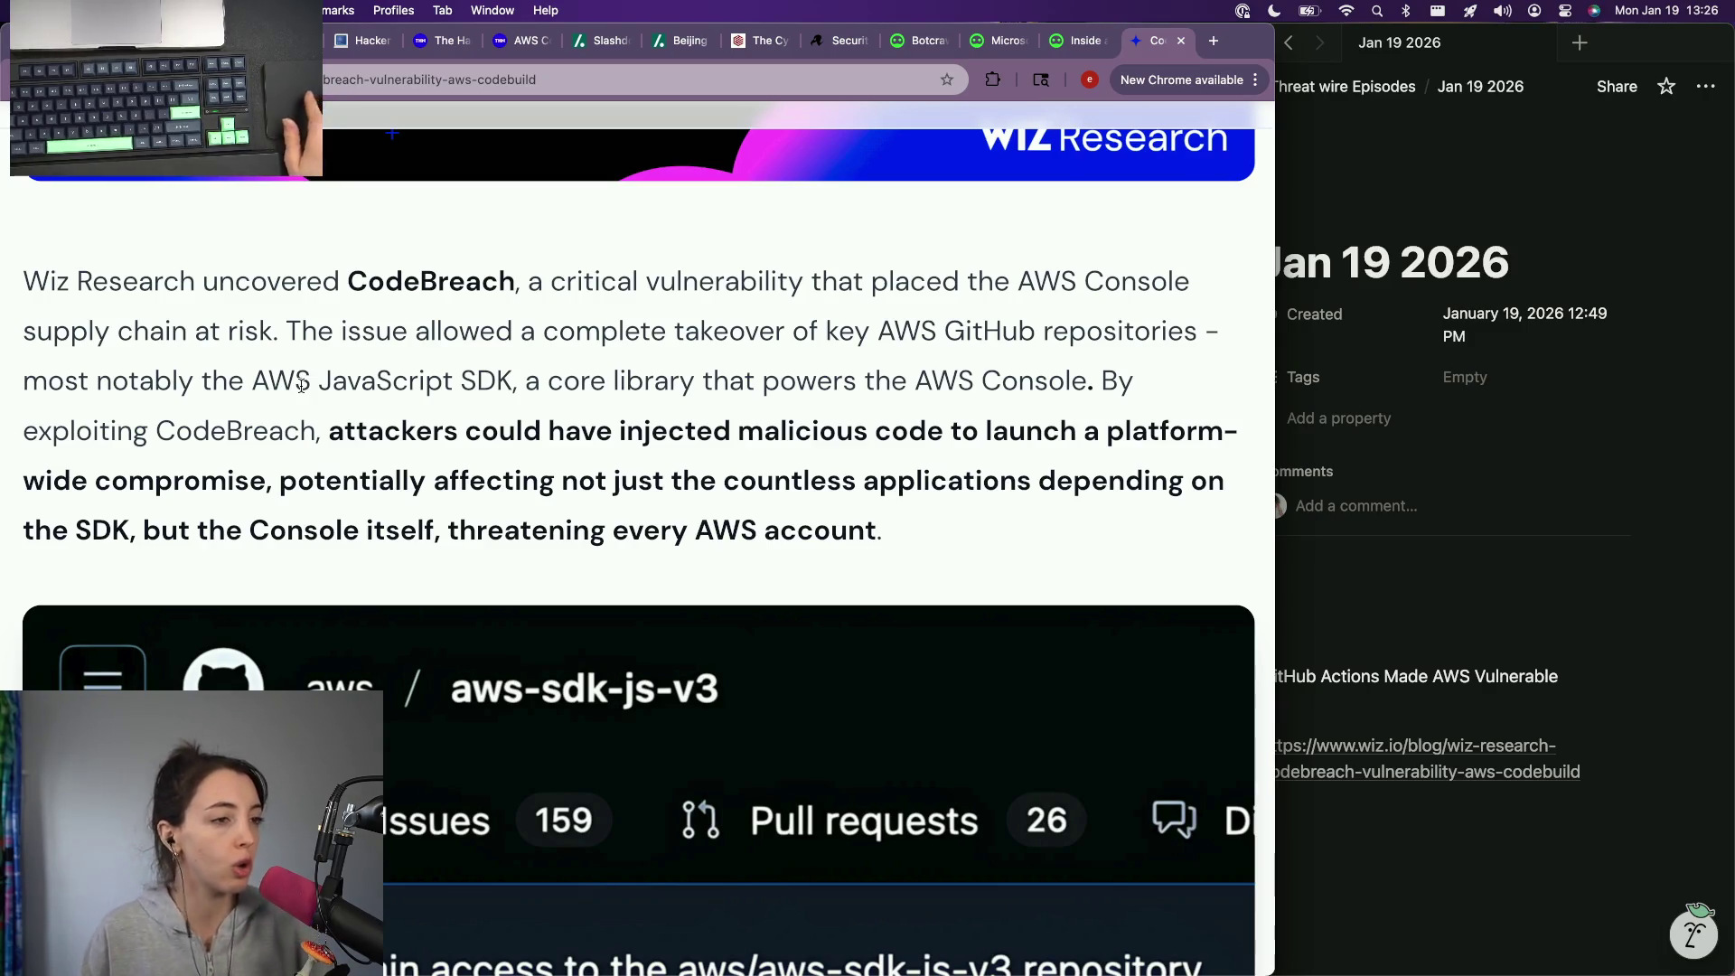
drag(1137, 382, 911, 388)
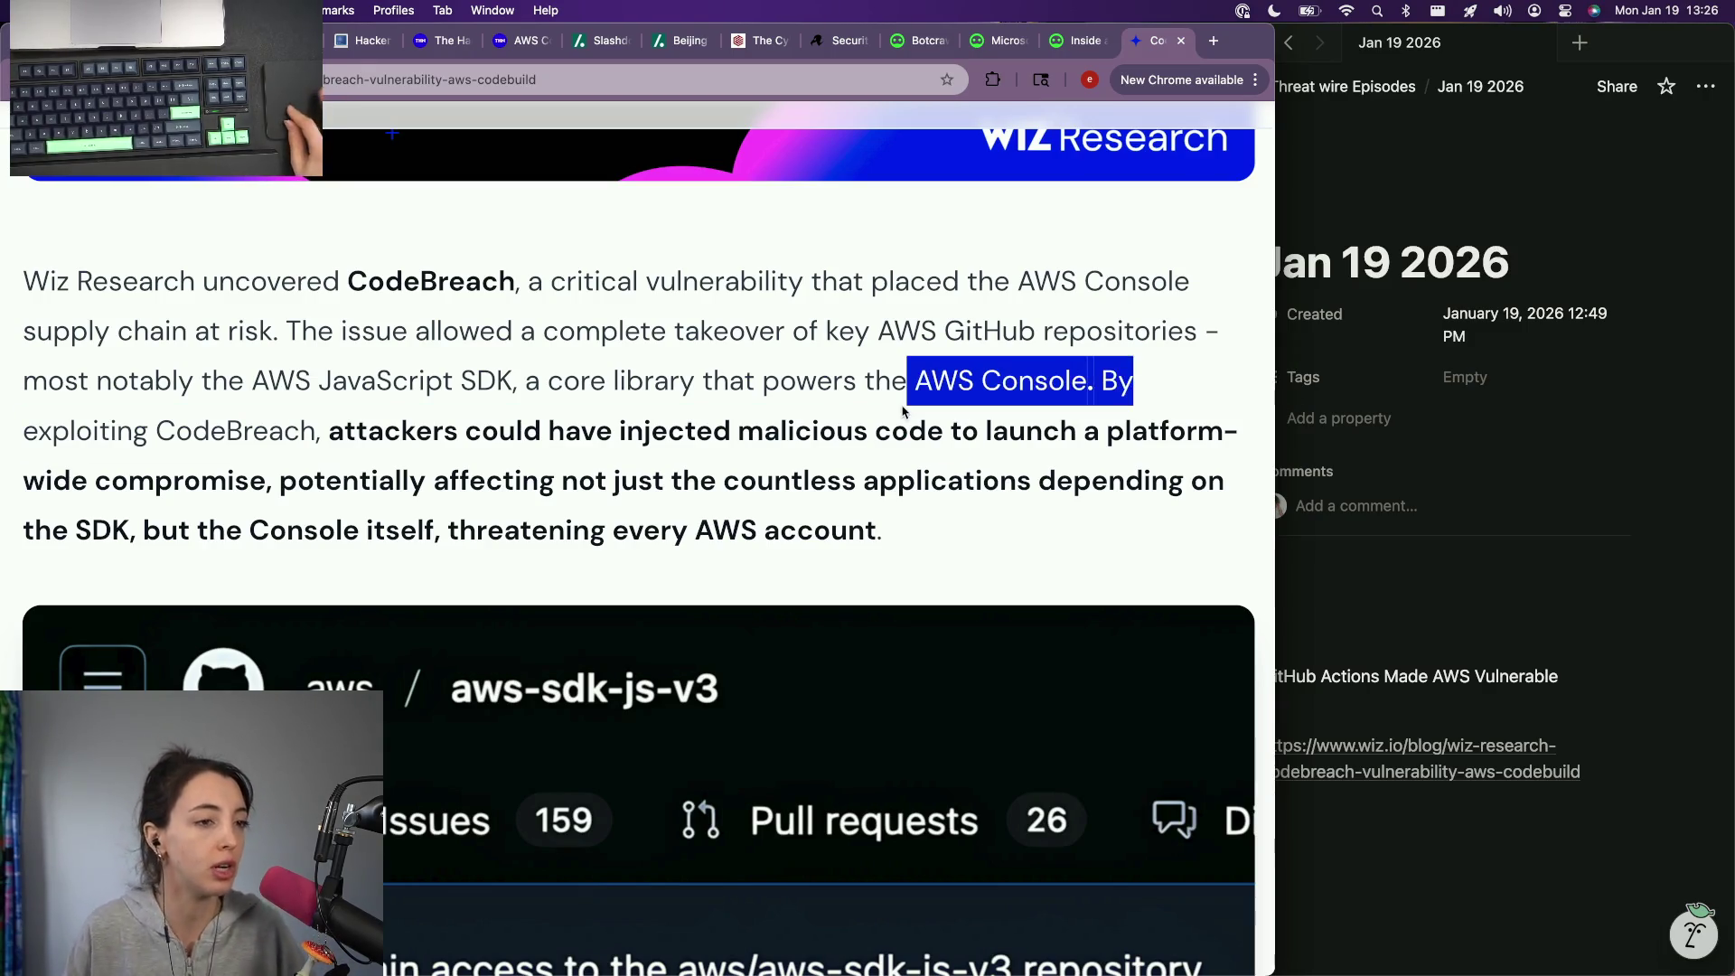
click(1175, 375)
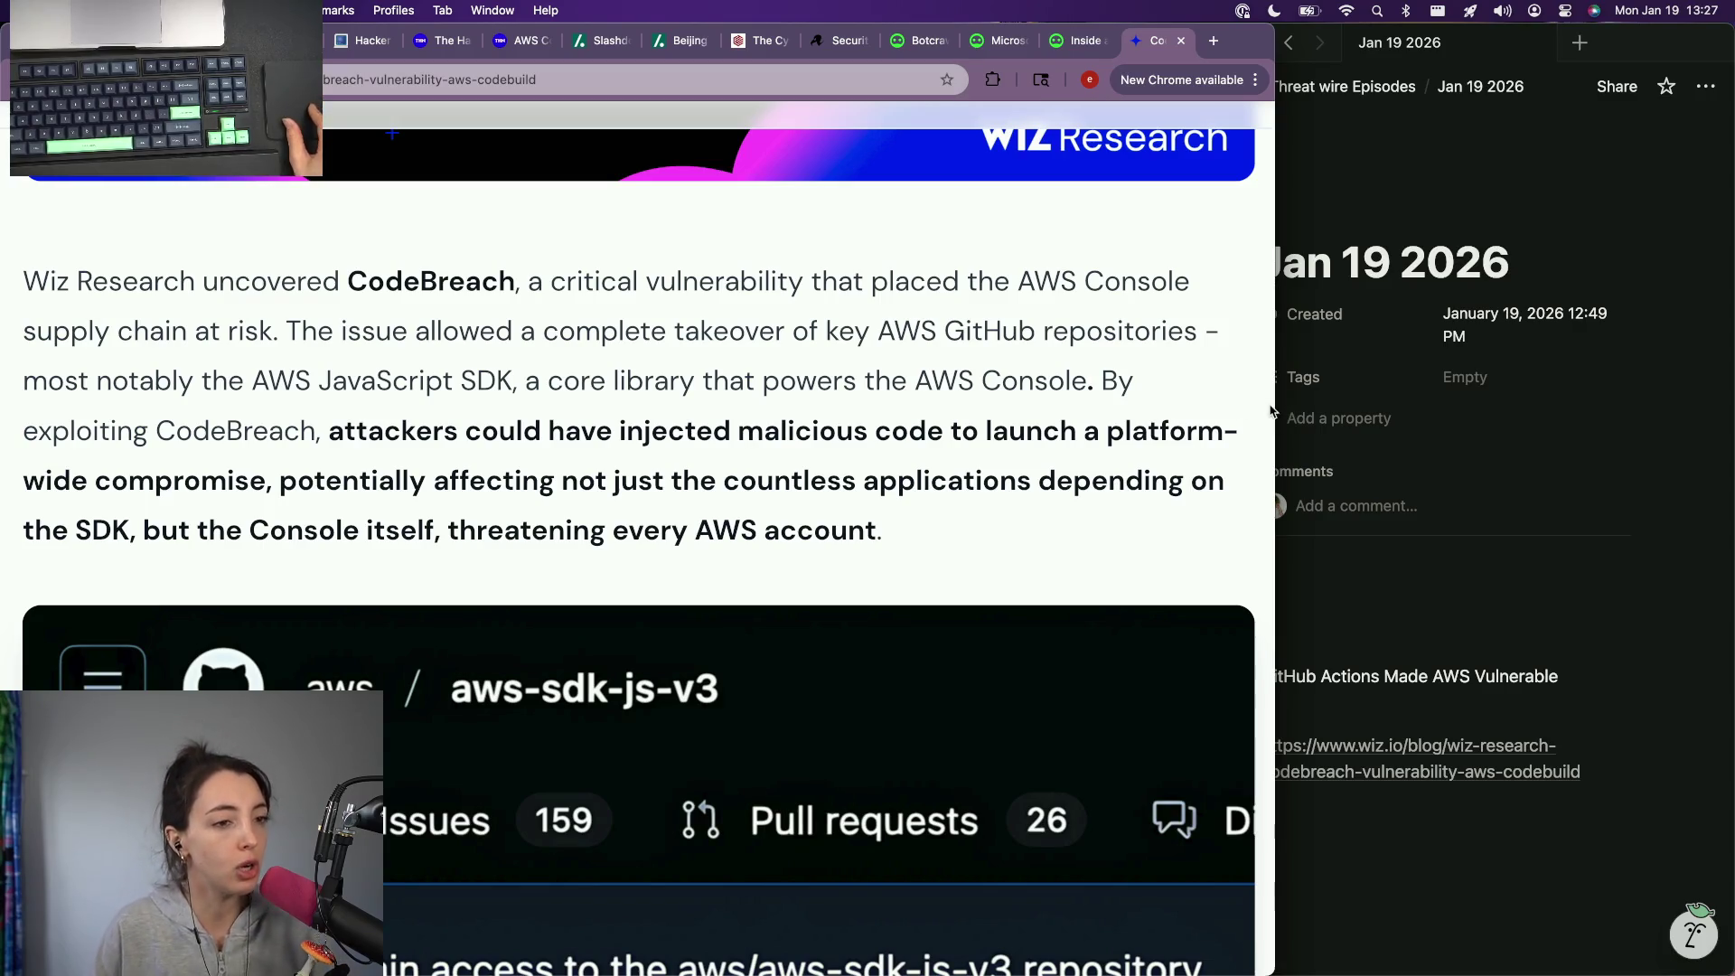
drag(1274, 407, 1152, 409)
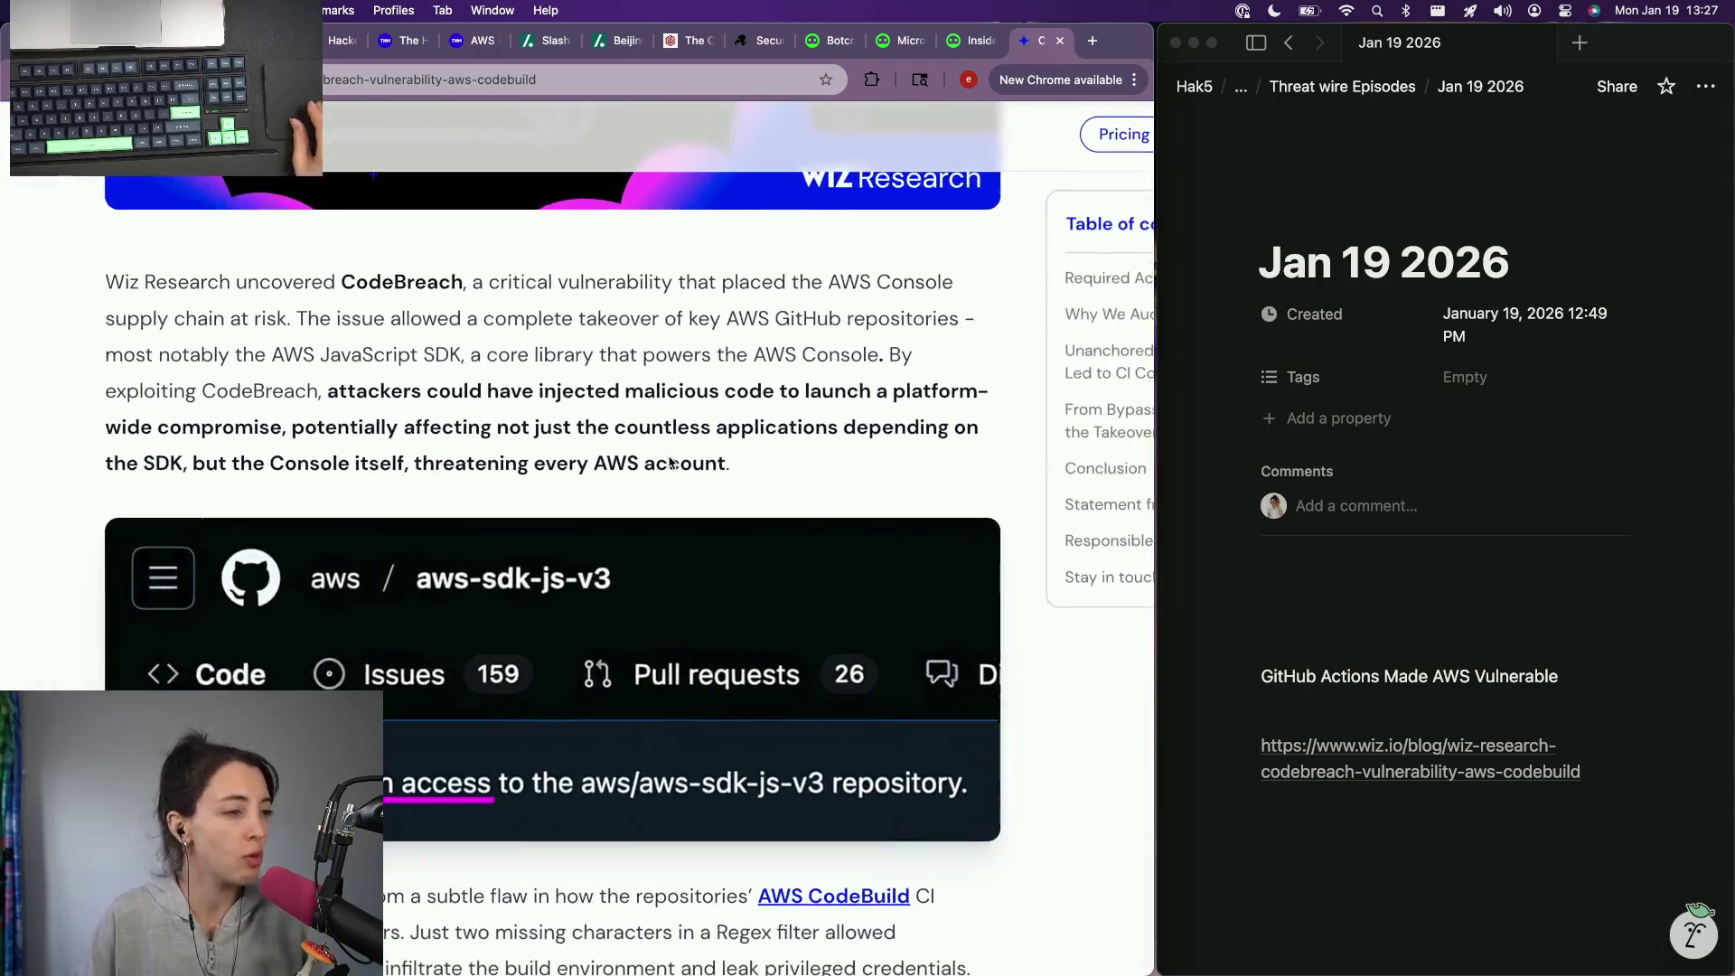
scroll(643, 374, up, 1)
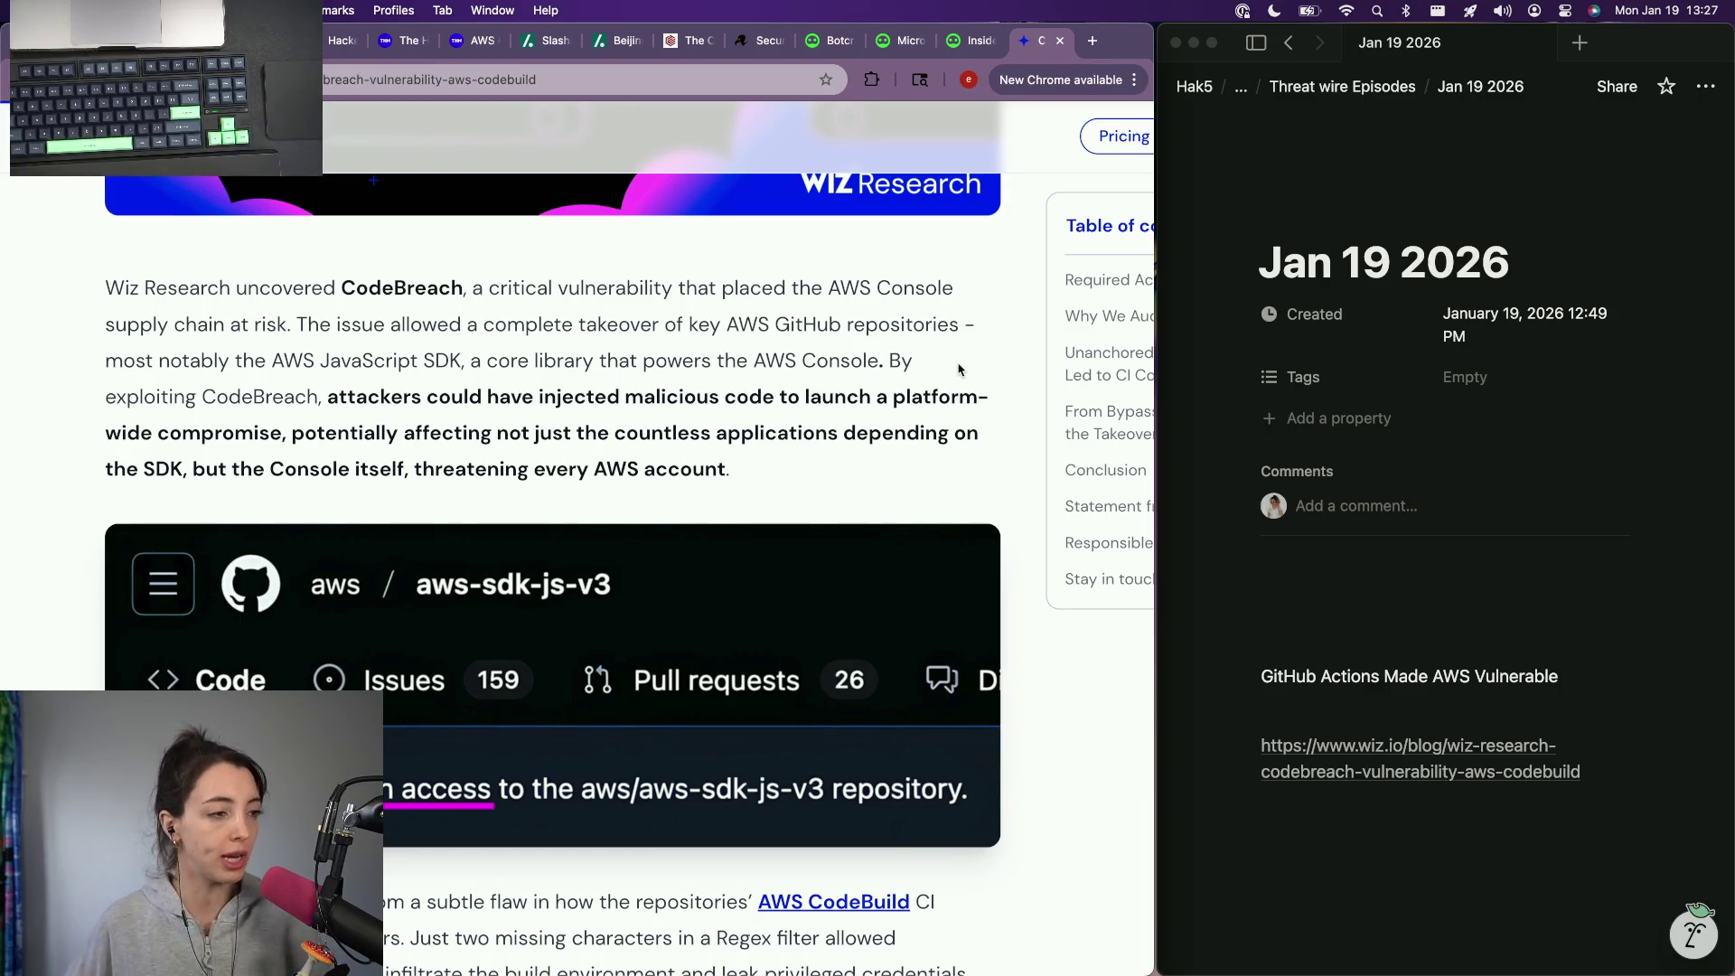
scroll(958, 369, down, 3)
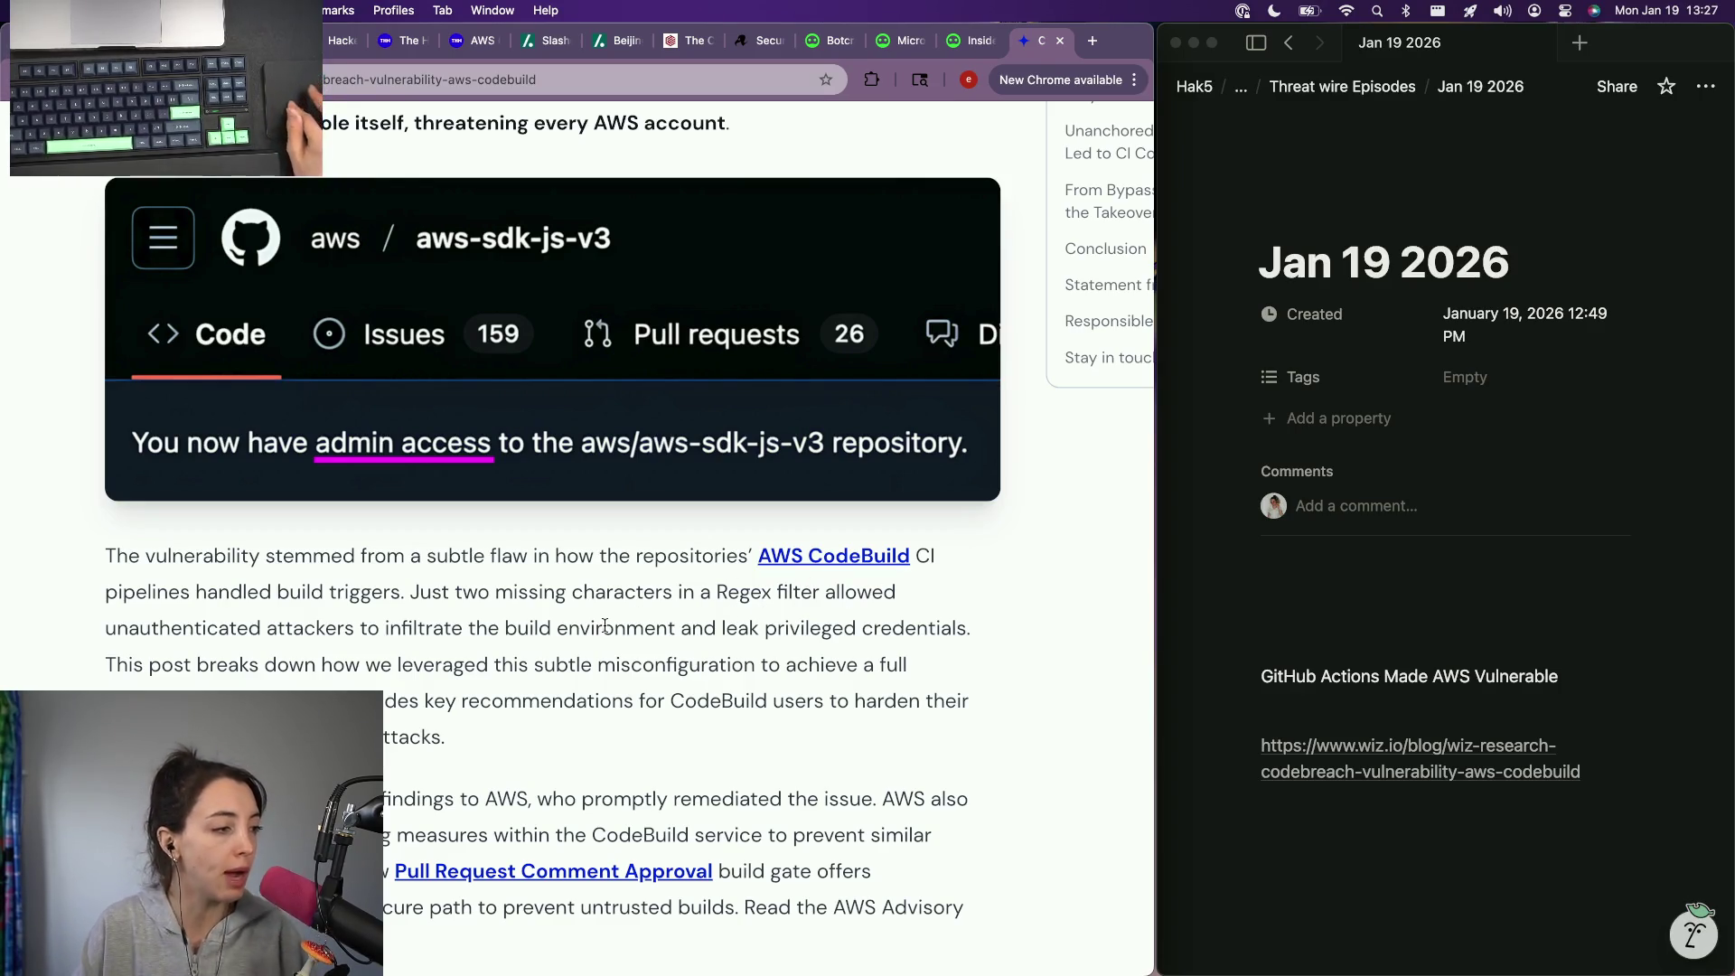
scroll(423, 593, down, 1)
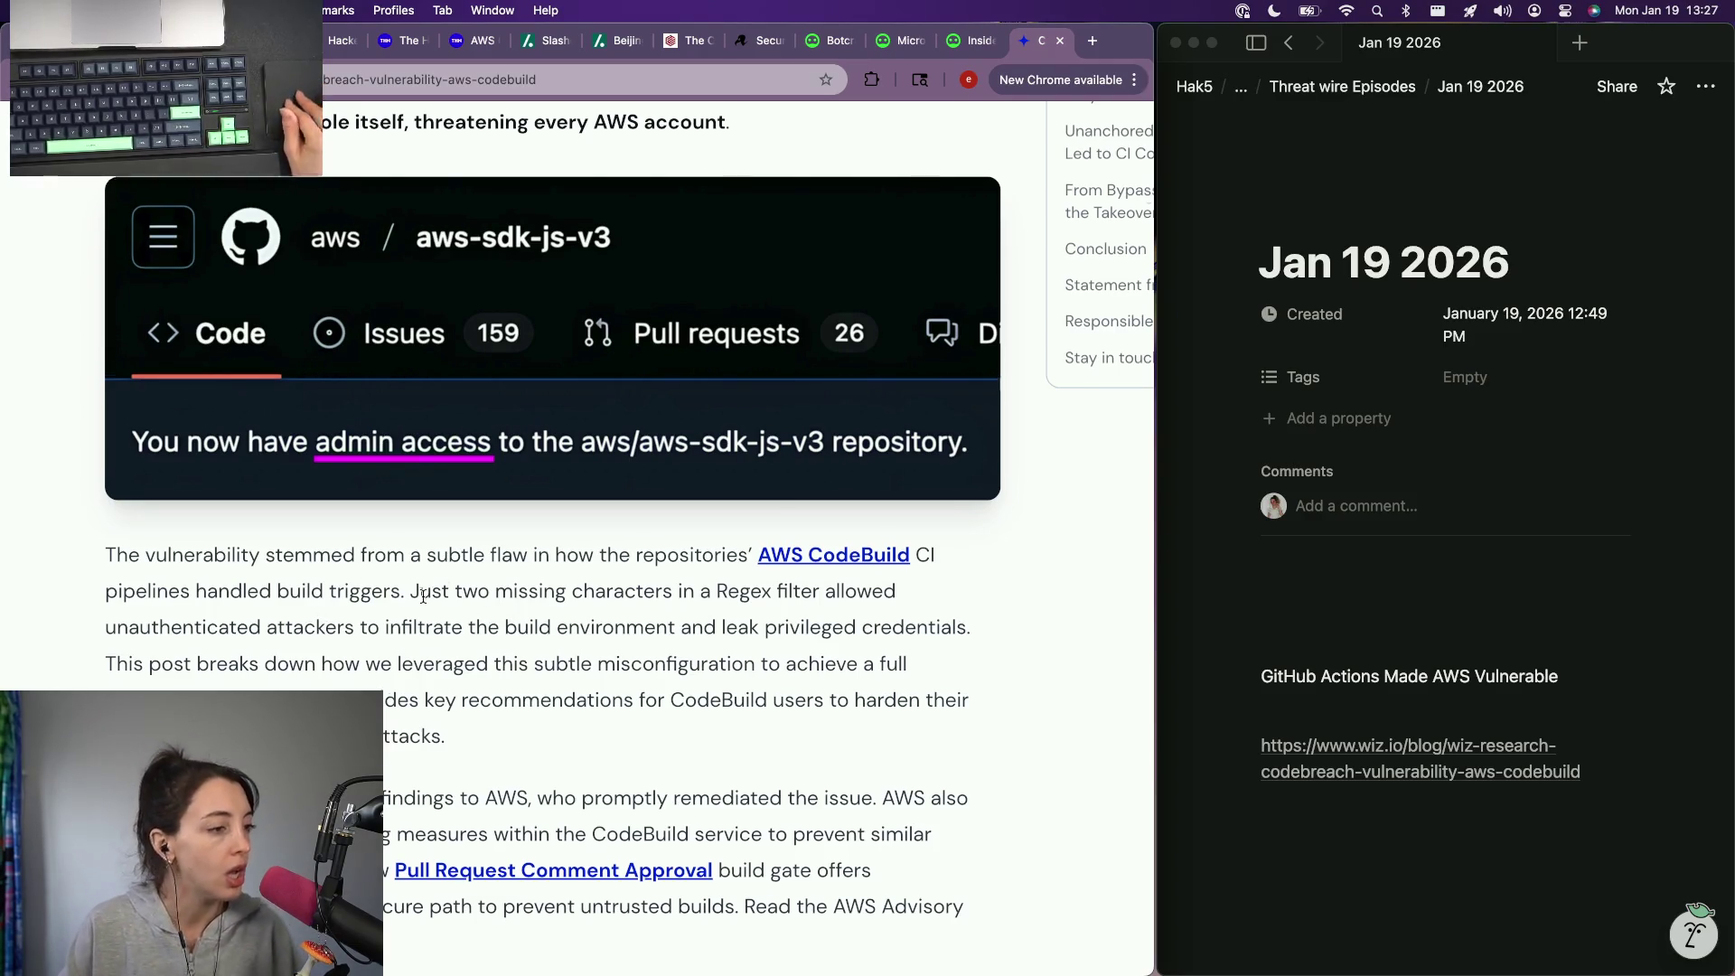
scroll(423, 594, down, 2)
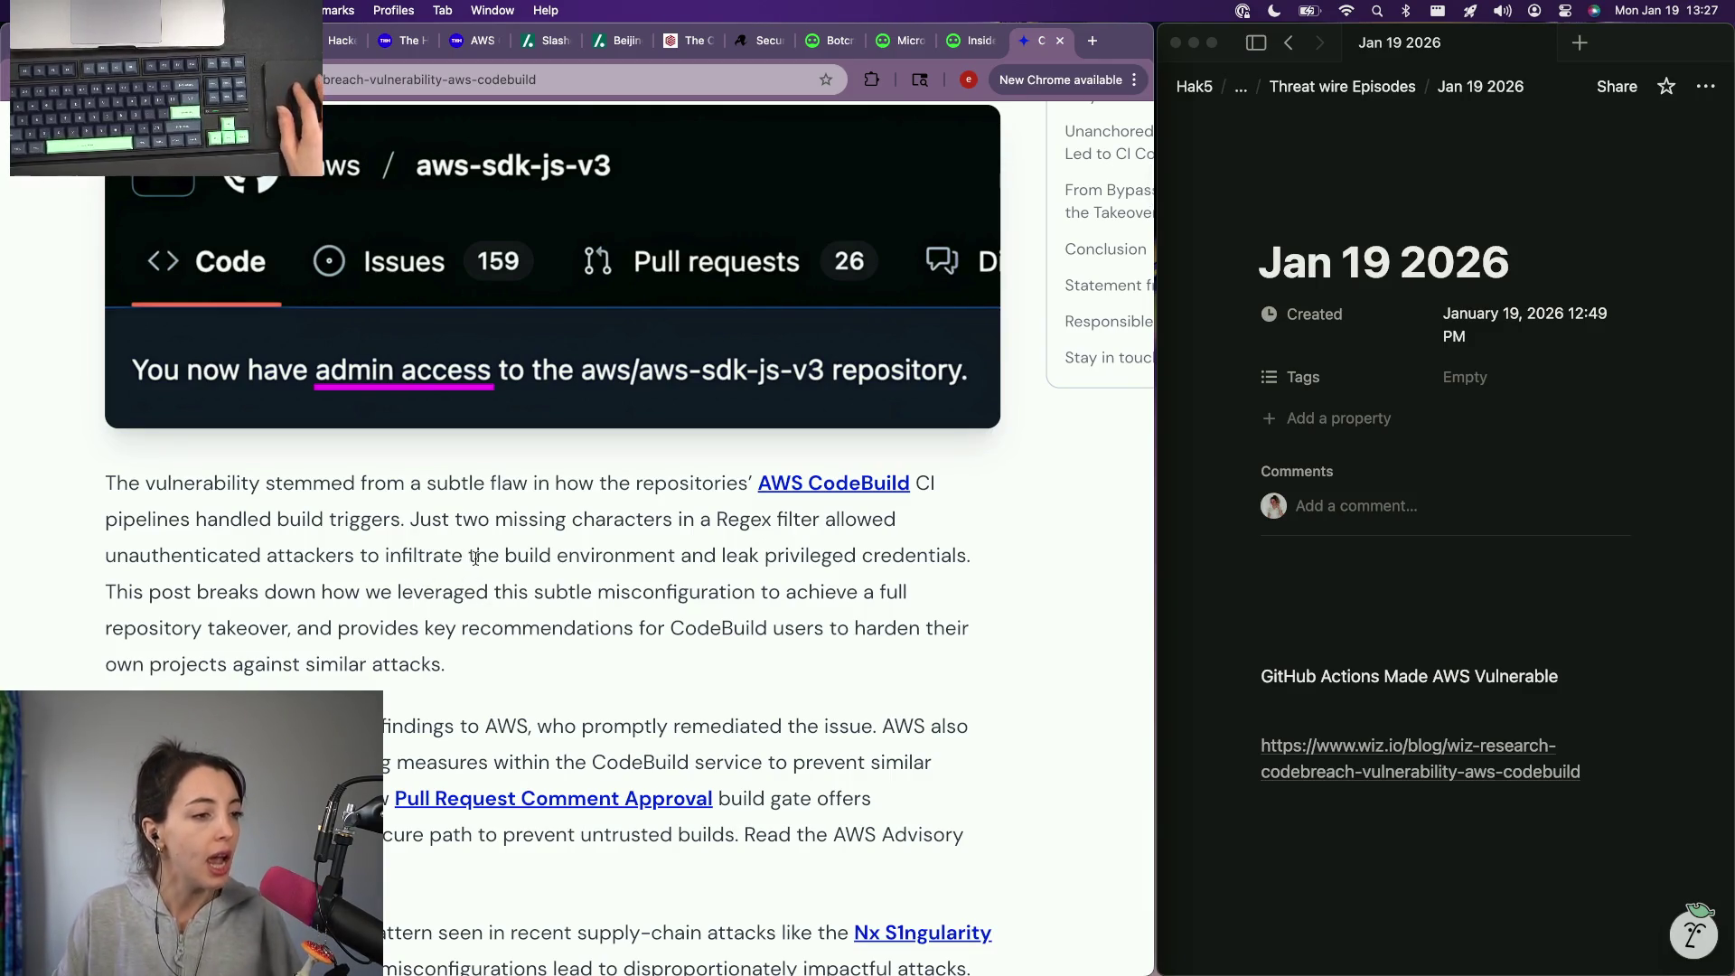
scroll(475, 558, down, 2)
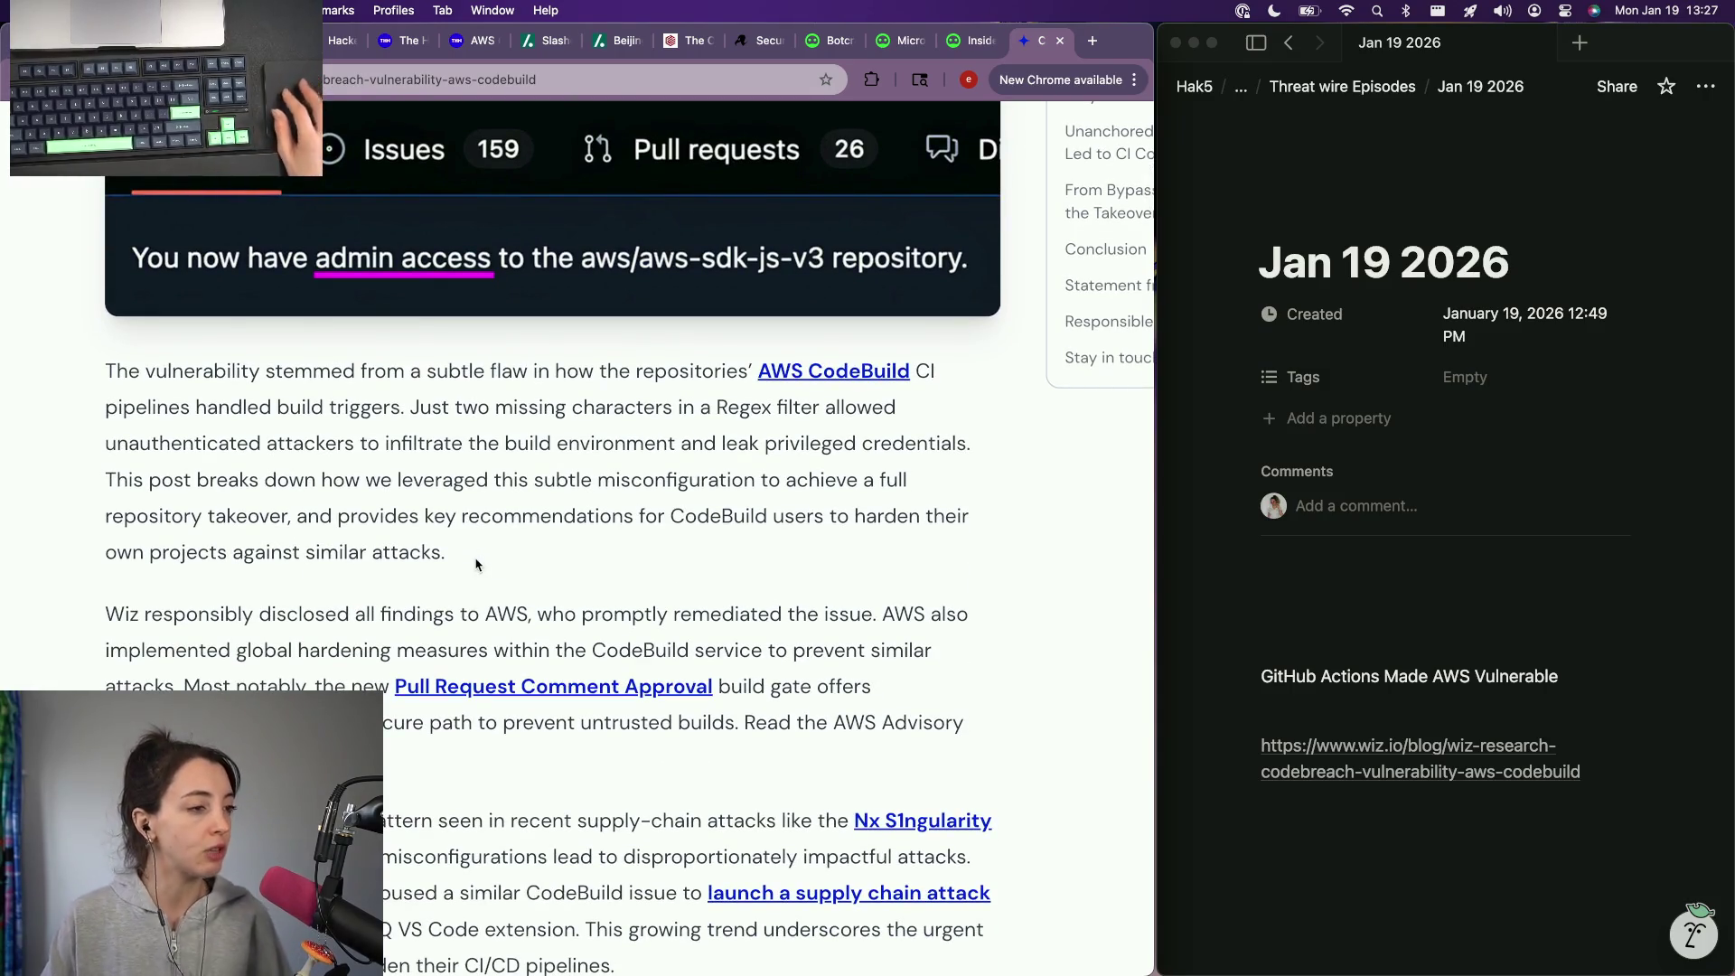
scroll(474, 564, down, 2)
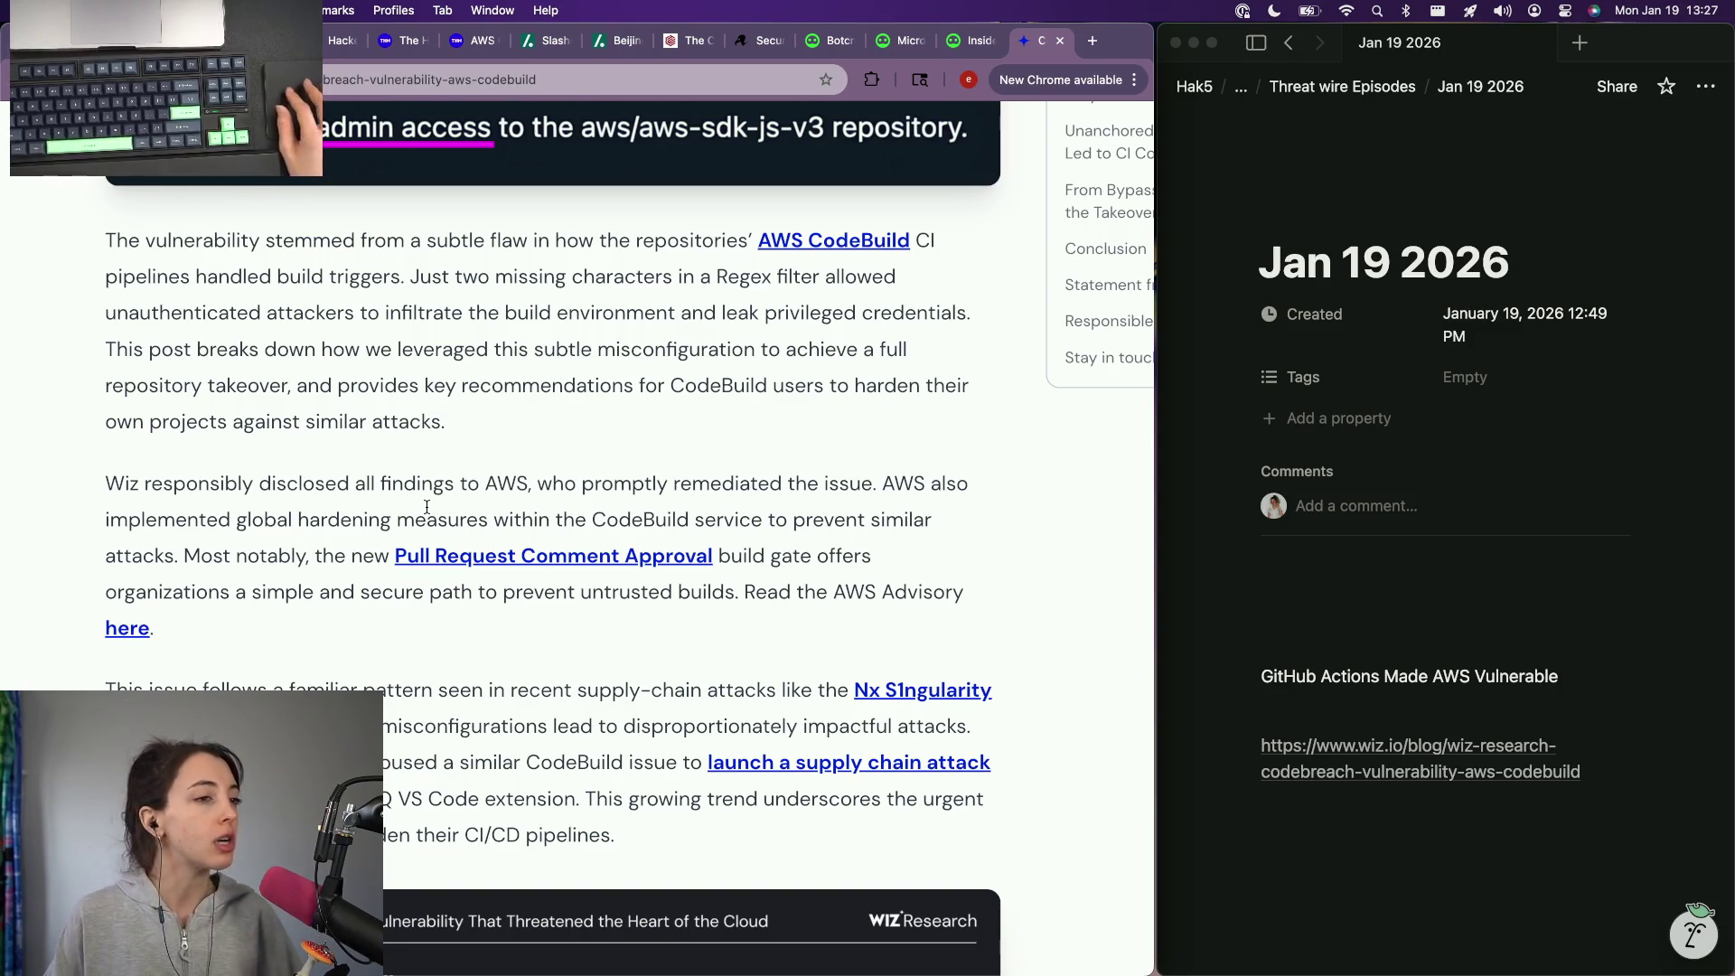
scroll(425, 507, up, 10)
scroll(425, 507, up, 1)
scroll(426, 507, down, 5)
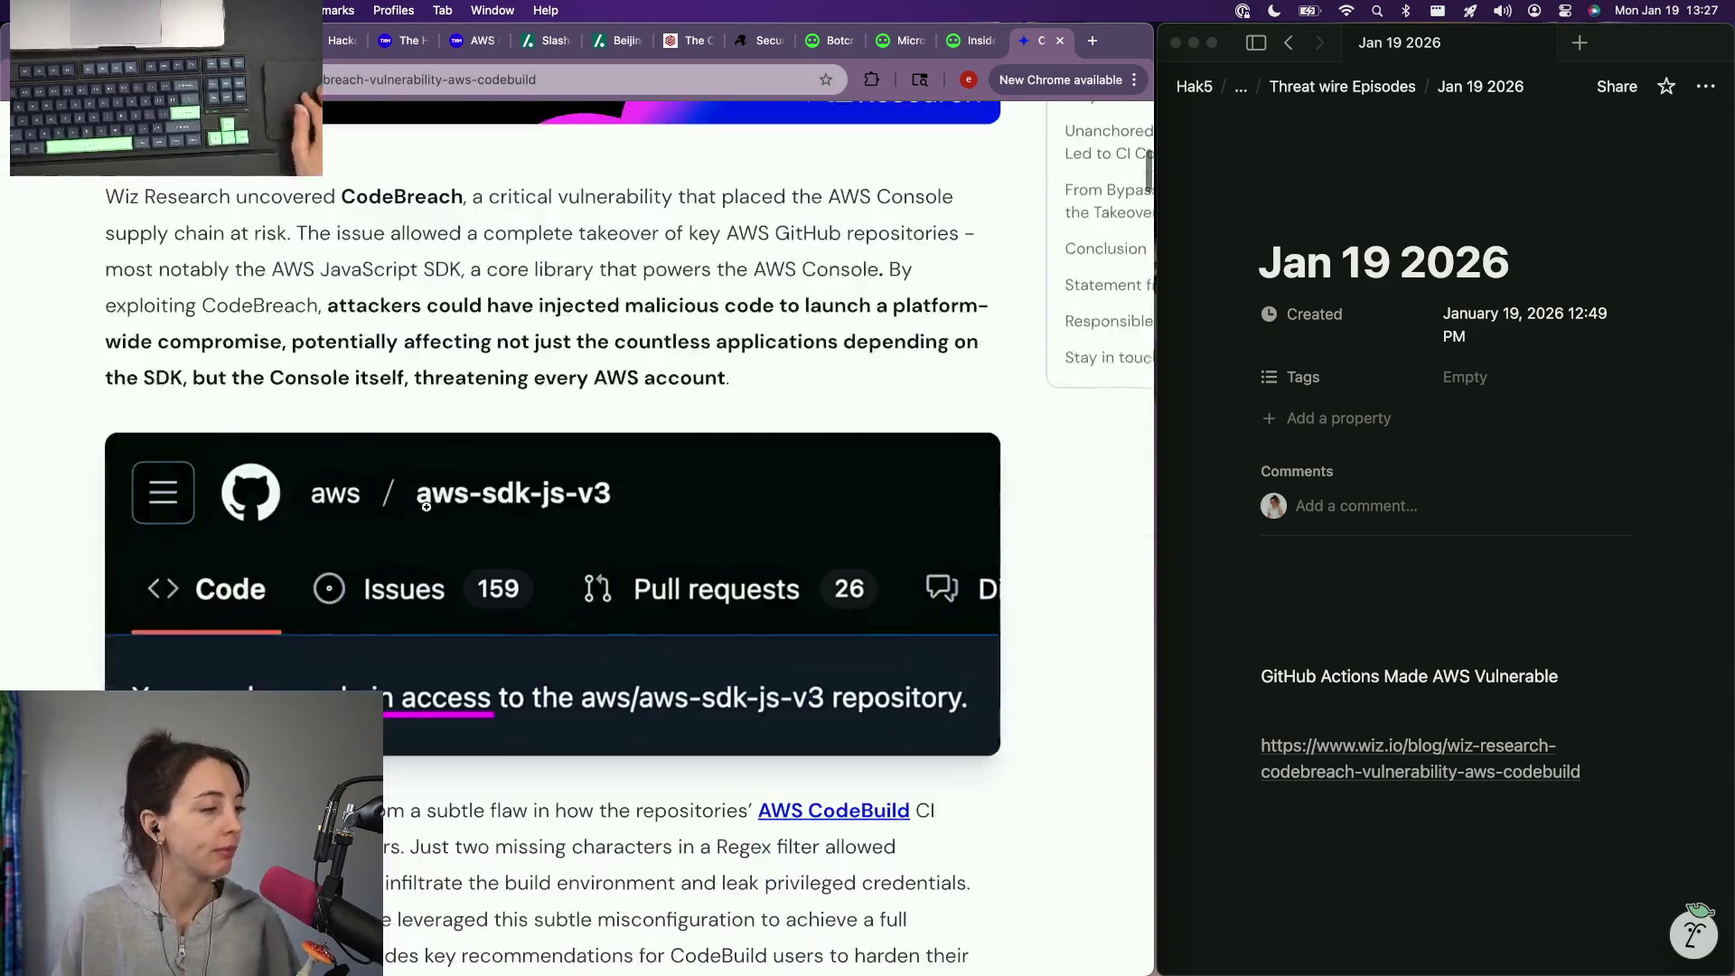
scroll(426, 506, down, 3)
scroll(426, 505, down, 3)
scroll(426, 509, down, 1)
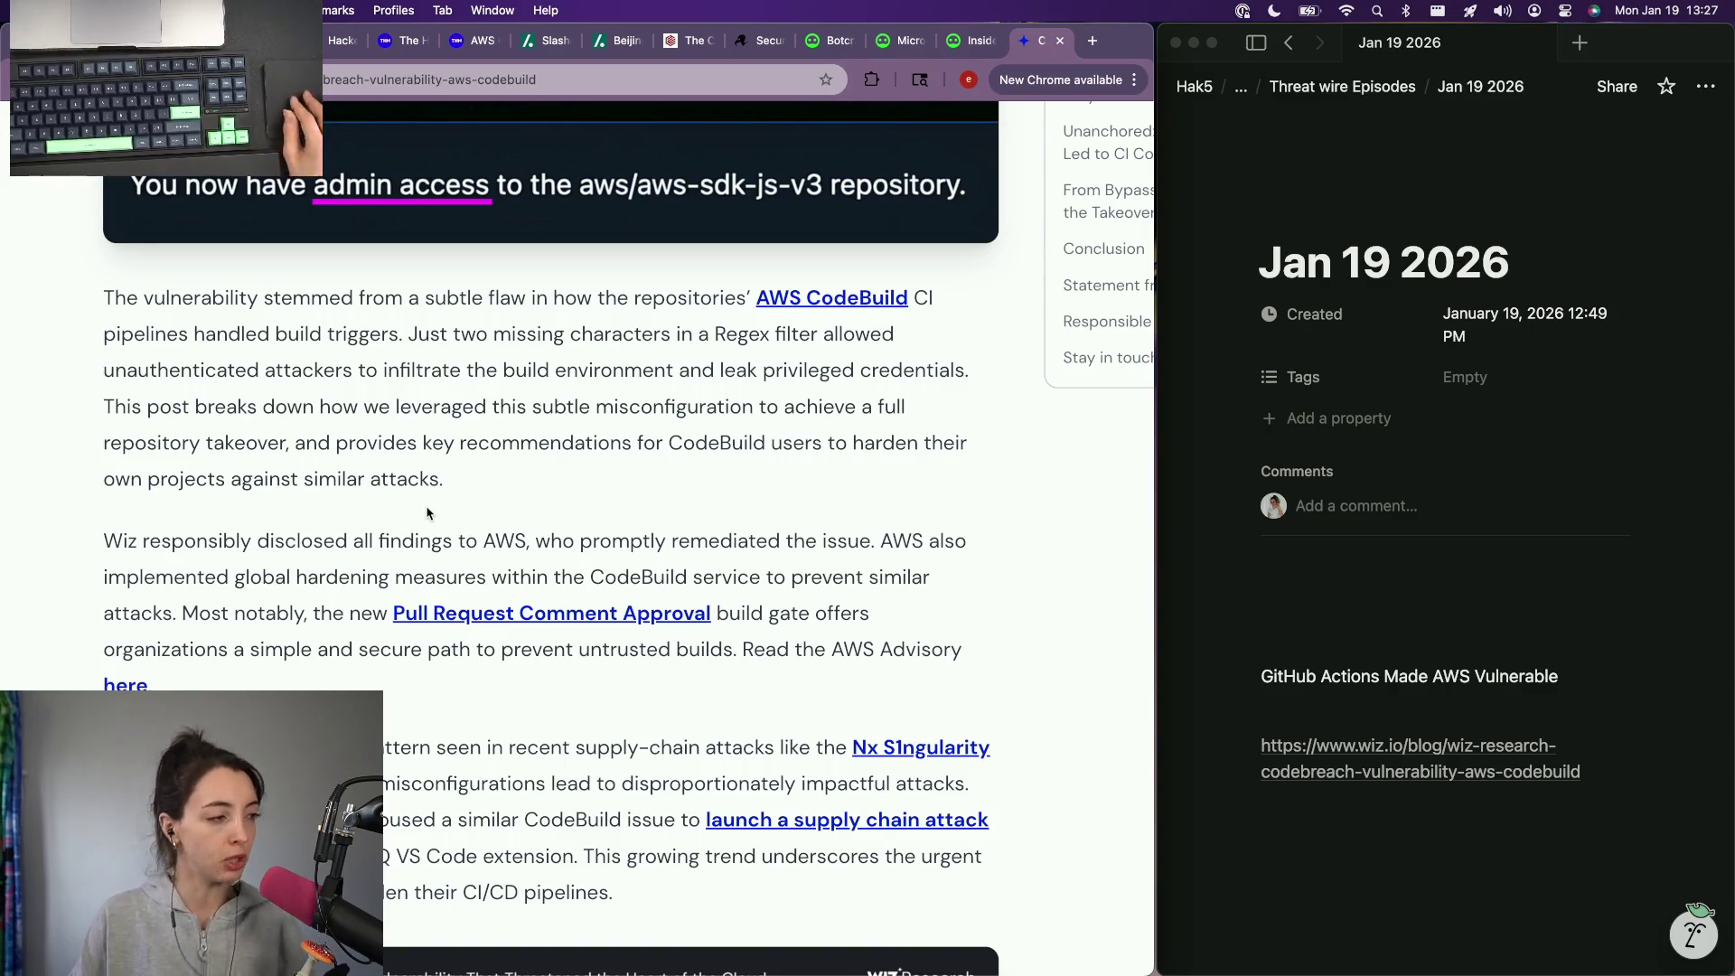
scroll(426, 511, down, 1)
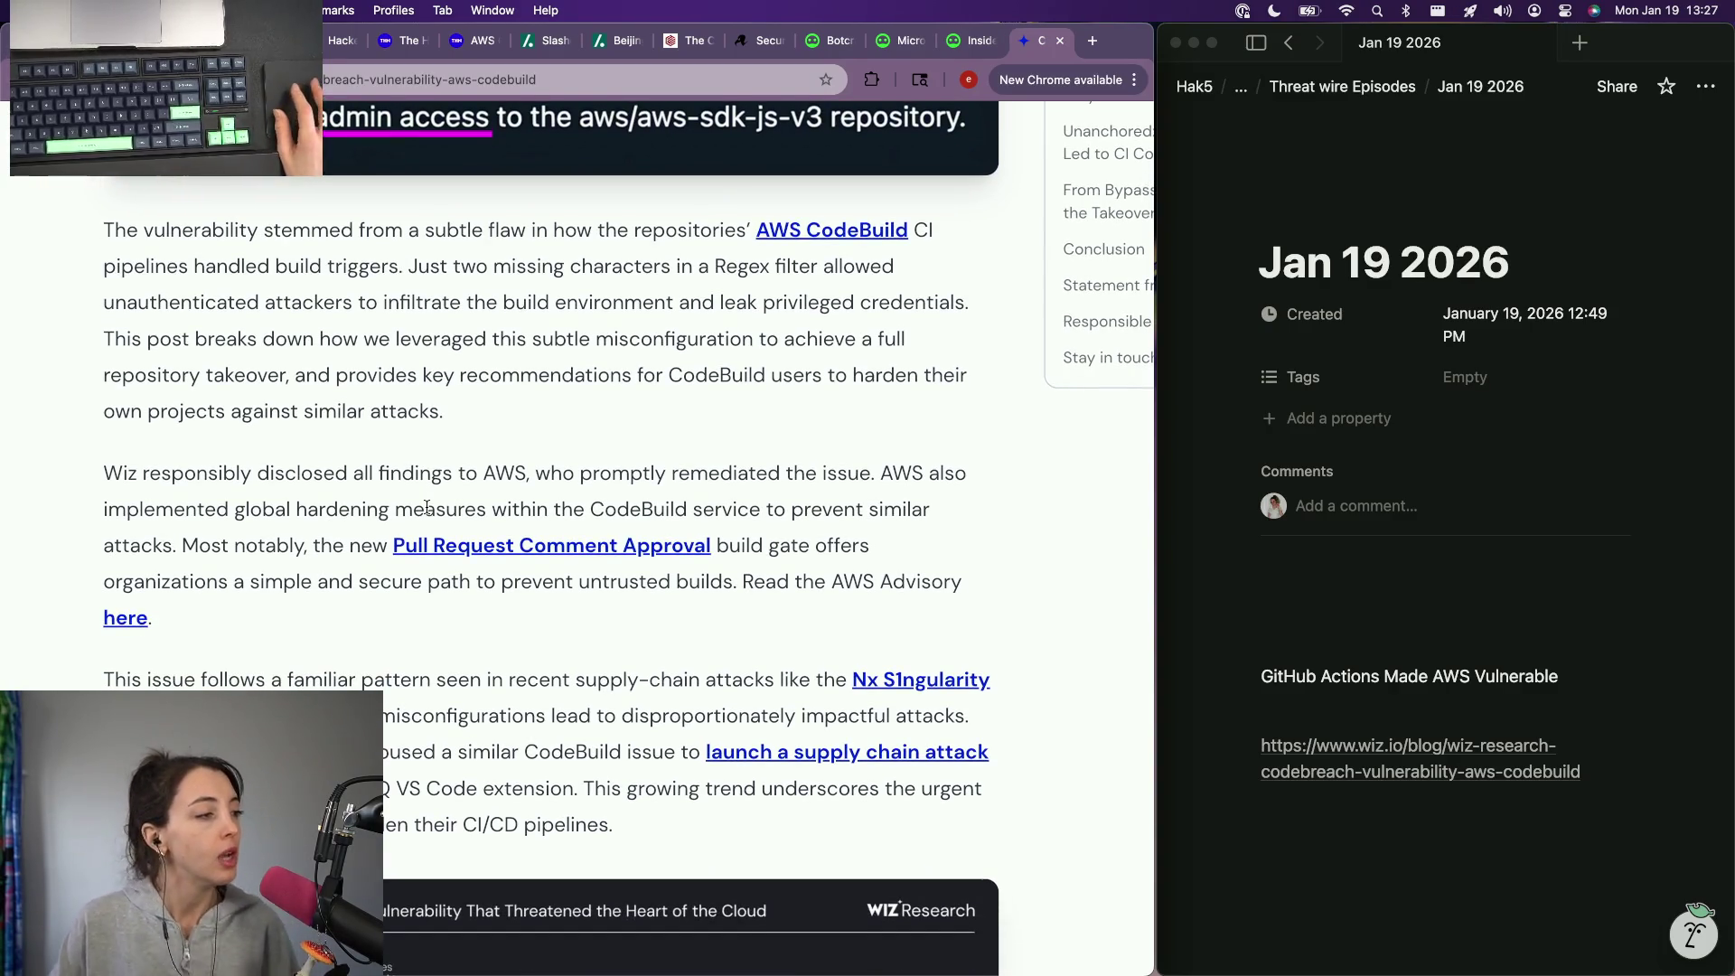
scroll(426, 507, down, 2)
scroll(427, 508, down, 8)
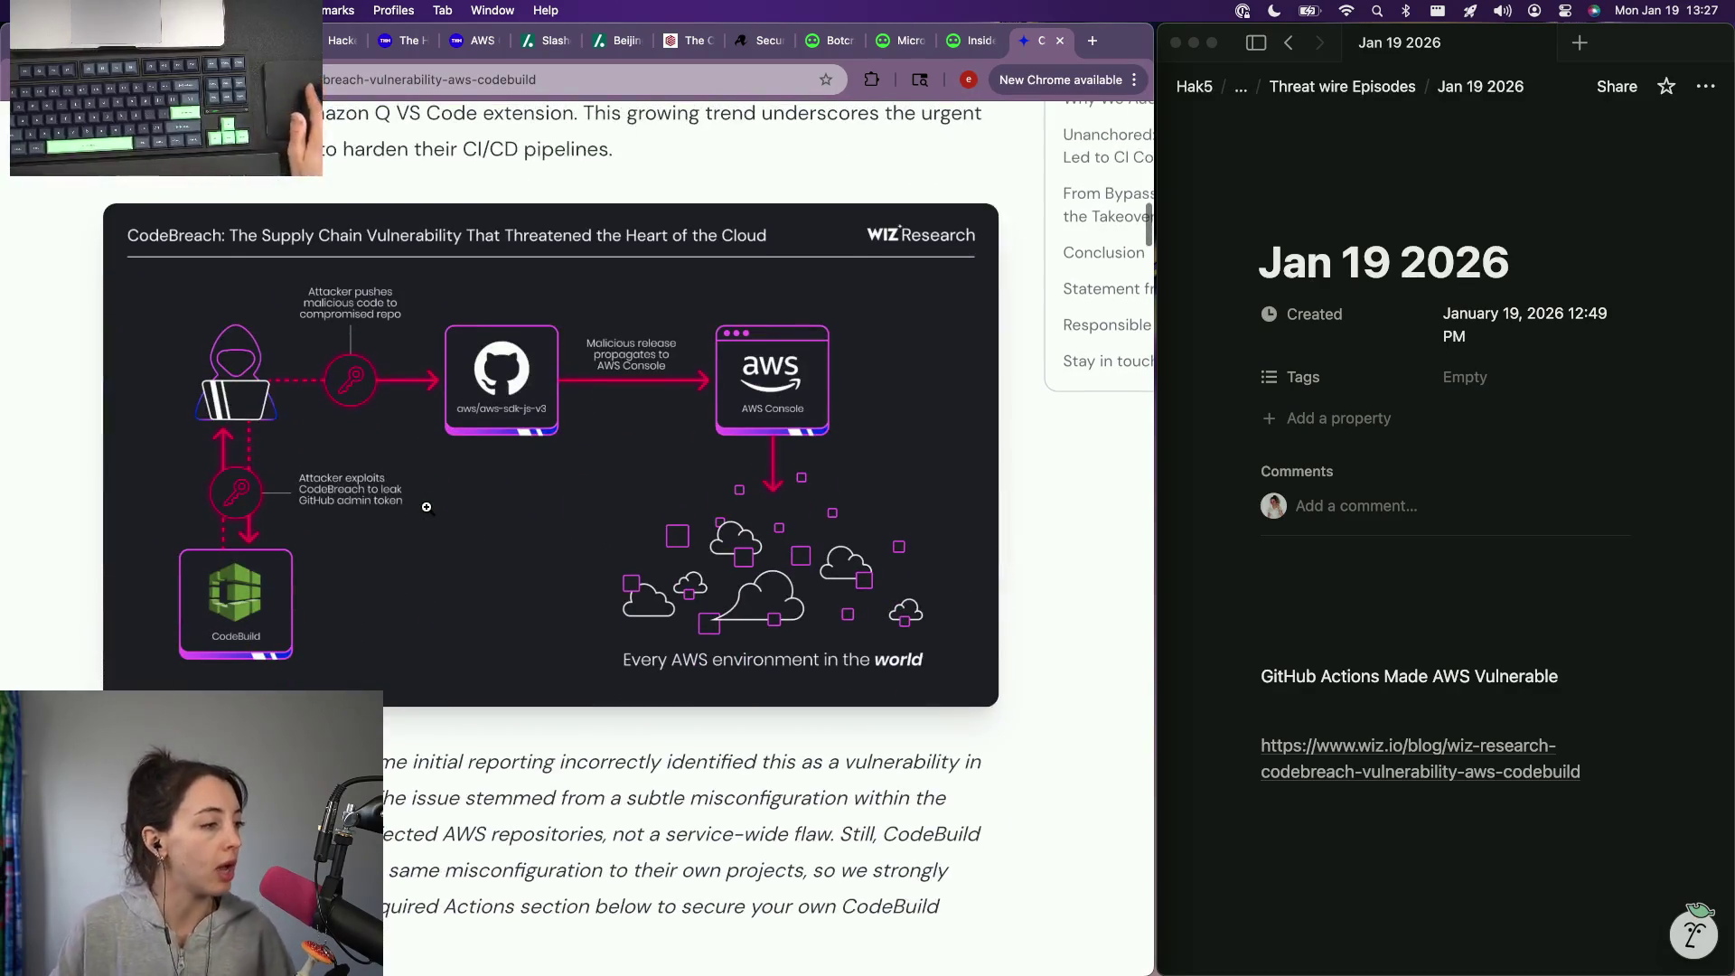
scroll(426, 506, down, 5)
scroll(426, 505, down, 2)
scroll(426, 506, down, 2)
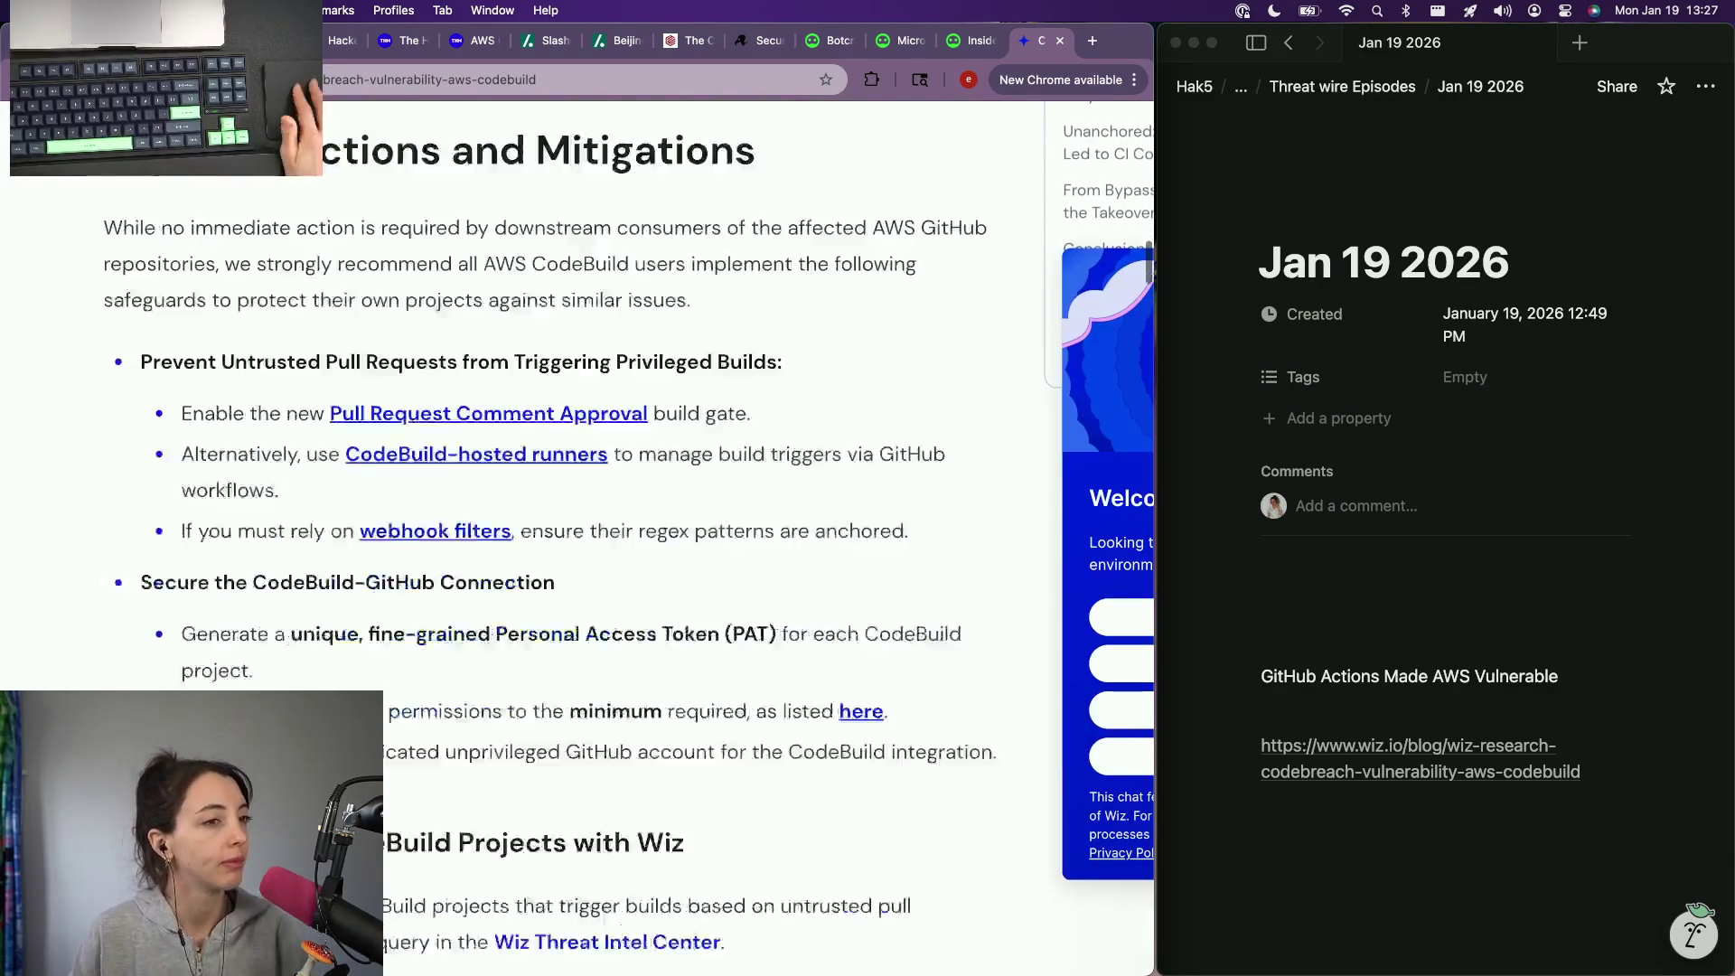
scroll(542, 515, down, 7)
scroll(543, 515, up, 2)
scroll(543, 515, up, 2)
scroll(542, 516, down, 1)
scroll(543, 516, down, 5)
scroll(542, 515, down, 1)
scroll(543, 515, up, 1)
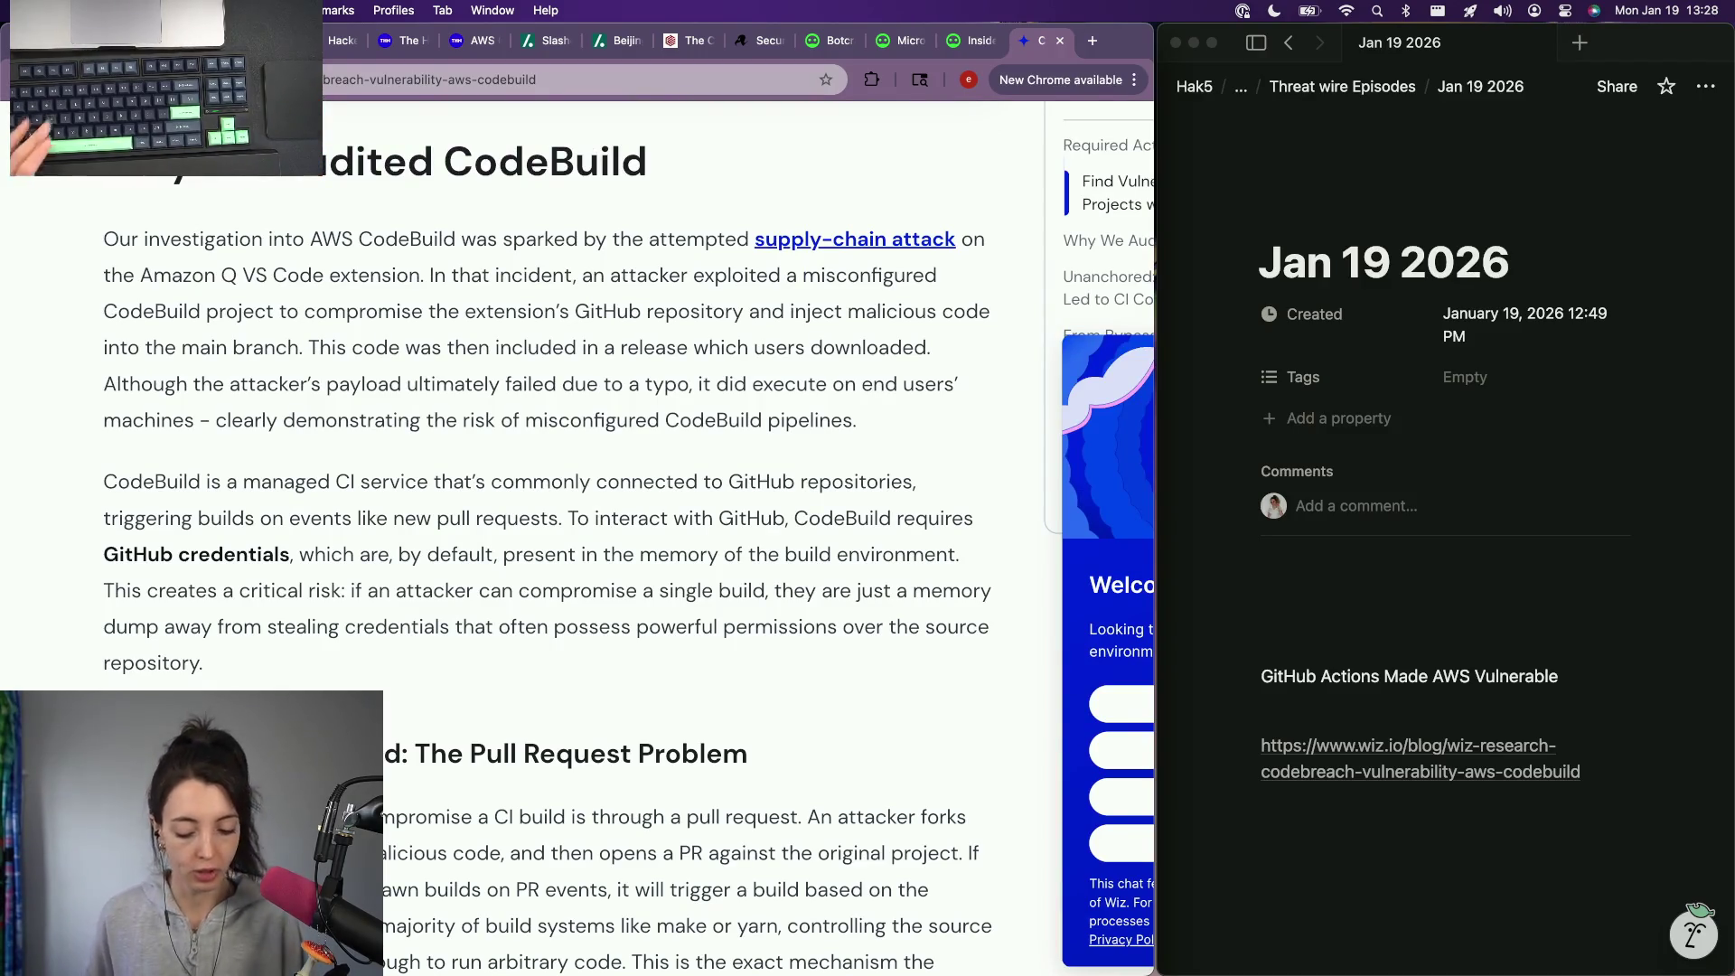
key(super+t)
text(what is aws codebu)
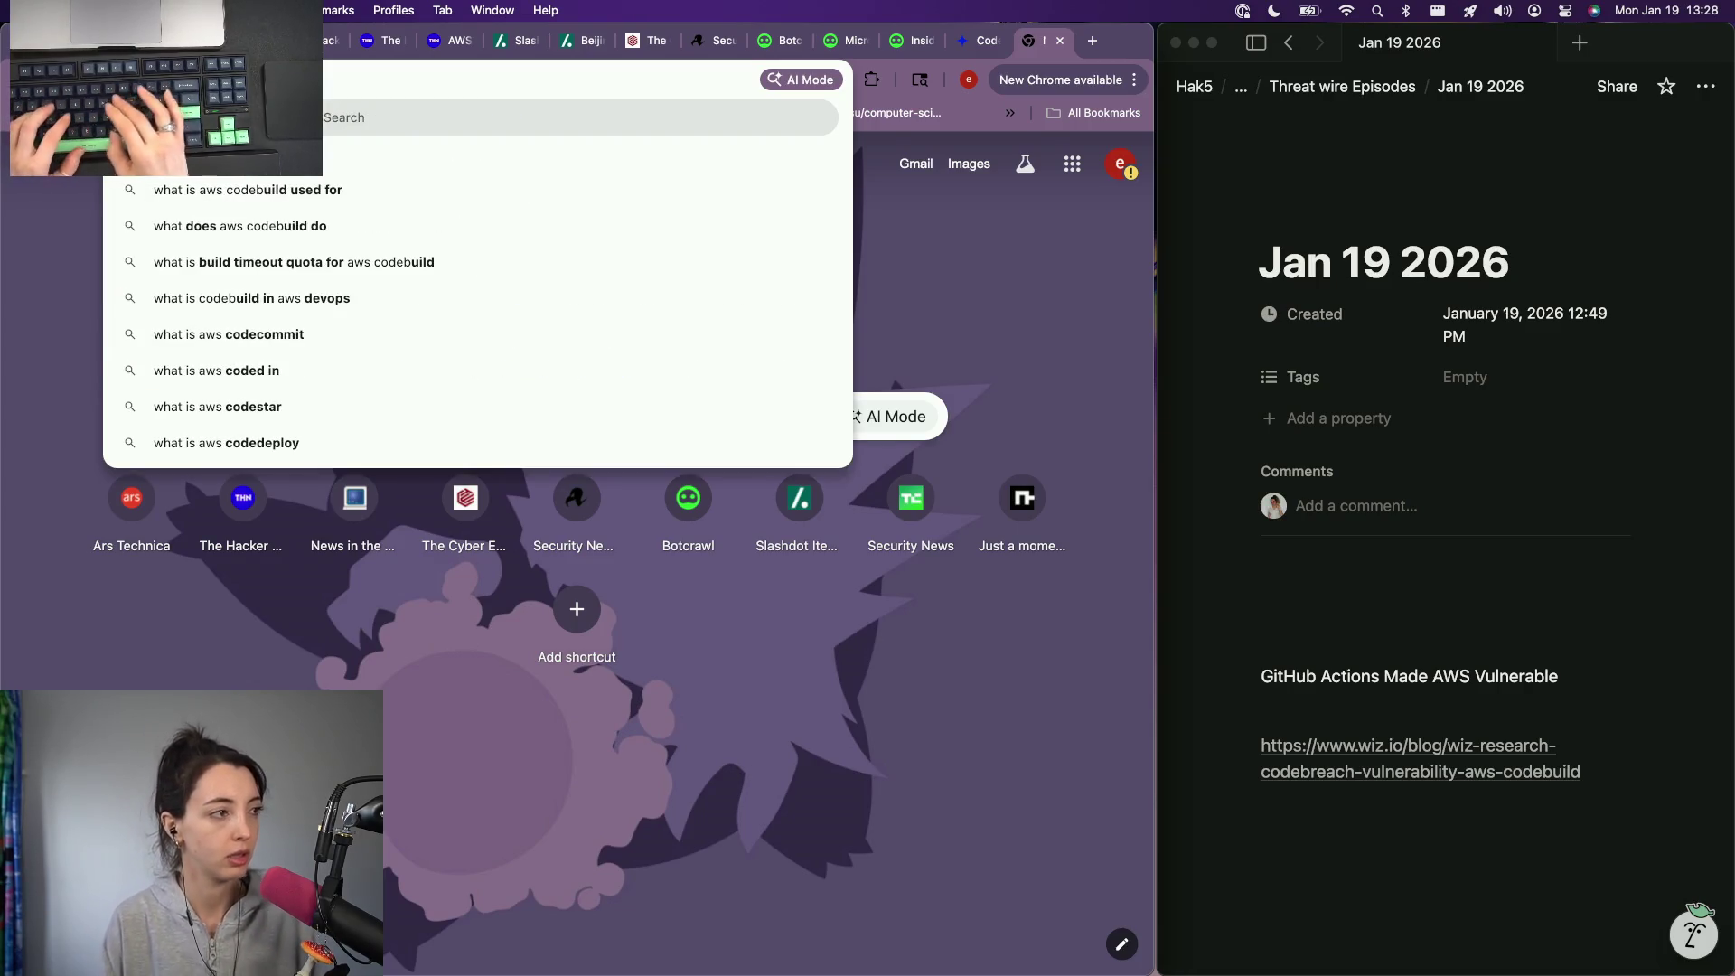
Step: Search 'what is aws codebuild' and open the AWS documentation page about CodeBuild
key(Return)
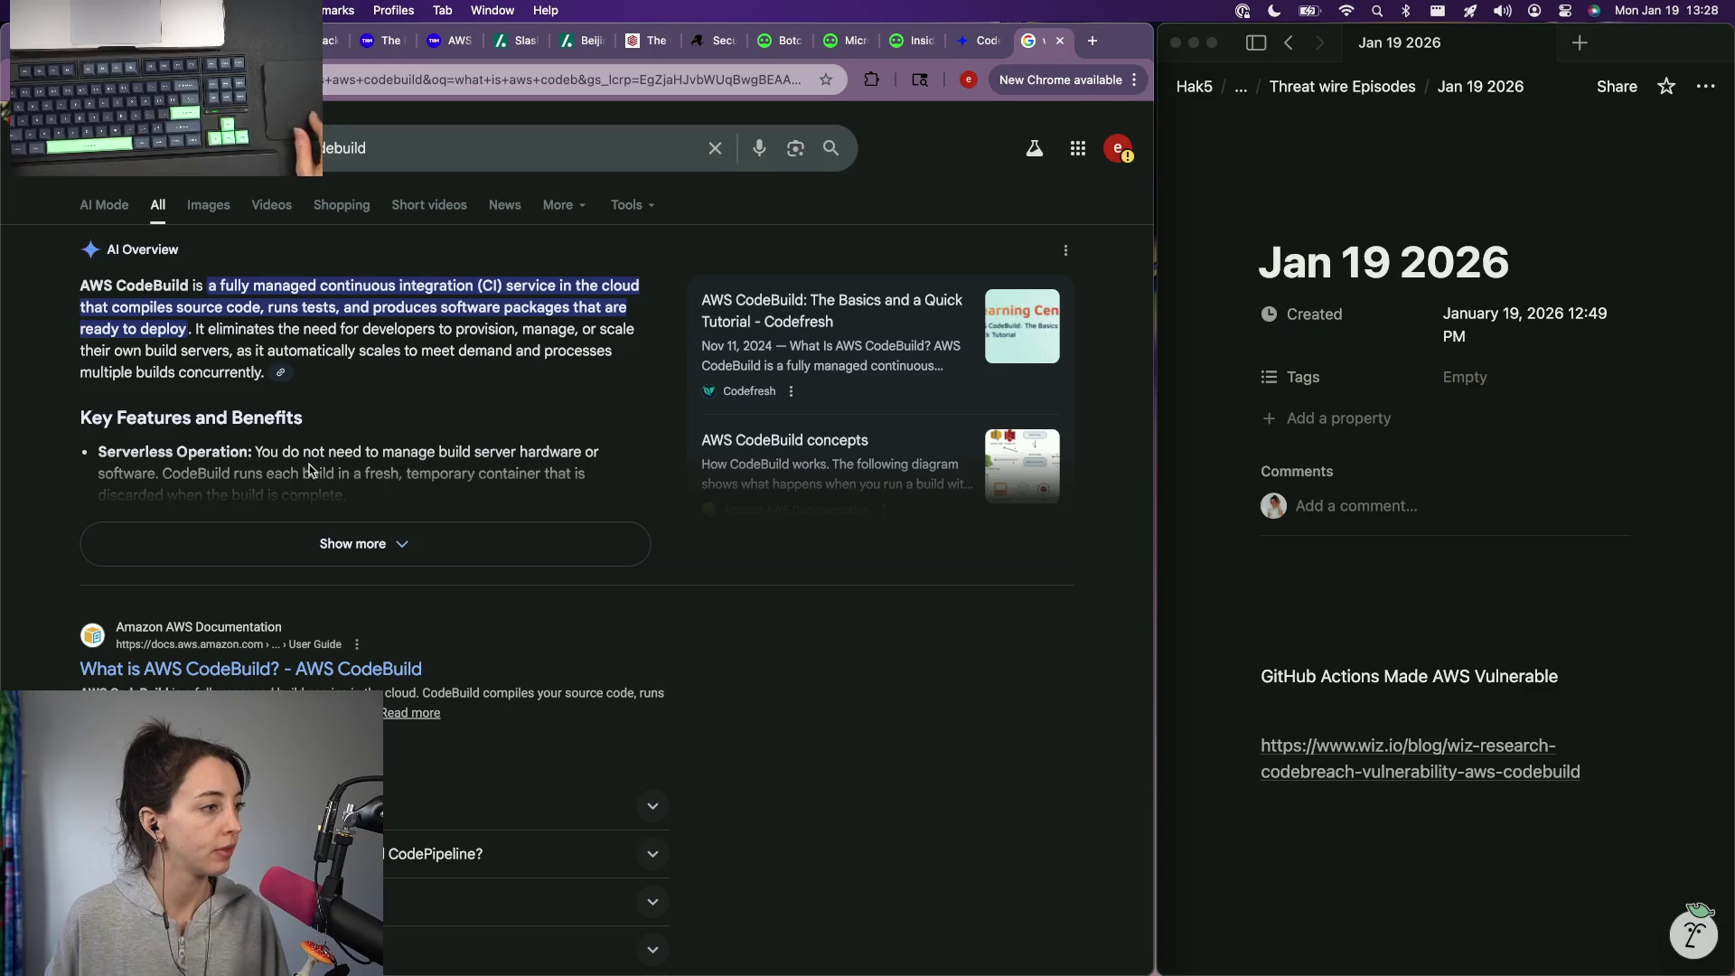
click(265, 665)
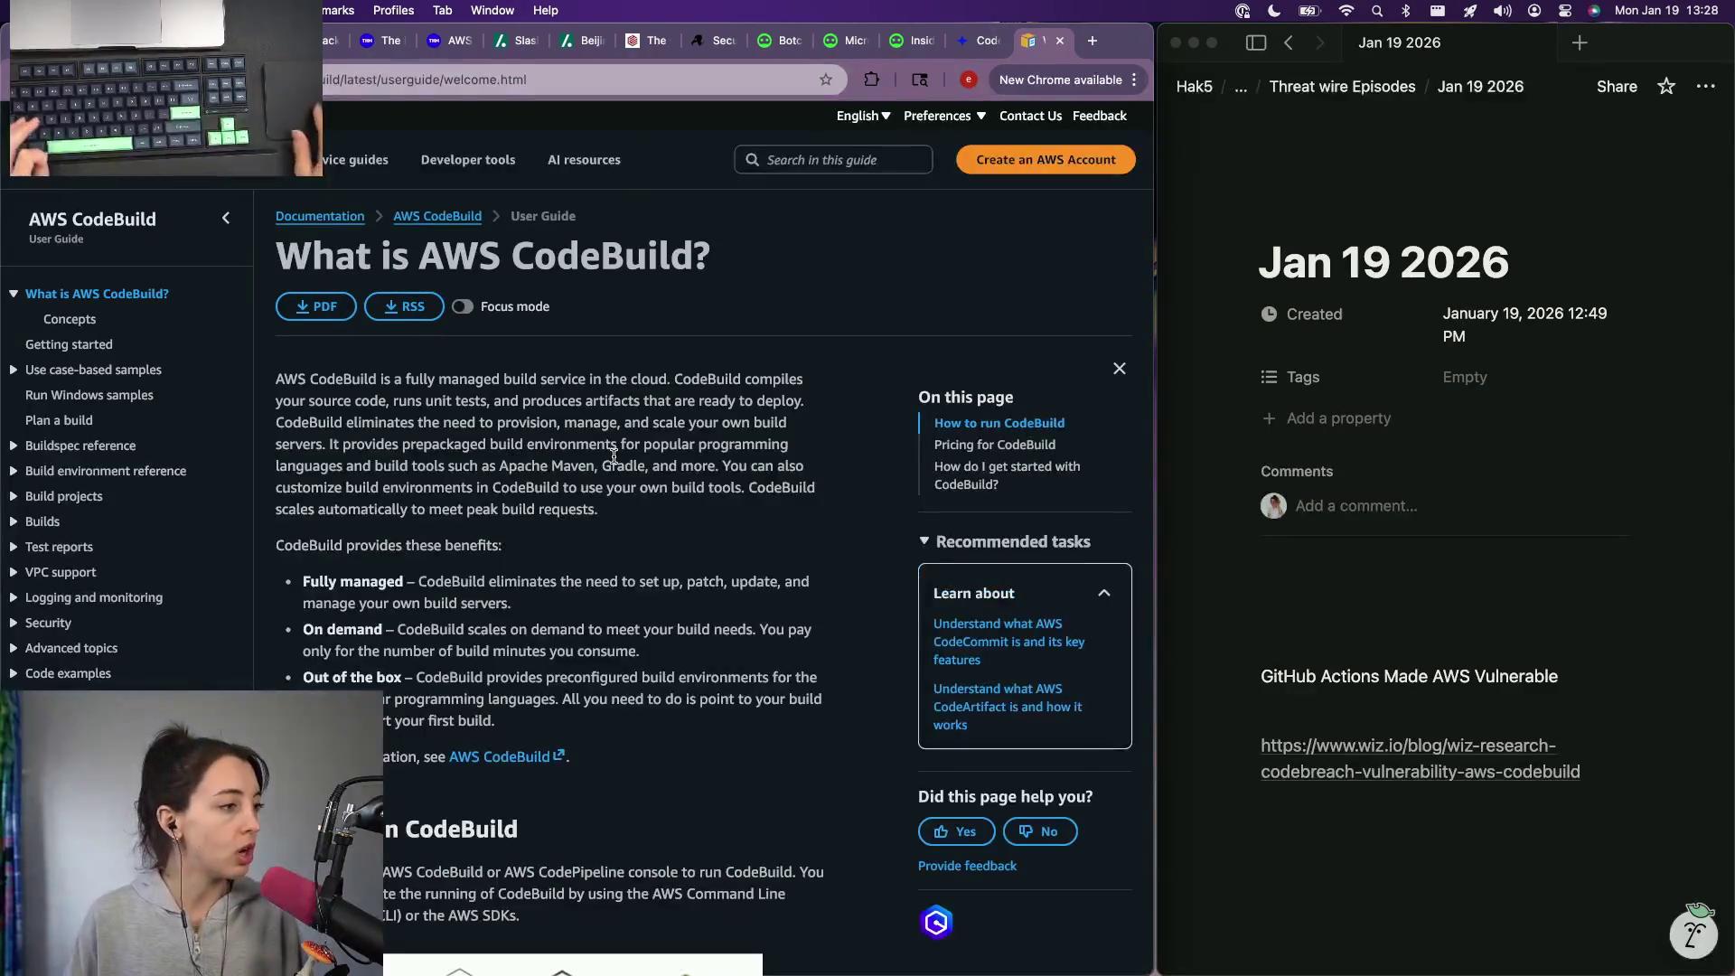
scroll(614, 459, up, 5)
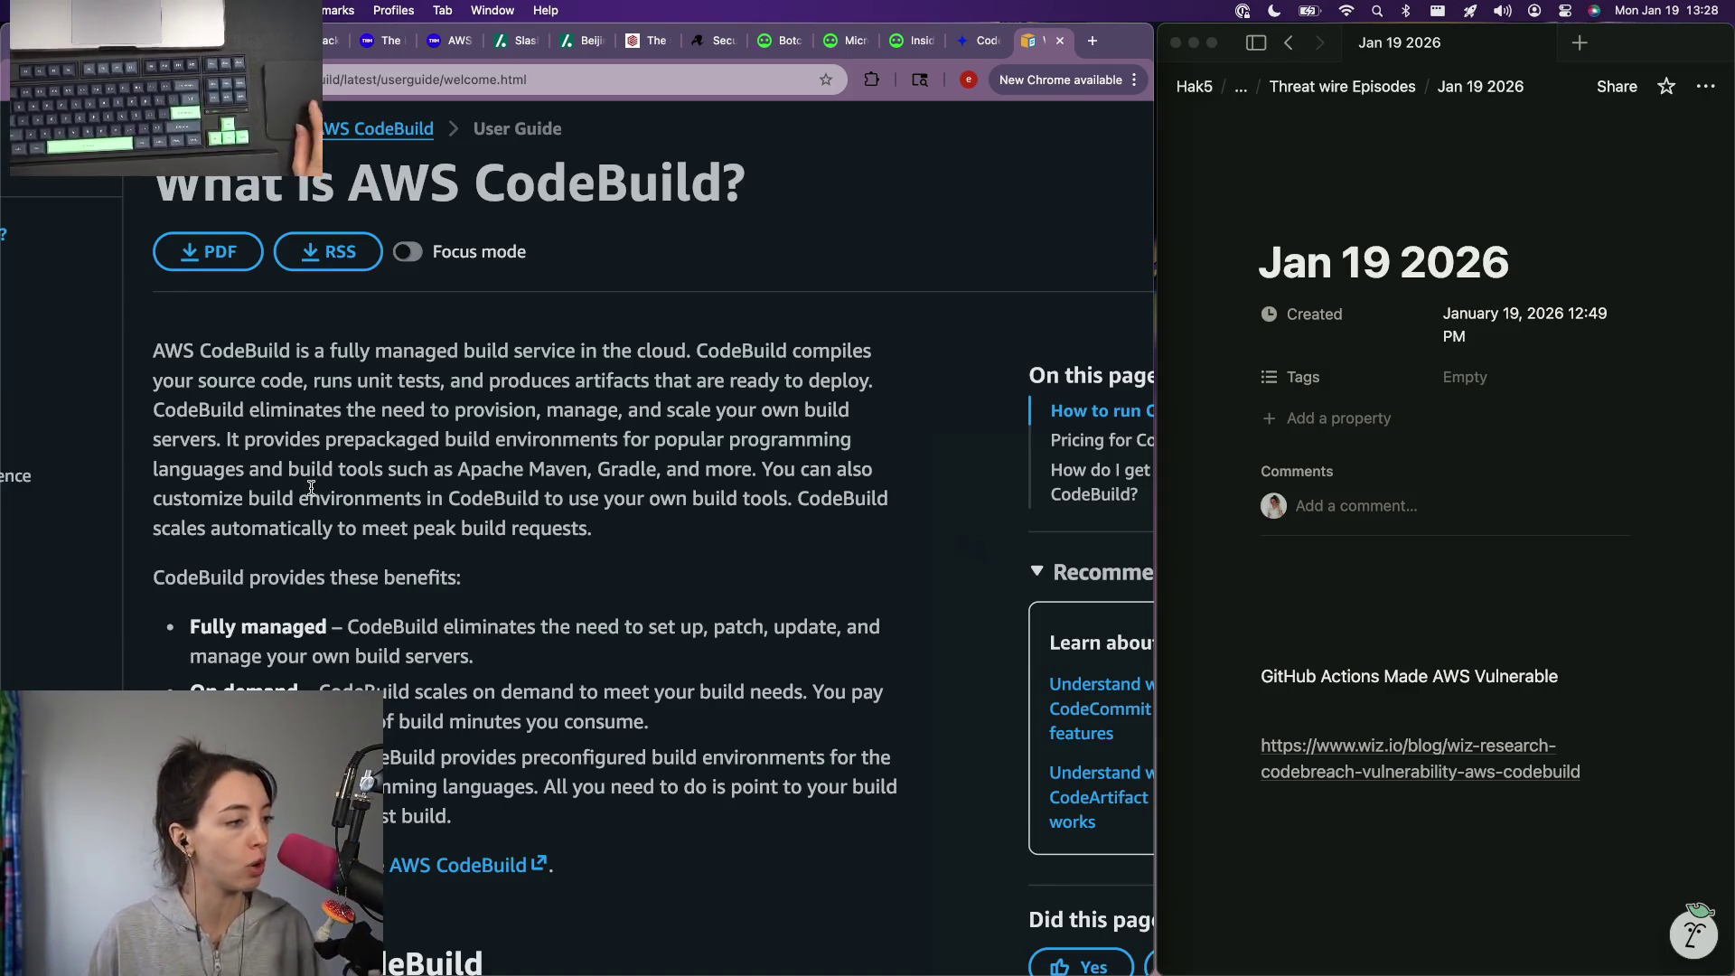
scroll(296, 520, down, 2)
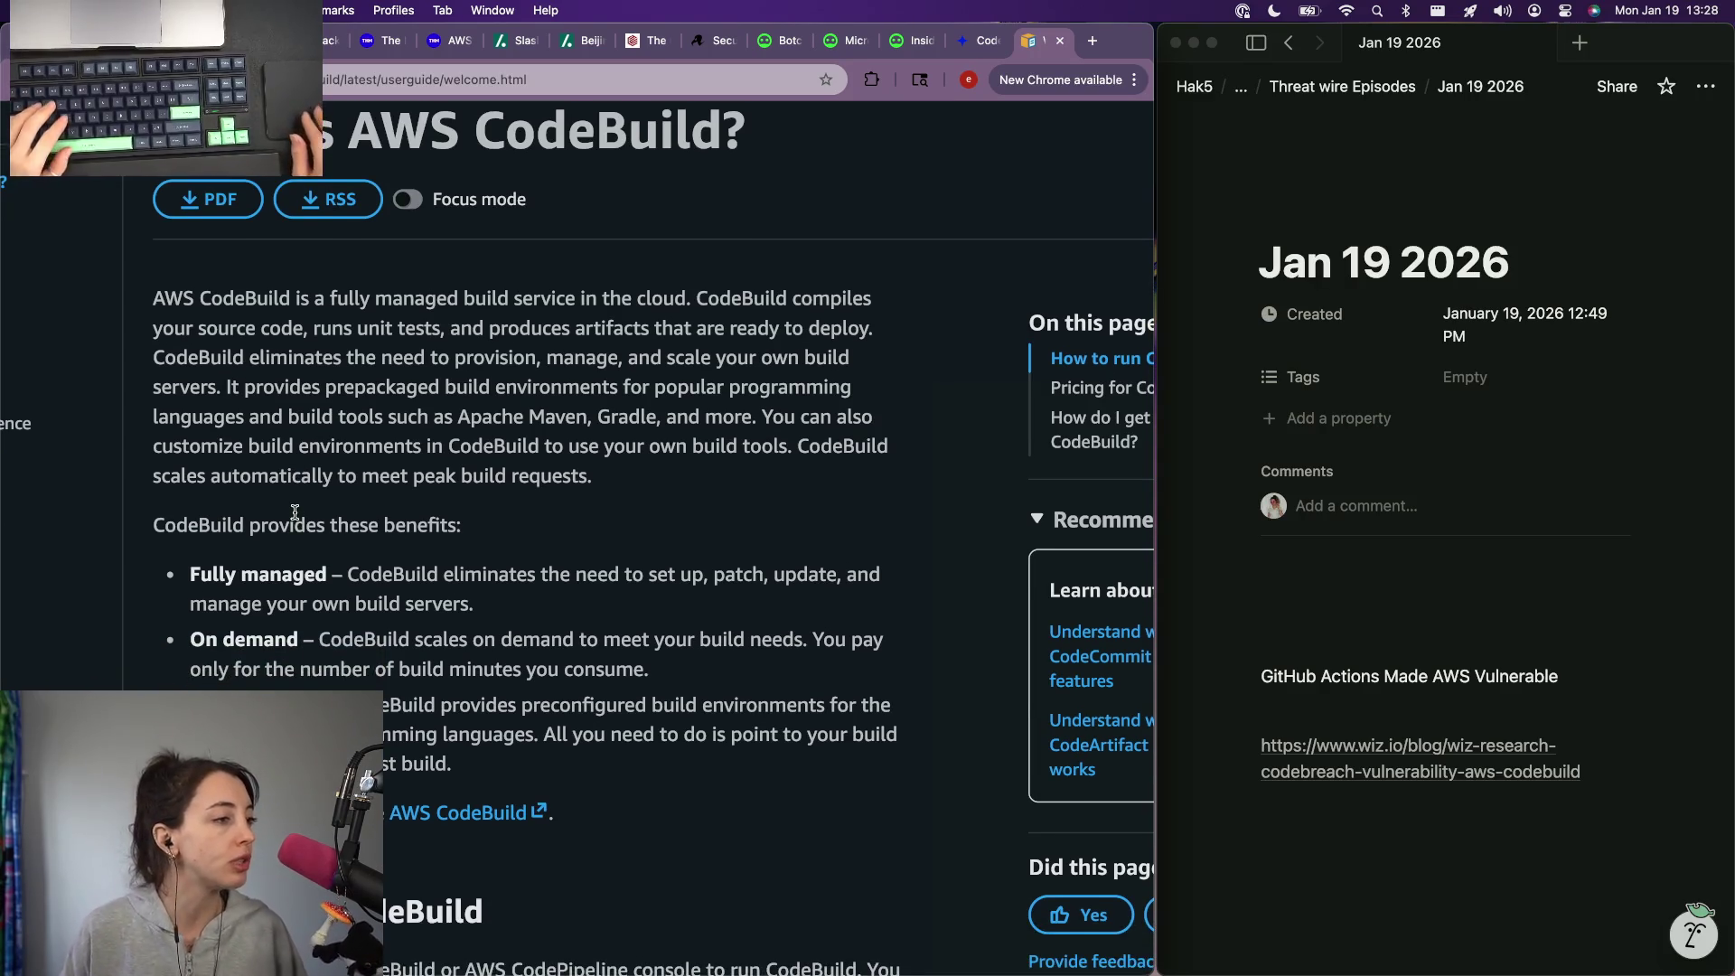
scroll(295, 515, down, 5)
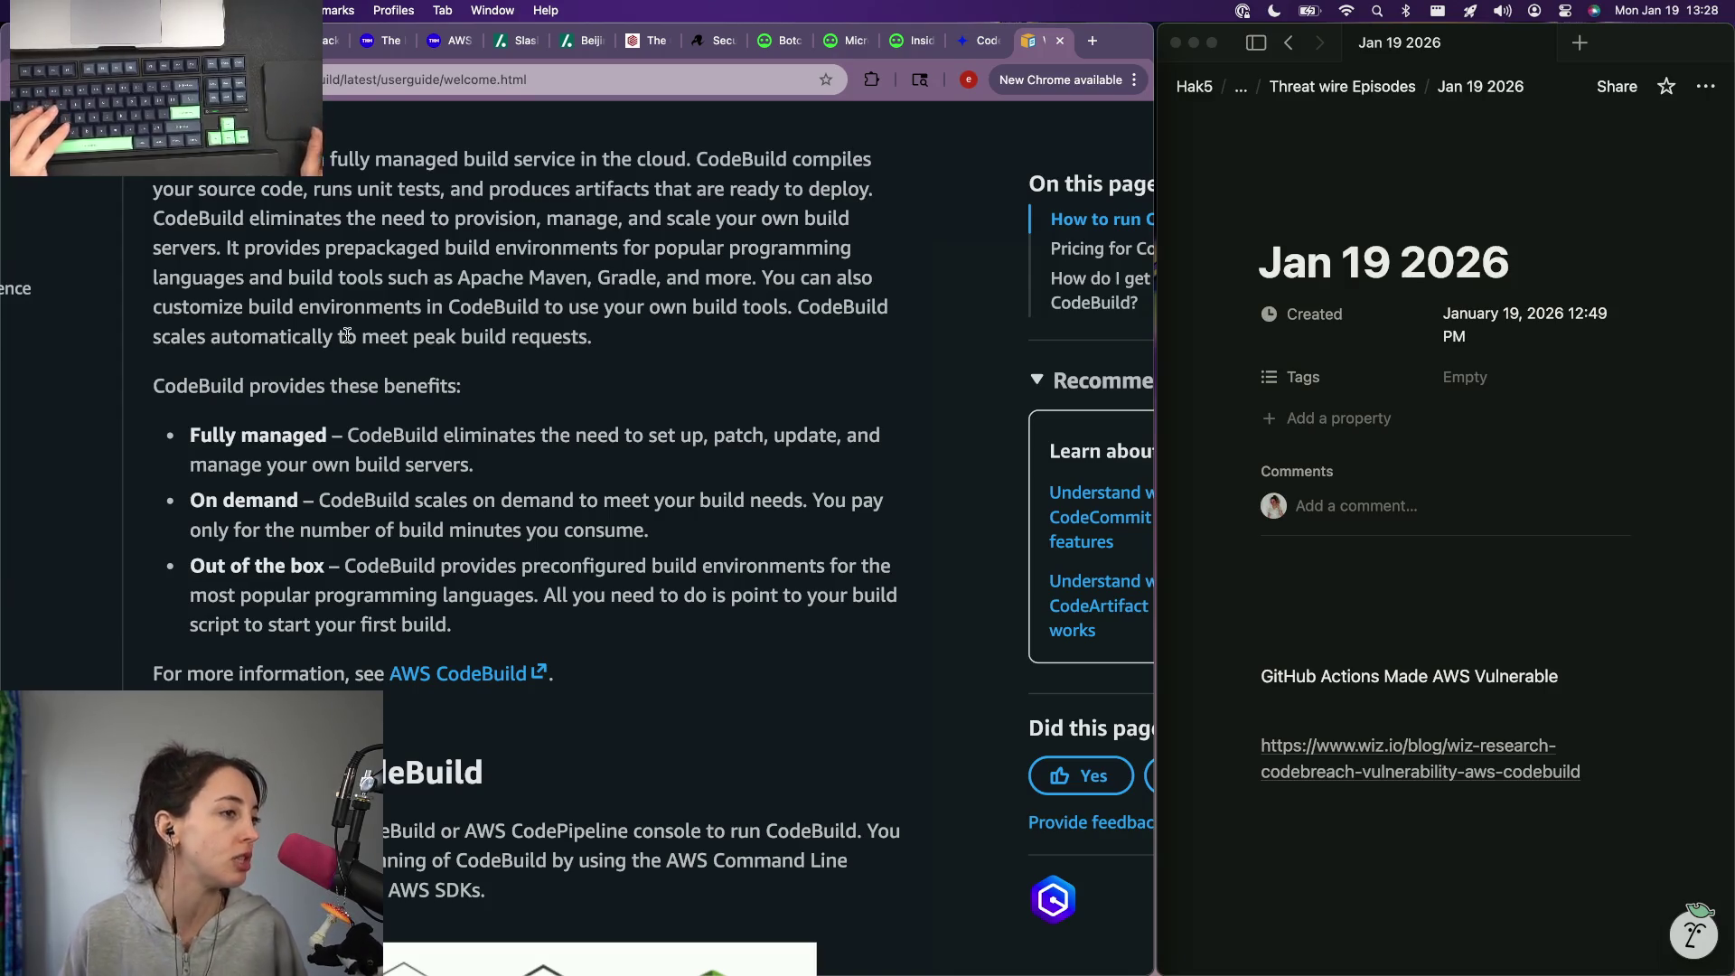
scroll(347, 335, down, 15)
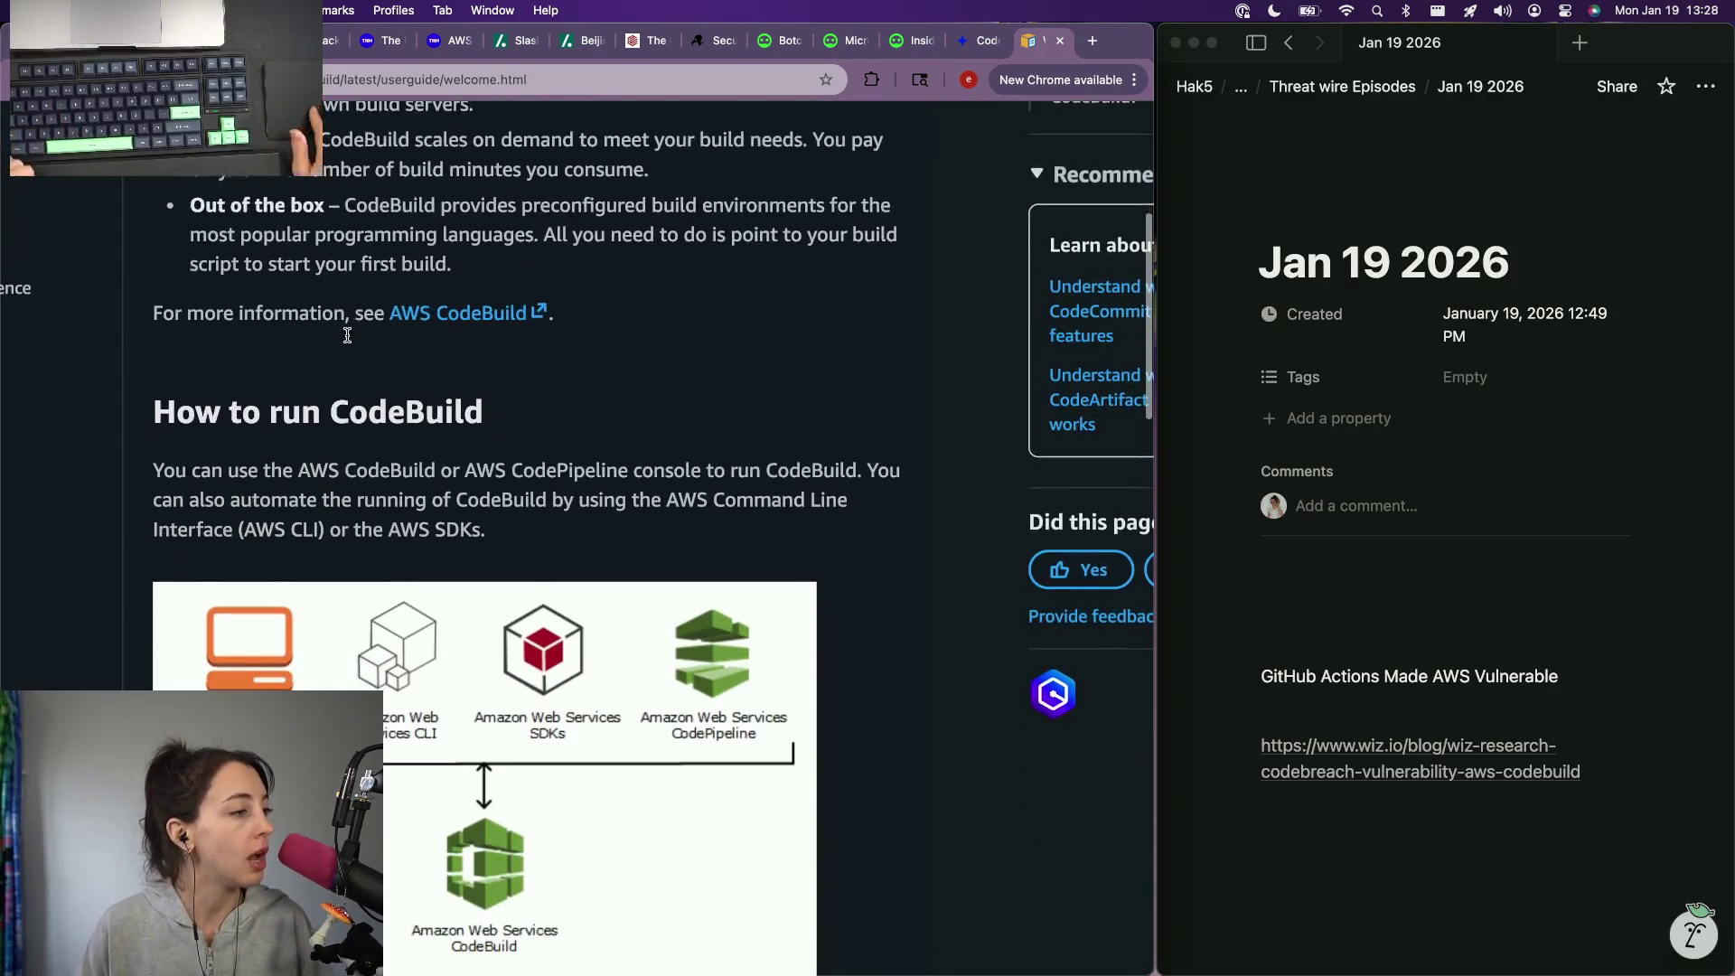
scroll(347, 335, left, 5)
scroll(348, 335, left, 5)
scroll(347, 335, down, 5)
scroll(348, 335, down, 3)
scroll(348, 335, down, 2)
scroll(232, 610, down, 1)
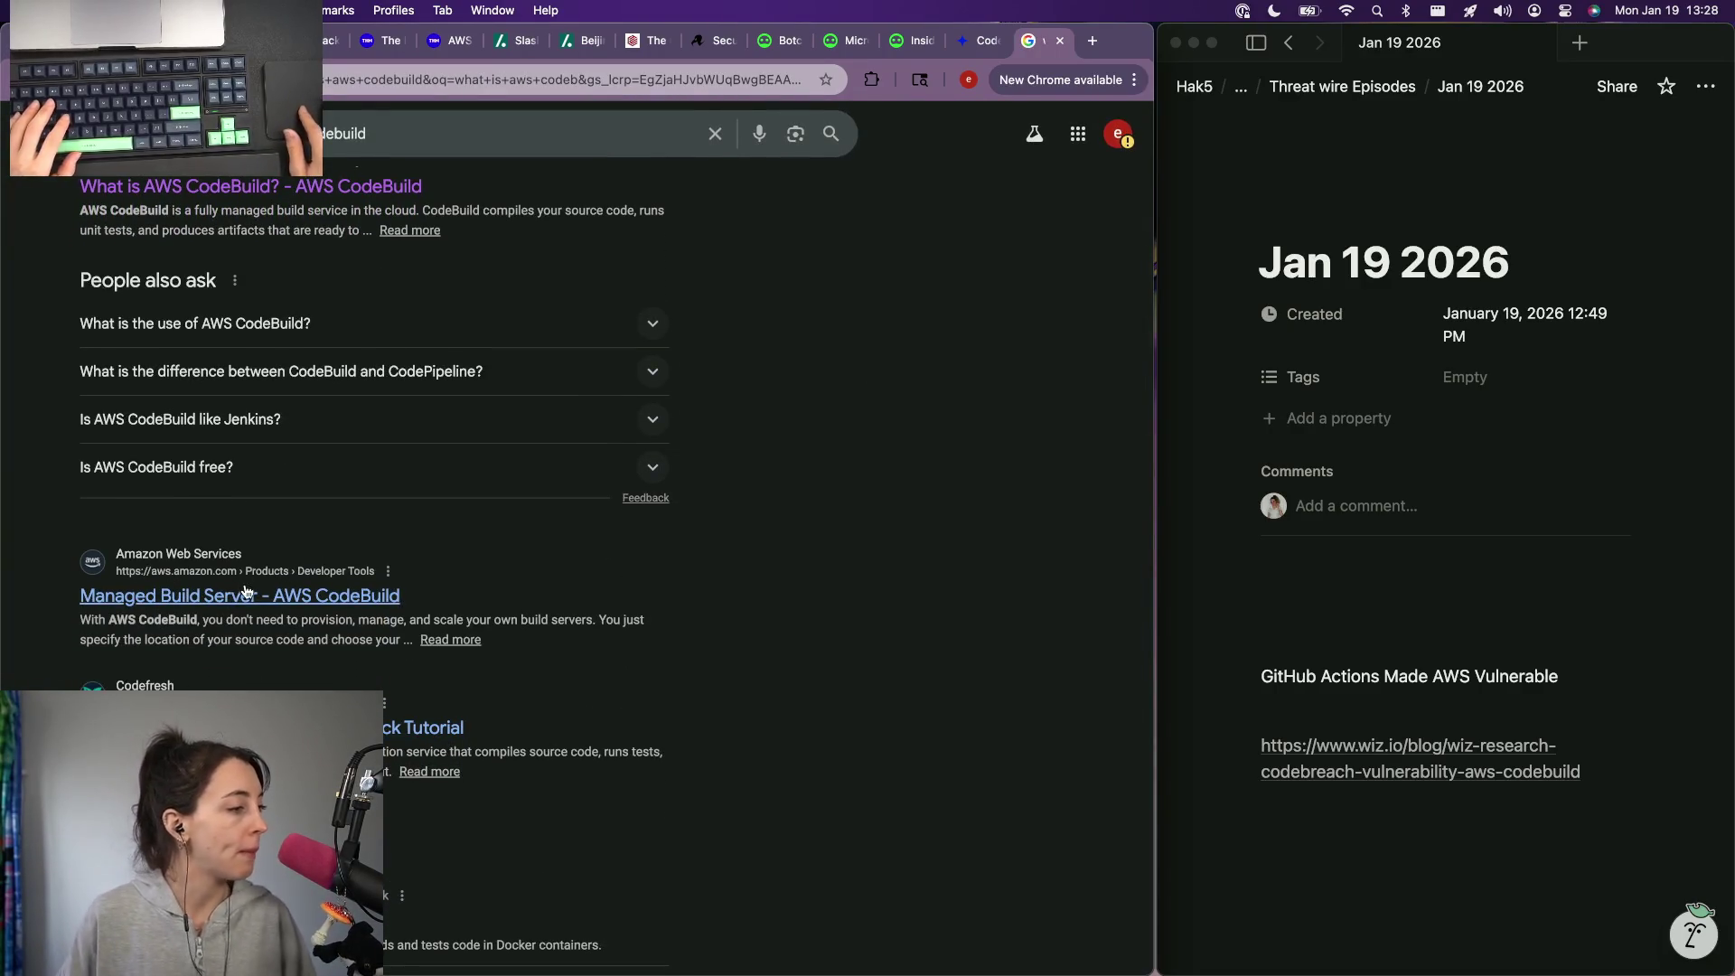
Step: Open the Codefresh CodeBuild basics article, then start a new note line above the Wiz link in Notion
click(422, 727)
scroll(752, 519, down, 2)
right_click(481, 607)
key(Escape)
click(605, 501)
scroll(603, 499, up, 2)
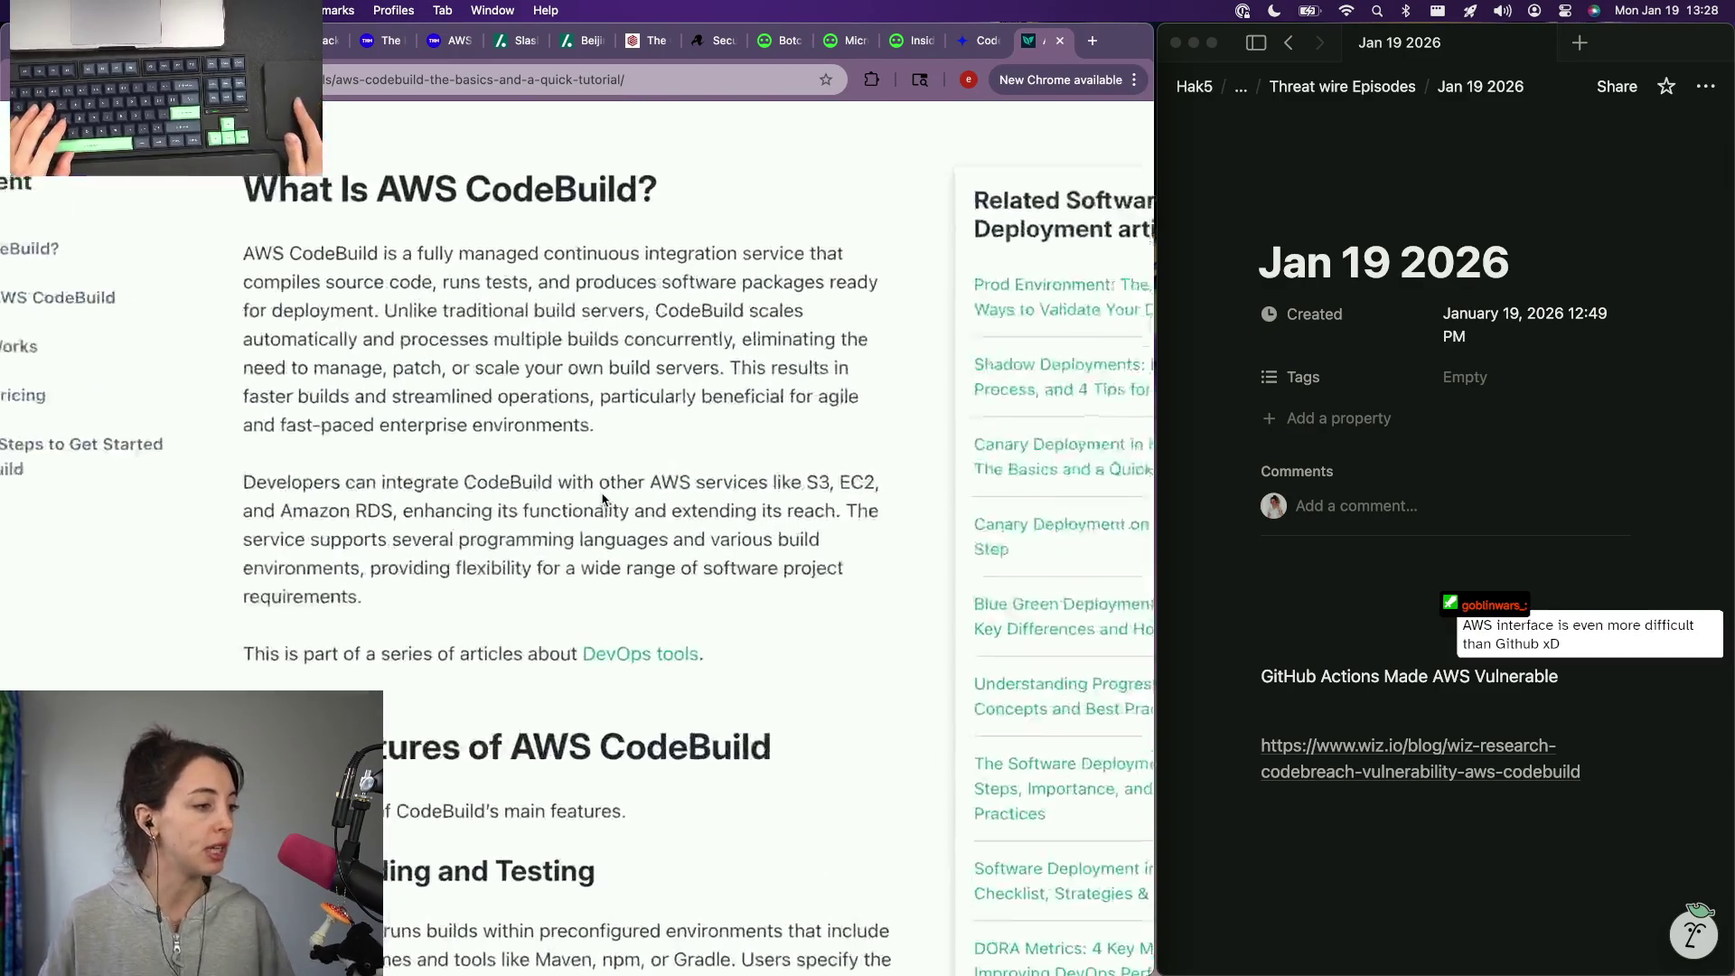
scroll(603, 499, up, 1)
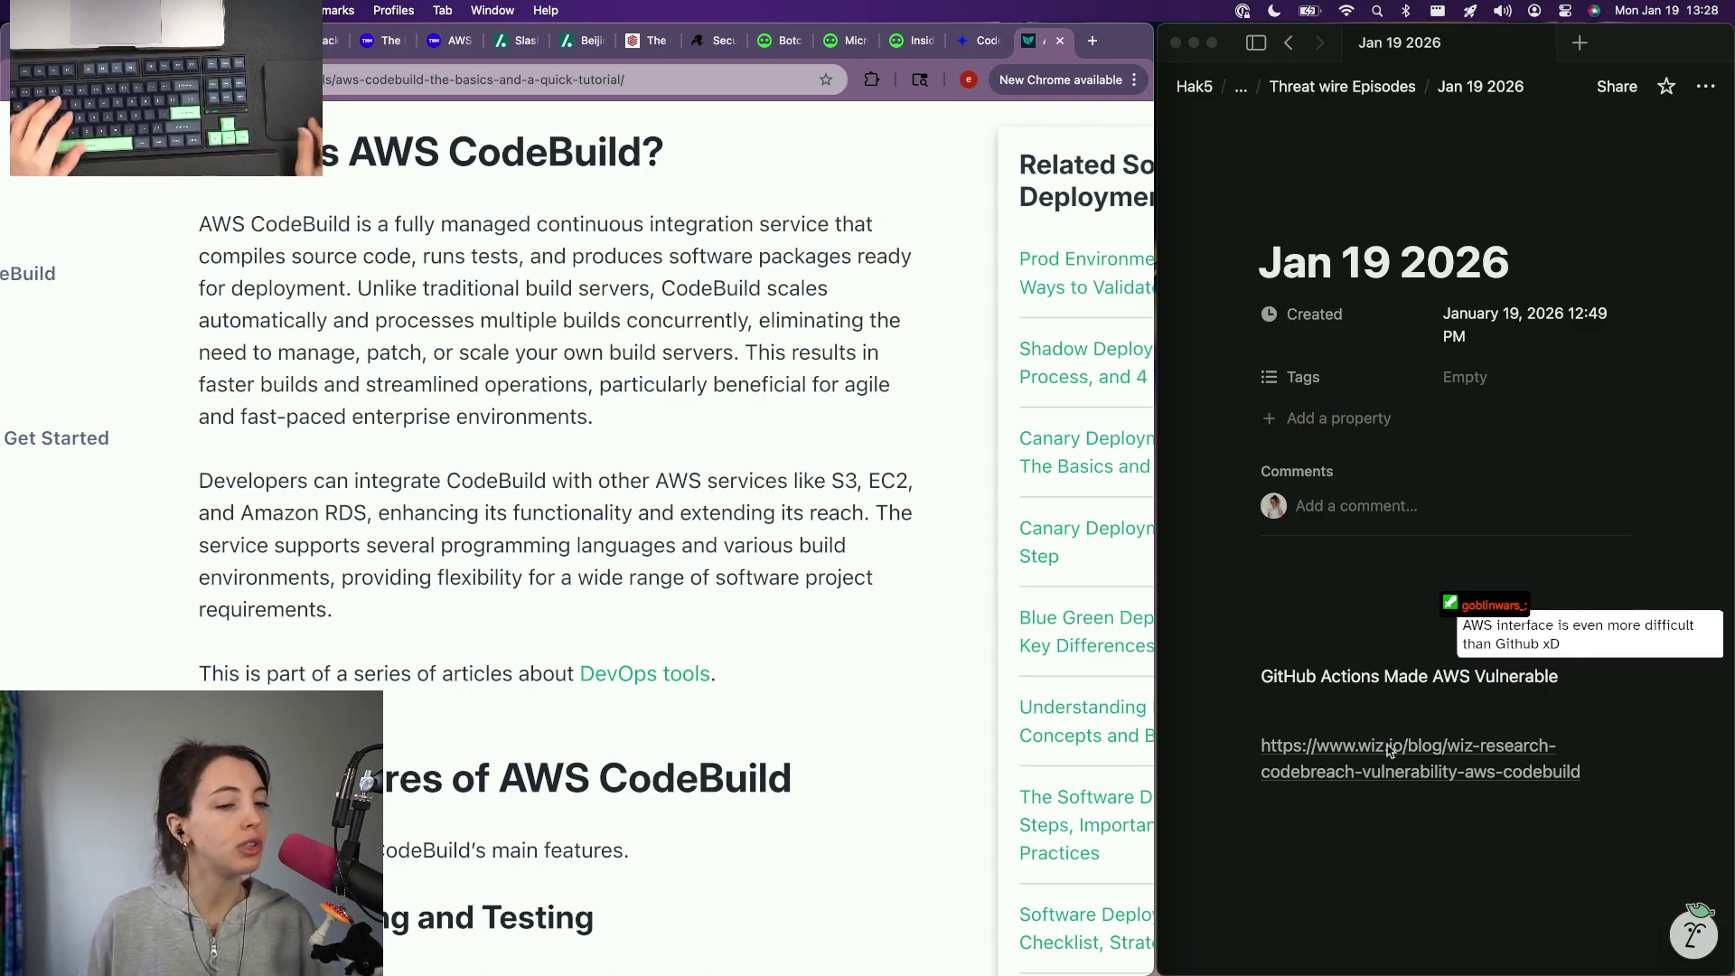
click(1365, 823)
key(Return)
key(Return)
text(What is code build - it is a co)
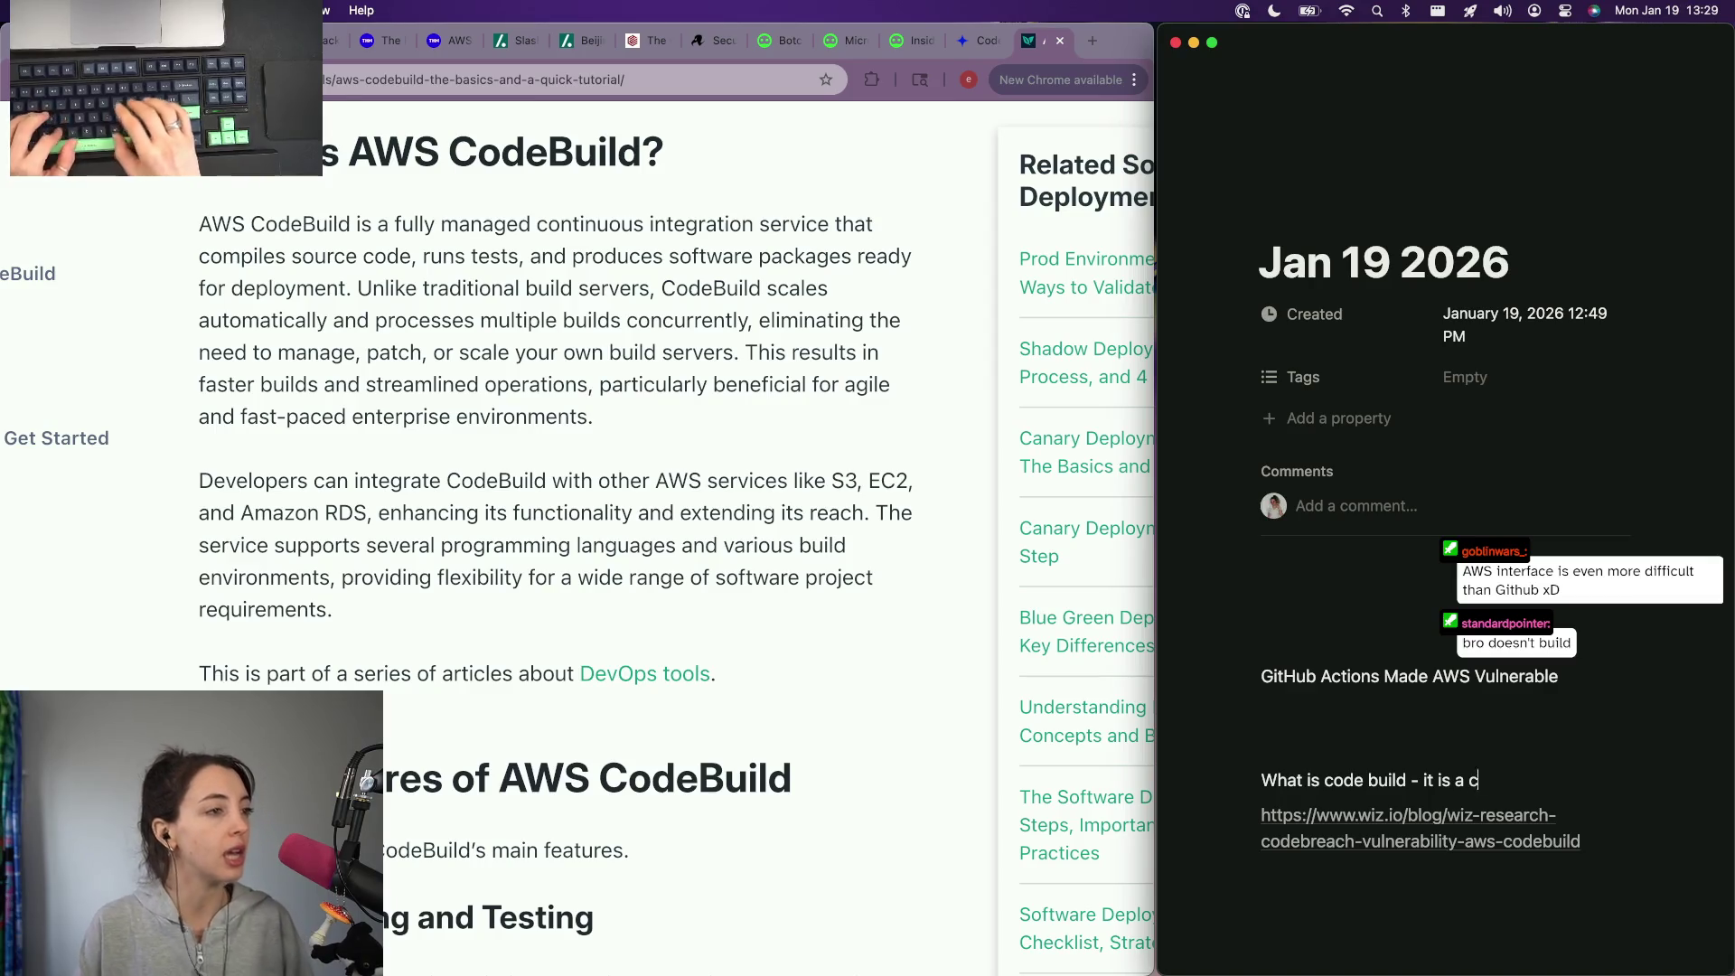
text(ntinous integration)
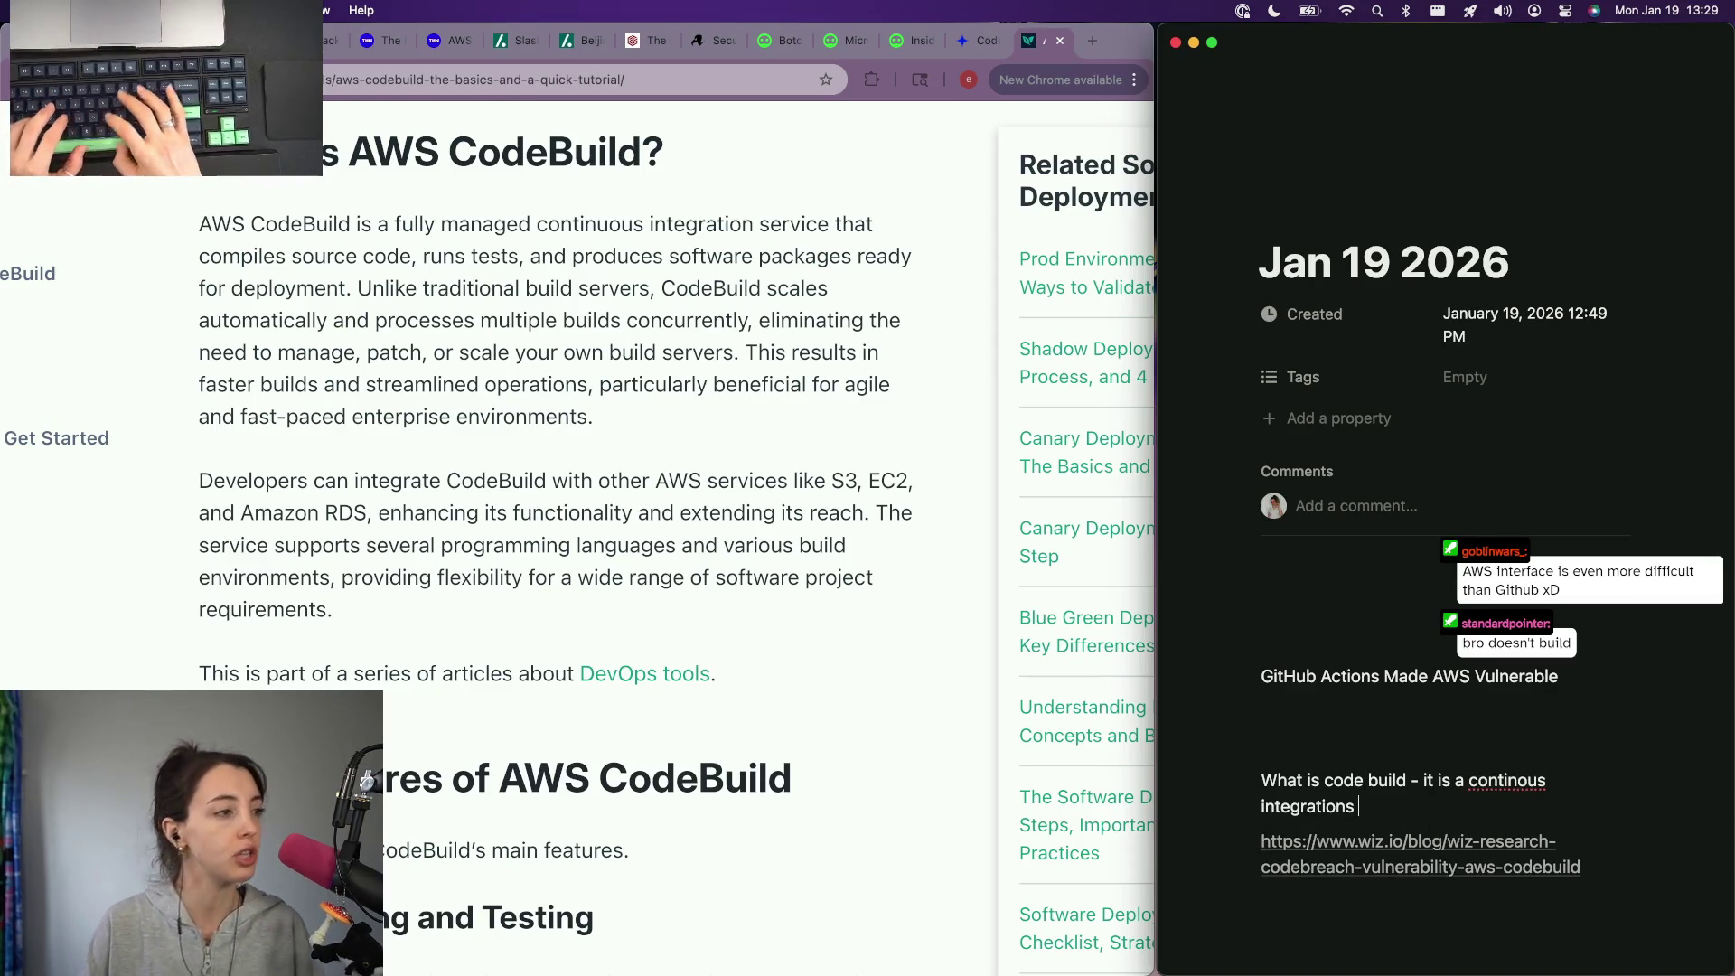
text( service that)
Step: Write the CodeBuild definition: continuous integration service that compiles code, runs tests, creates deployable packages
key(alt+BackSpace)
key(alt+BackSpace)
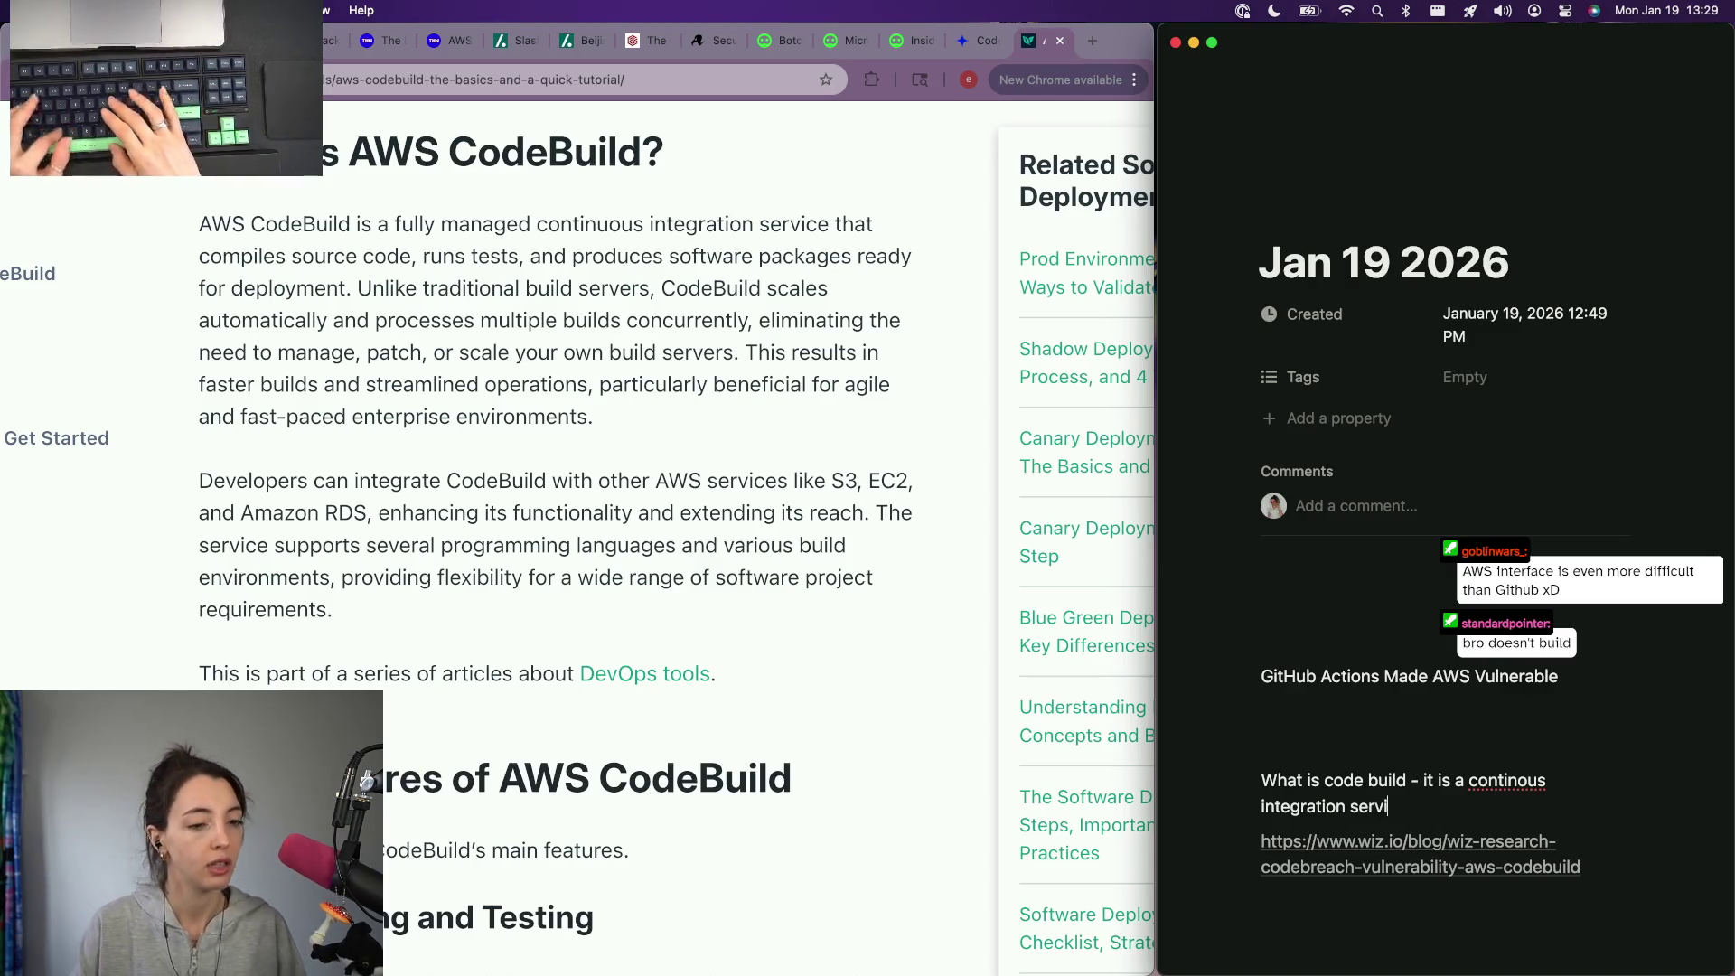
text(ompiles source code r)
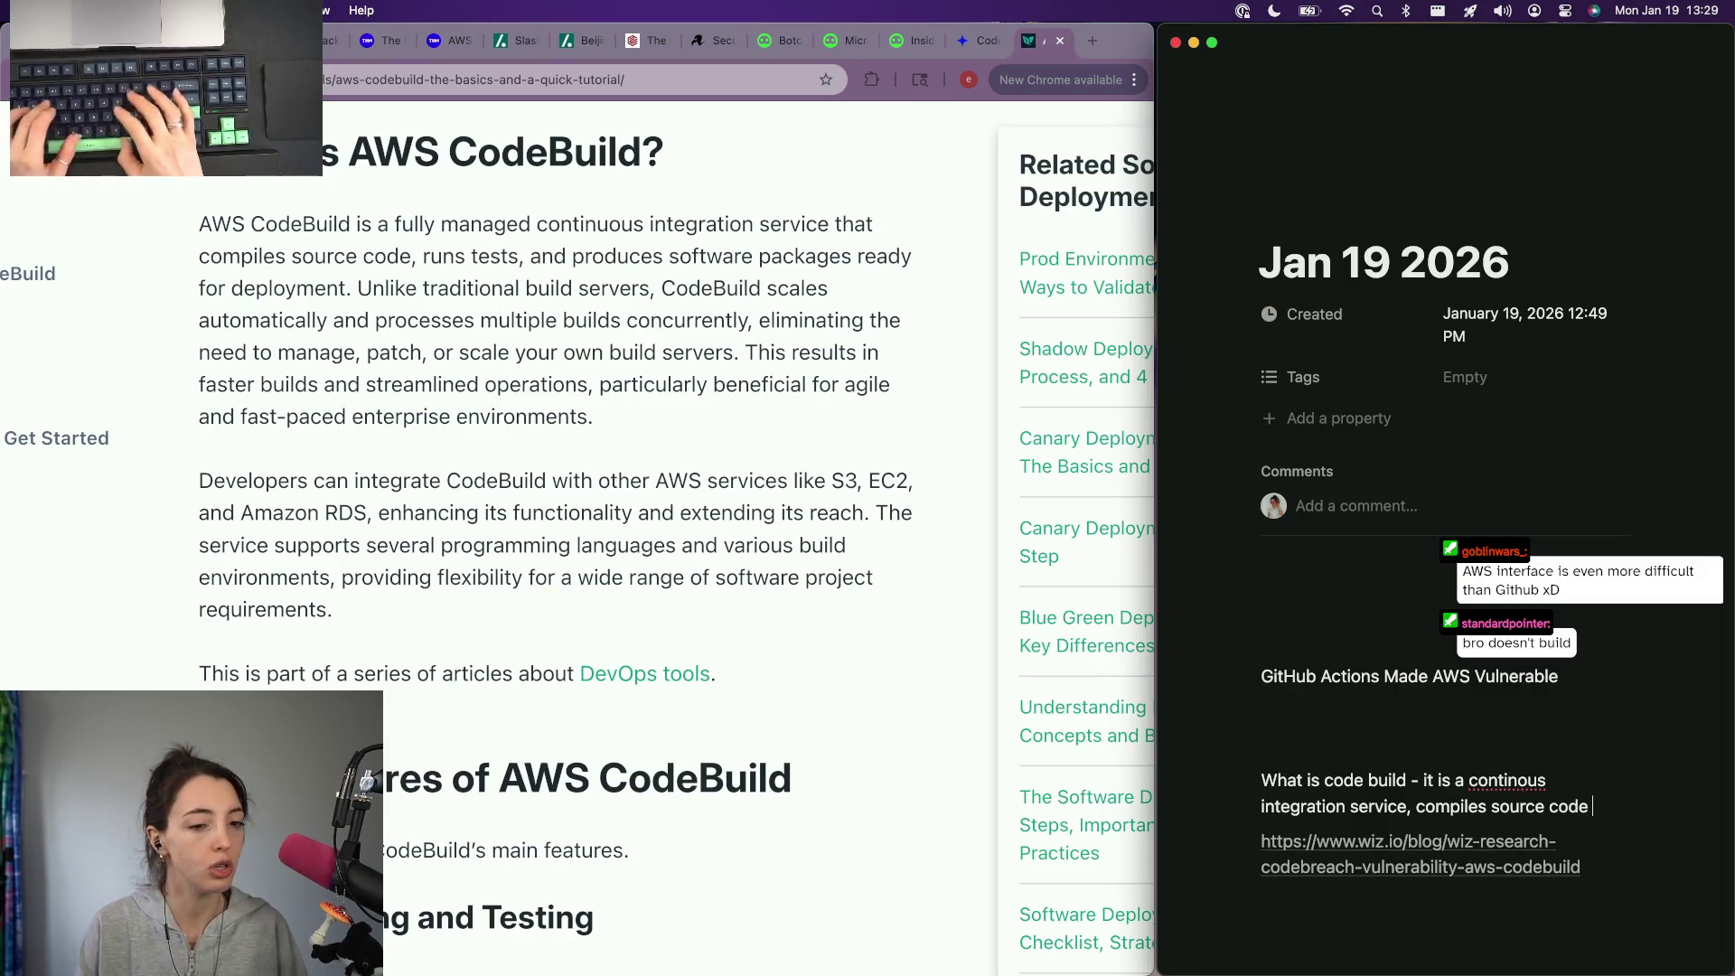
text(uns tests )
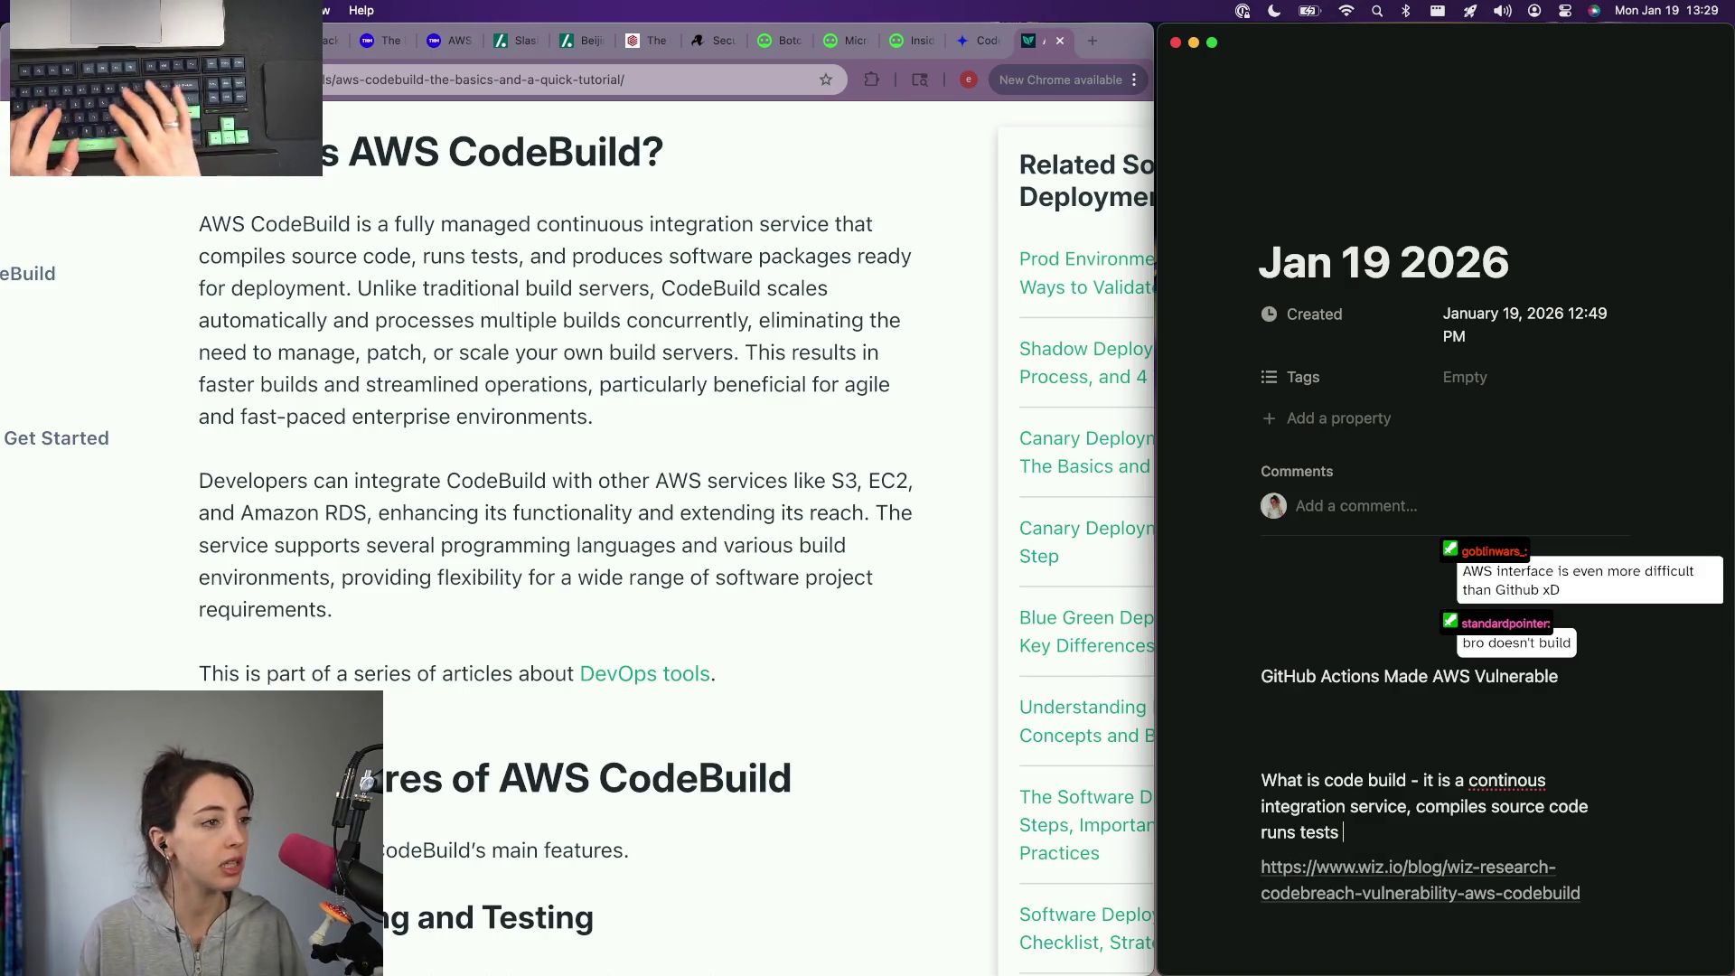
text(and createss)
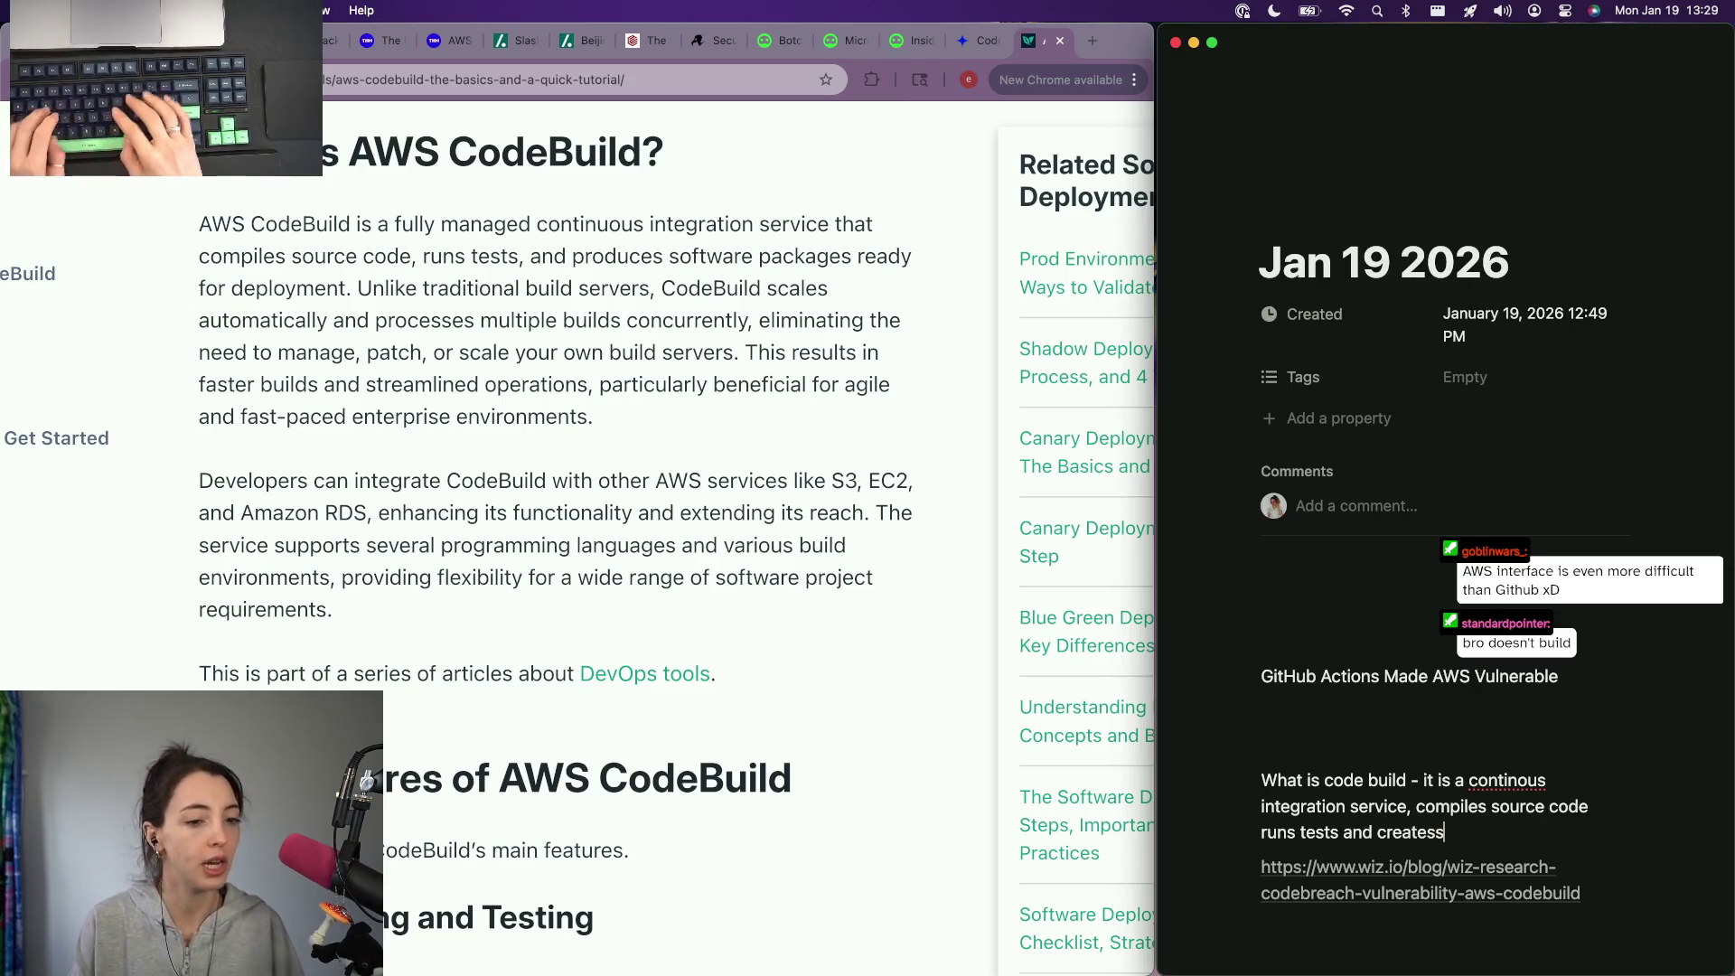
text( packages for)
key(BackSpace)
key(BackSpace)
key(BackSpace)
key(BackSpace)
key(BackSpace)
key(BackSpace)
text(ready t)
key(BackSpace)
key(BackSpace)
text(depl)
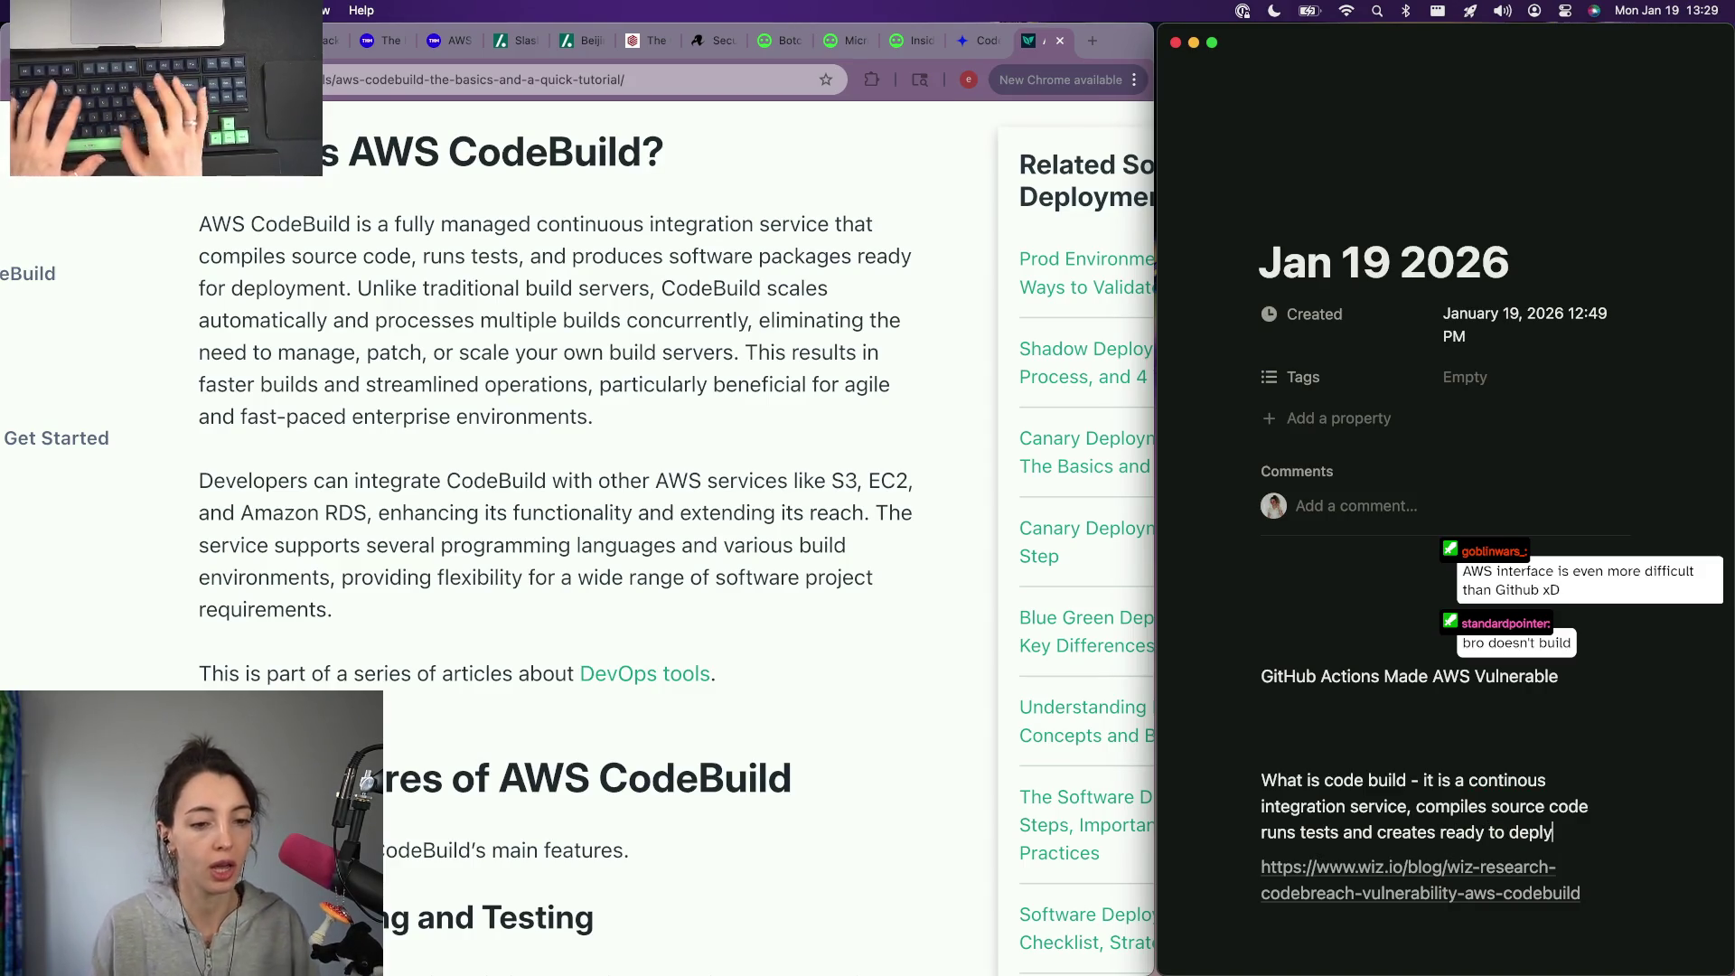
text(oy packag)
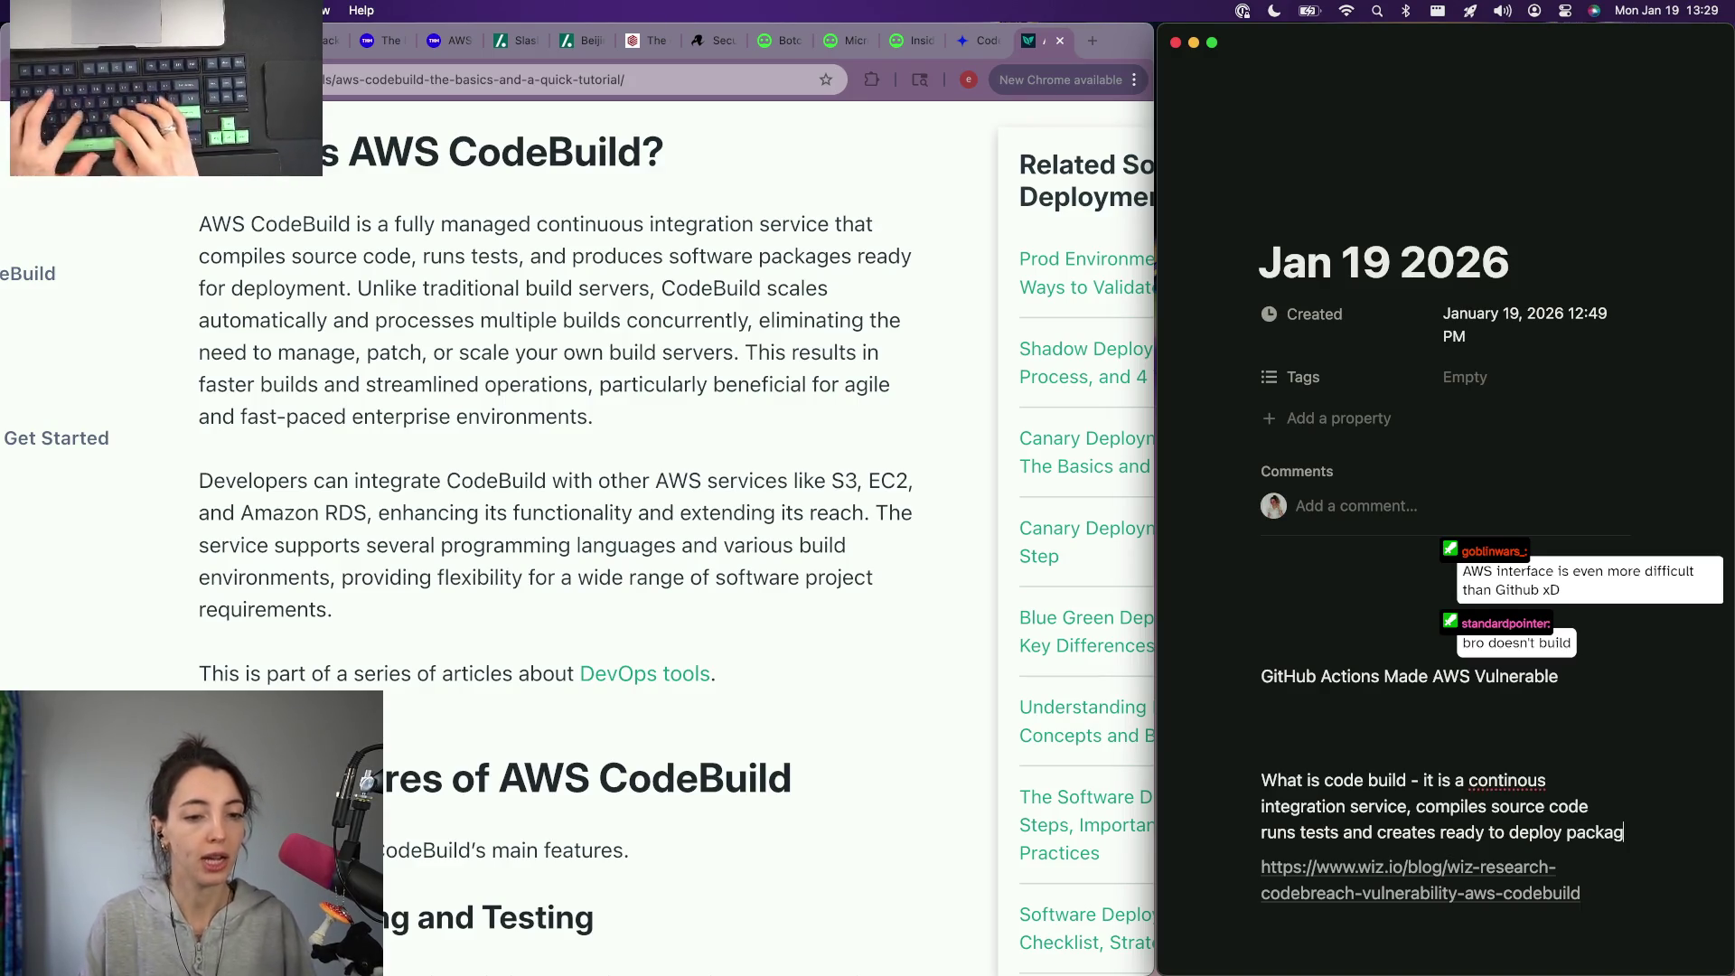
text(es.m)
key(Return)
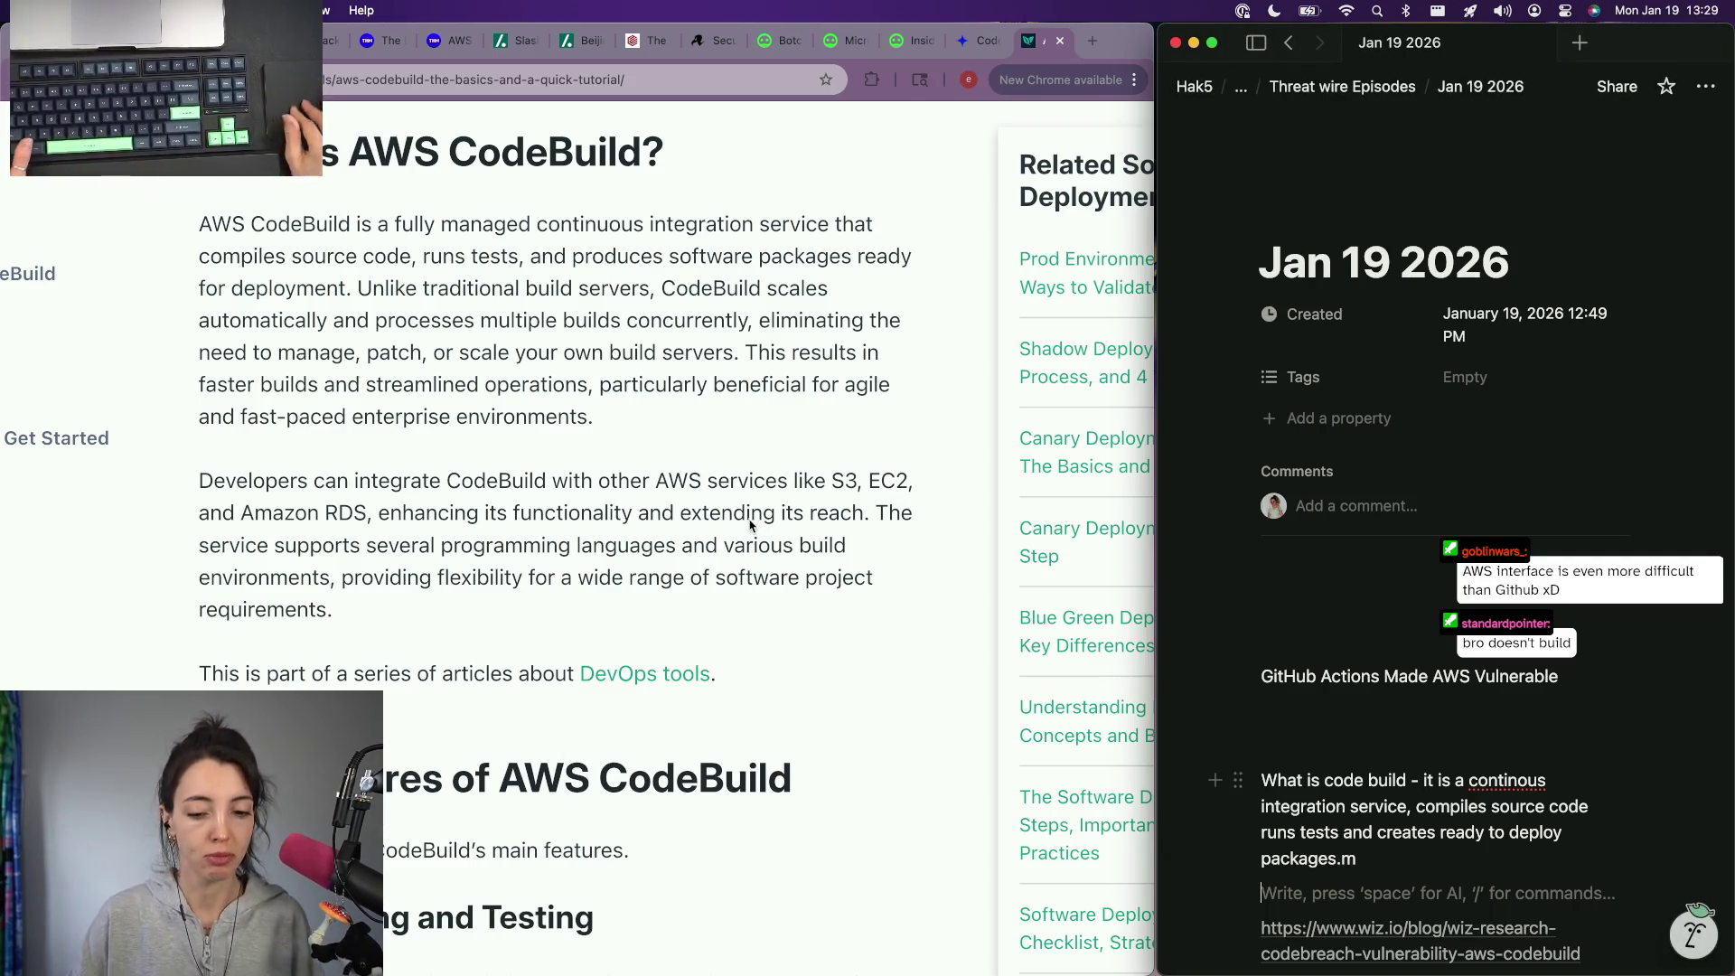
scroll(749, 527, down, 3)
scroll(750, 527, down, 5)
scroll(733, 515, down, 2)
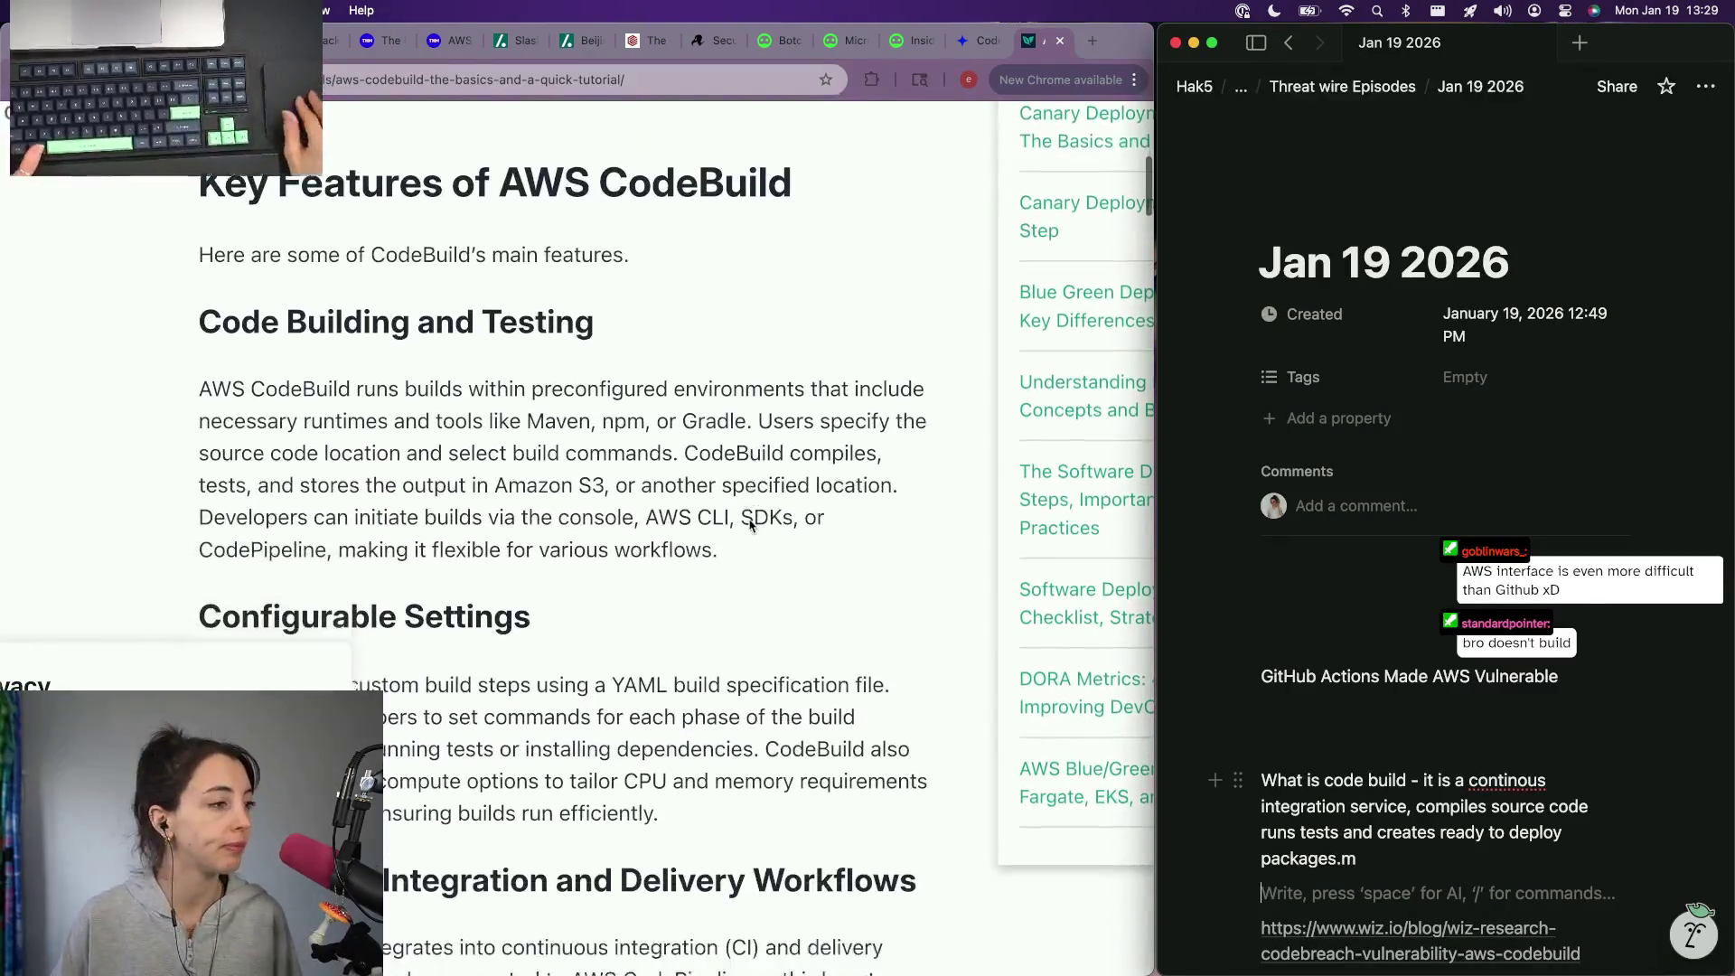
scroll(679, 481, down, 3)
scroll(662, 471, down, 2)
scroll(665, 468, up, 5)
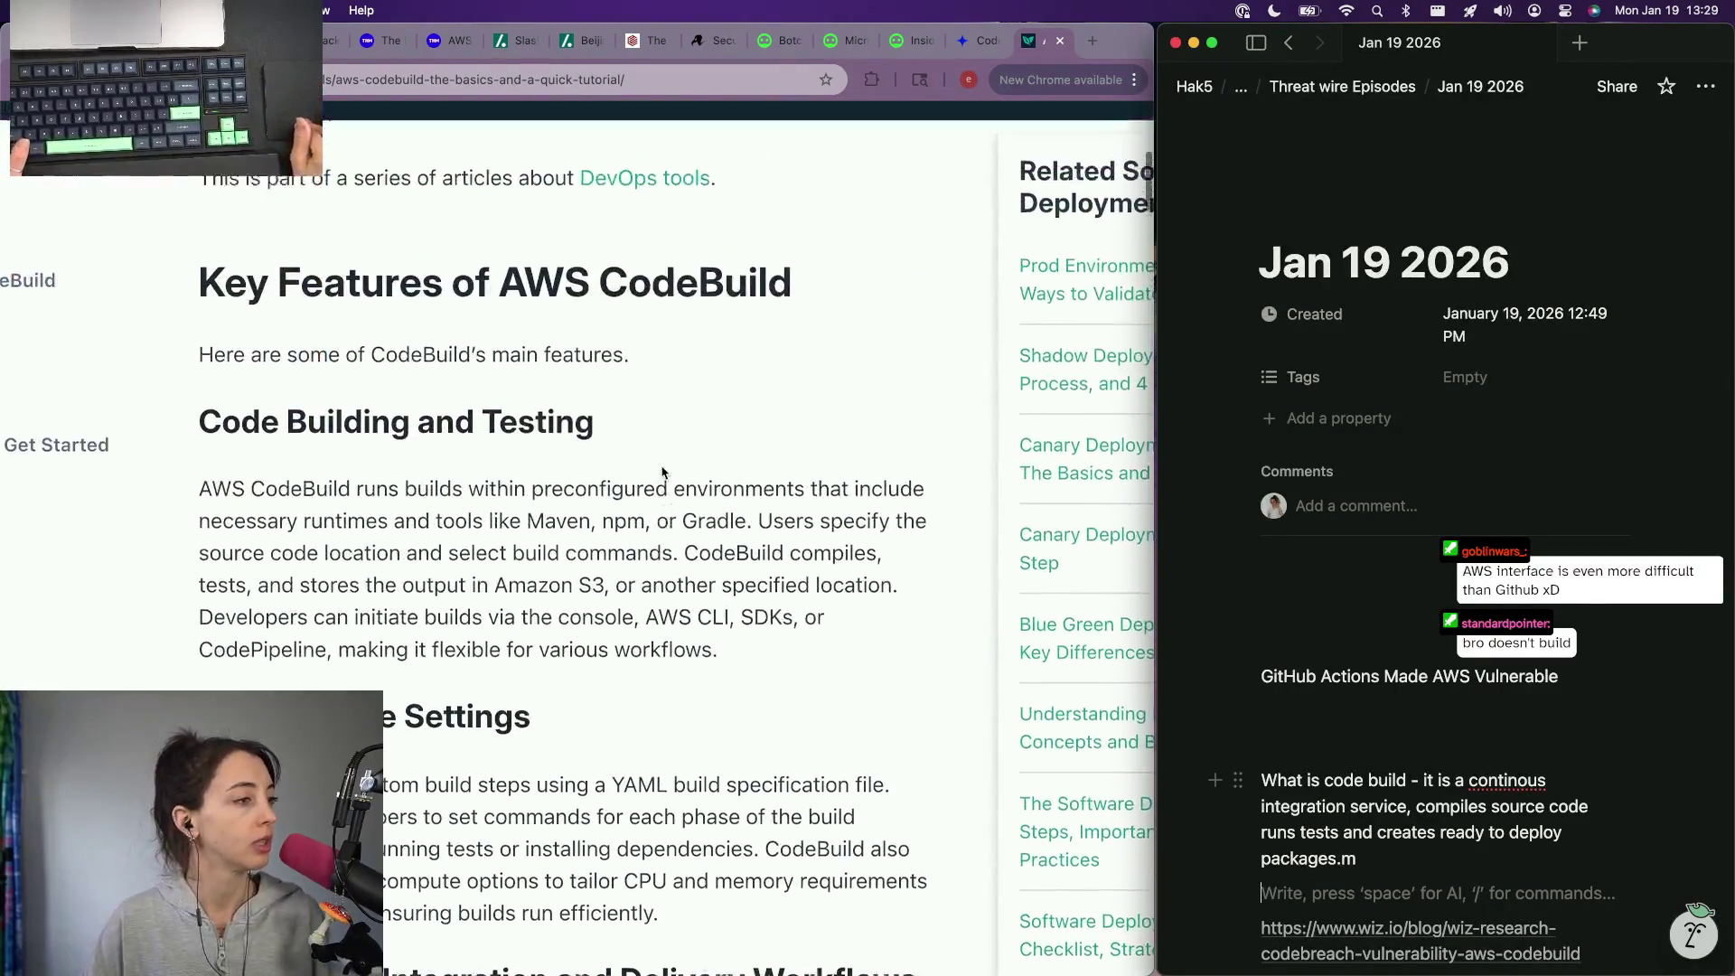
scroll(570, 474, up, 3)
scroll(472, 480, up, 2)
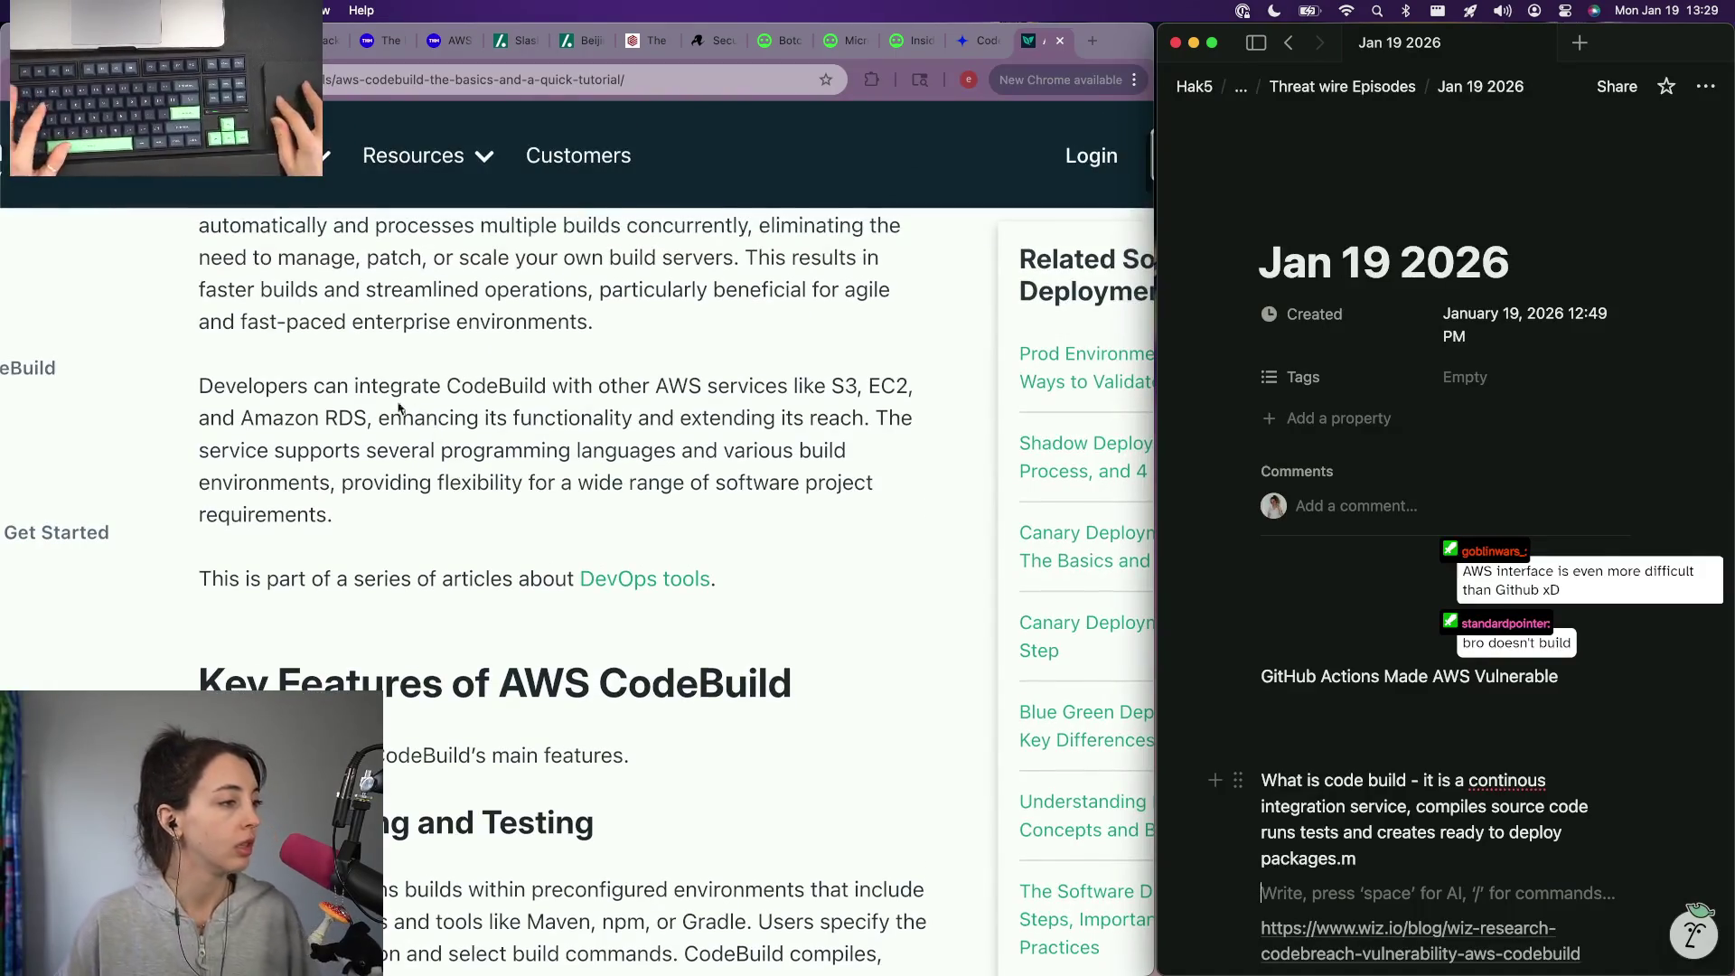
Step: Return from the Codefresh article to the search results, then resume editing the definition line in Notion
click(356, 393)
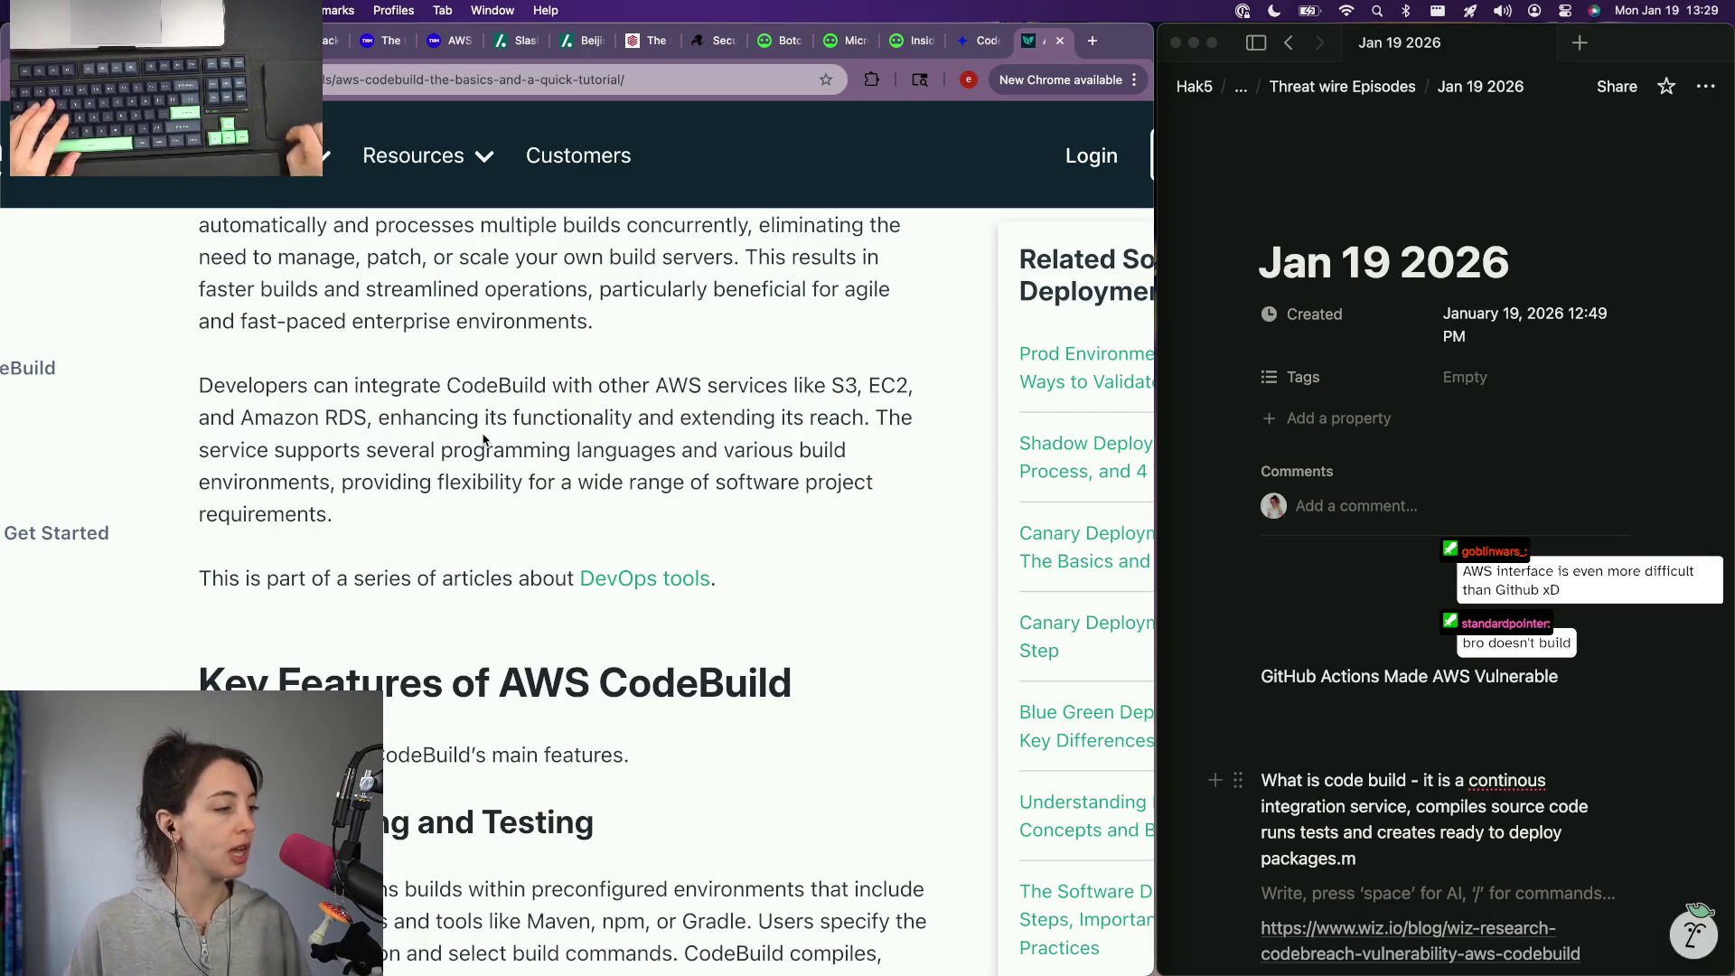
scroll(483, 437, down, 1)
scroll(482, 437, down, 5)
scroll(482, 434, down, 4)
scroll(483, 434, down, 5)
scroll(483, 436, down, 1)
scroll(483, 436, left, 5)
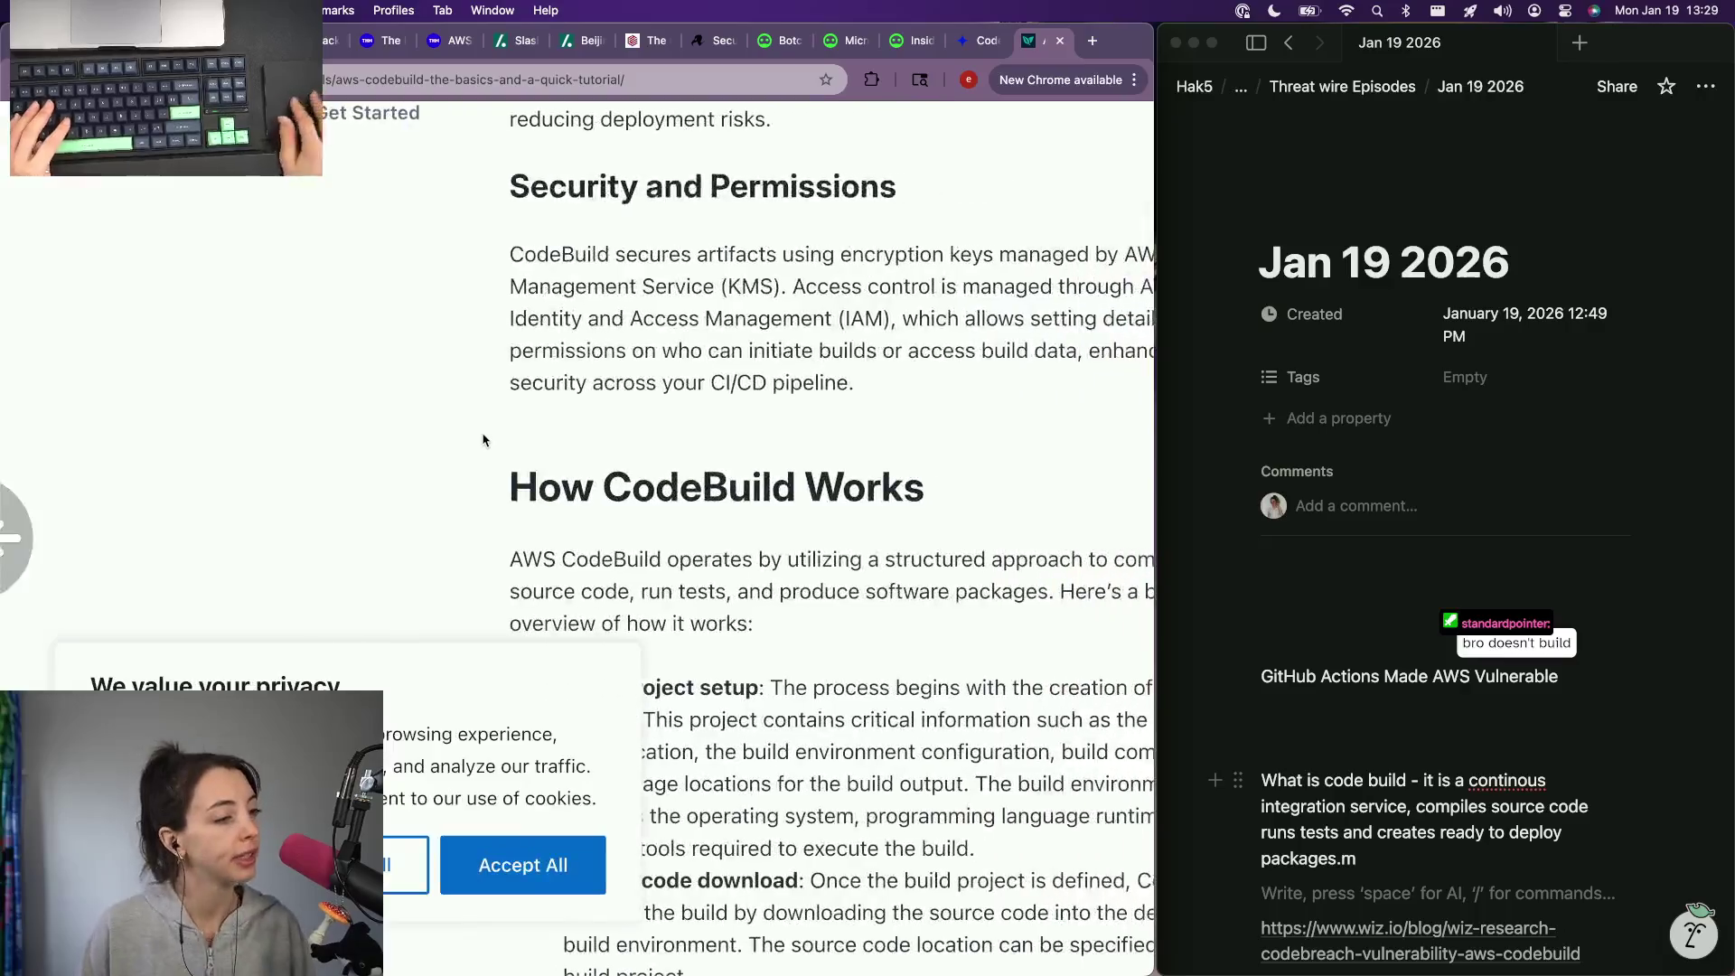
scroll(483, 438, down, 2)
scroll(484, 440, down, 3)
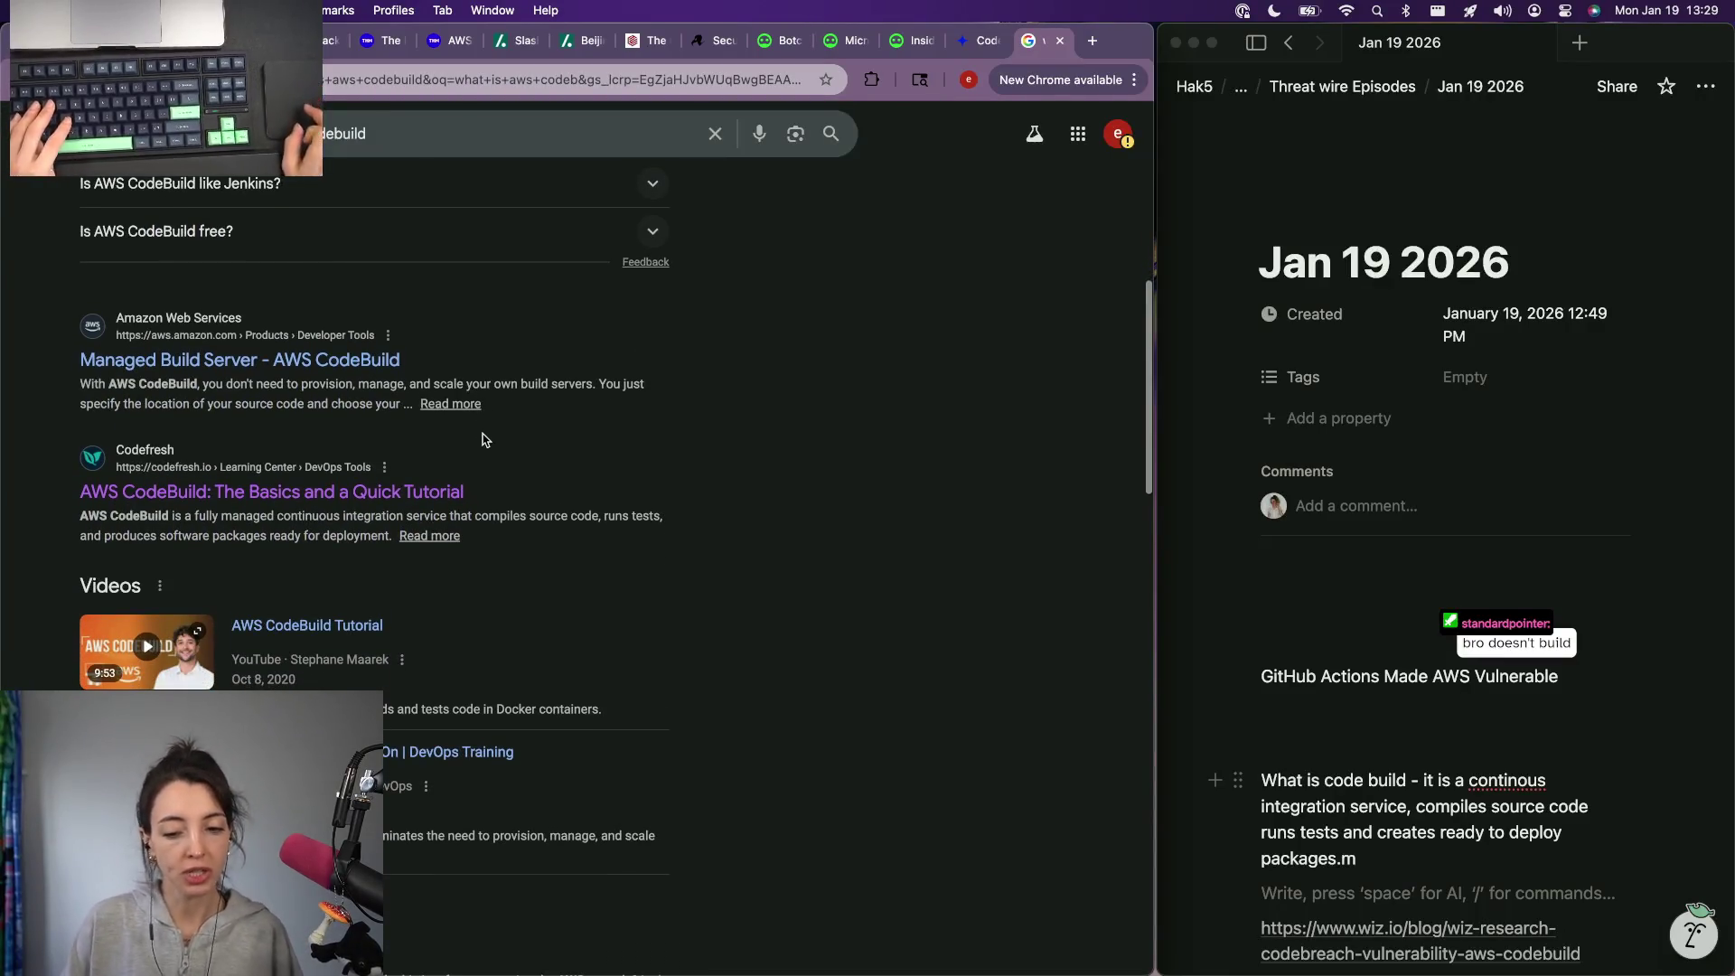
click(1372, 722)
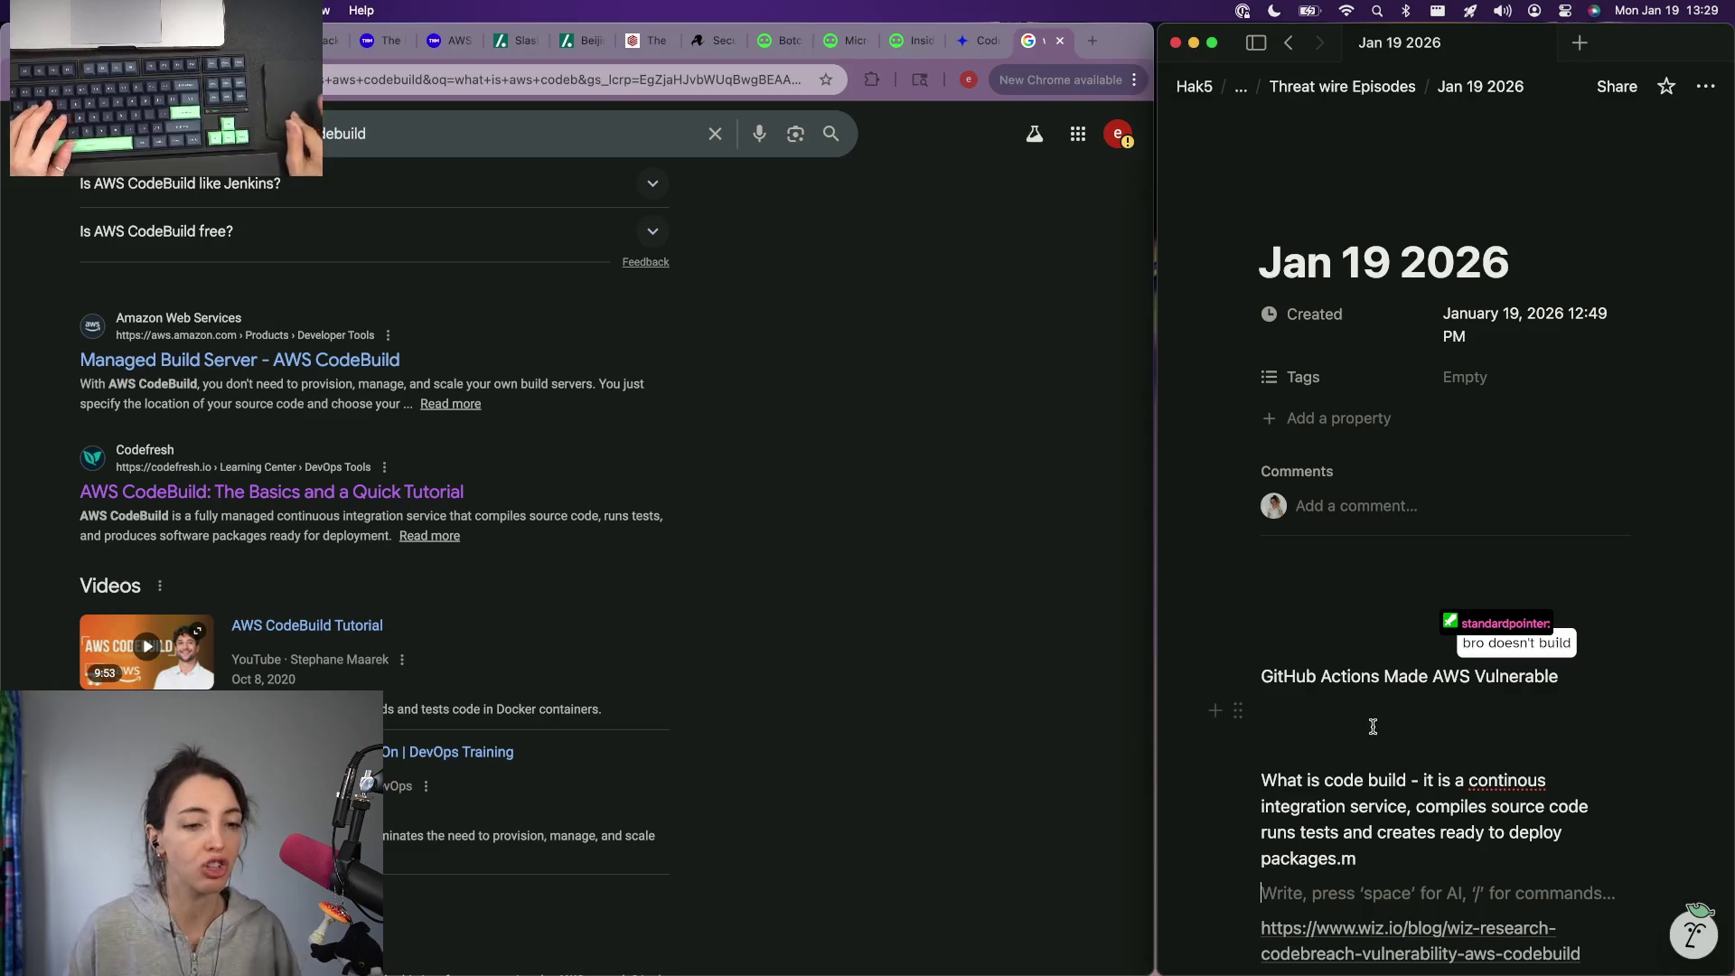
scroll(1373, 721, down, 1)
click(1390, 774)
key(BackSpace)
text(aws version of)
text(githu)
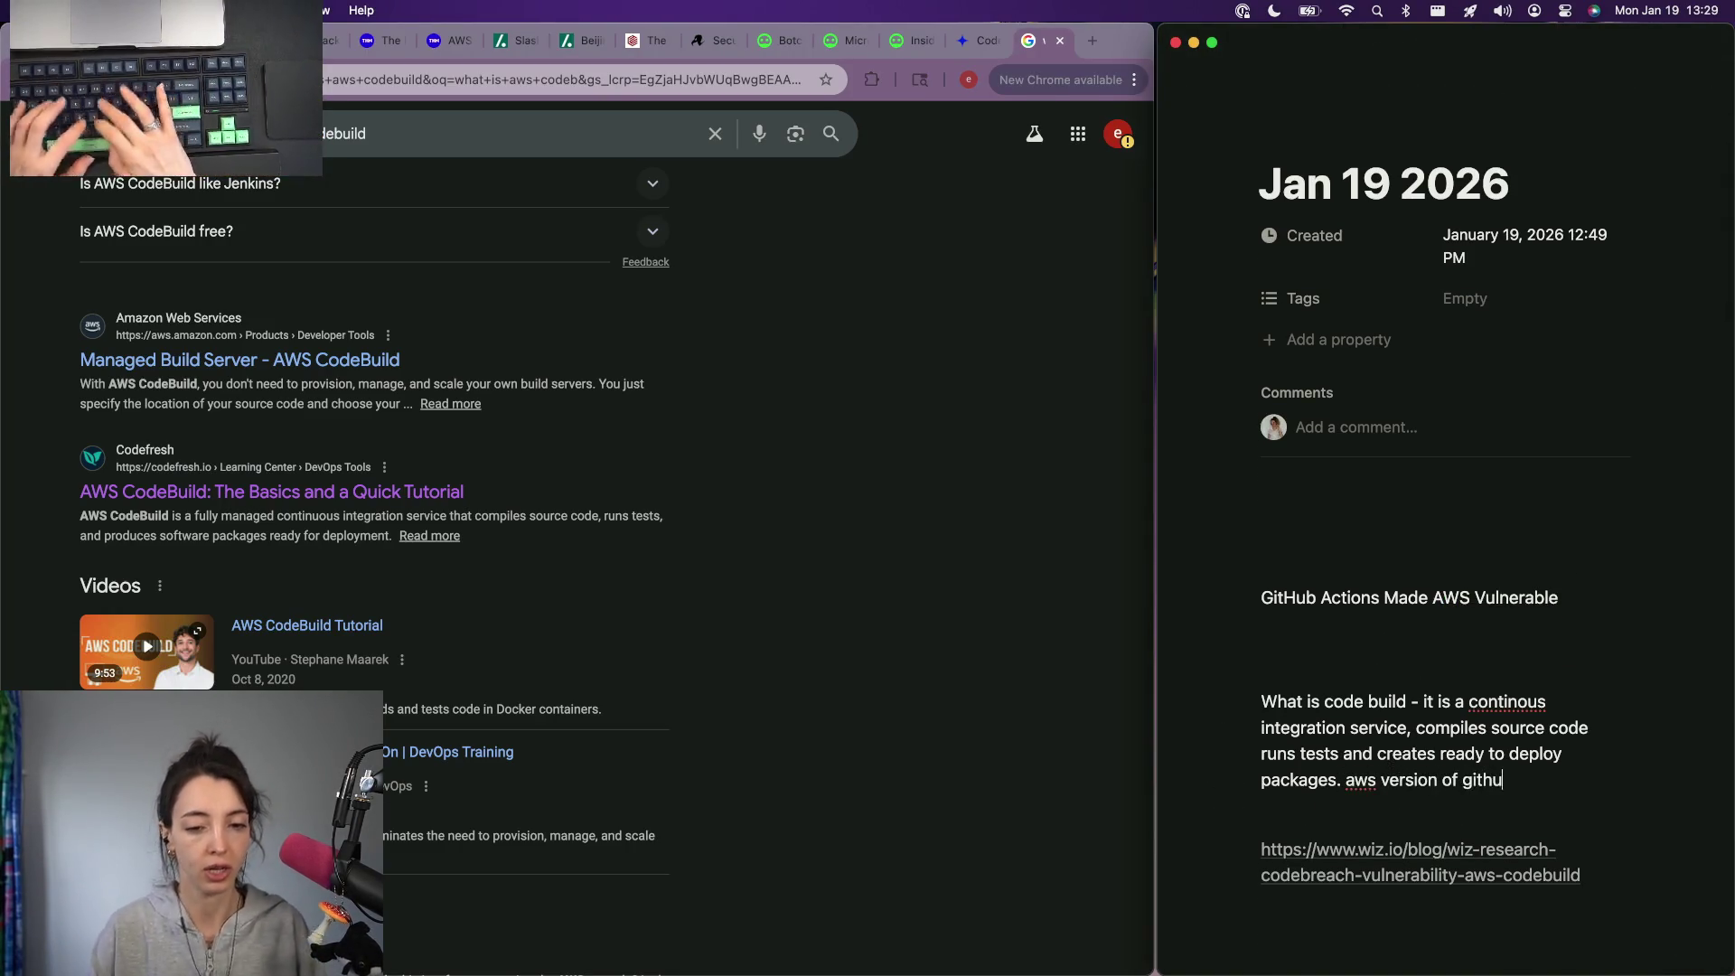
text(b actions)
Step: Paste the AWS CodeBuild documentation URL as a plain link above the Wiz link
key(Return)
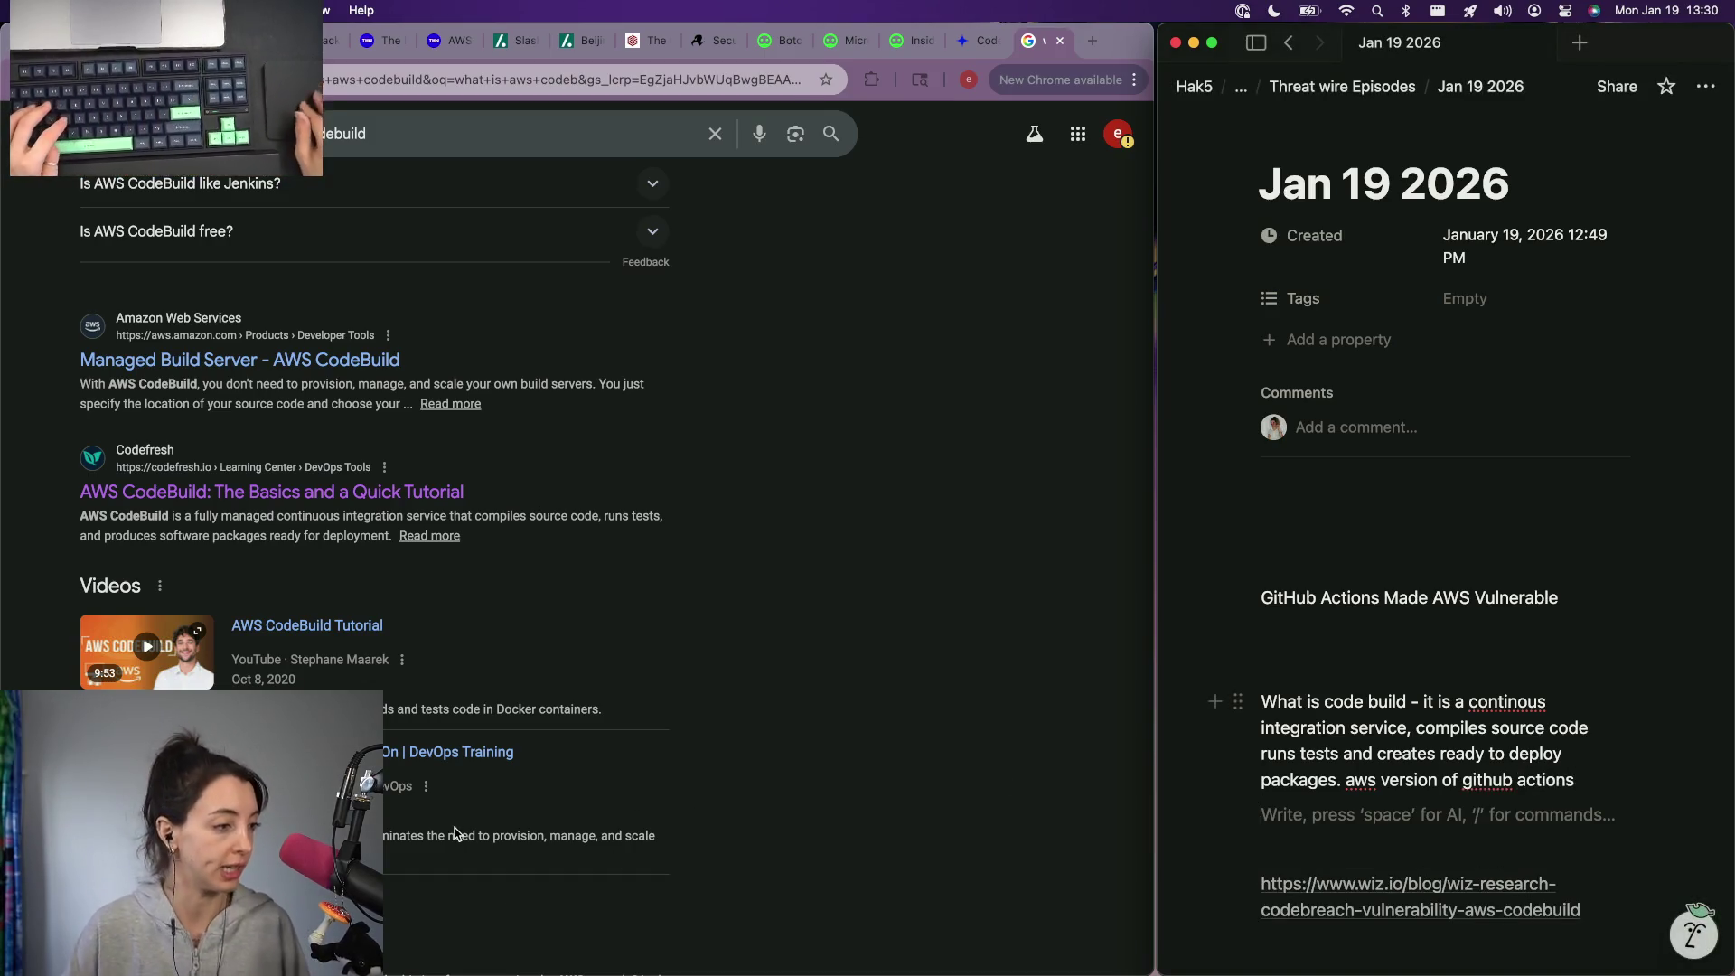
scroll(455, 835, down, 3)
scroll(455, 833, down, 3)
scroll(408, 679, down, 2)
click(351, 561)
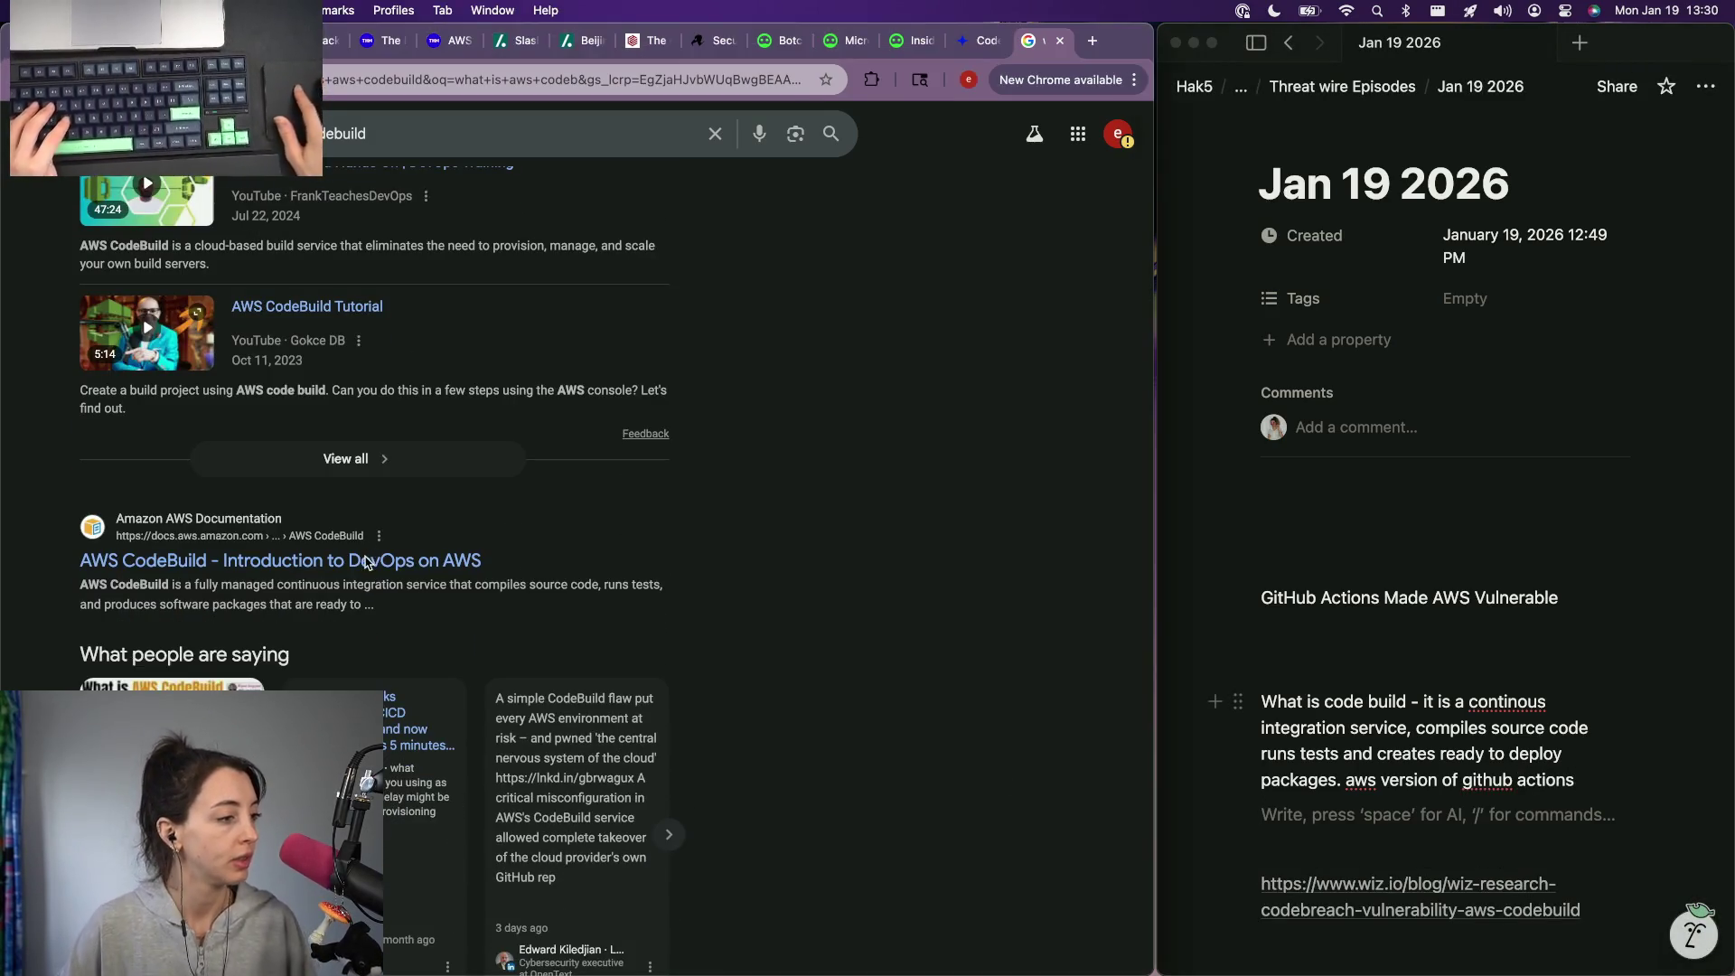
scroll(421, 441, up, 2)
scroll(380, 443, up, 2)
scroll(339, 445, up, 2)
scroll(287, 449, up, 2)
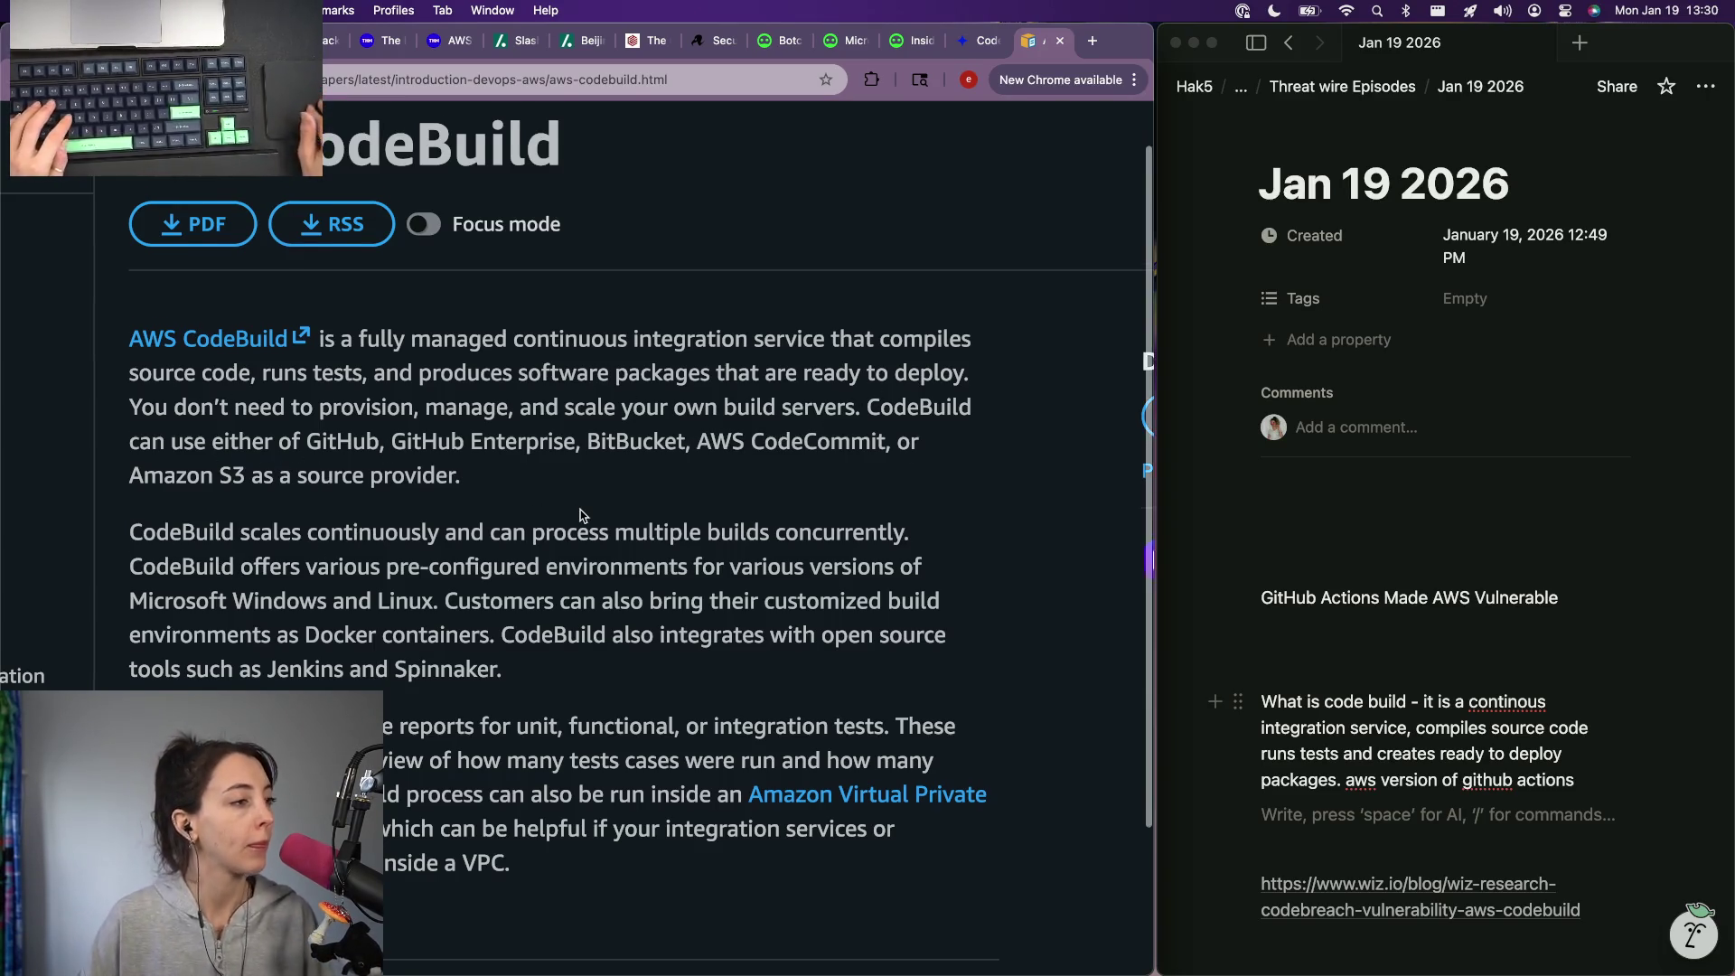
scroll(578, 516, down, 1)
click(504, 77)
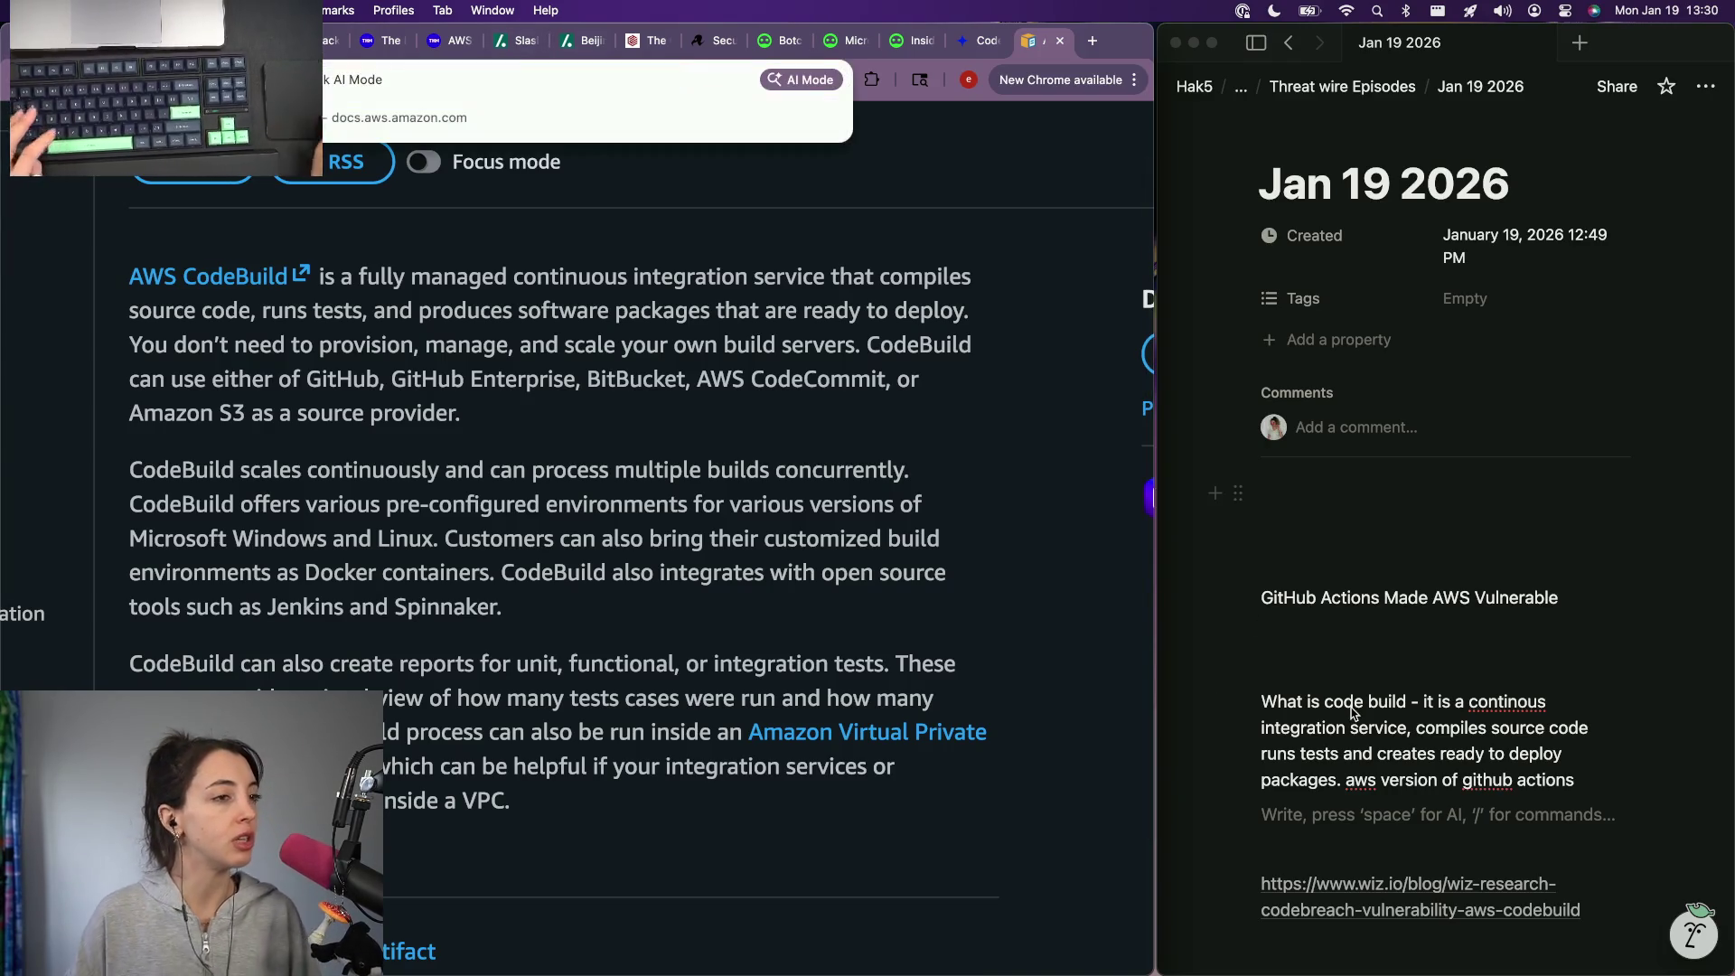
scroll(1331, 742, down, 2)
click(1328, 728)
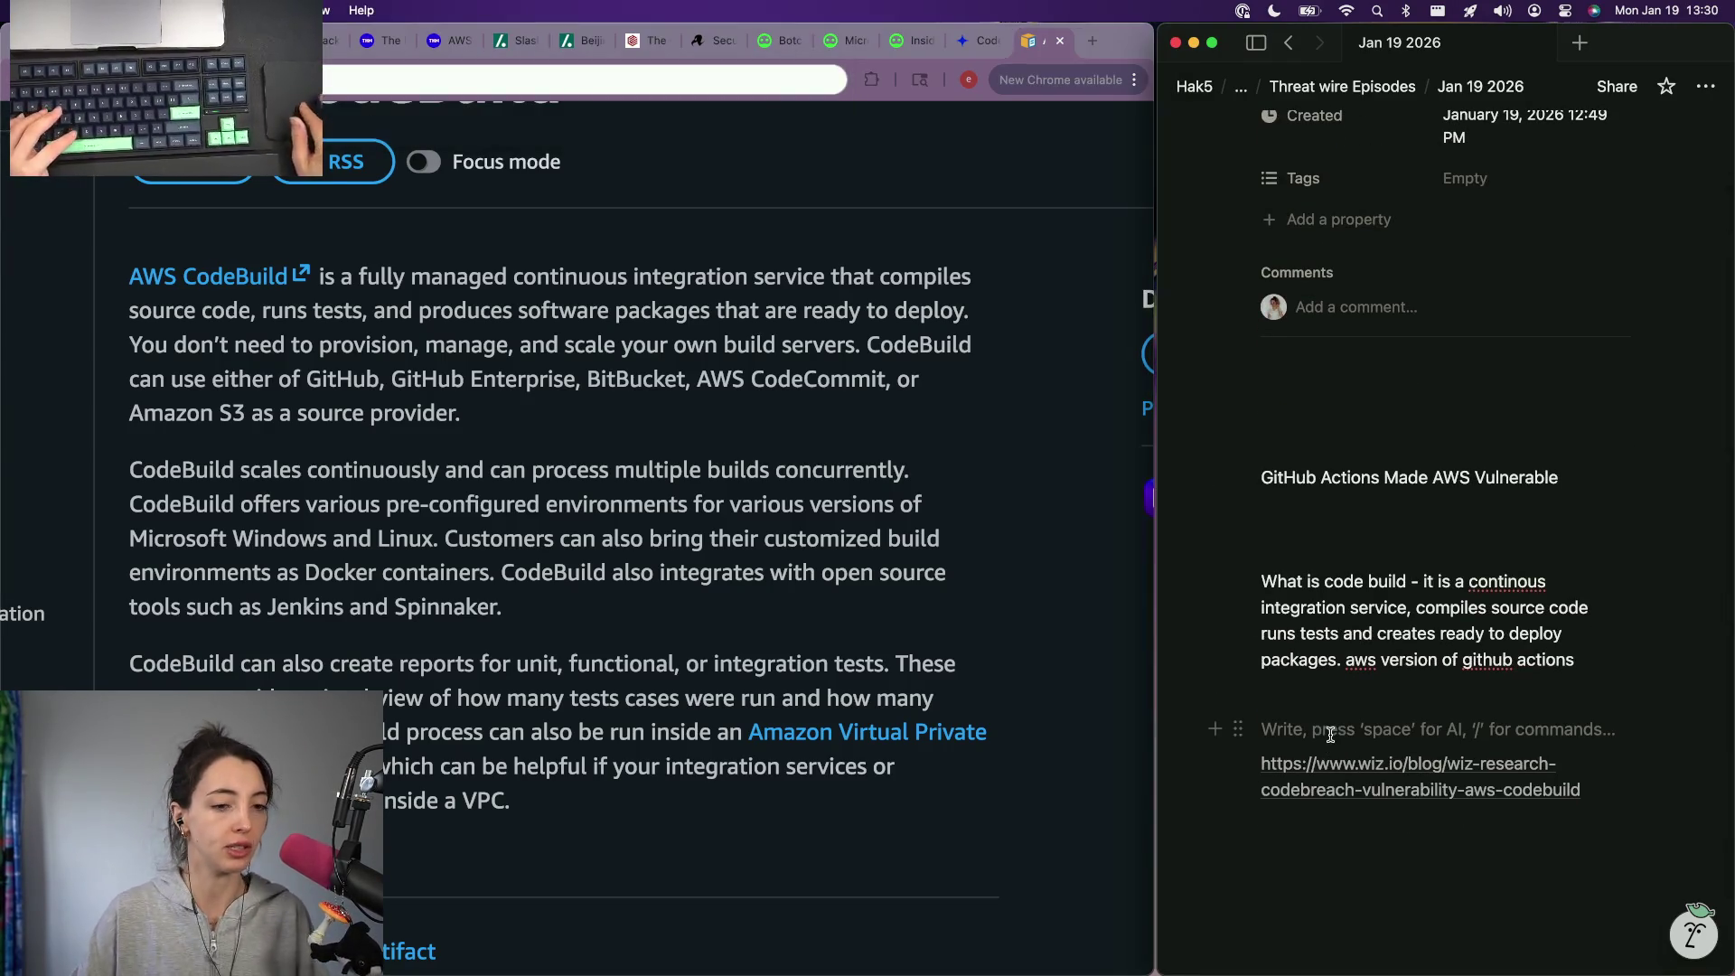
text(https://docs.aws.amazon.com/whitepapers/latest/introduction-devops-aws/aws-codebuild.html)
key(Escape)
Step: Add blank lines under the page heading, then switch Chrome to the Wiz CodeBuild blog post
click(1382, 694)
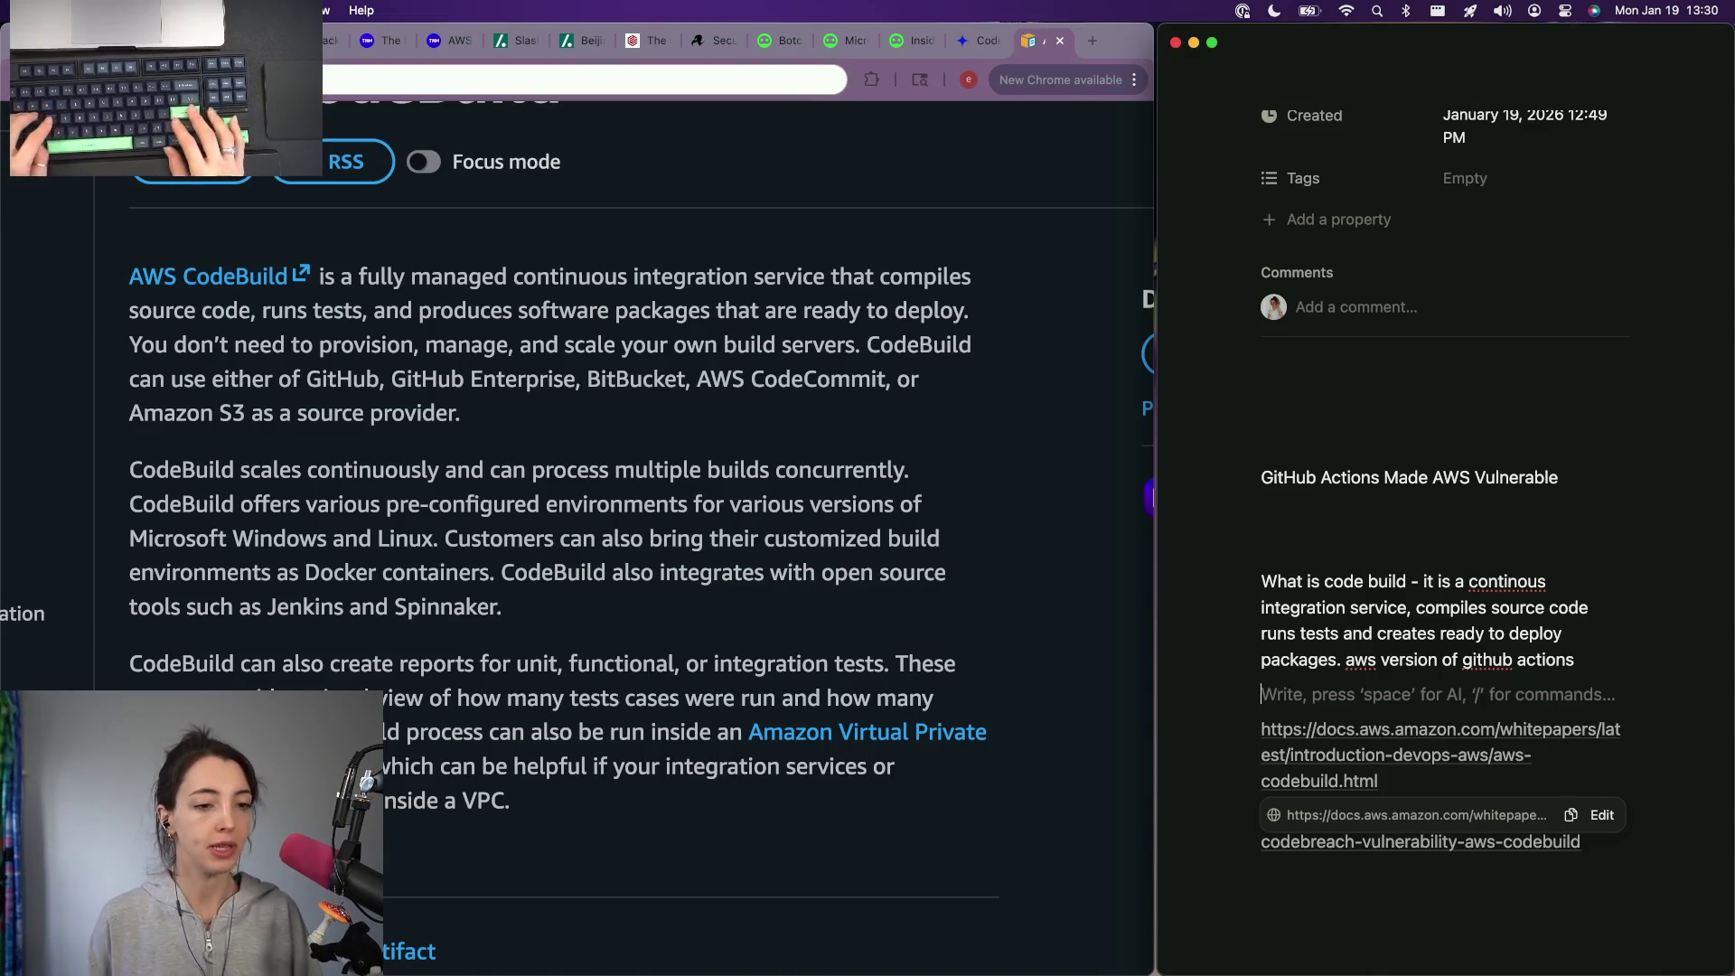
key(Return)
key(Up)
key(Up)
key(Up)
key(Return)
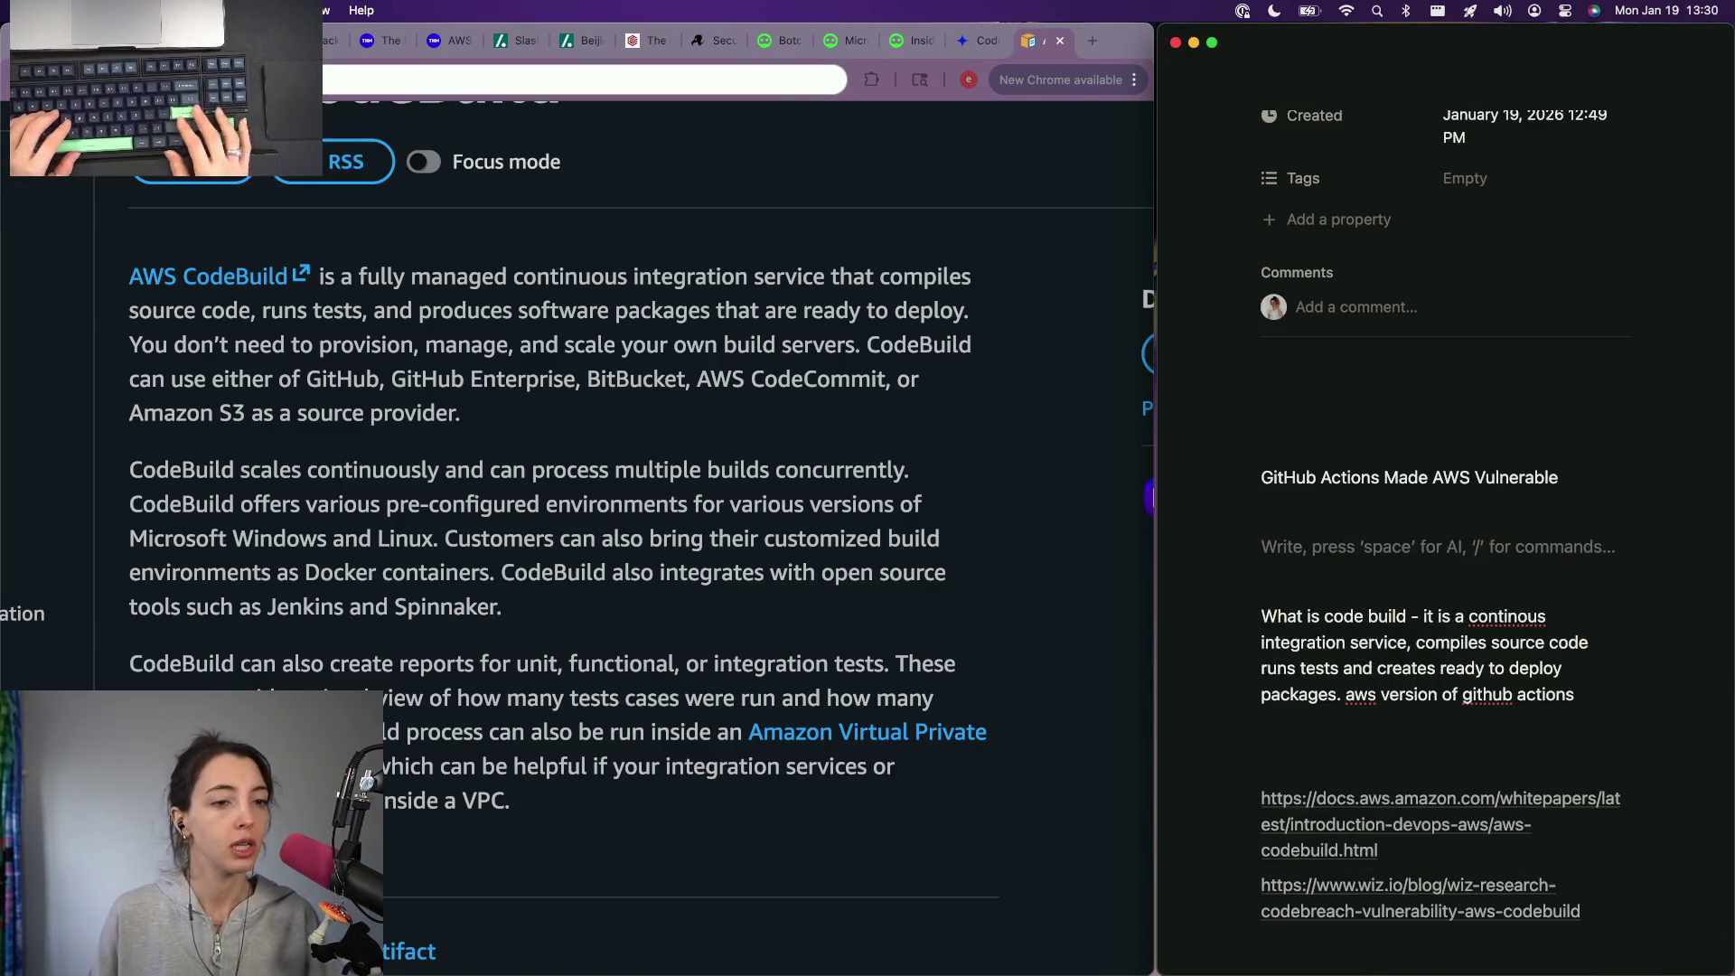
click(853, 368)
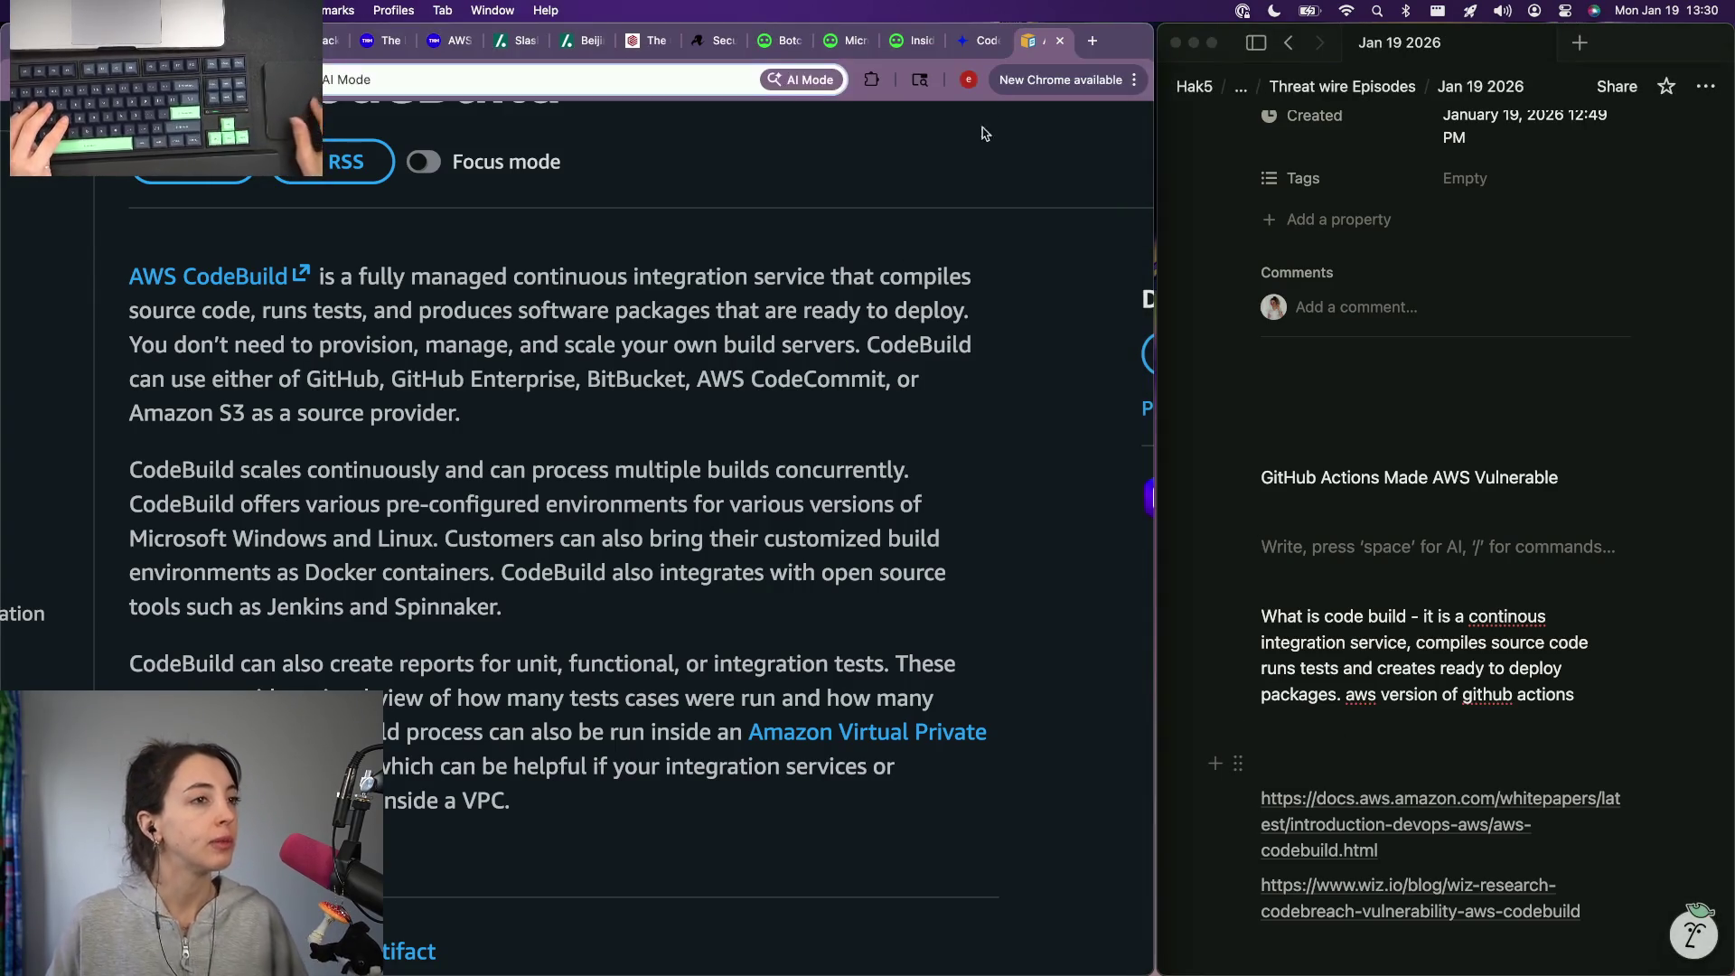
click(968, 41)
scroll(571, 280, up, 3)
scroll(503, 301, down, 2)
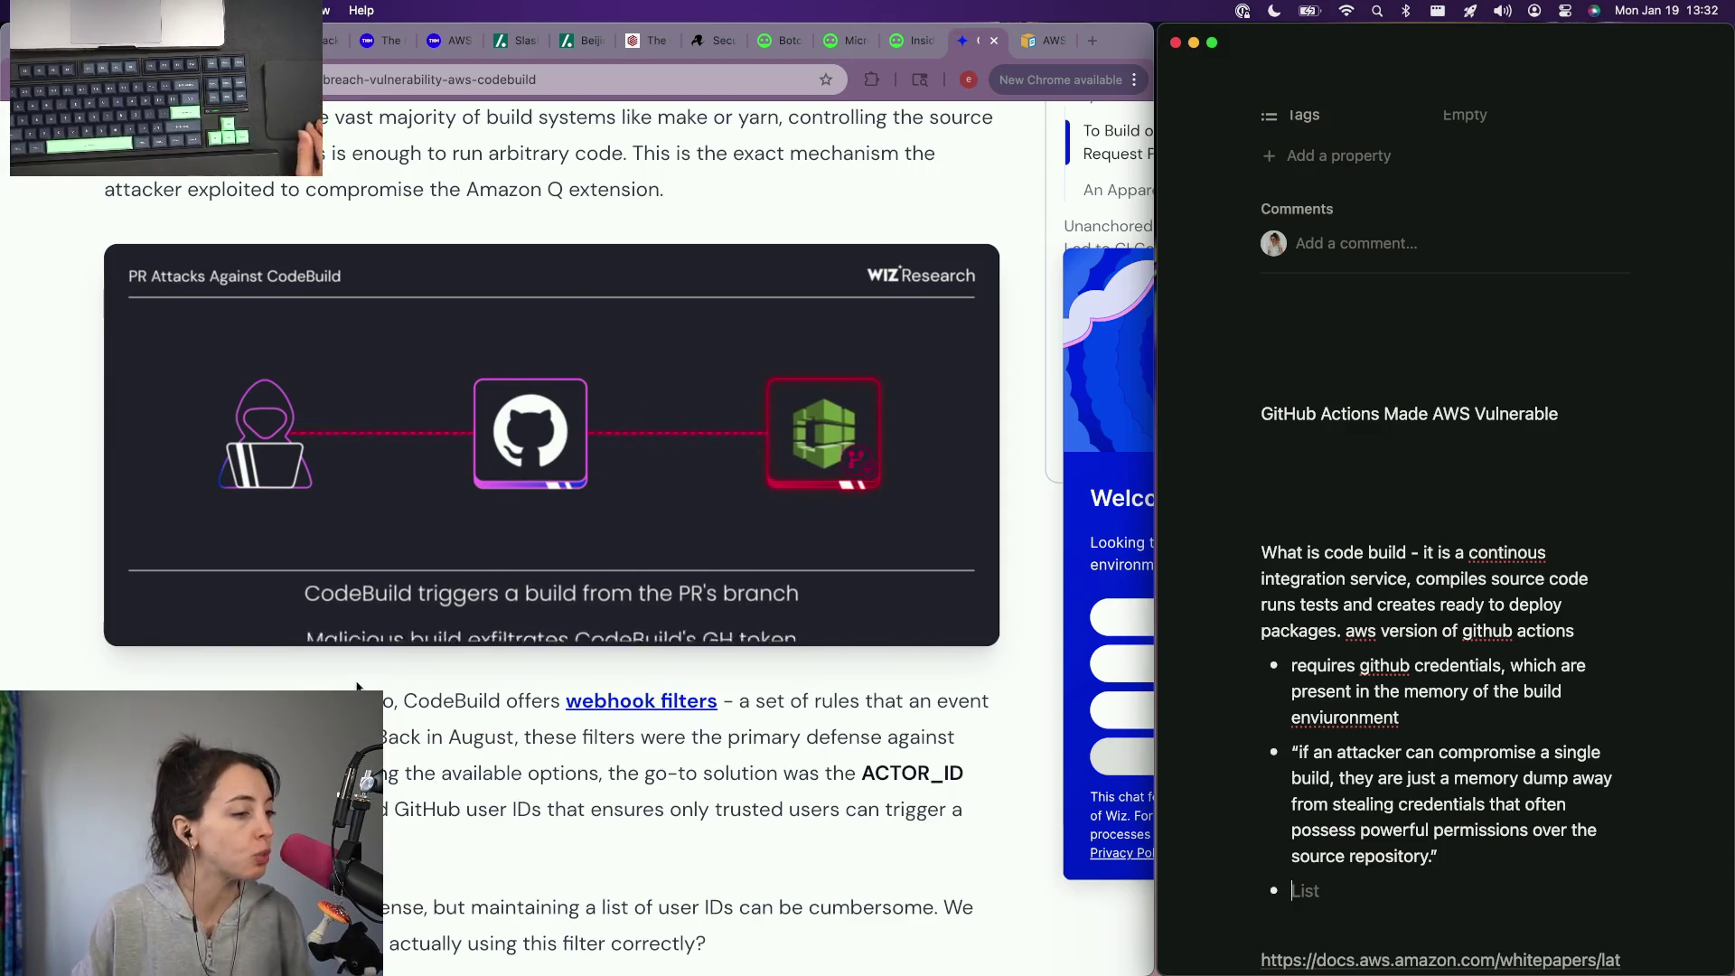
scroll(360, 687, down, 2)
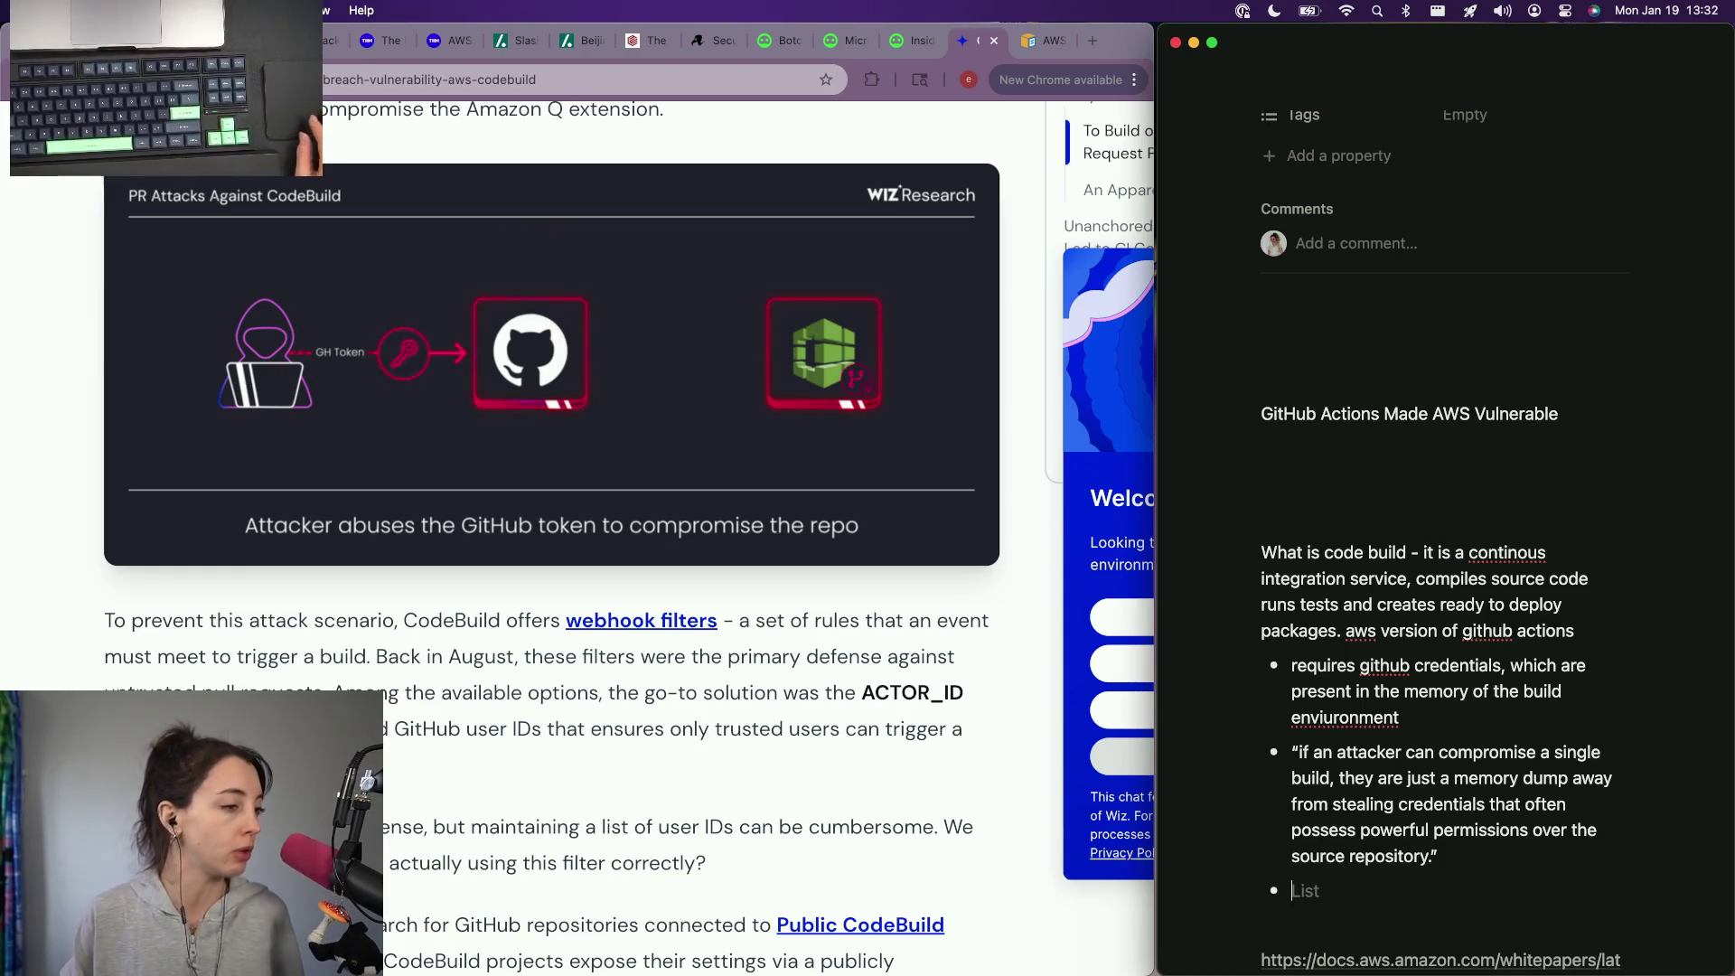
scroll(551, 544, down, 3)
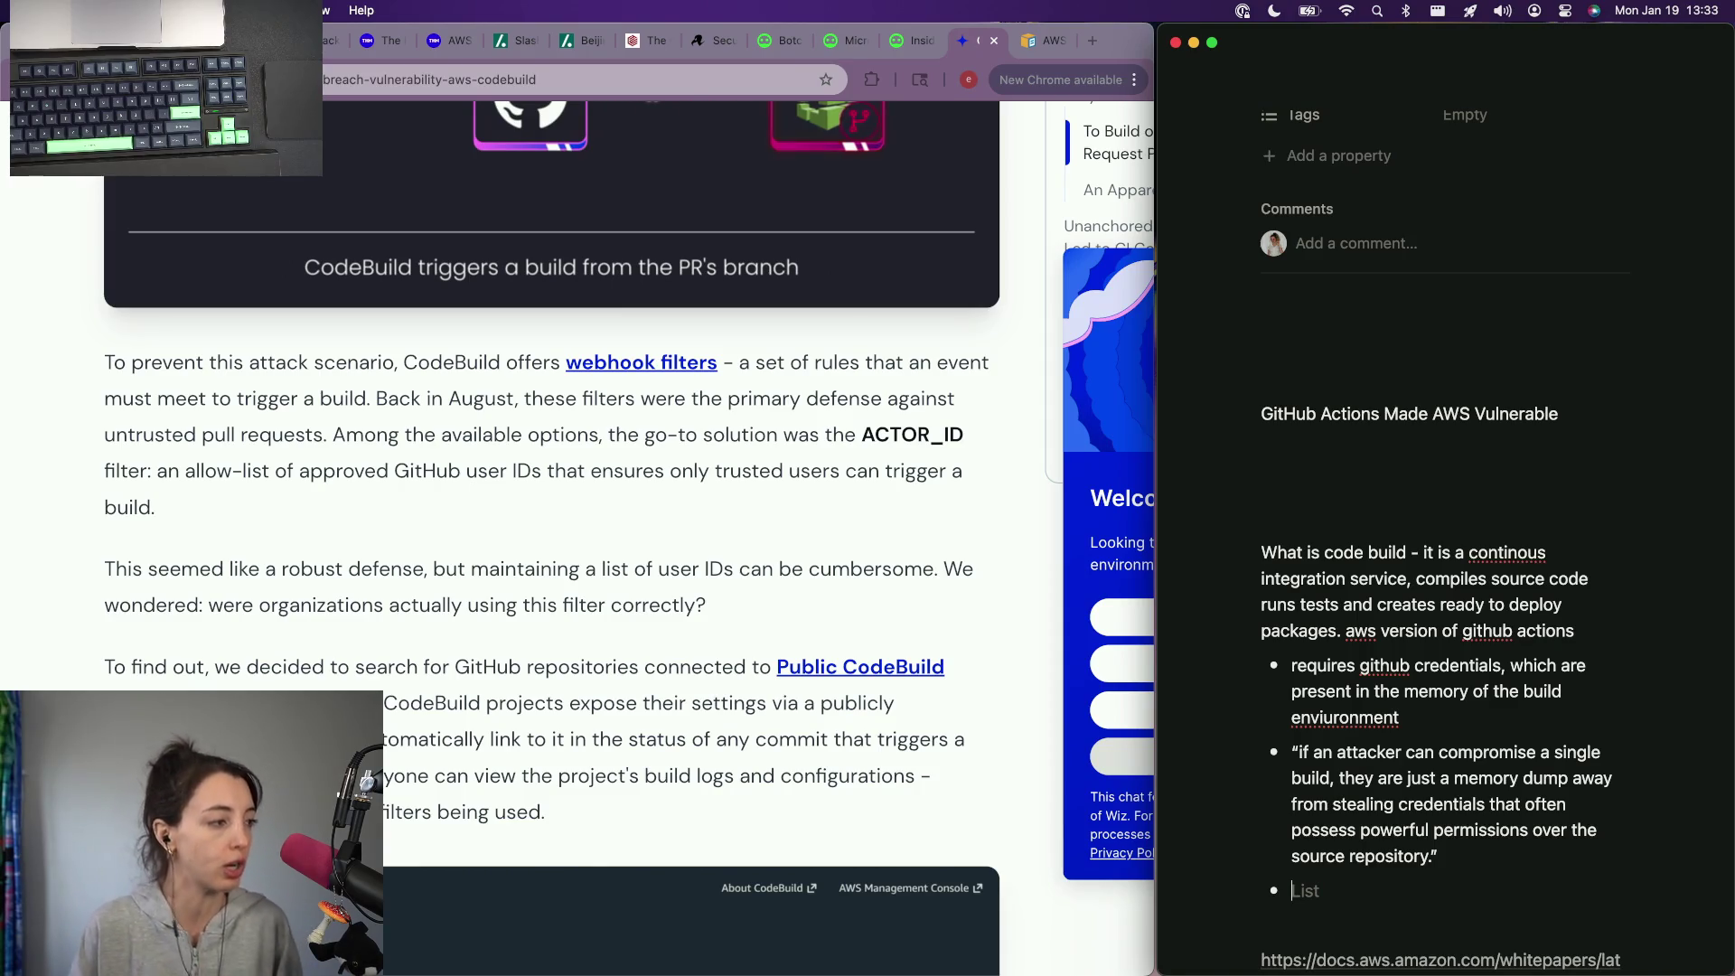
Step: Start a new note line under the heading after reading the webhook filters passage
click(1385, 488)
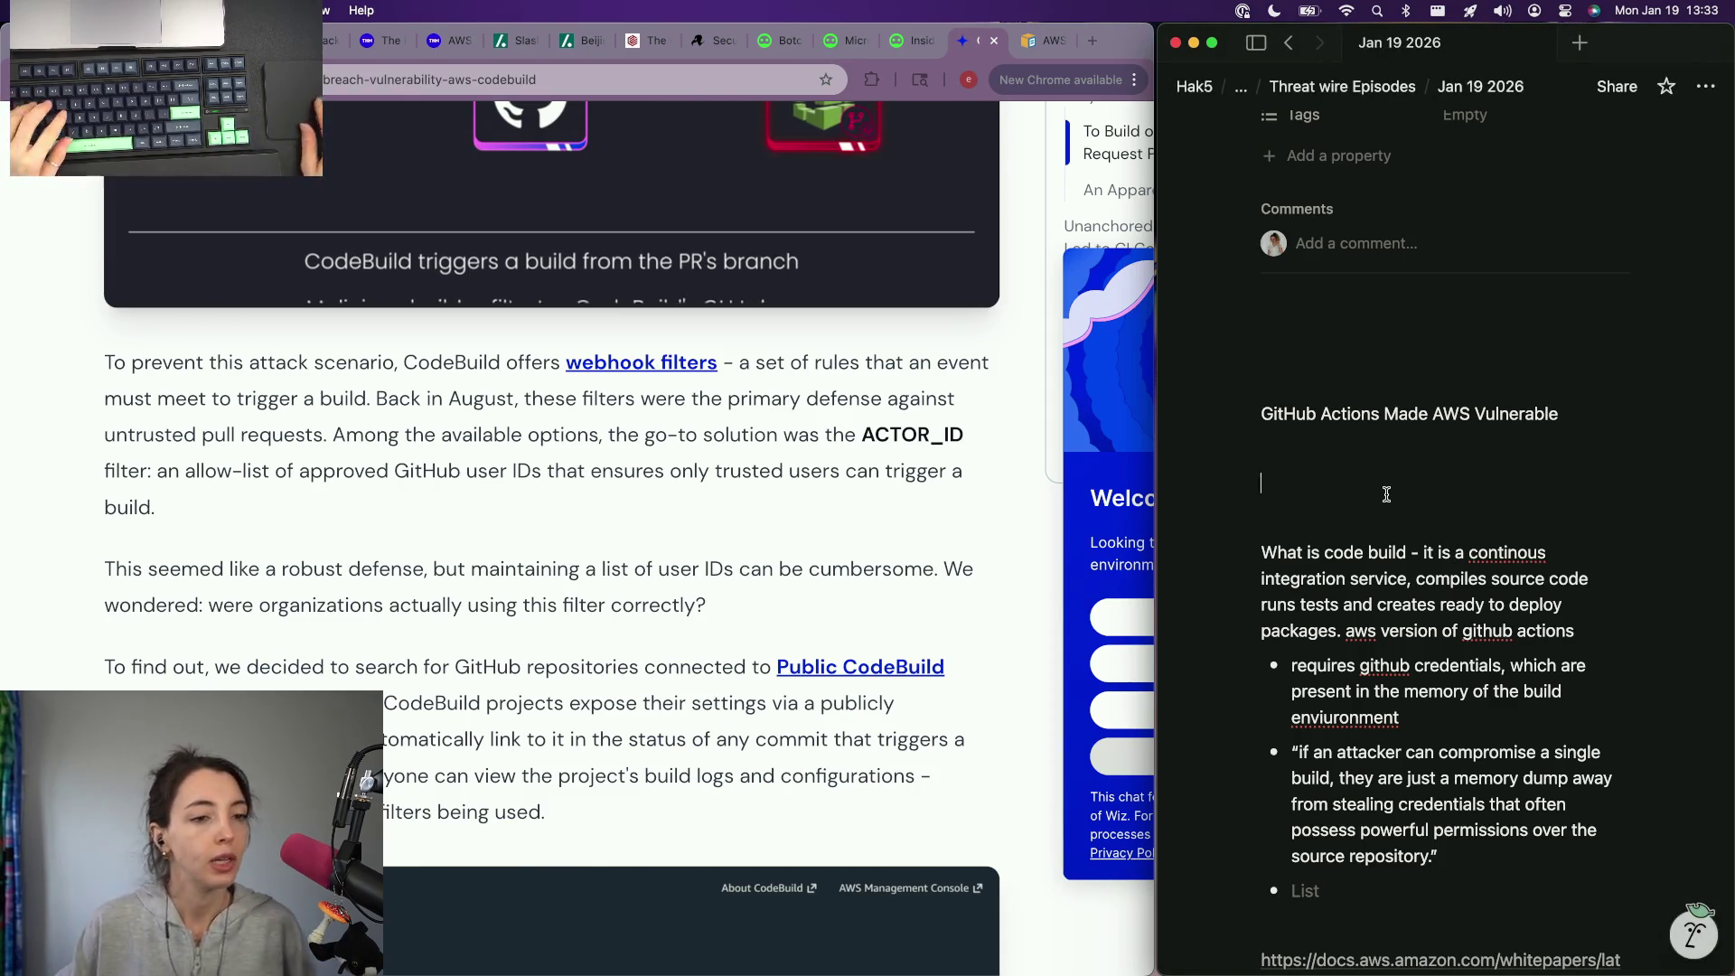
text(codebuild relies on fi)
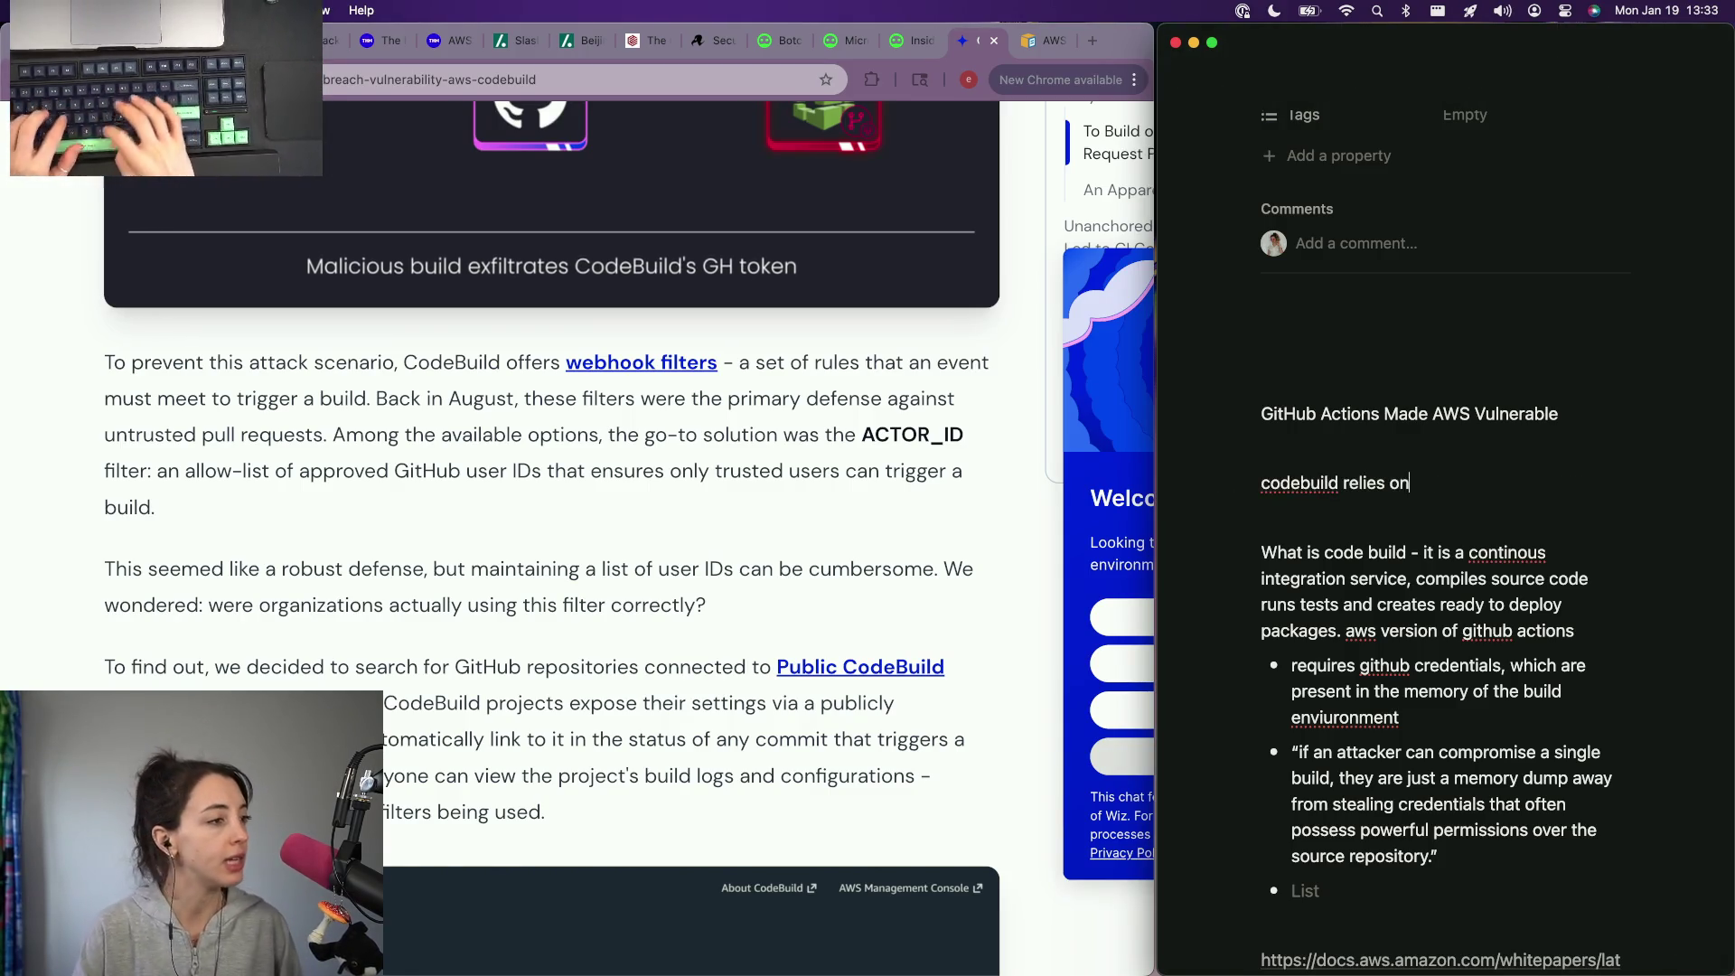
text(lters)
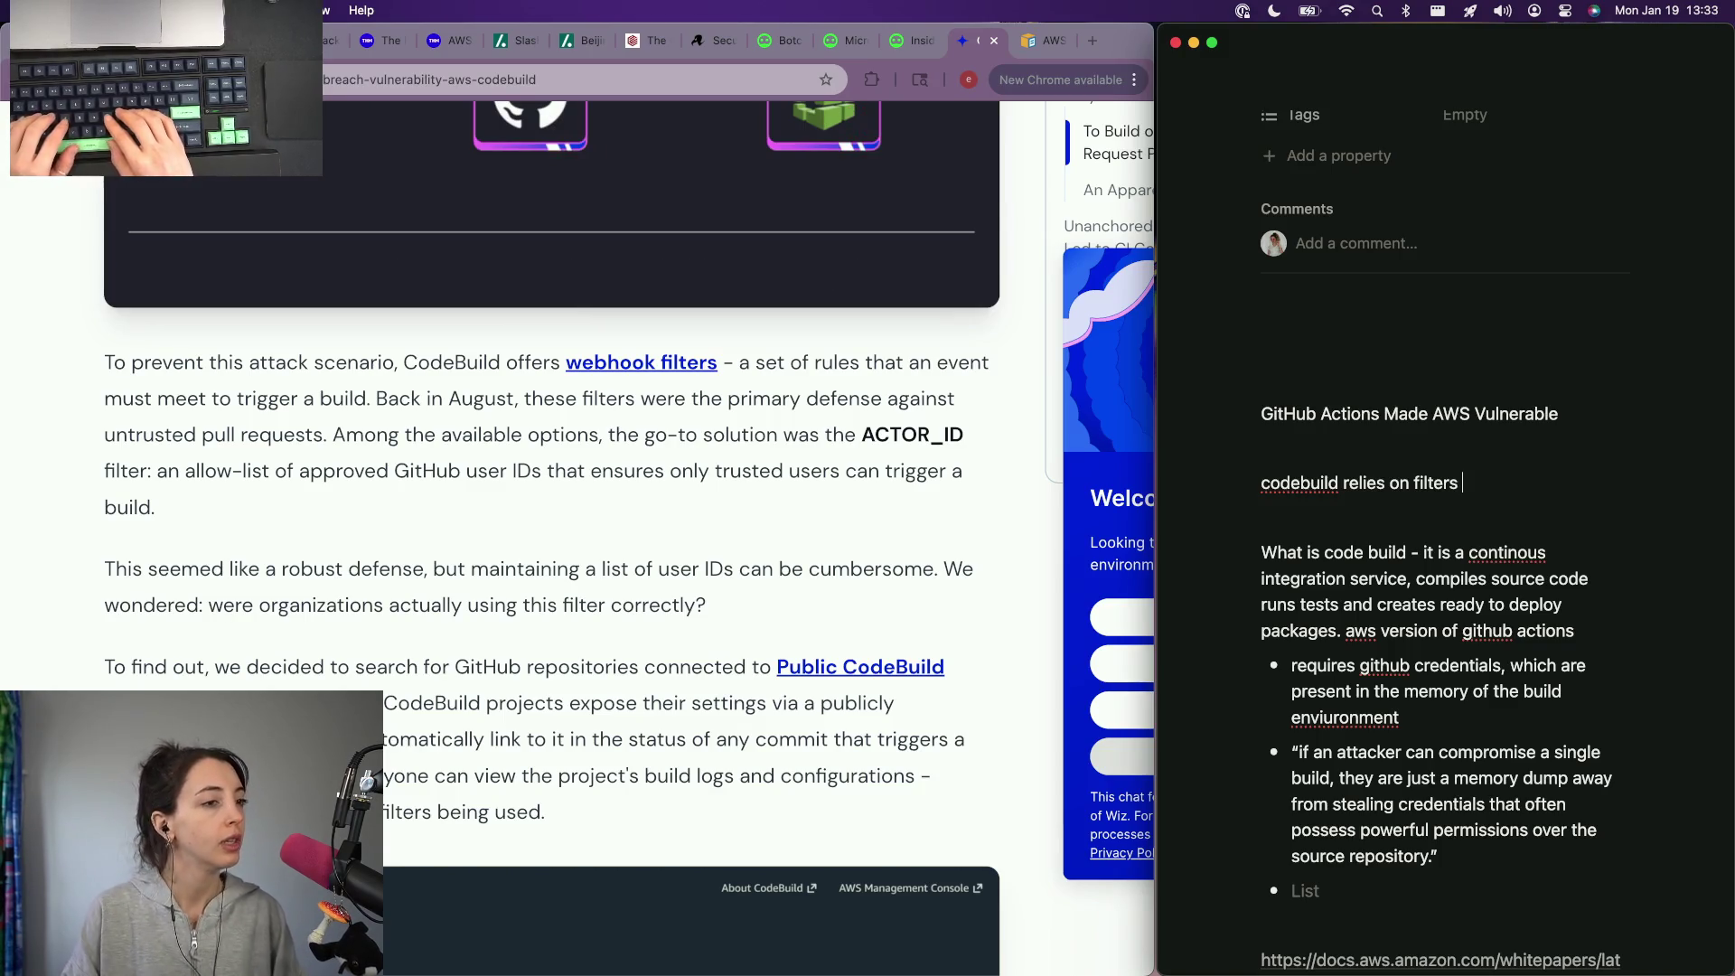
Step: Write that CodeBuild webhook filters include an Actor ID allow list of GitHub user IDs
key(alt+BackSpace)
text(webhook filters, which are r)
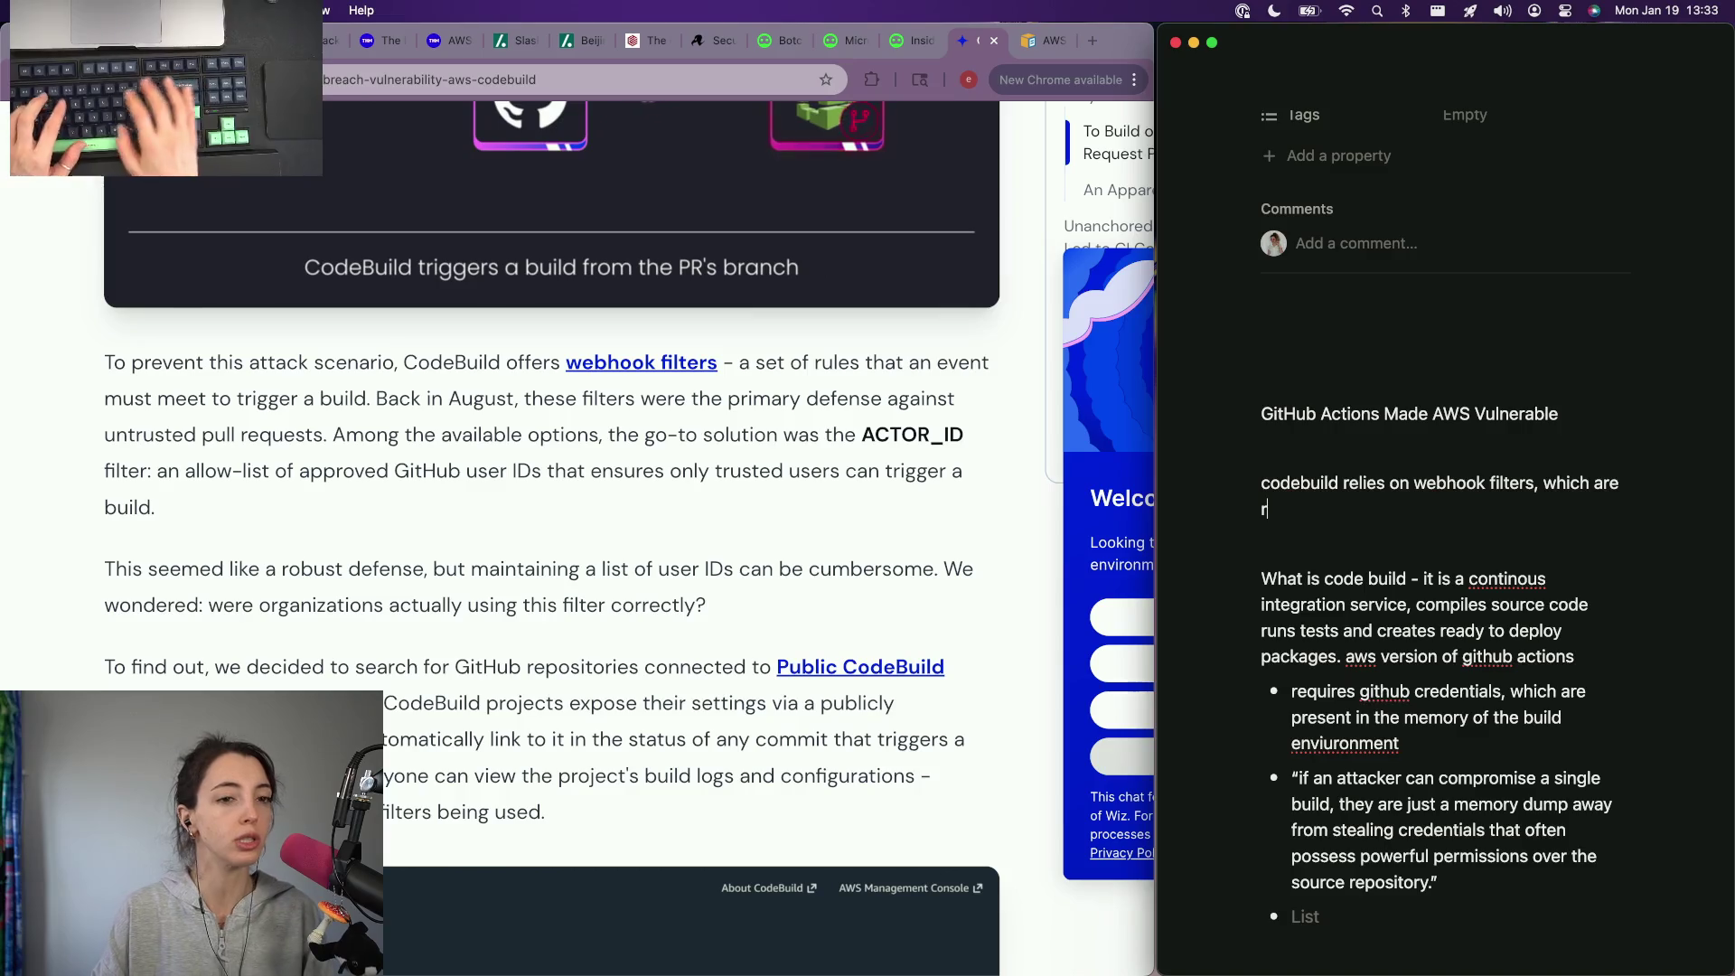
text(ules that must b)
key(BackSpace)
key(BackSpace)
key(BackSpace)
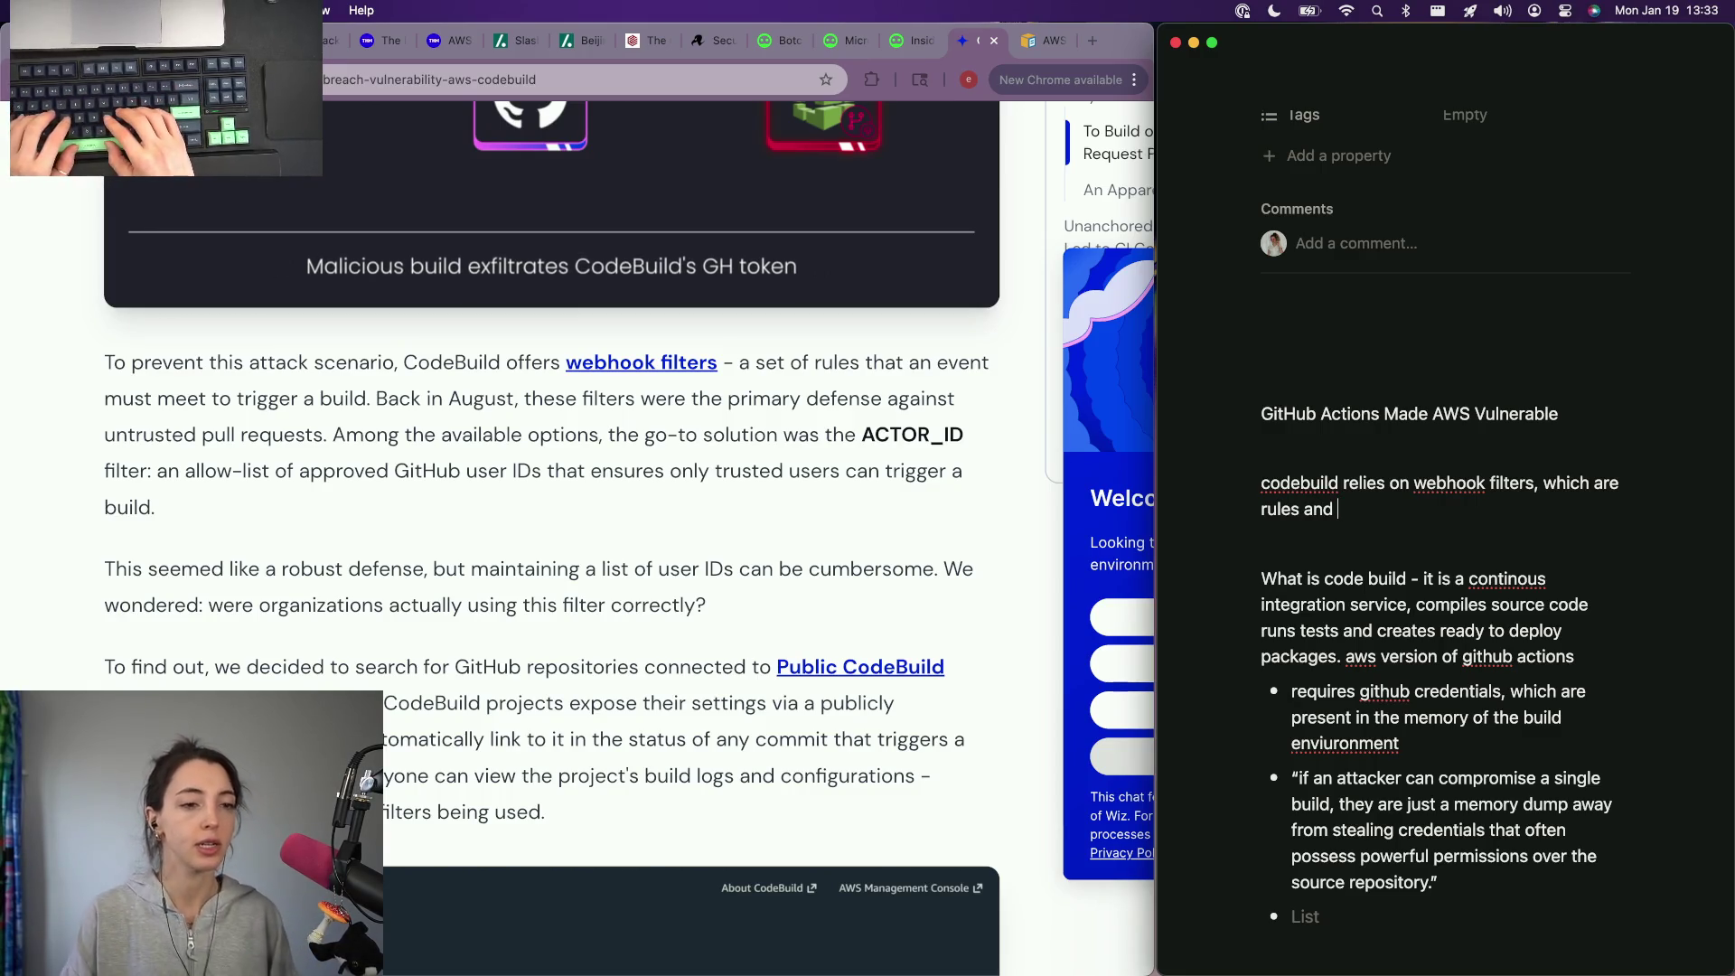
text(ffiers that must be )
text(met to )
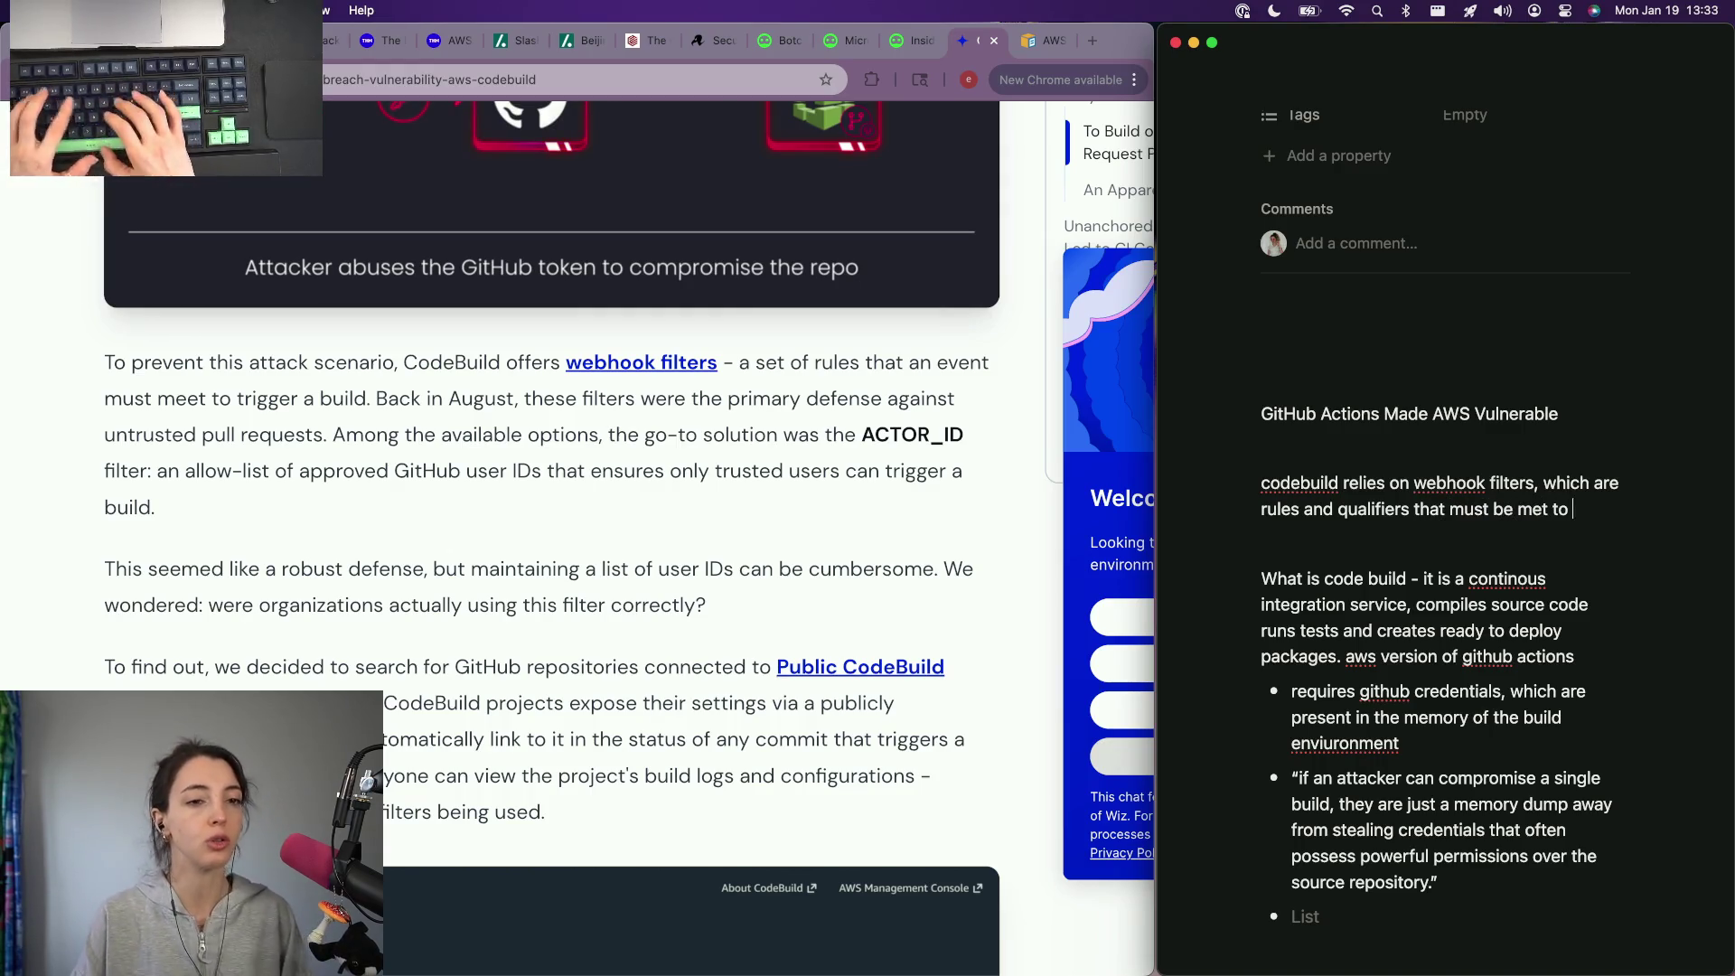
text(er a bu)
text(. T)
key(BackSpace)
key(BackSpace)
key(BackSpace)
text(he )
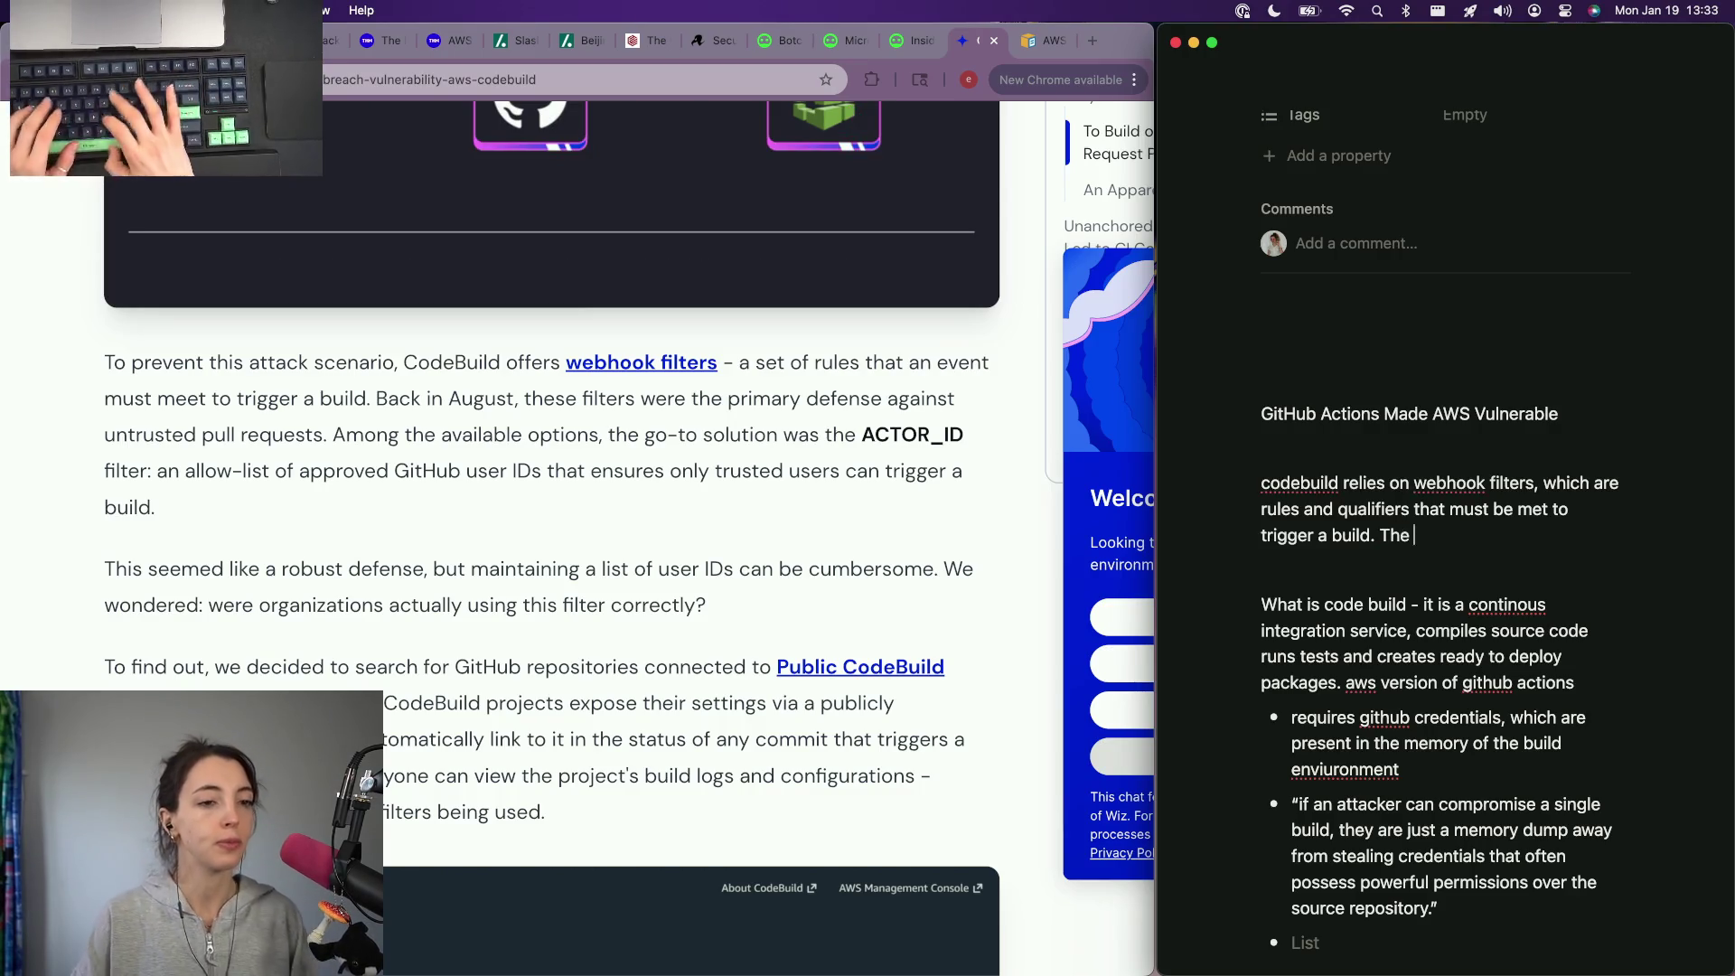
text(issue with codebuild is tghat)
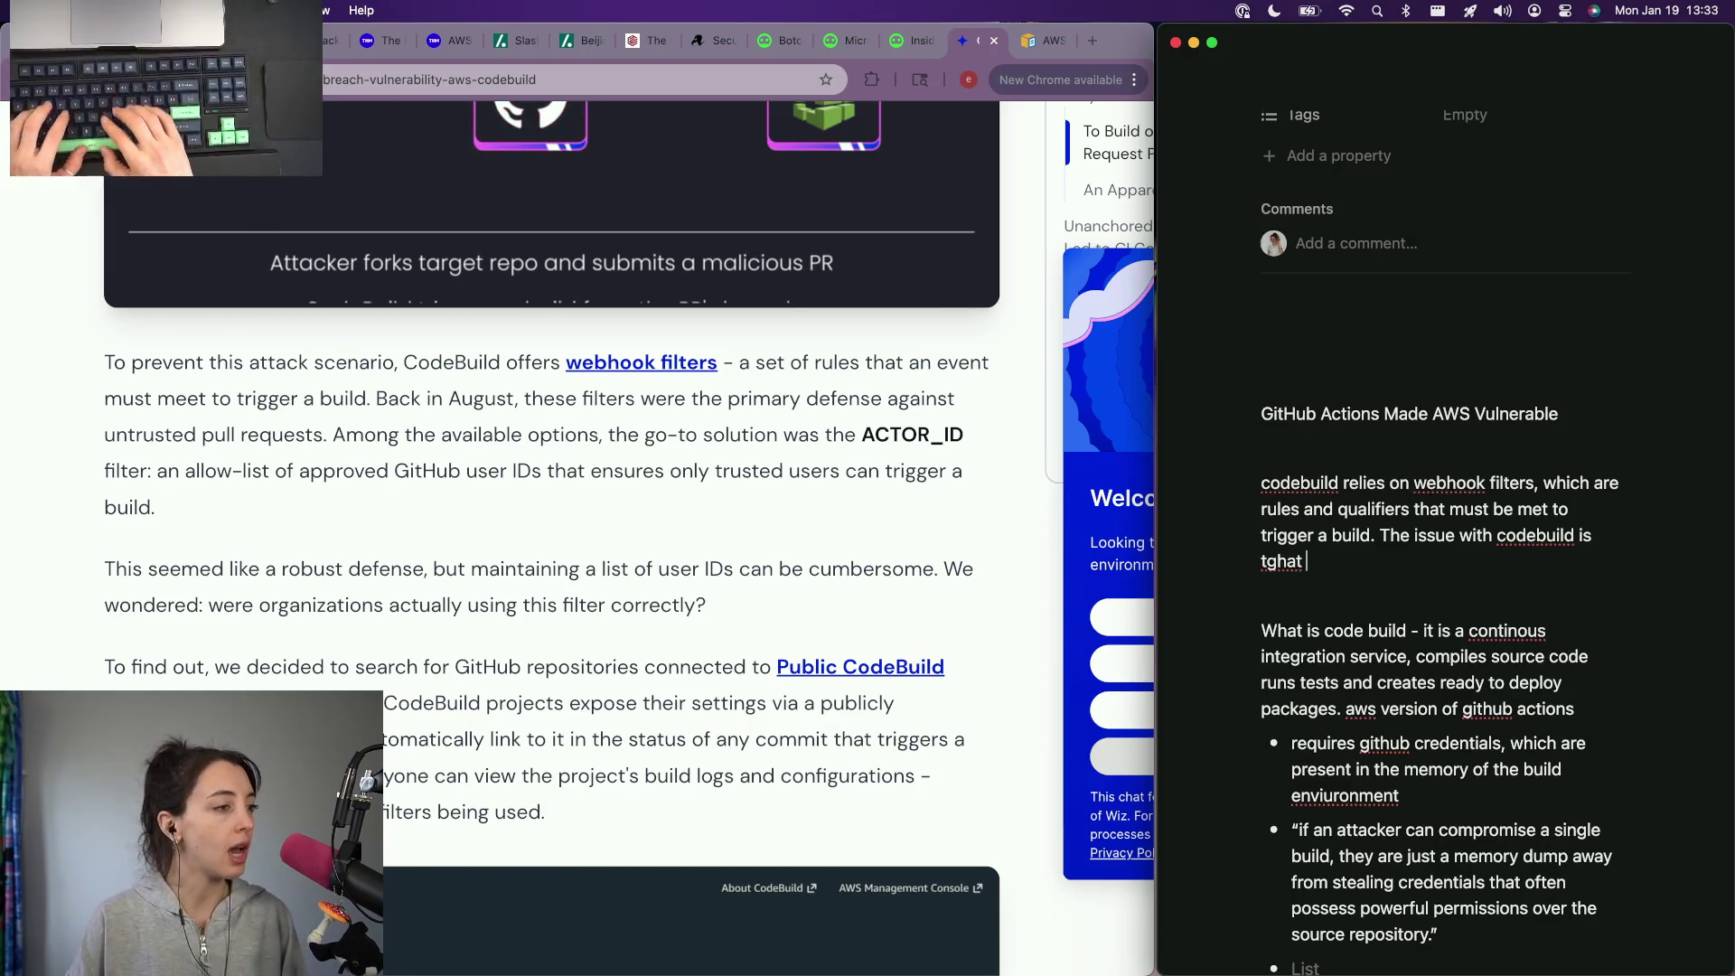
text( the)
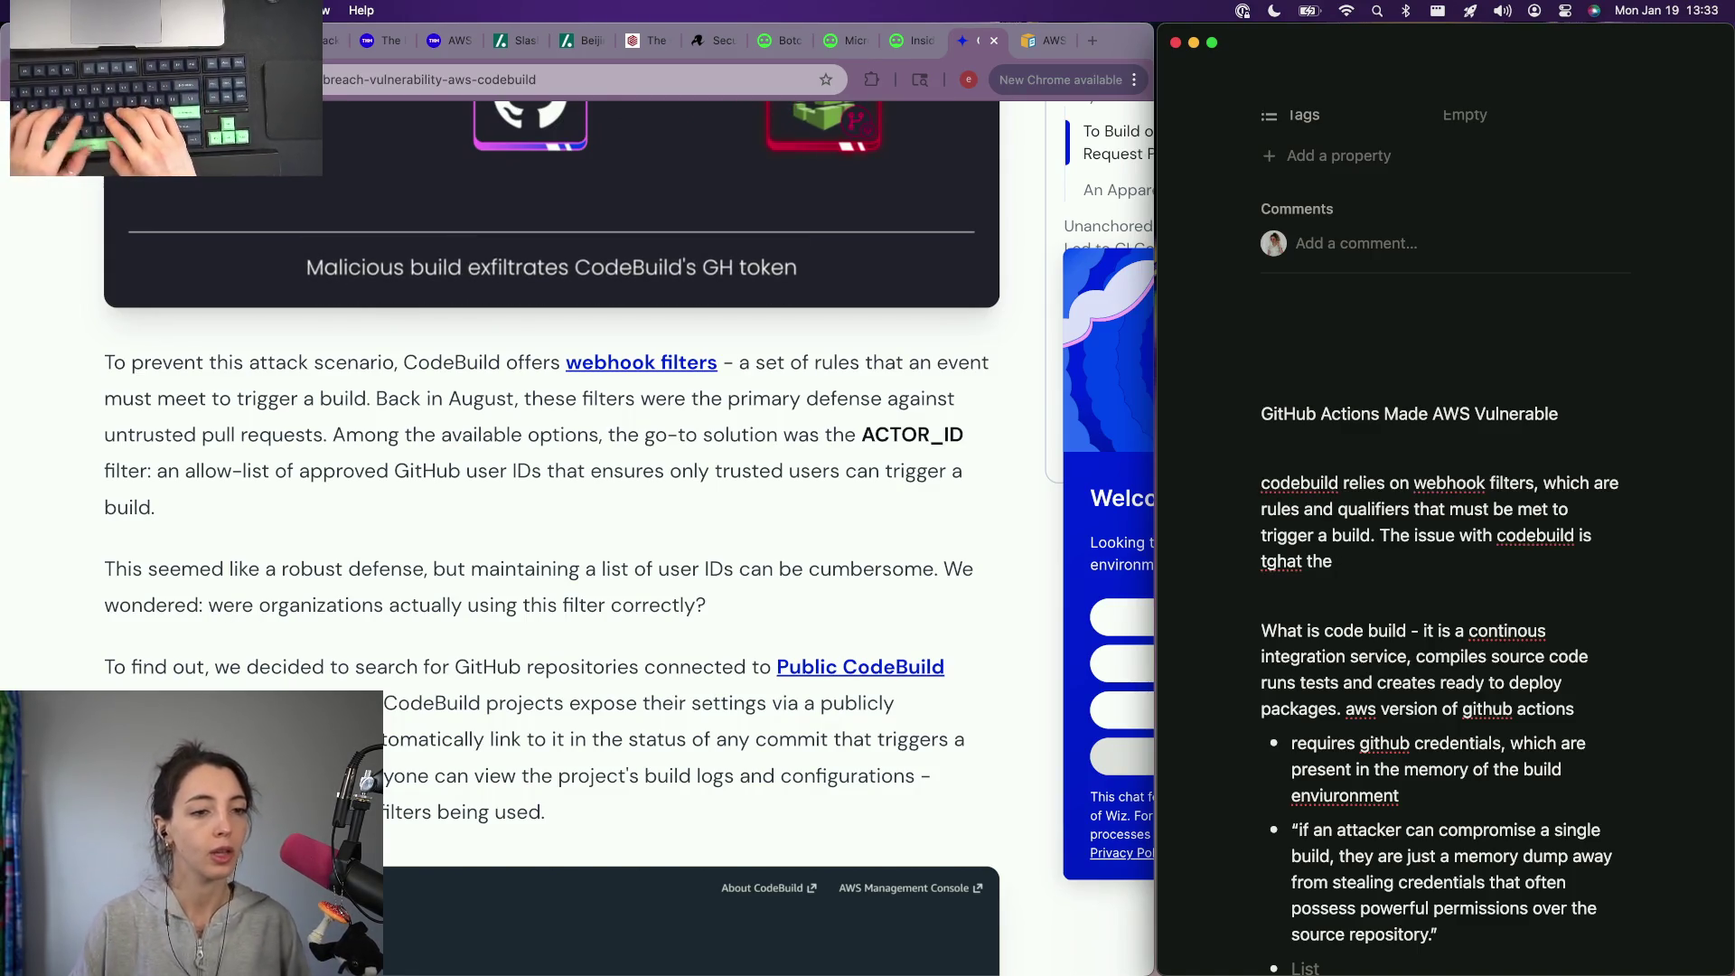
text( basdefacto solution for)
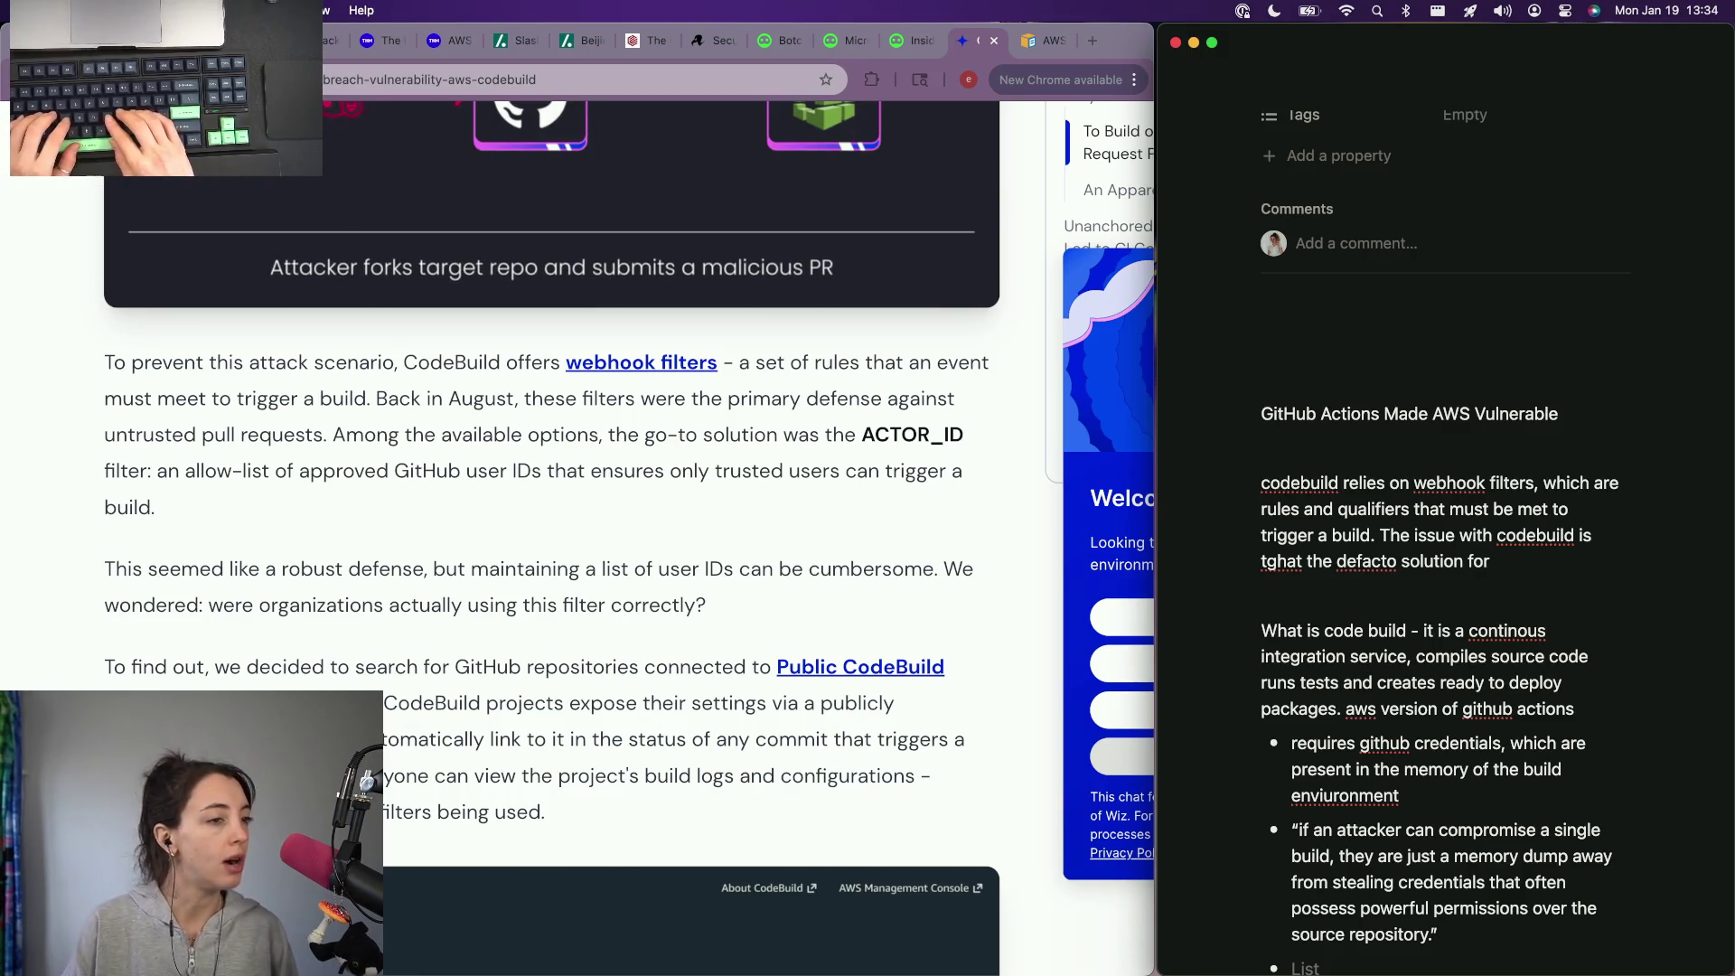
text(filter)
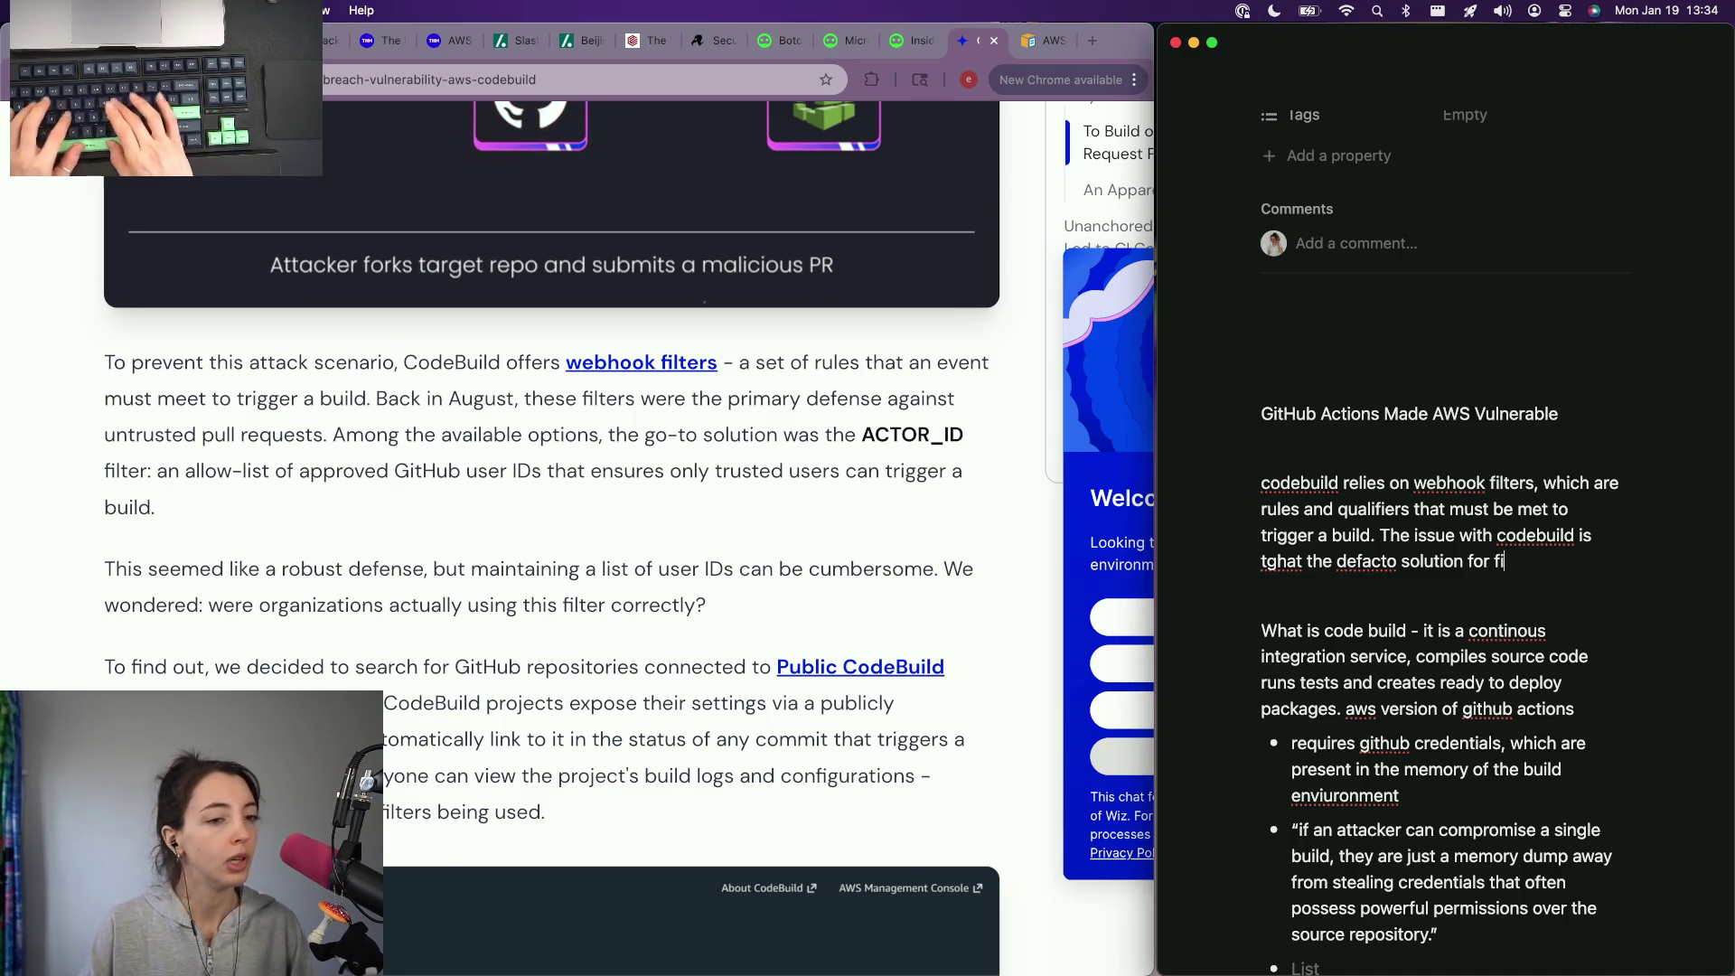
text(ing )
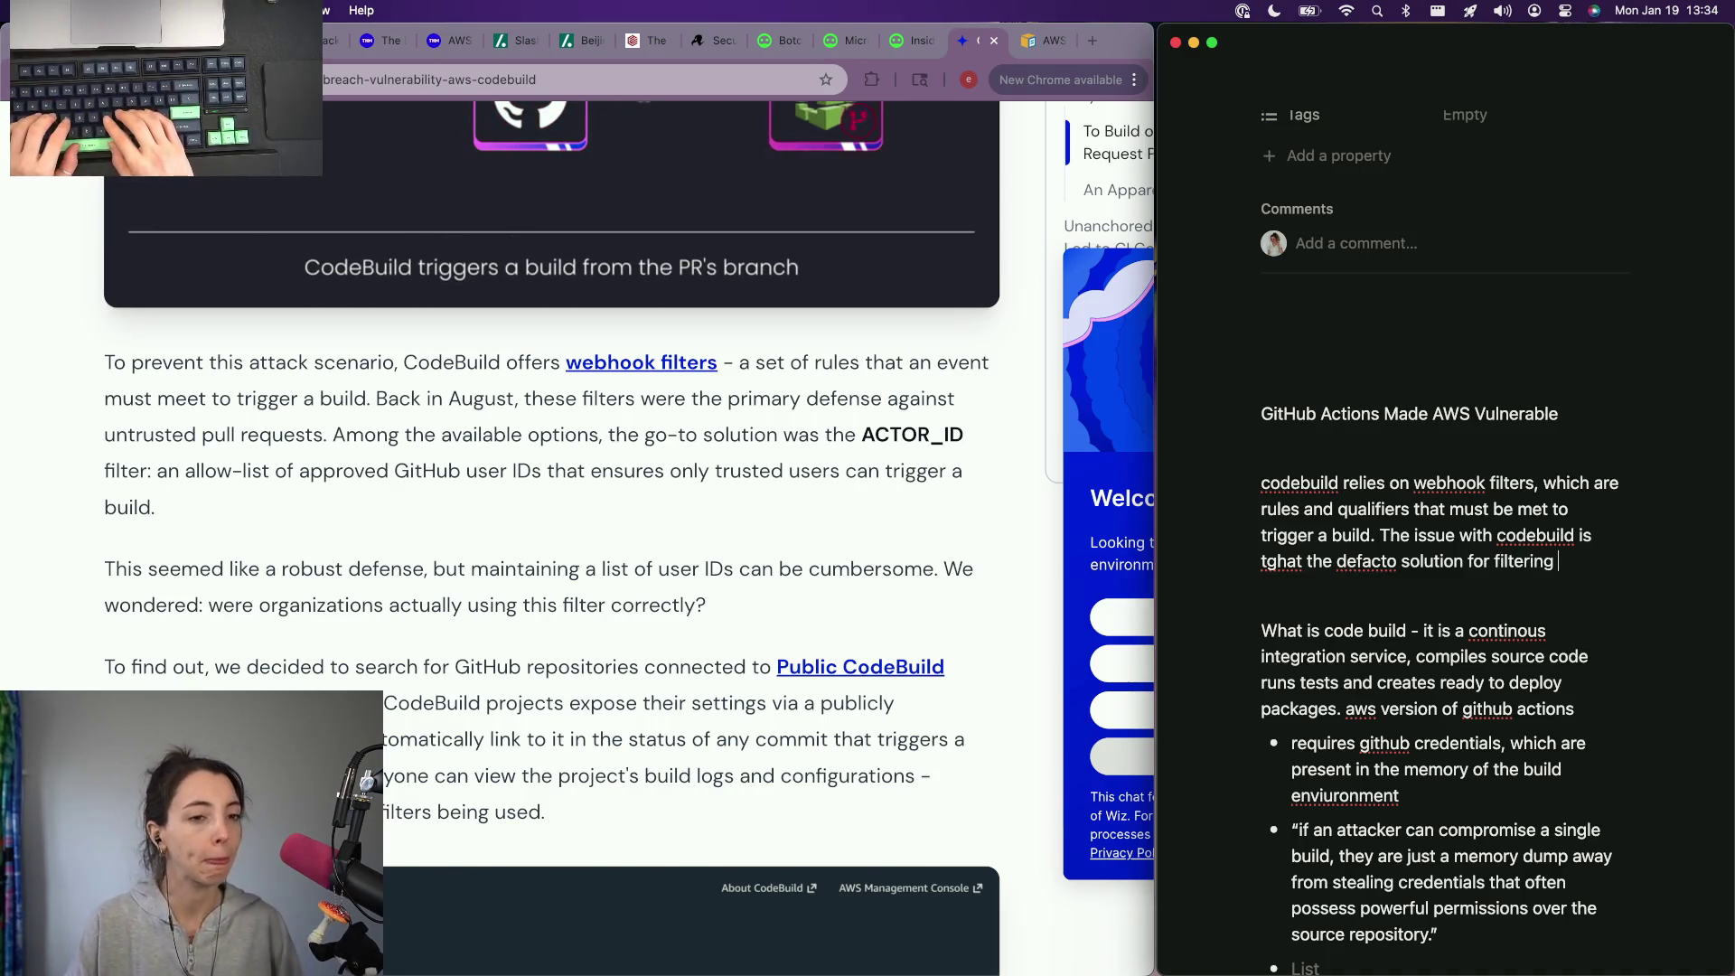
text(us)
text(al)
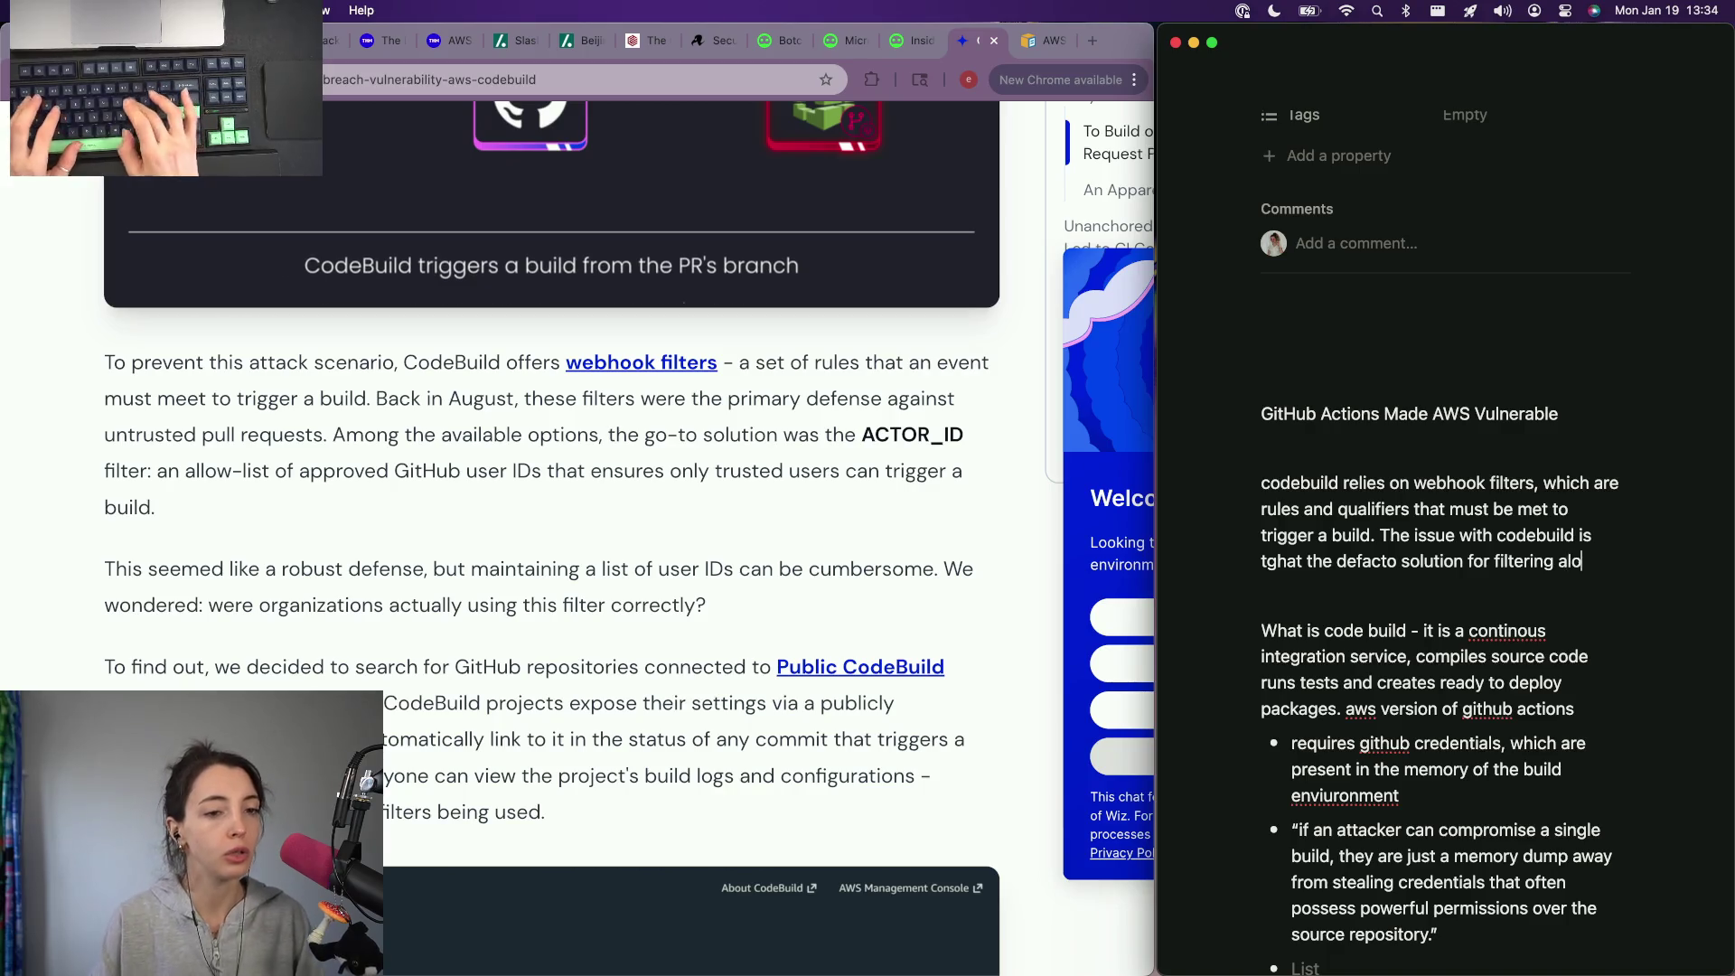
text(lowed and unall)
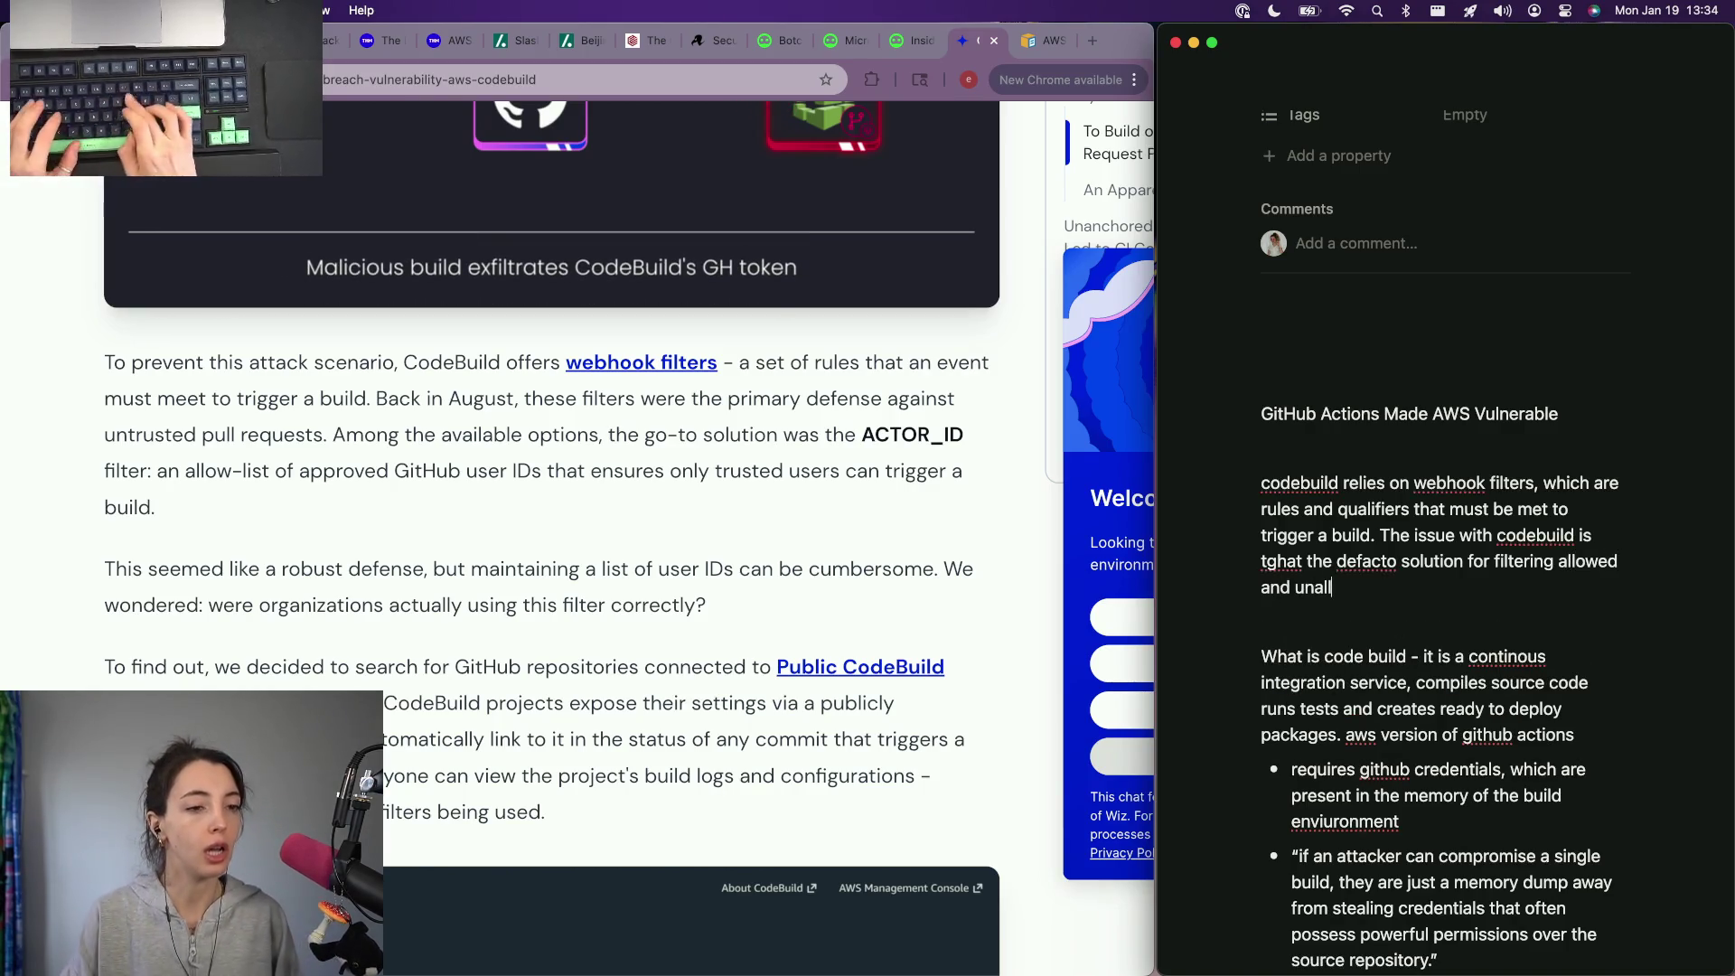
text( was the Actor ID filter, which consi)
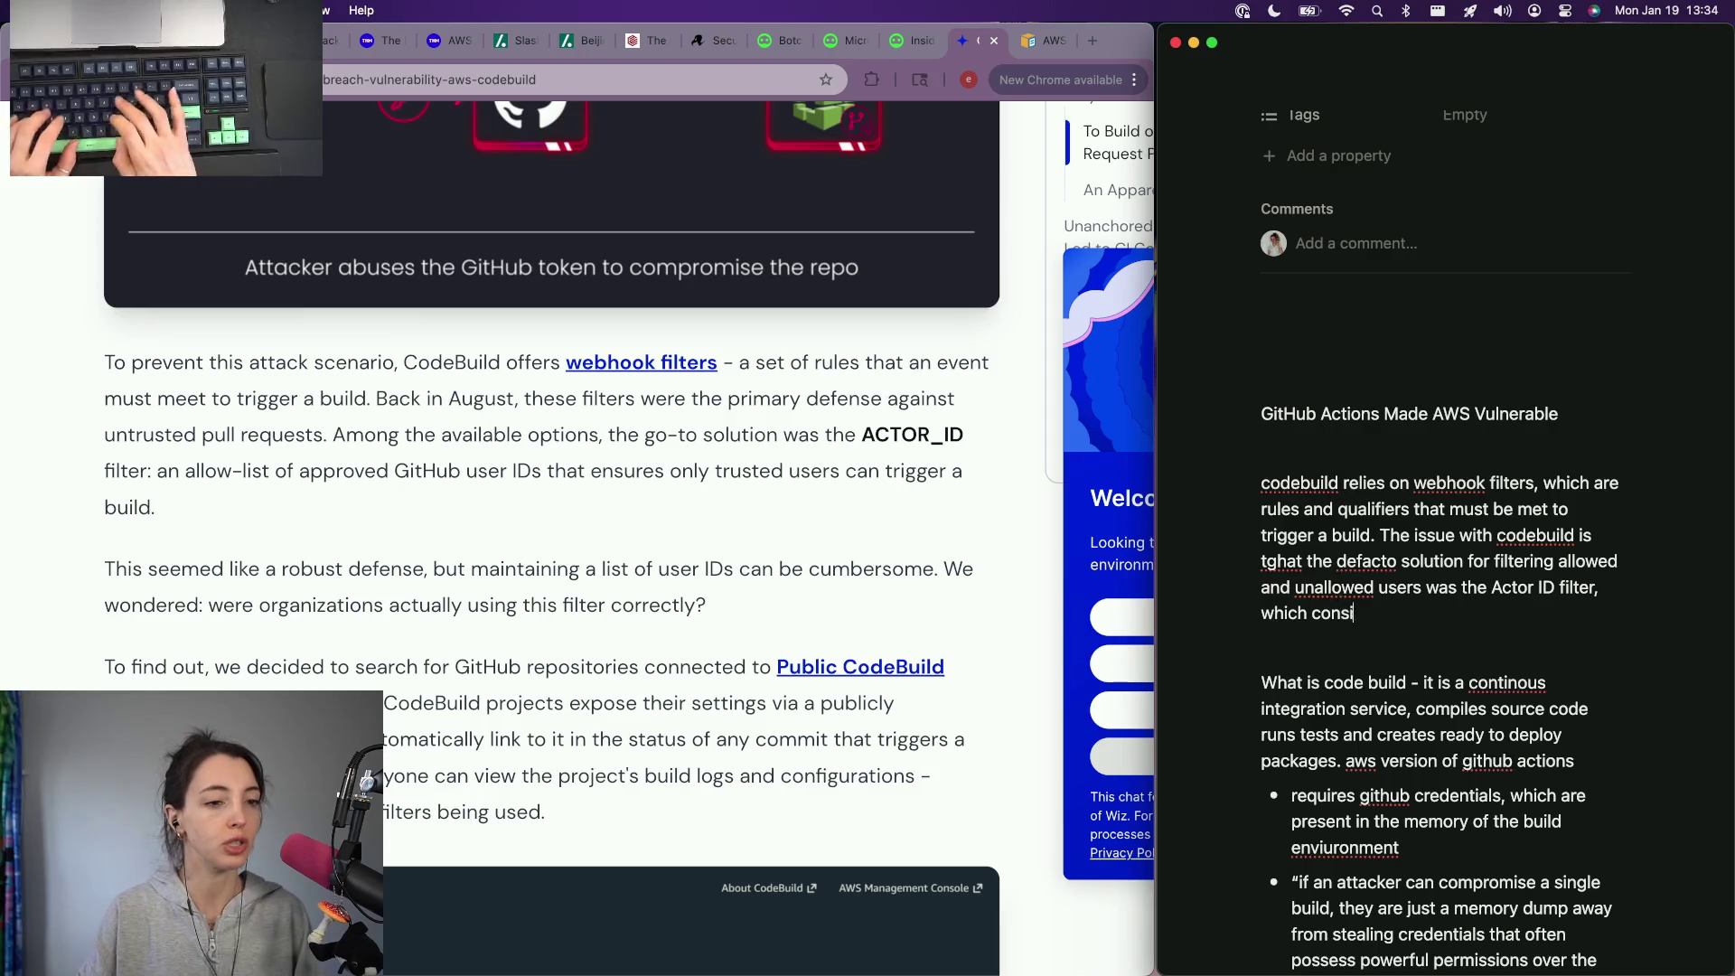
text(llow list ofgithub user)
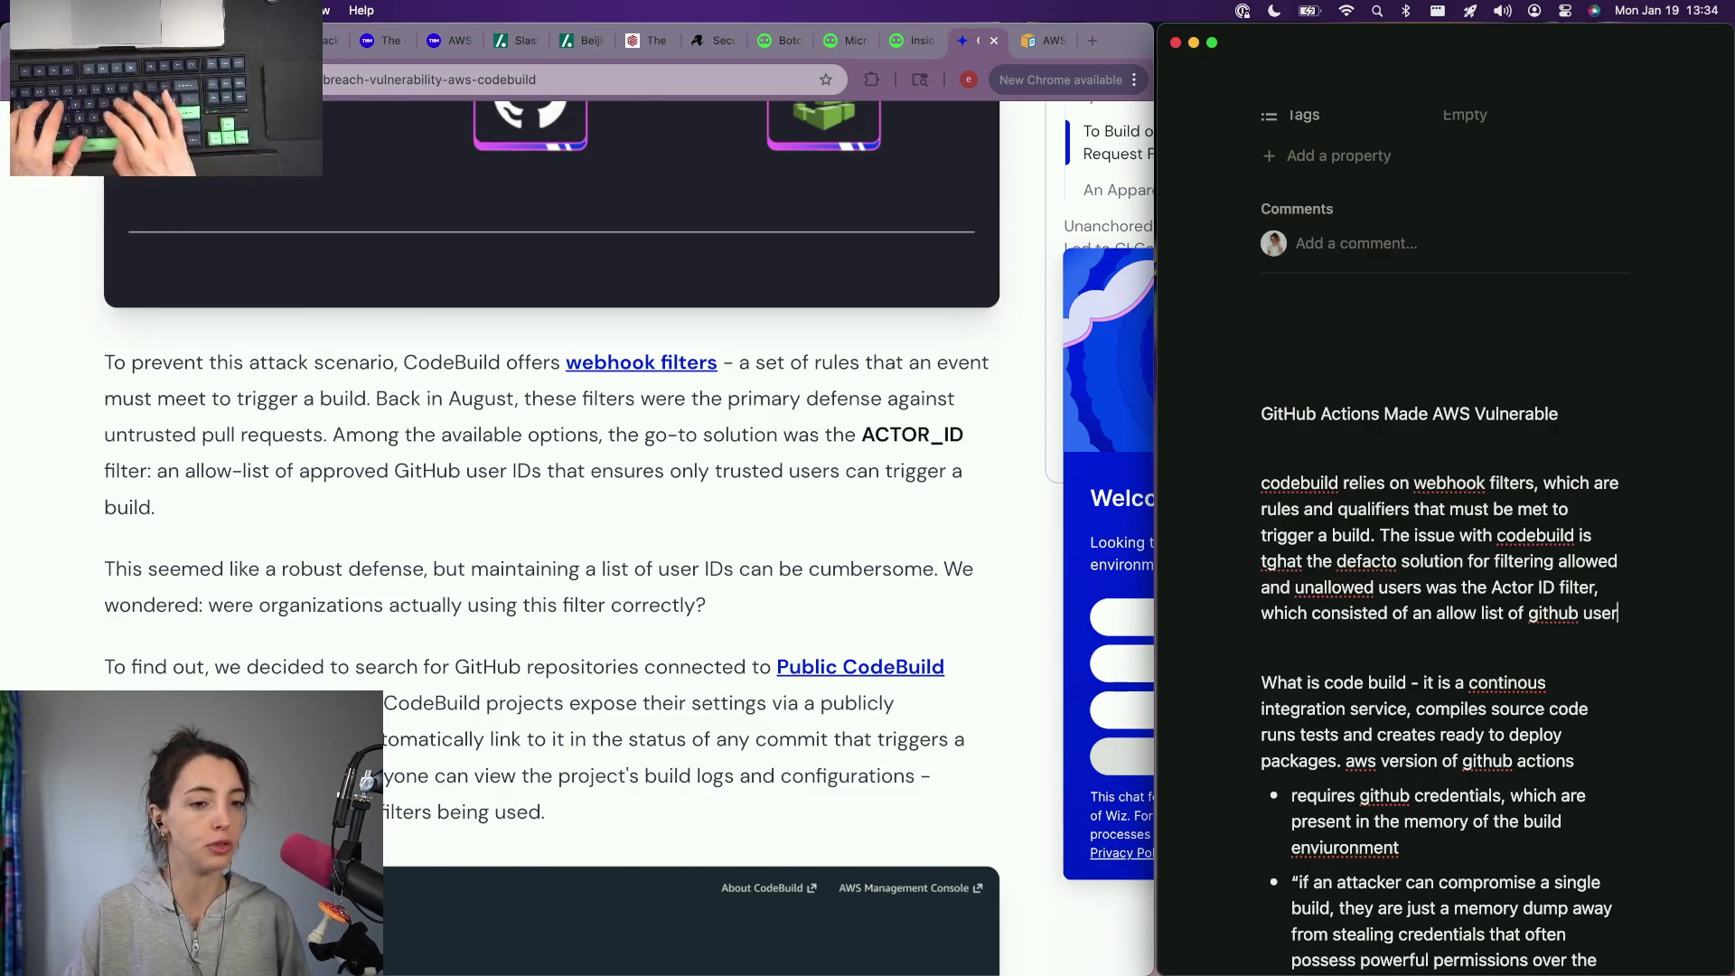
text( id's t)
key(BackSpace)
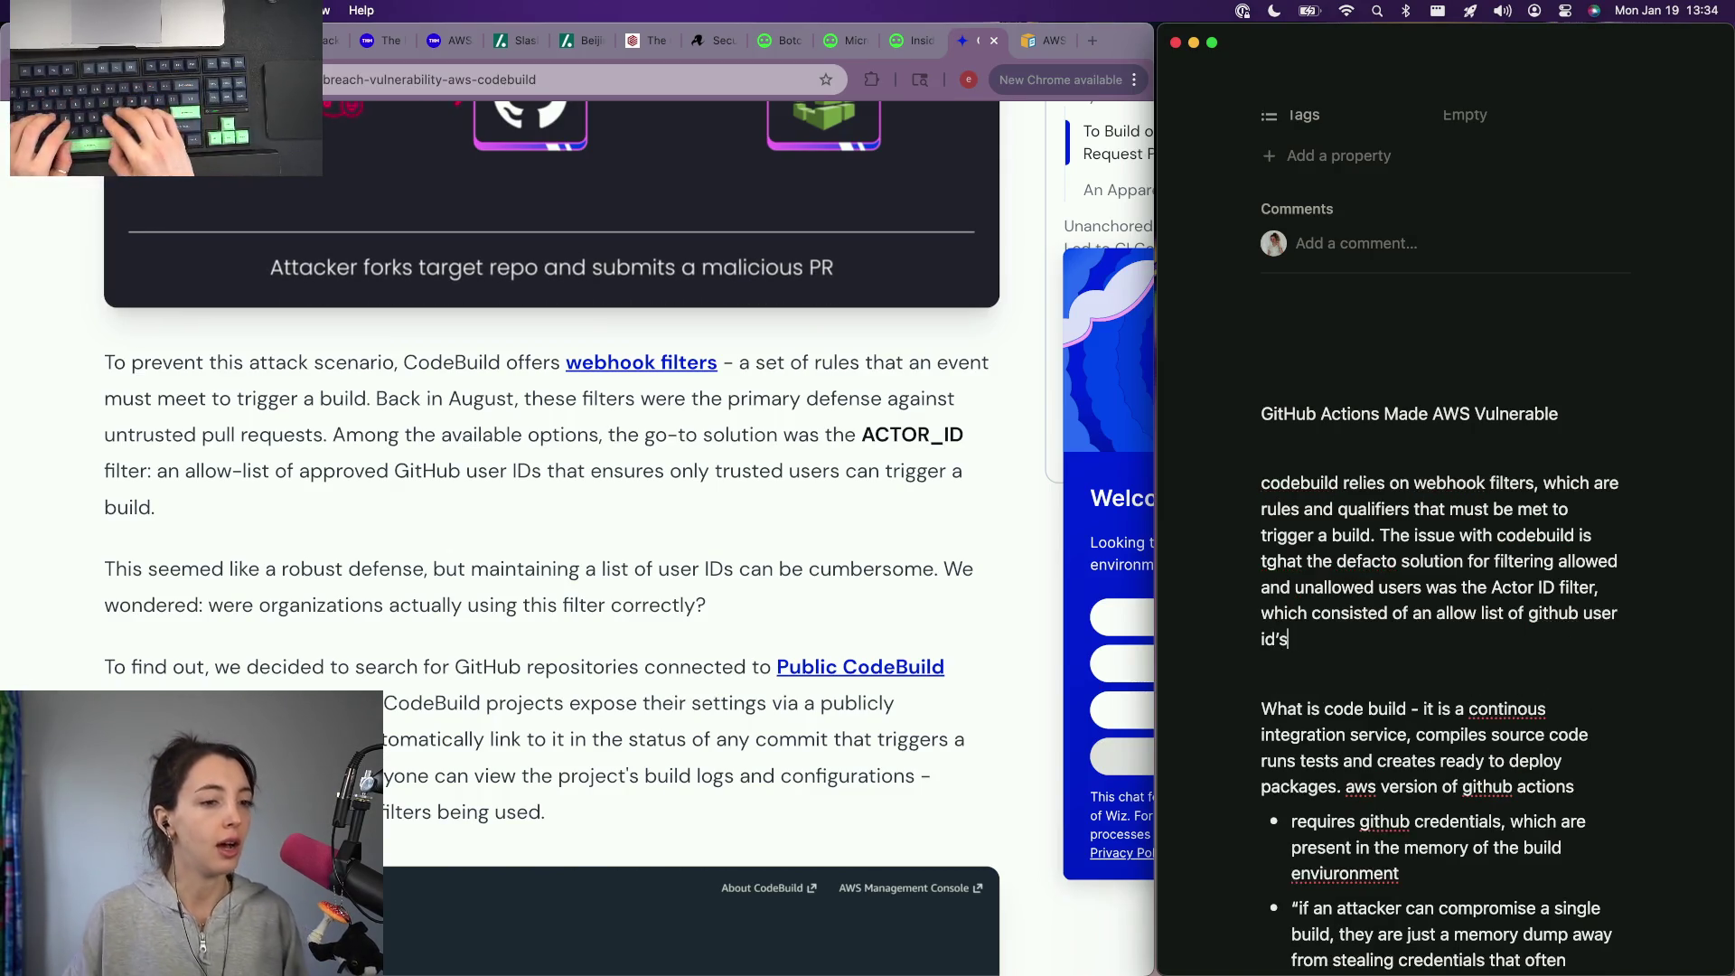
text(.)
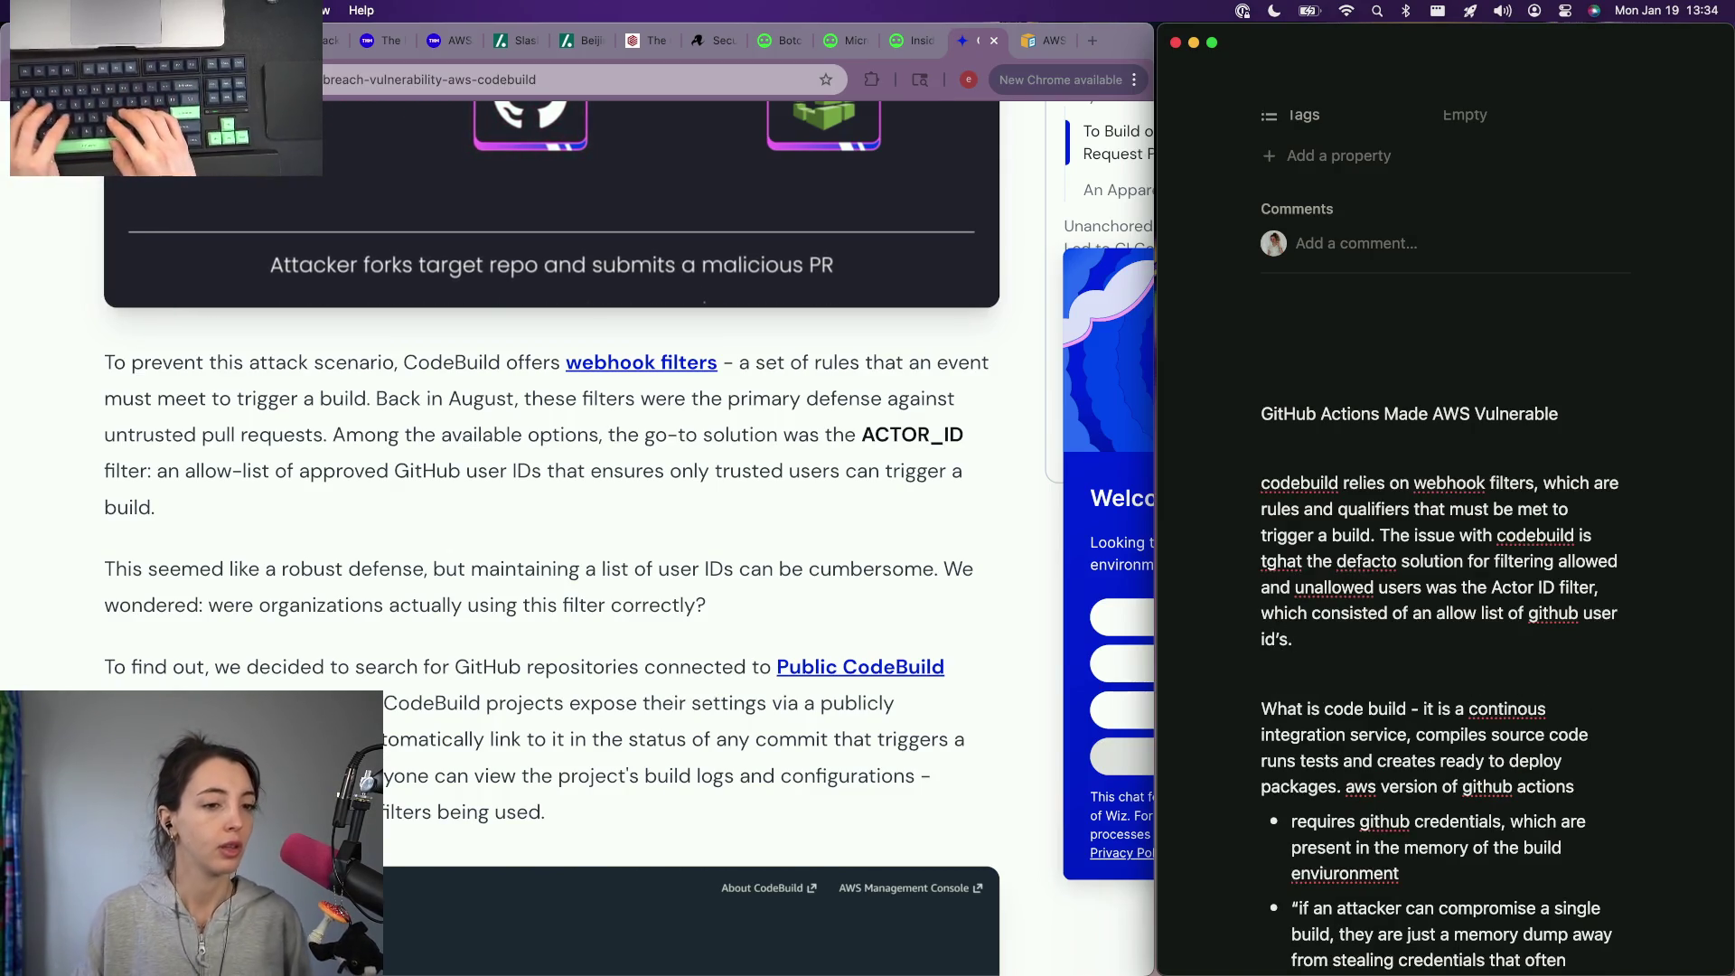
key(Return)
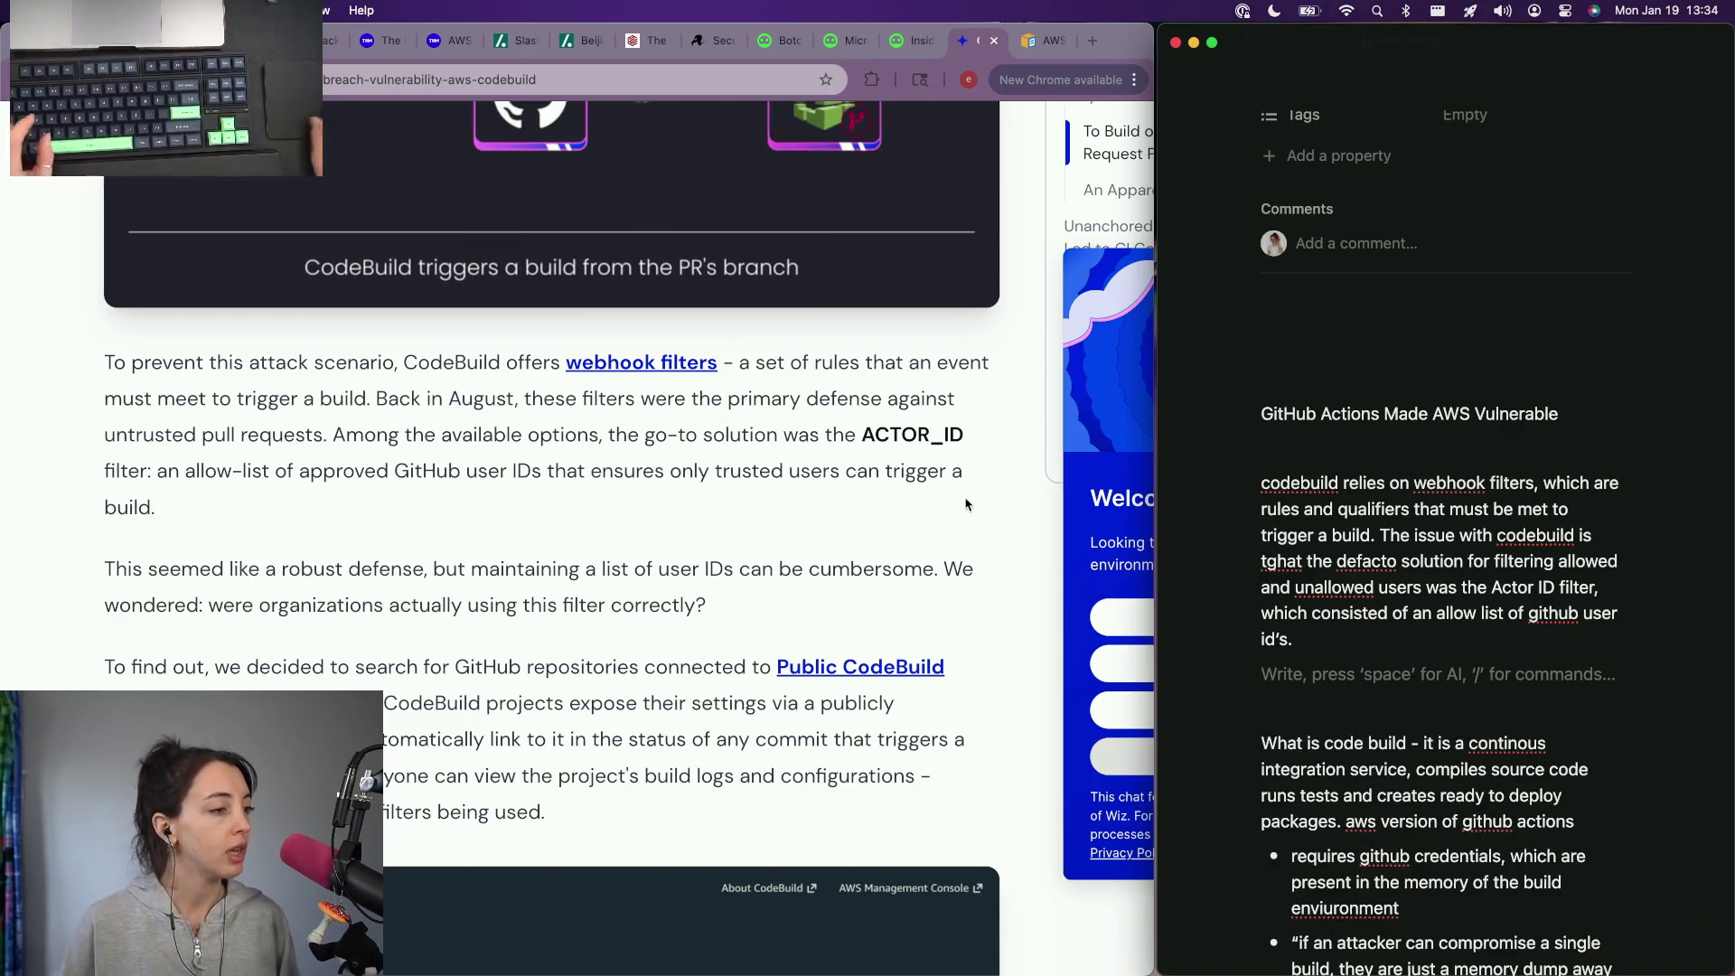
scroll(515, 553, down, 2)
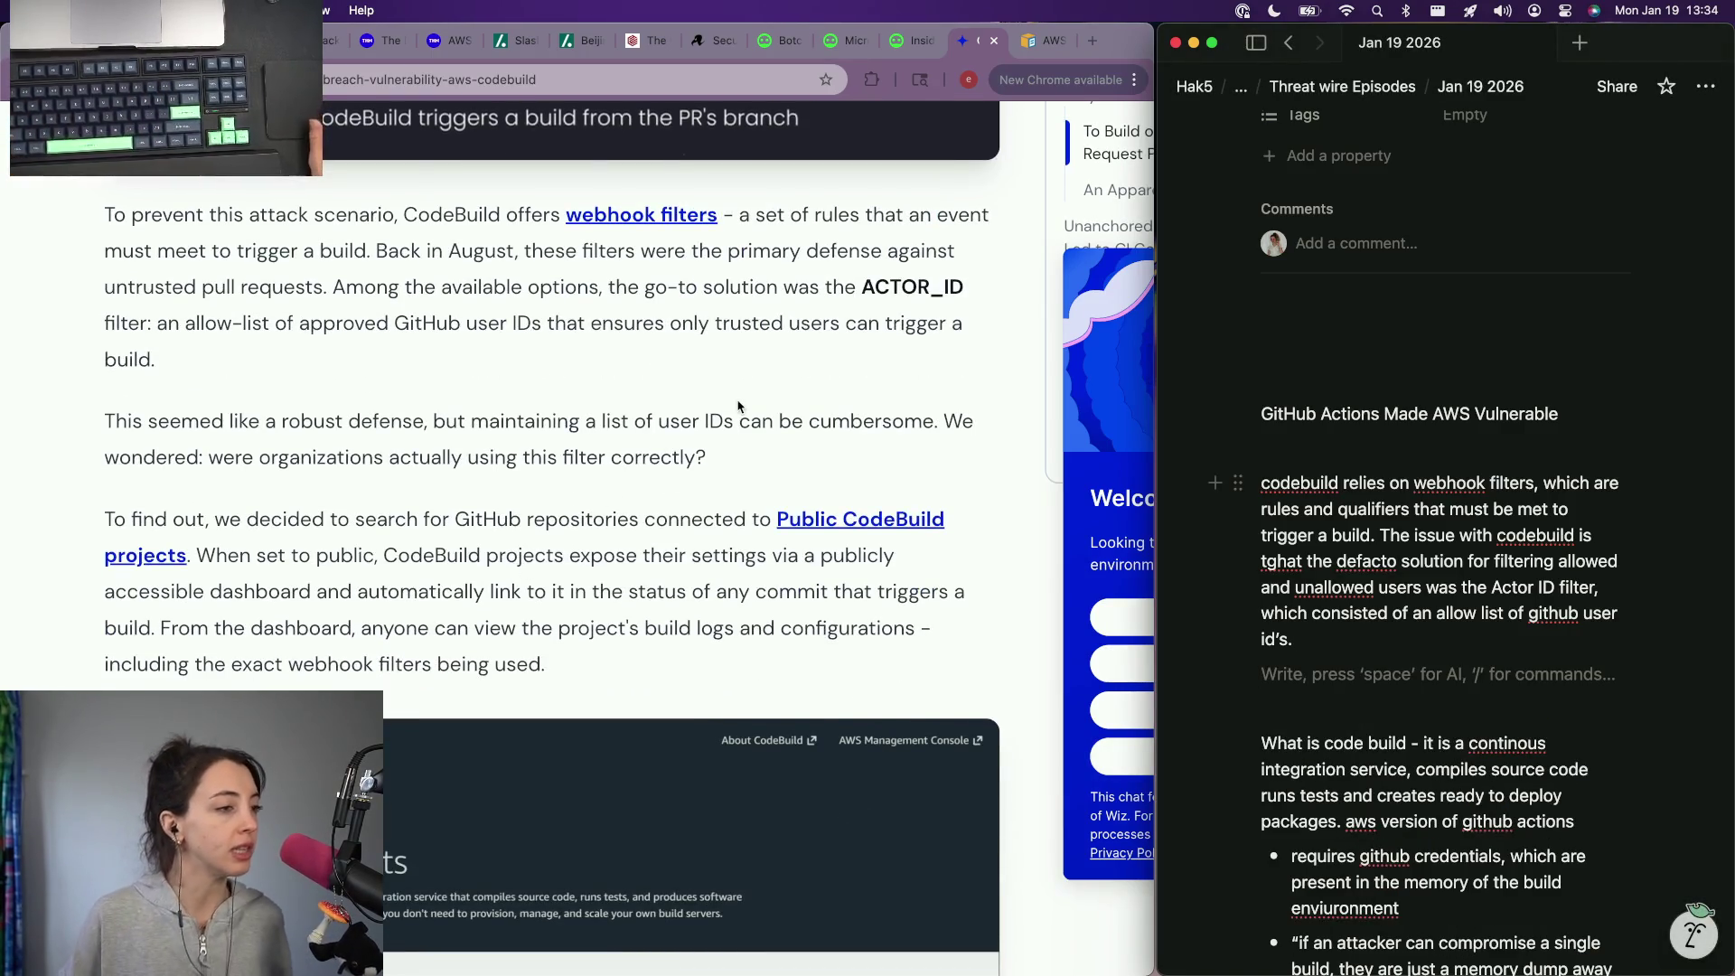
scroll(394, 590, down, 2)
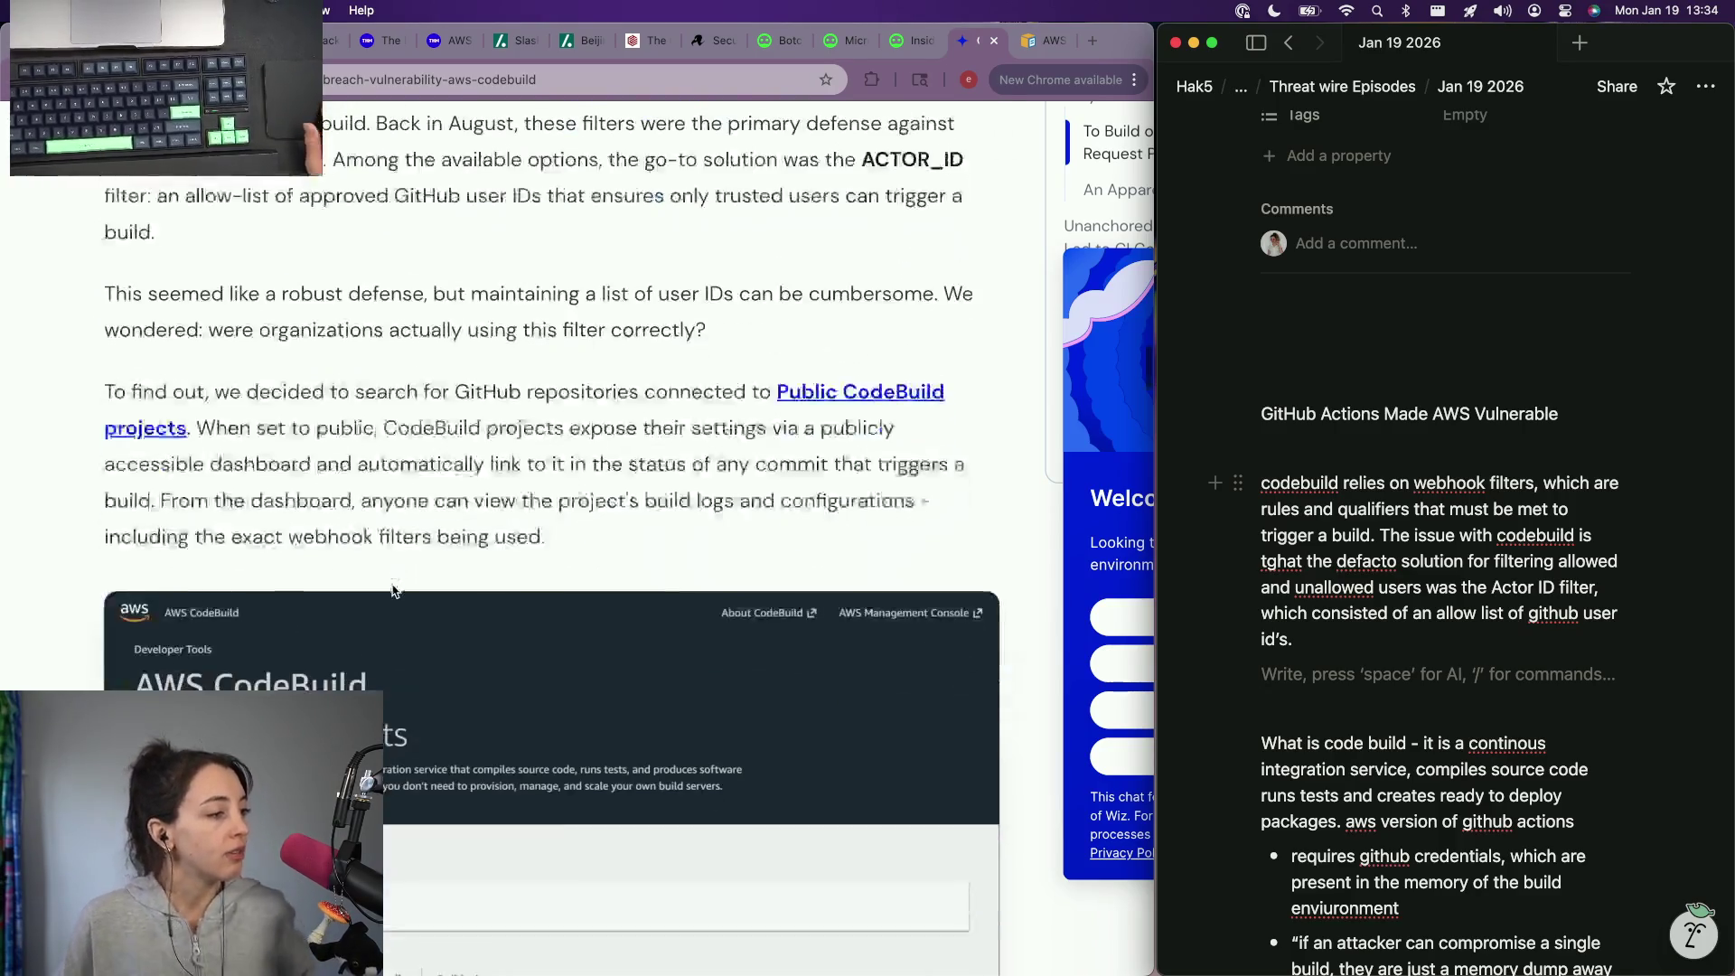
scroll(393, 590, down, 1)
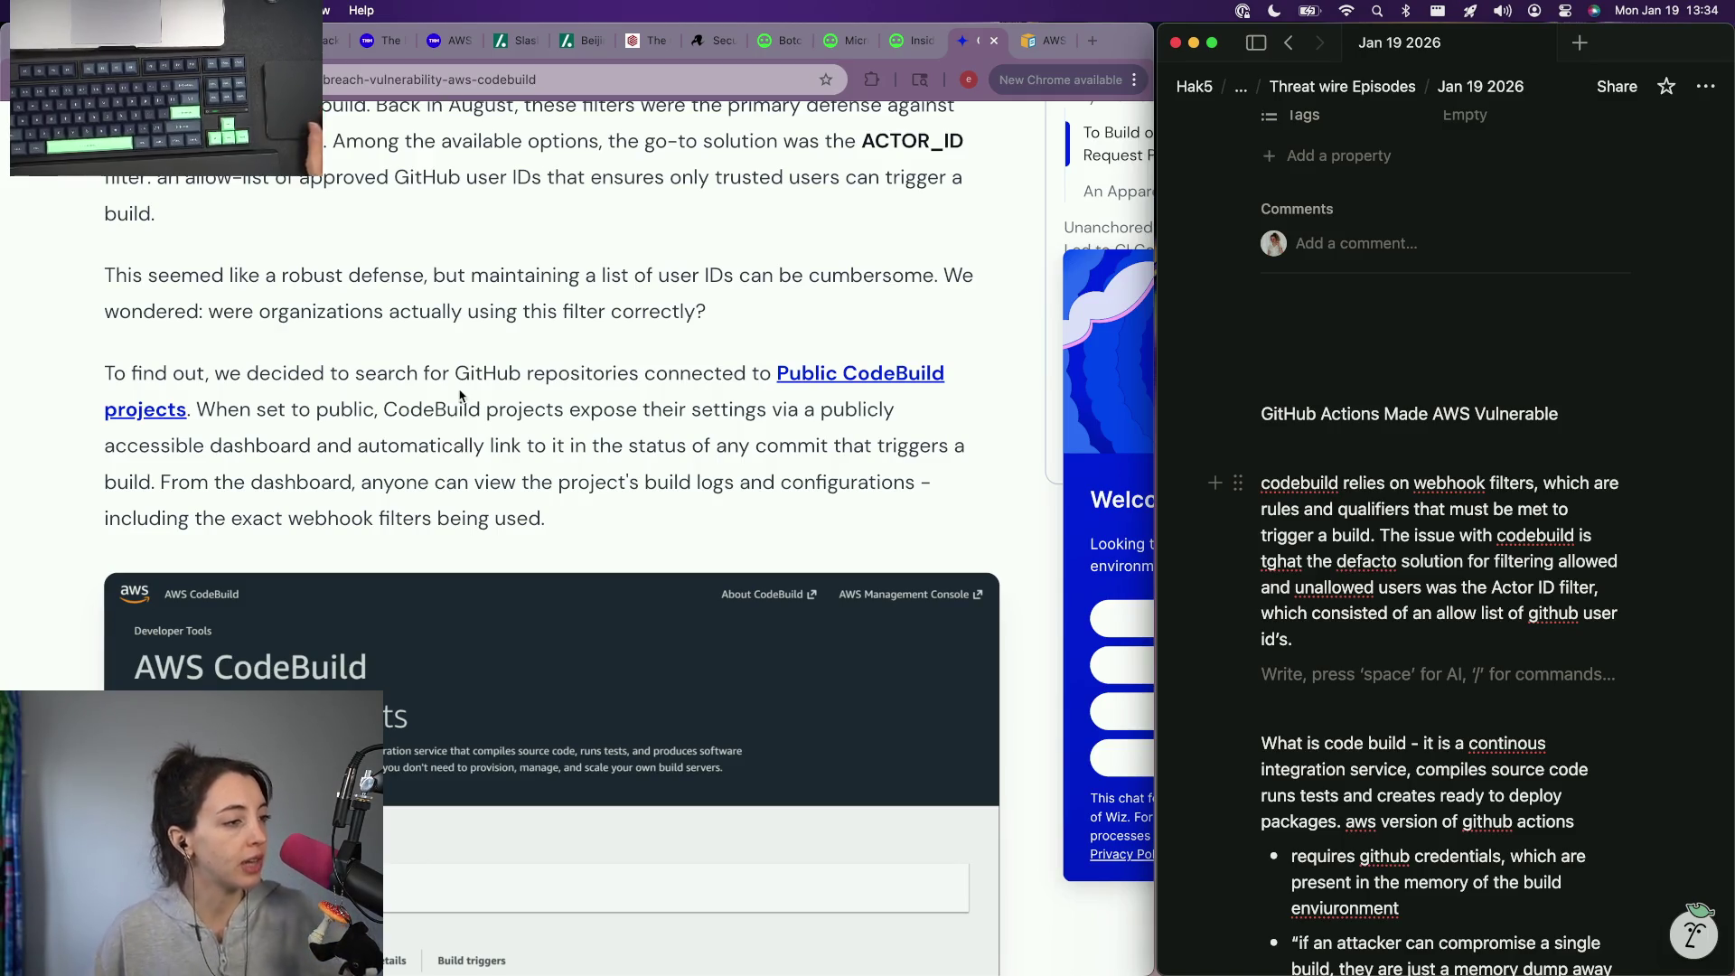
scroll(460, 395, down, 3)
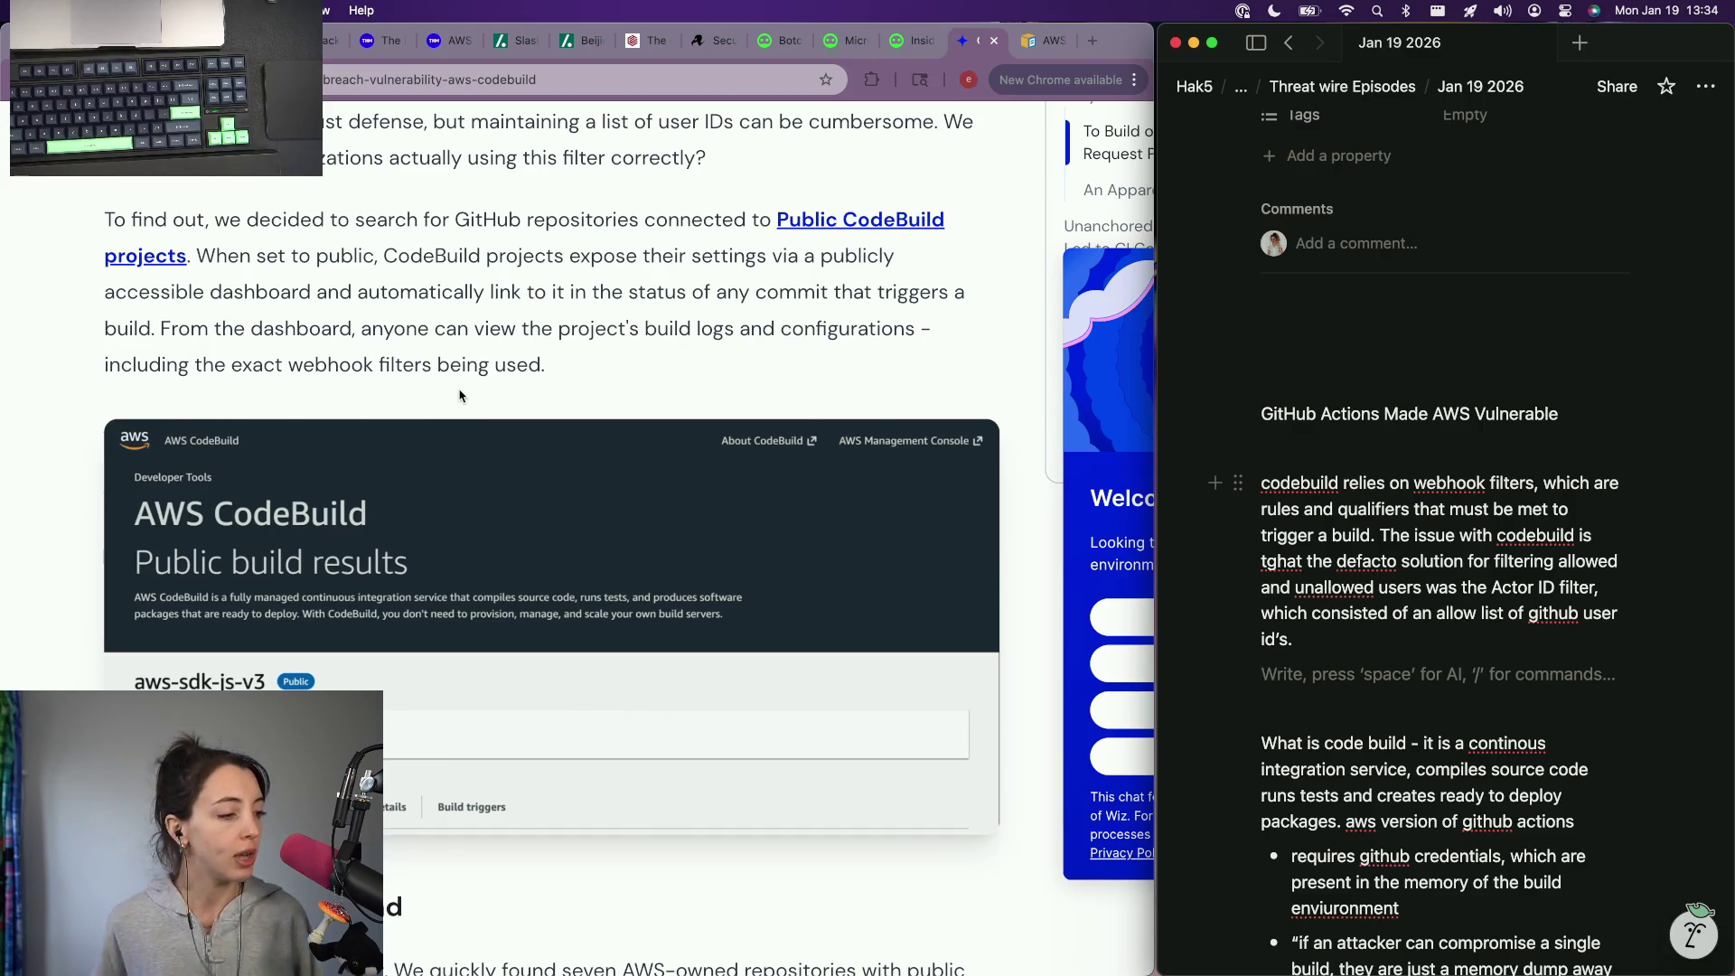
scroll(460, 395, down, 4)
scroll(459, 395, down, 2)
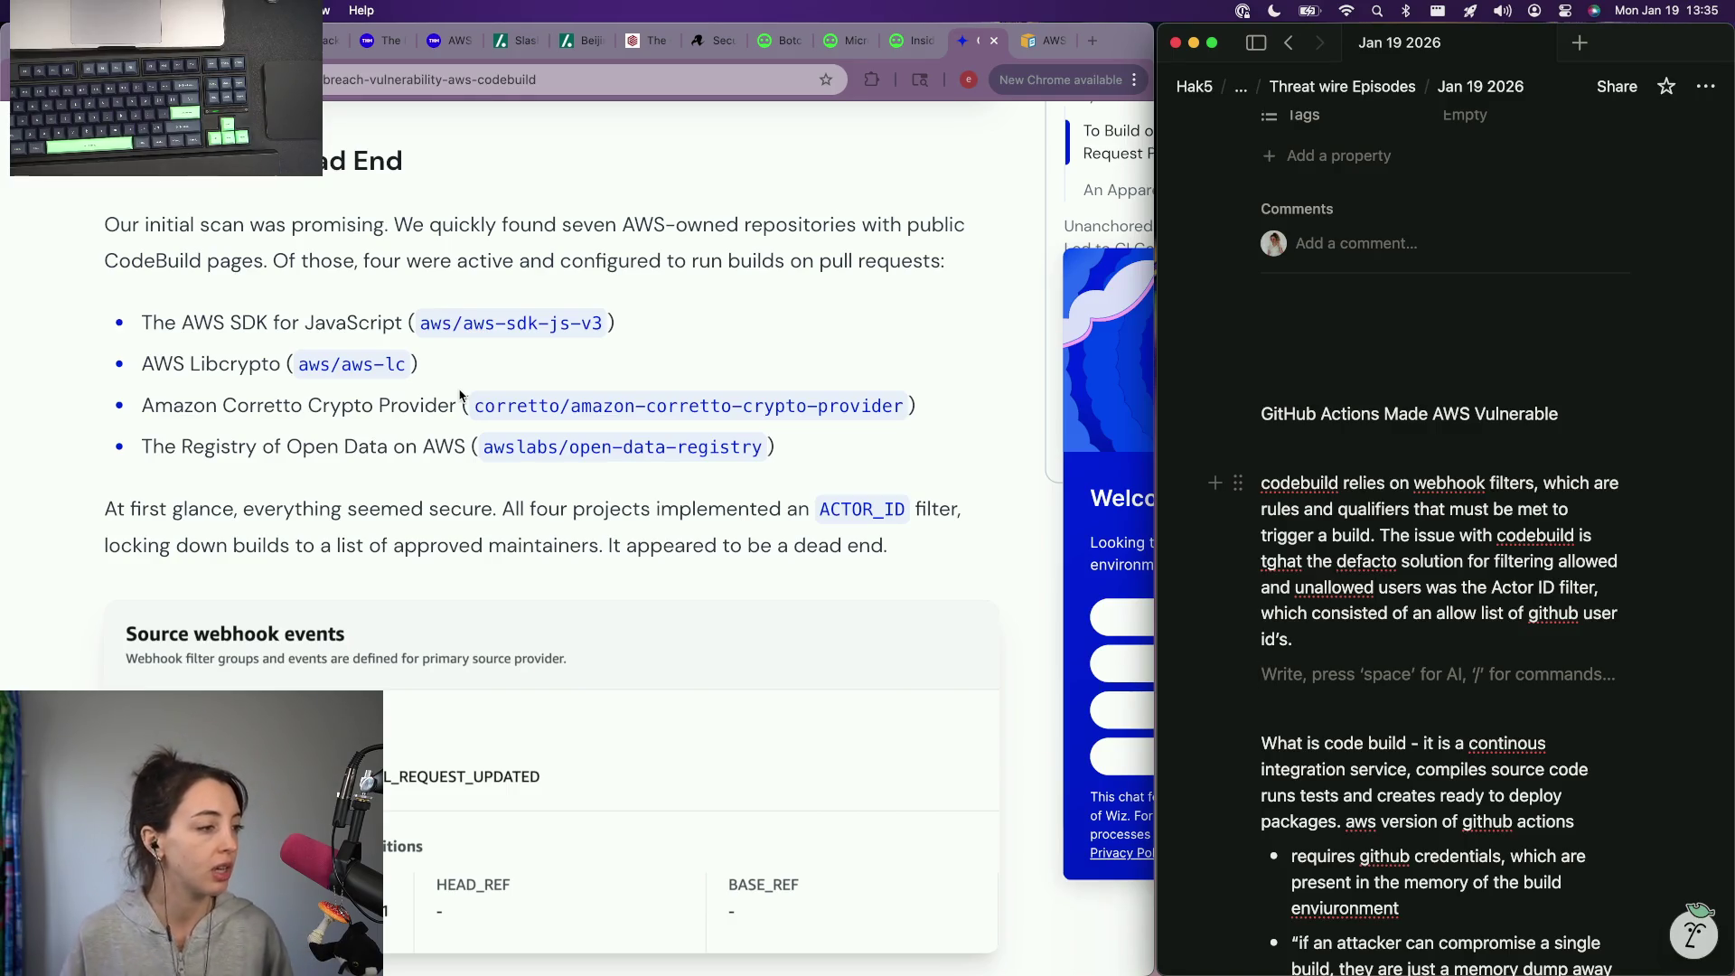
scroll(460, 393, down, 3)
scroll(406, 400, down, 3)
scroll(352, 414, down, 3)
scroll(330, 422, down, 2)
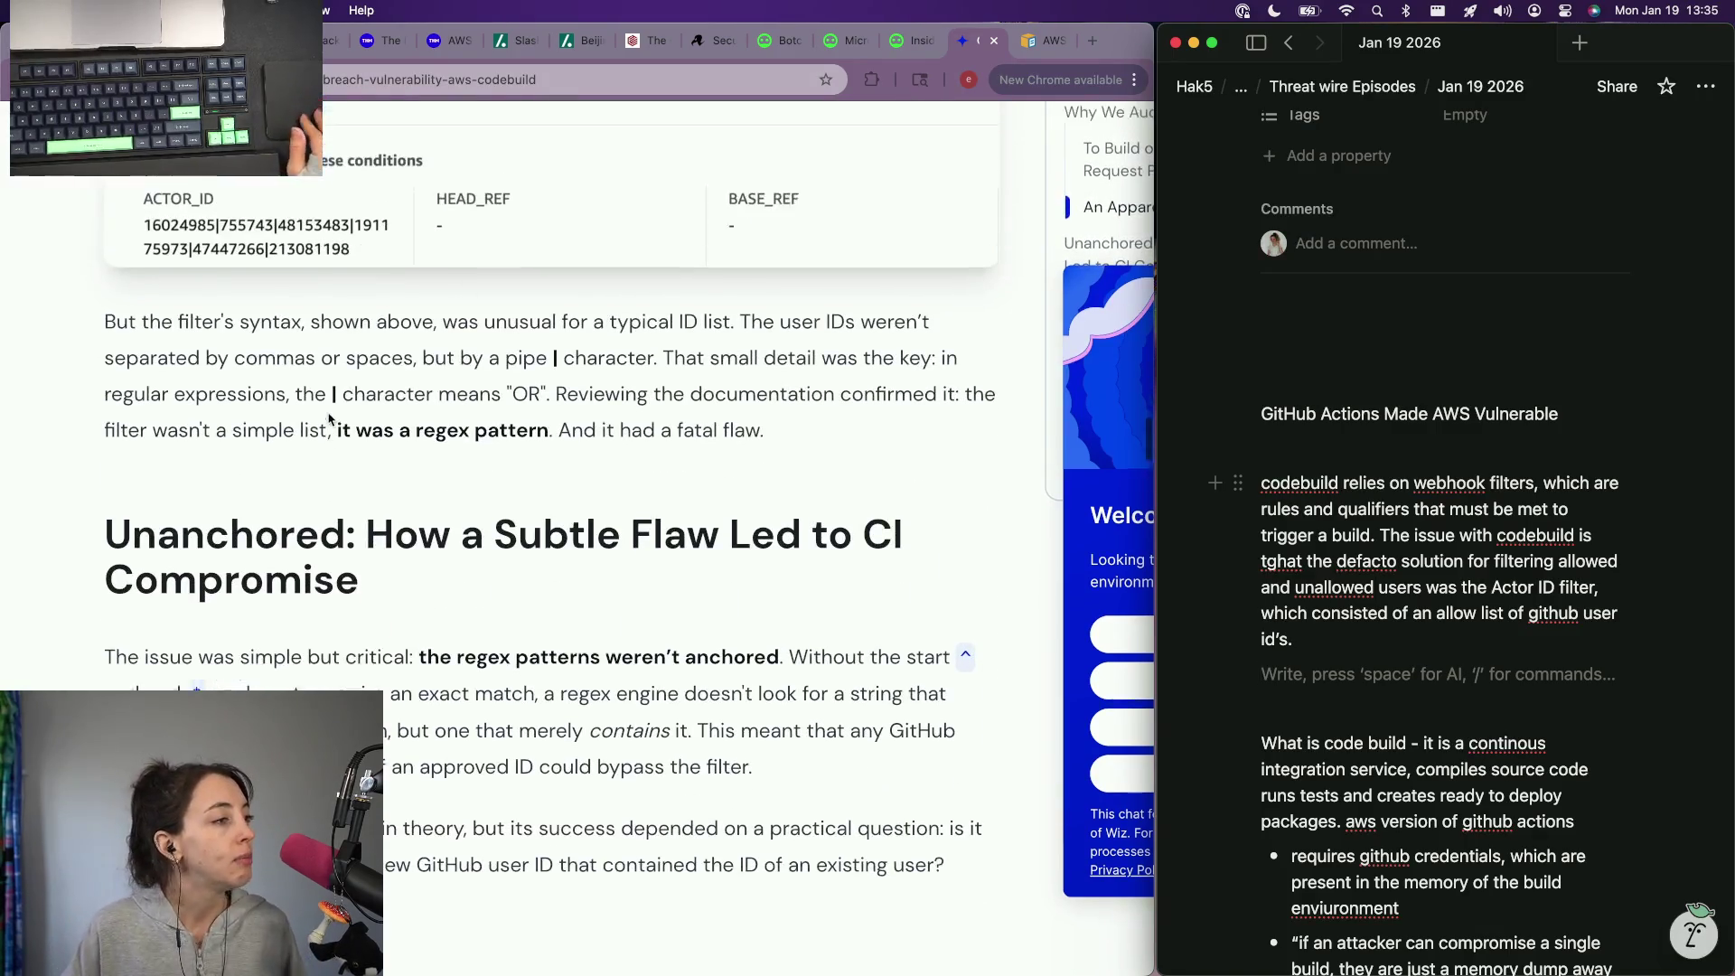
scroll(330, 421, up, 1)
scroll(330, 420, up, 2)
scroll(330, 420, up, 3)
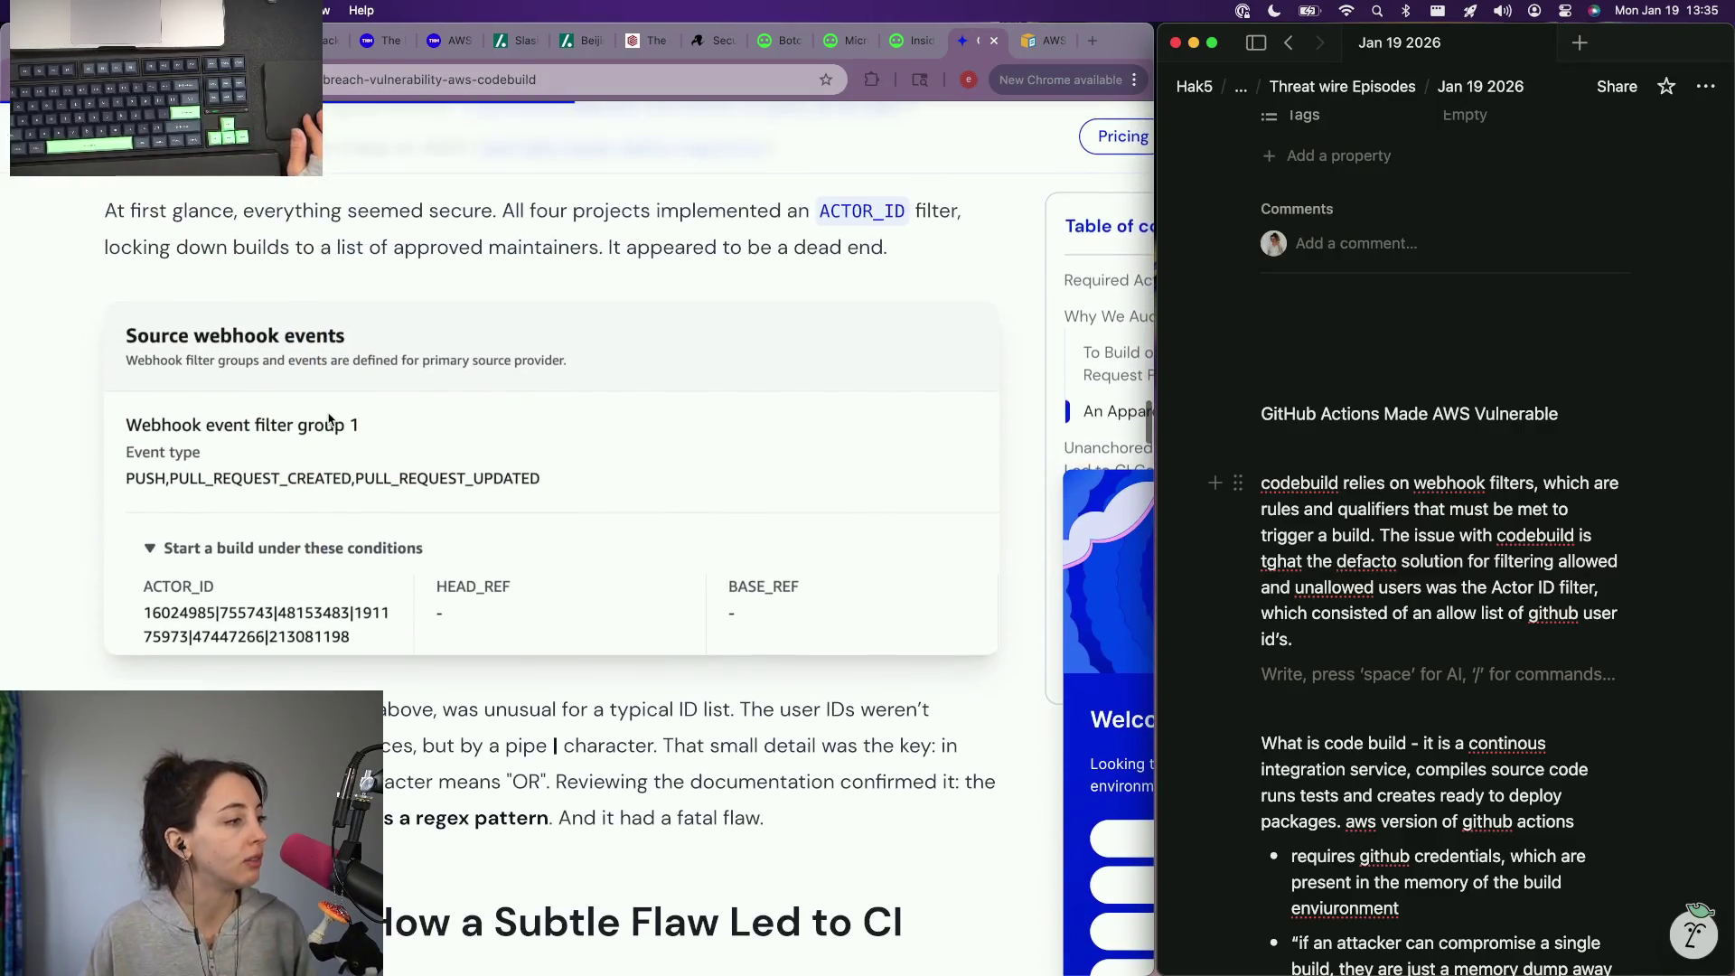
scroll(330, 420, up, 1)
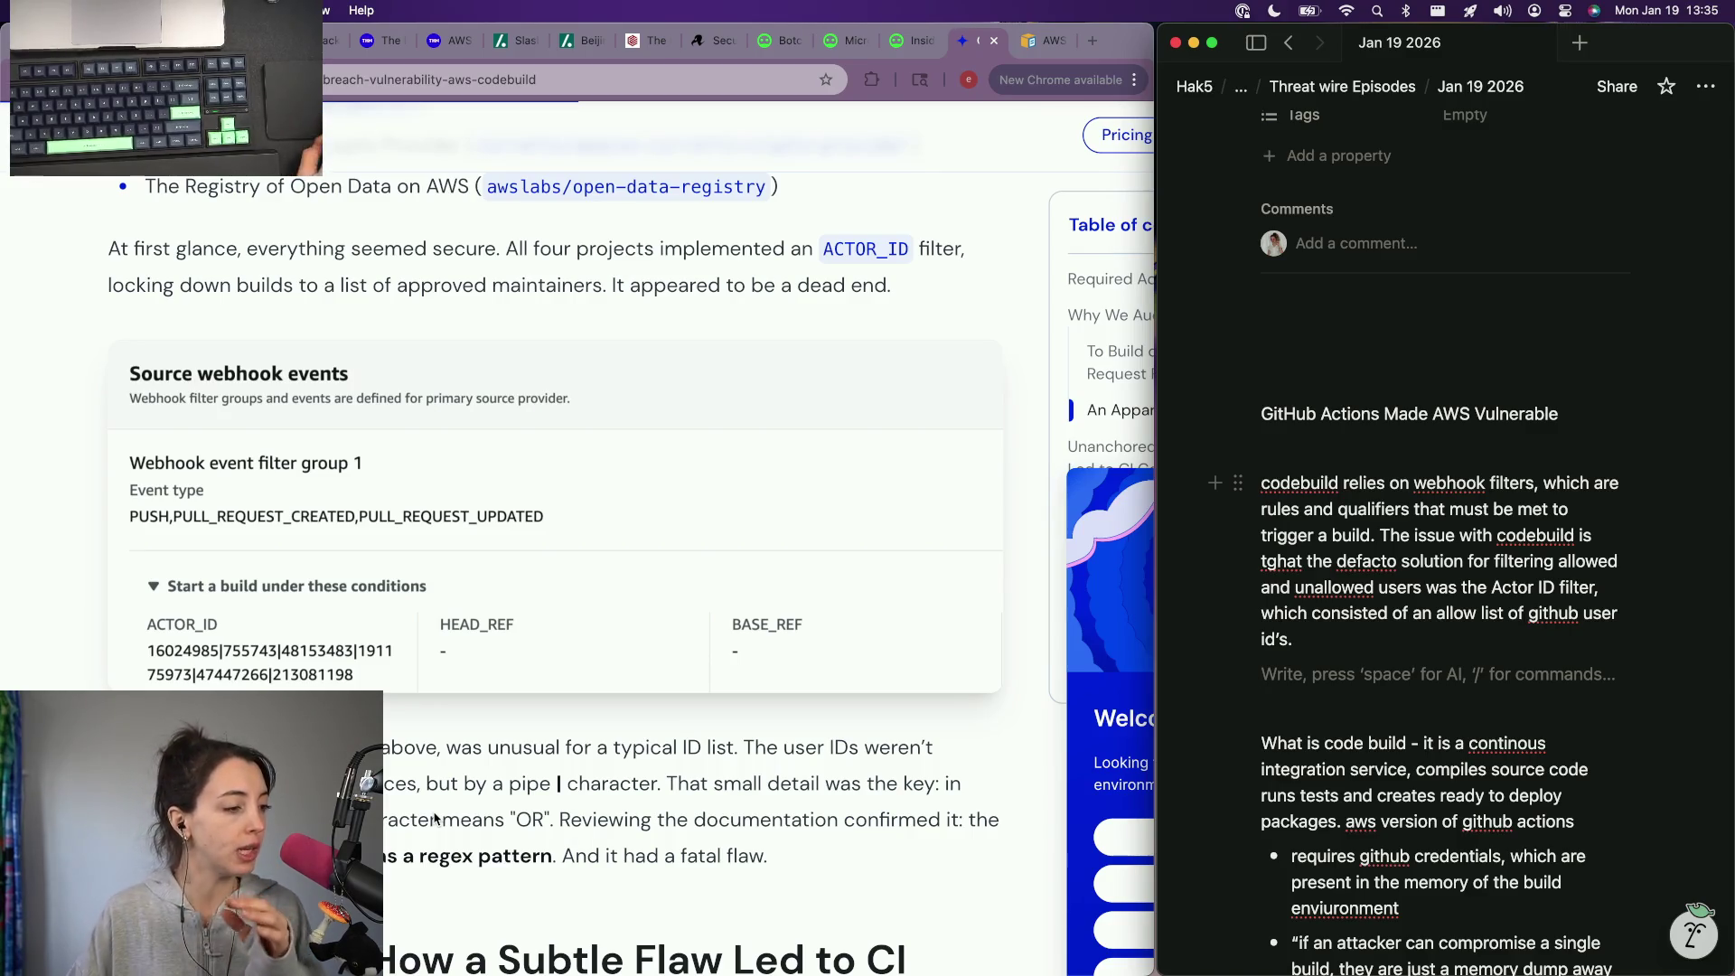
scroll(434, 818, down, 2)
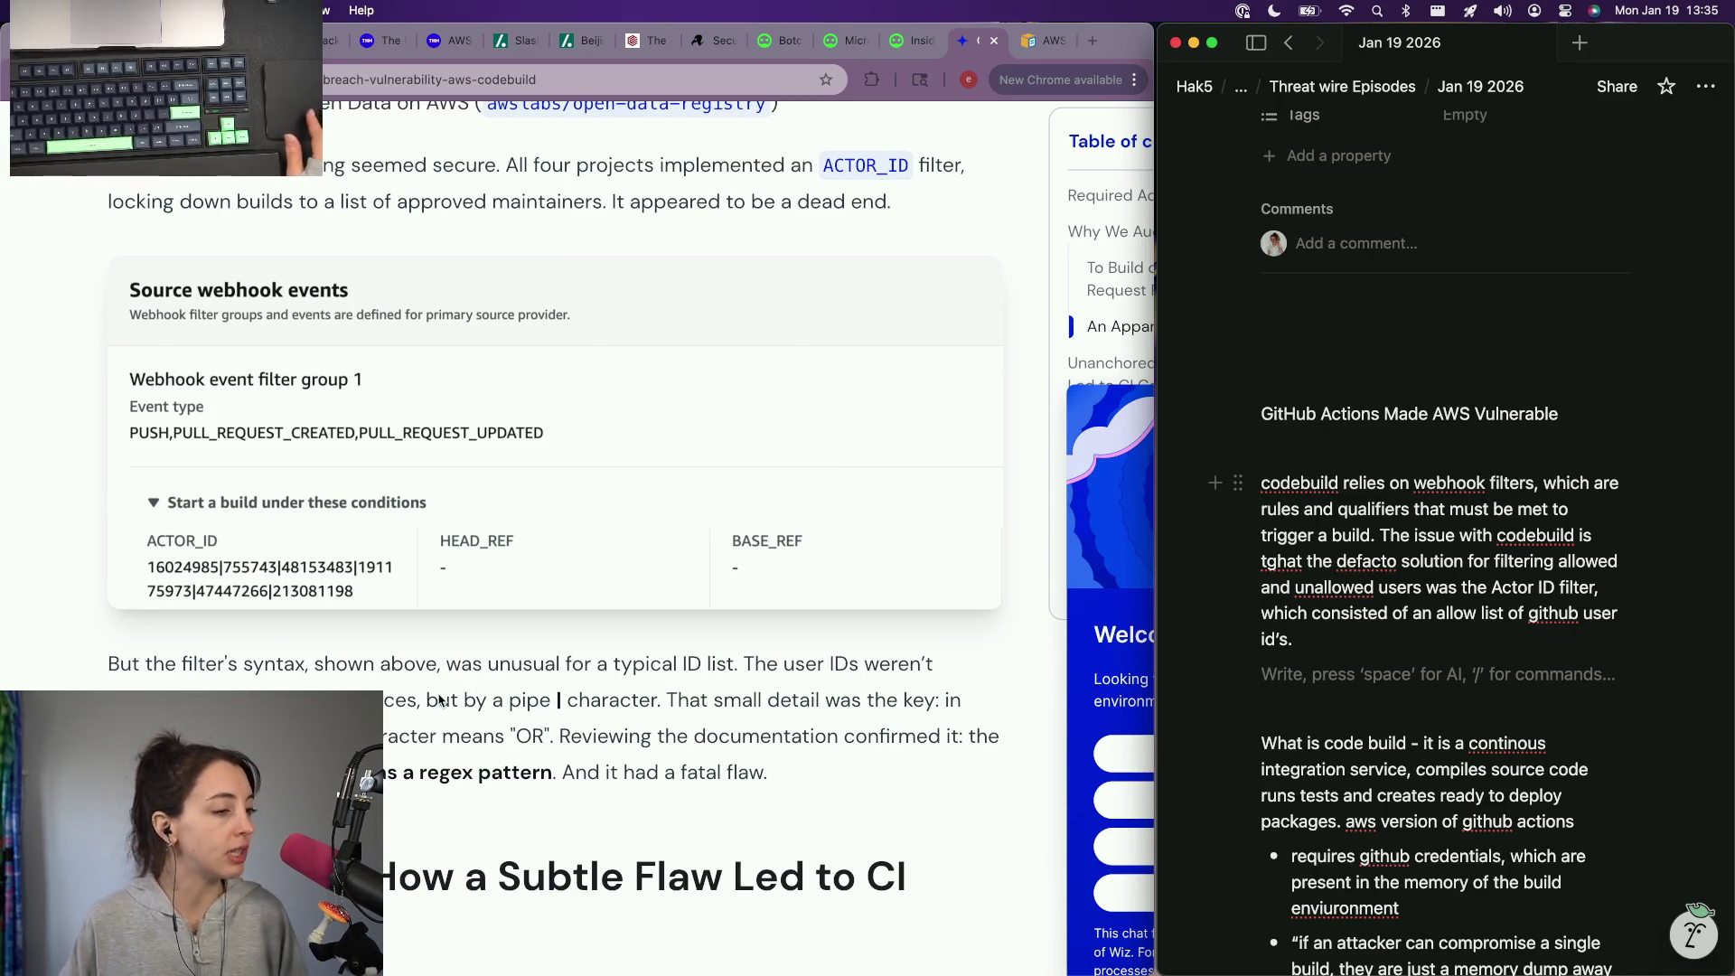
scroll(439, 699, down, 1)
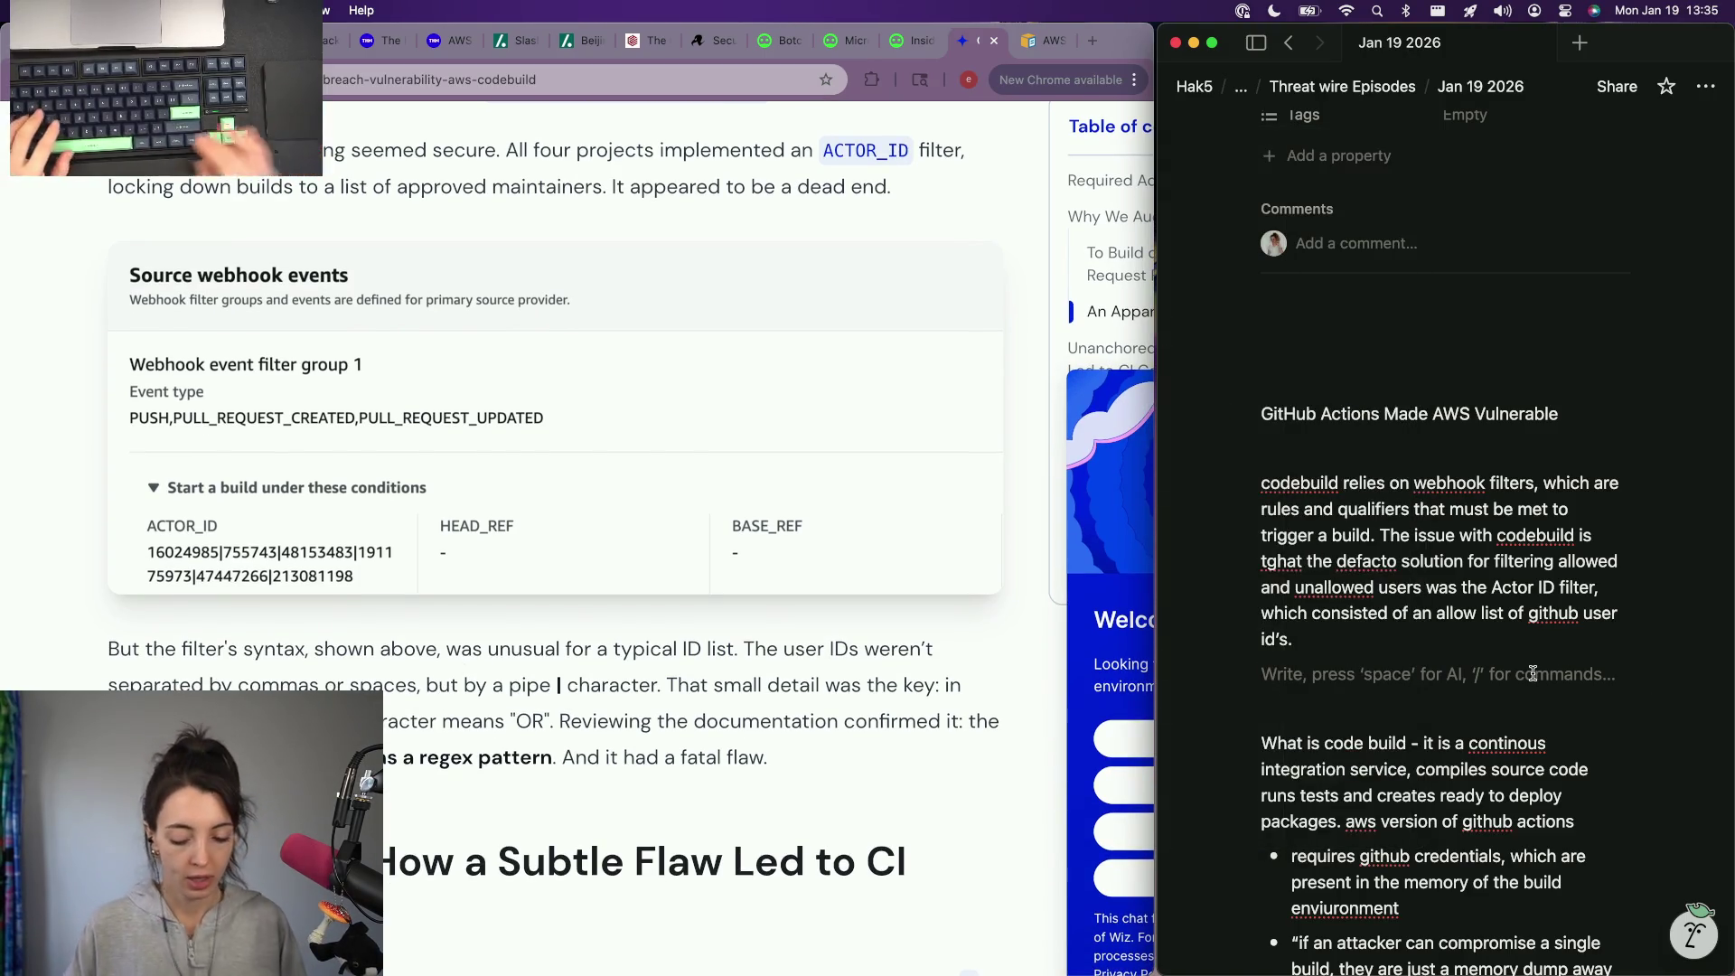
text(In their)
Step: Write that the Wiz team found several AWS projects using CodeBuild
key(BackSpace)
key(BackSpace)
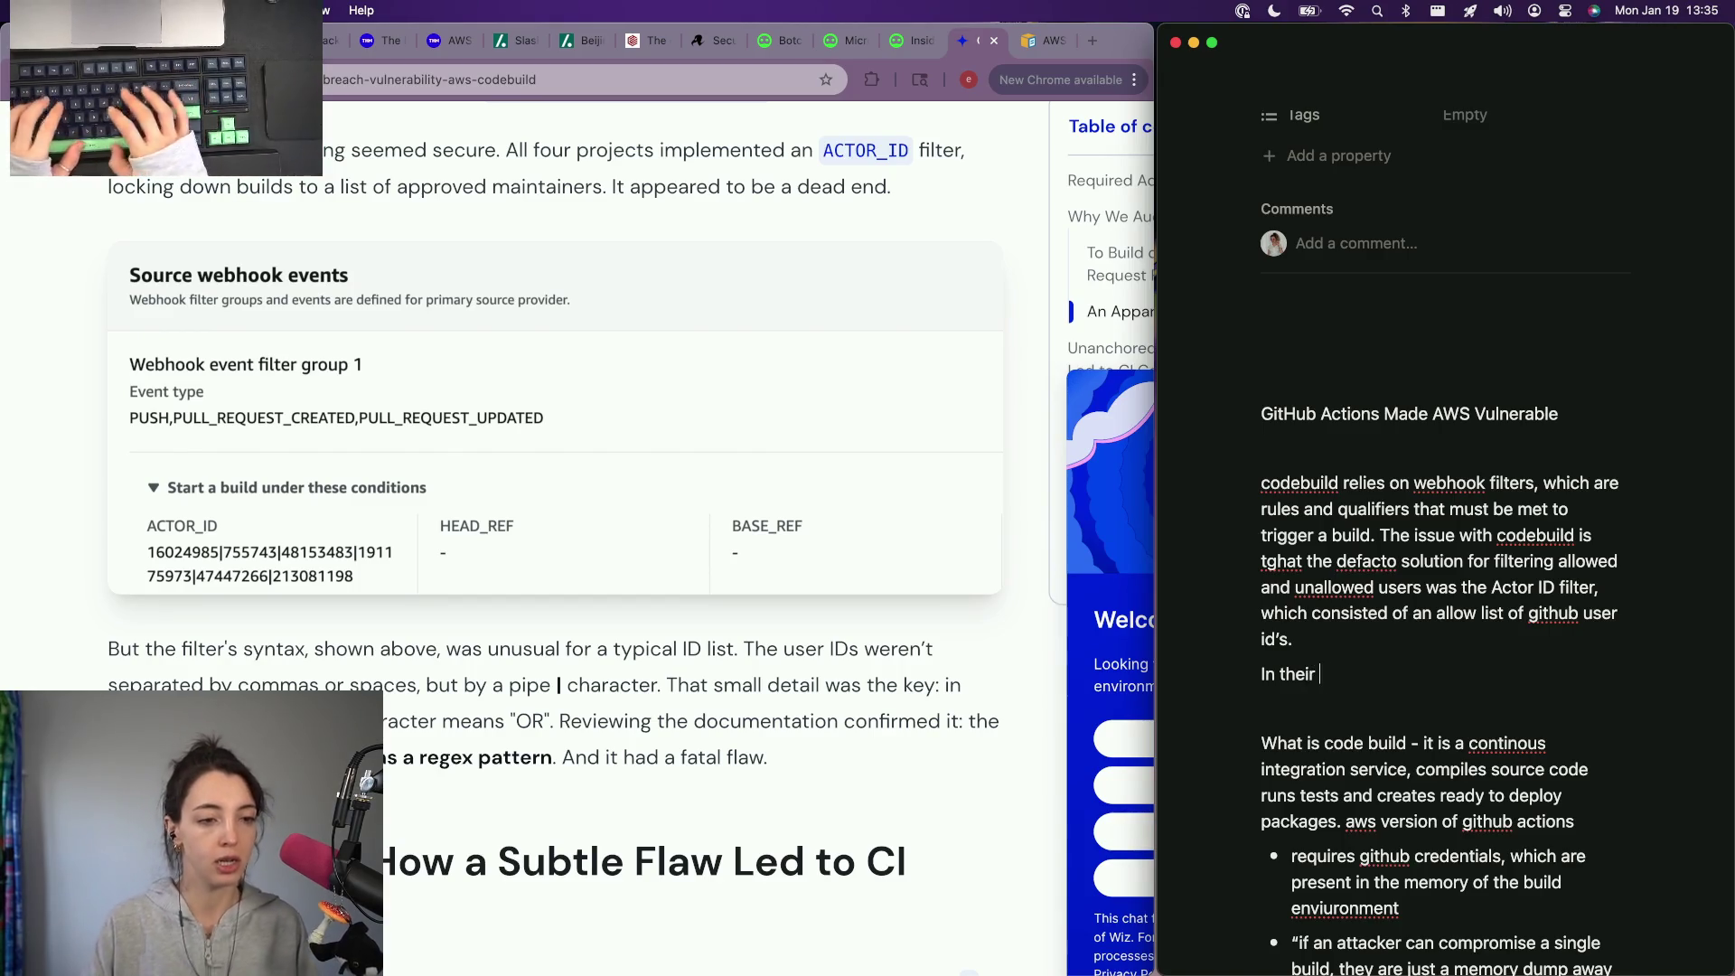
text(investigation, the team T)
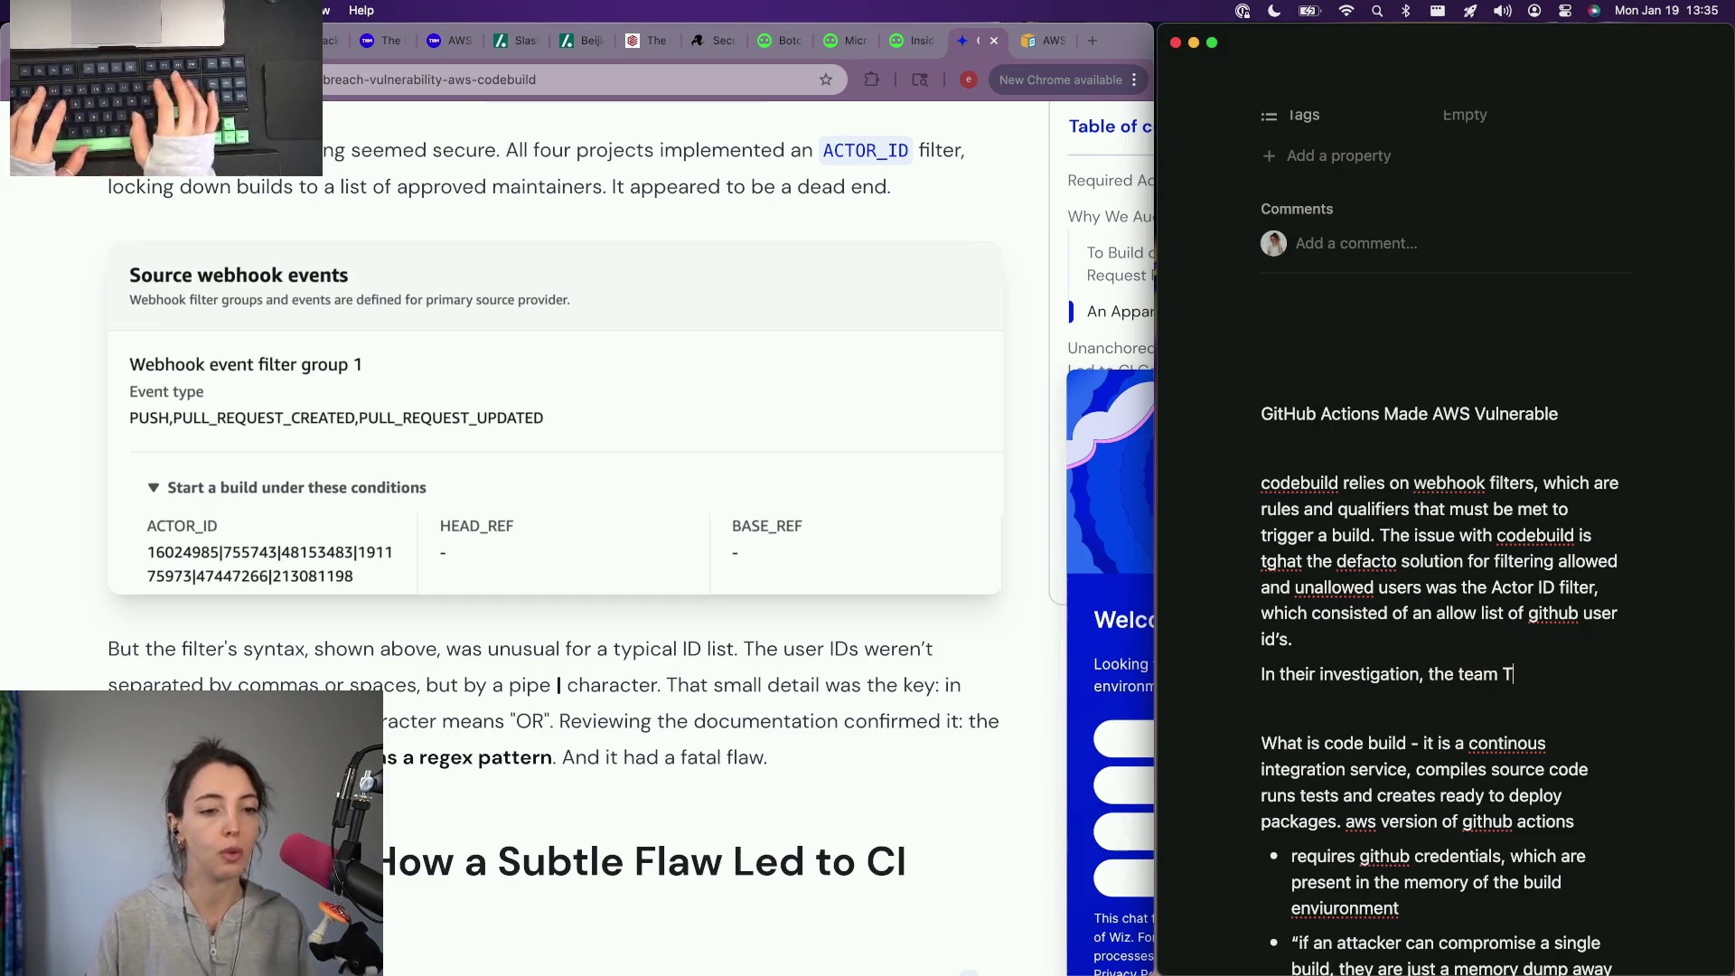
key(BackSpace)
text(at wiz found th)
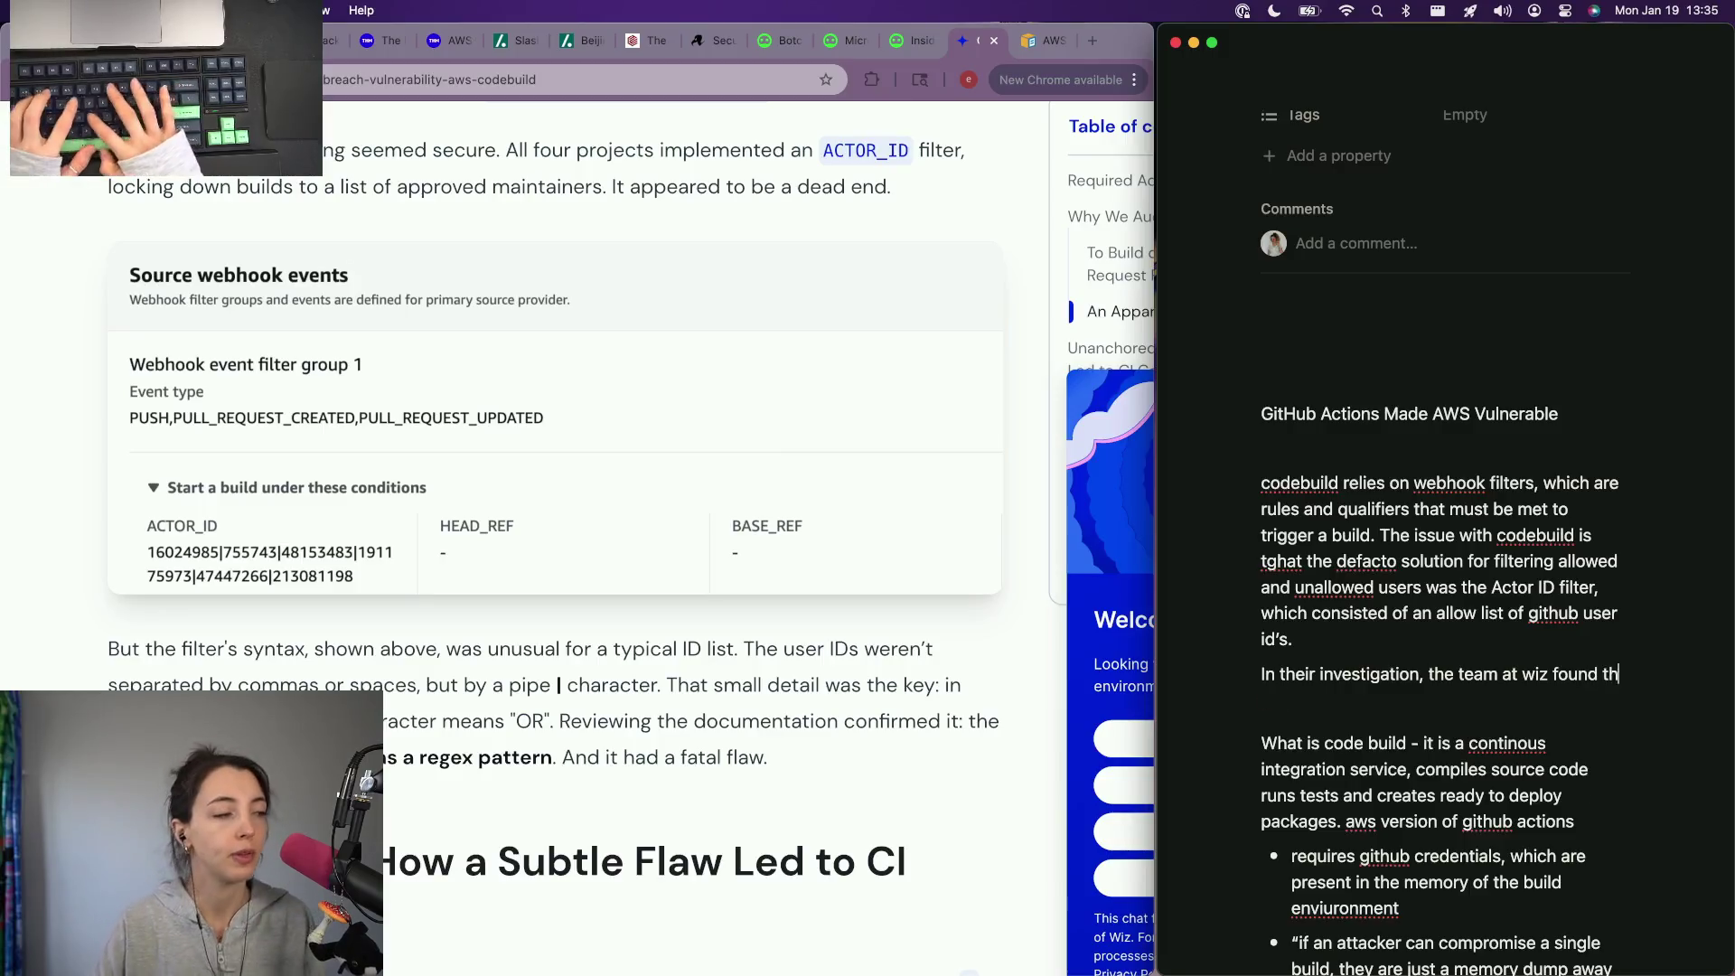
text(at the ac)
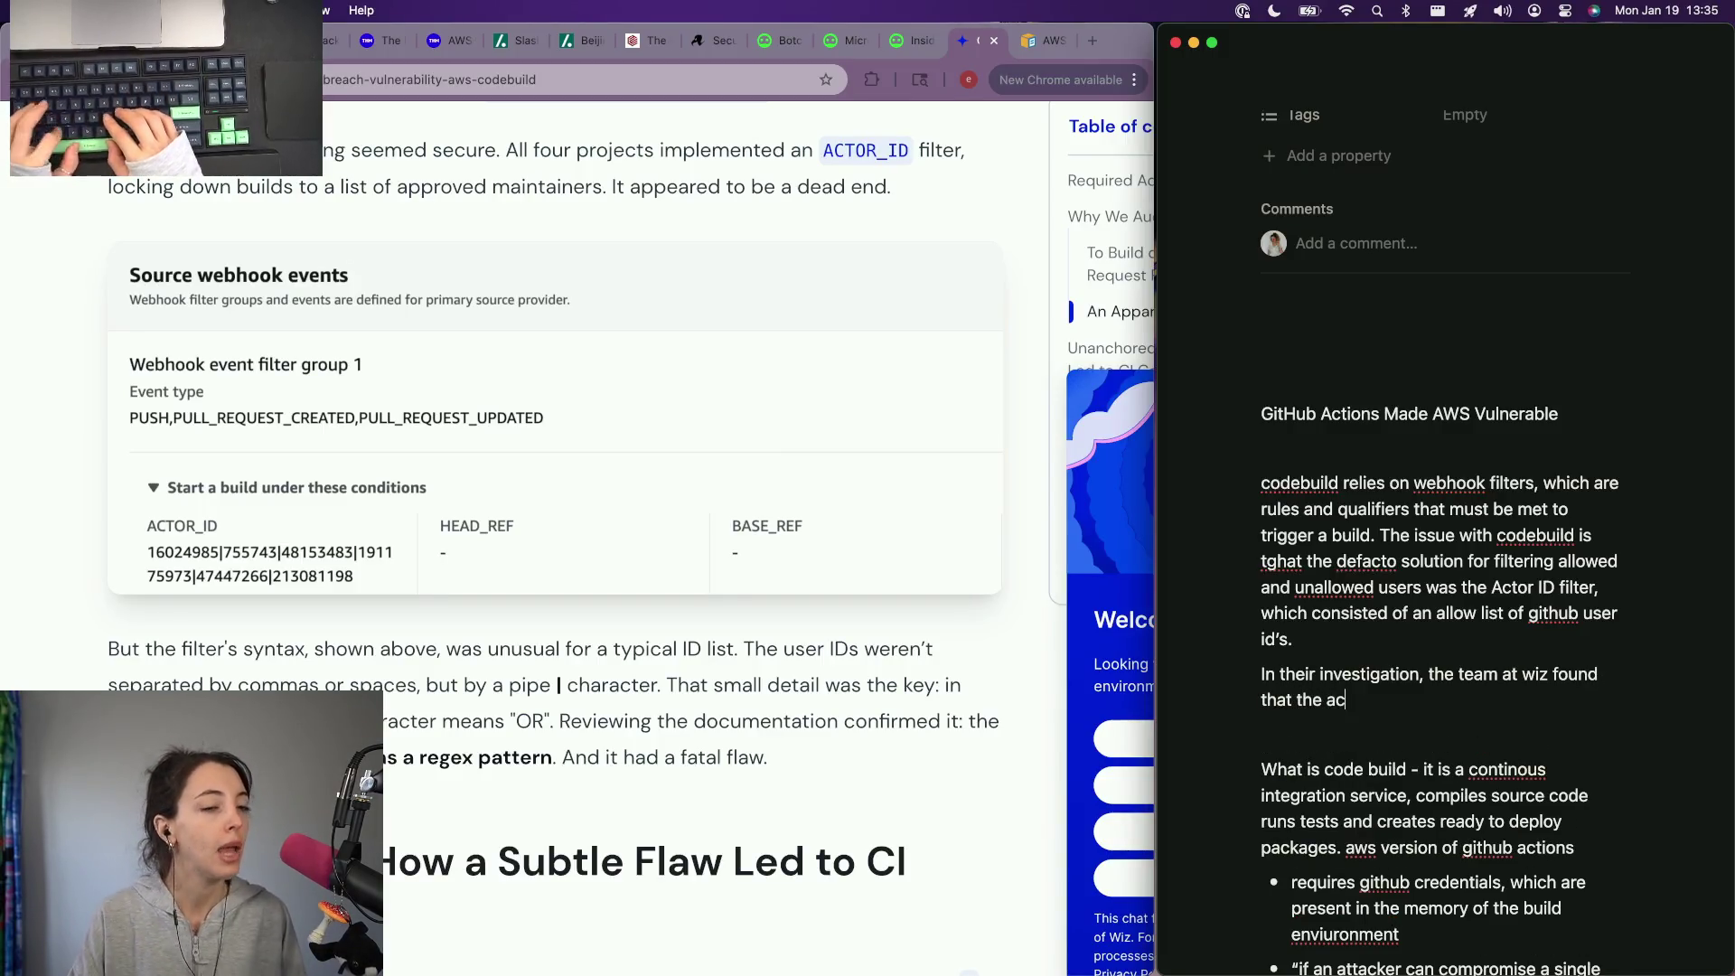
text(tor id filter f)
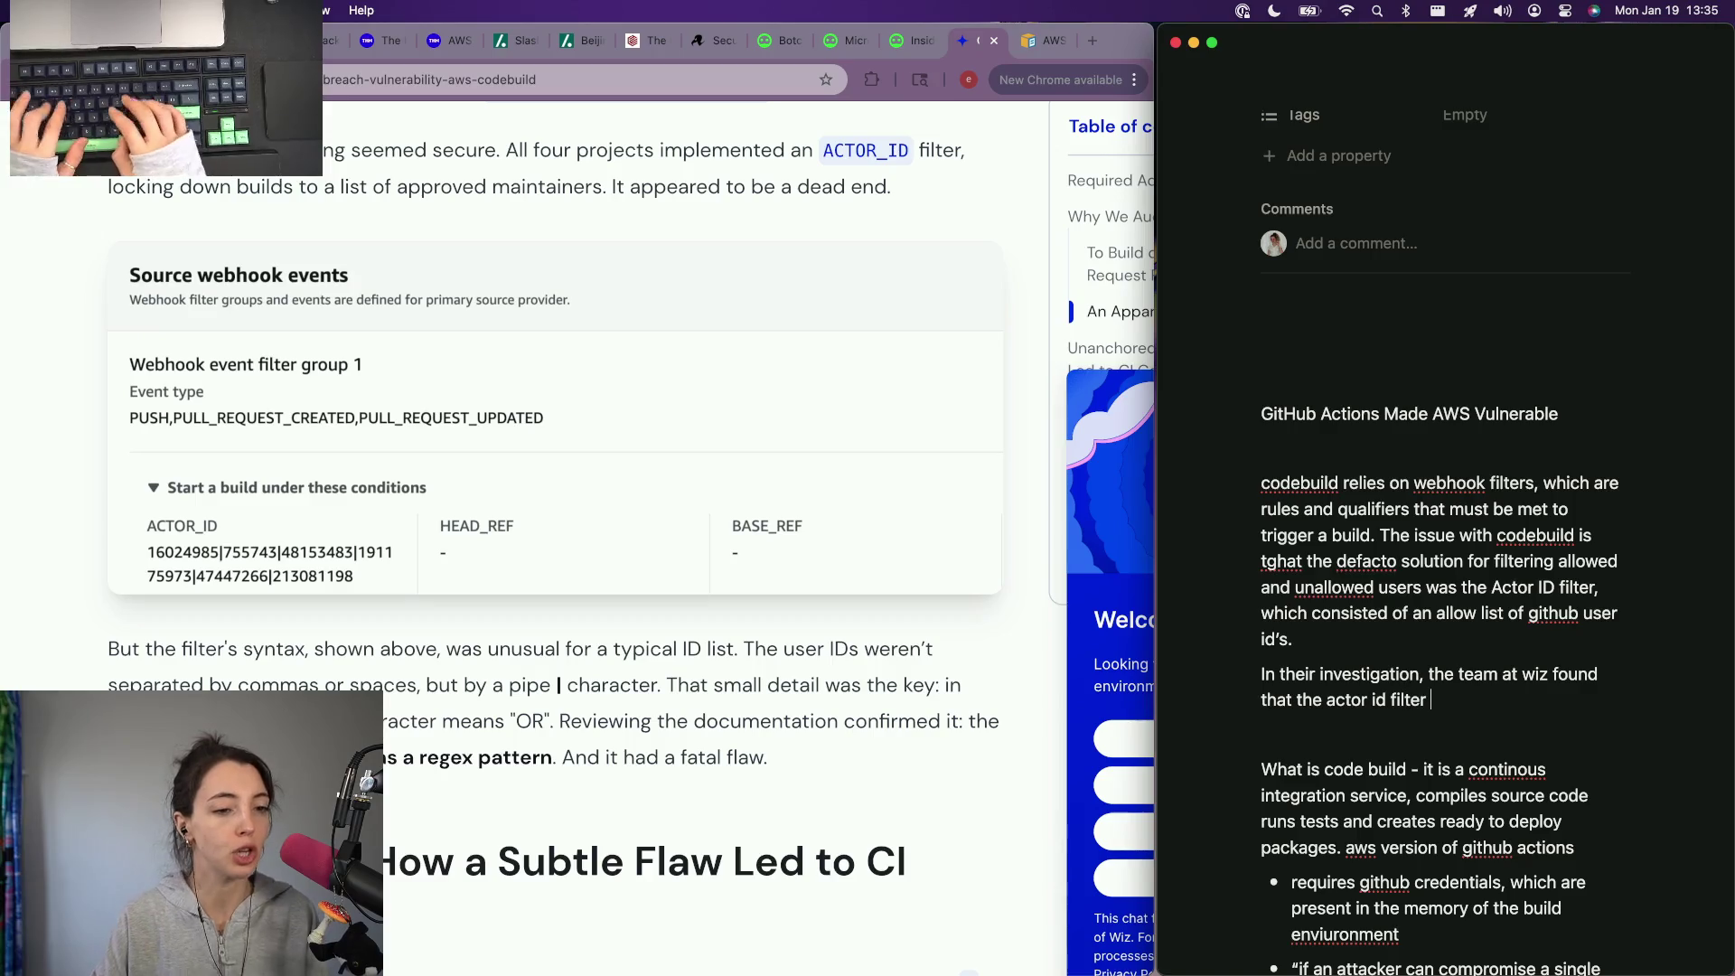
text(or)
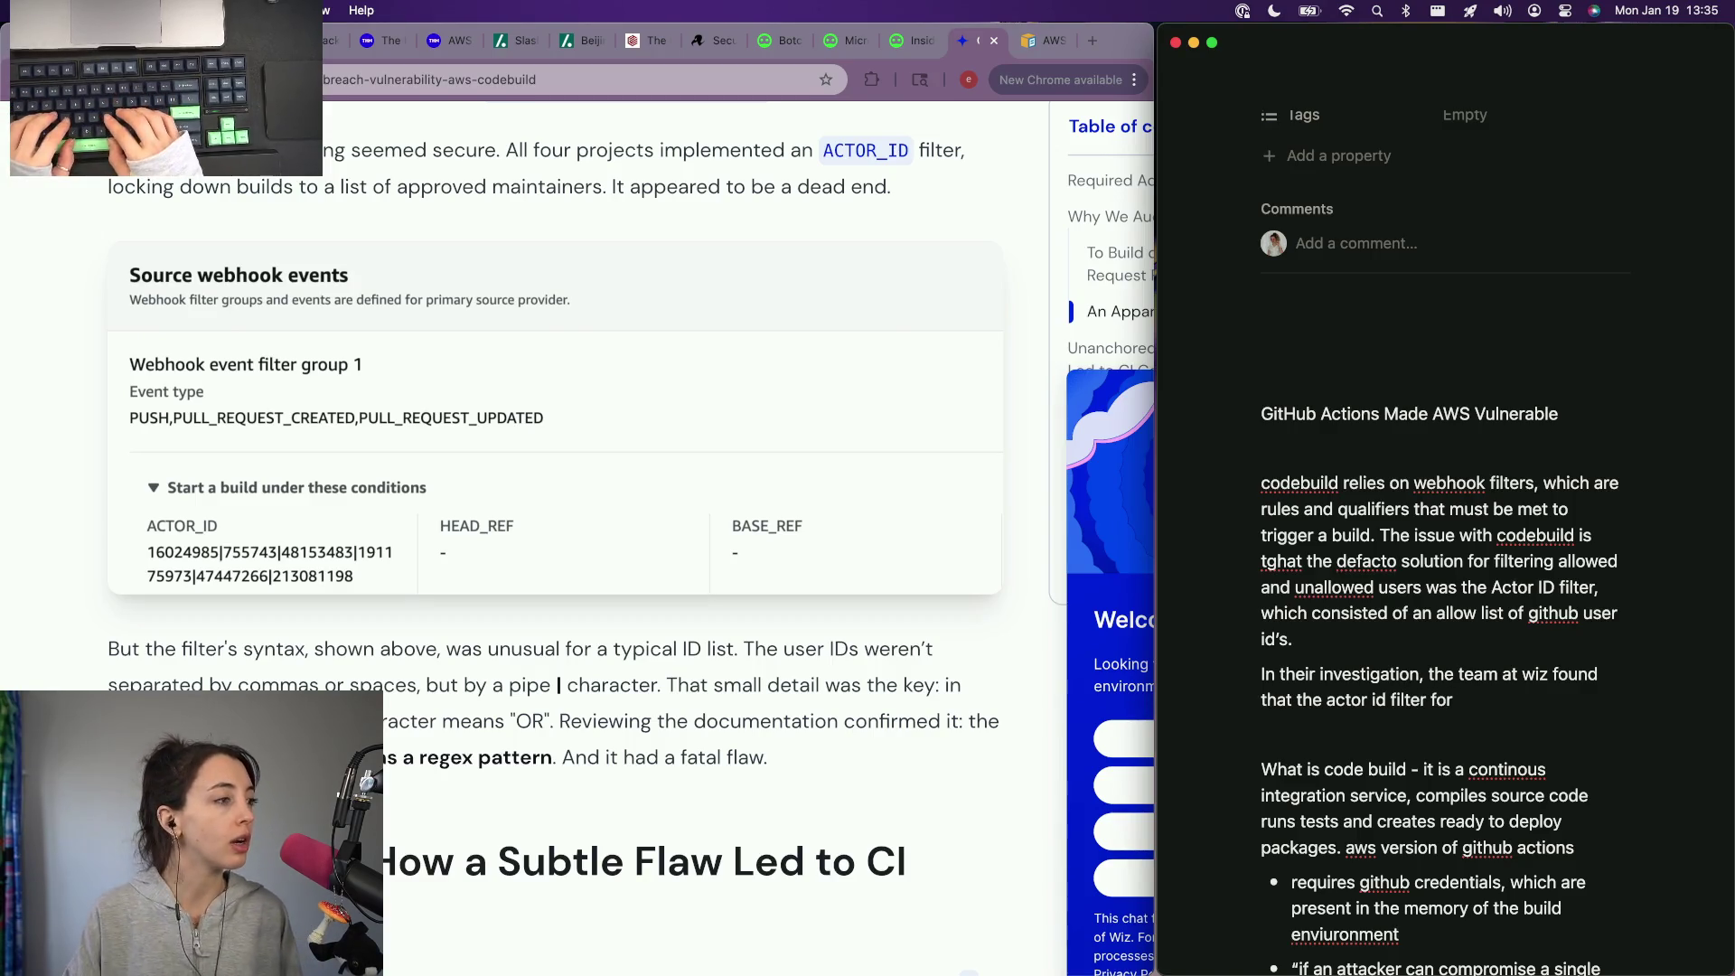
text( several aw)
key(BackSpace)
text(based)
key(BackSpace)
key(BackSpace)
key(BackSpace)
key(BackSpace)
text(ducts that)
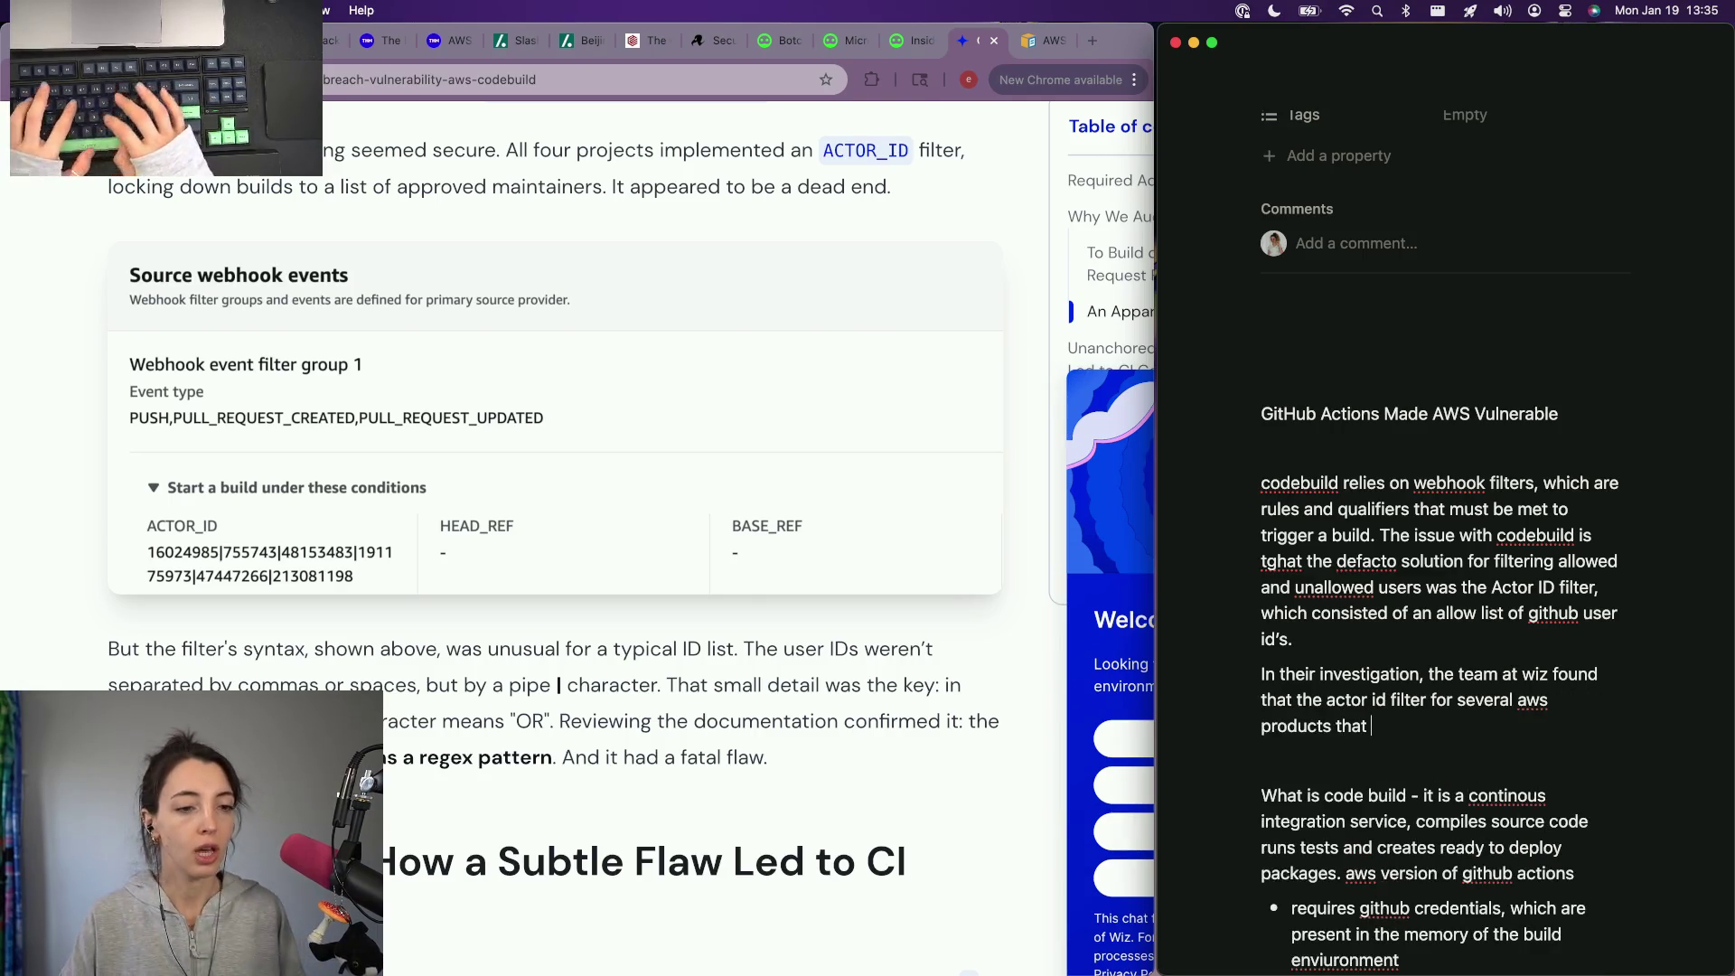
key(alt+BackSpace)
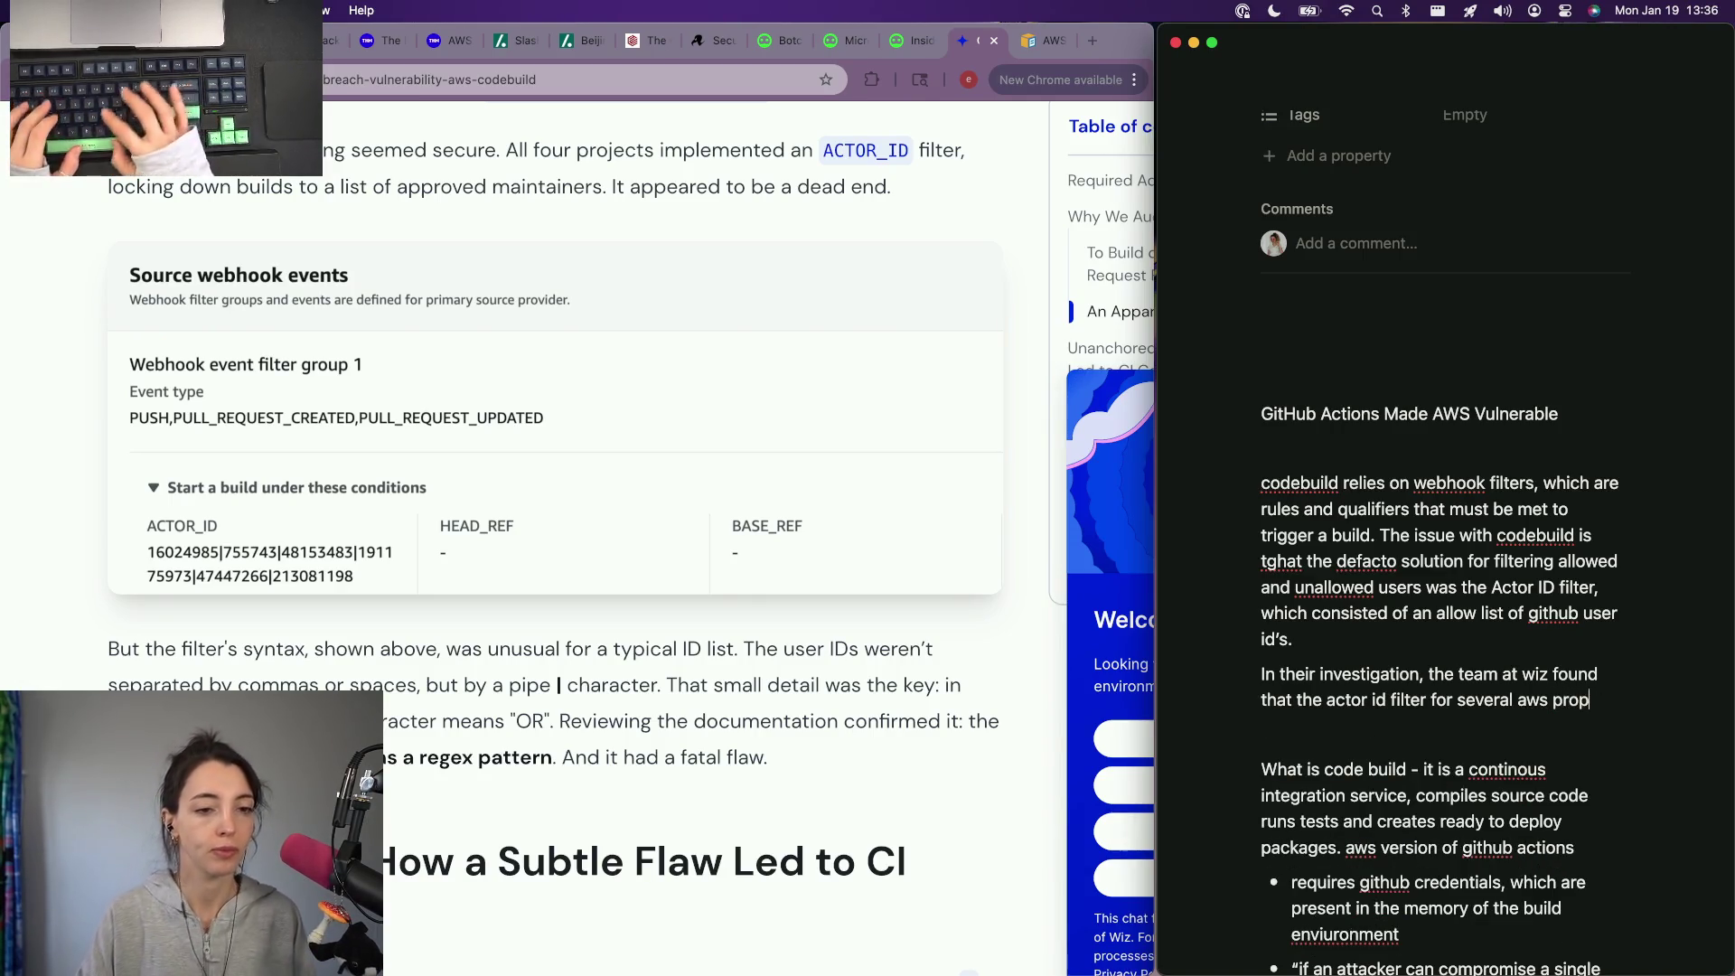
text(ect that used codebuild used regex for filtering.)
key(shift+Return)
text(This)
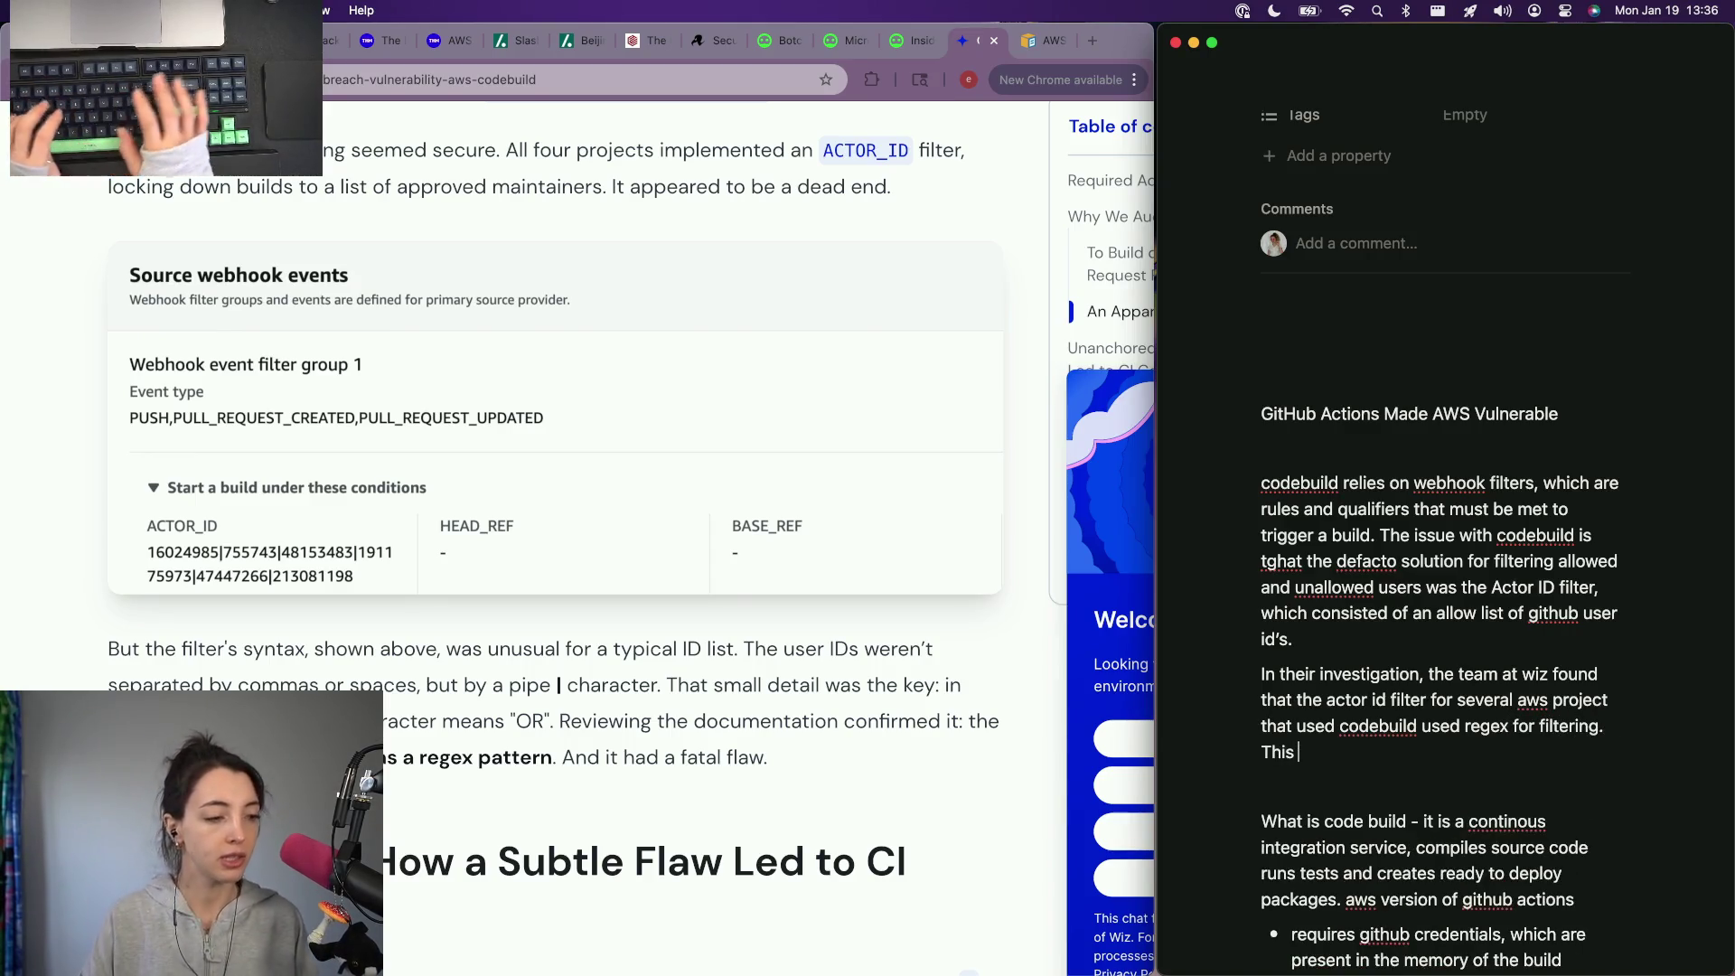
Step: Extend the sentence: those projects relied on regex to filter the actor ID value
key(BackSpace)
key(BackSpace)
key(BackSpace)
scroll(488, 696, down, 5)
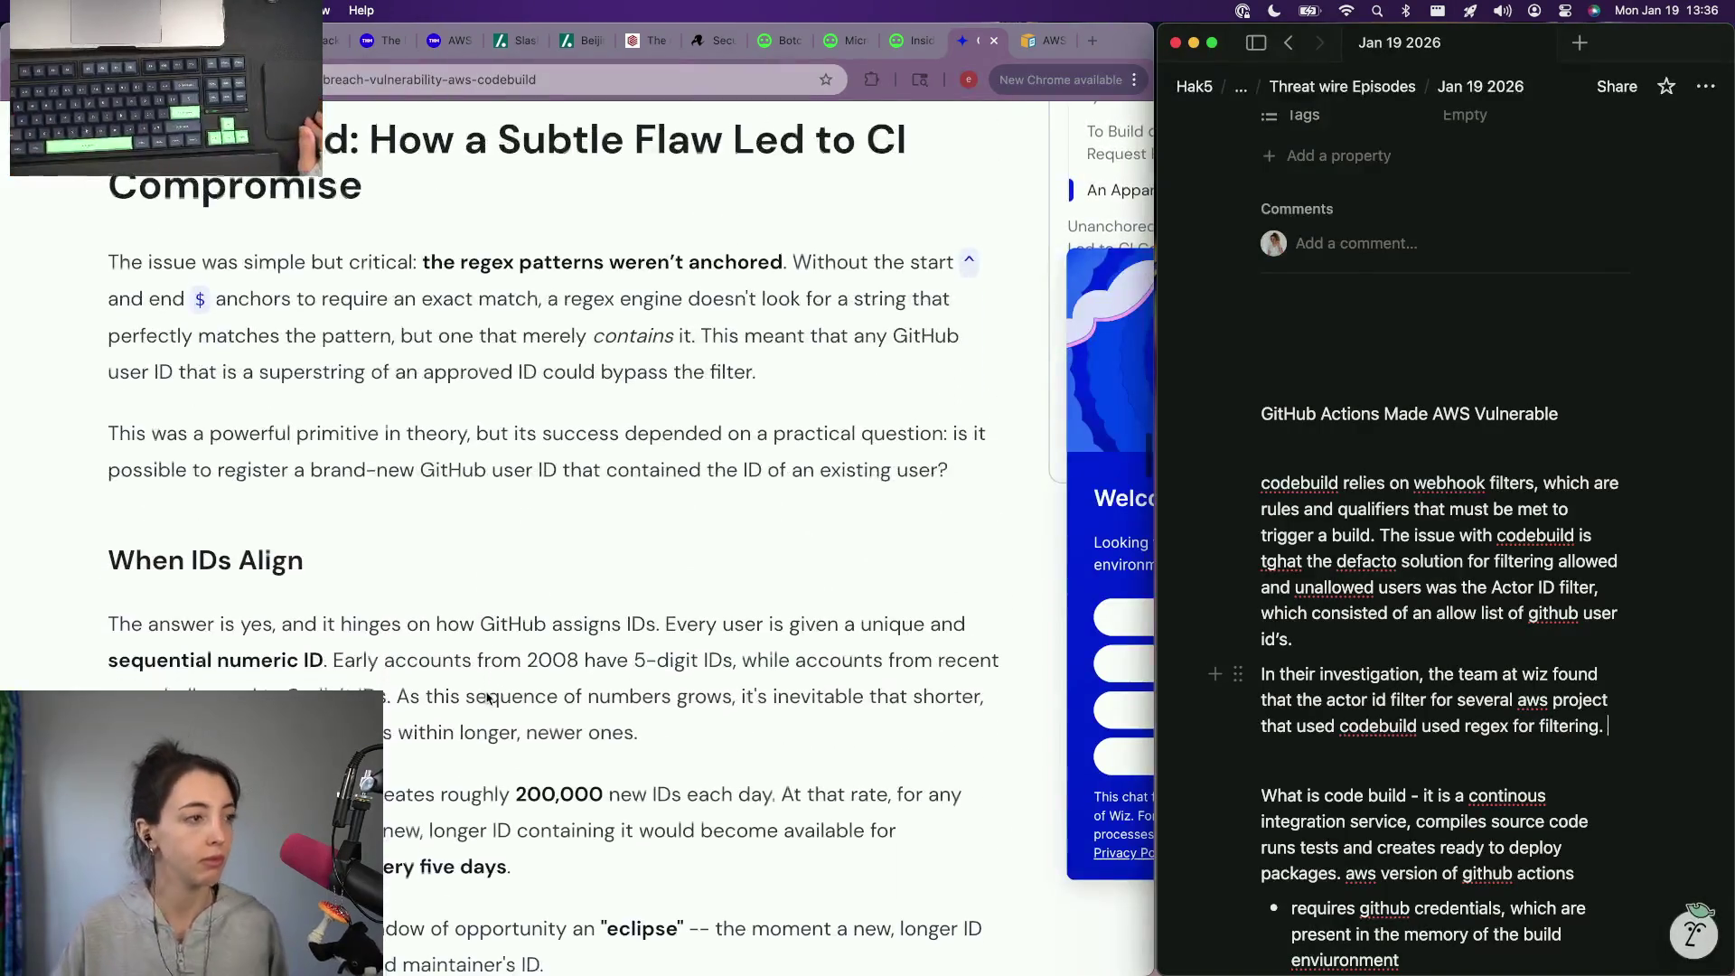
scroll(489, 697, up, 1)
key(BackSpace)
text(acot)
key(BackSpace)
key(BackSpace)
text(tor id)
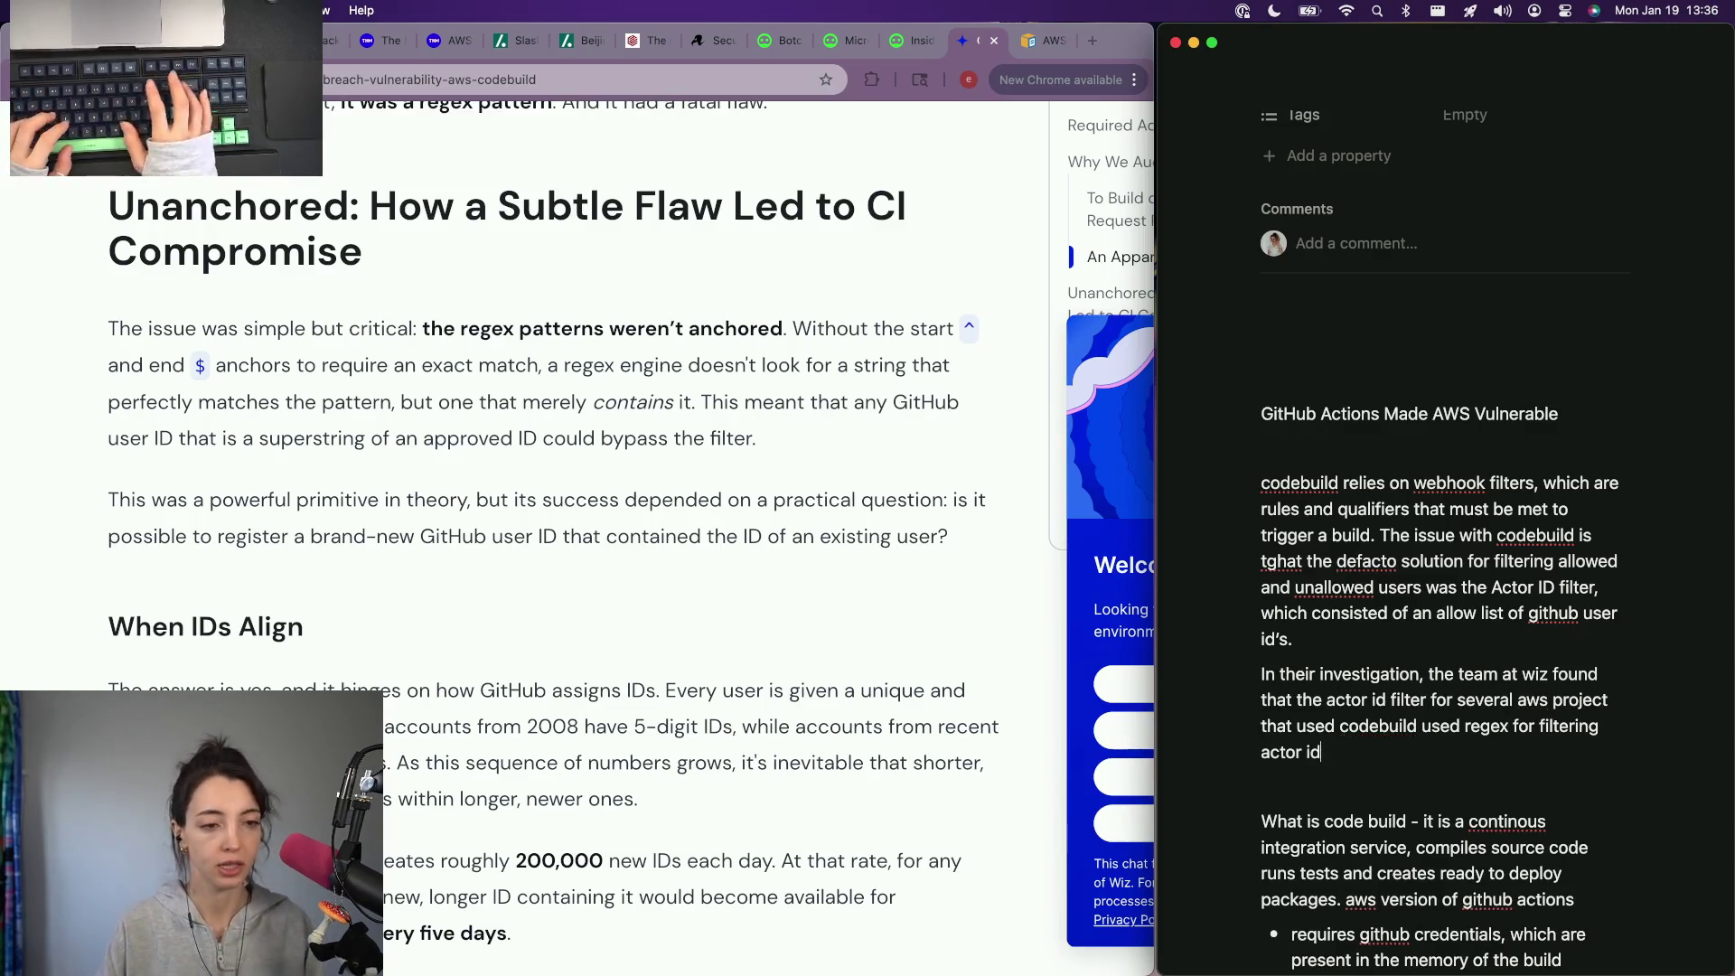
key(alt+Left)
key(alt+Left)
text(the actor)
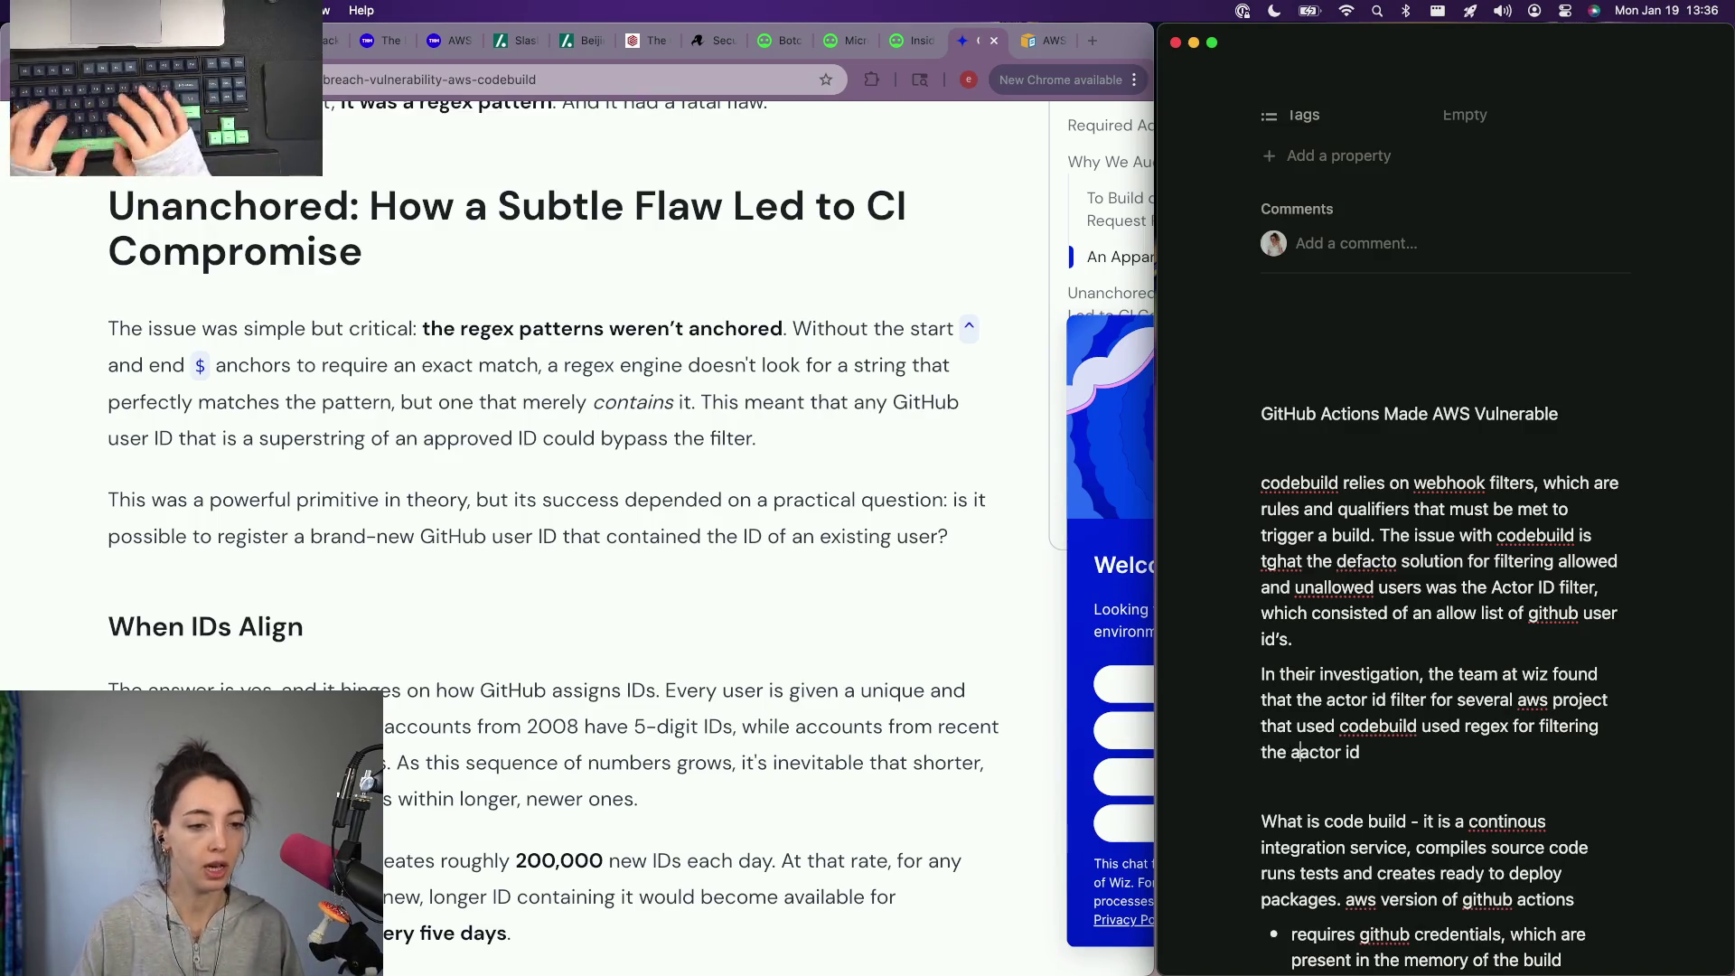
key(BackSpace)
key(BackSpace)
key(BackSpace)
key(End)
text(valeu)
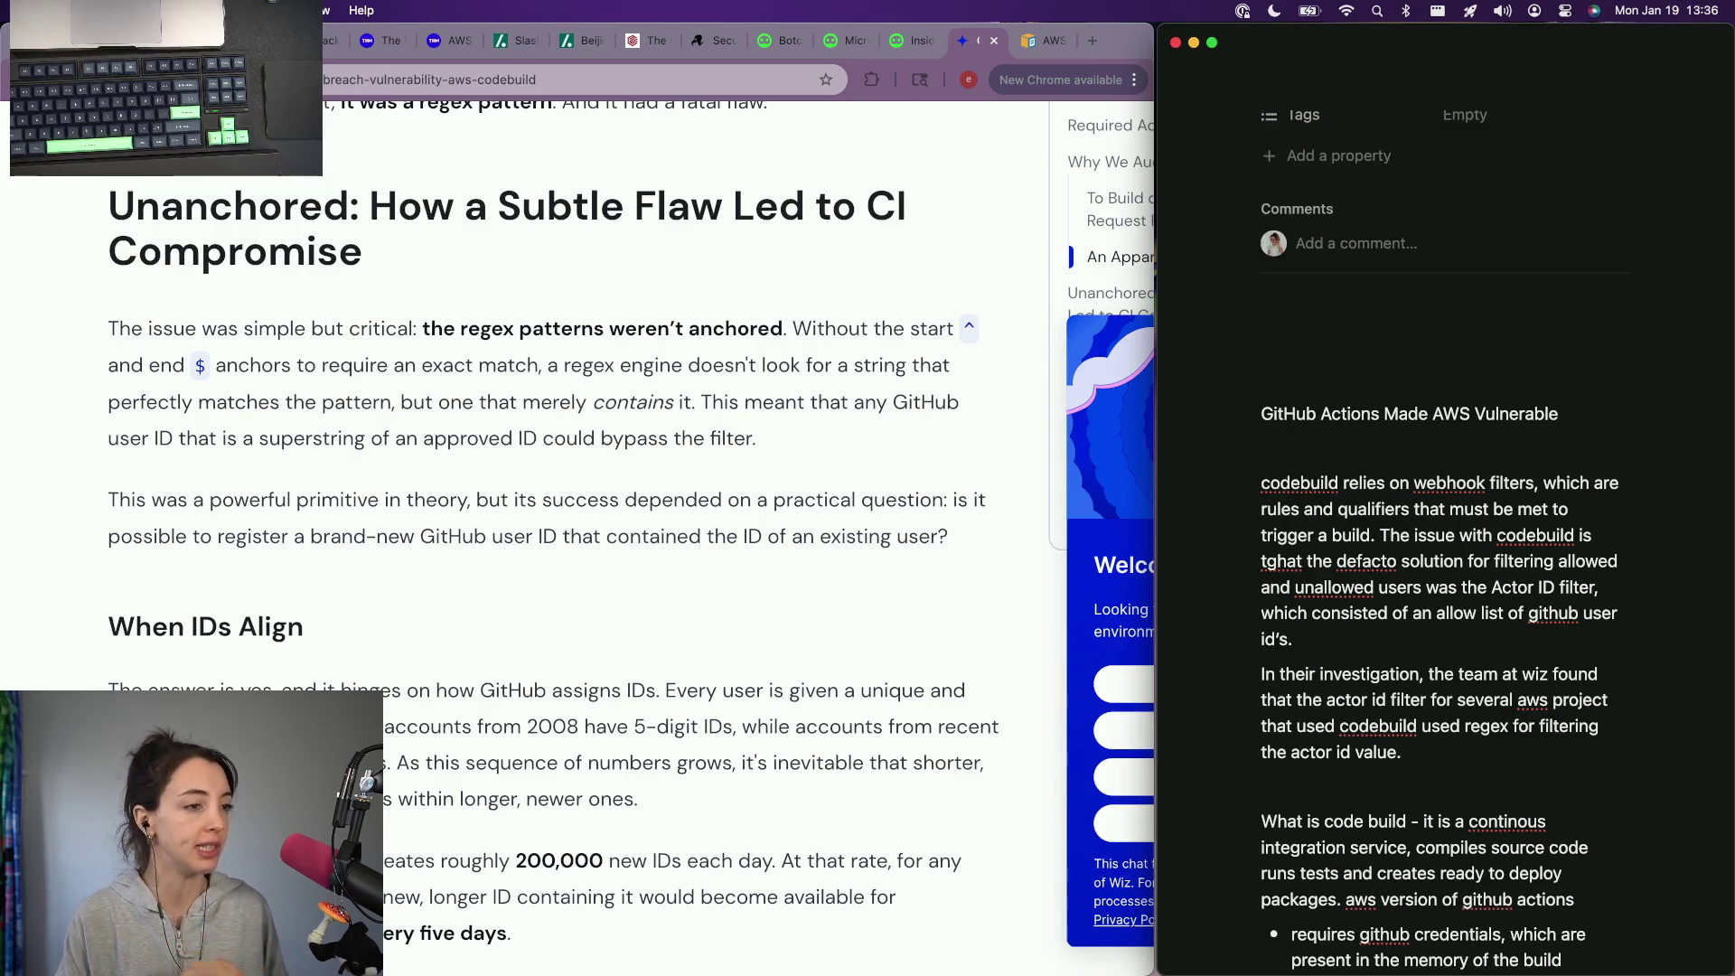
Step: Note that the malformed regex was missing exact-match qualifiers
key(BackSpace)
text(The regex p)
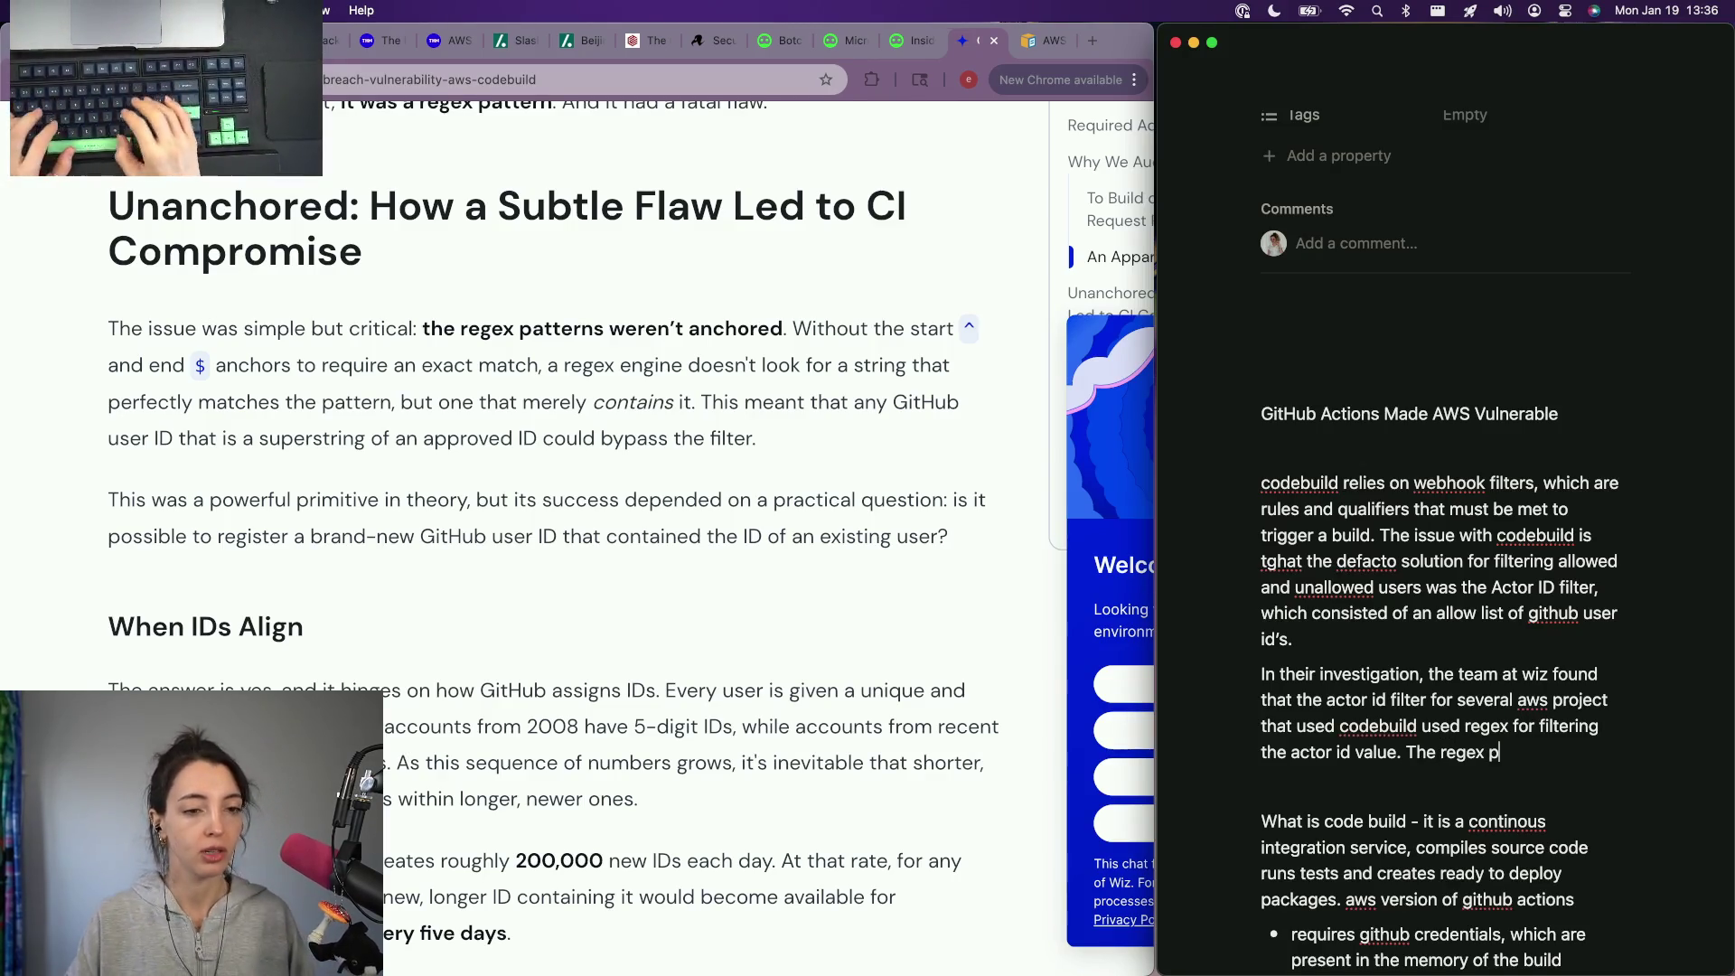
key(BackSpace)
key(BackSpace)
key(BackSpace)
key(BackSpace)
key(BackSpace)
key(BackSpace)
text(It turns out the regex par)
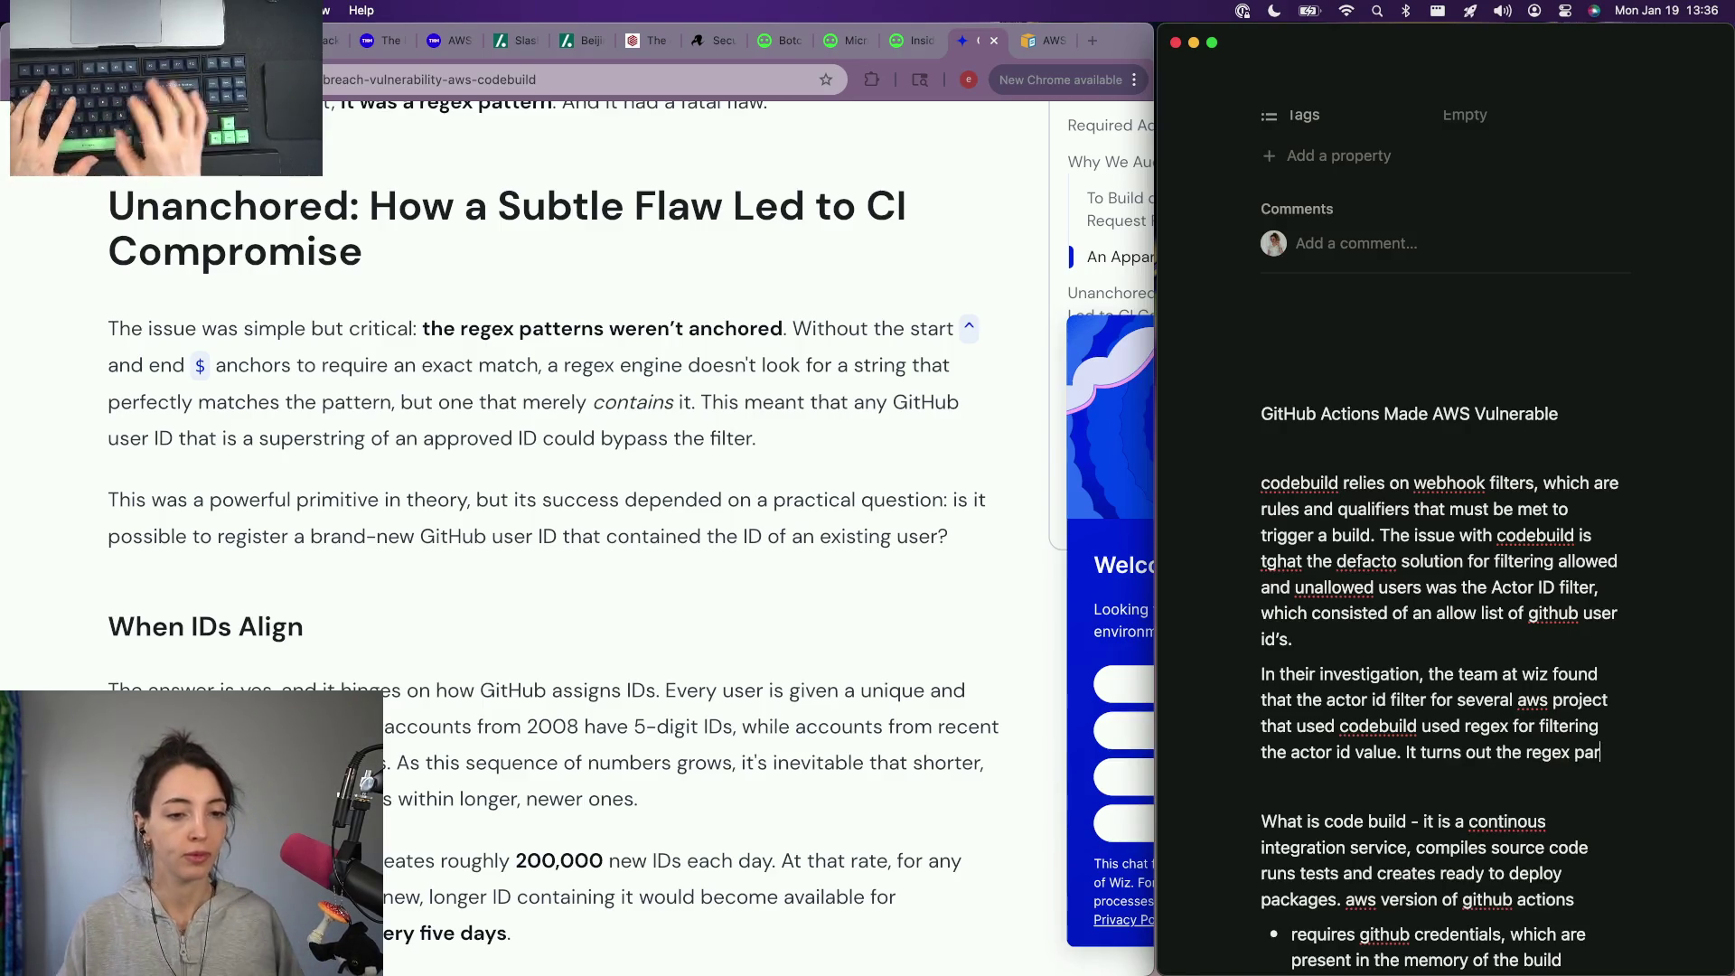
key(BackSpace)
text(tterns were malfo)
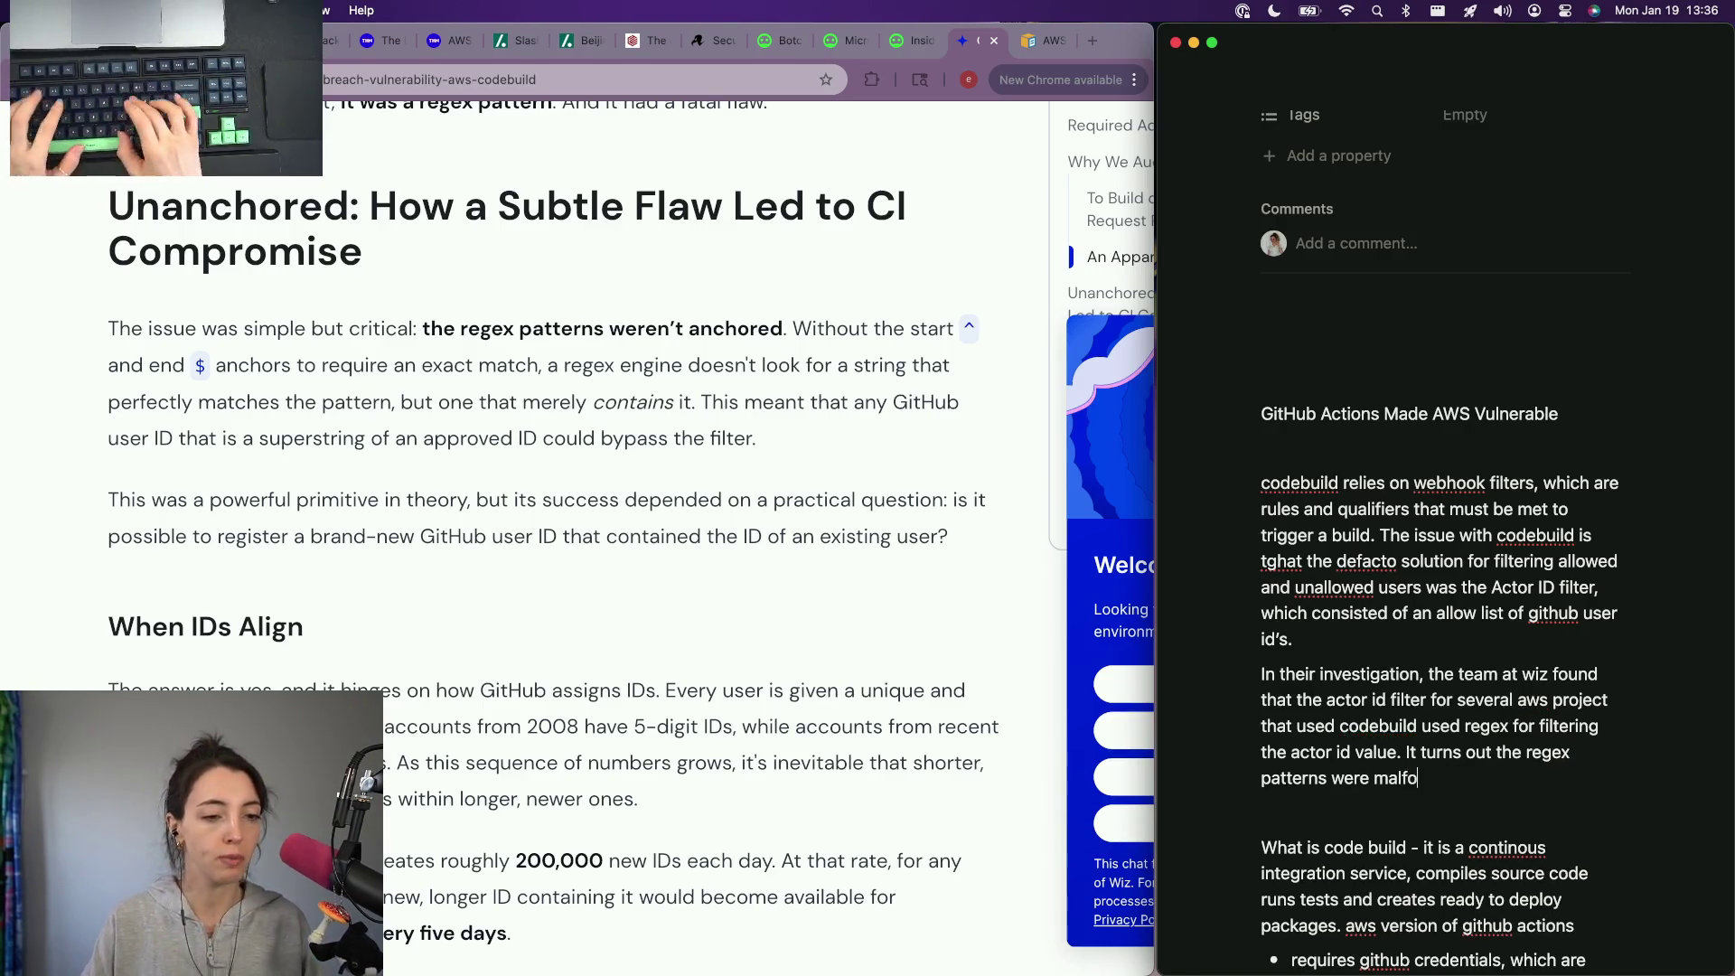
text(rmed, missing)
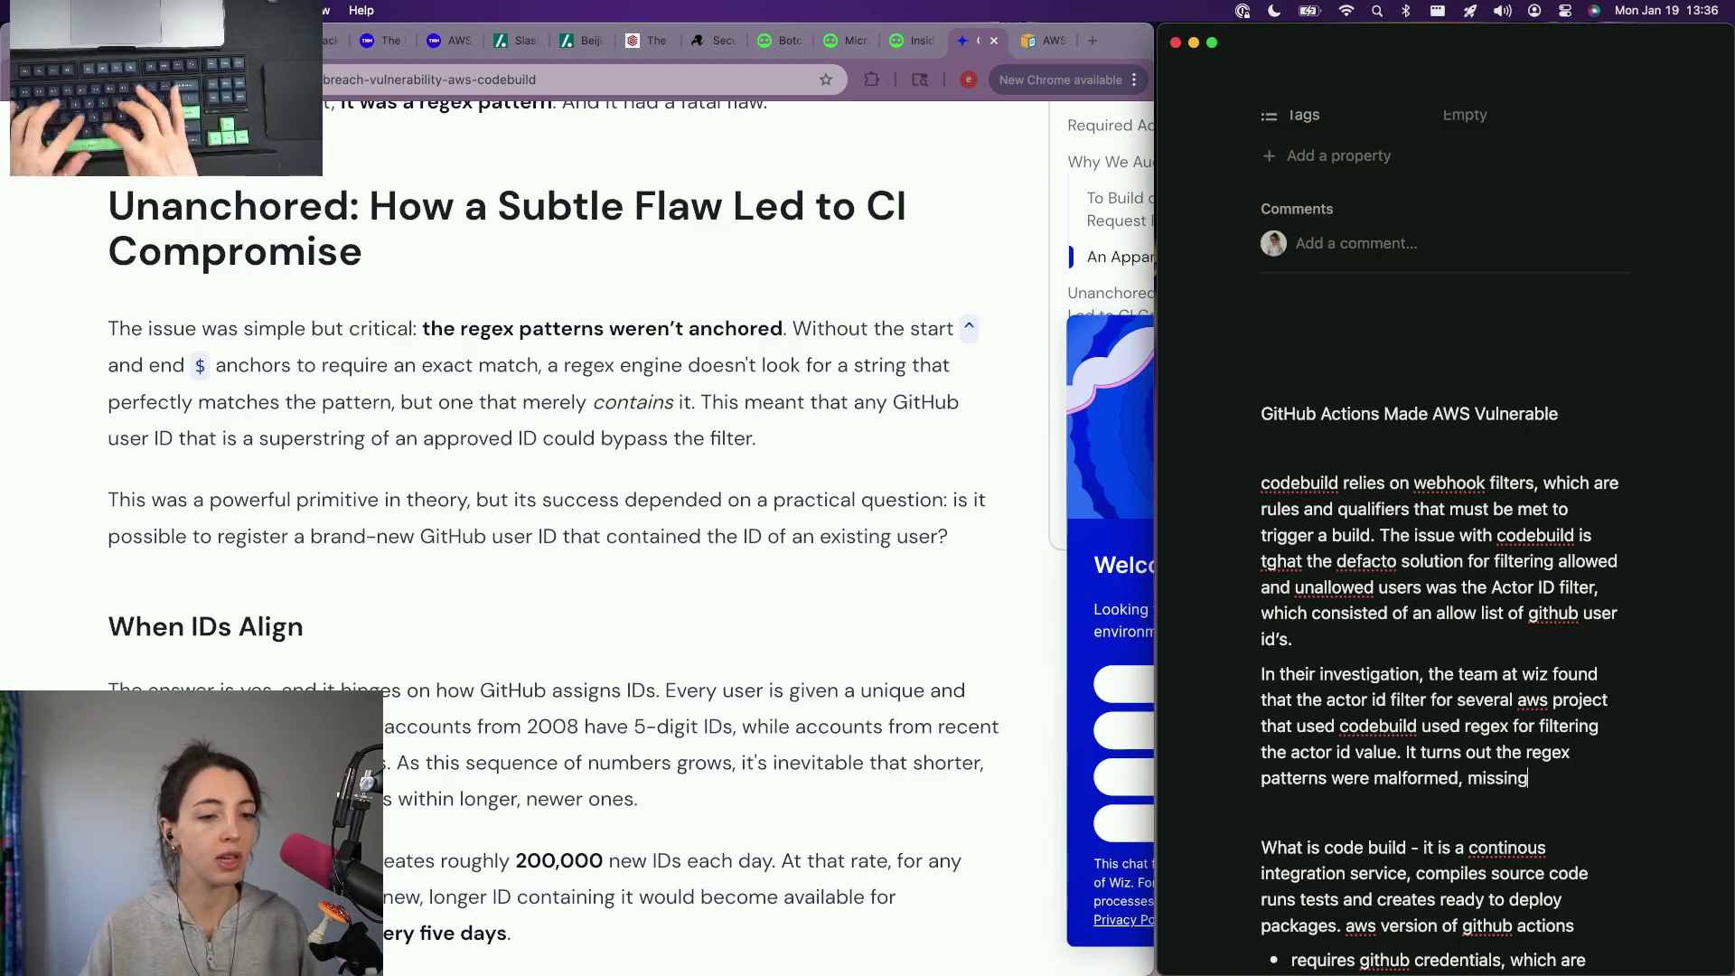
key(BackSpace)
key(BackSpace)
text(qualifiers t)
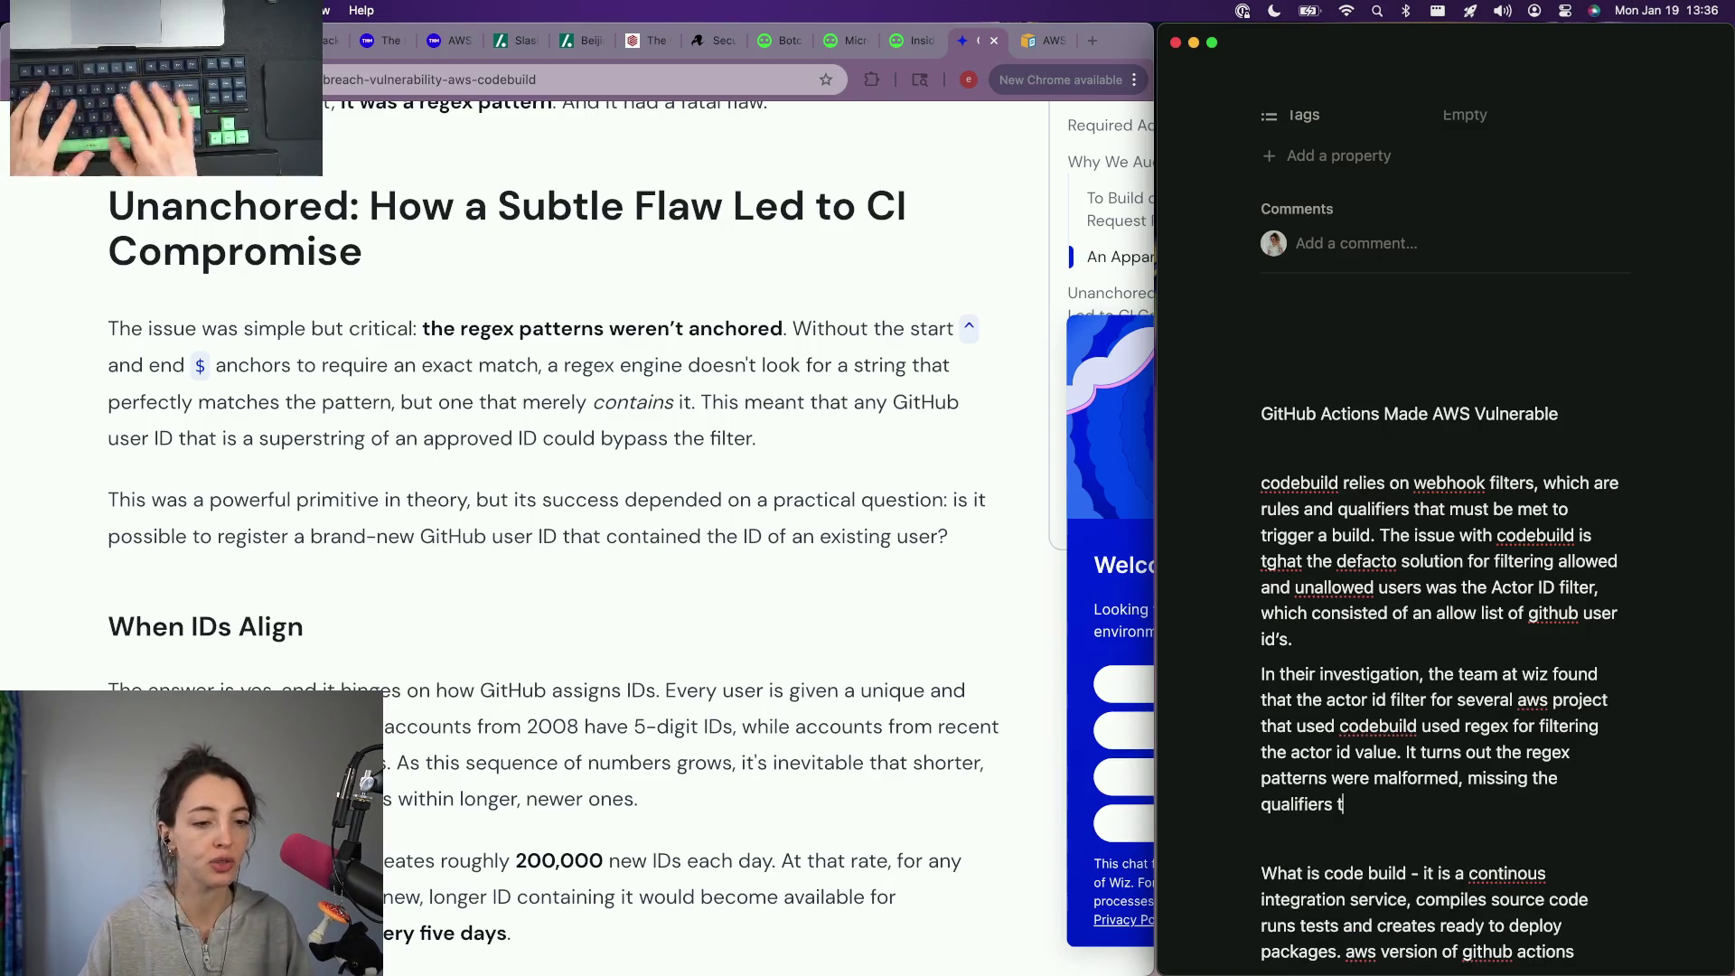
text(g on)
key(BackSpace)
key(BackSpace)
key(BackSpace)
text(cing exca)
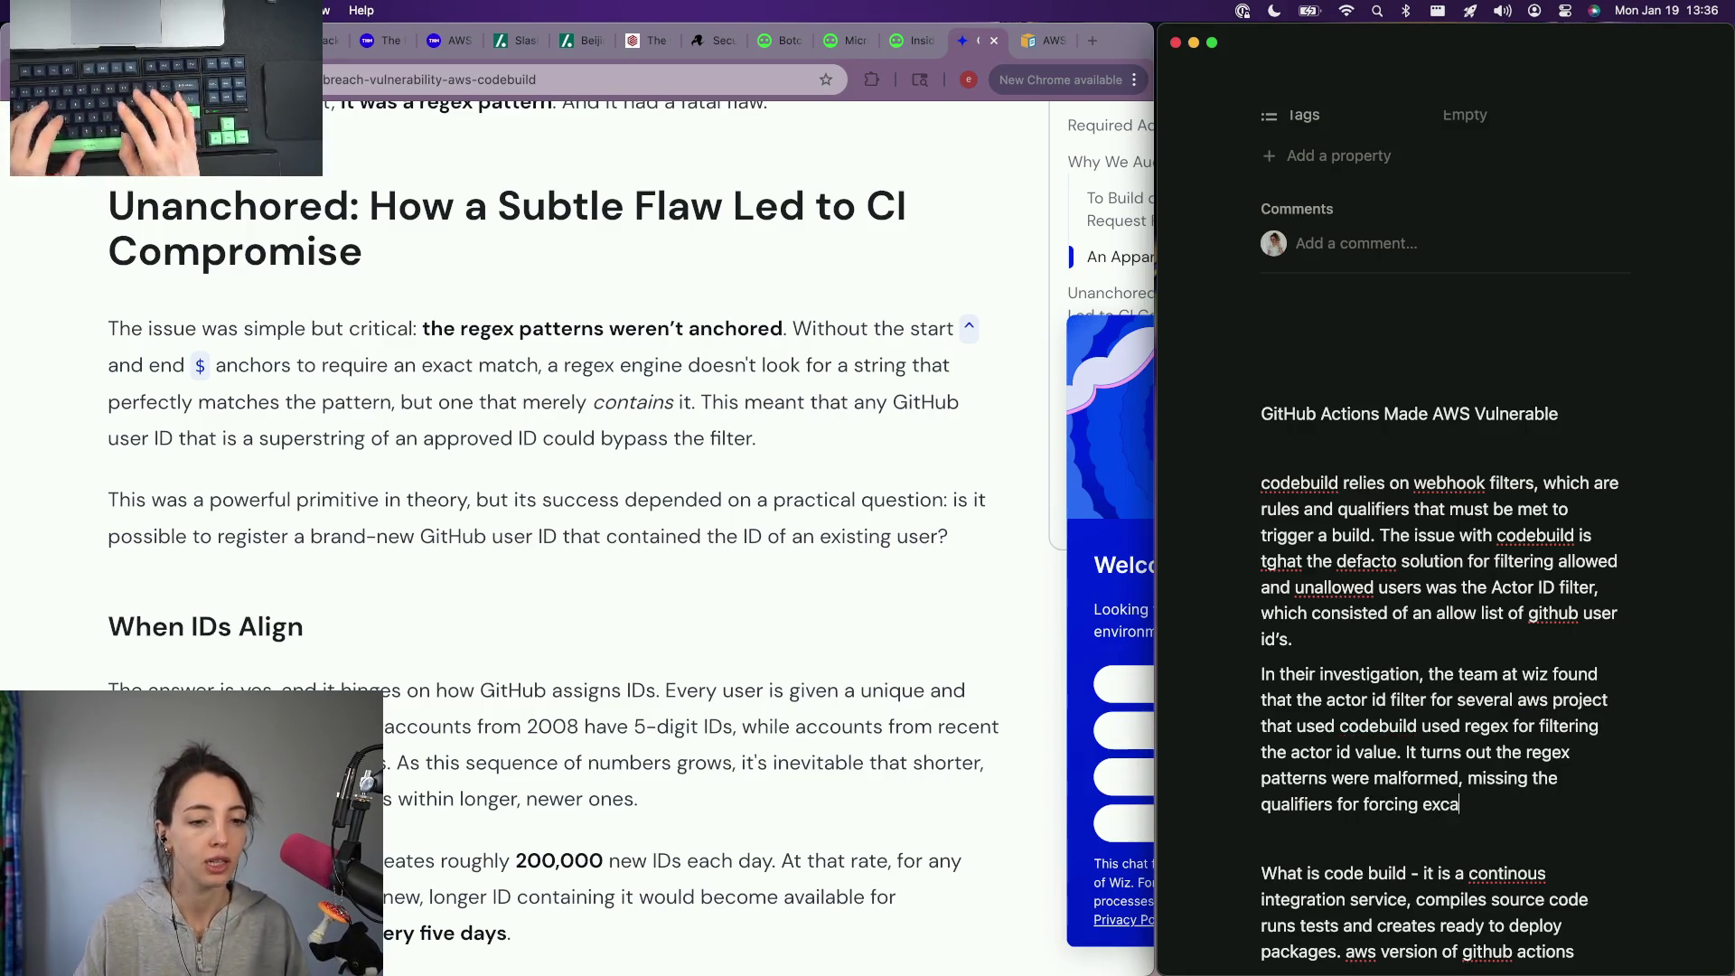
text(t ma)
text(s. Any )
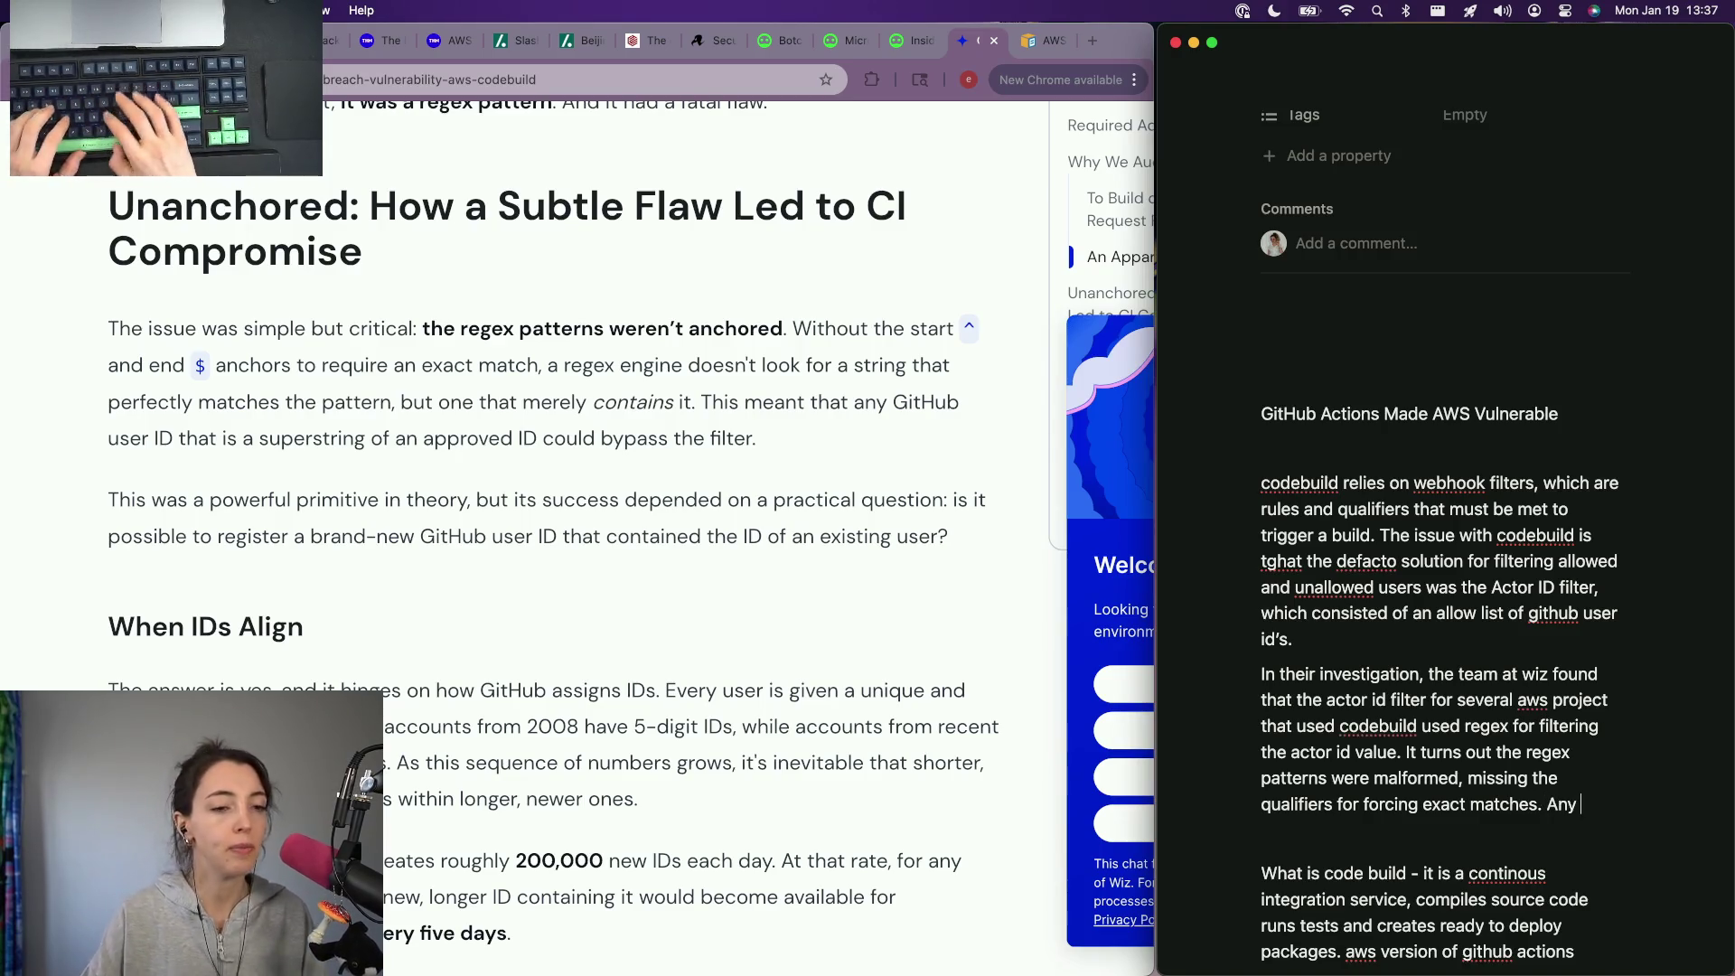
text(ithout the e)
key(BackSpace)
key(BackSpace)
text(act match force, any )
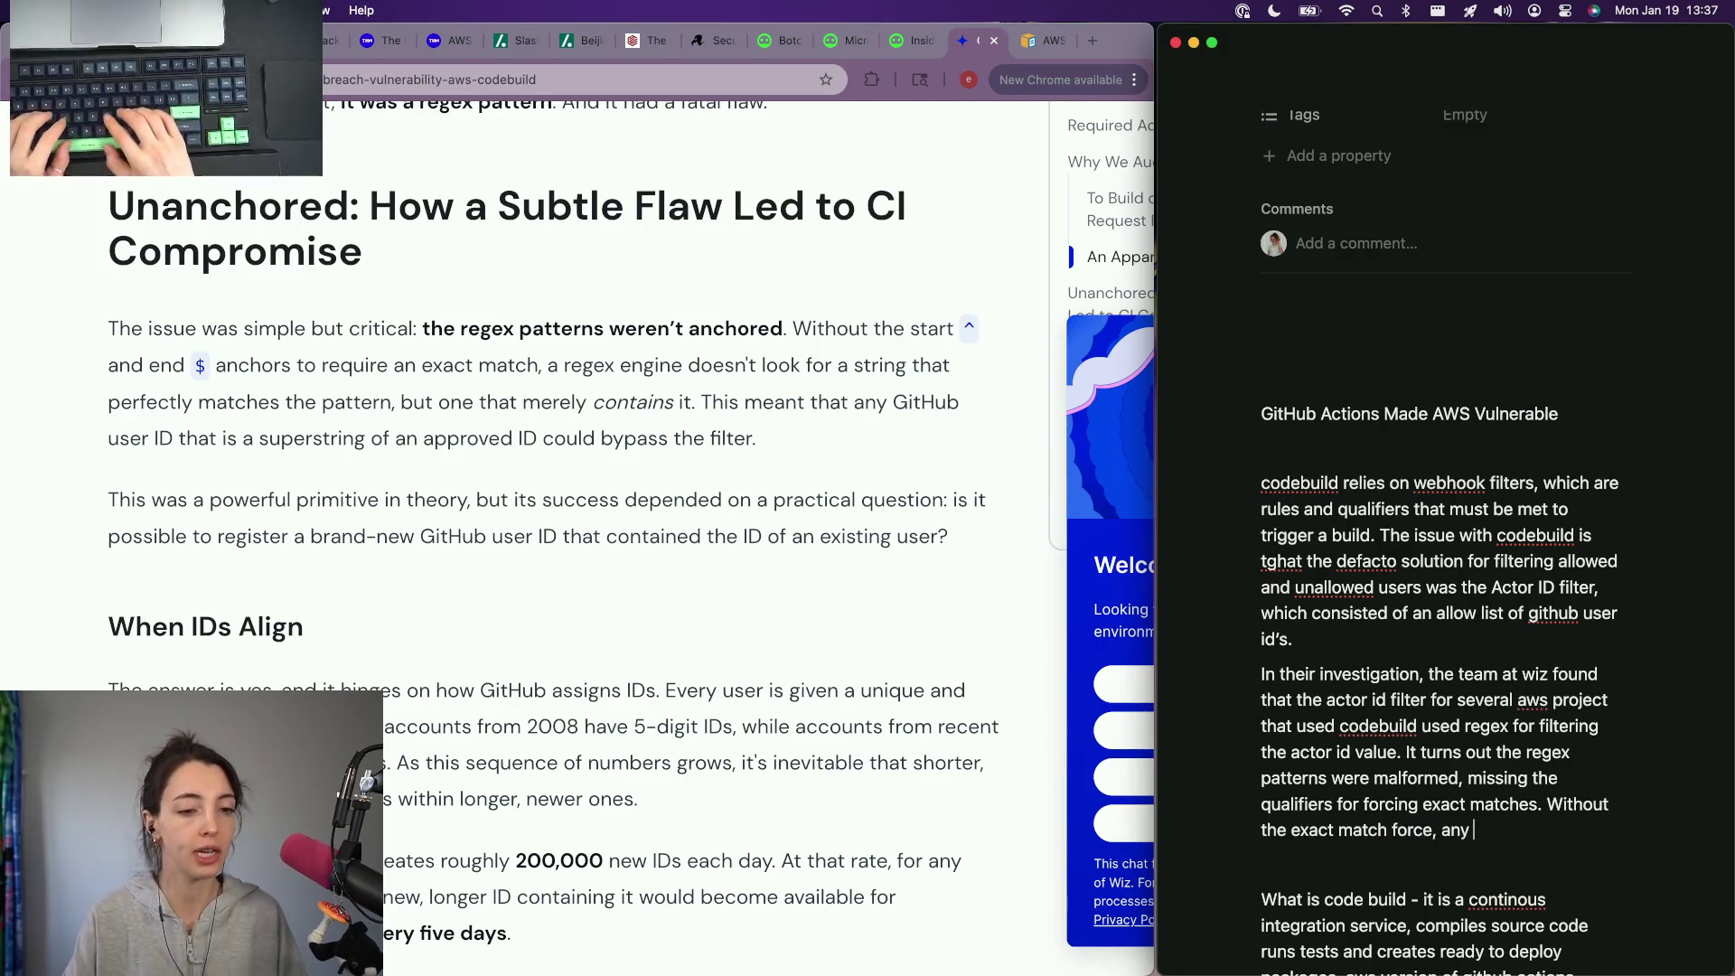
text(gu)
Step: Finish: any GitHub user ID containing an allowed ID passed, letting Wiz infiltrate the CodeBuild actions
key(BackSpace)
text(ithyub)
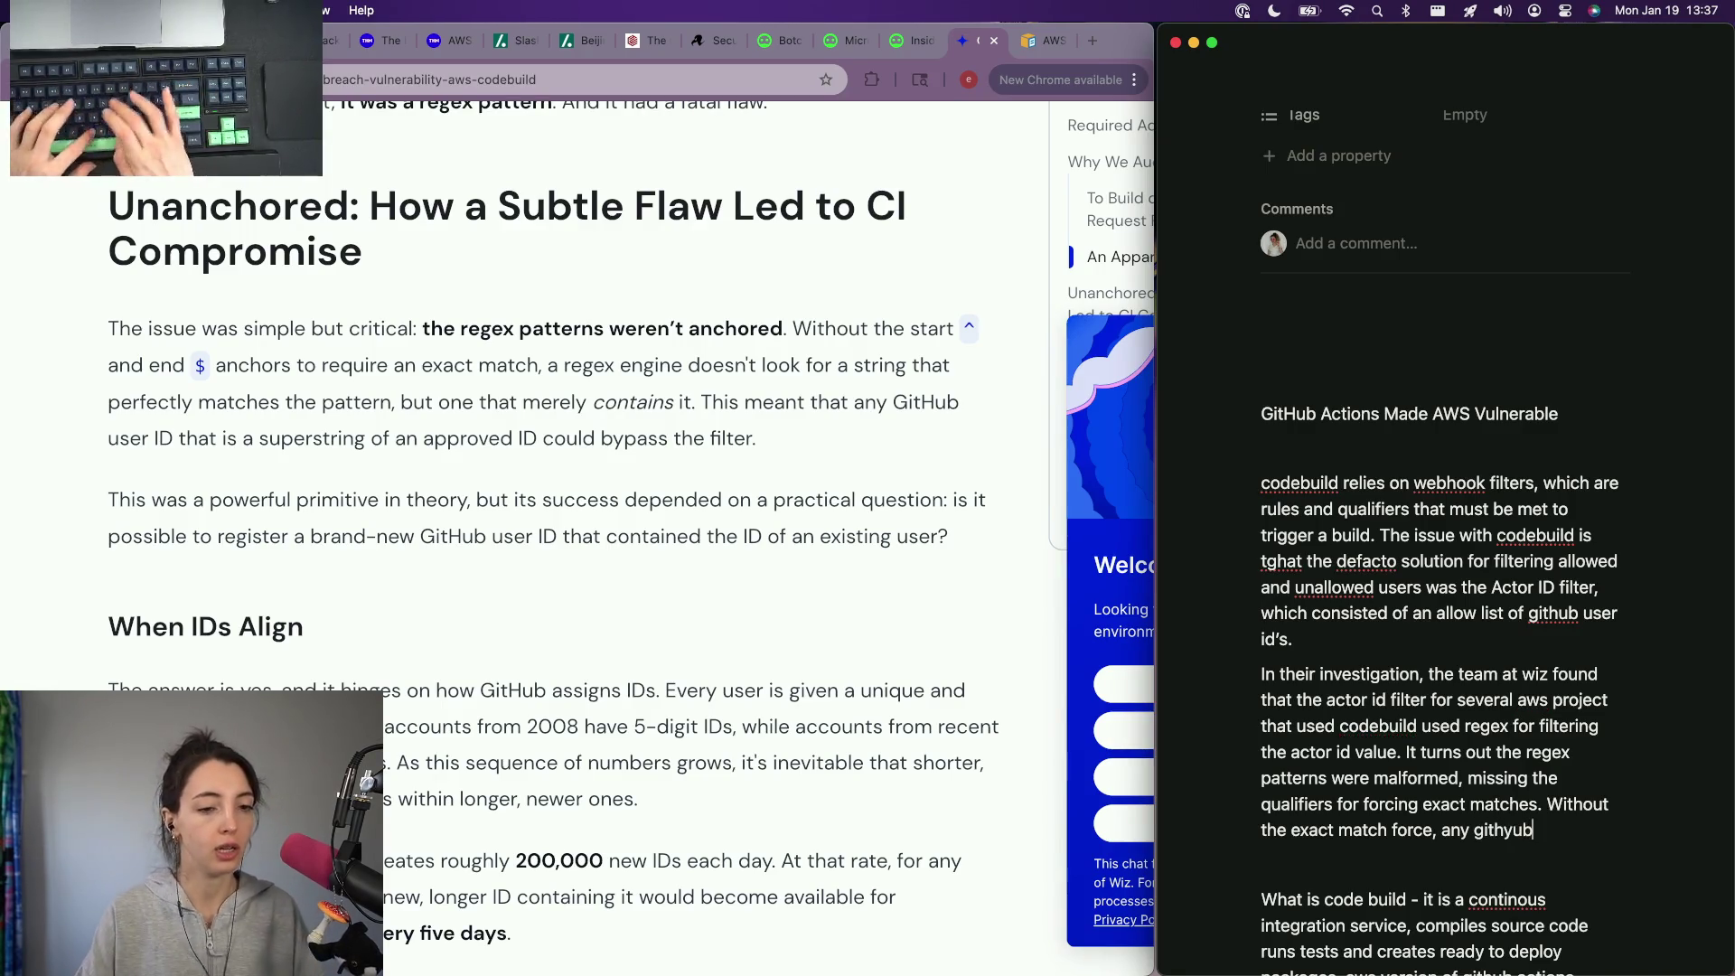
key(BackSpace)
key(BackSpace)
key(BackSpace)
text(hub hus)
key(BackSpace)
key(BackSpace)
key(BackSpace)
text(user id contianing )
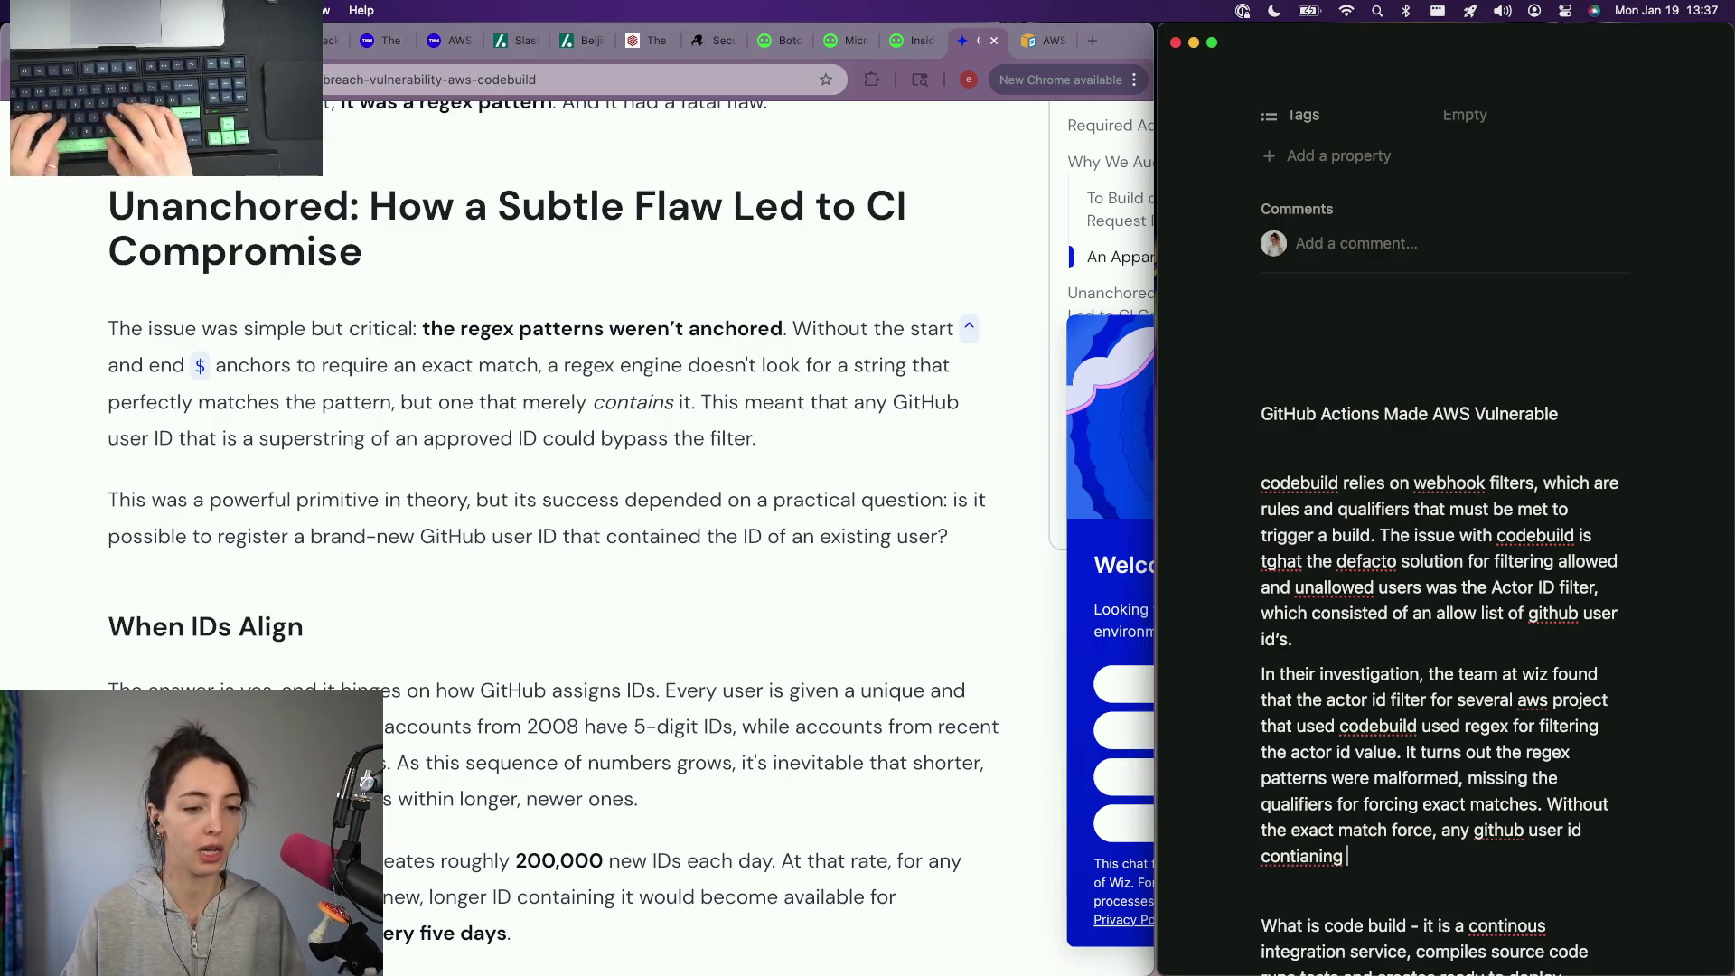
text(the actor id values would al)
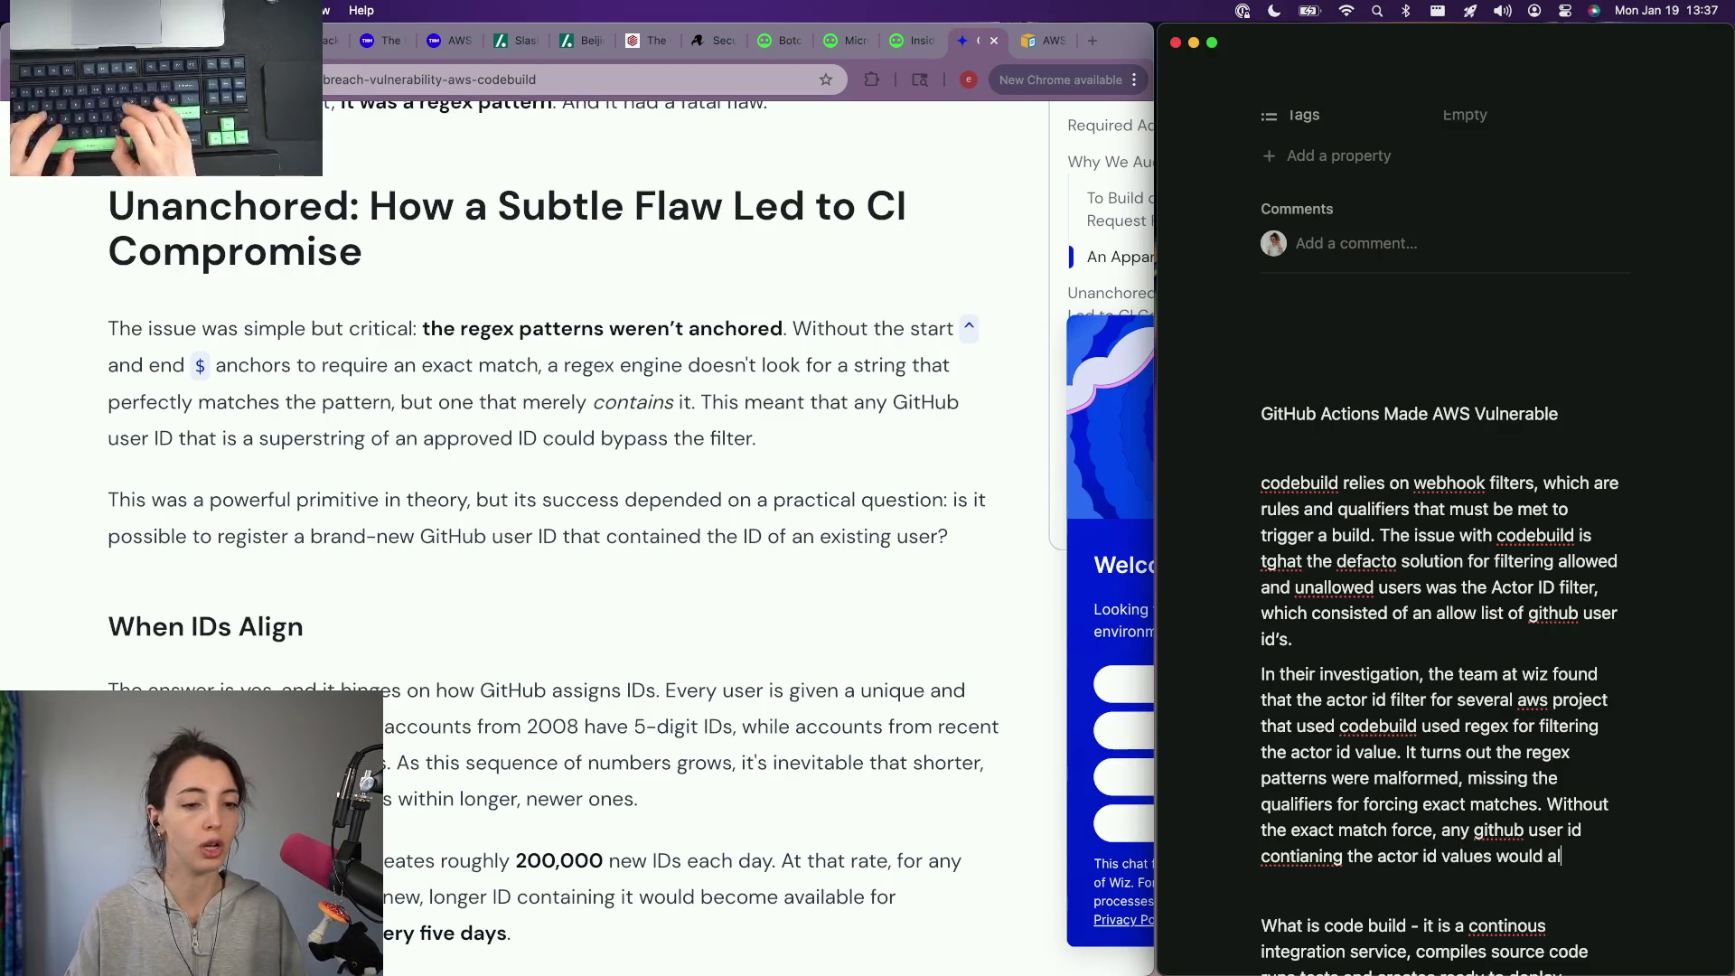
text(so get approved. this is how wiz was able to infiltrate the github)
key(BackSpace)
key(BackSpace)
key(BackSpace)
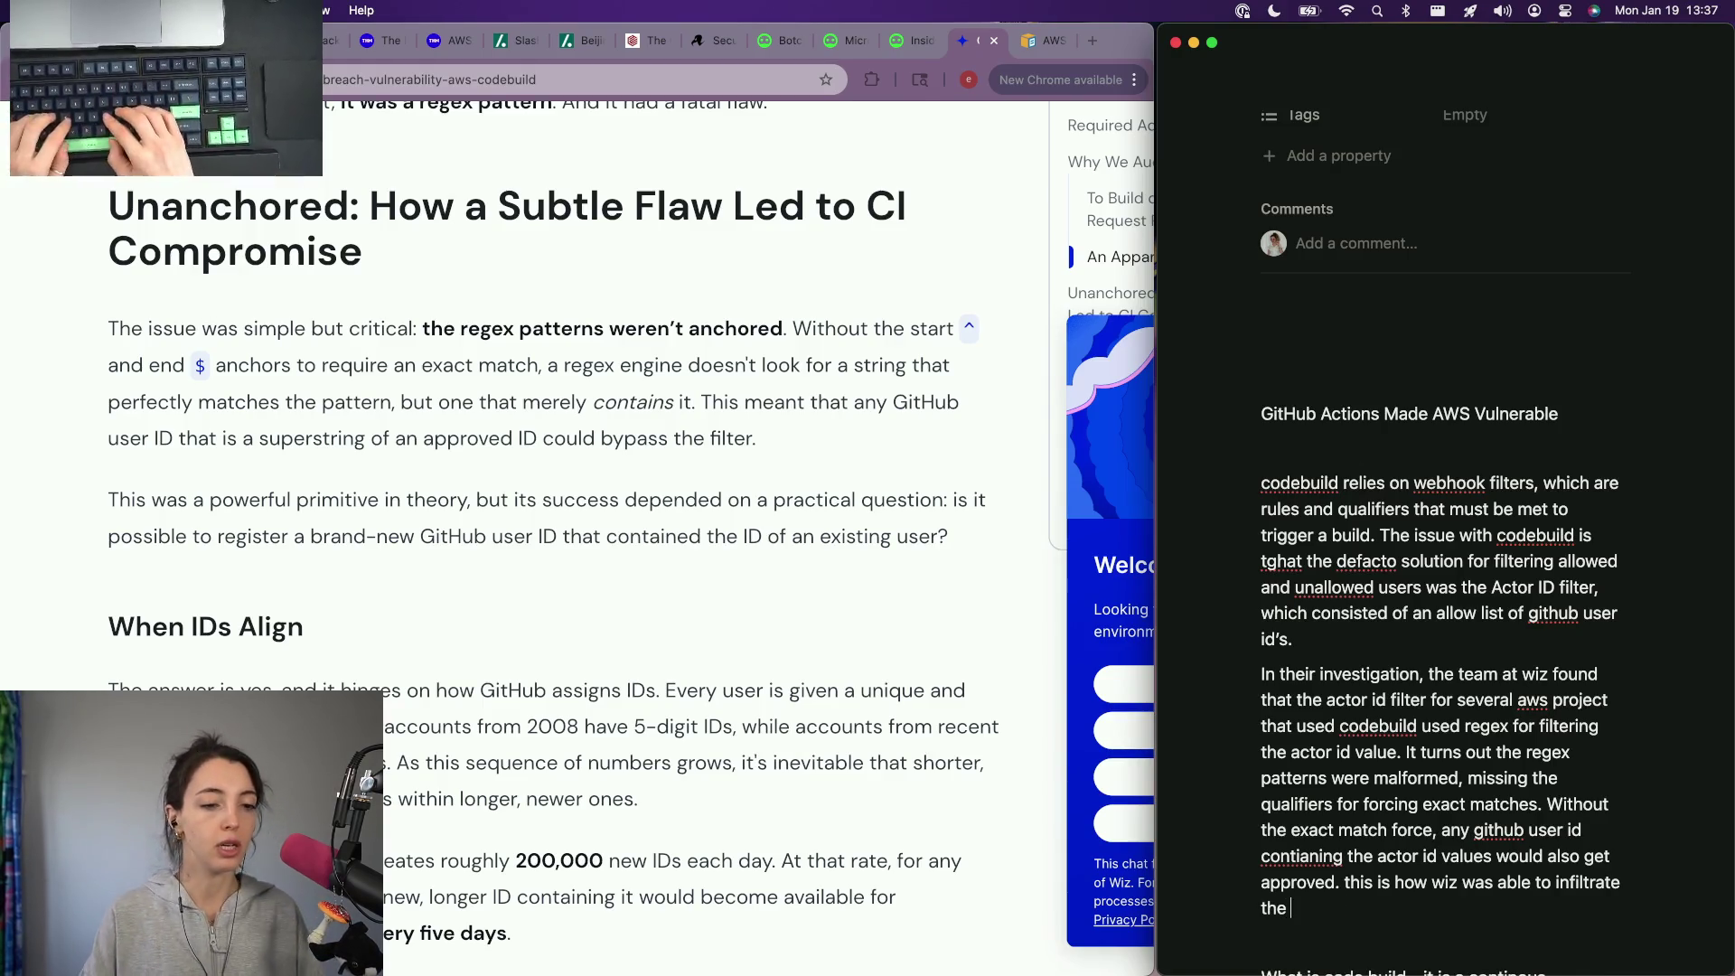
text(debuillda ctions)
key(BackSpace)
key(BackSpace)
key(BackSpace)
key(BackSpace)
key(BackSpace)
key(BackSpace)
key(BackSpace)
key(BackSpace)
text(actions.)
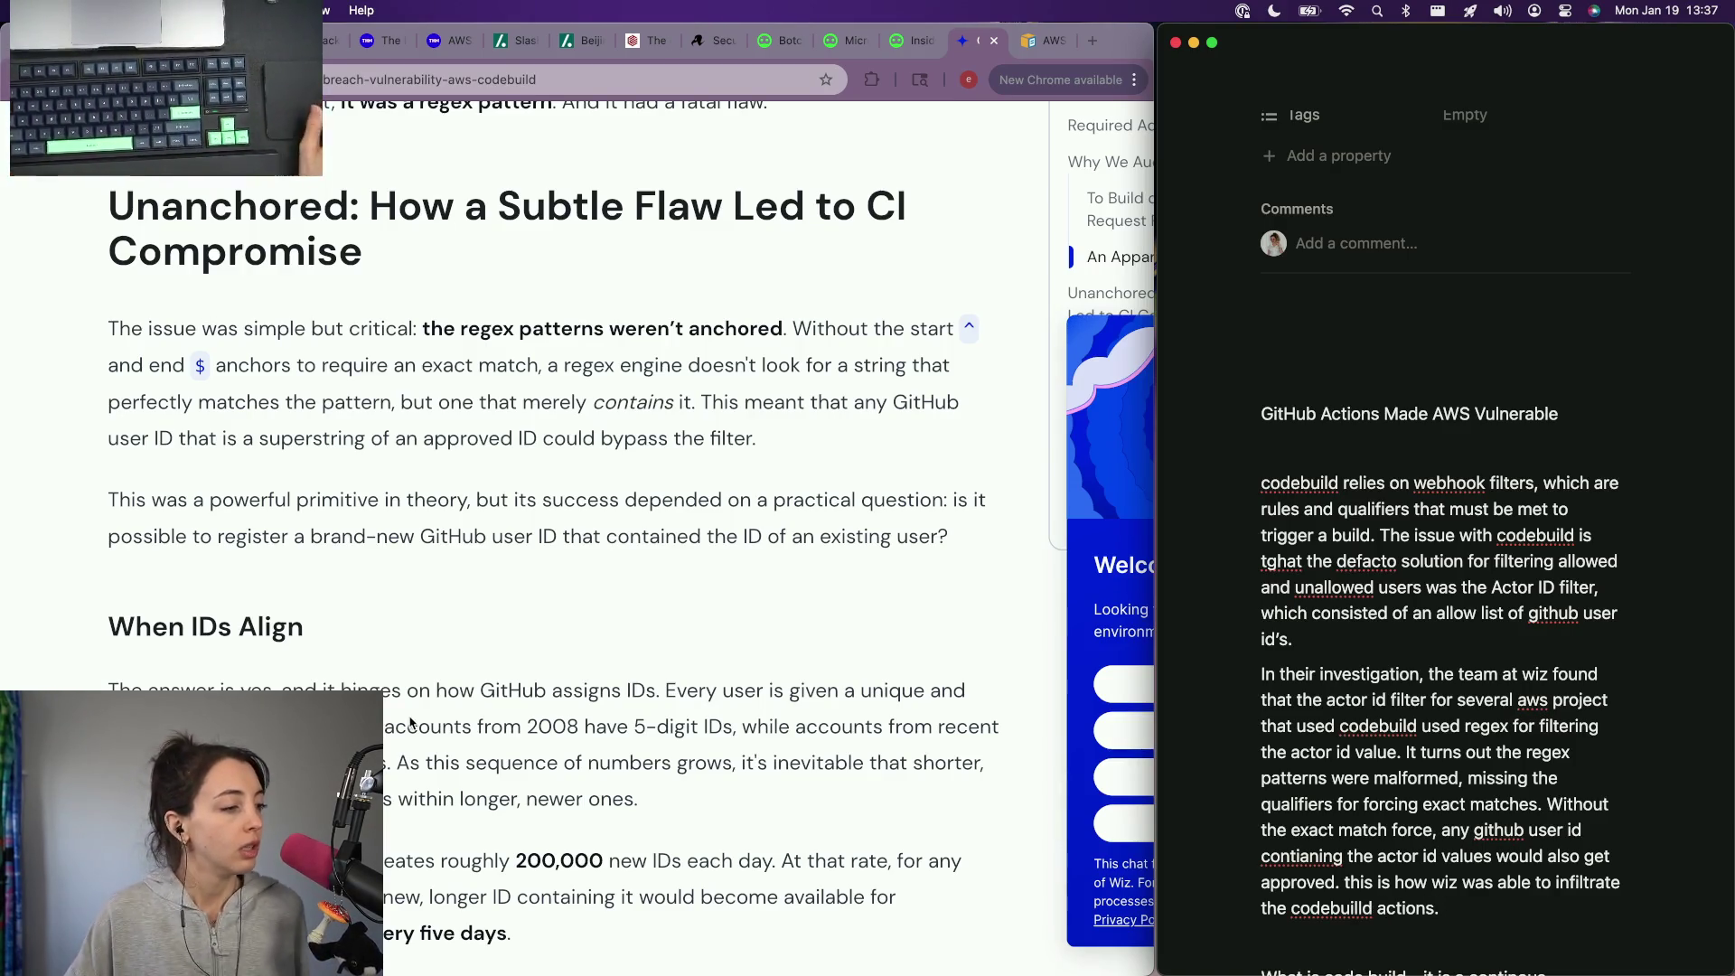
scroll(412, 722, down, 4)
scroll(412, 723, down, 2)
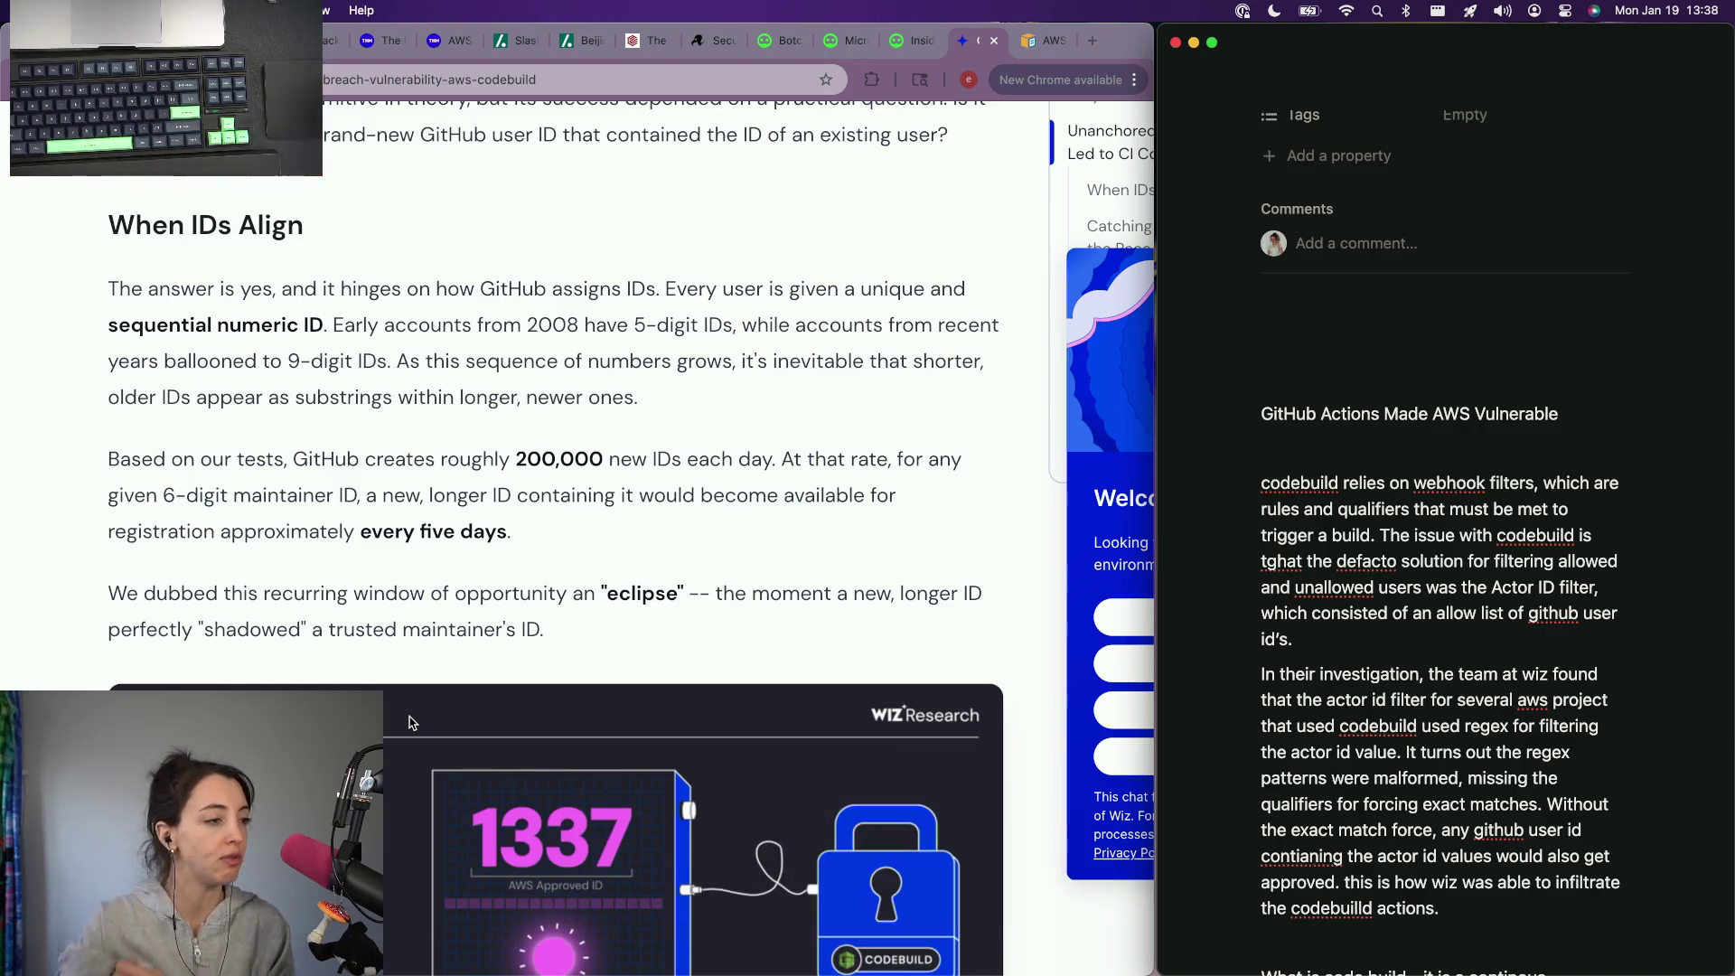
Step: Select the article paragraph about roughly 200,000 new GitHub IDs daily, then return to the notes
click(538, 544)
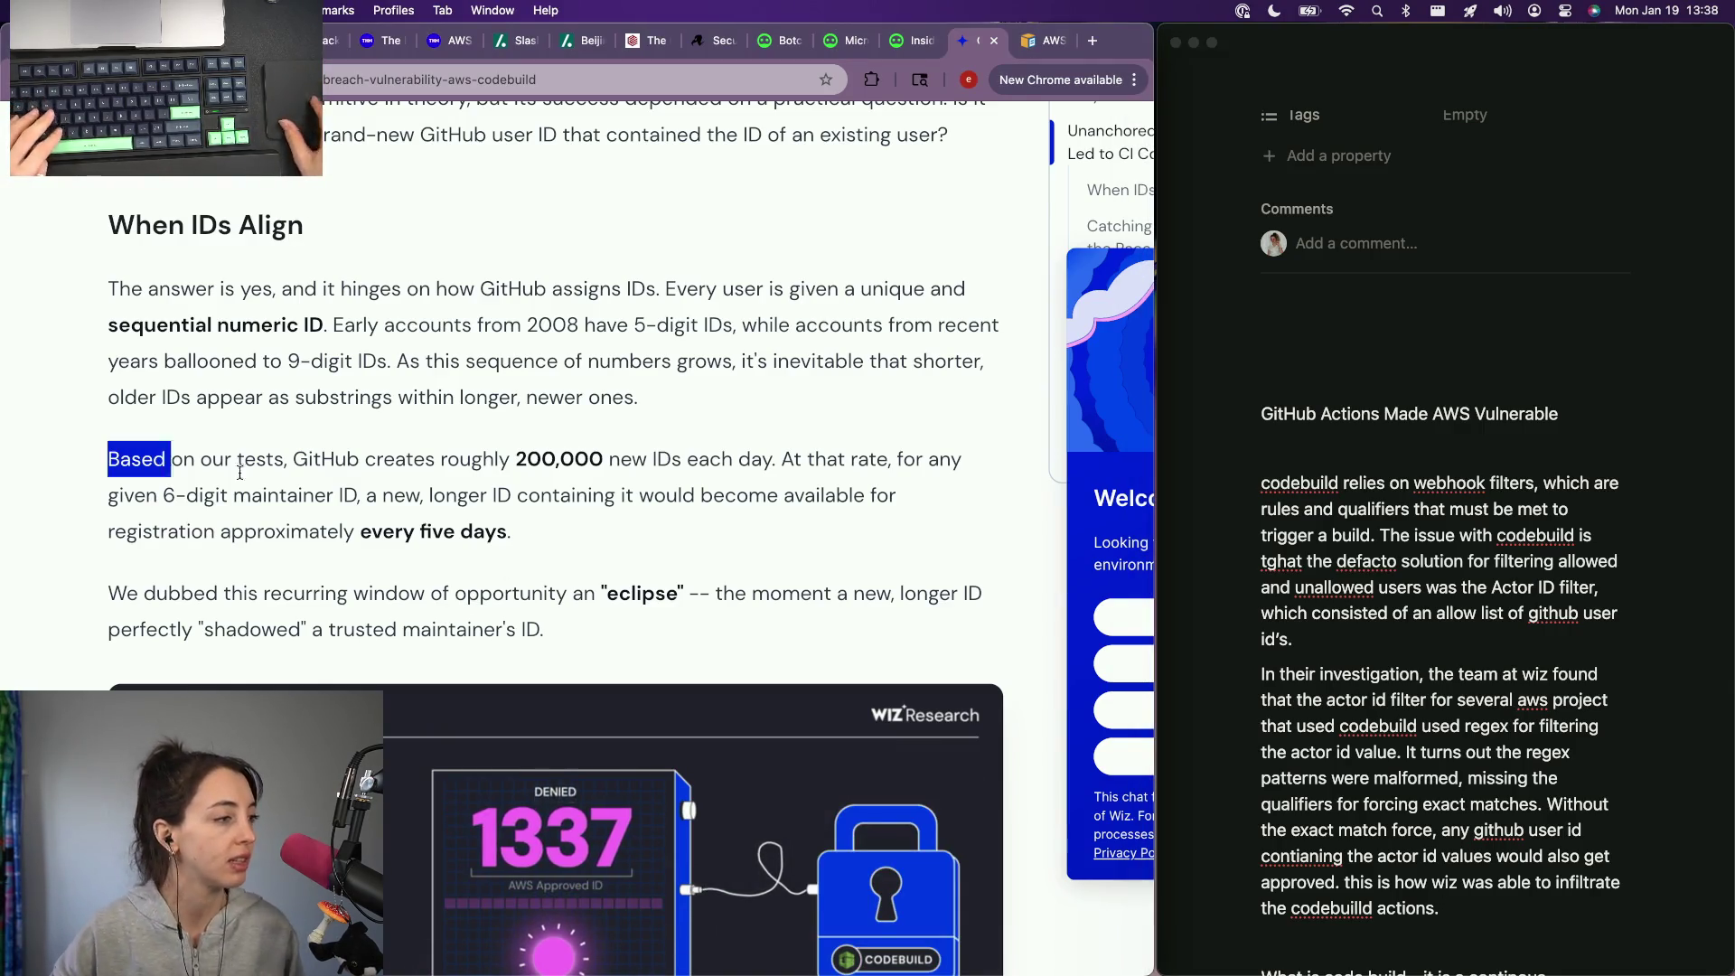
drag(106, 461, 629, 527)
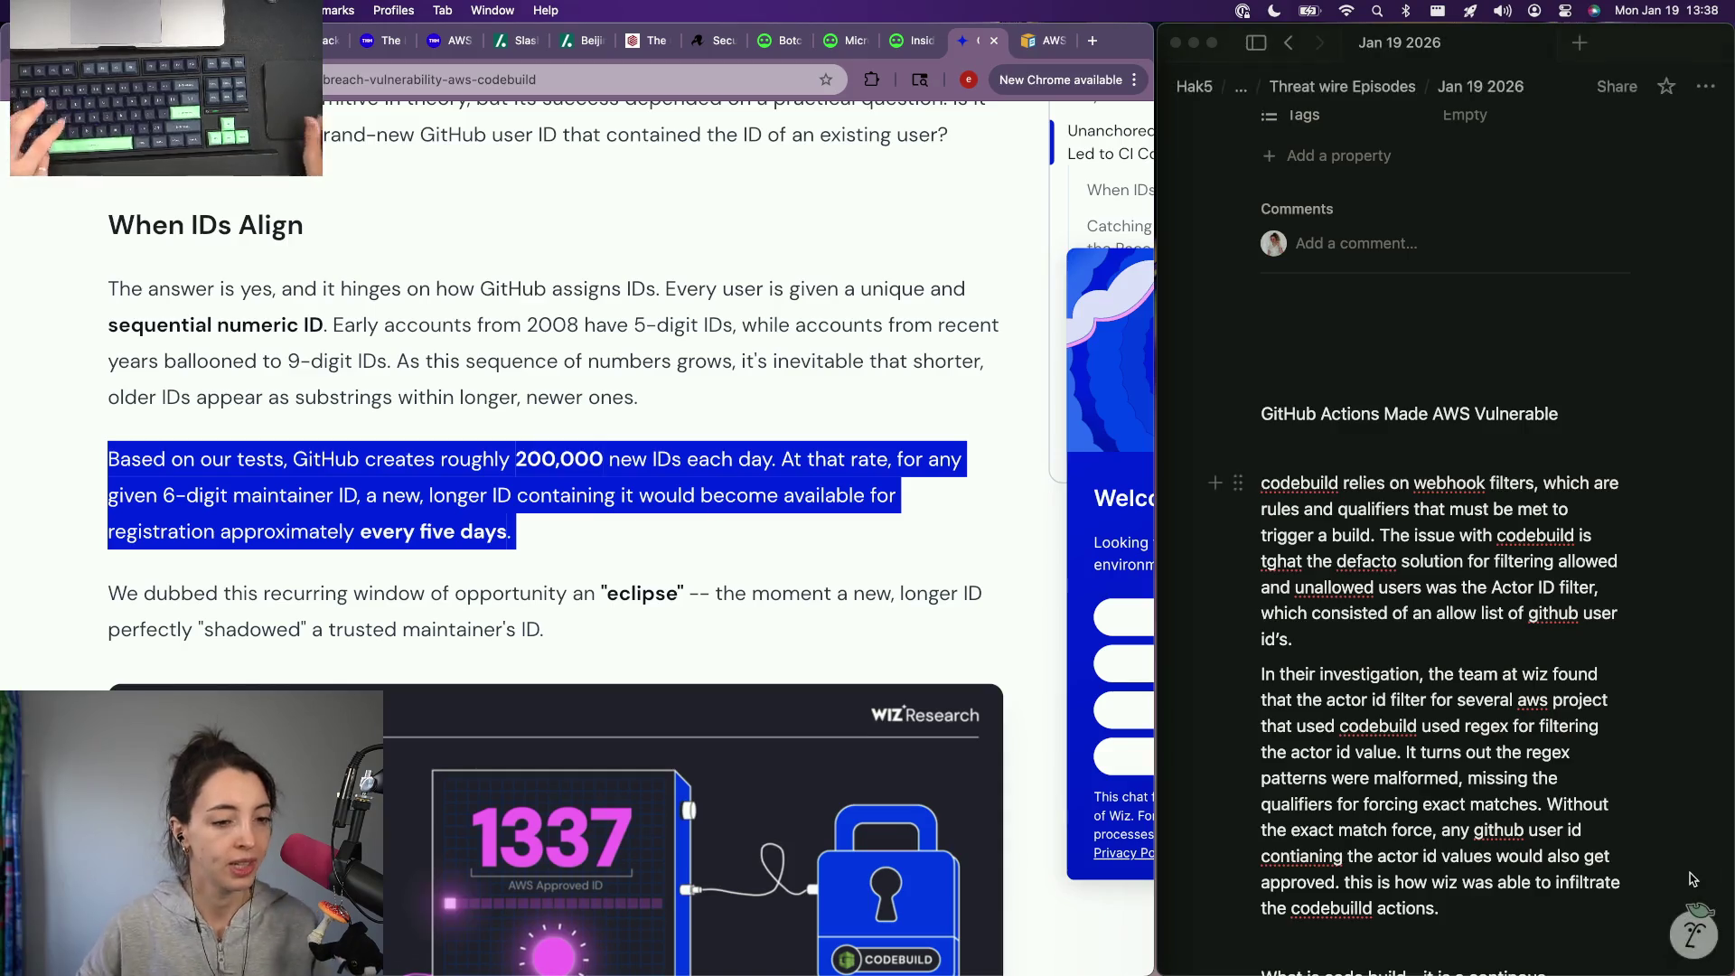
scroll(1476, 727, down, 3)
click(1476, 728)
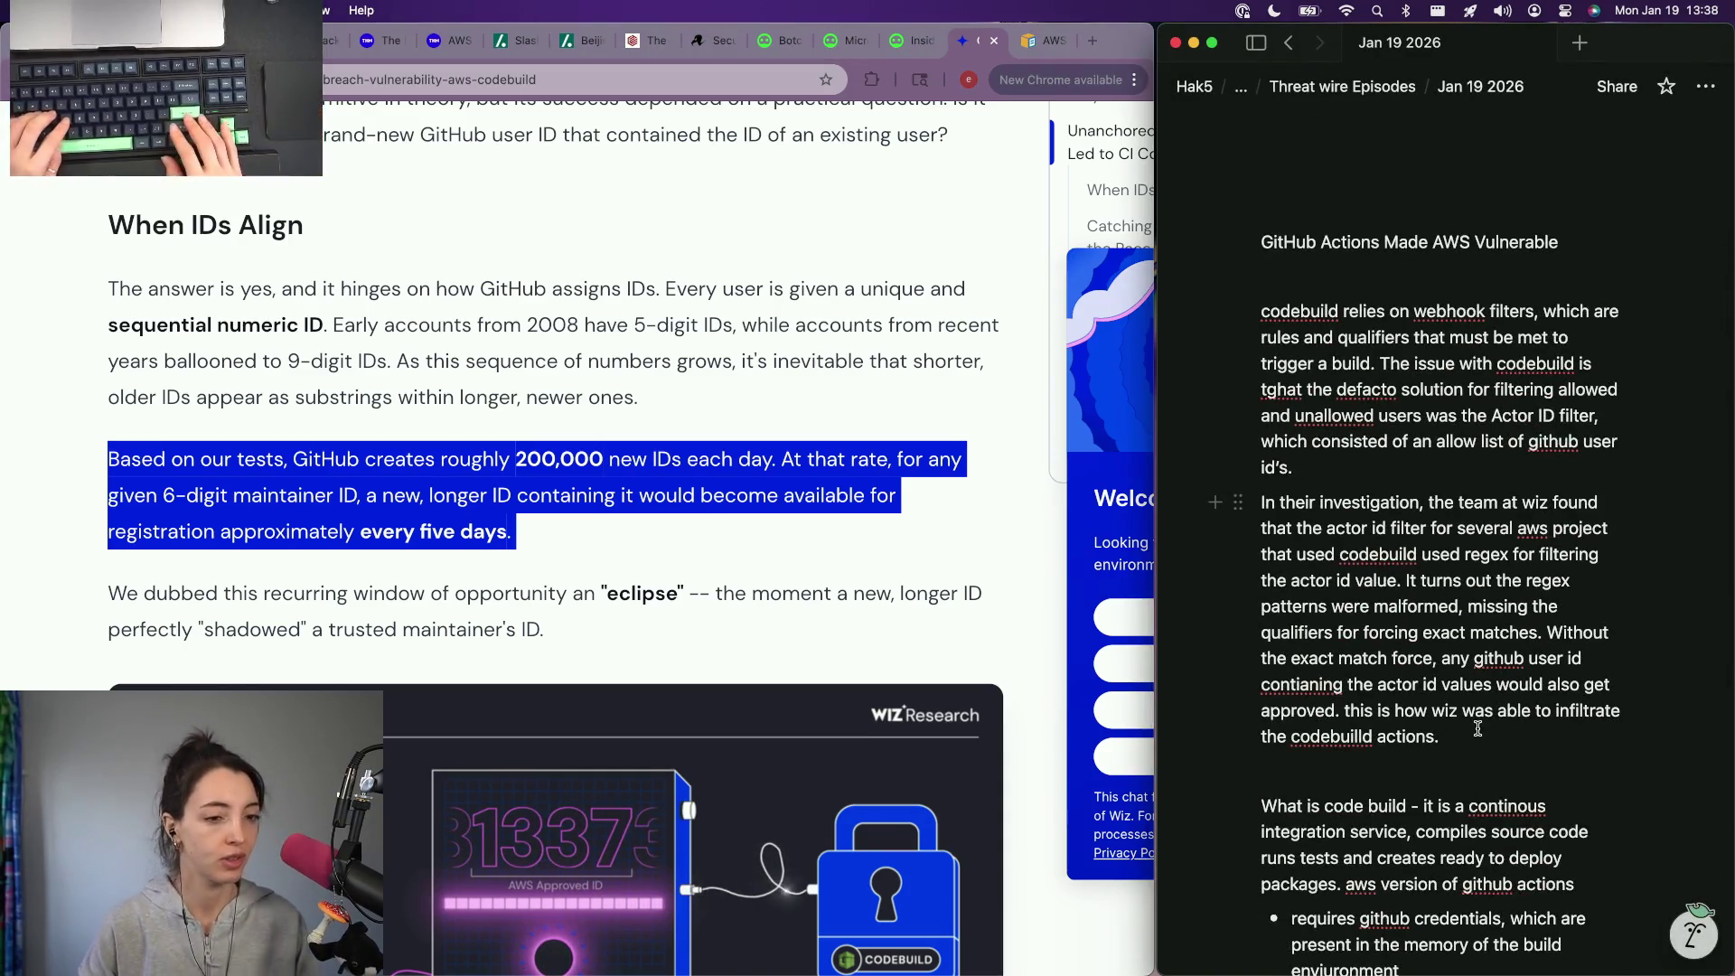
Step: Paste the 200,000-new-IDs-daily quote into the notes and open a block above it
key(Return)
text(“Based on our tests, GitHub creates roughly 200,000 new IDs each day. At that rate, for any given 6-digit maintainer ID, a new, longer ID containing it would become available for registration approximately every five days.)
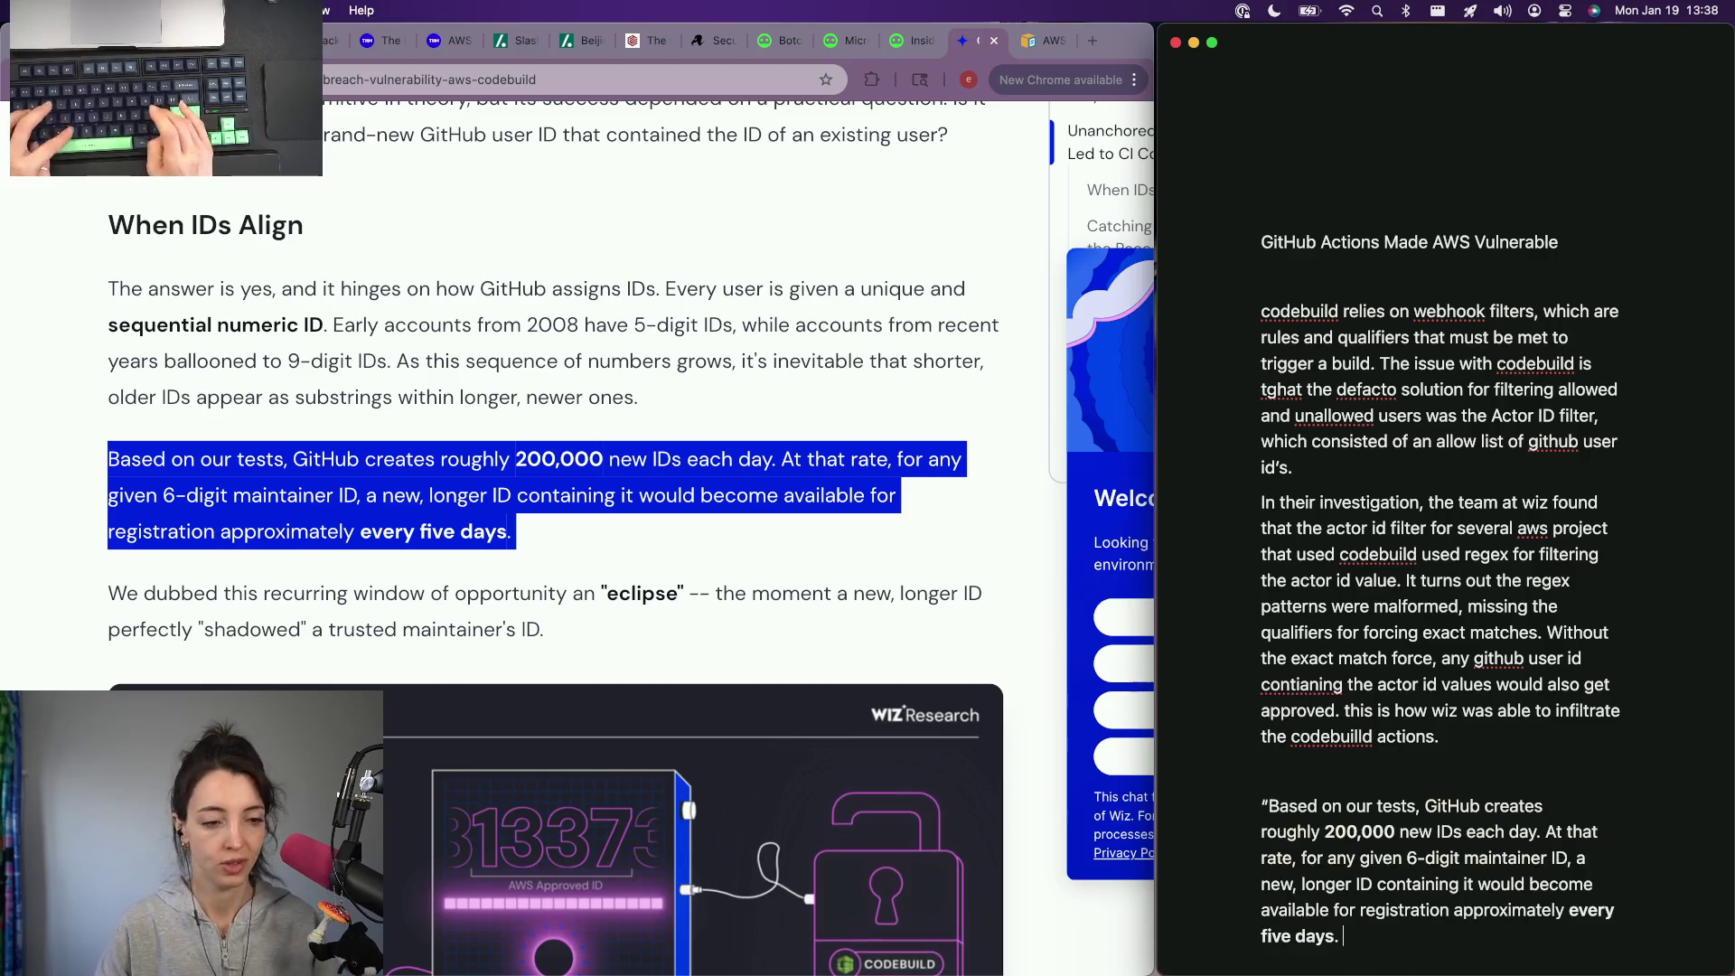
key(Return)
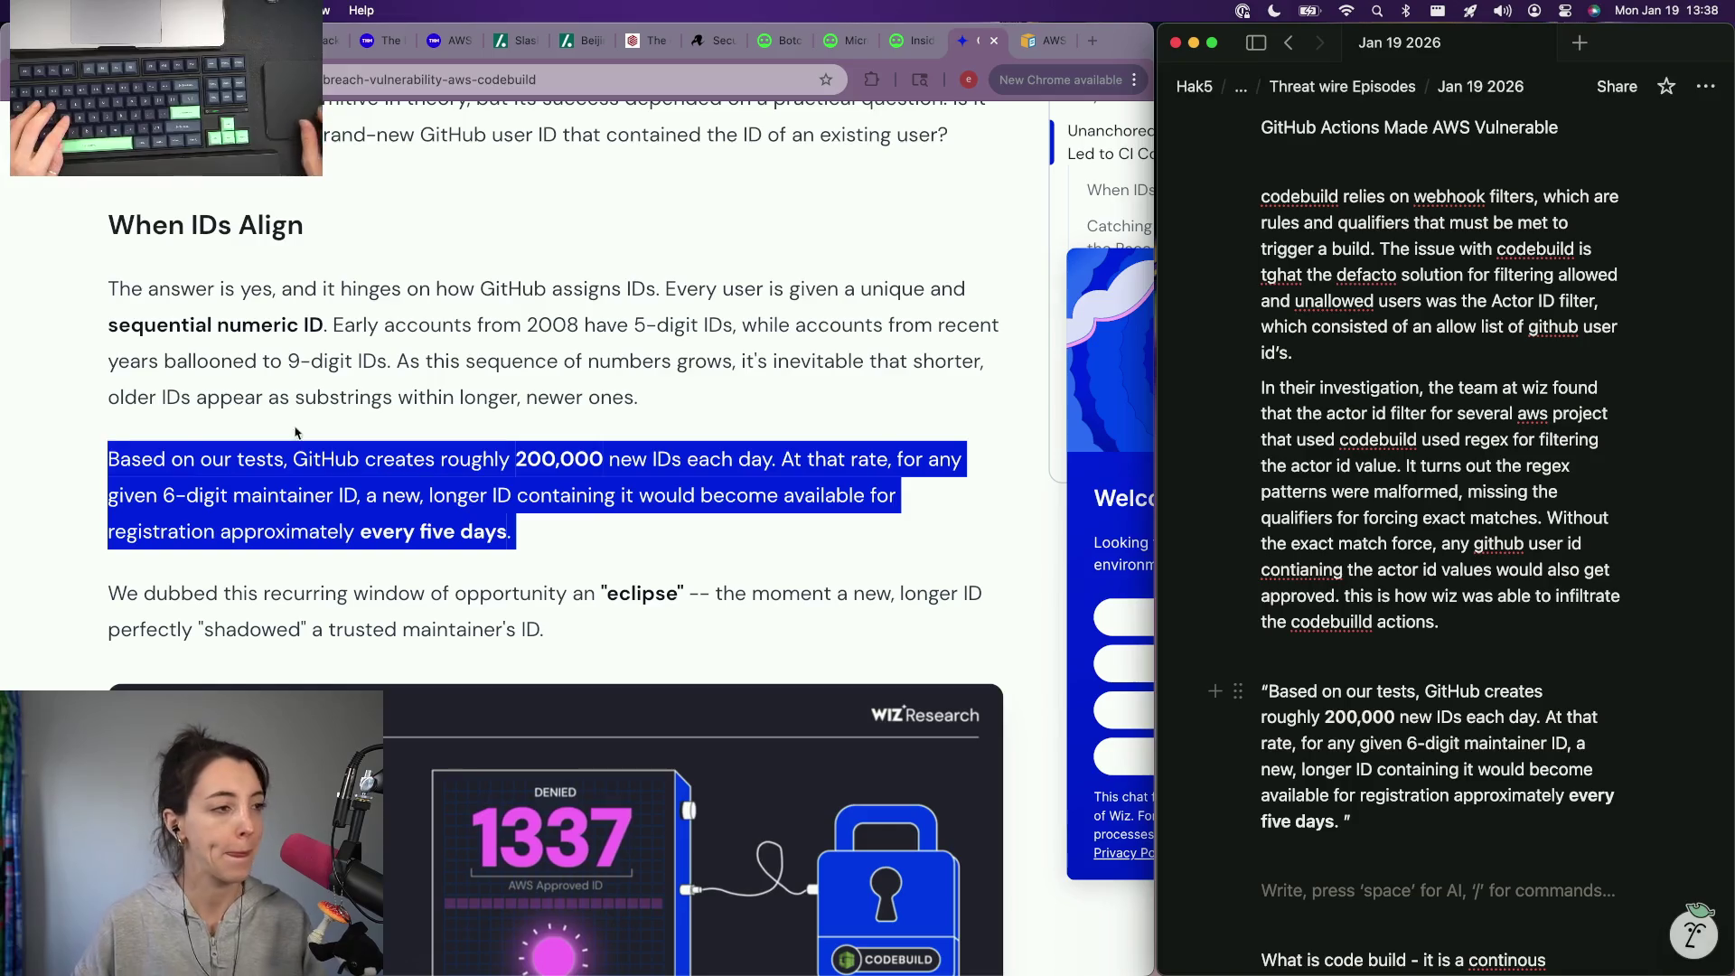
scroll(350, 386, up, 1)
key(super+Tab)
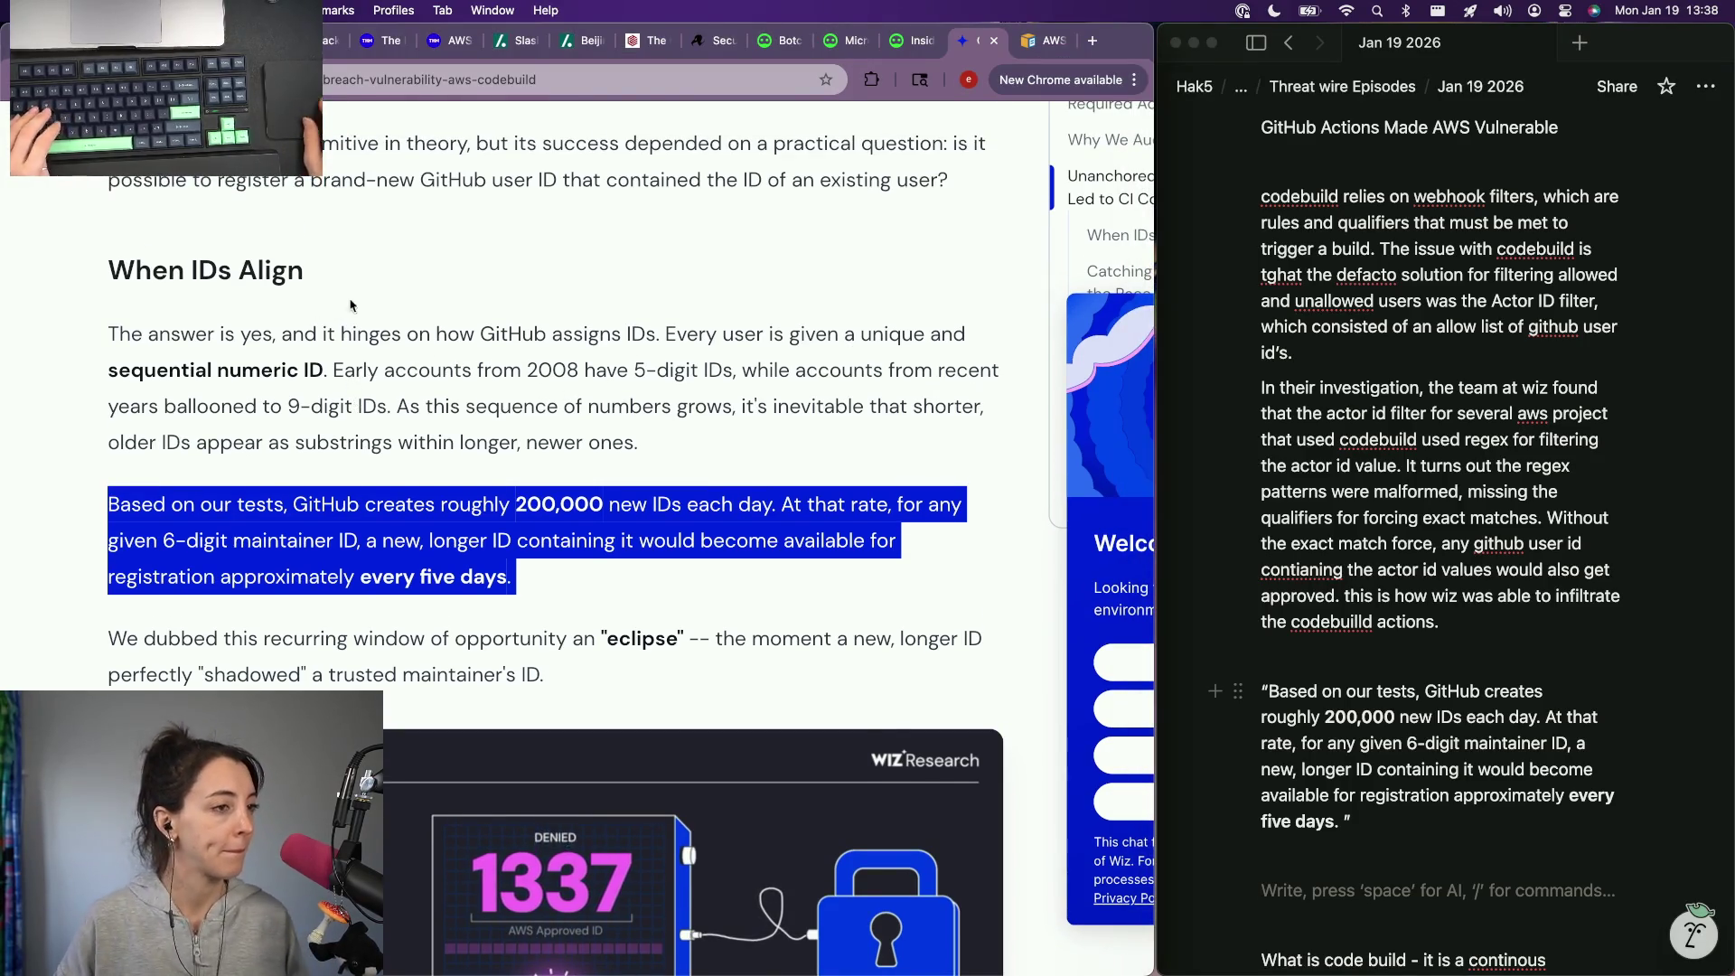
click(1505, 647)
key(Return)
text(They were able tgo)
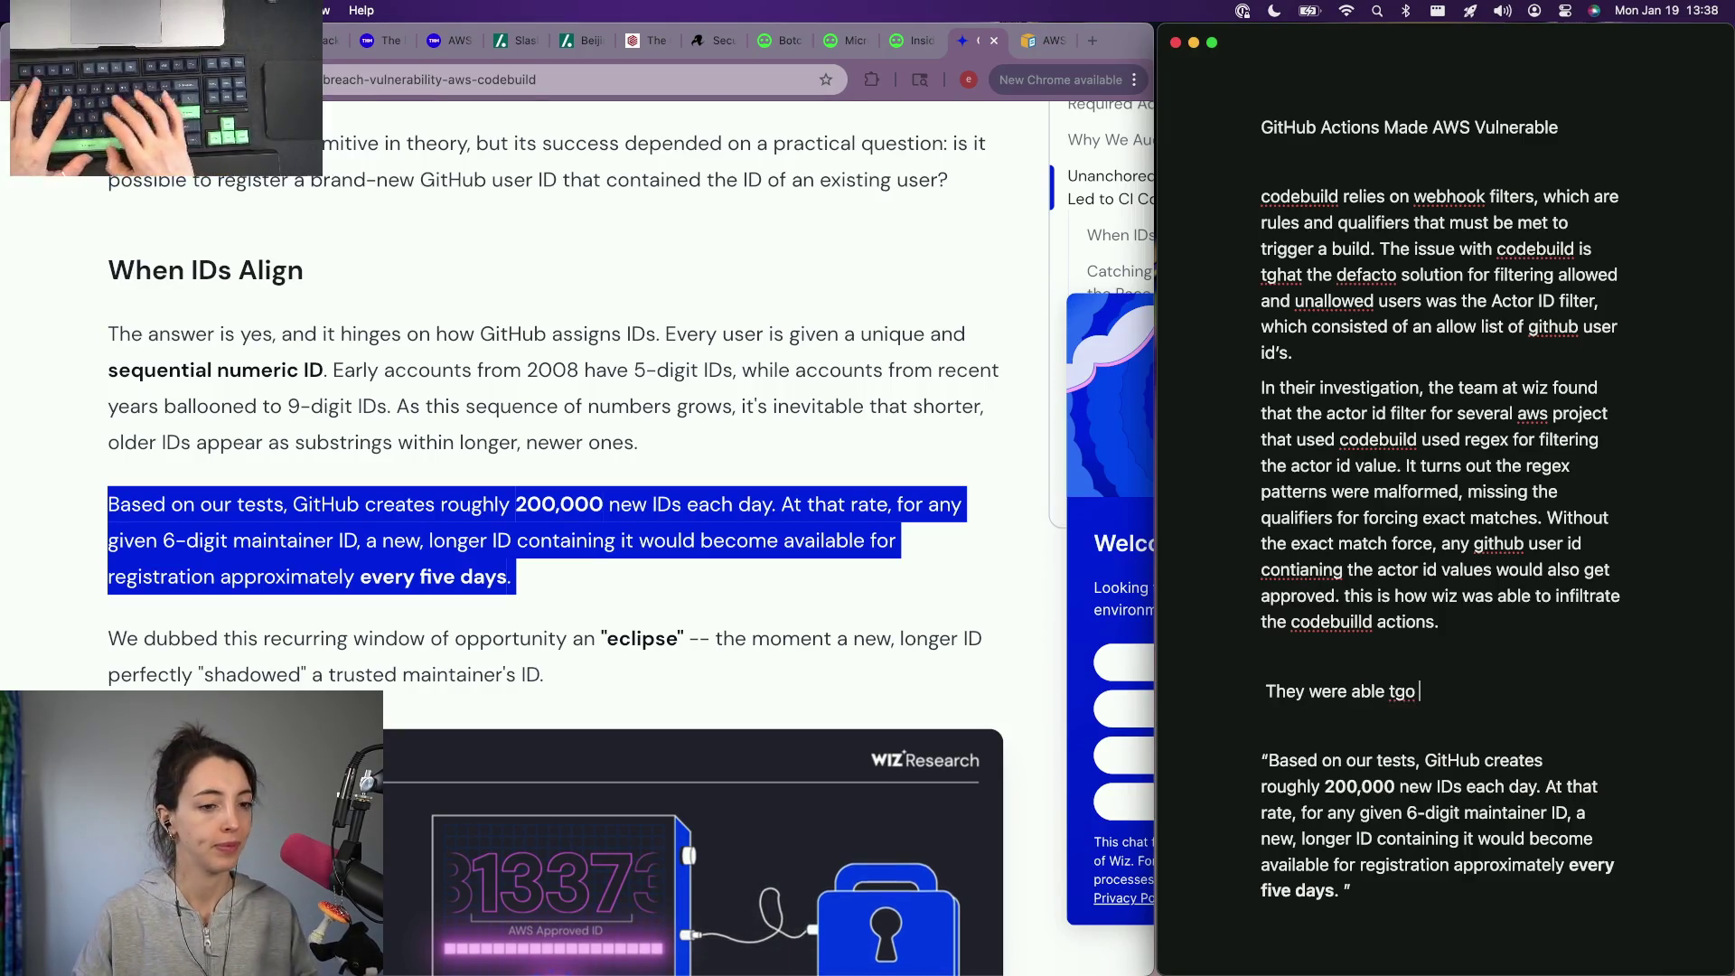
Step: Write that Wiz timed creating a GitHub user with a matching numeric ID, rewording as needed
key(BackSpace)
key(BackSpace)
key(BackSpace)
key(BackSpace)
key(BackSpace)
key(BackSpace)
text(e team at wiz was able to time )
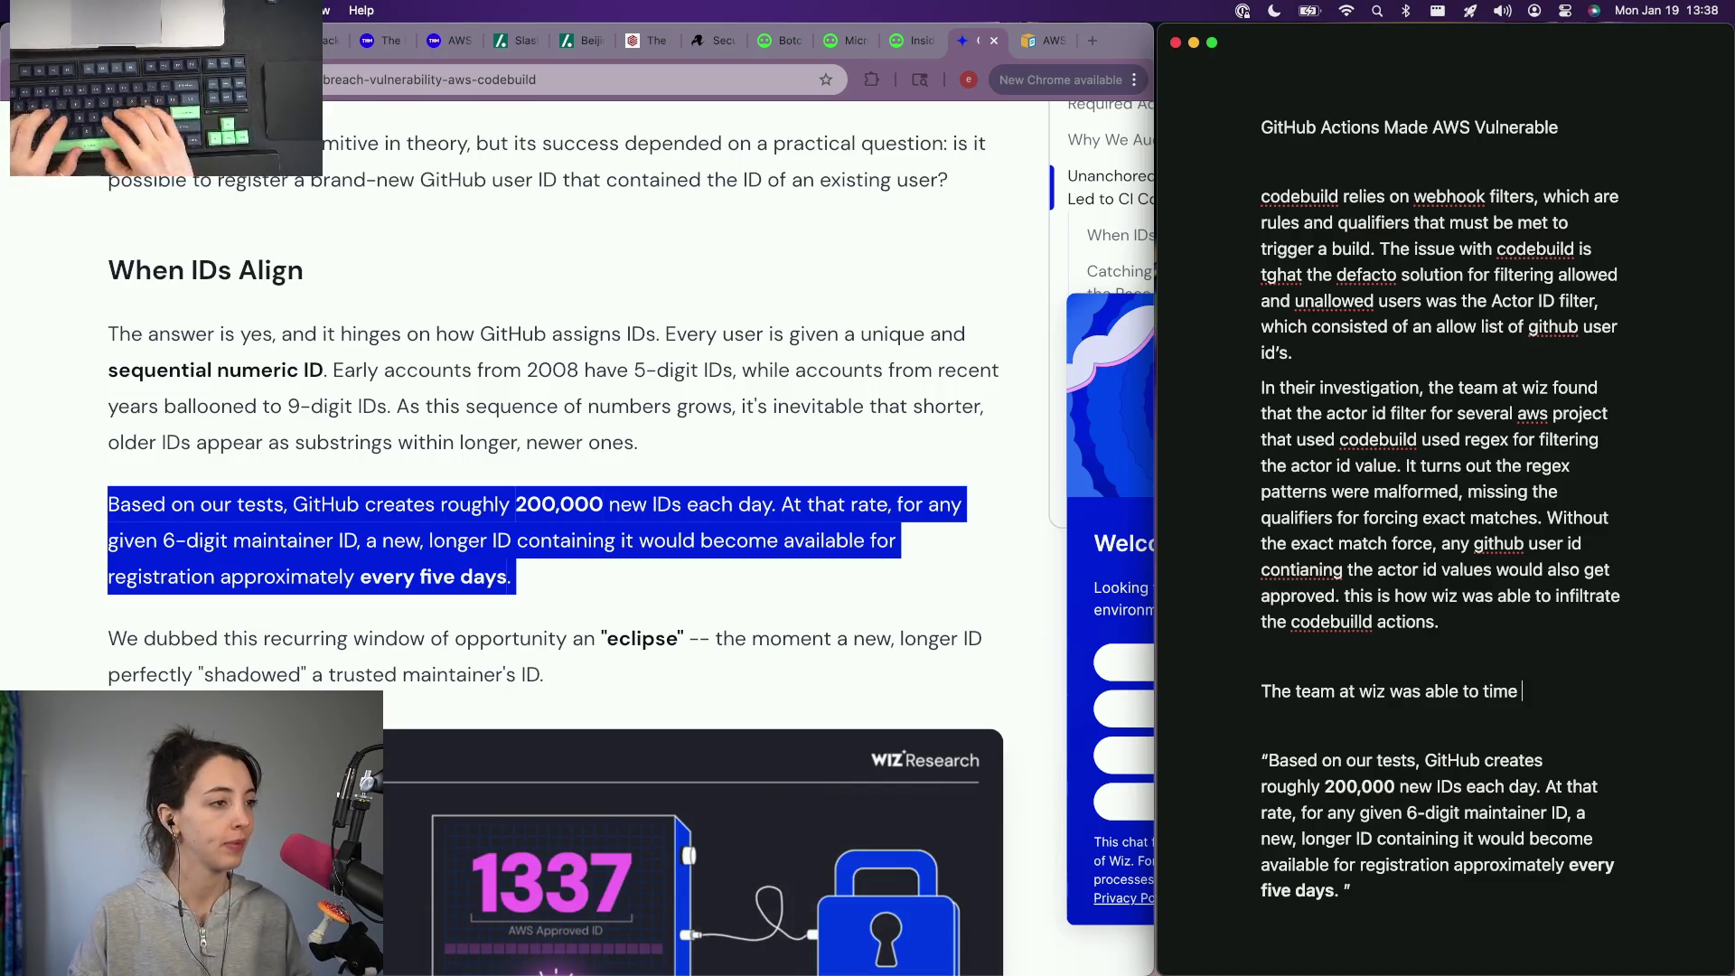
text(creating a github ID)
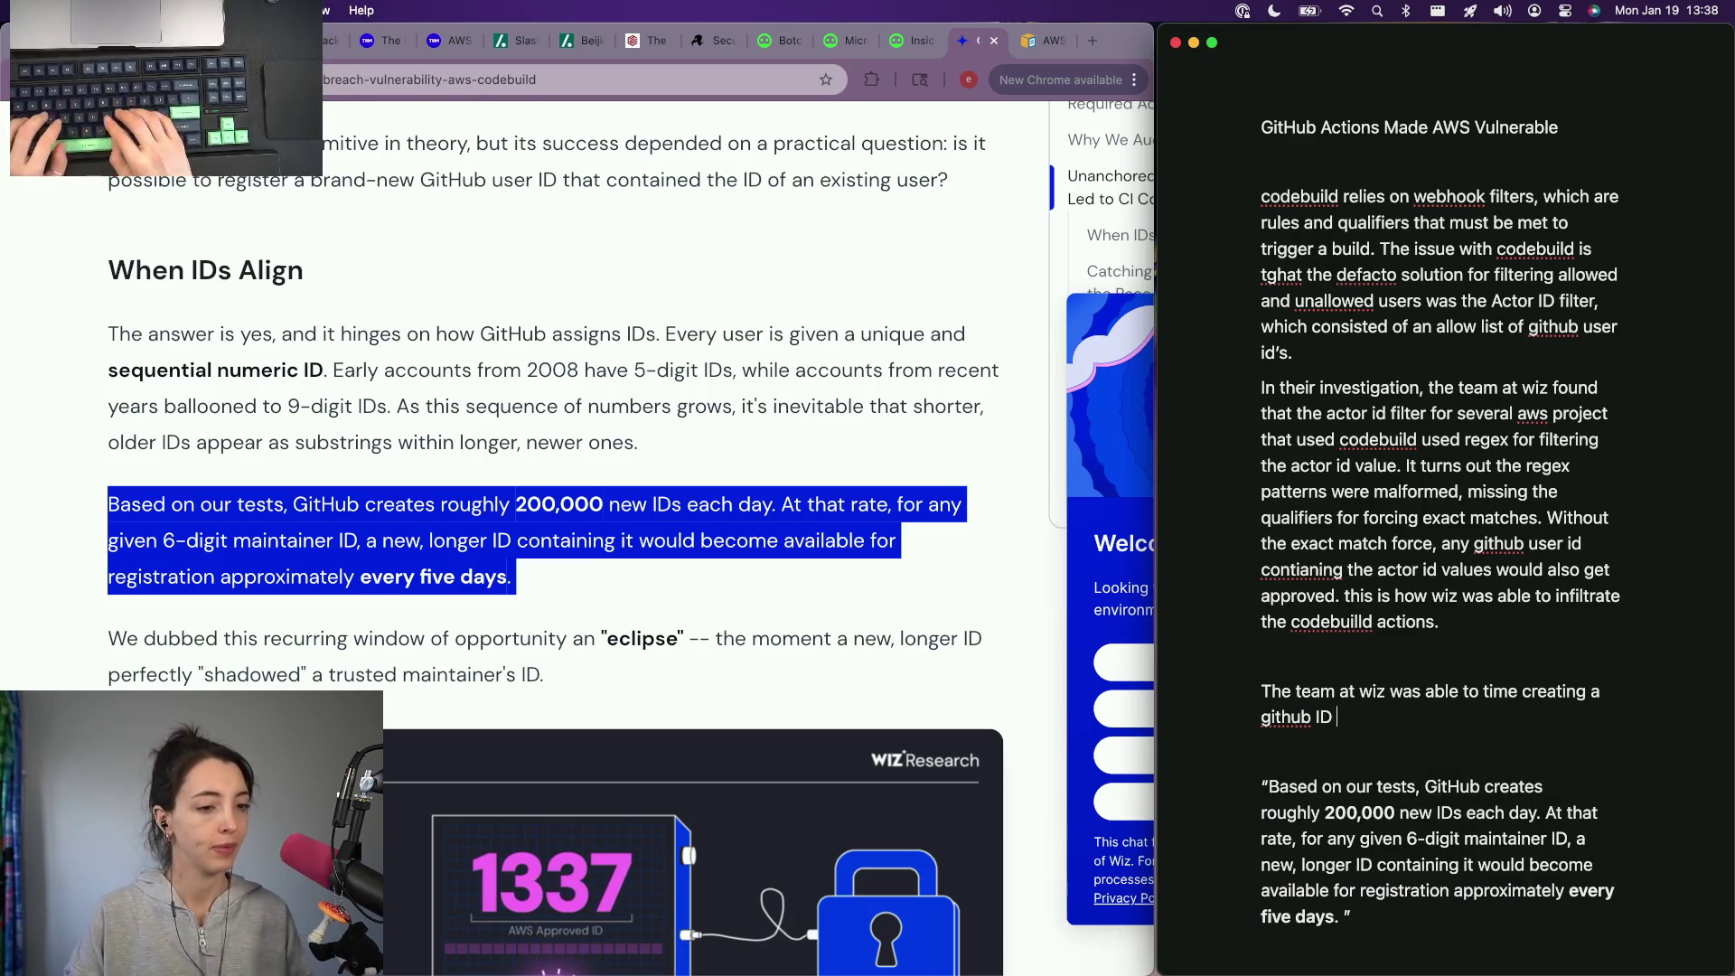
key(BackSpace)
key(BackSpace)
key(BackSpace)
text(user with the r)
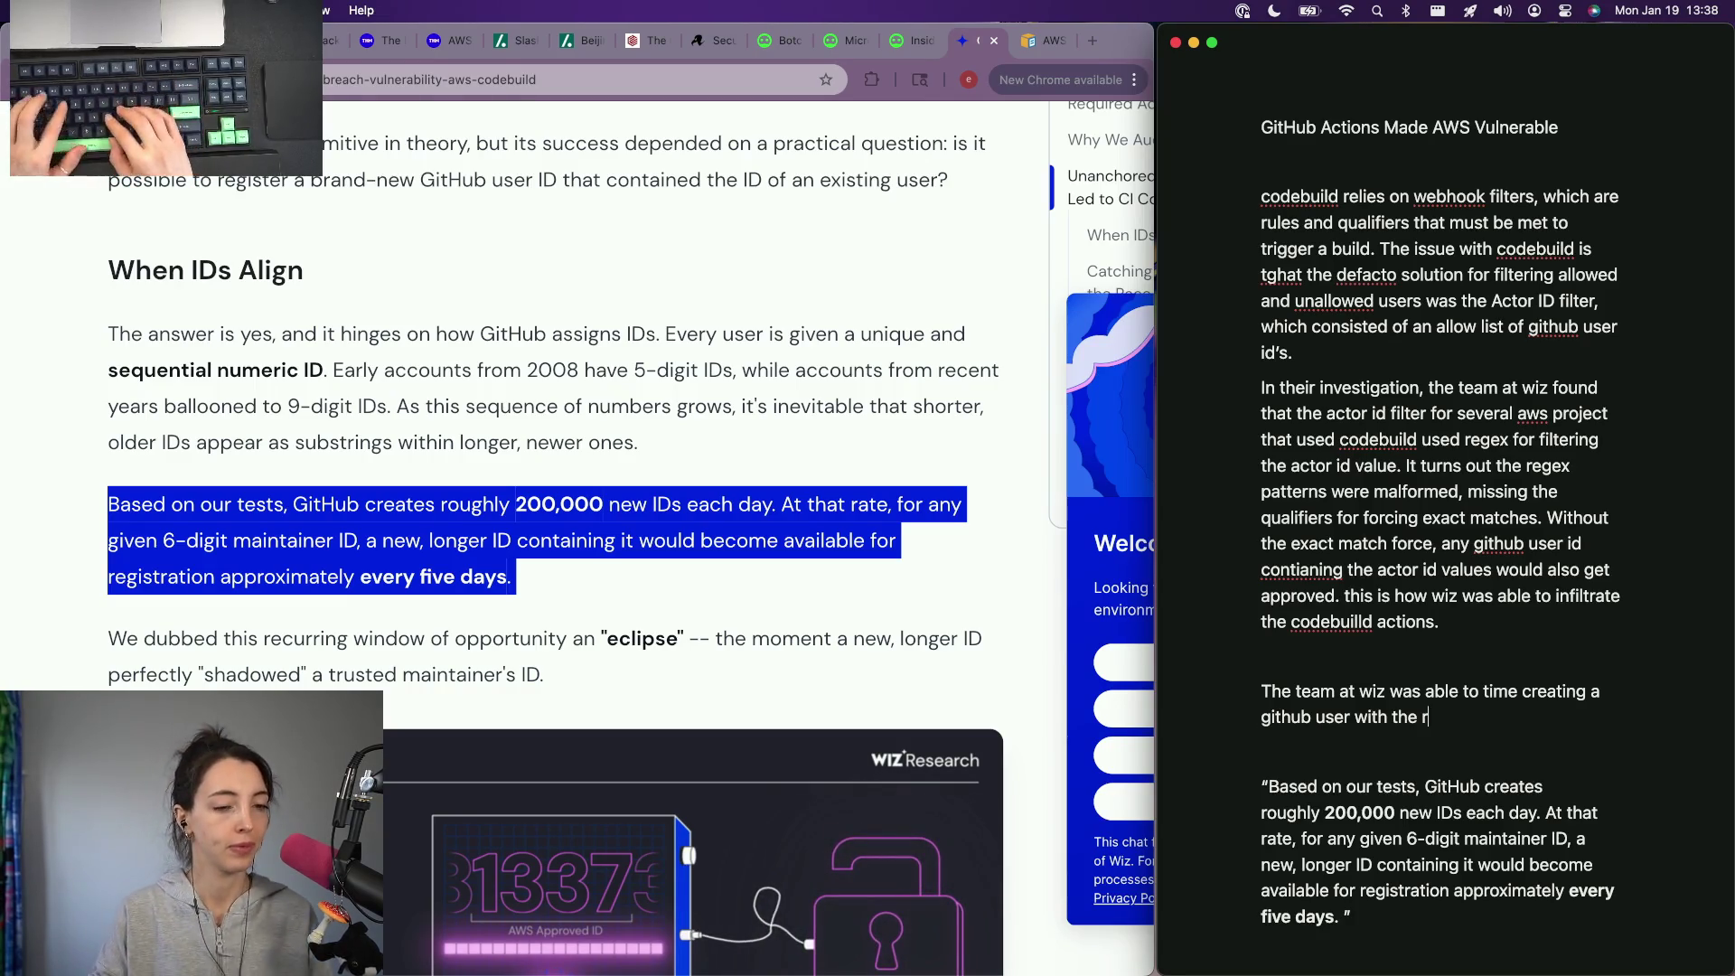
text( ed )
text(numbers)
key(BackSpace)
key(BackSpace)
key(BackSpace)
key(BackSpace)
text(ic )
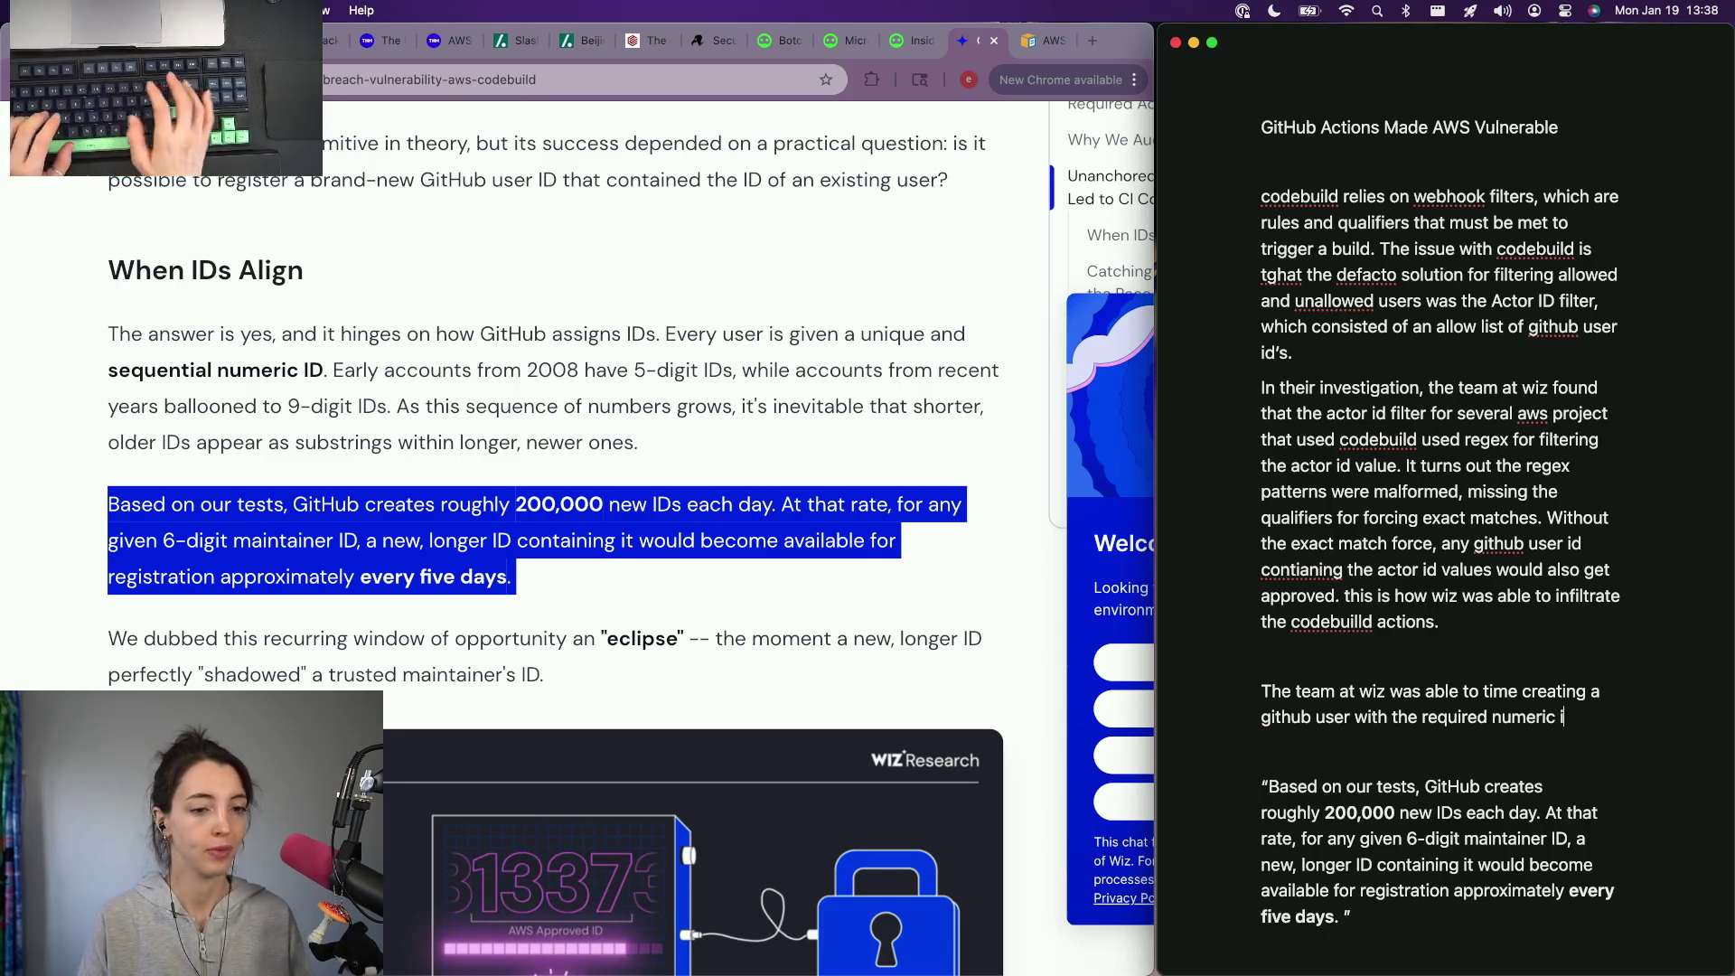
text(id as they're assigned sequentialy.)
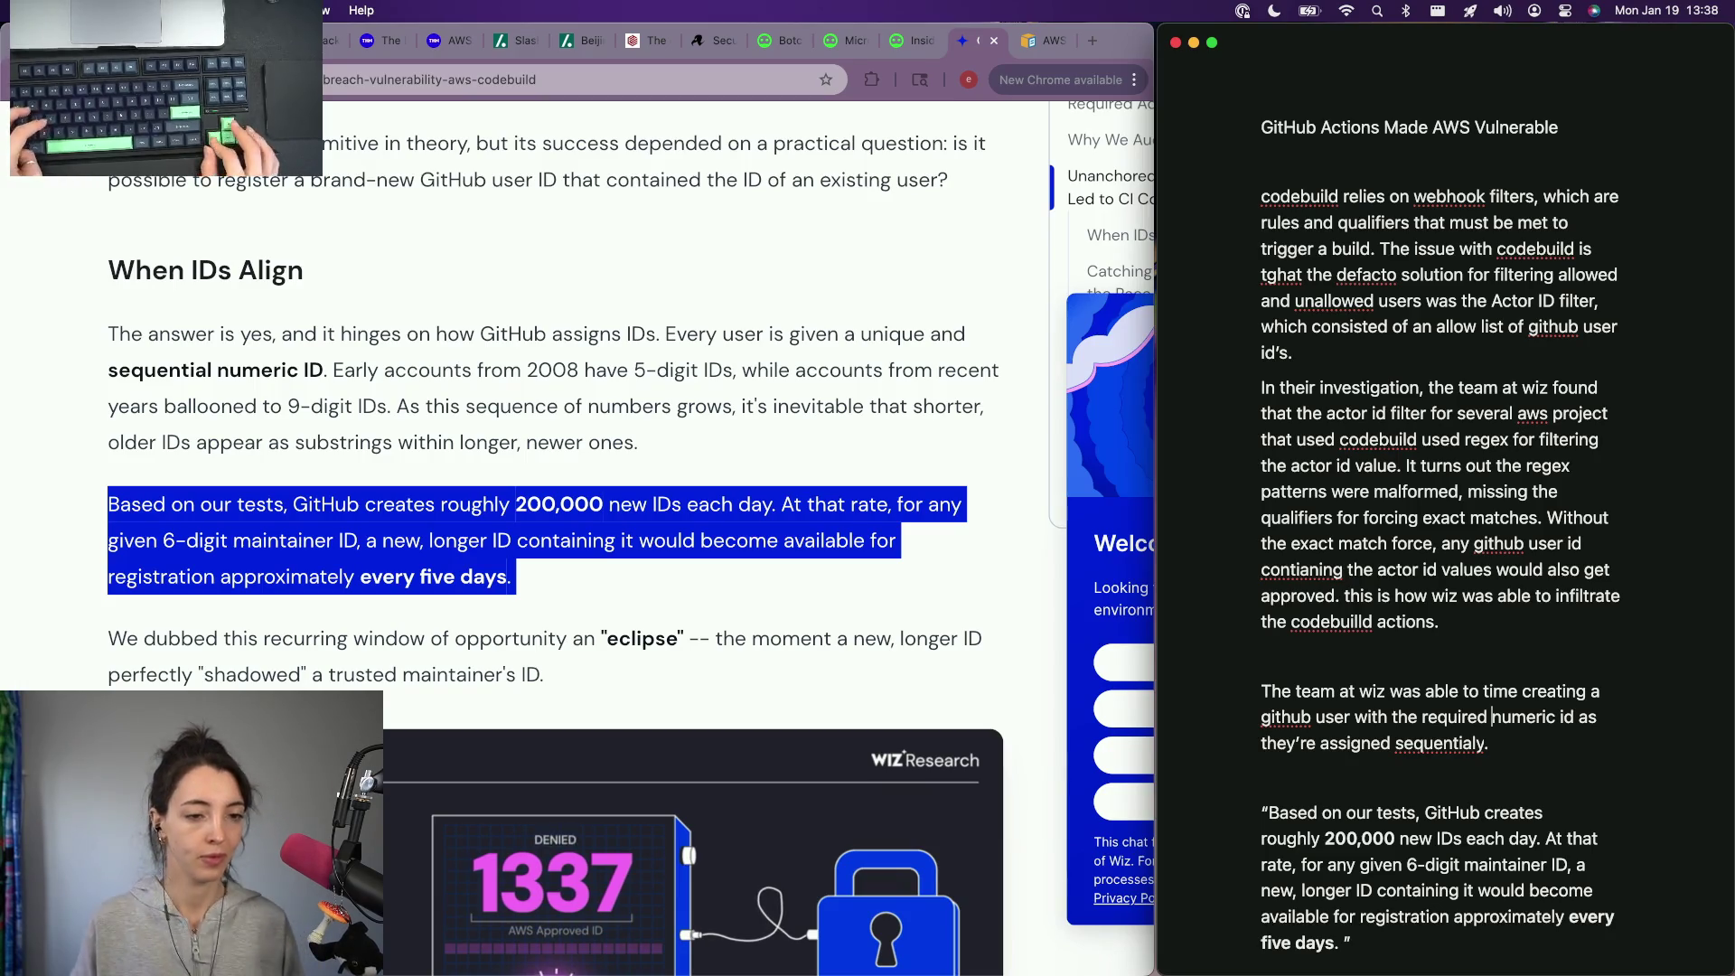
drag(1421, 716, 1487, 716)
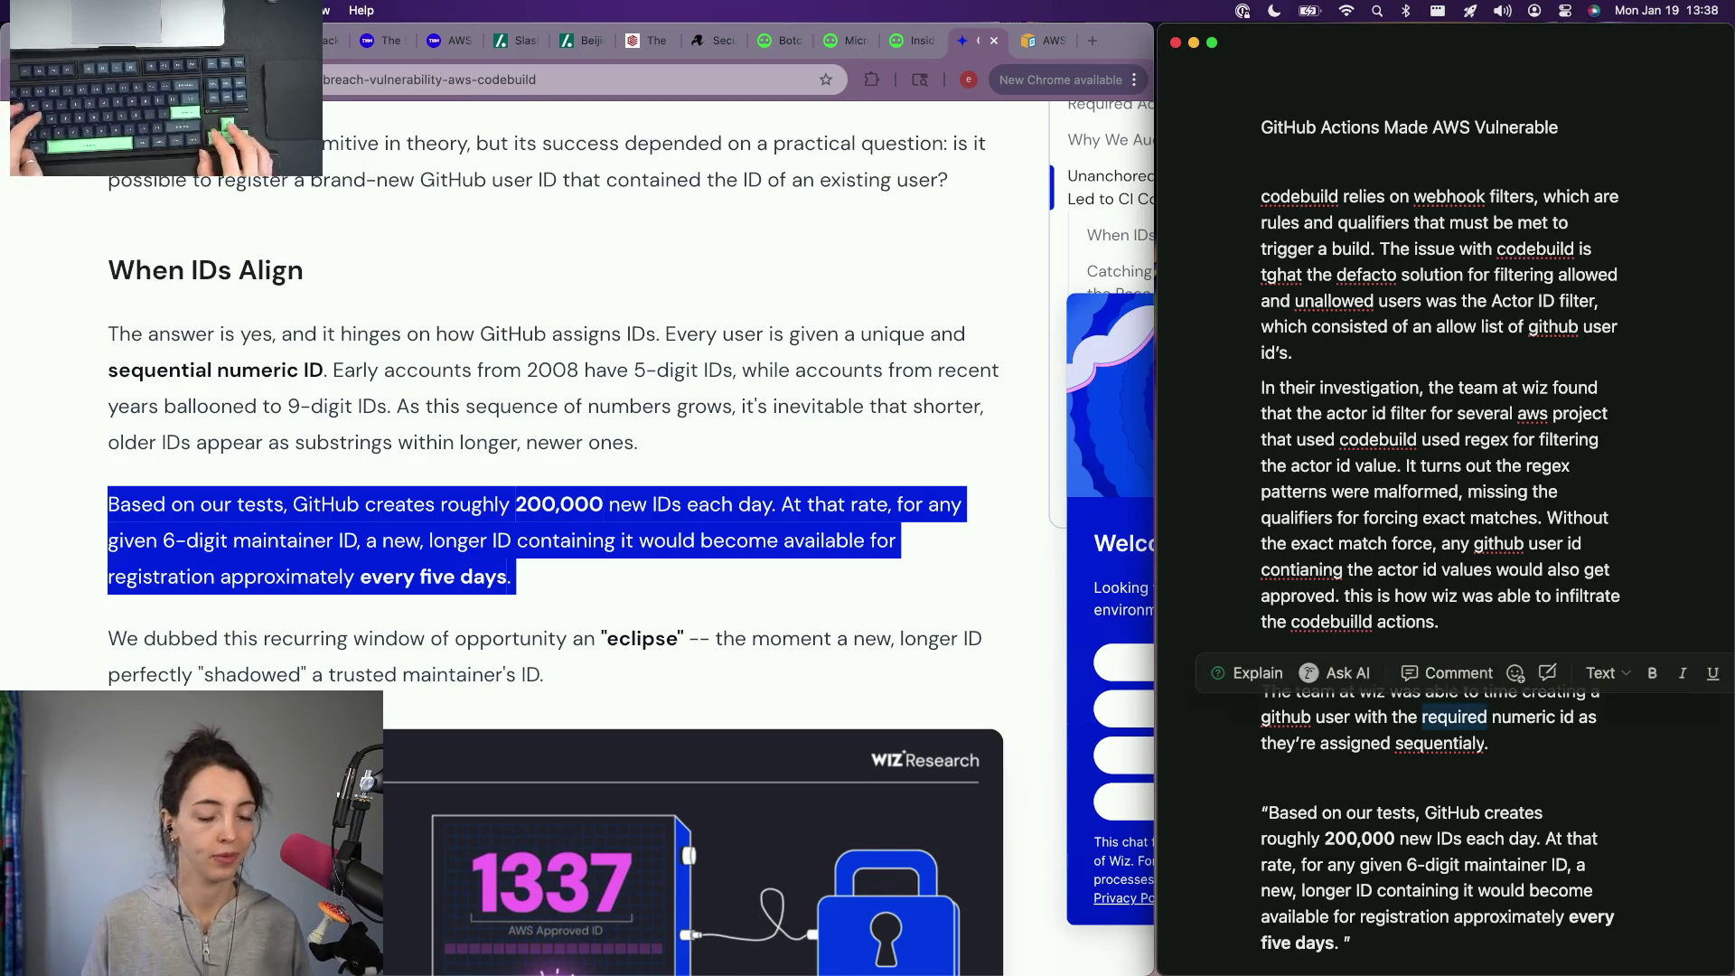
key(BackSpace)
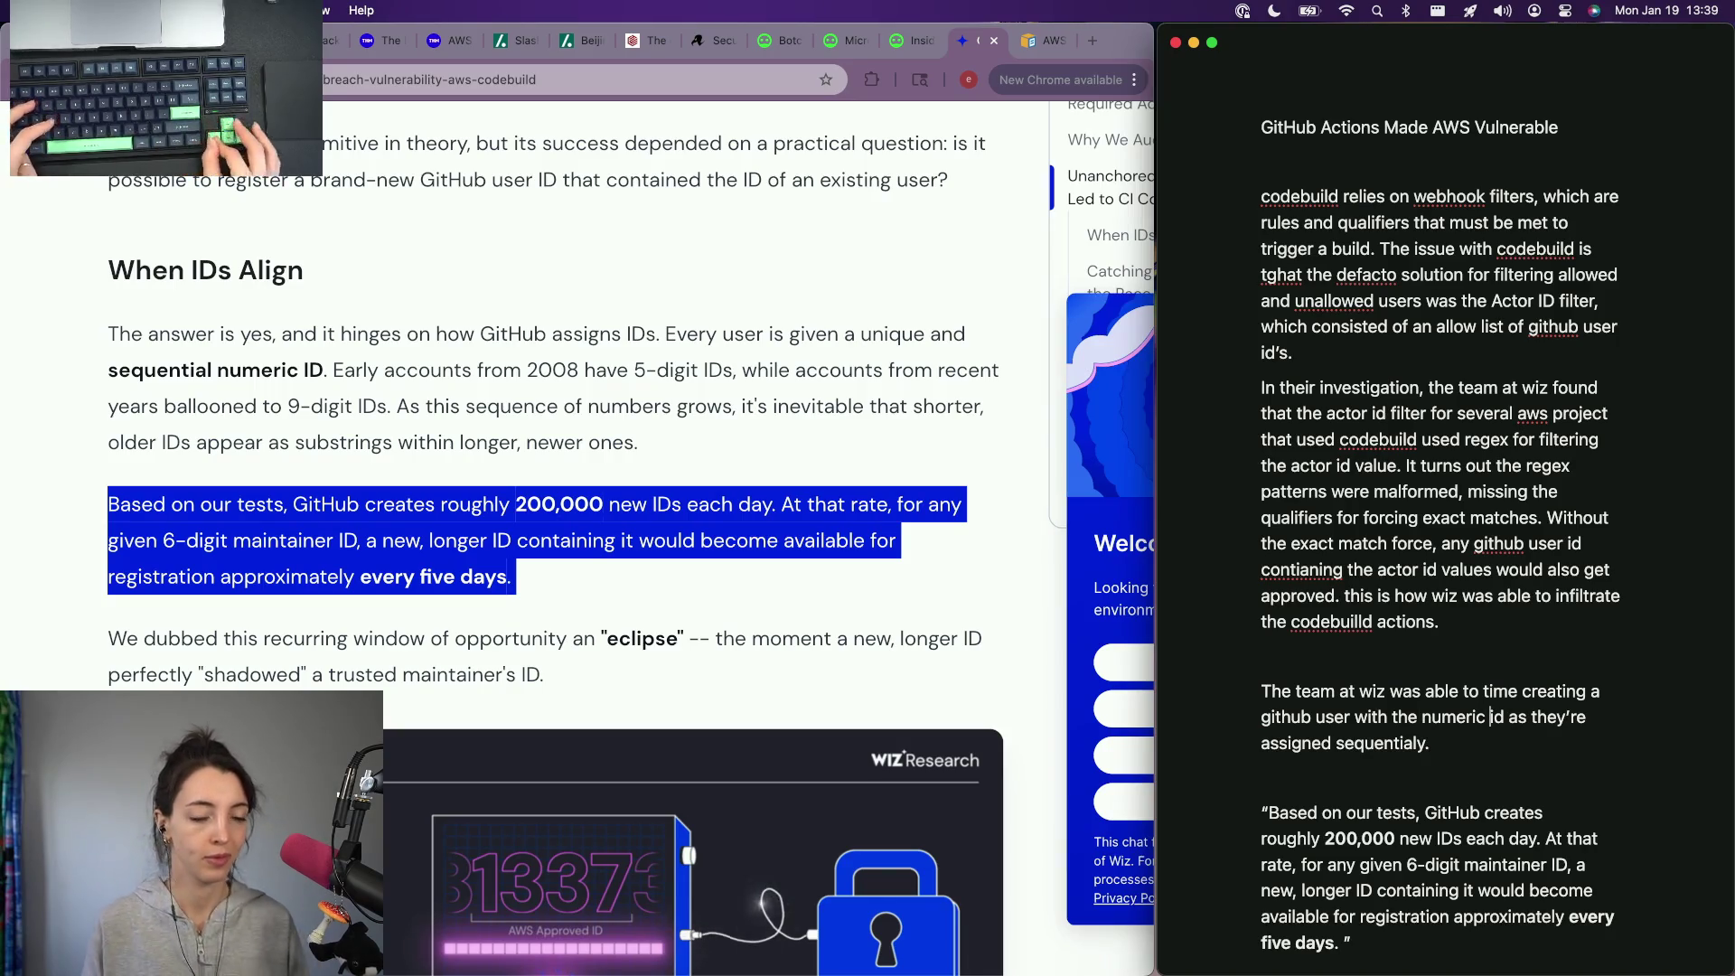
click(1453, 716)
key(BackSpace)
key(BackSpace)
key(BackSpace)
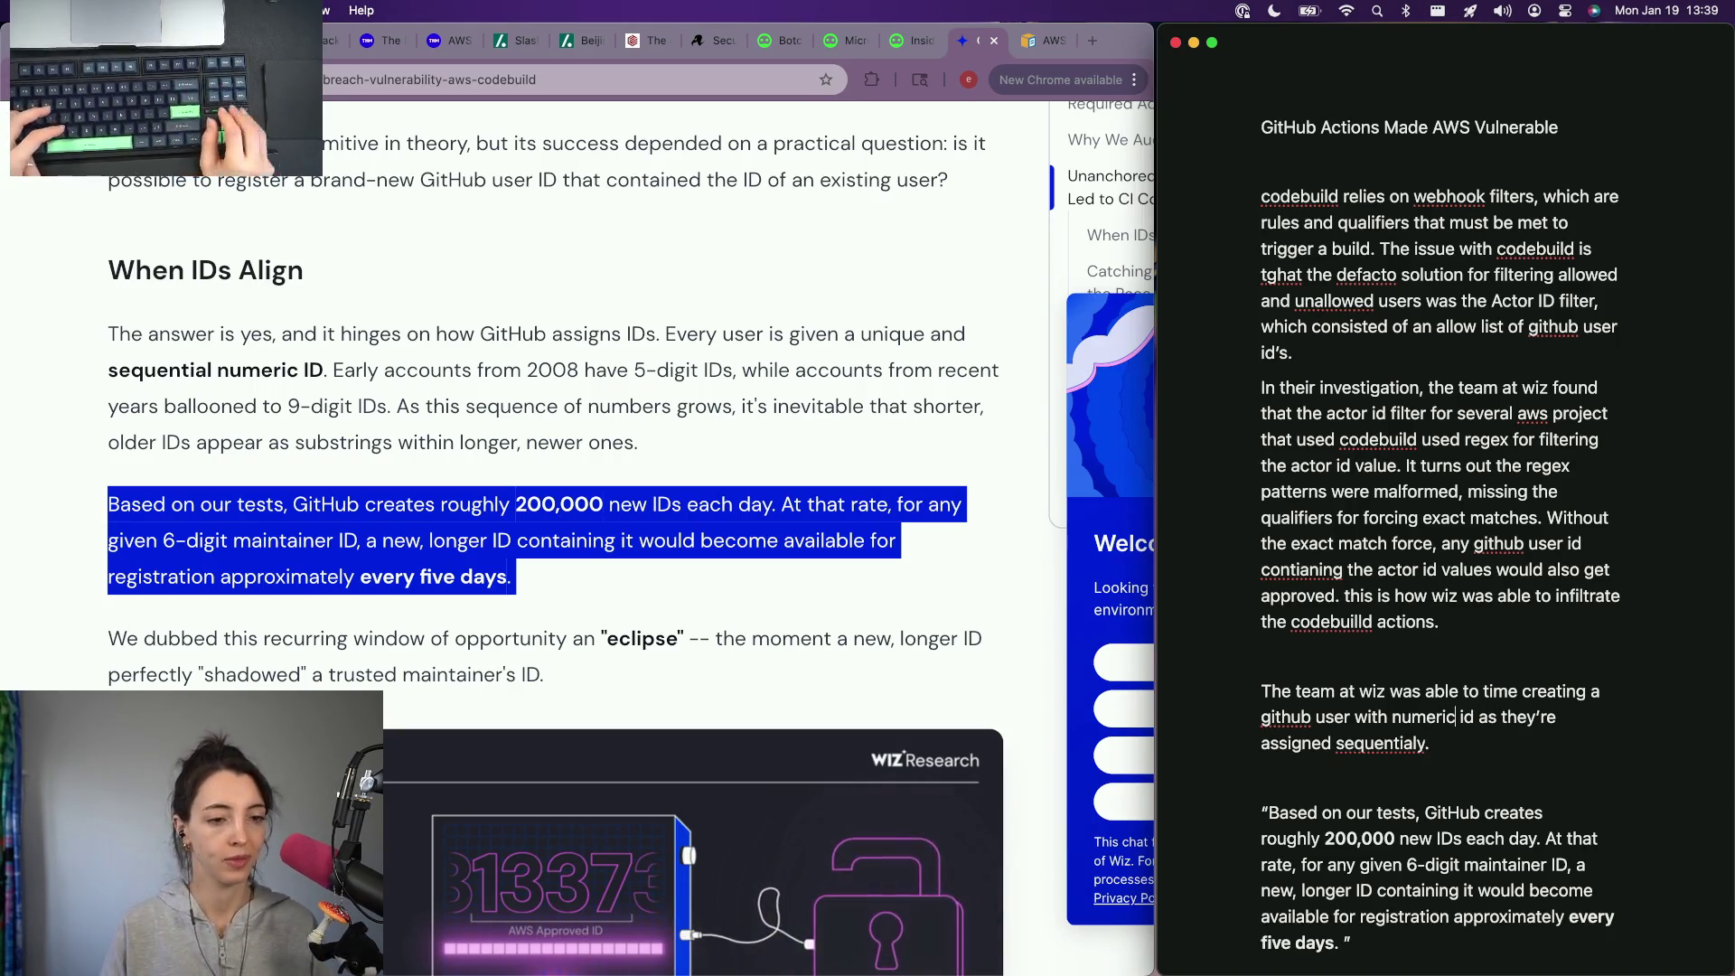
text(containing on eof)
Step: Finish the sentence about an ID containing an approved actor ID, then move below the quote
key(BackSpace)
key(BackSpace)
key(BackSpace)
text(e o )
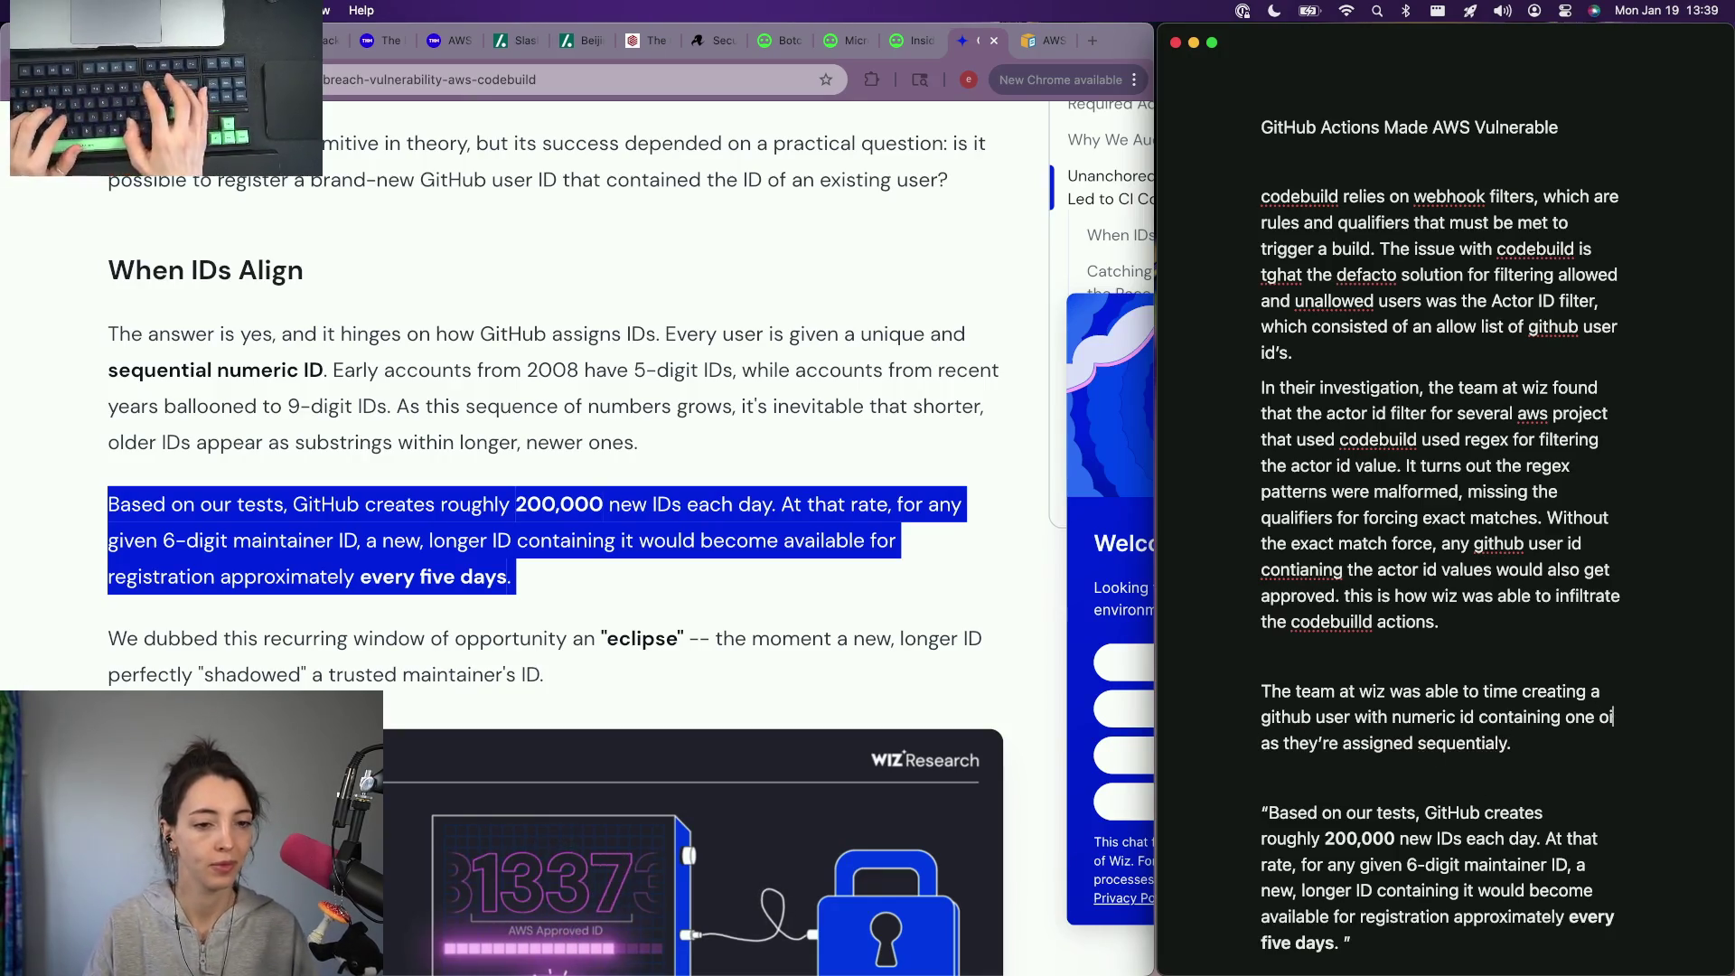
text(f the approvedc)
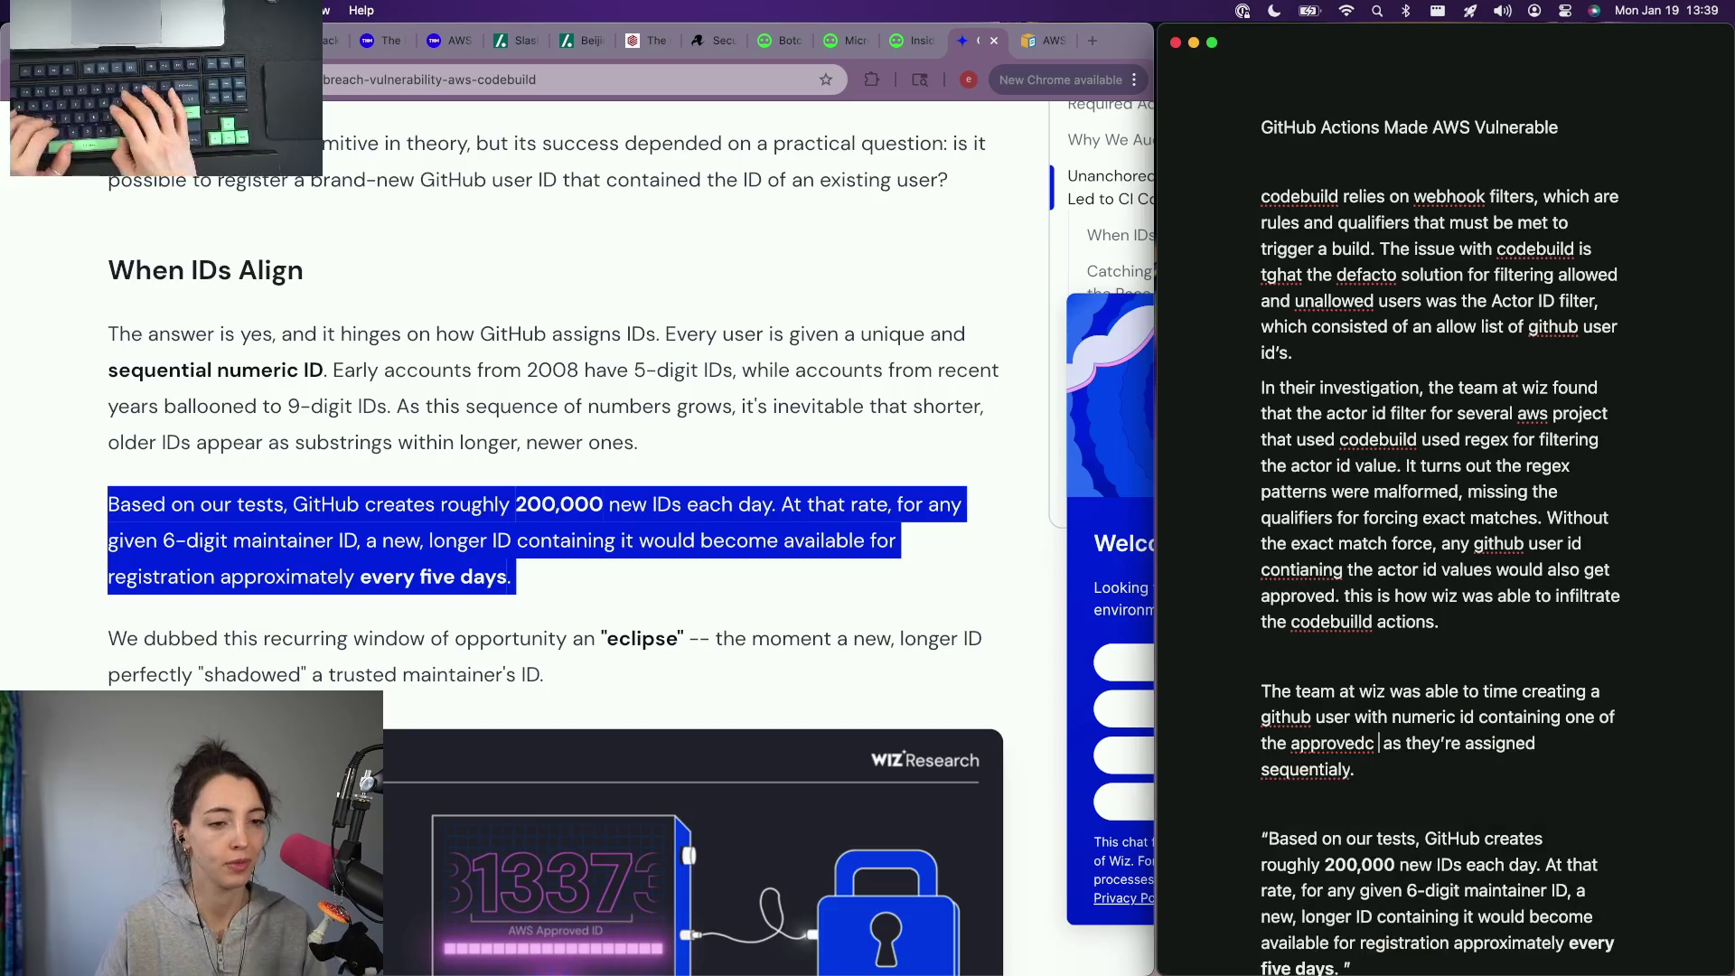
text( action)
key(BackSpace)
key(BackSpace)
key(BackSpace)
text(or id )
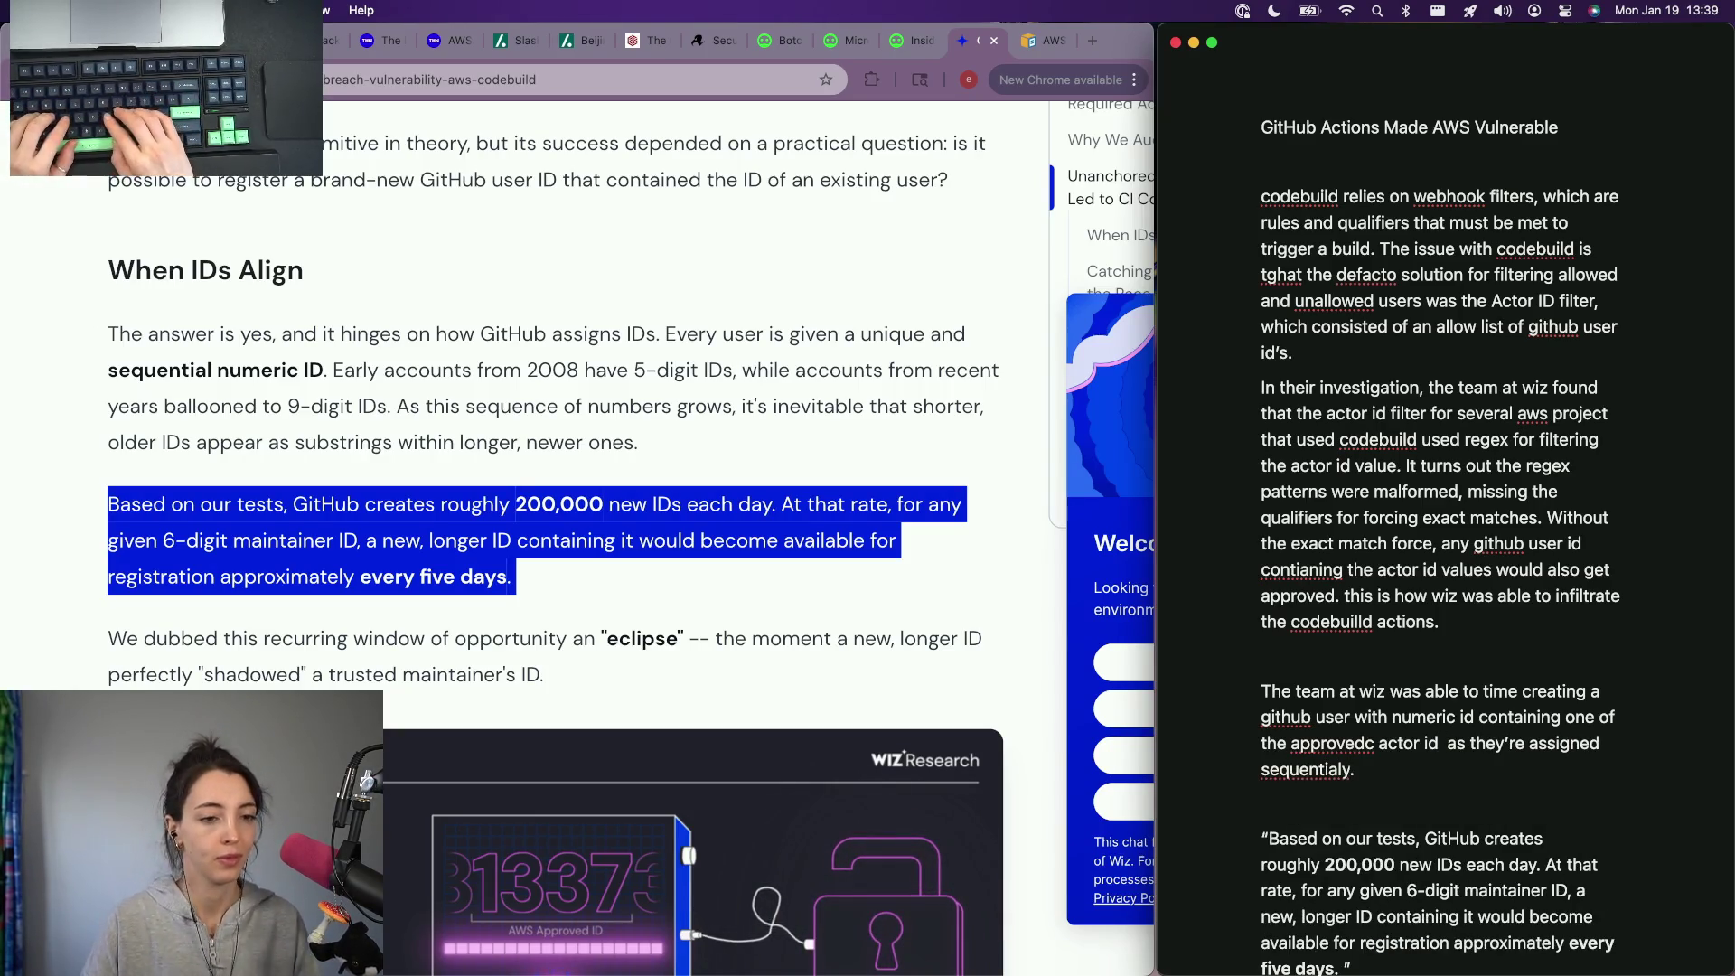
text(values,)
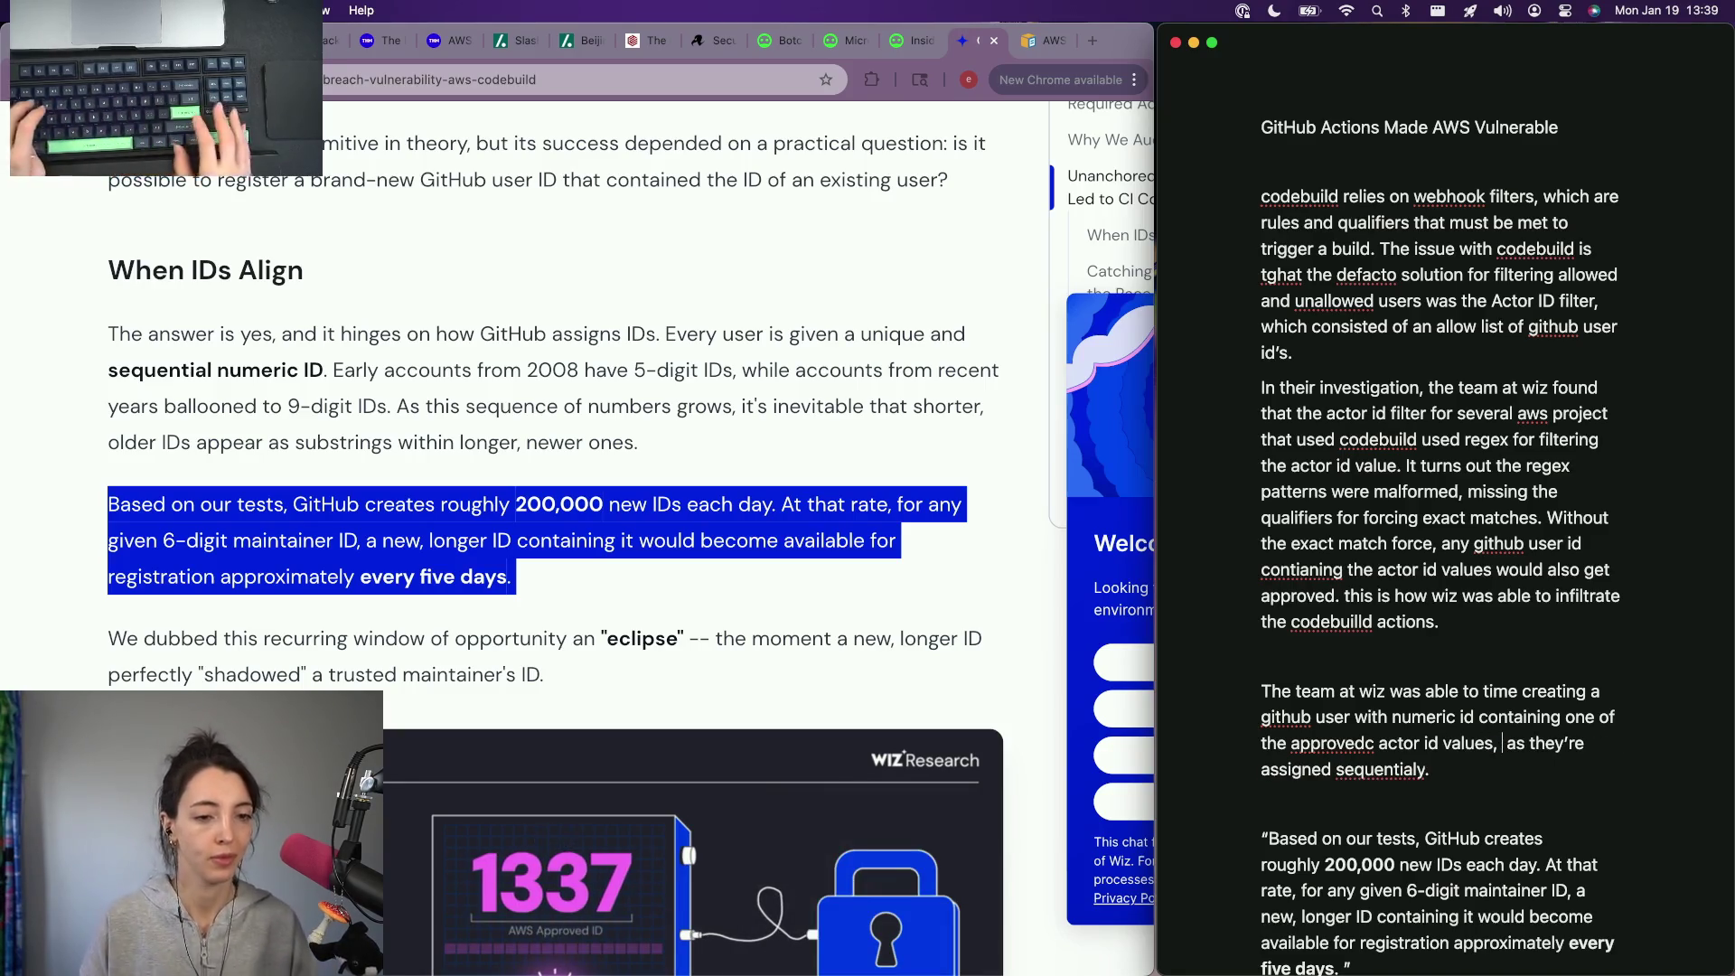
key(alt+Right)
key(alt+Right)
text(th)
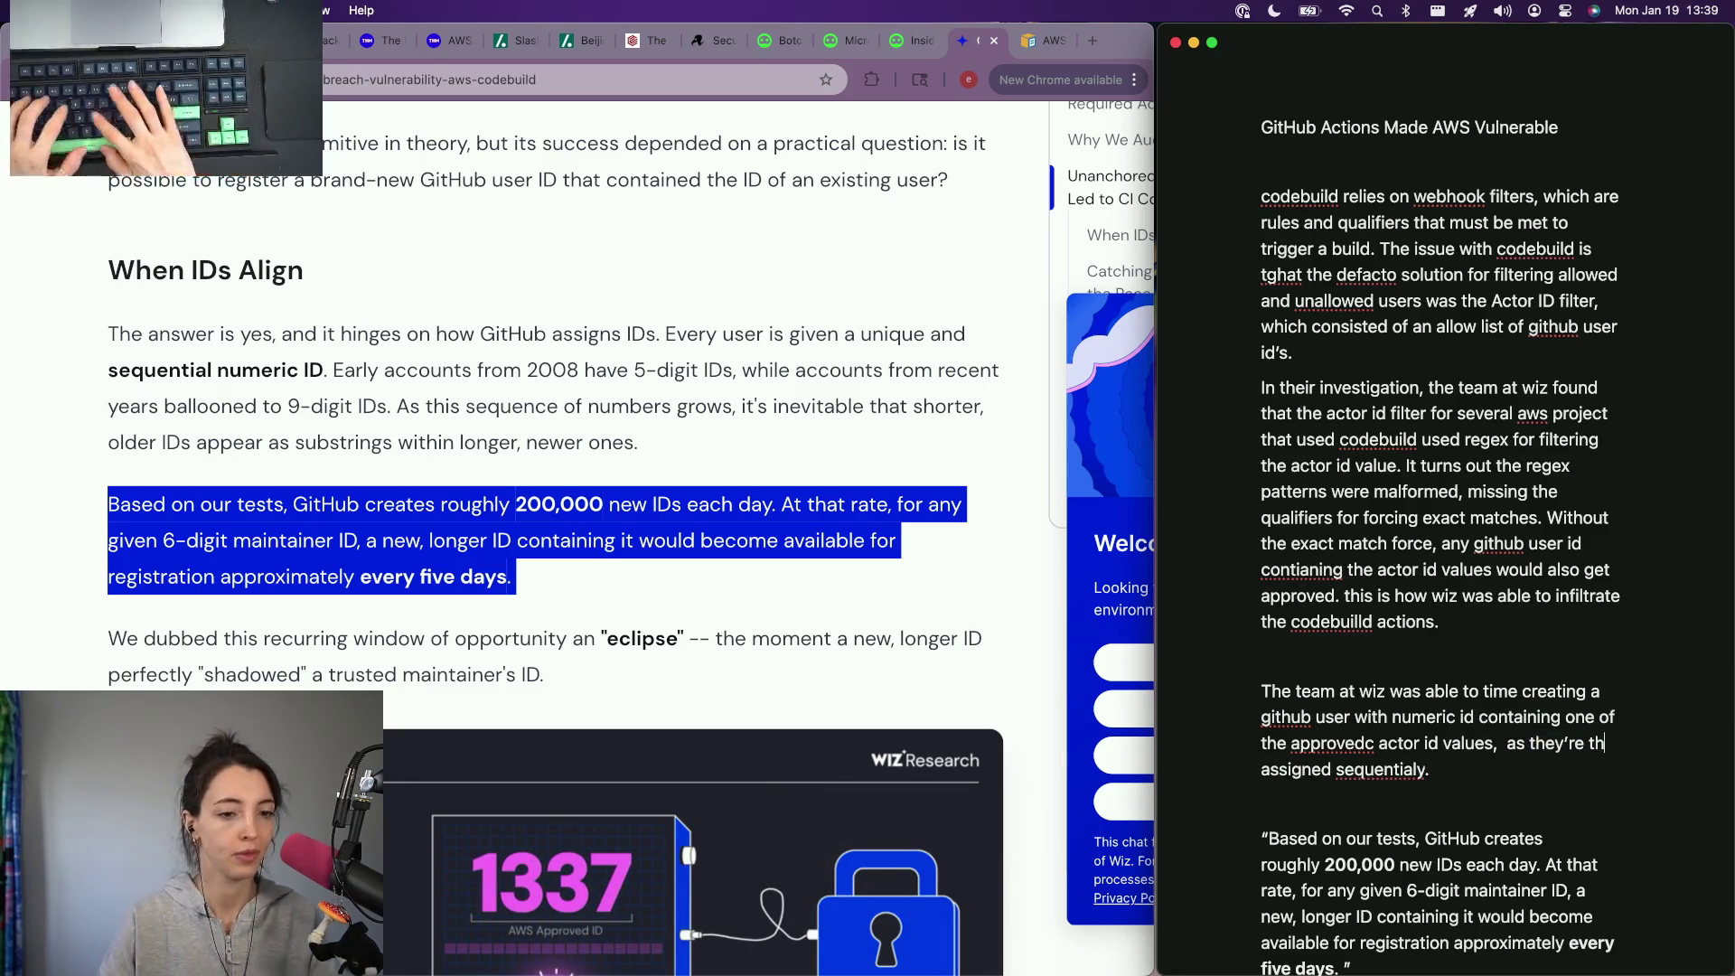
text(e)
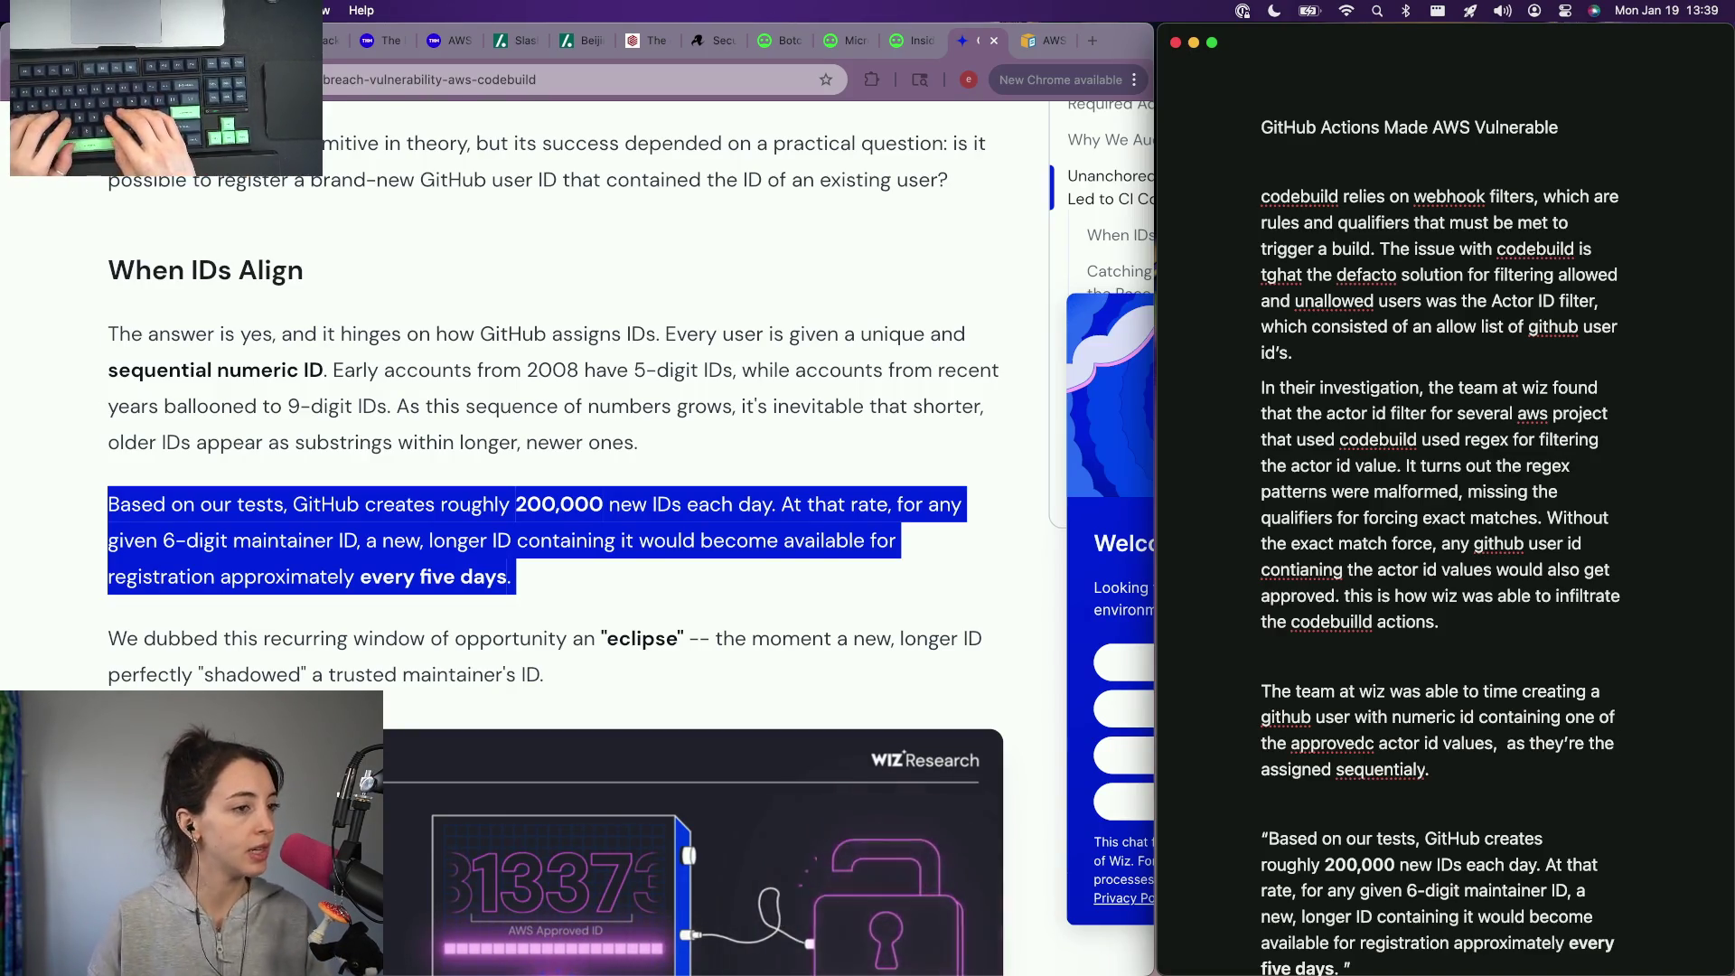
text( user id's are)
key(Down)
key(Down)
key(Down)
key(Down)
key(Return)
scroll(1409, 542, down, 5)
mouse_move(1258, 447)
mouse_down()
mouse_move(1406, 611)
mouse_move(1415, 772)
mouse_up()
key(ctrl+c)
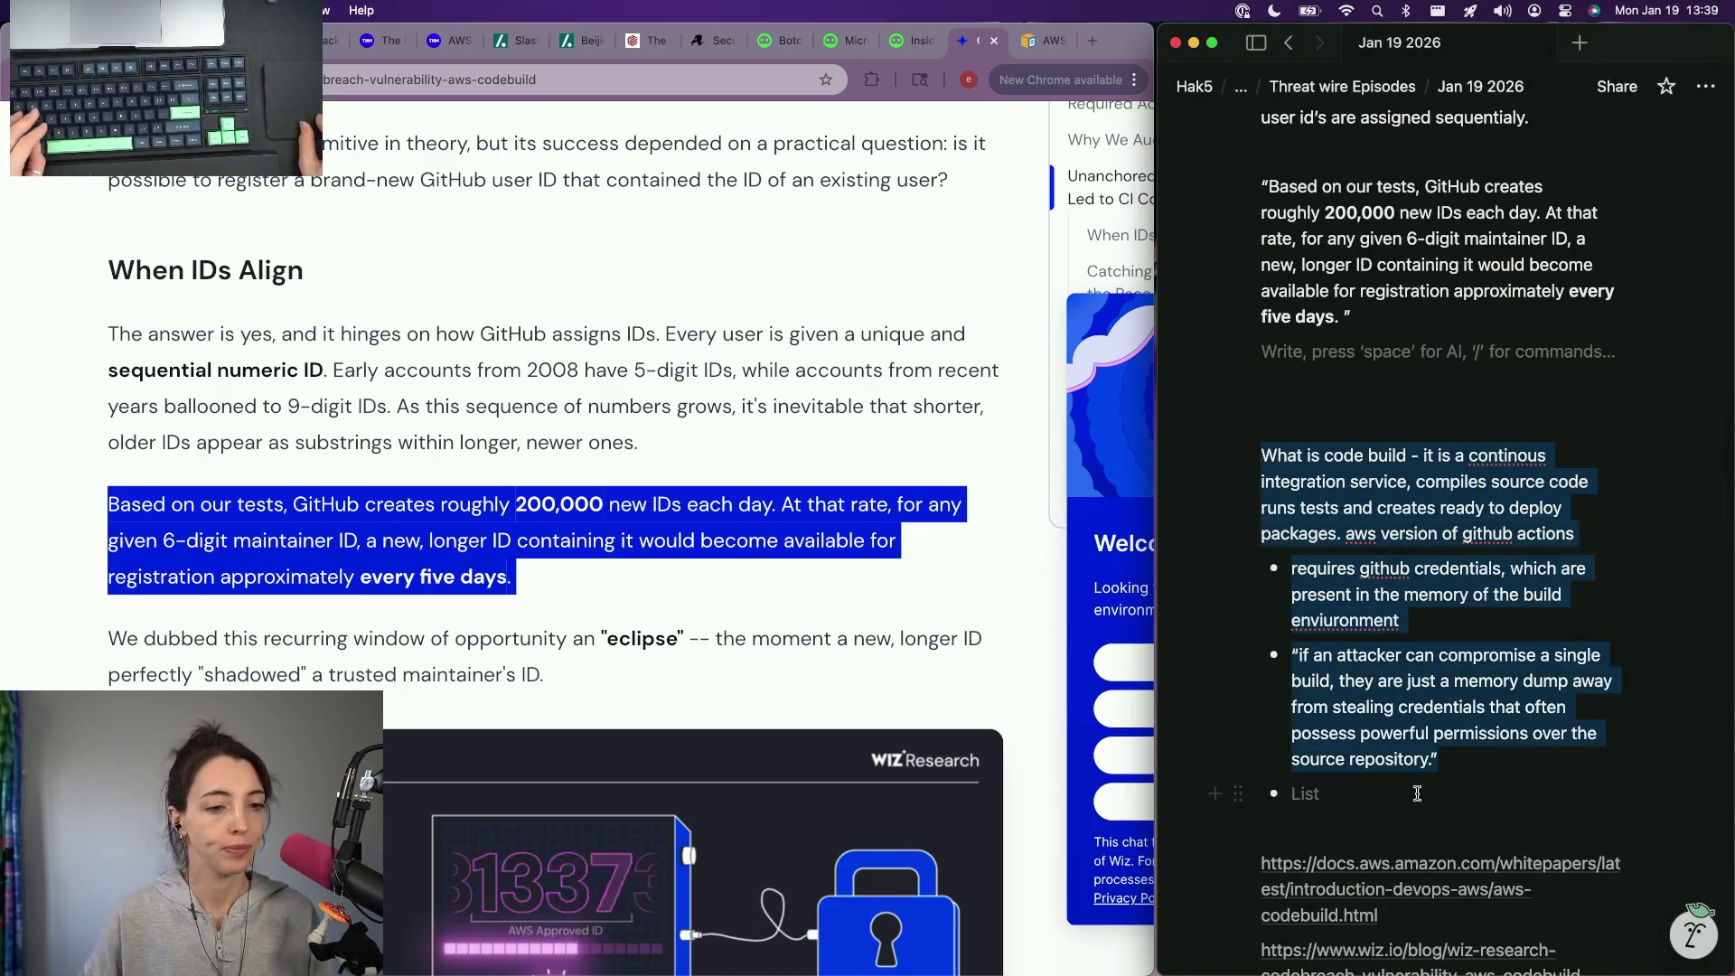
Step: Move the old 'What is code build' notes below the quote, then resume reading the Wiz article
key(BackSpace)
scroll(1417, 583, up, 10)
click(1348, 384)
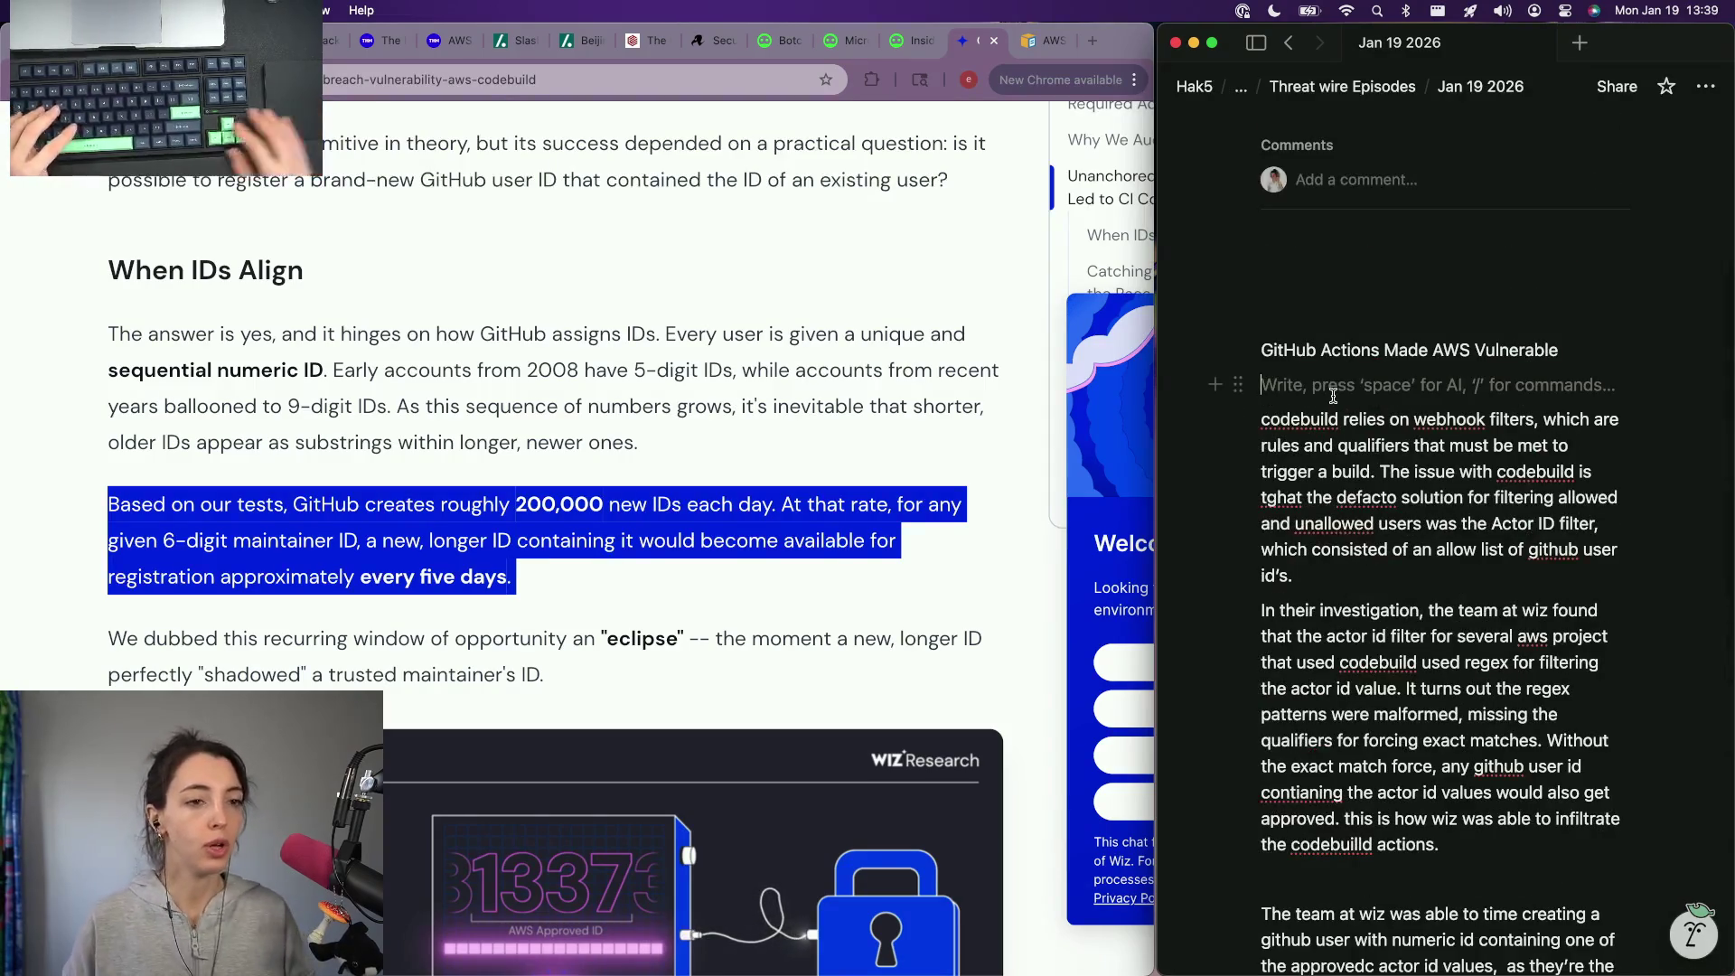
key(ctrl+v)
scroll(1434, 552, down, 2)
scroll(1434, 551, down, 5)
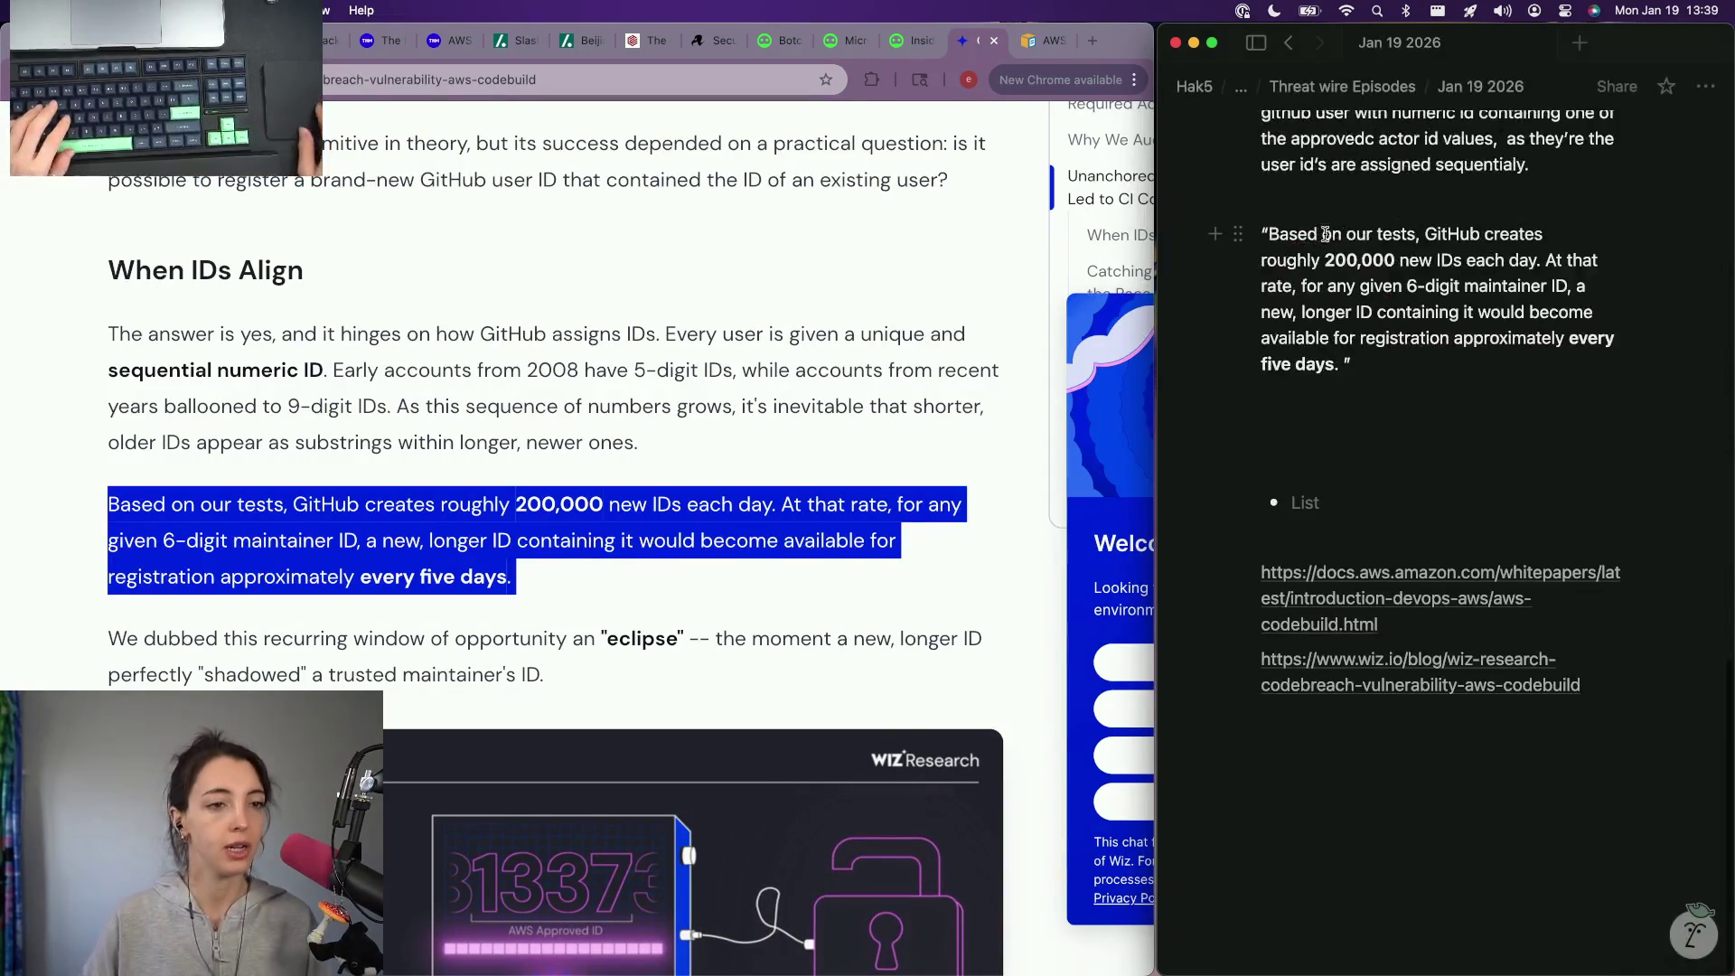
click(1316, 423)
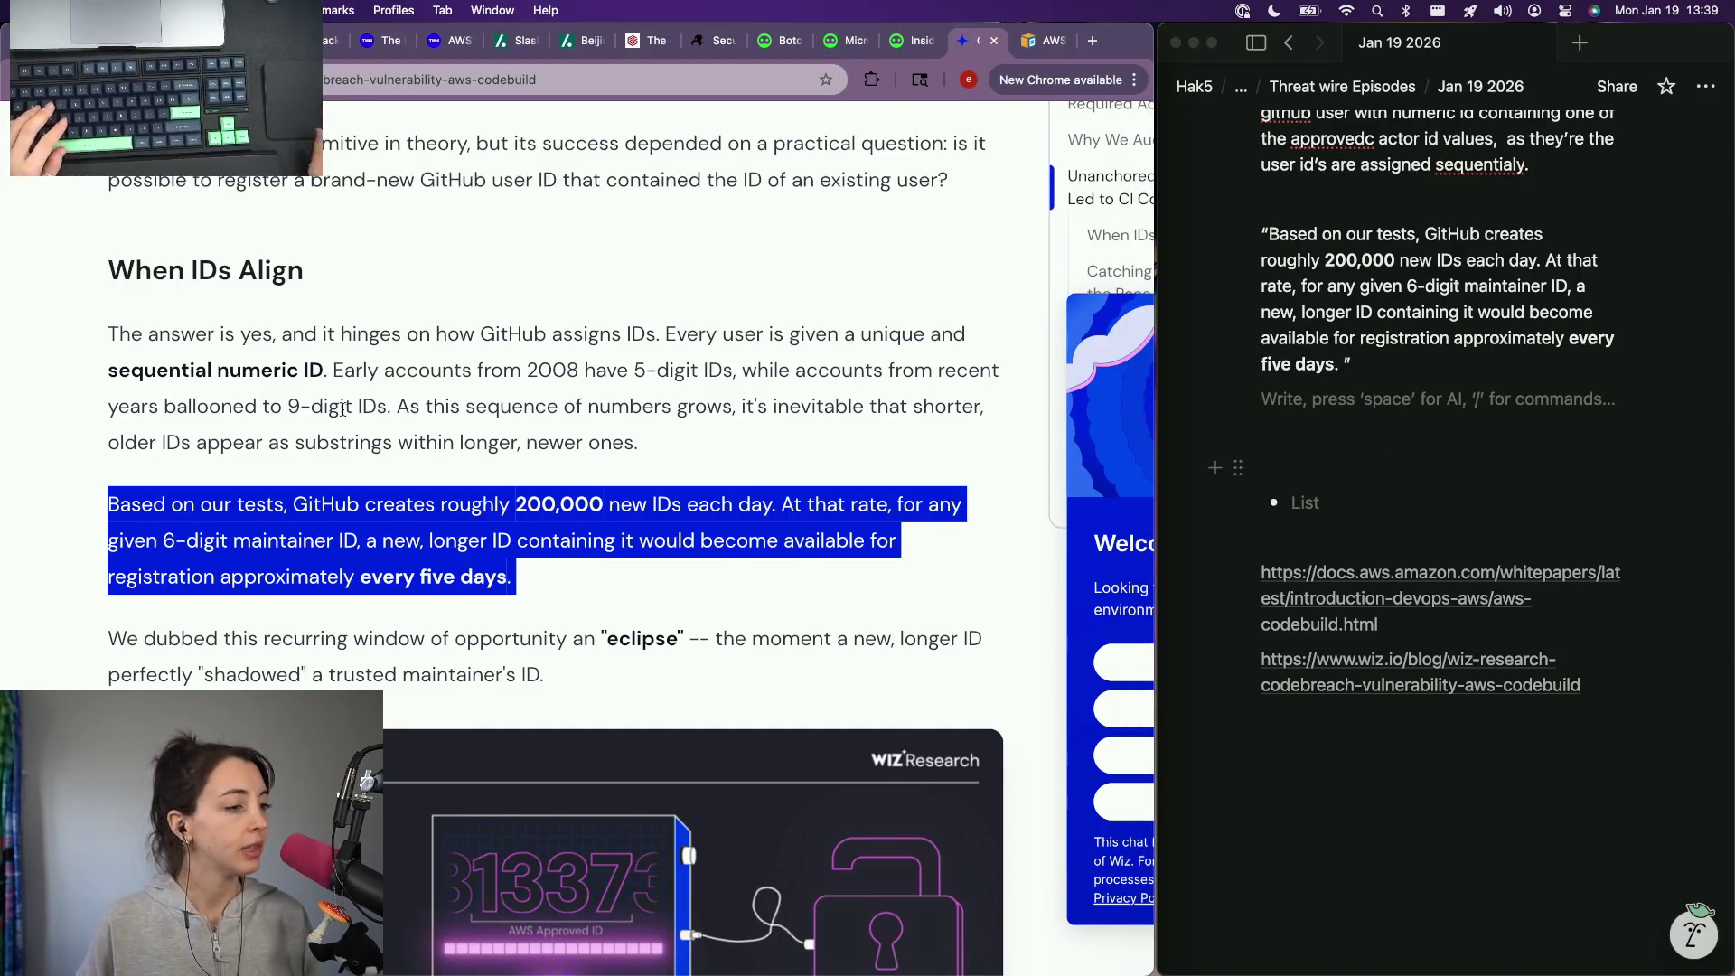
scroll(110, 393, down, 15)
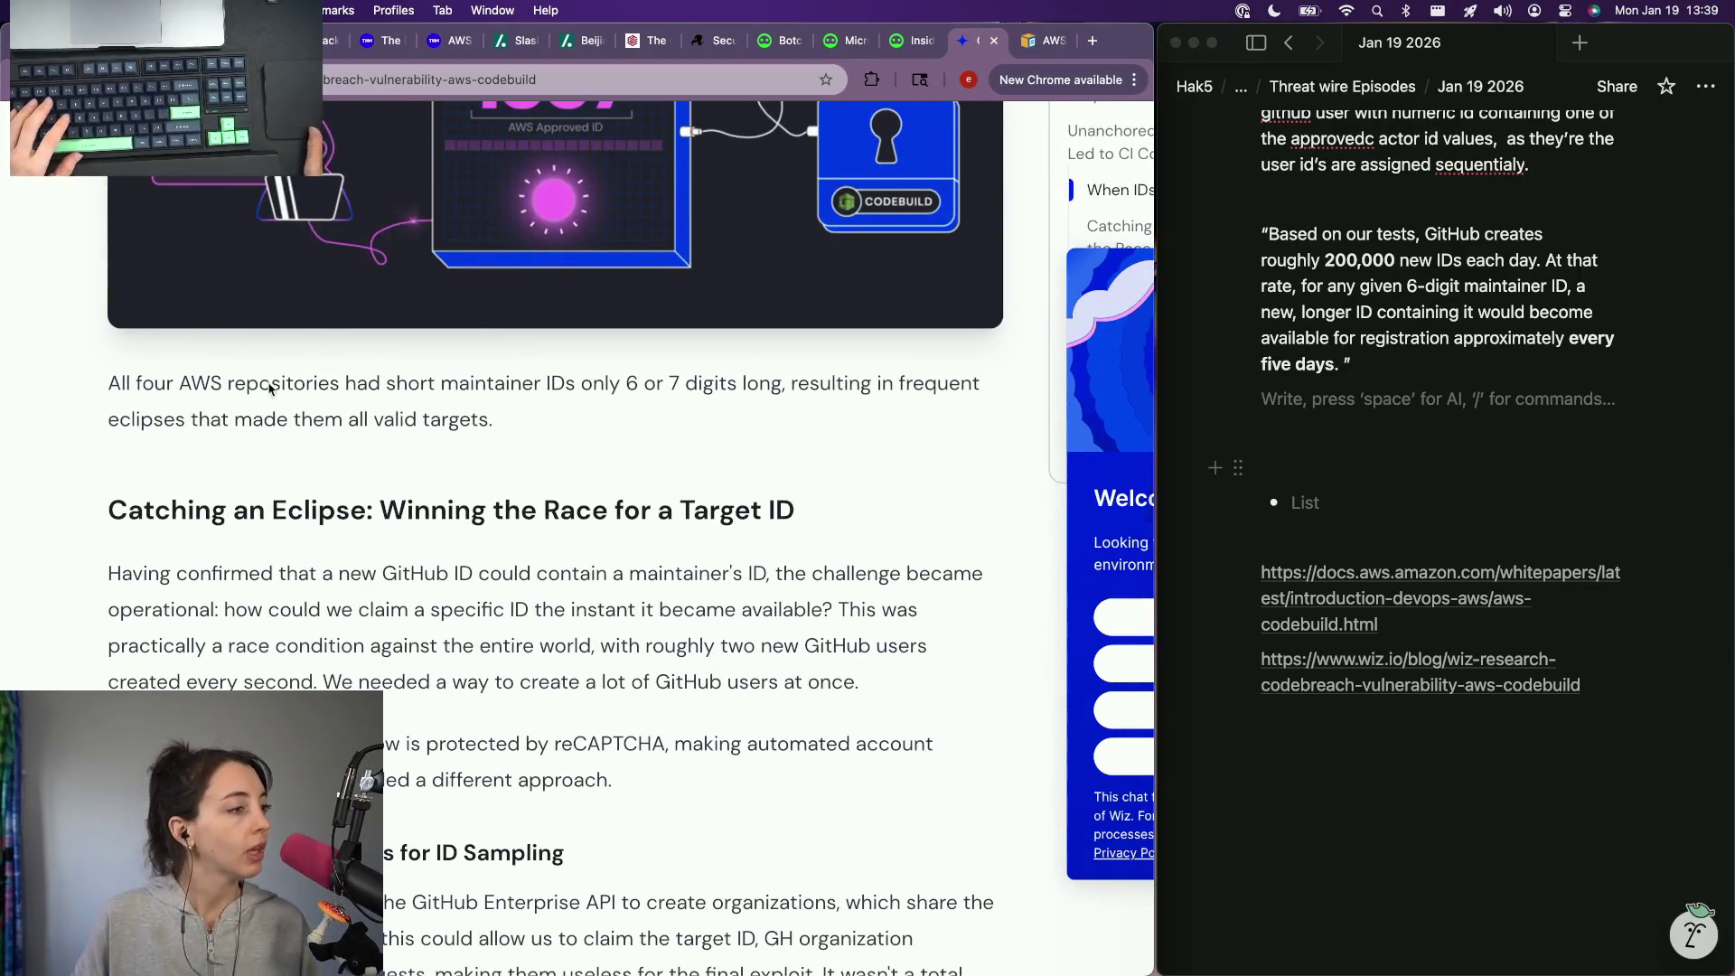
scroll(375, 408, down, 2)
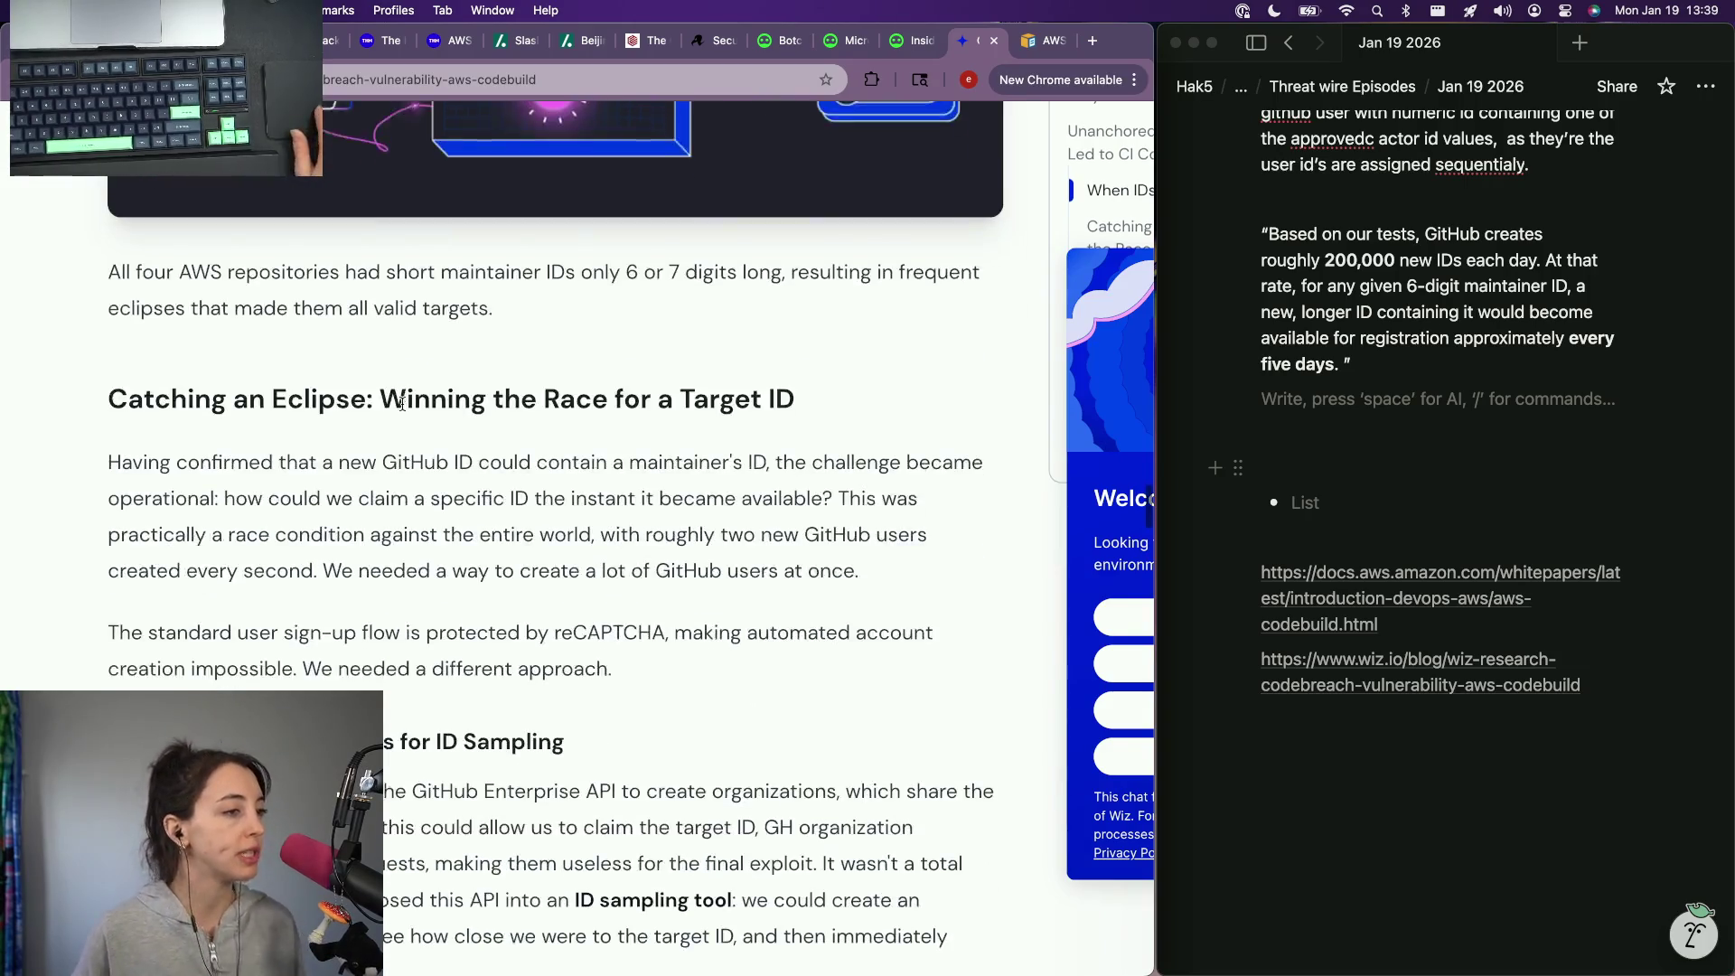
scroll(404, 406, down, 2)
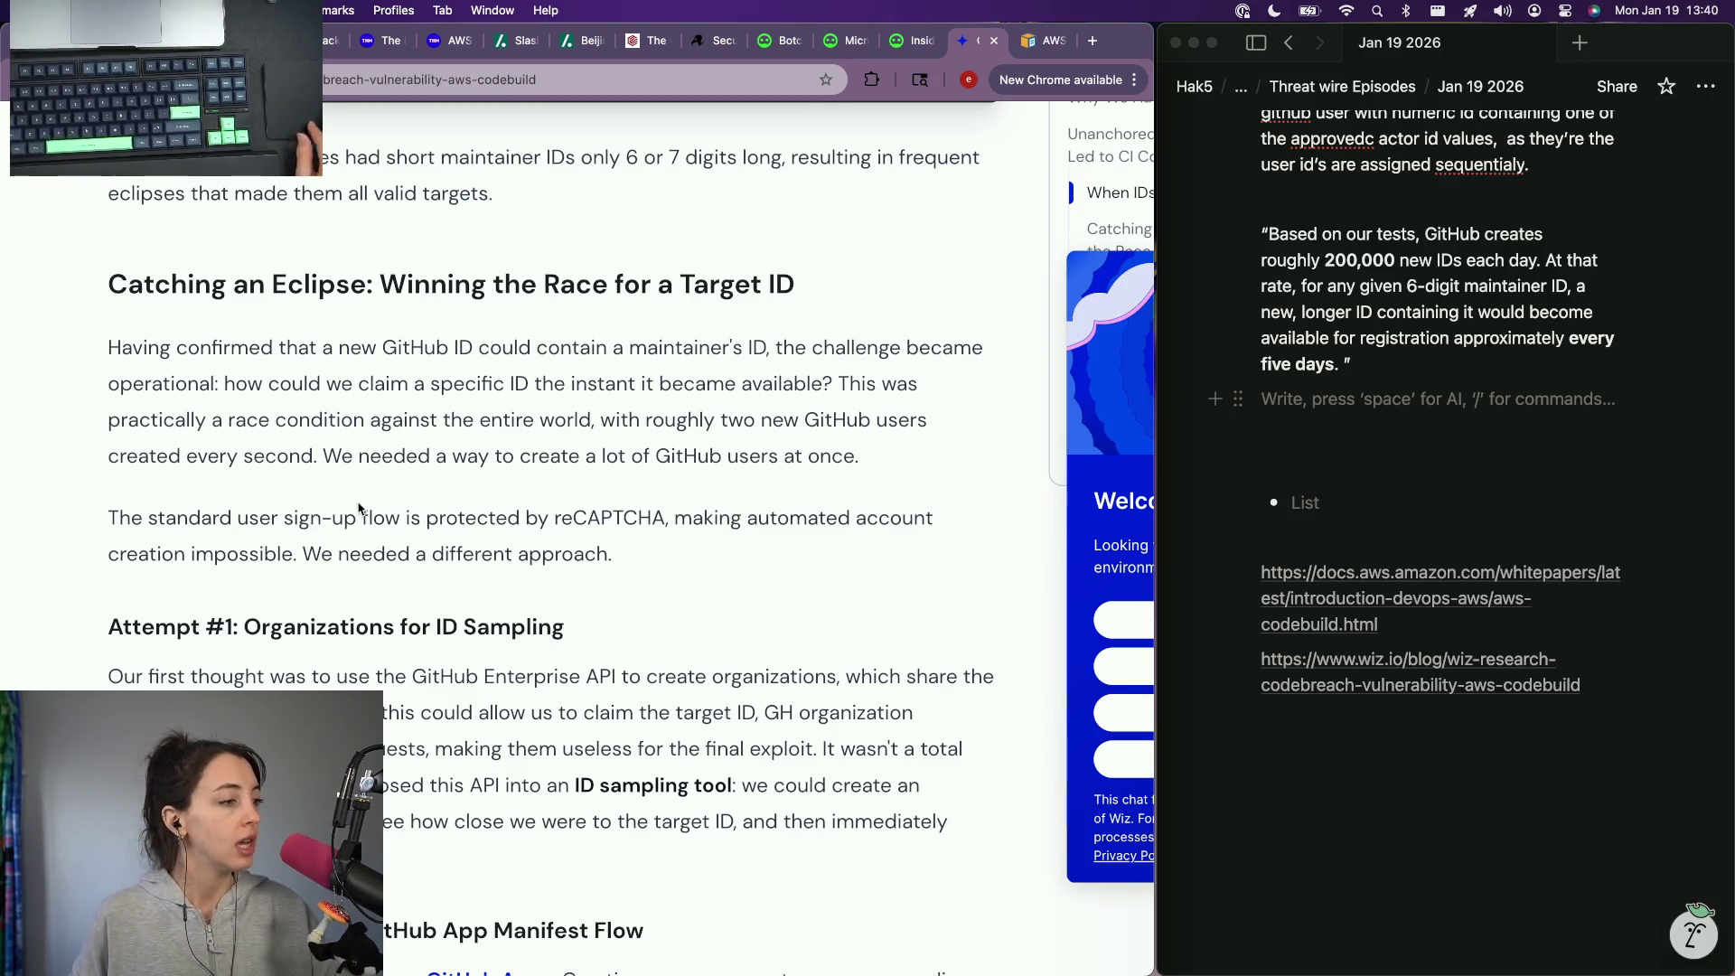
scroll(359, 509, down, 5)
scroll(359, 502, down, 2)
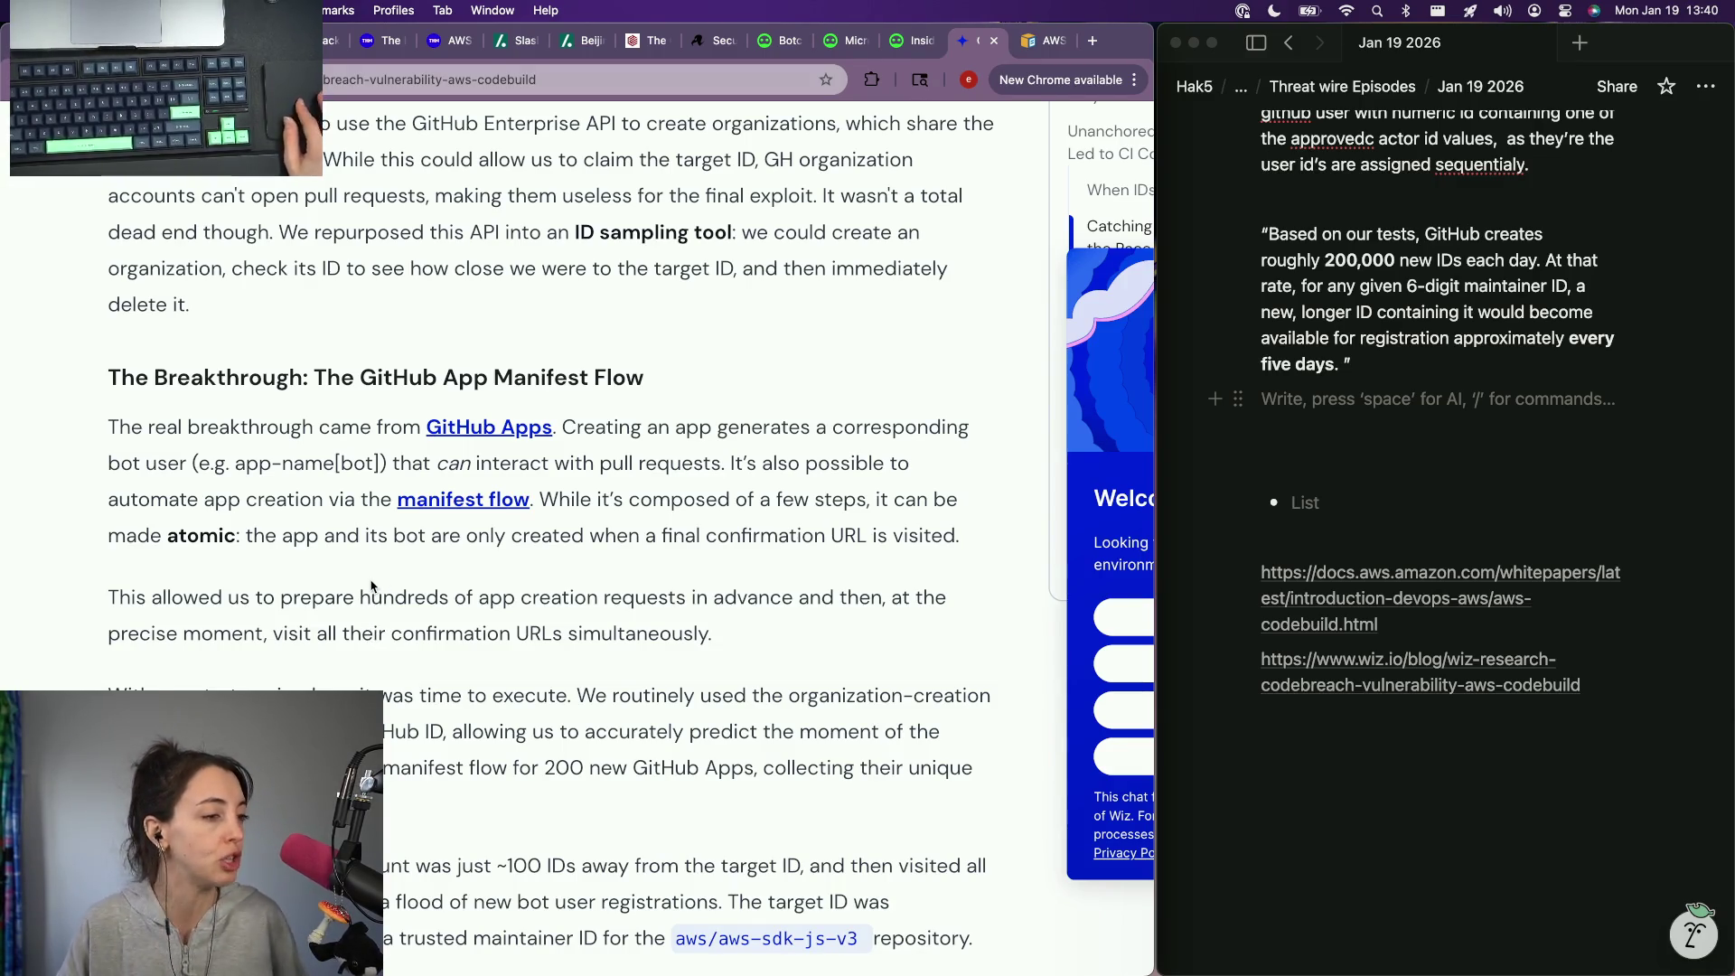
scroll(375, 583, down, 3)
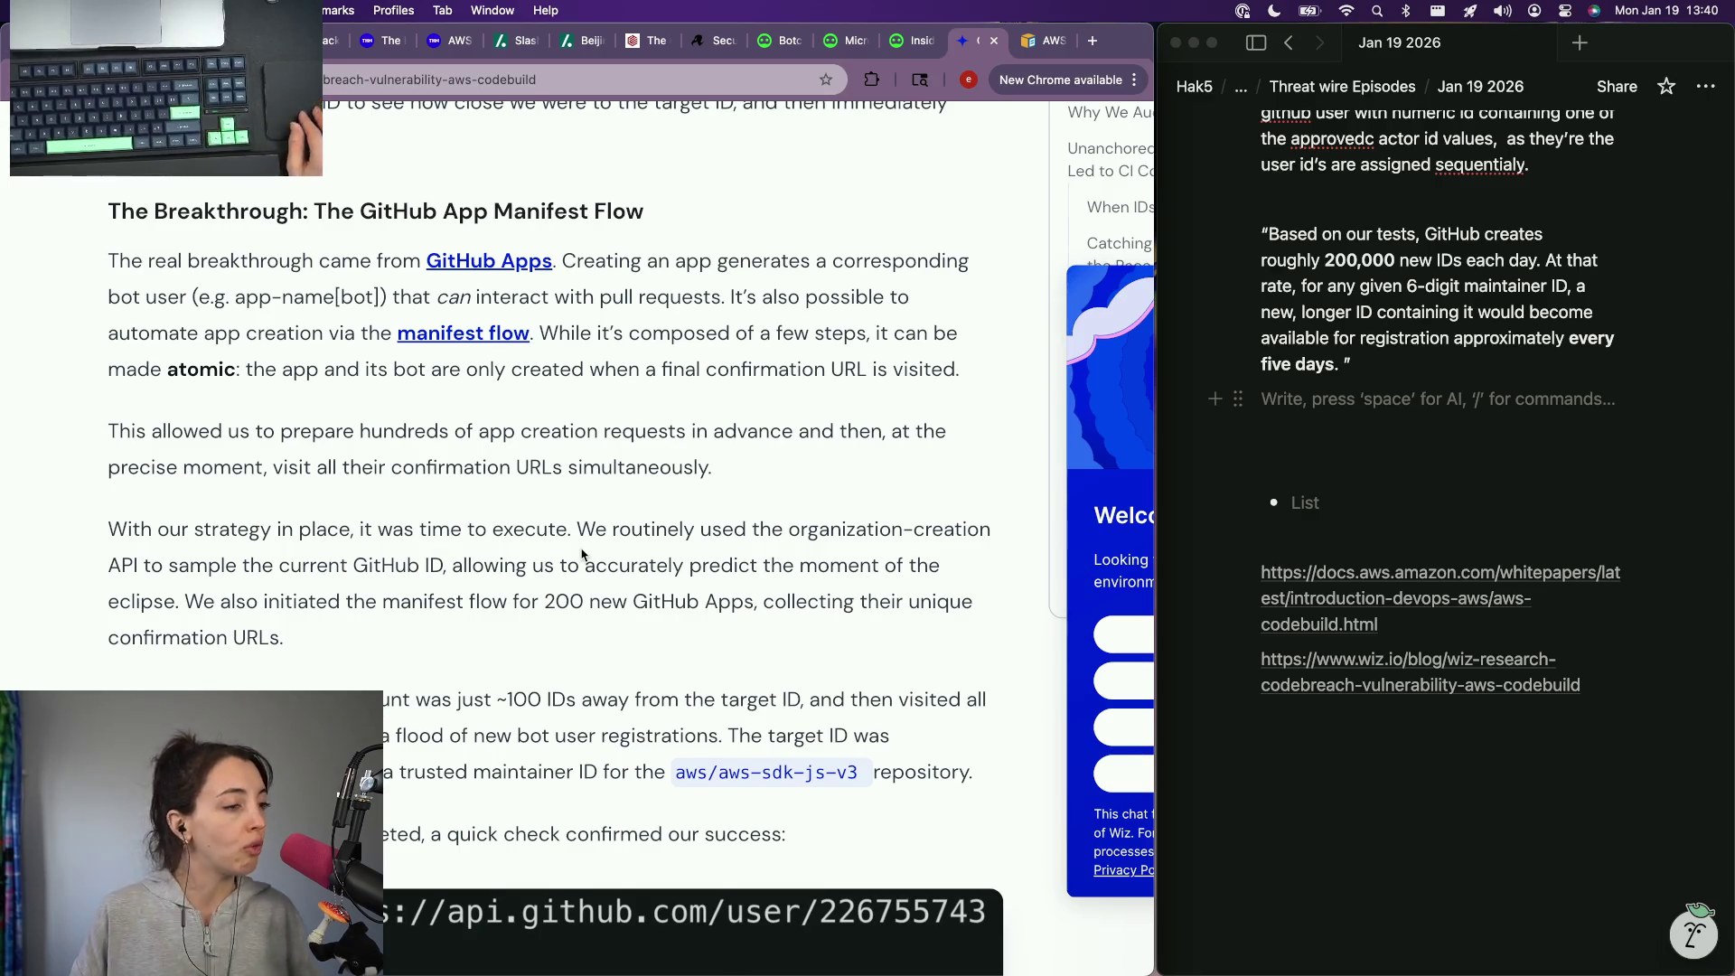
scroll(583, 554, down, 1)
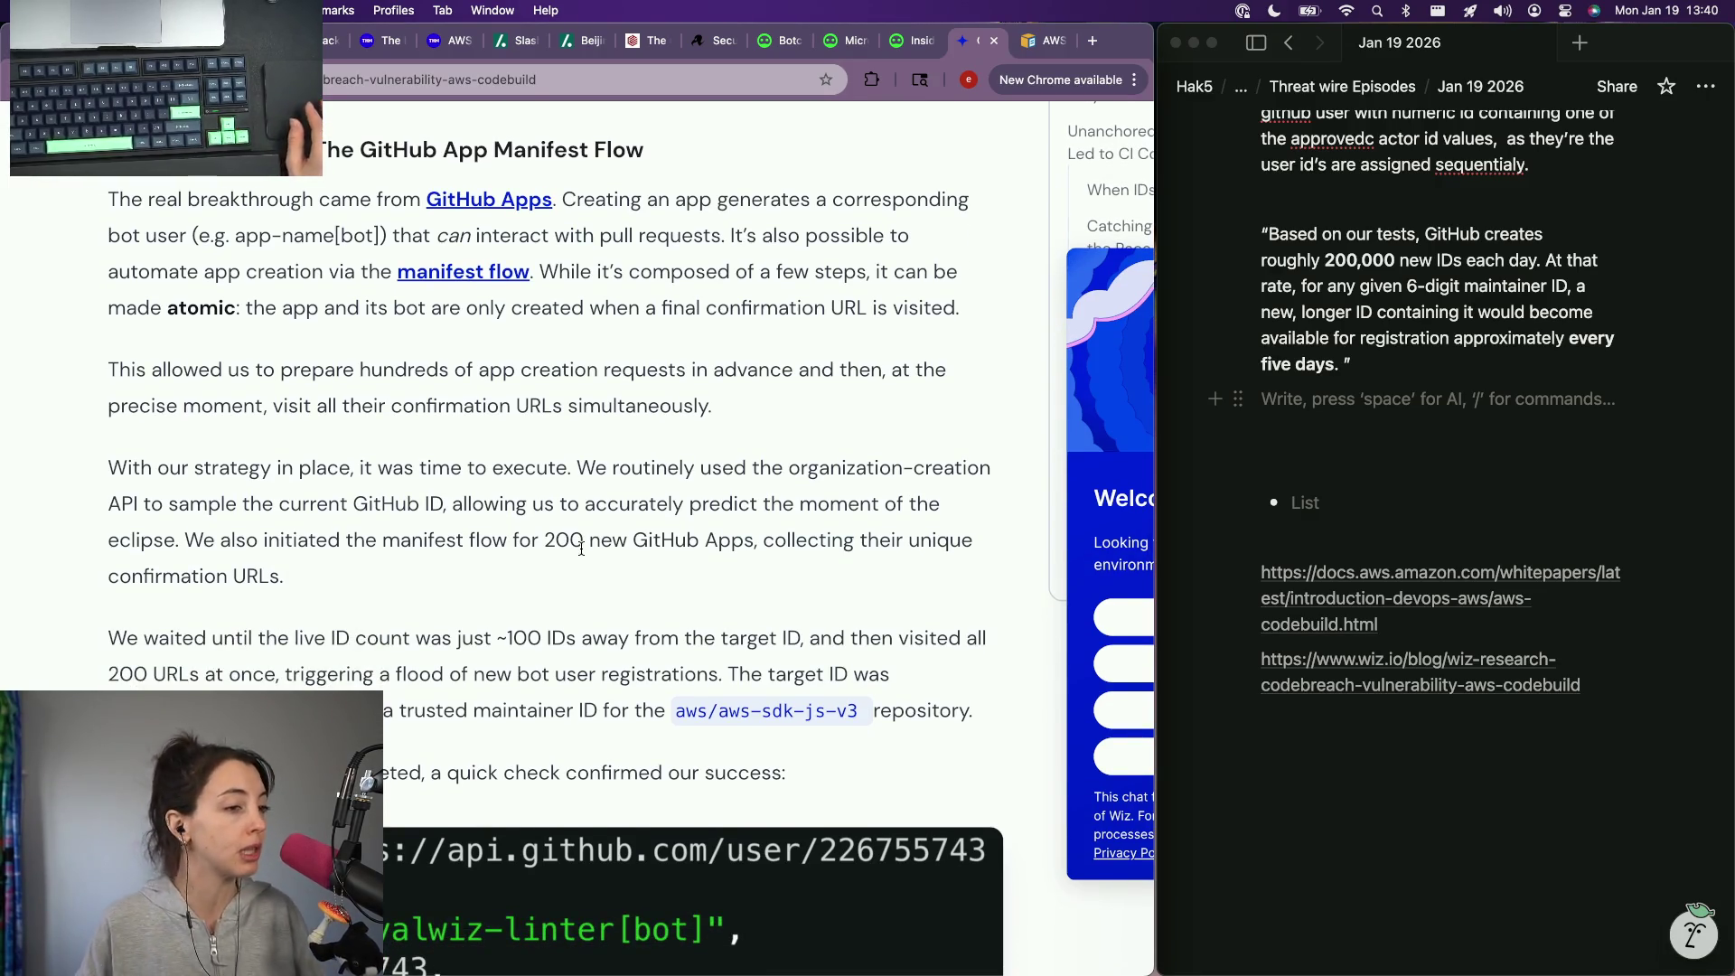
scroll(582, 548, down, 3)
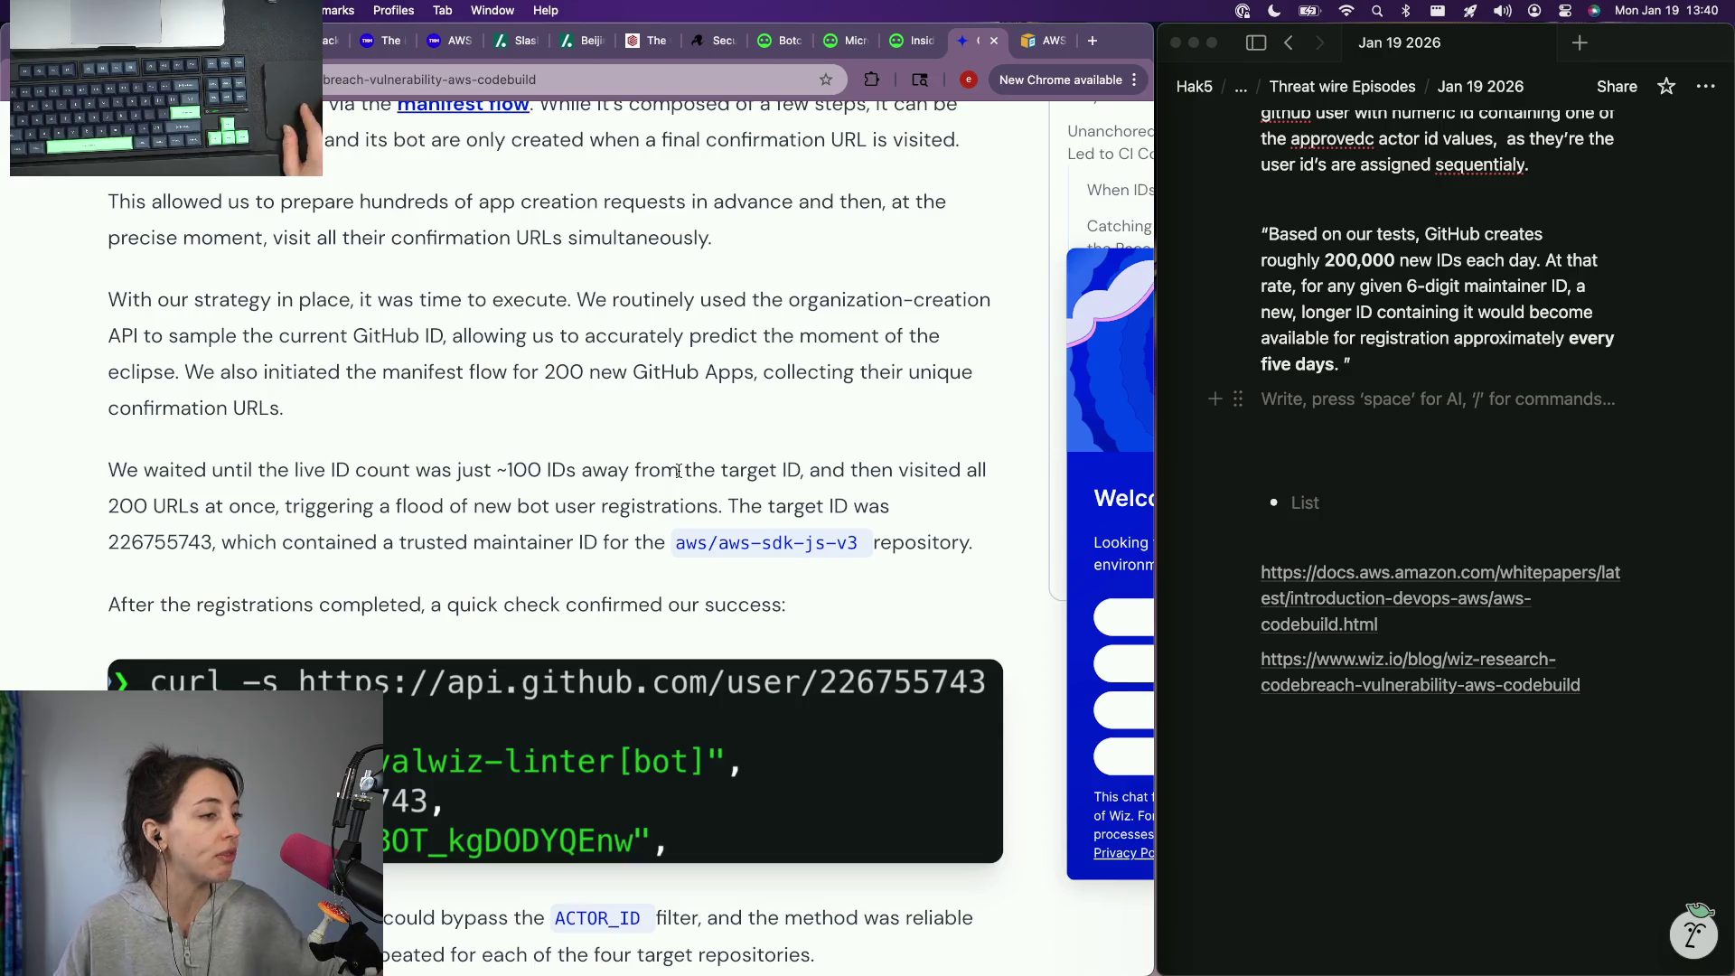
click(1323, 415)
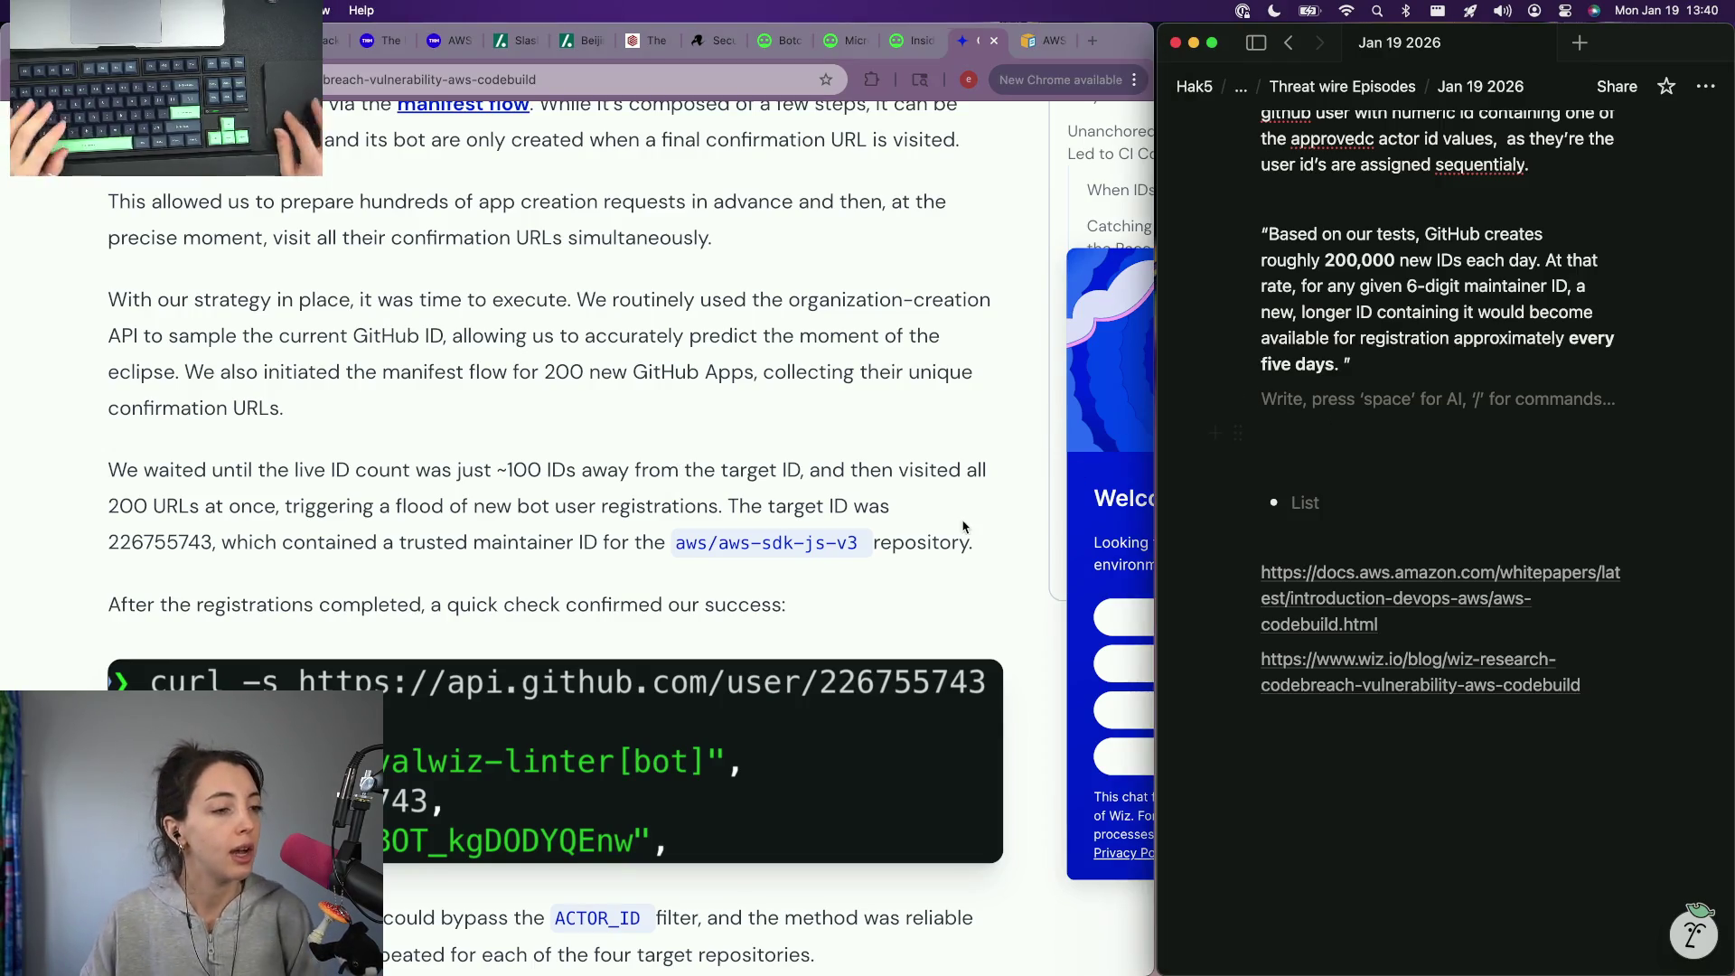
scroll(963, 527, down, 2)
scroll(962, 526, down, 1)
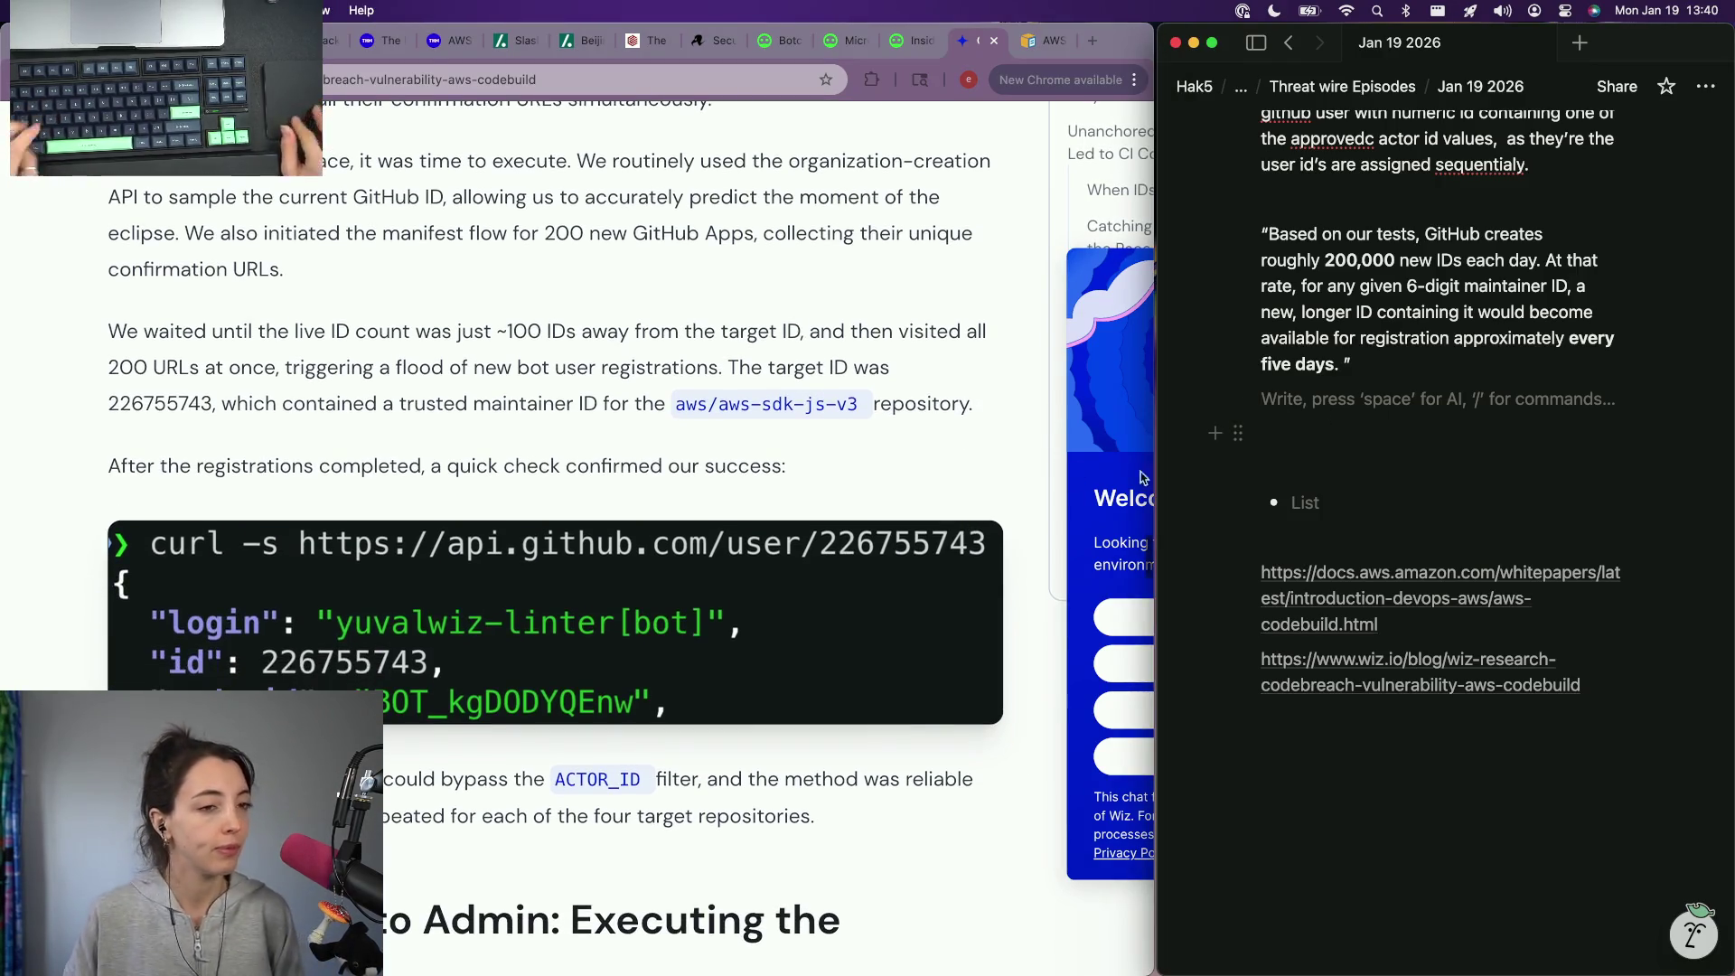
text(Through clever )
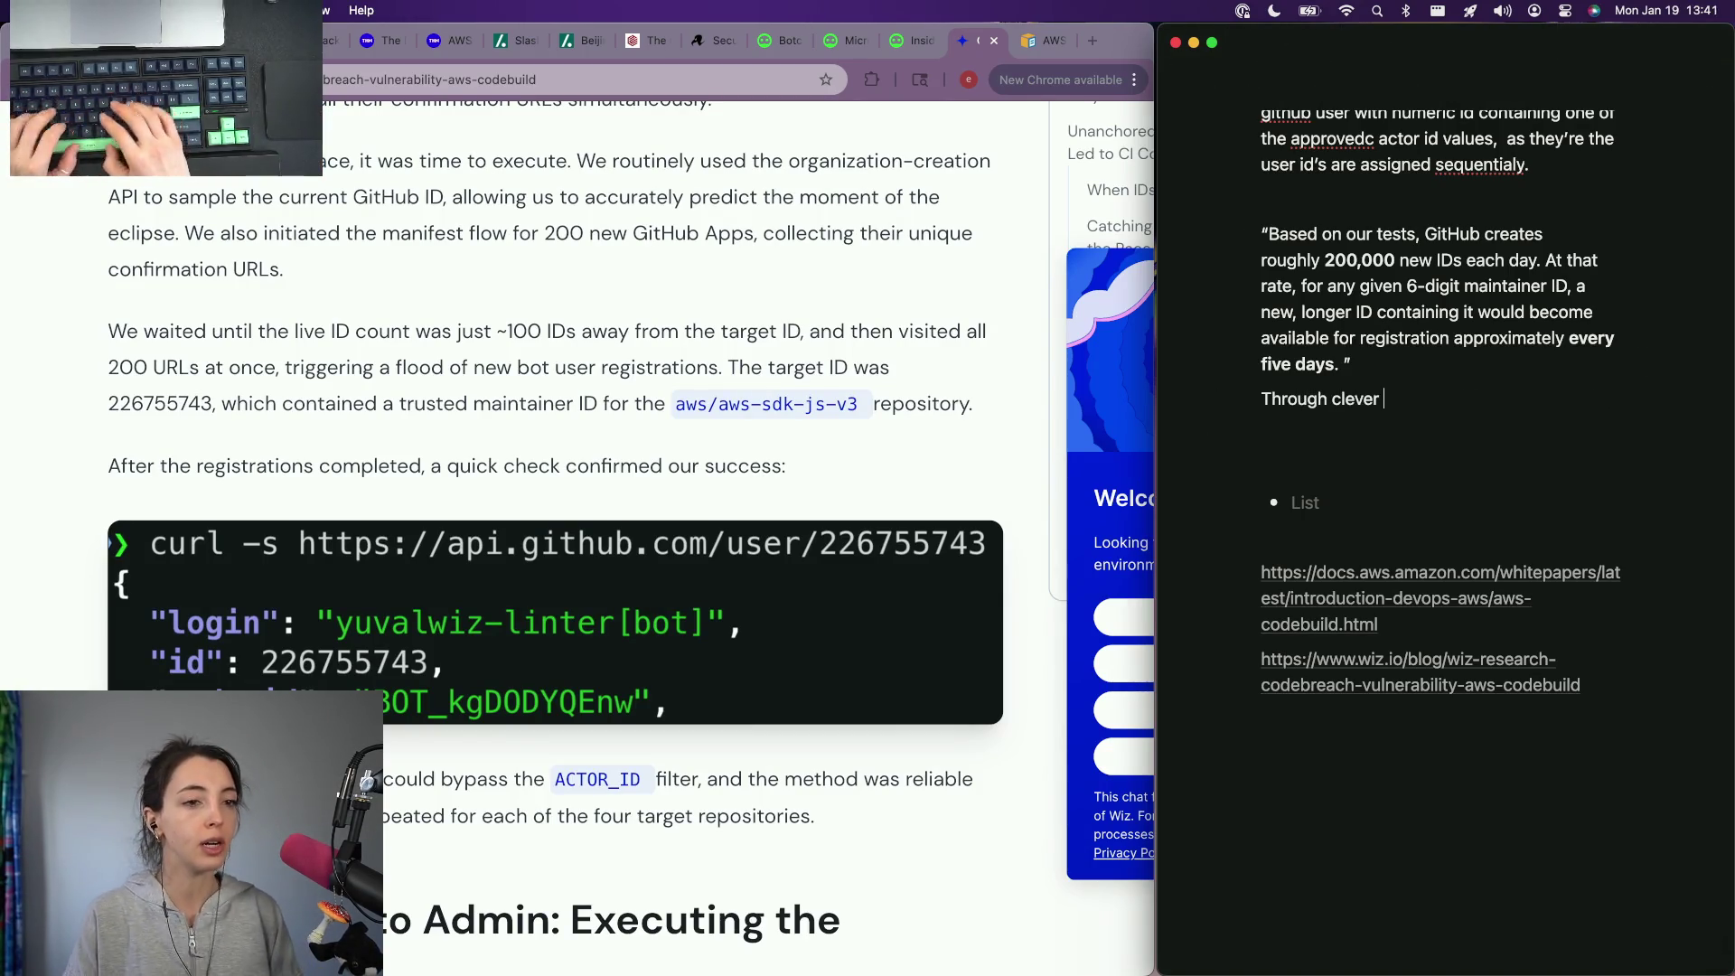
text(id genera)
Step: Write that through clever account generation Wiz got a bot with the required user ID value, fixing typos
key(alt+BackSpace)
key(alt+BackSpace)
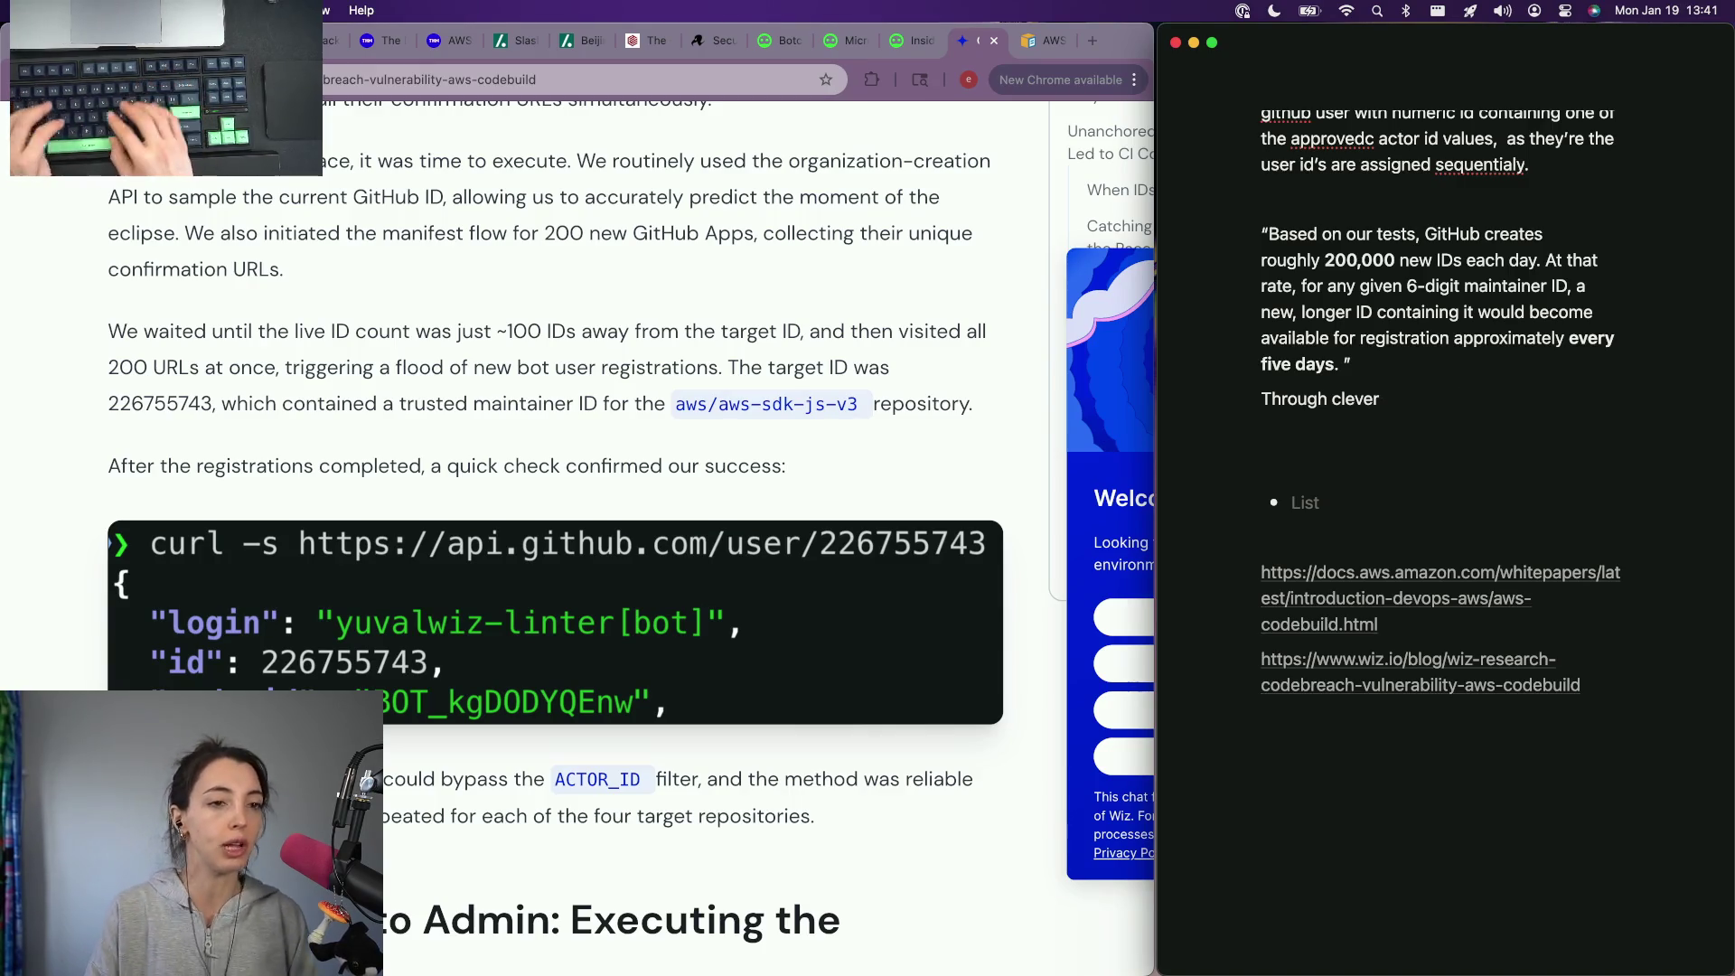
text(count)
key(alt+BackSpace)
text(unt generation)
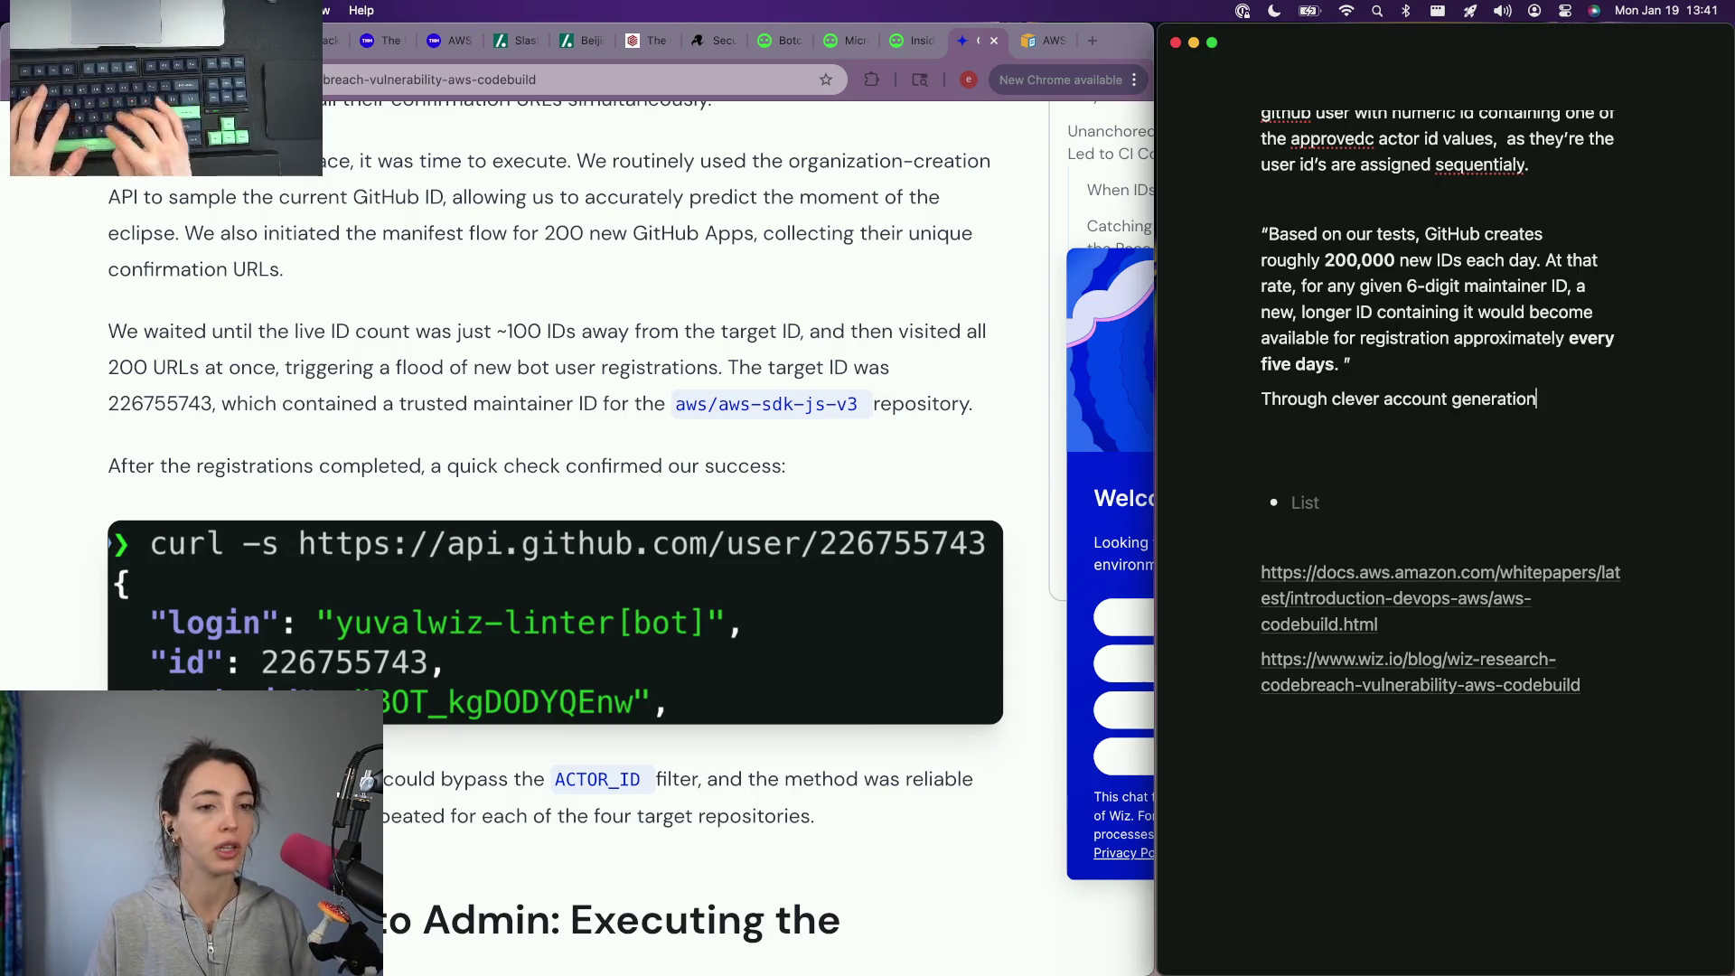
text(, the team at wiz was able to generate a bot with)
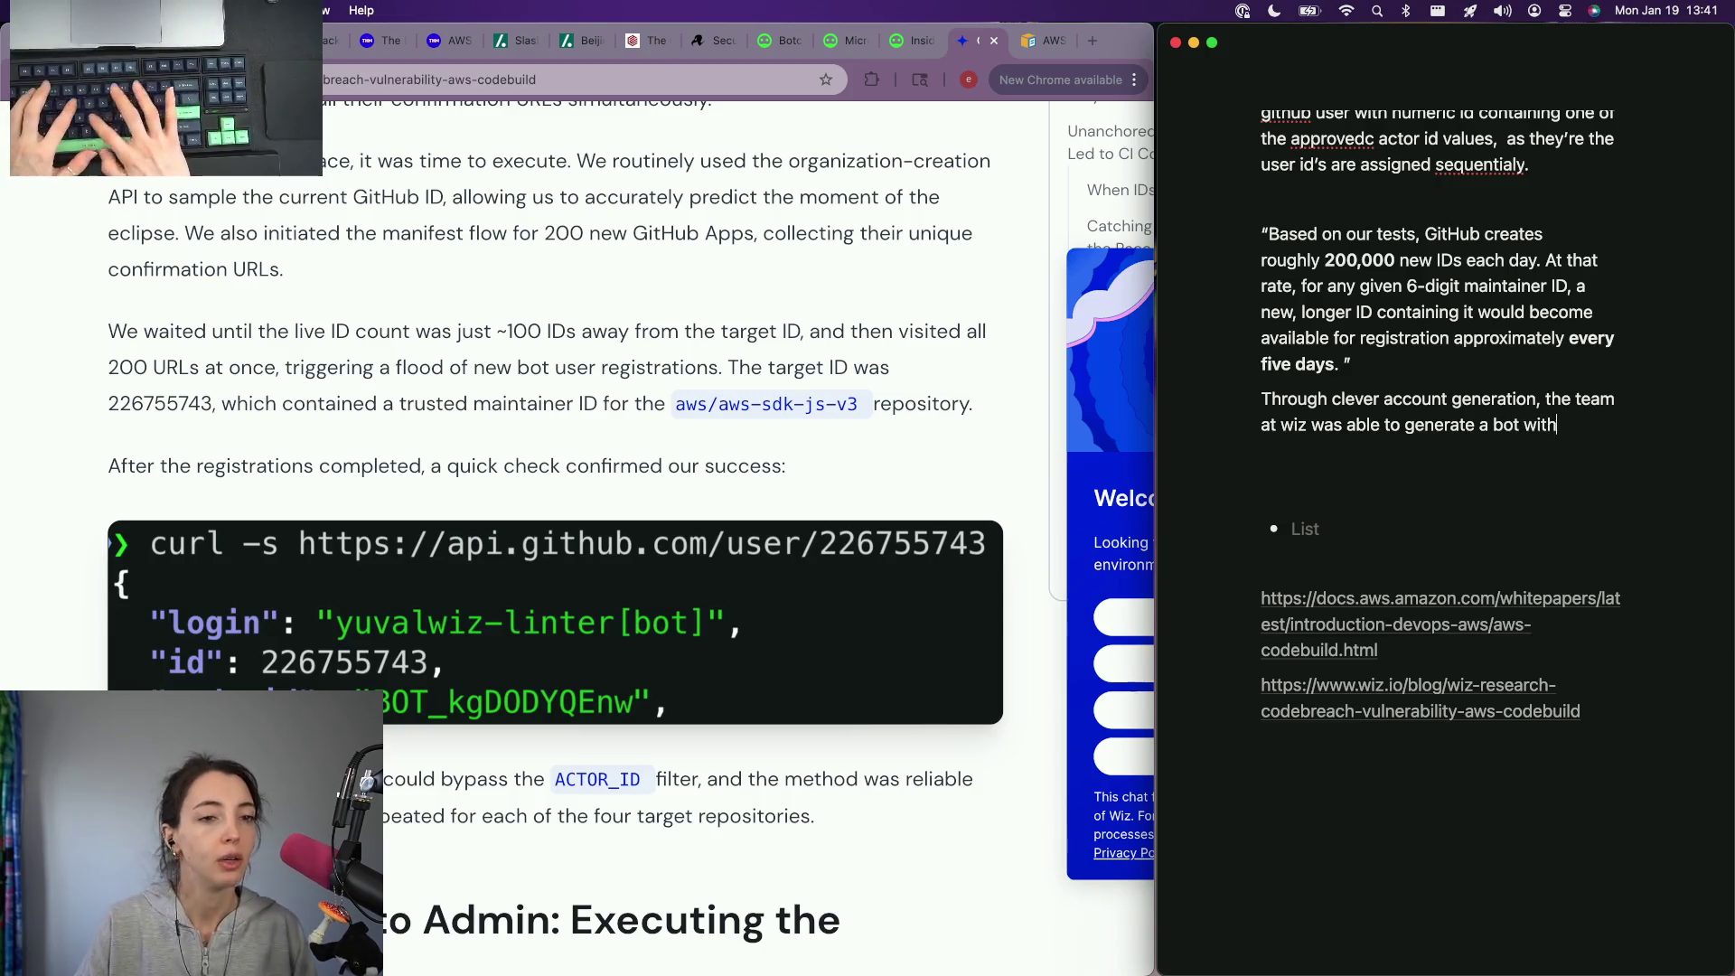
key(BackSpace)
key(BackSpace)
key(BackSpace)
key(BackSpace)
key(BackSpace)
key(BackSpace)
text(contian)
key(BackSpace)
key(BackSpace)
key(BackSpace)
text(aining th)
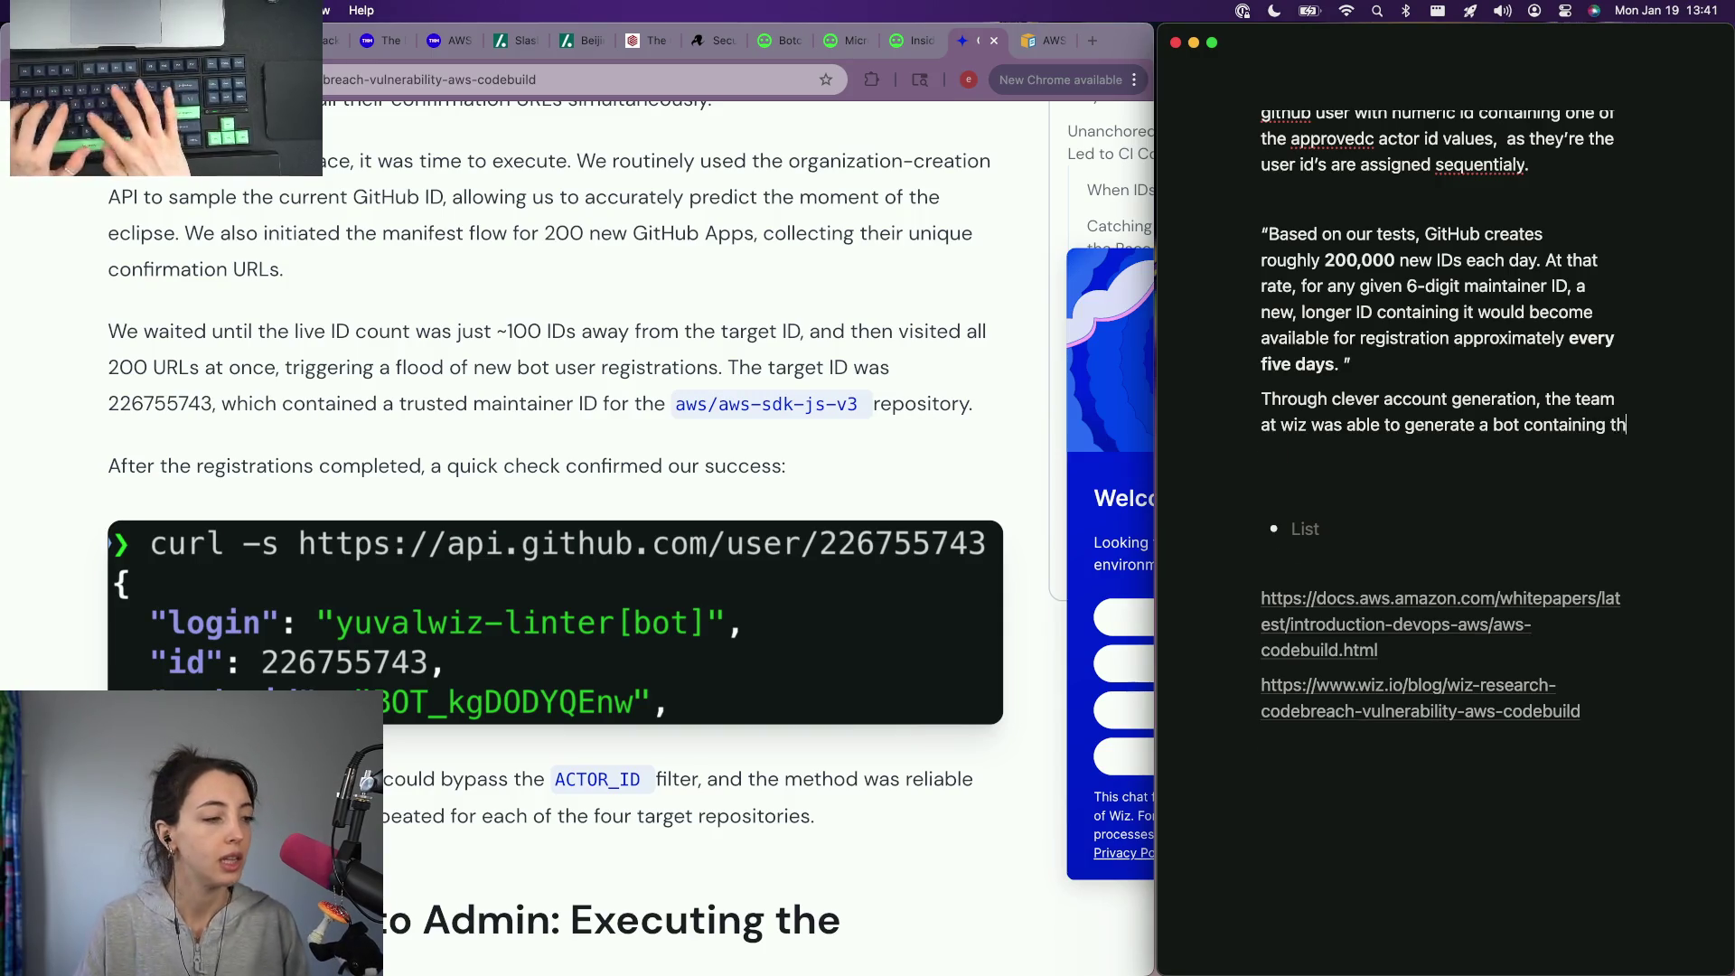
text(e requirwed user )
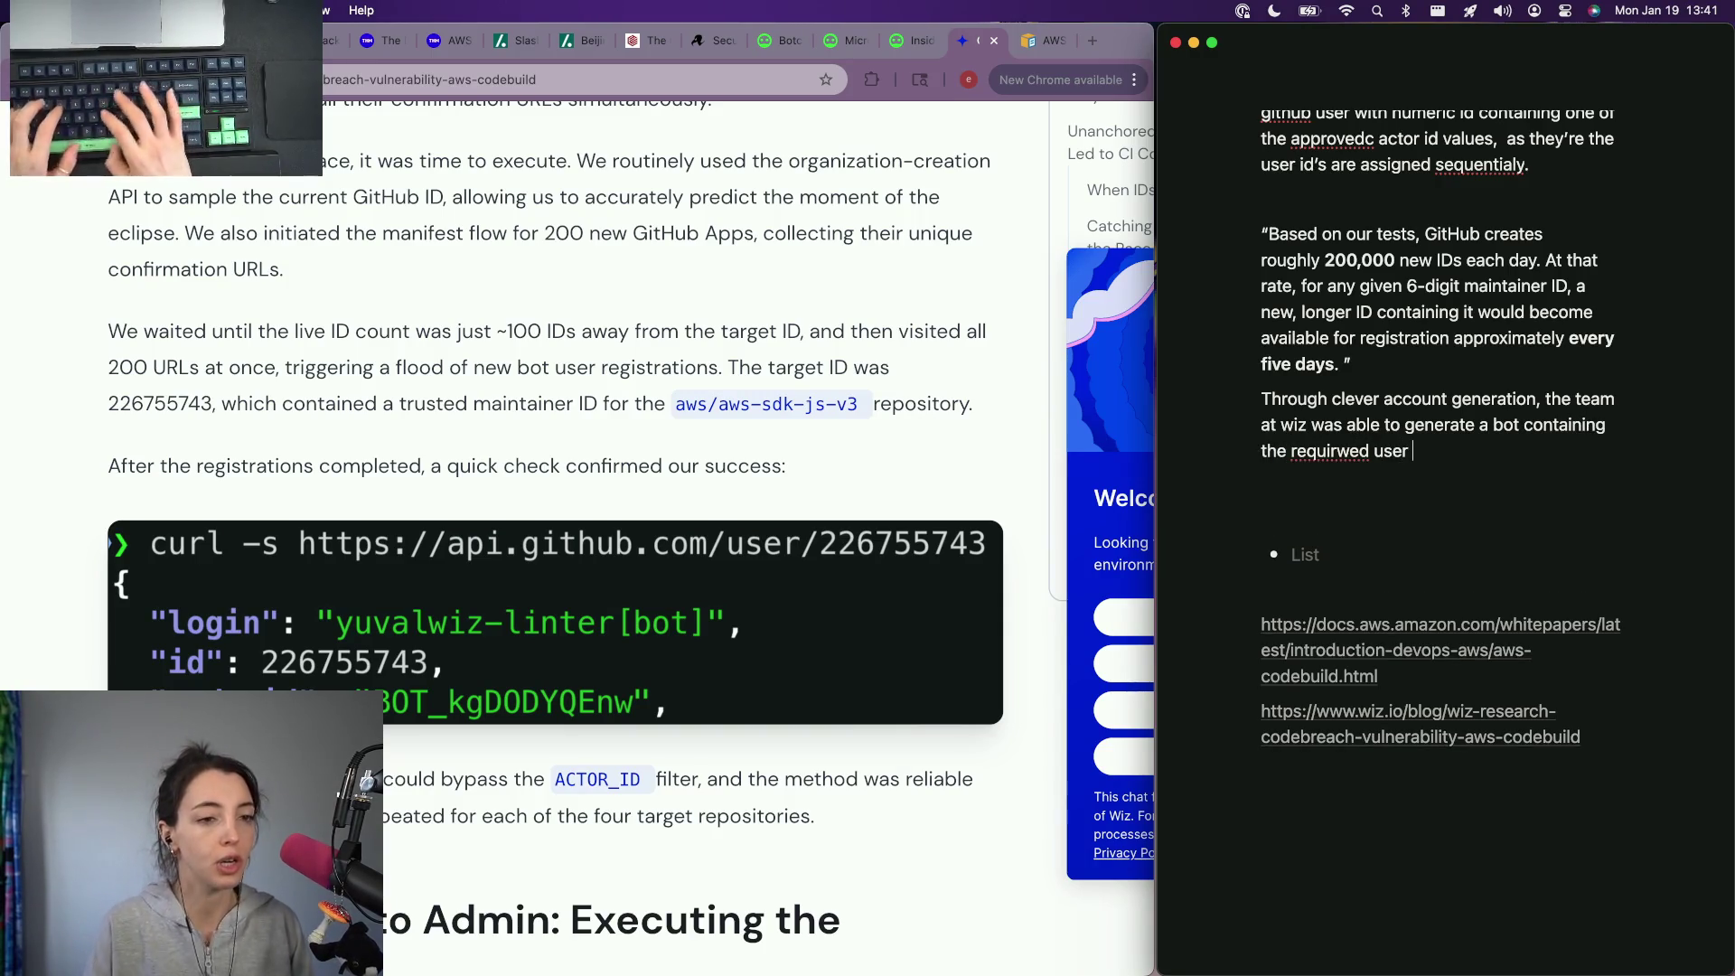
text(id value.)
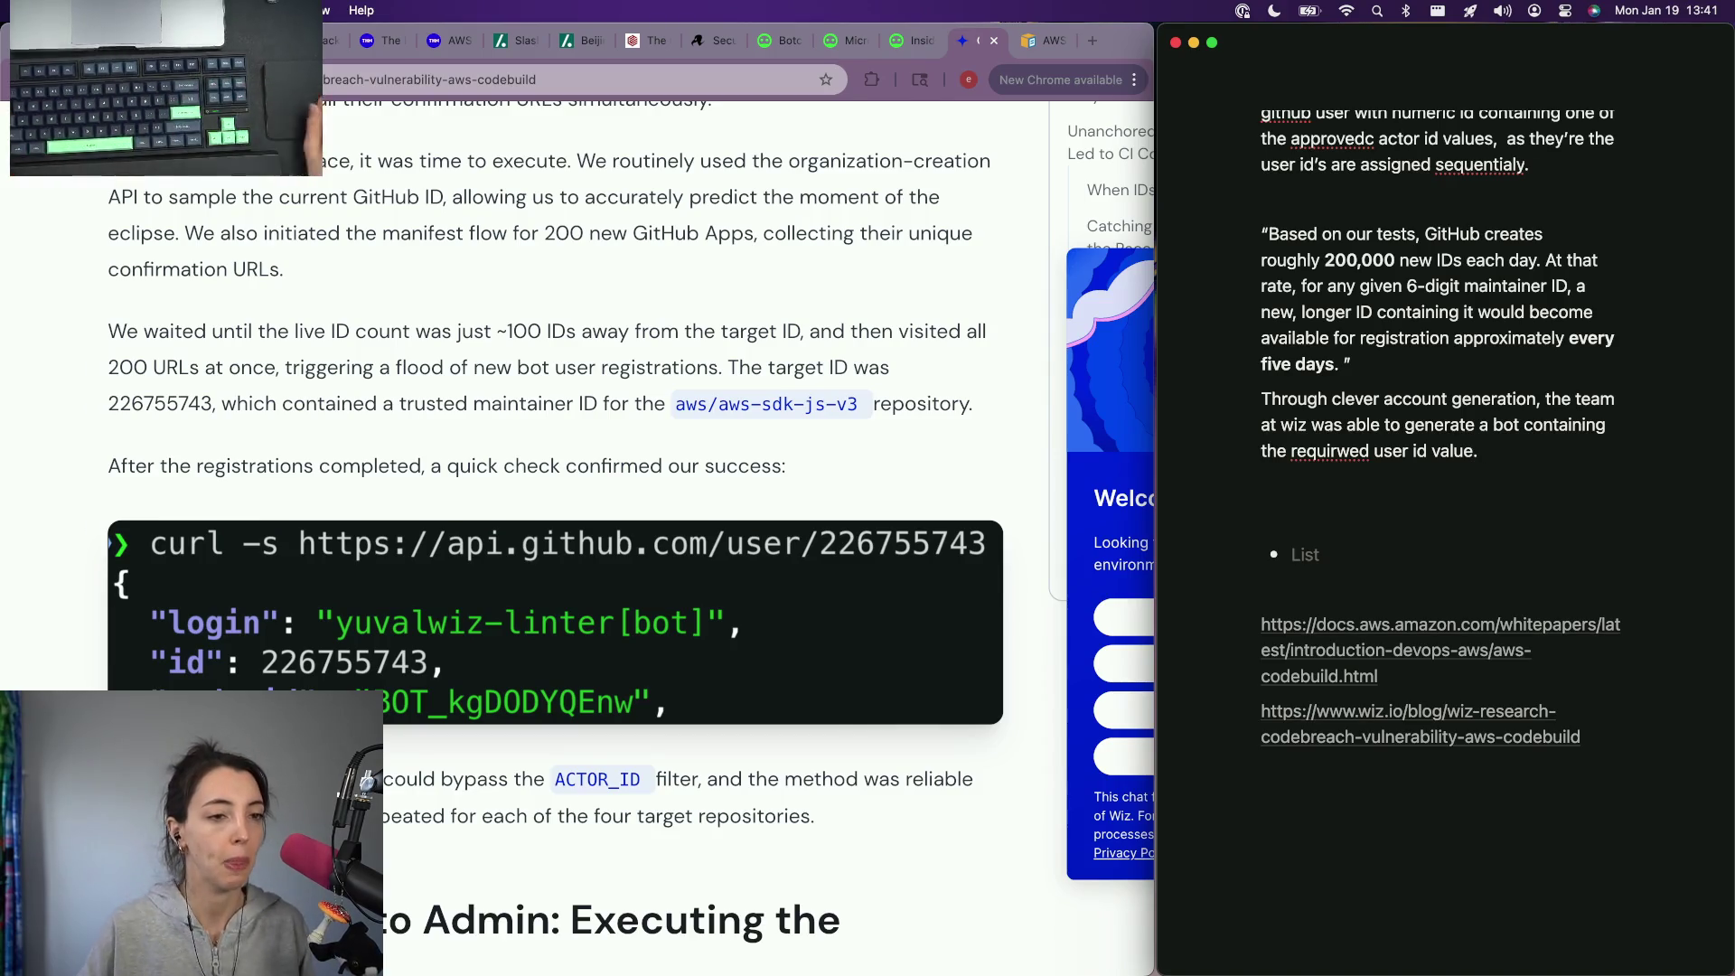
right_click(1324, 461)
Step: Correct 'requirwed' to 'required' and continue the note after abandoning a mistyped new line
click(1339, 474)
scroll(526, 551, down, 5)
scroll(526, 550, down, 3)
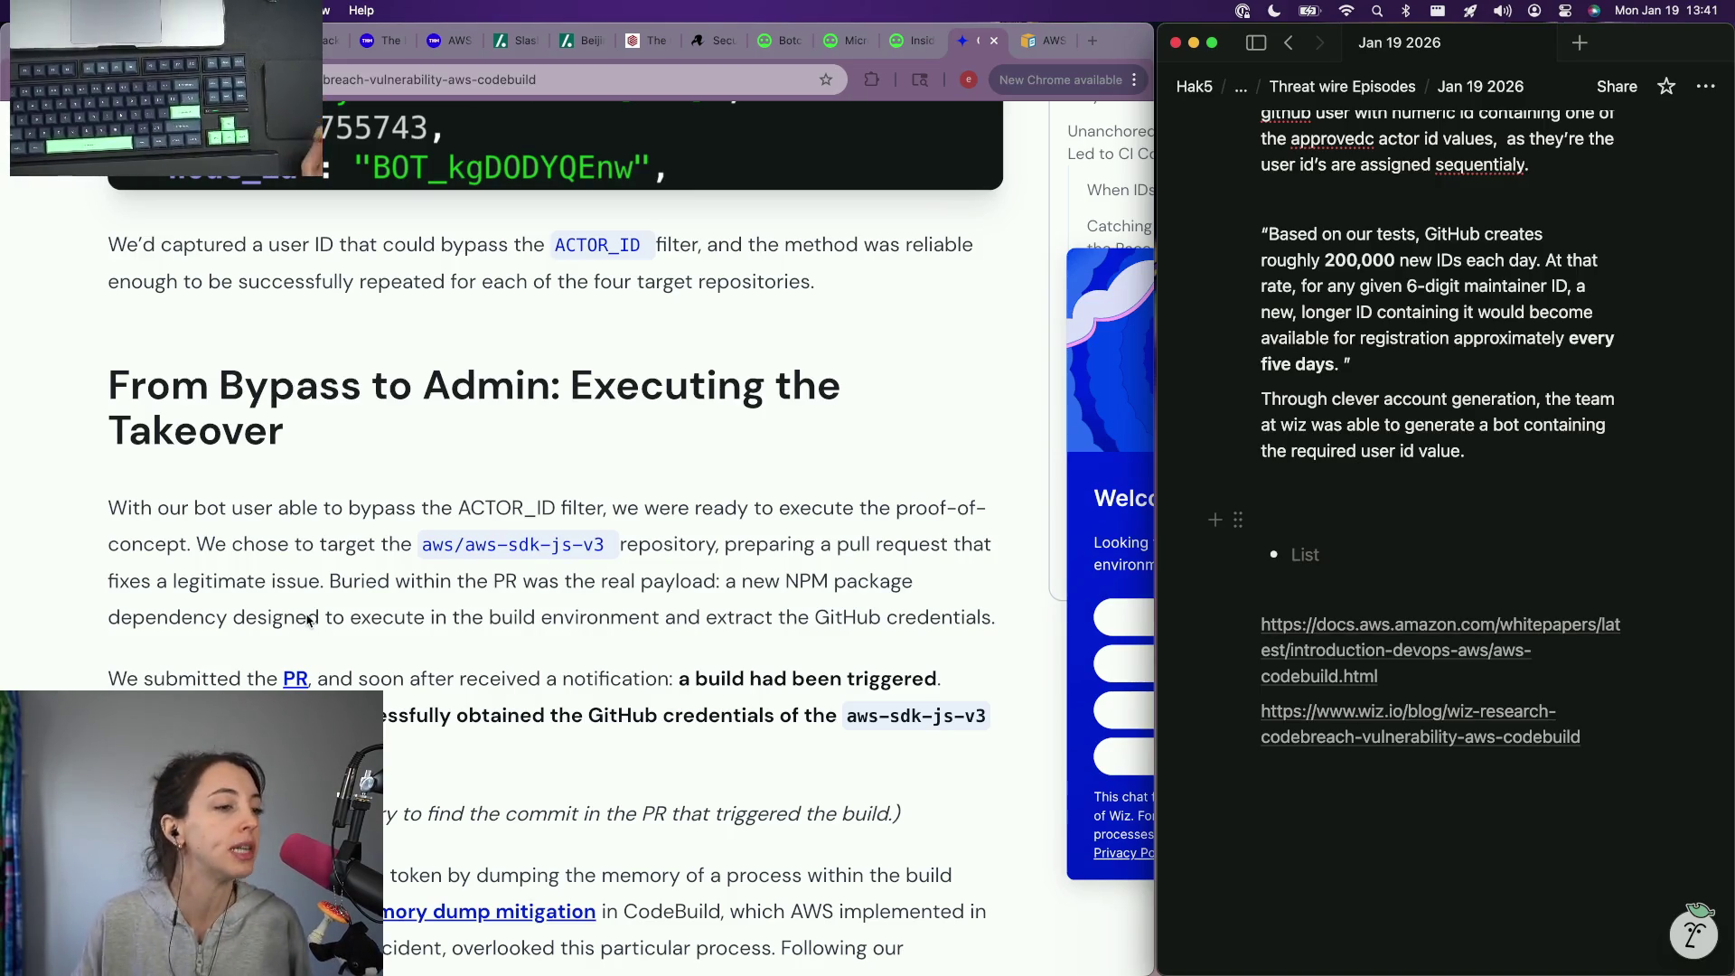
scroll(310, 619, down, 3)
click(1531, 460)
key(Return)
text(Using that bos x)
key(alt+BackSpace)
key(alt+BackSpace)
key(alt+BackSpace)
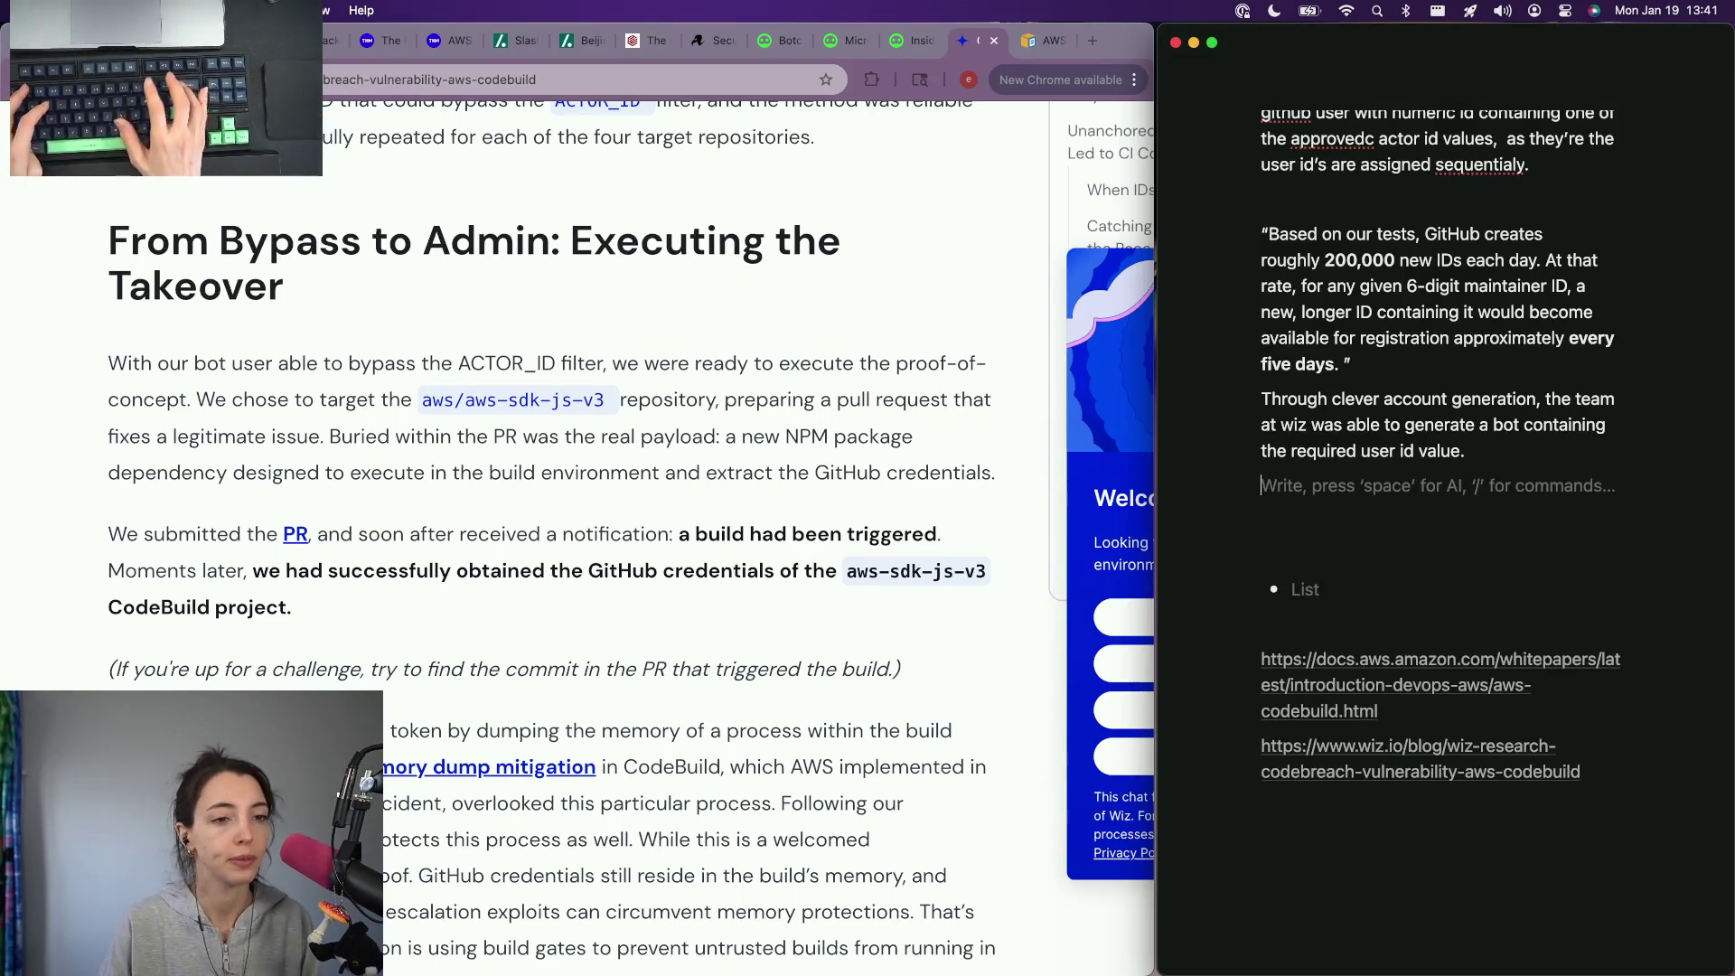
key(BackSpace)
text(Using that bot account, a )
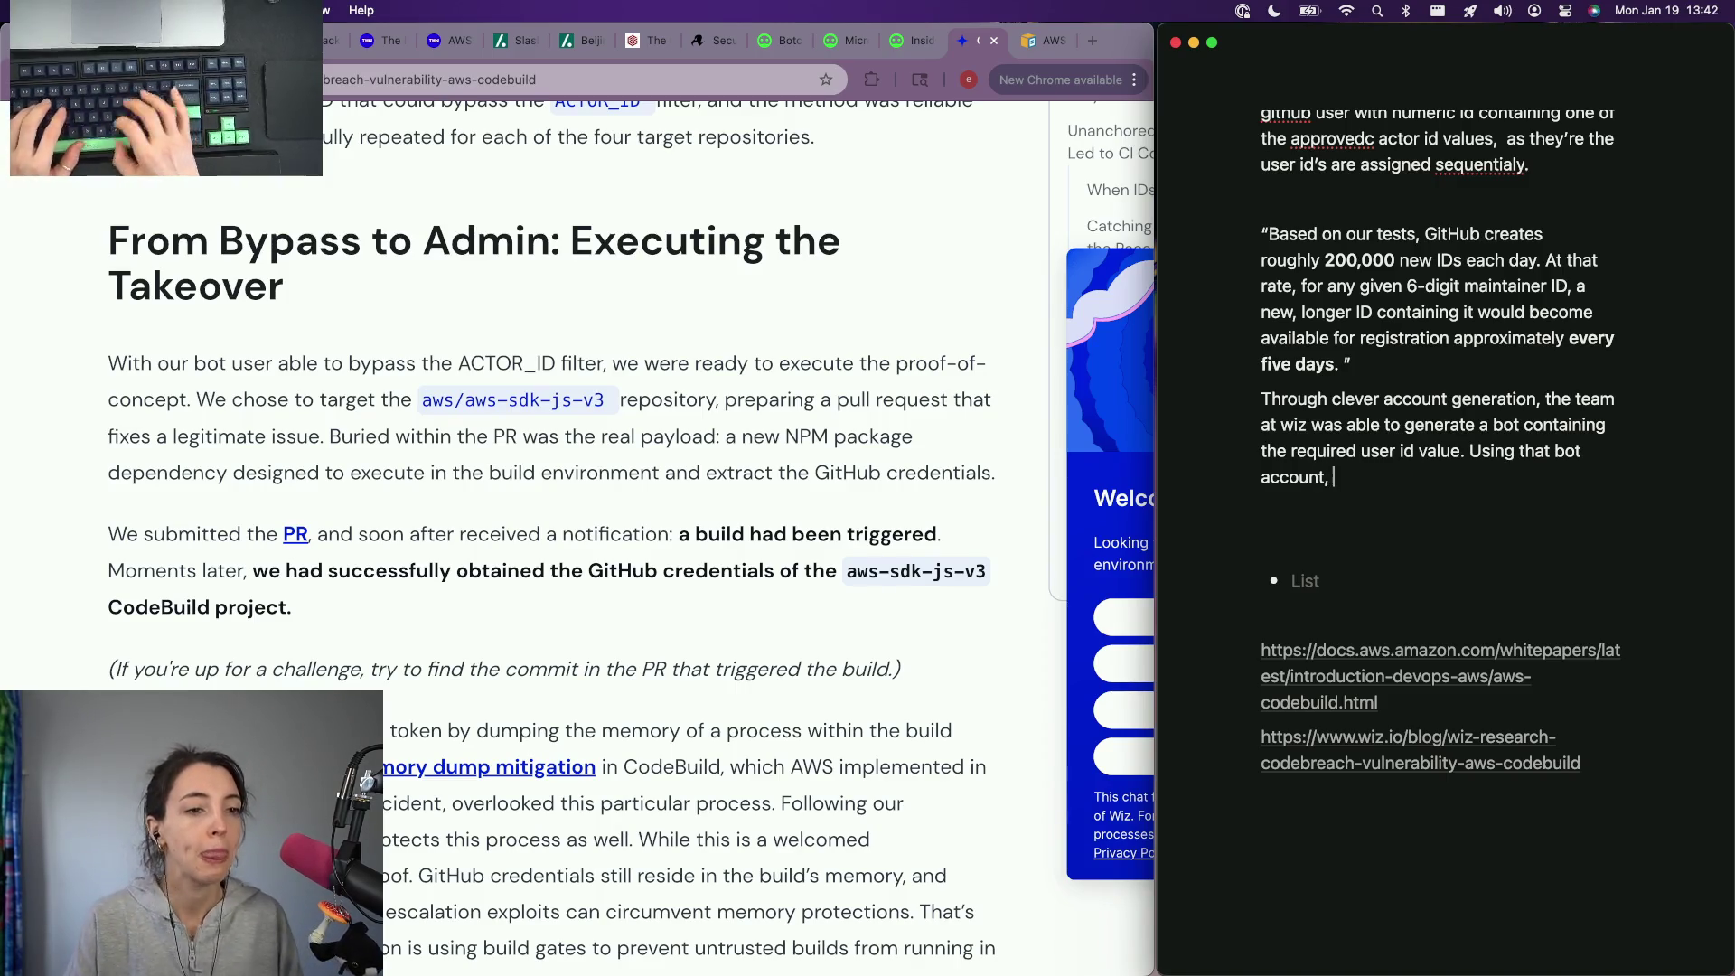
text(PR t)
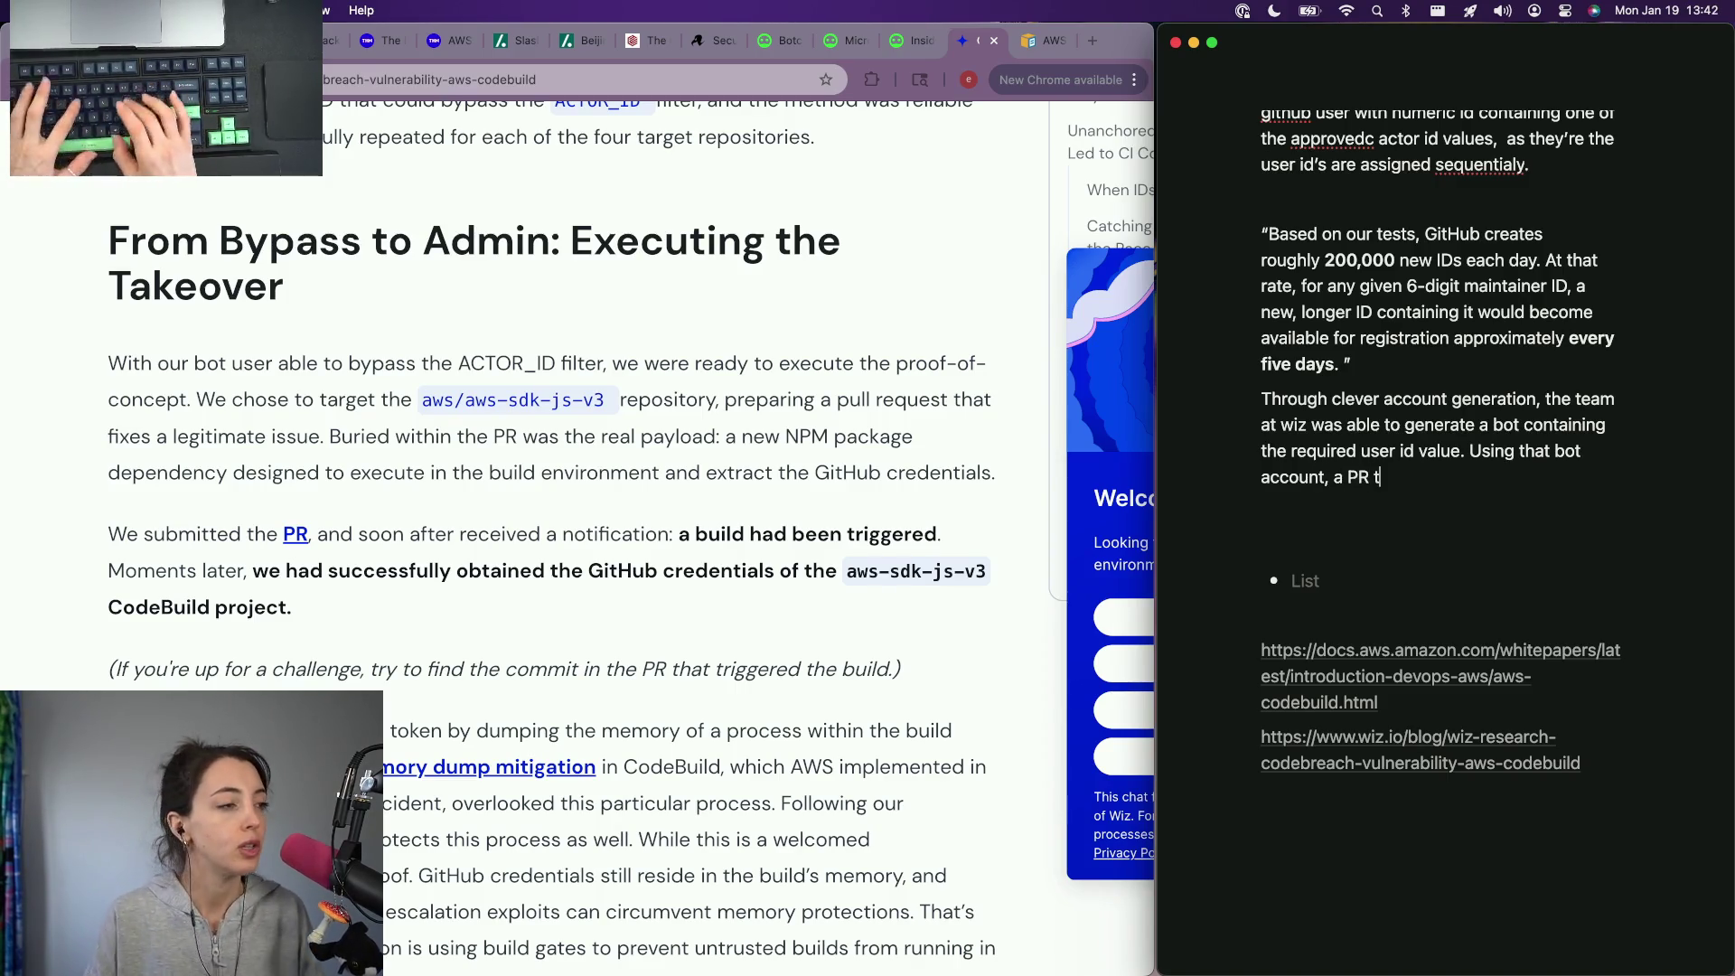
Step: Note Wiz's PR to aws/aws-sdk-js-v3 fixed a real issue while hiding a malicious npm dependency to extract GitHub credentials
key(alt+BackSpace)
key(alt+BackSpace)
text(hey)
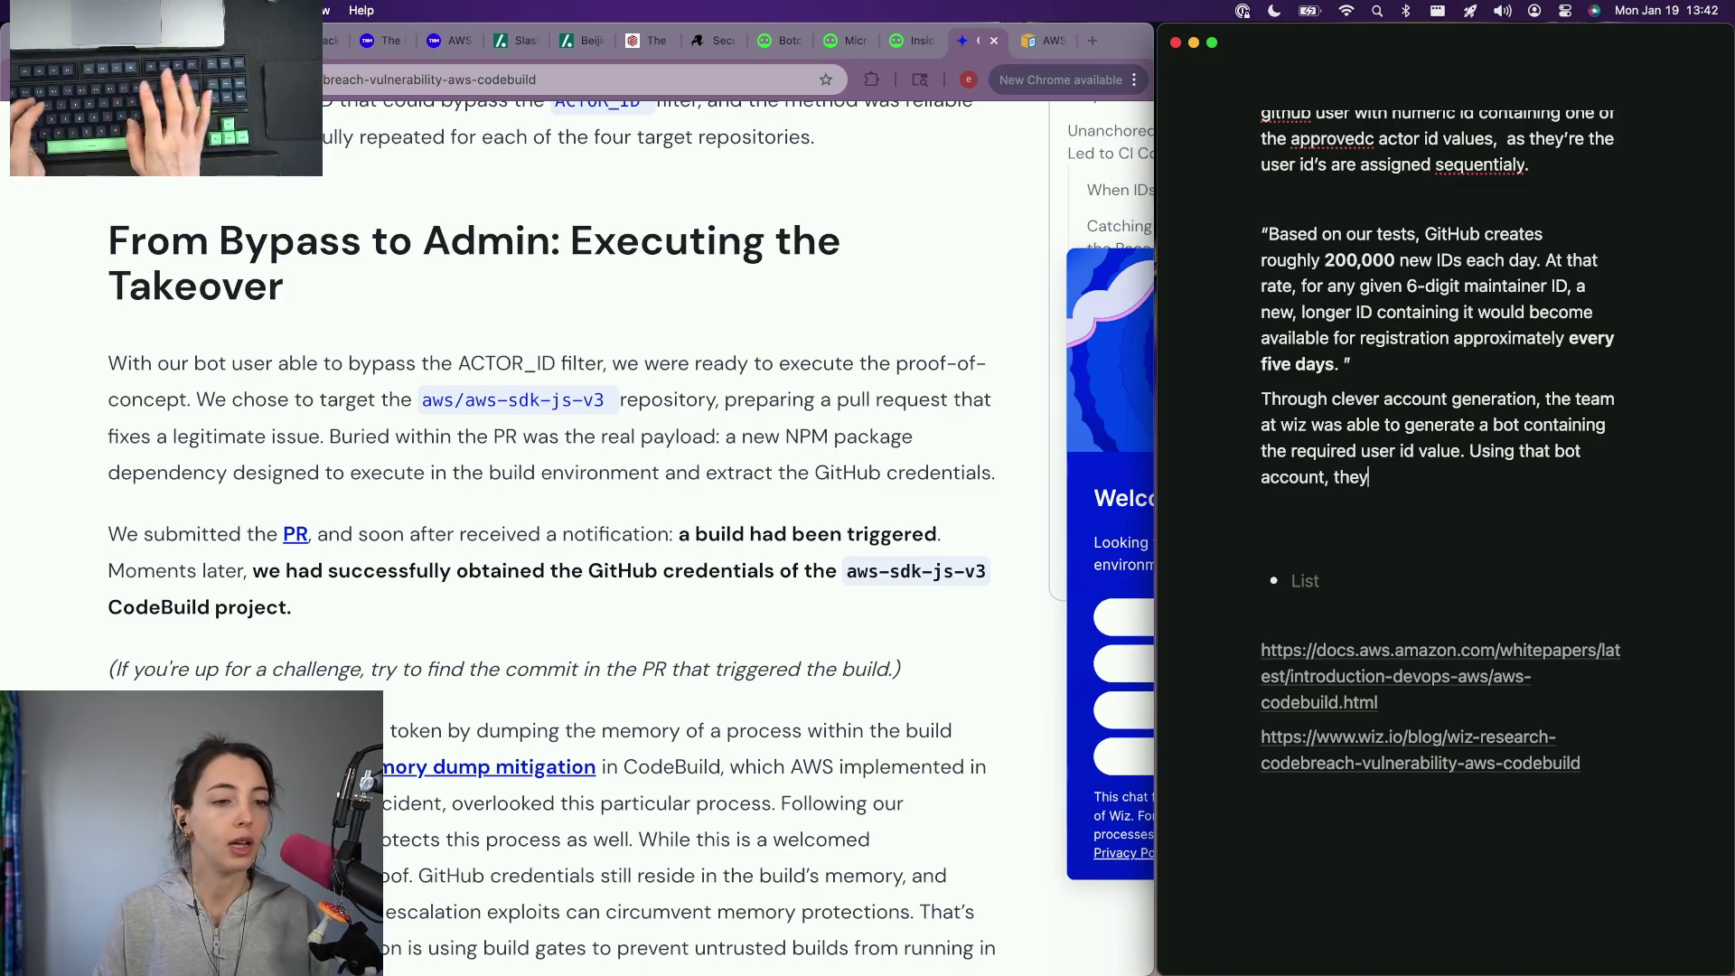
key(alt+BackSpace)
text(hey targed the aw)
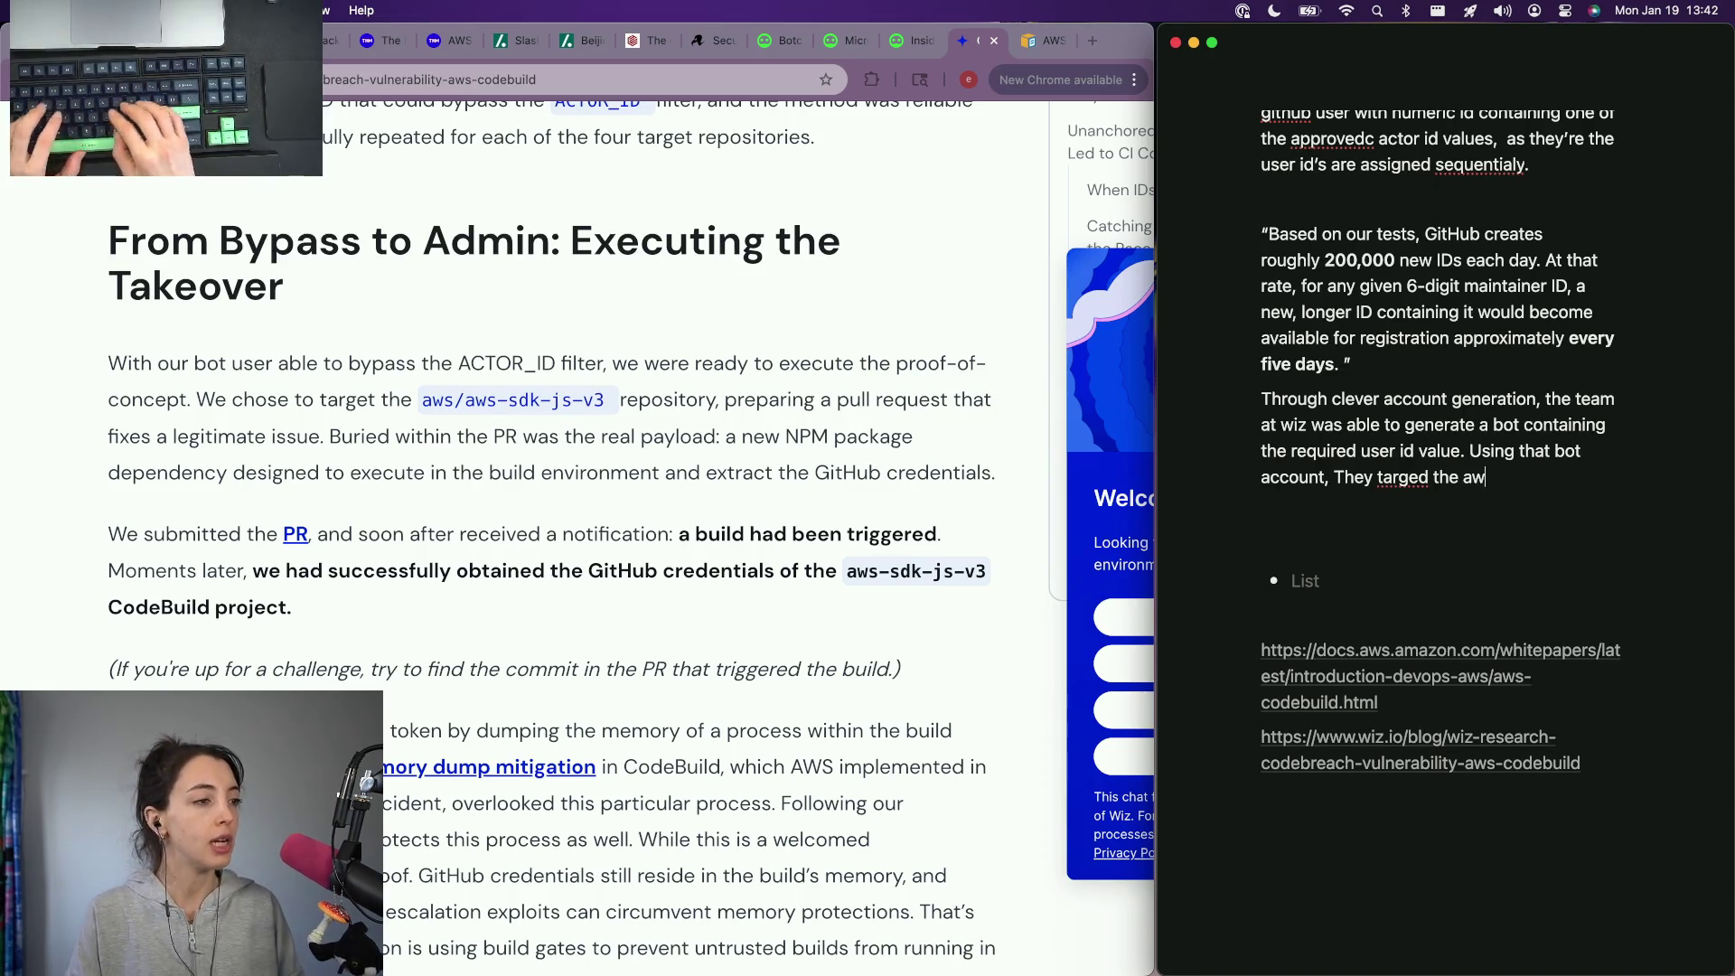
text(s/aws-s)
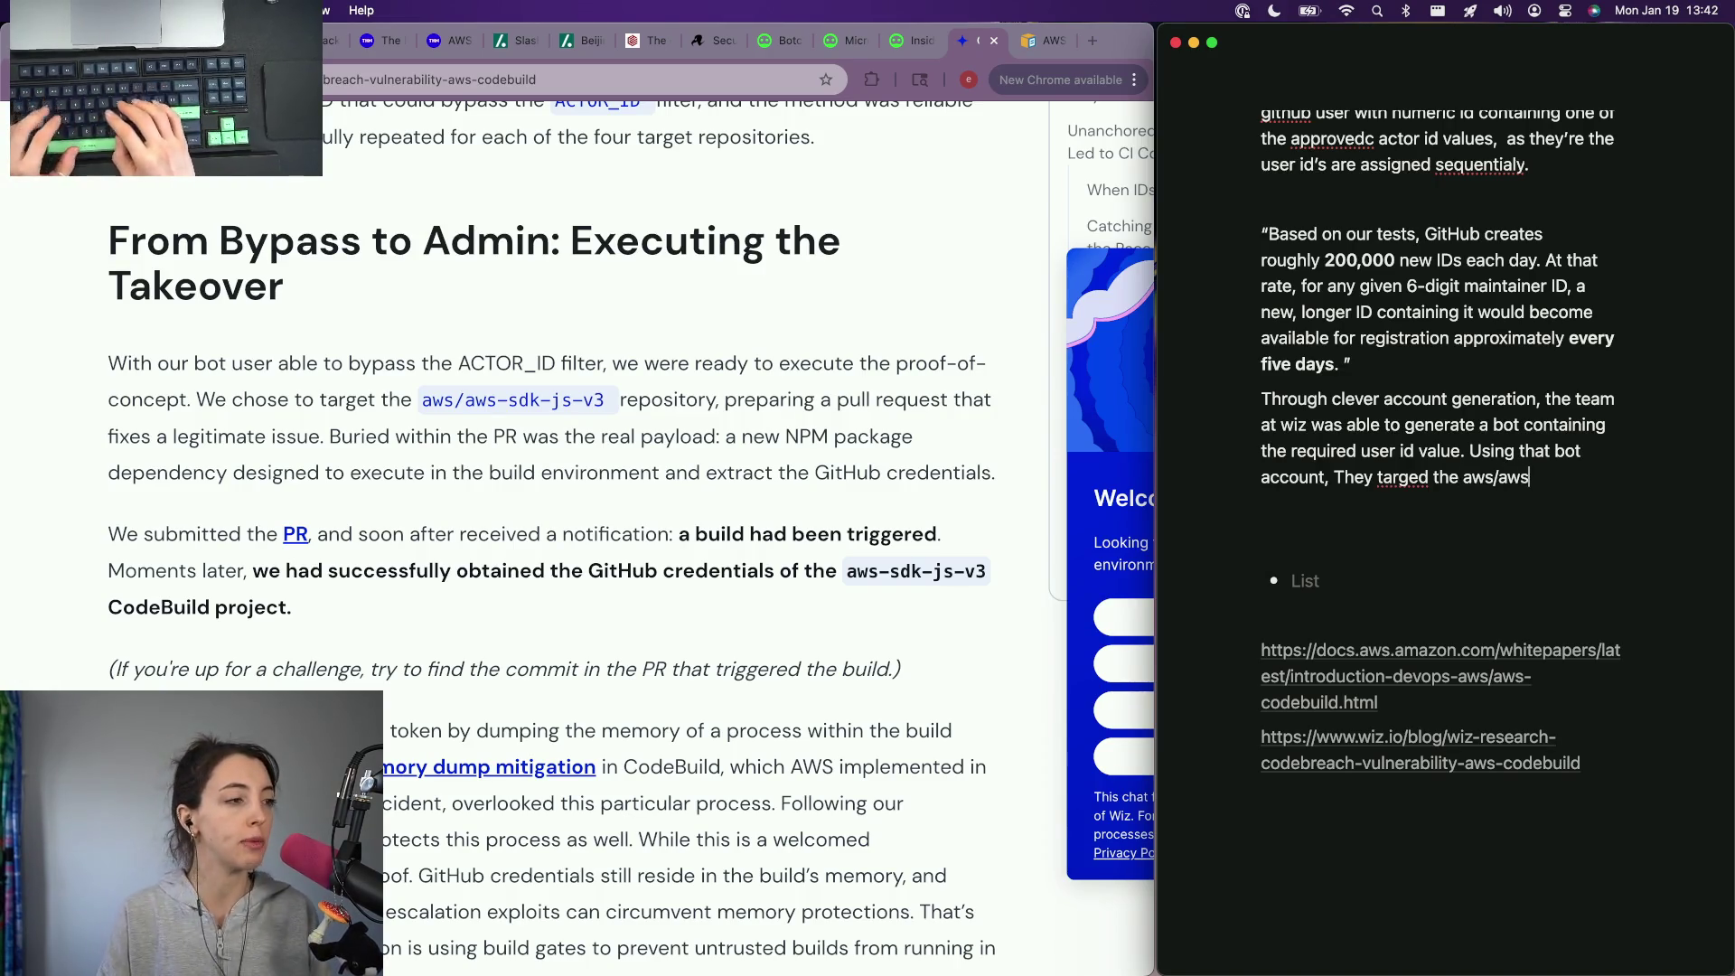
text(dk-js-v2)
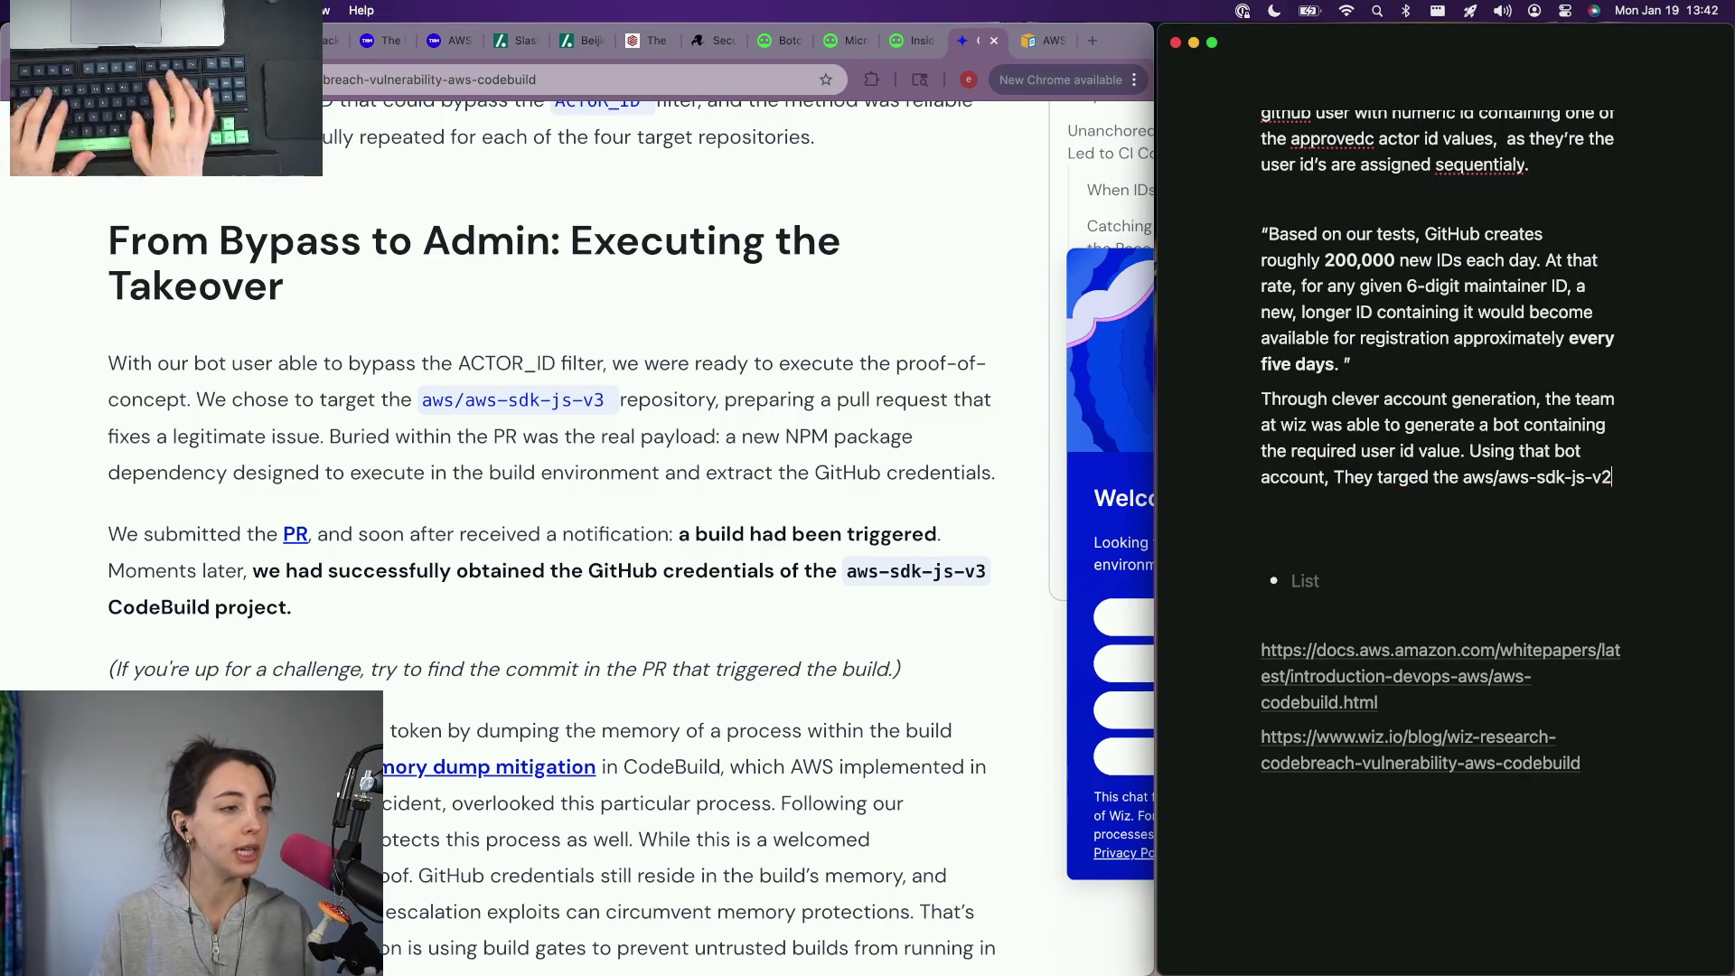
key(BackSpace)
text(3 library, f)
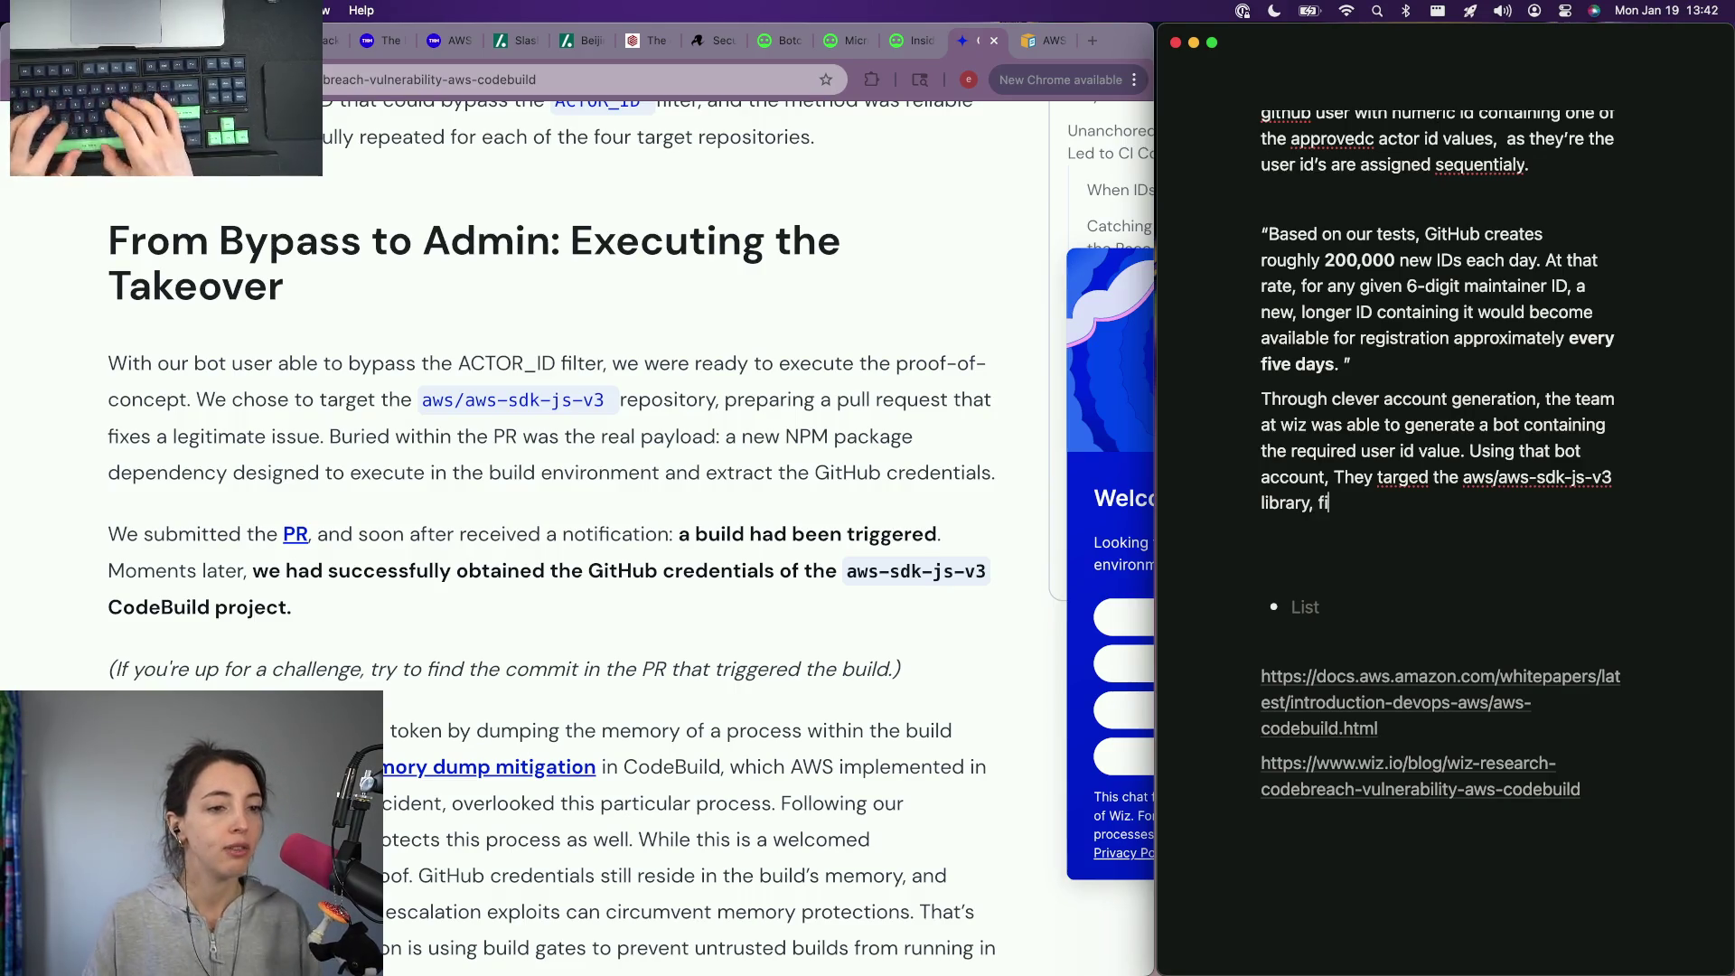
text(ixed a)
key(alt+BackSpace)
key(alt+BackSpace)
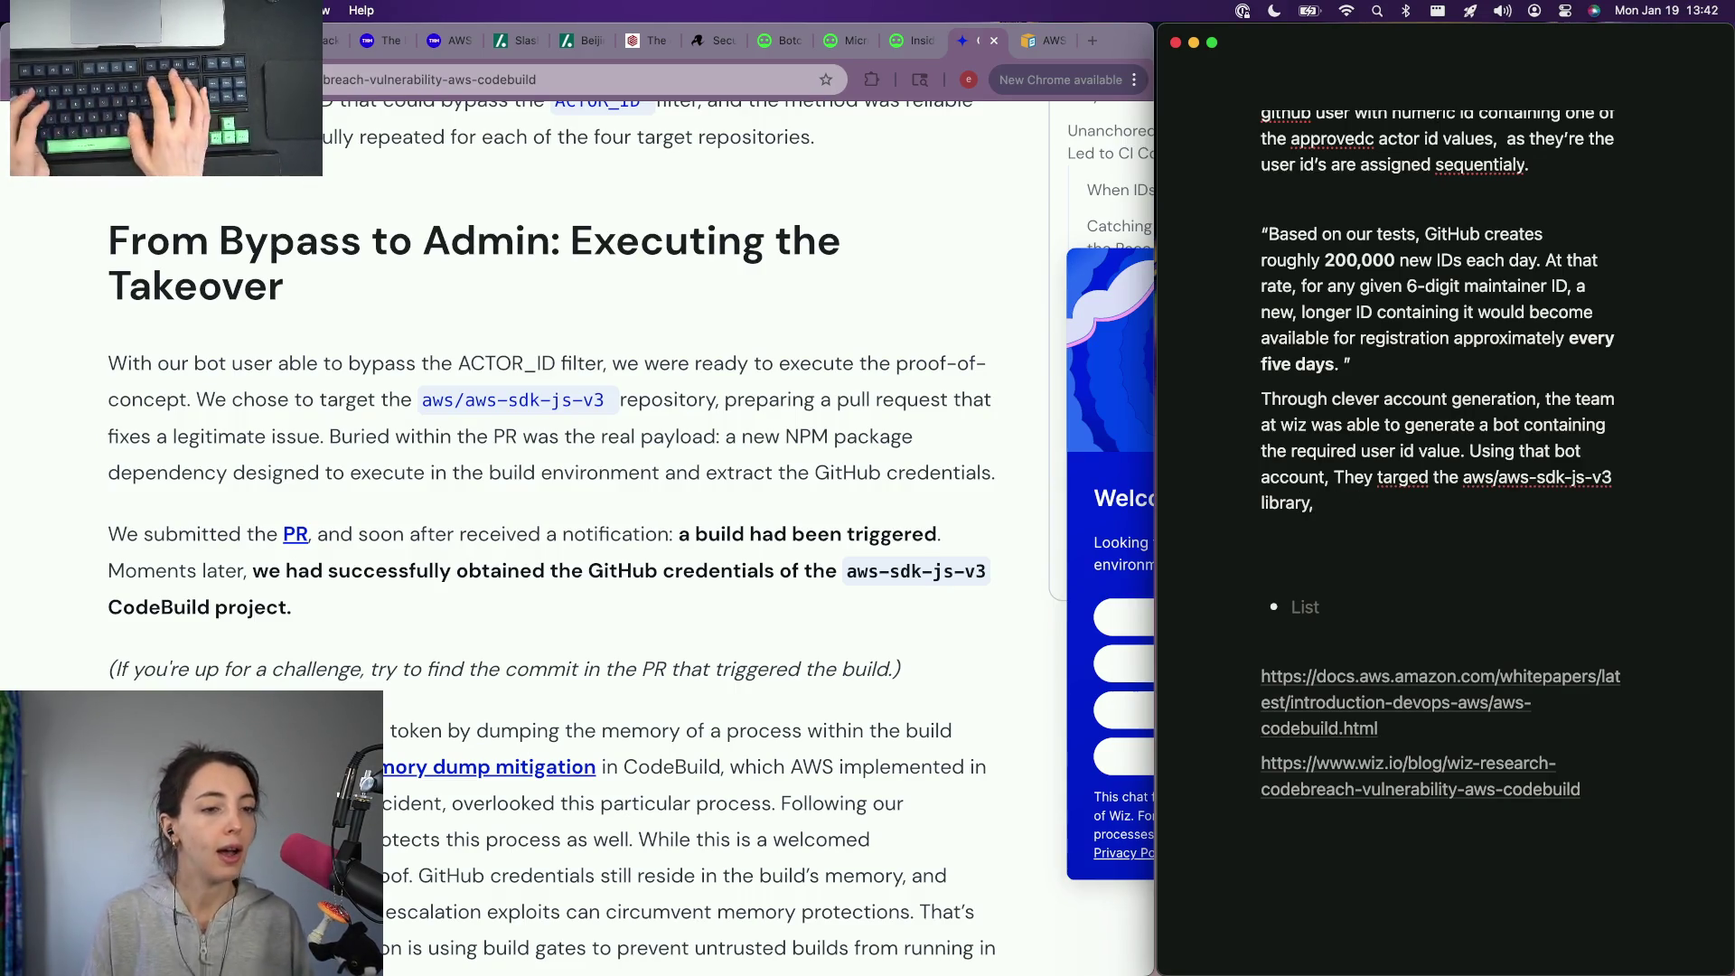
key(BackSpace)
text(by fixing a real)
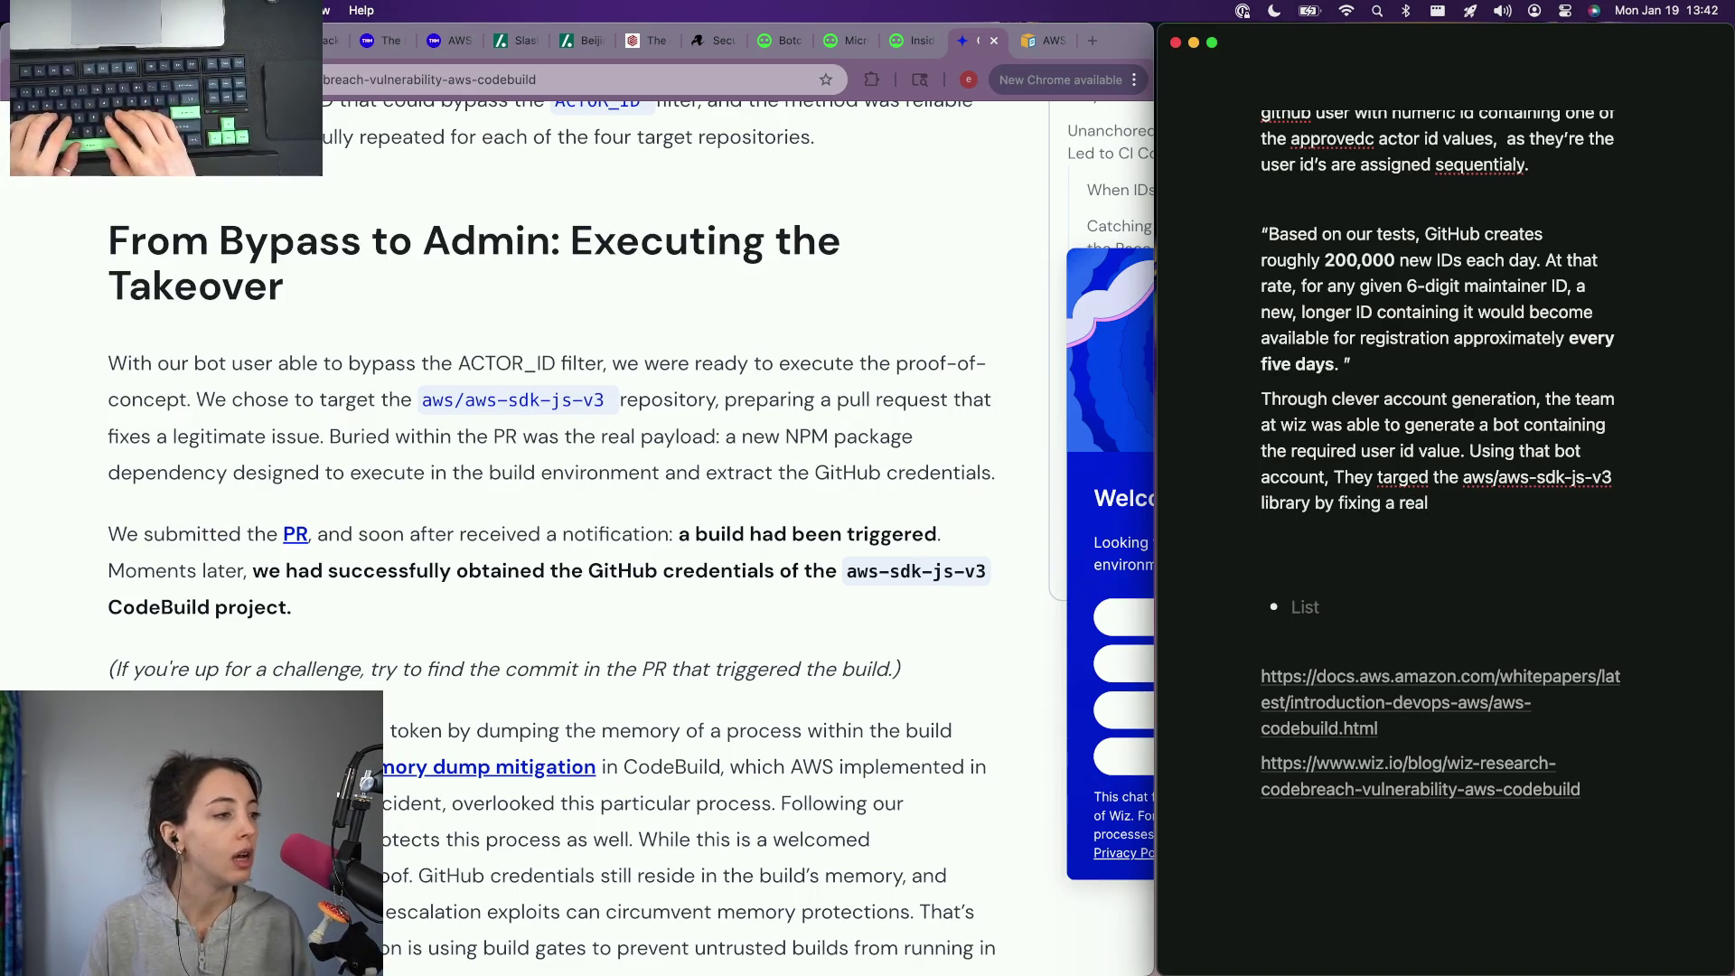
text( issue and hidi)
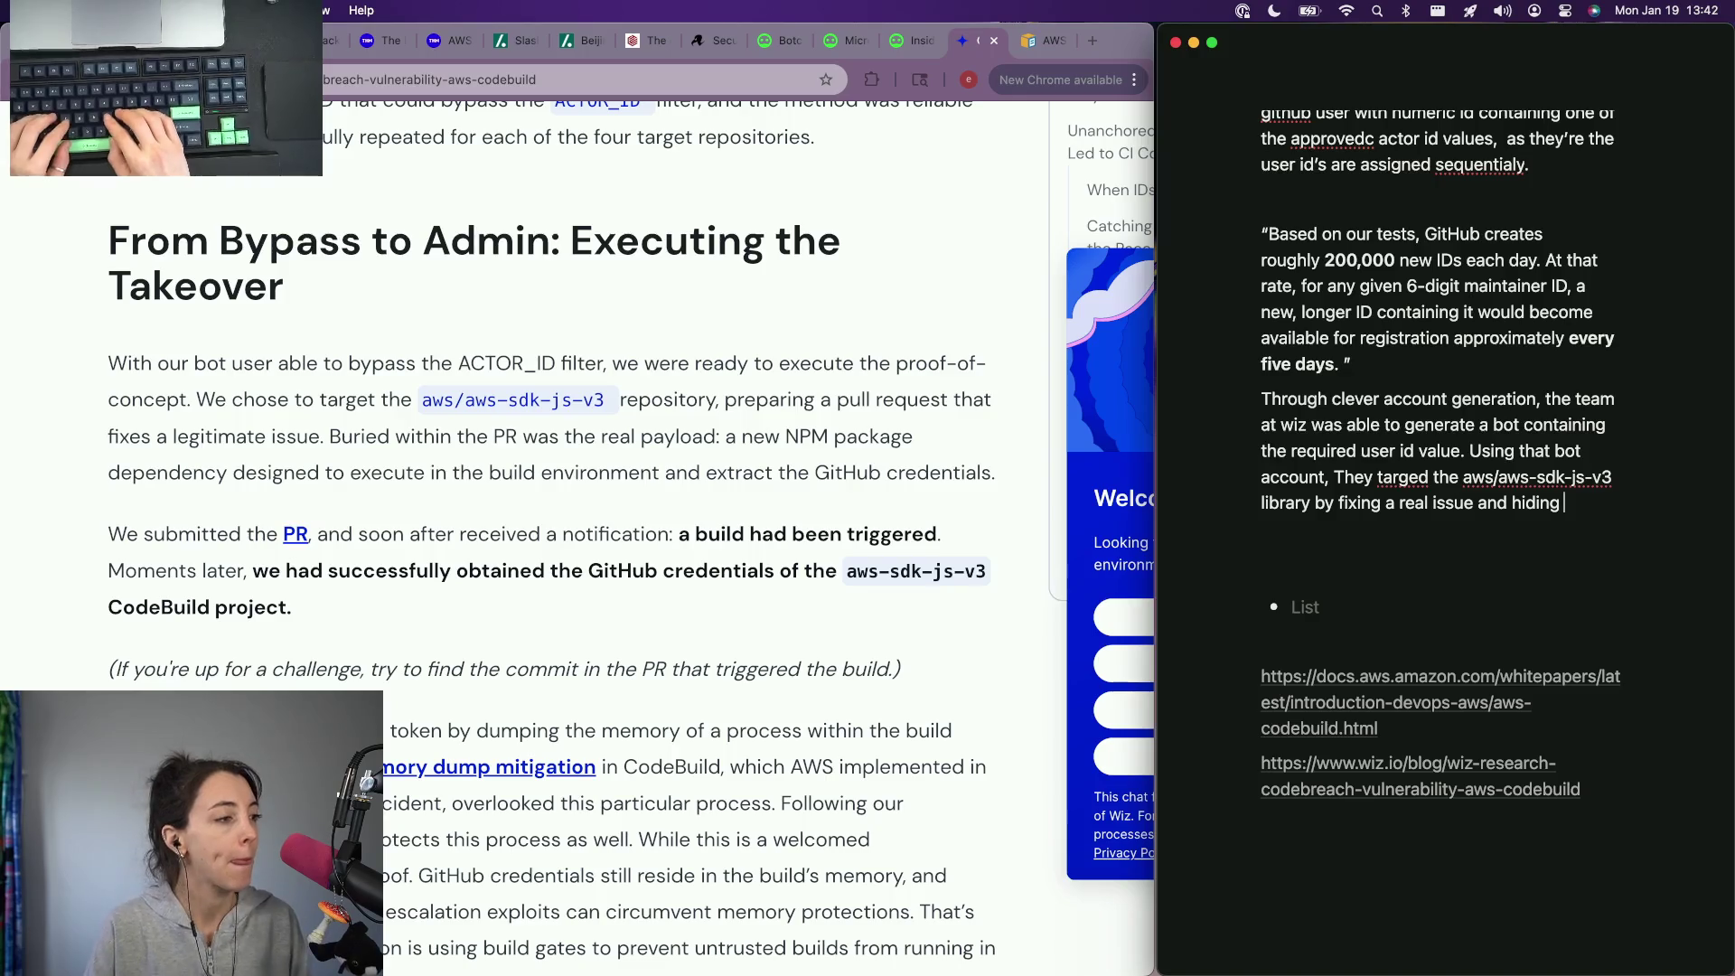
text(ng)
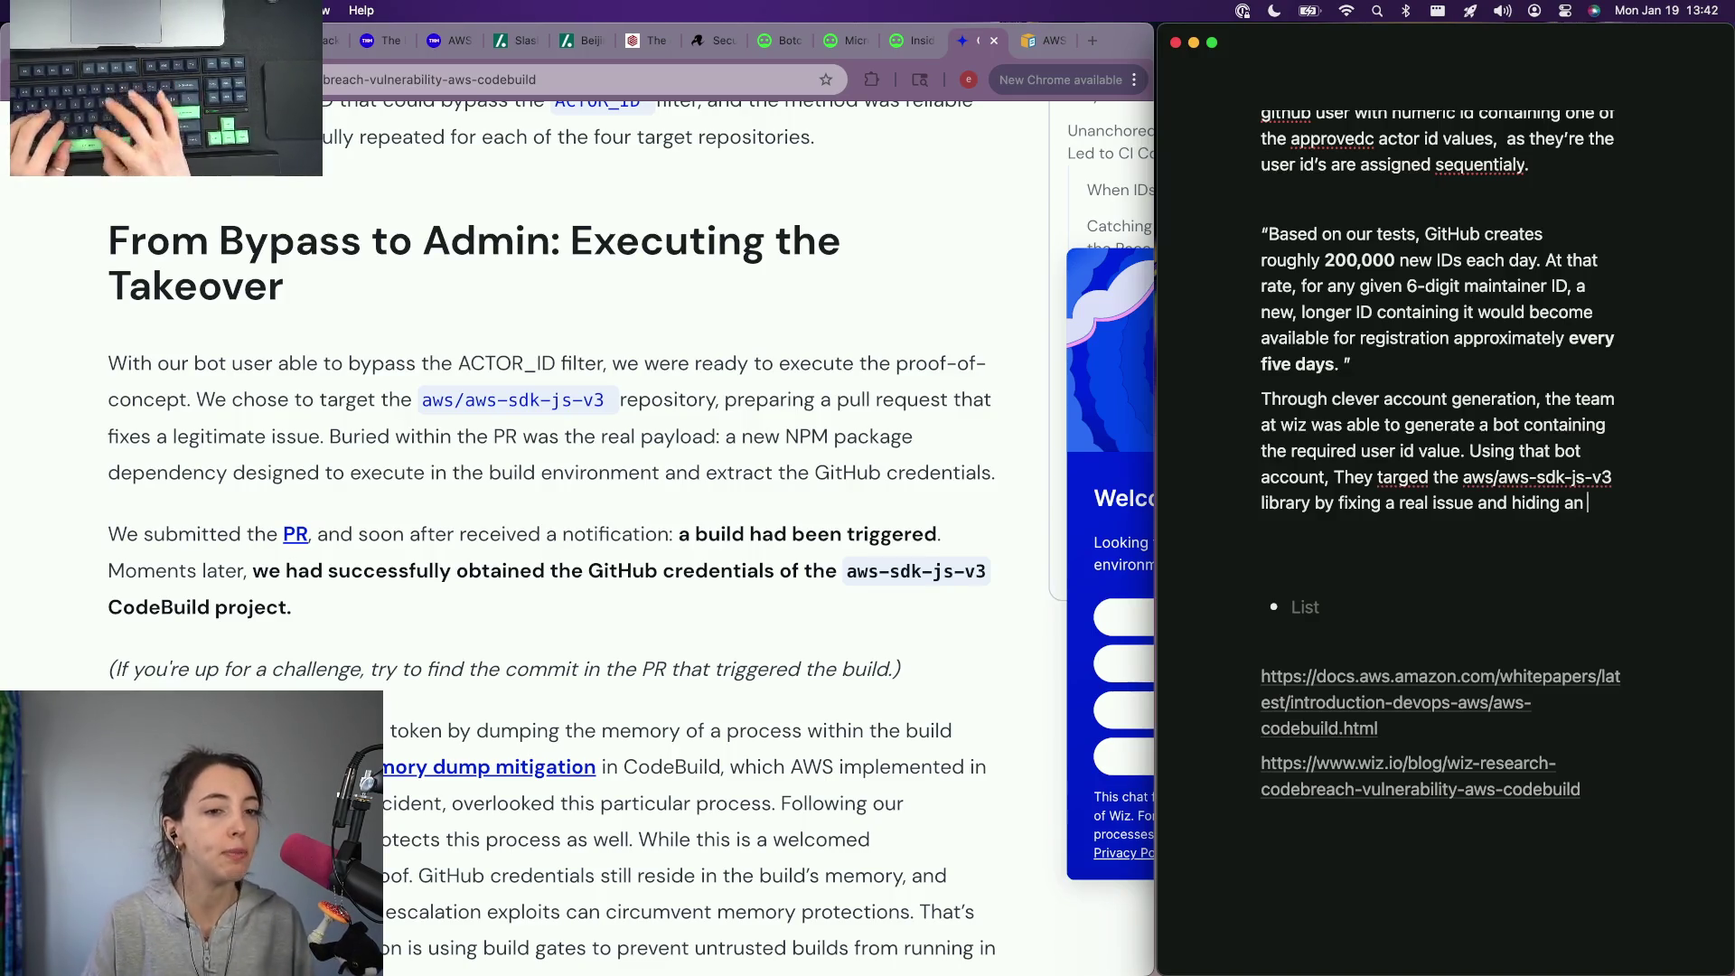
text( a mal)
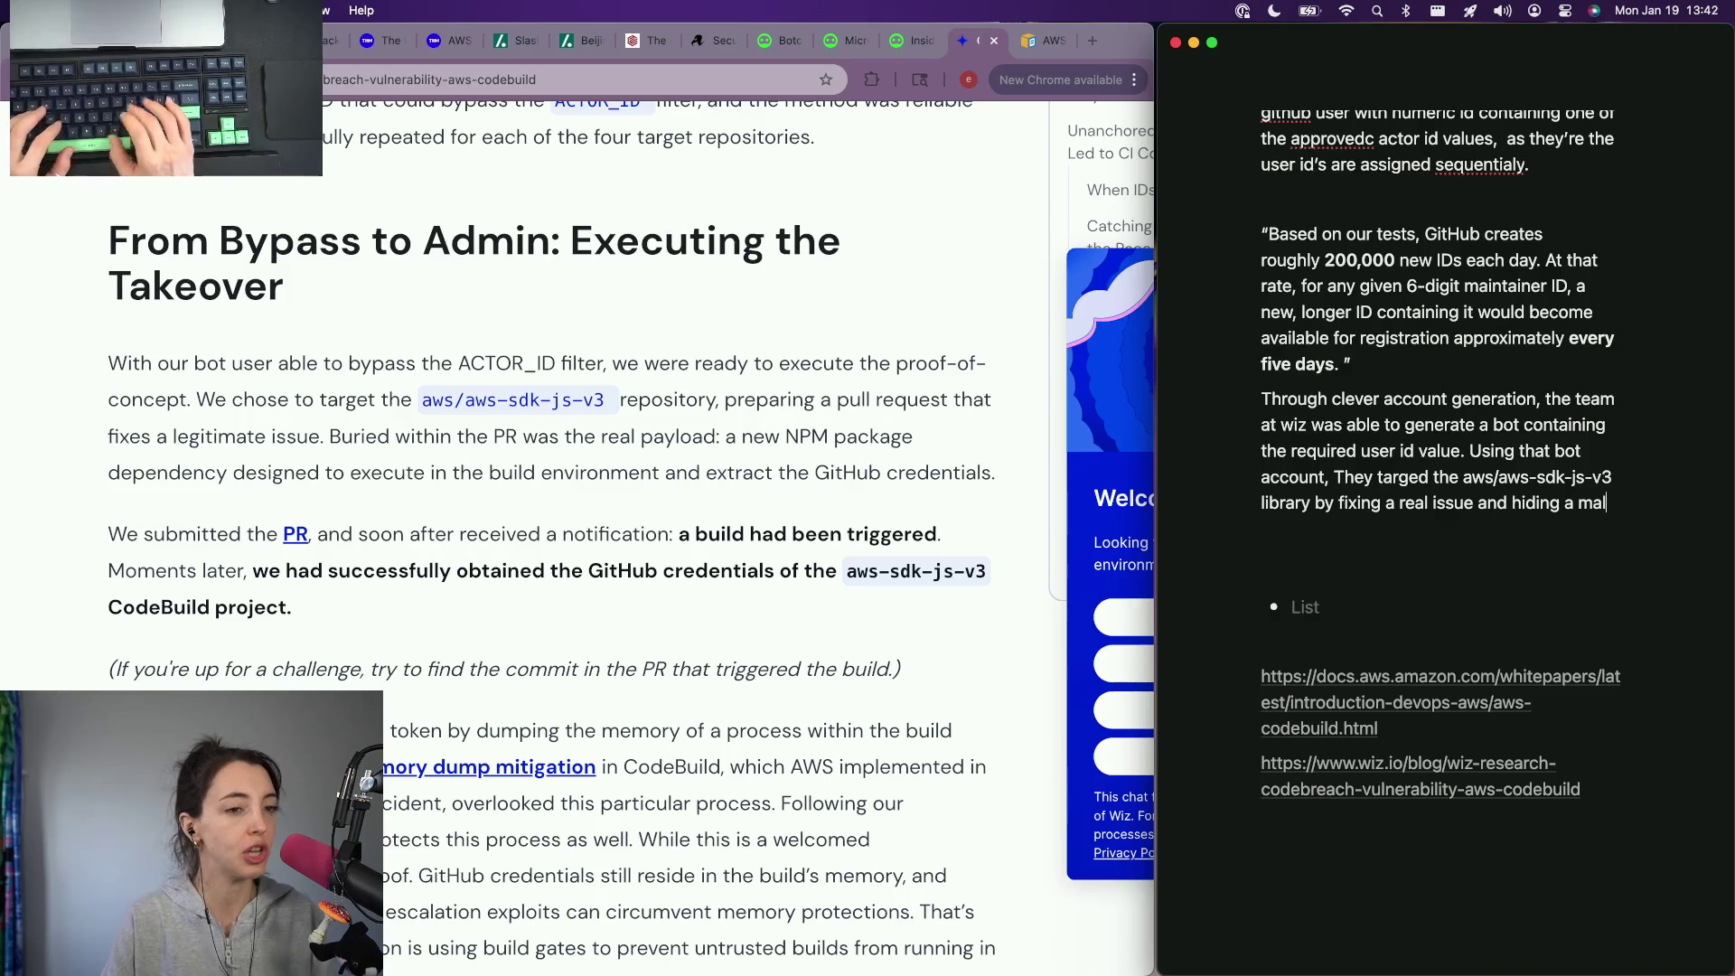
text(icious npm dependency to extr)
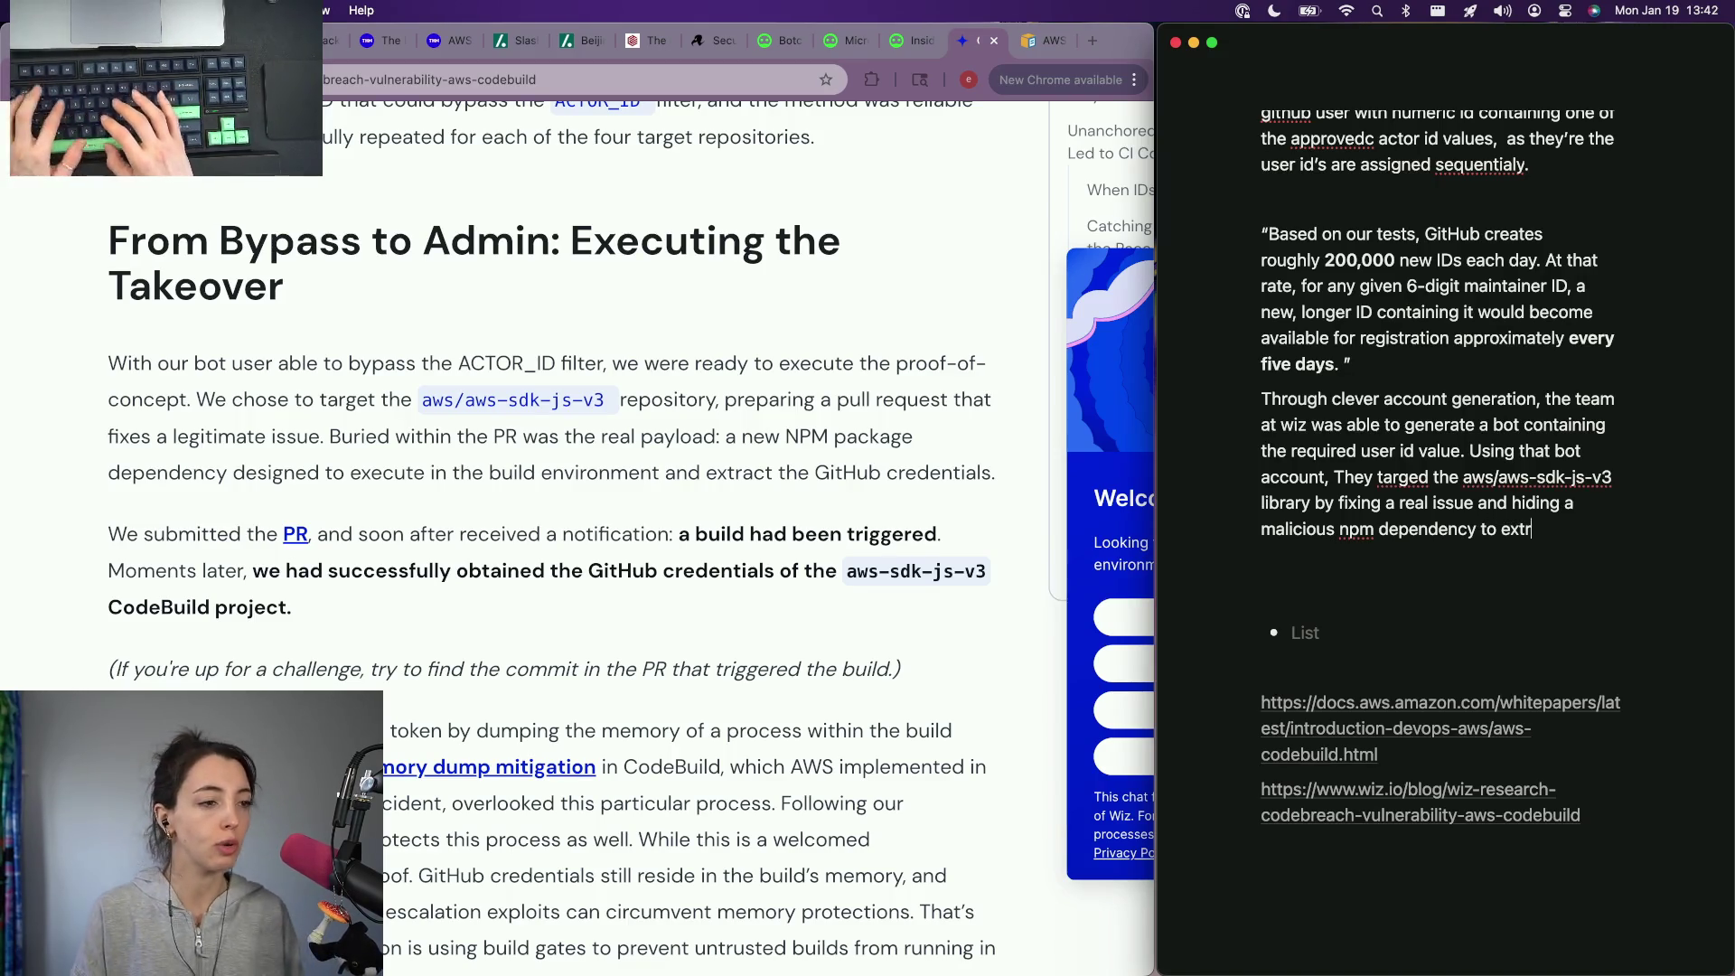
text(act their)
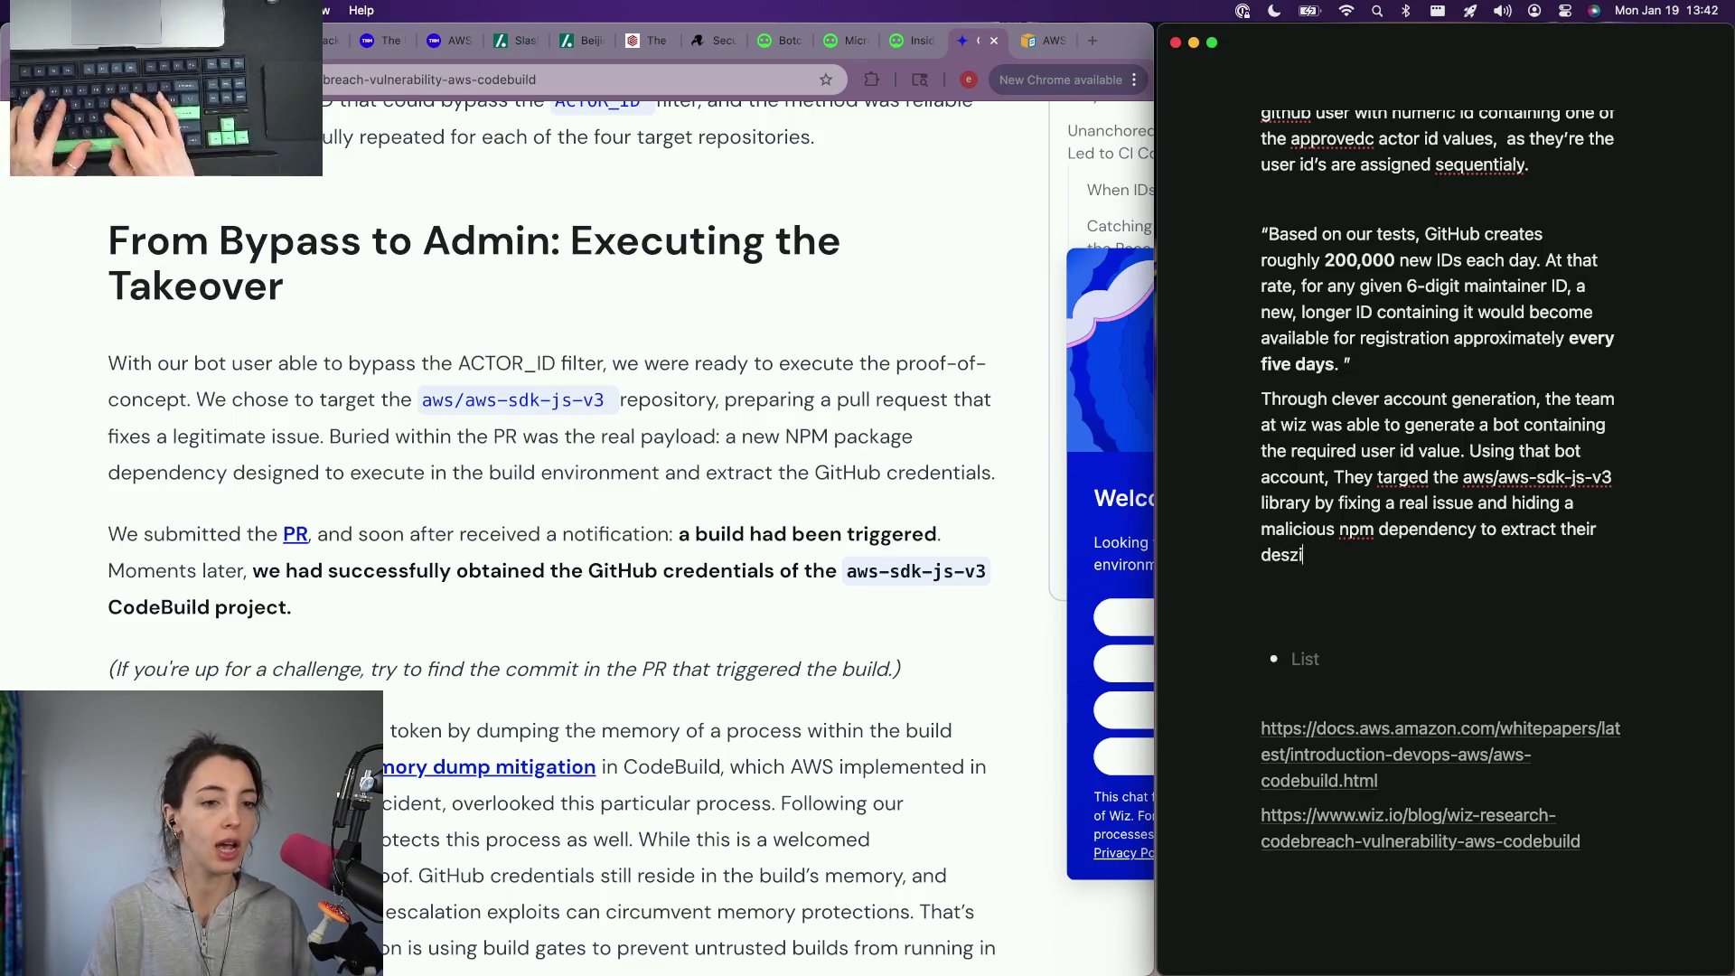
key(BackSpace)
key(BackSpace)
key(BackSpace)
text(github)
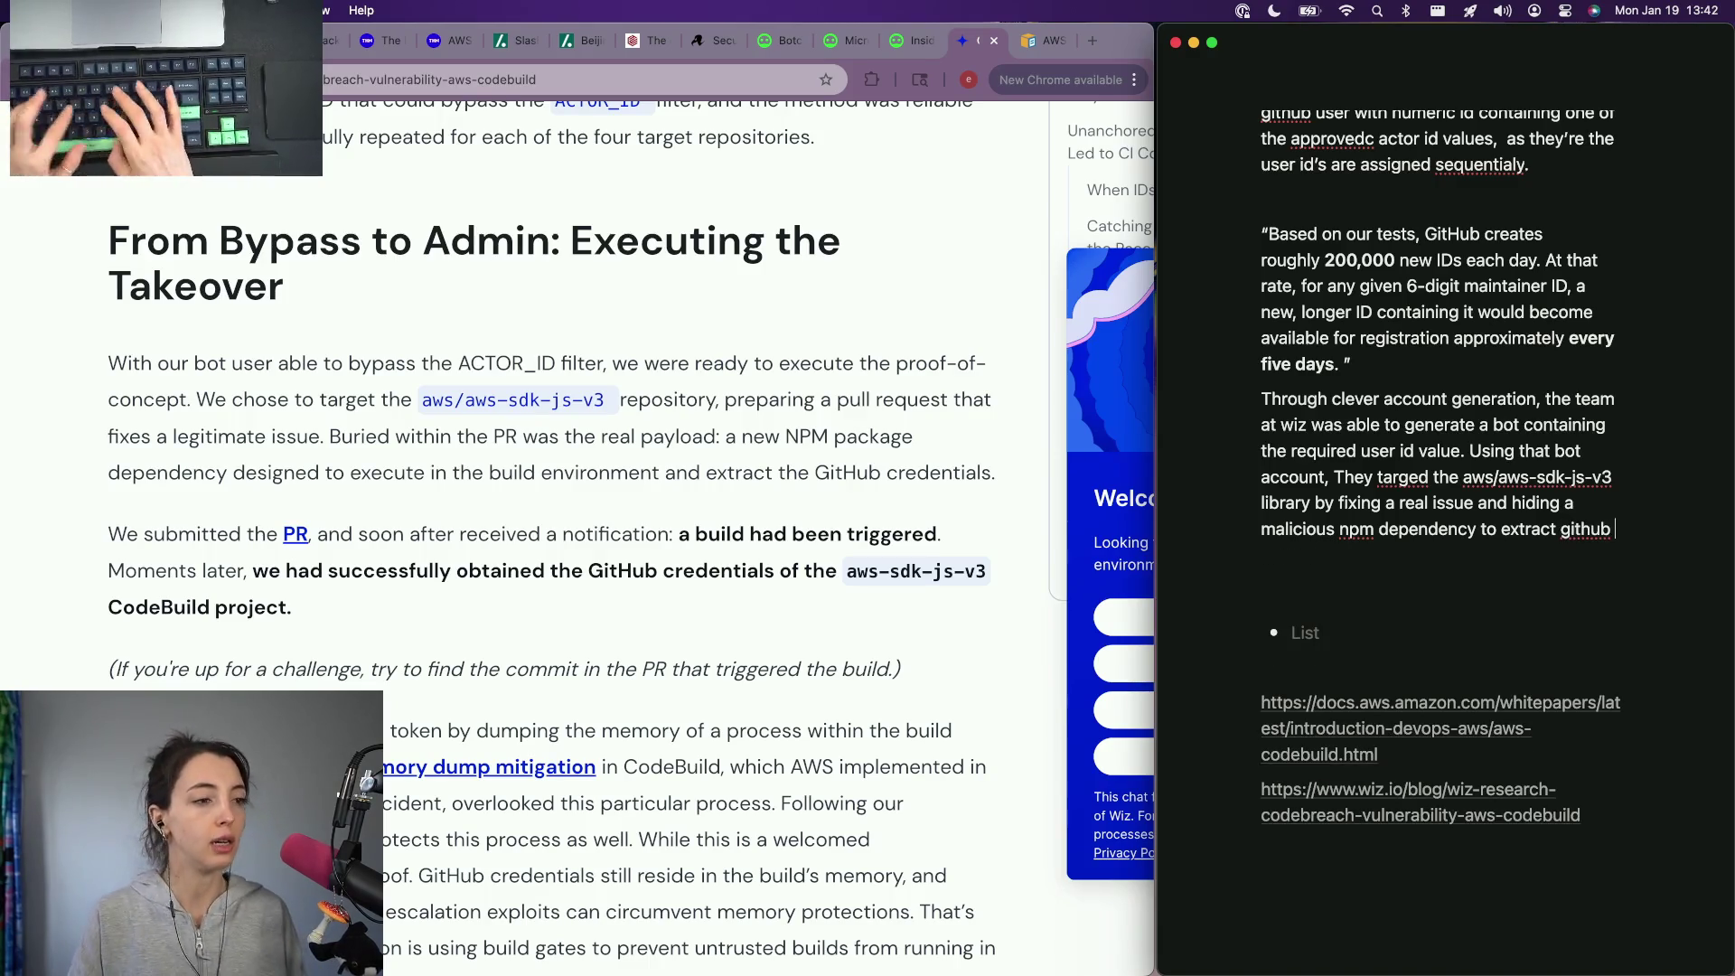
text( credentials.)
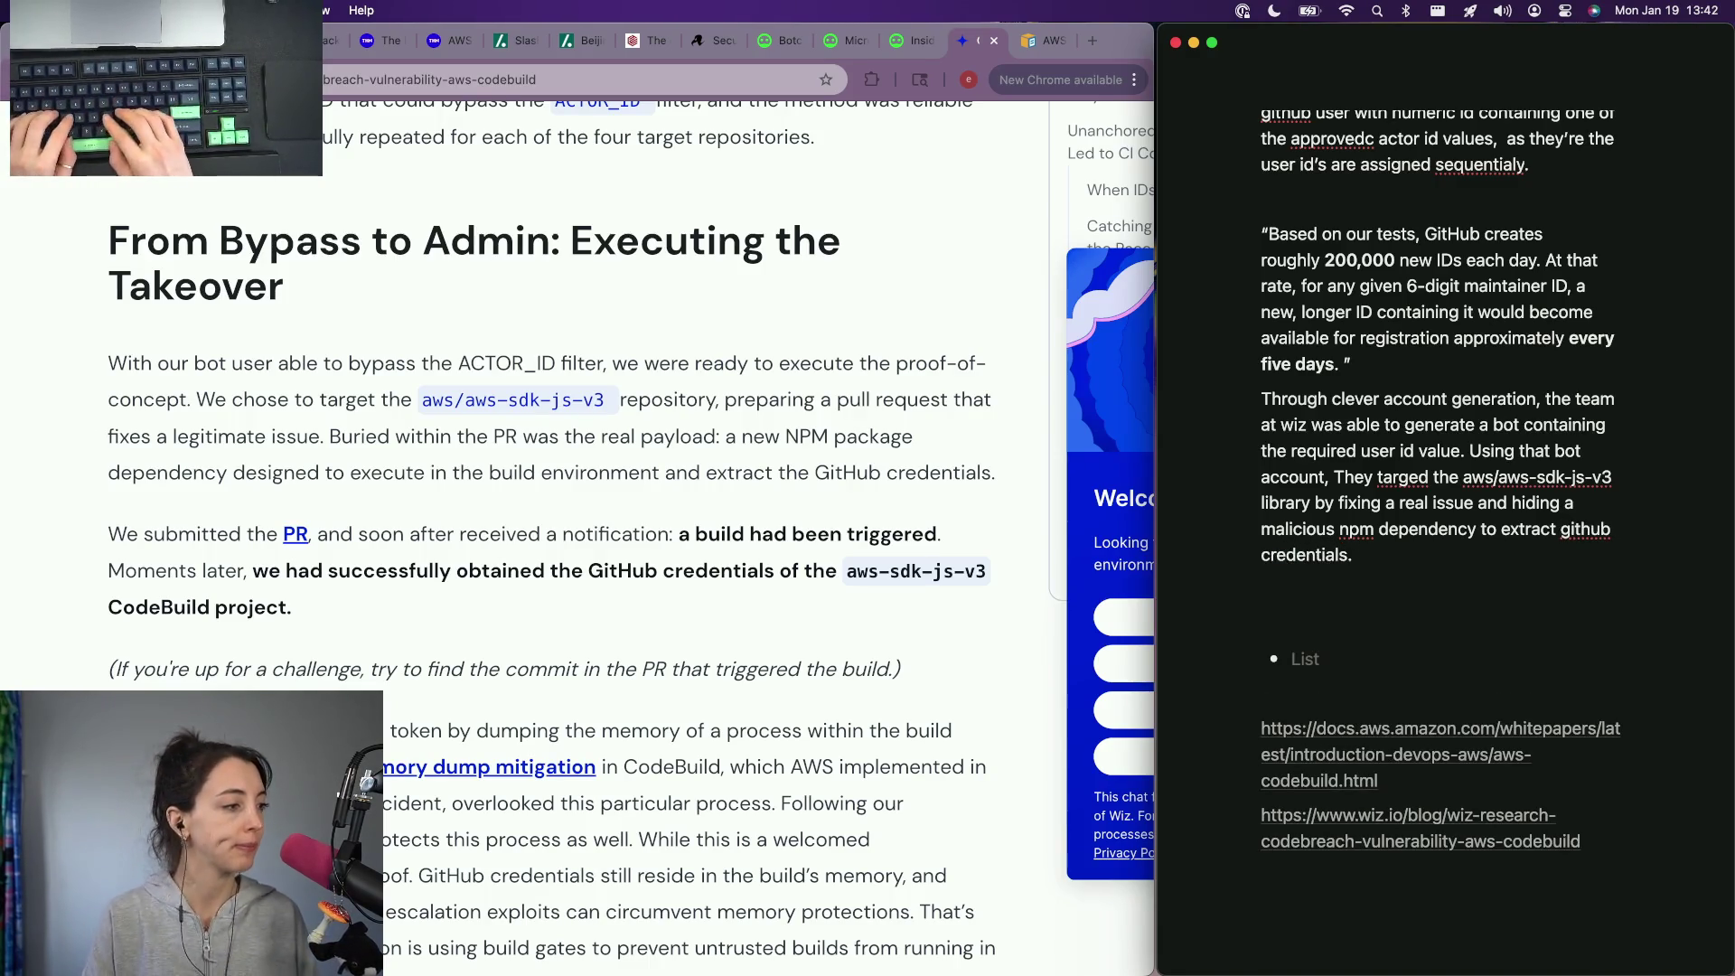
key(Return)
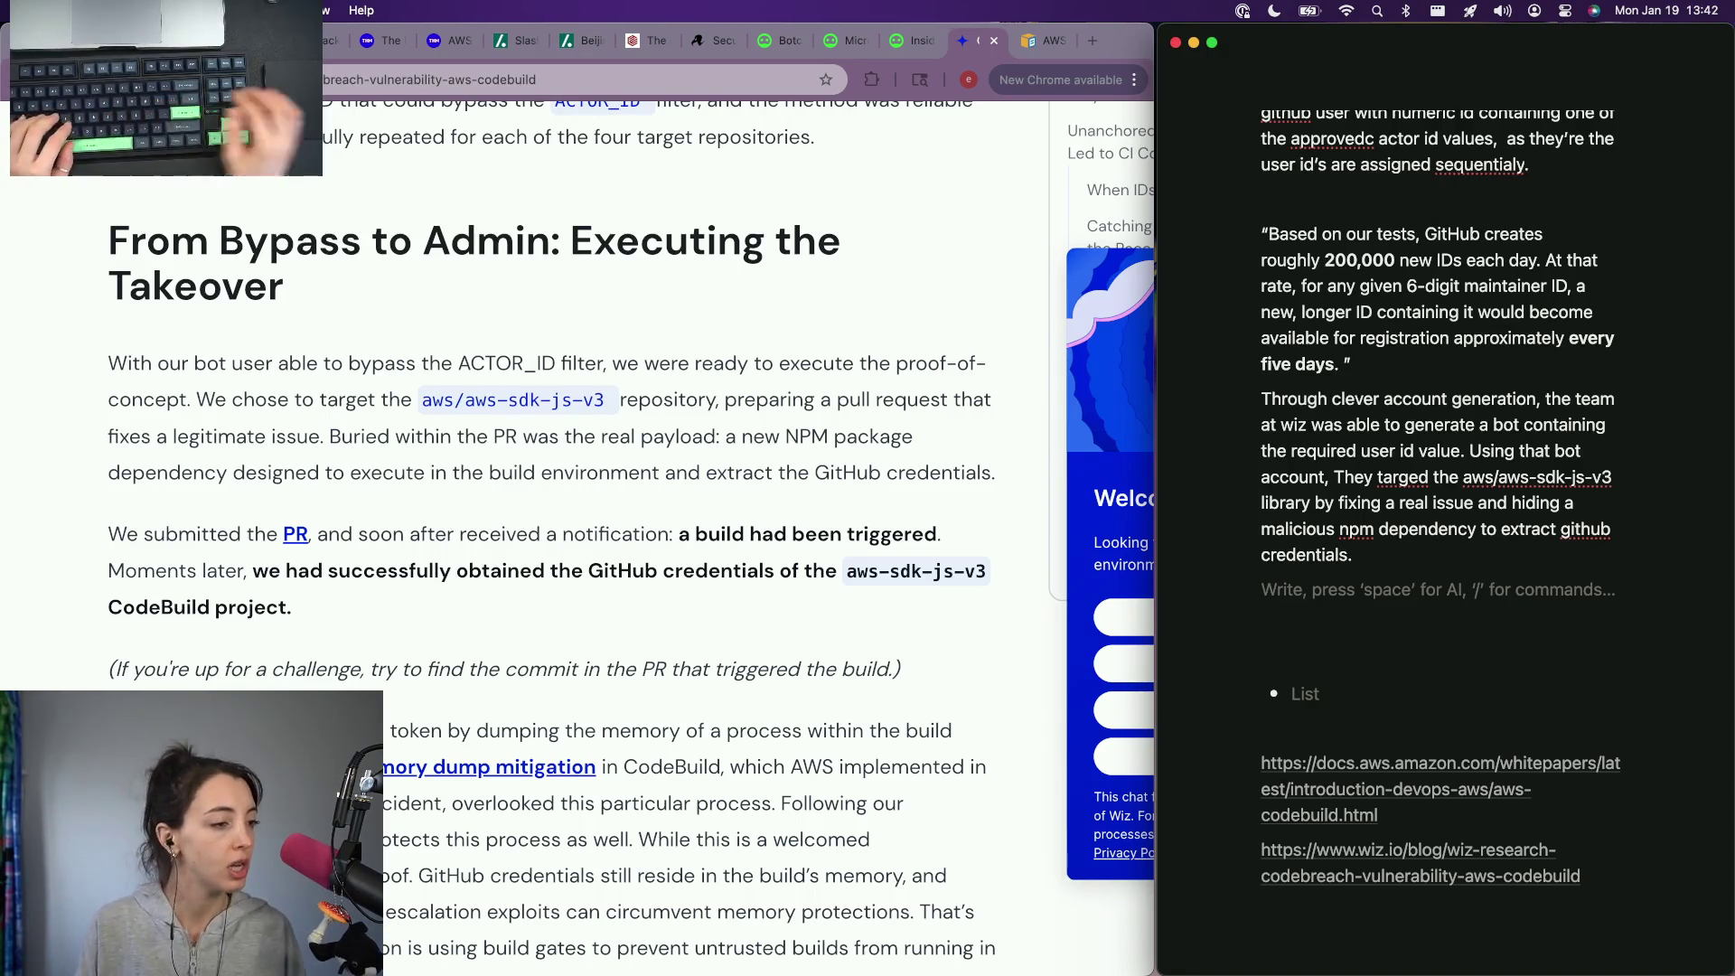
scroll(518, 715, down, 2)
scroll(517, 714, down, 1)
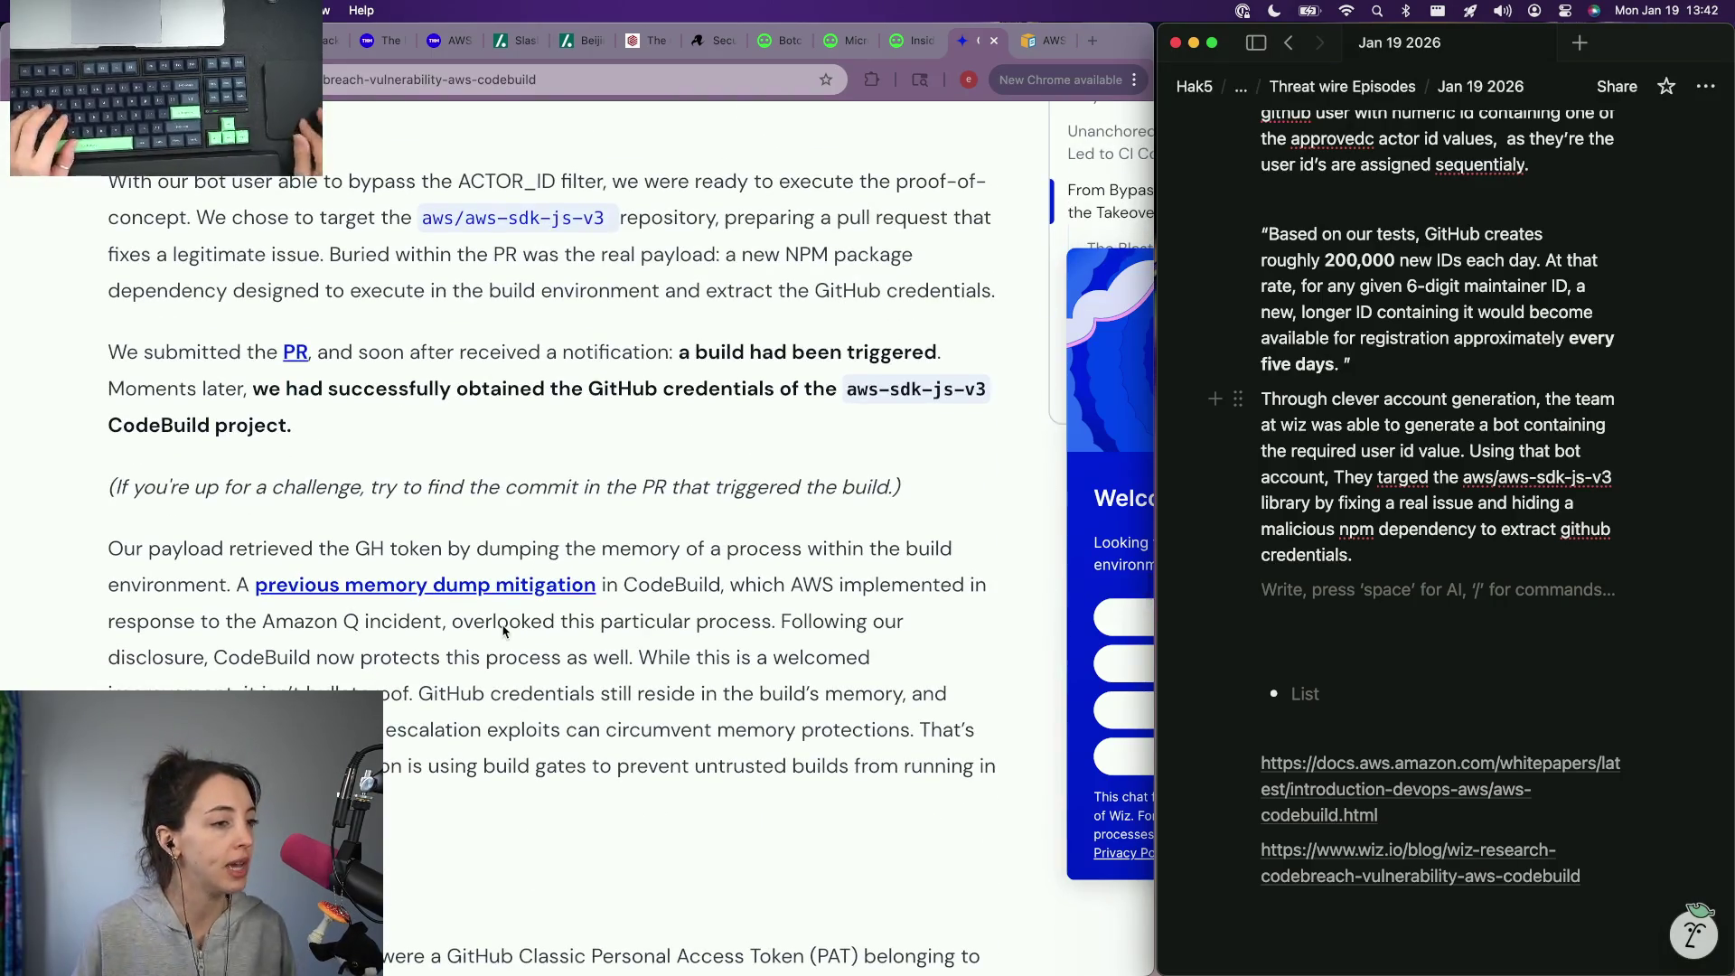
scroll(518, 715, down, 2)
scroll(518, 714, down, 1)
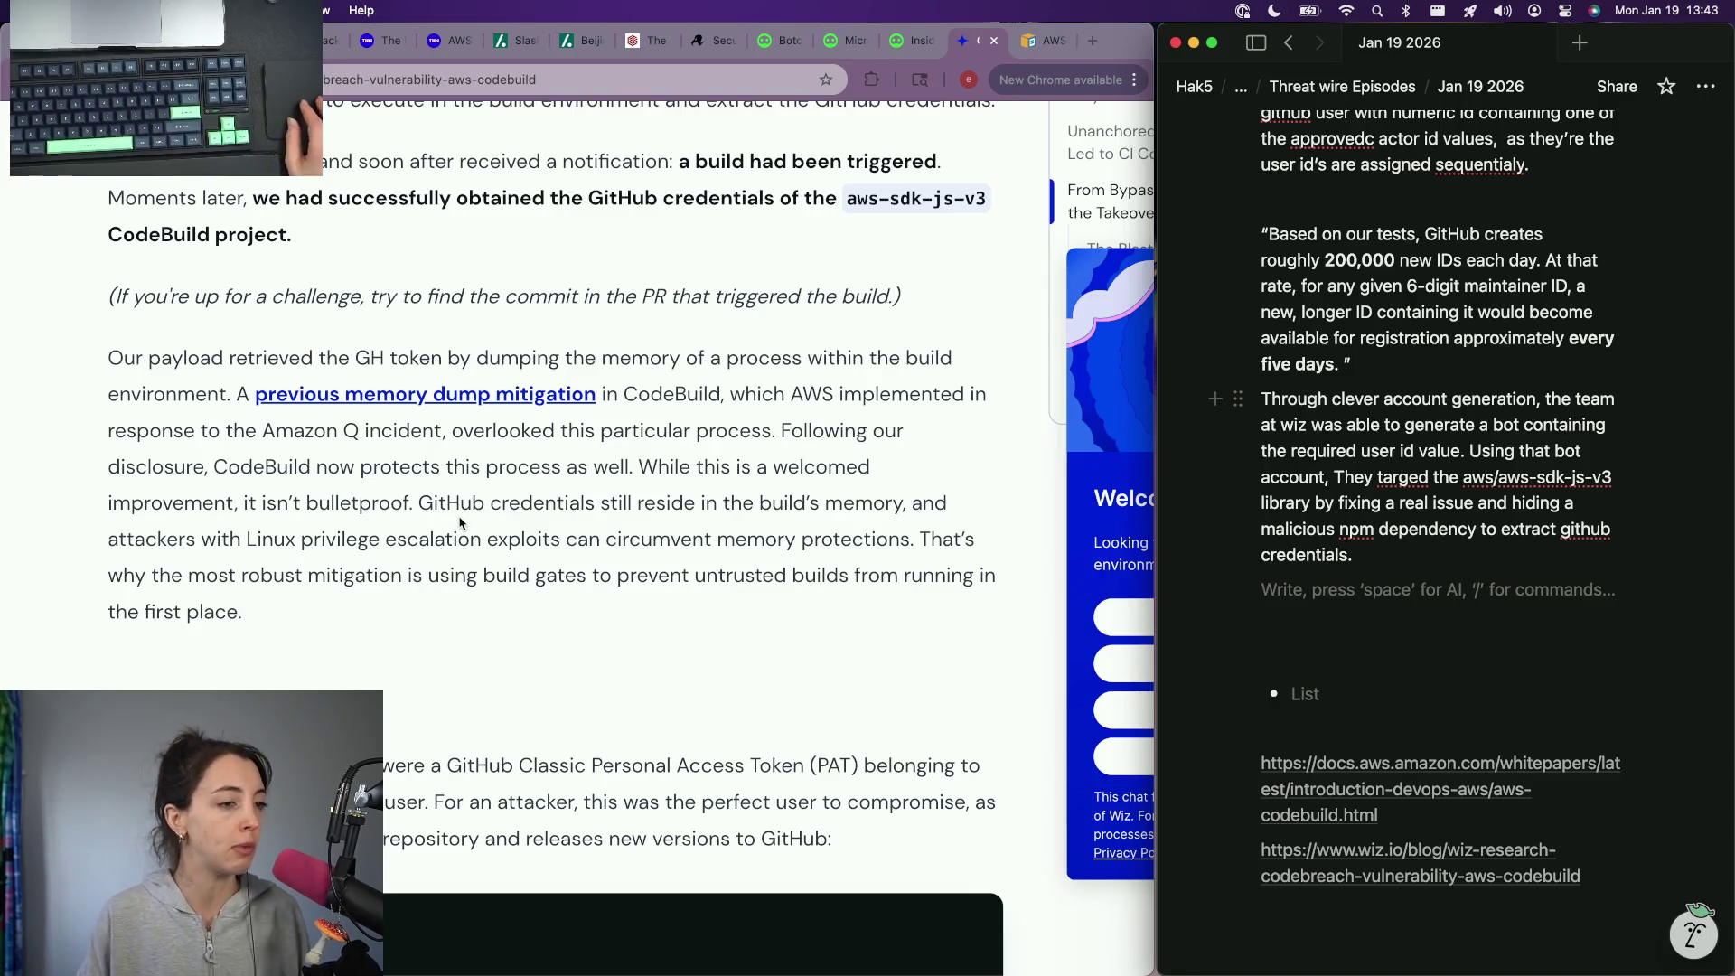
scroll(460, 523, down, 4)
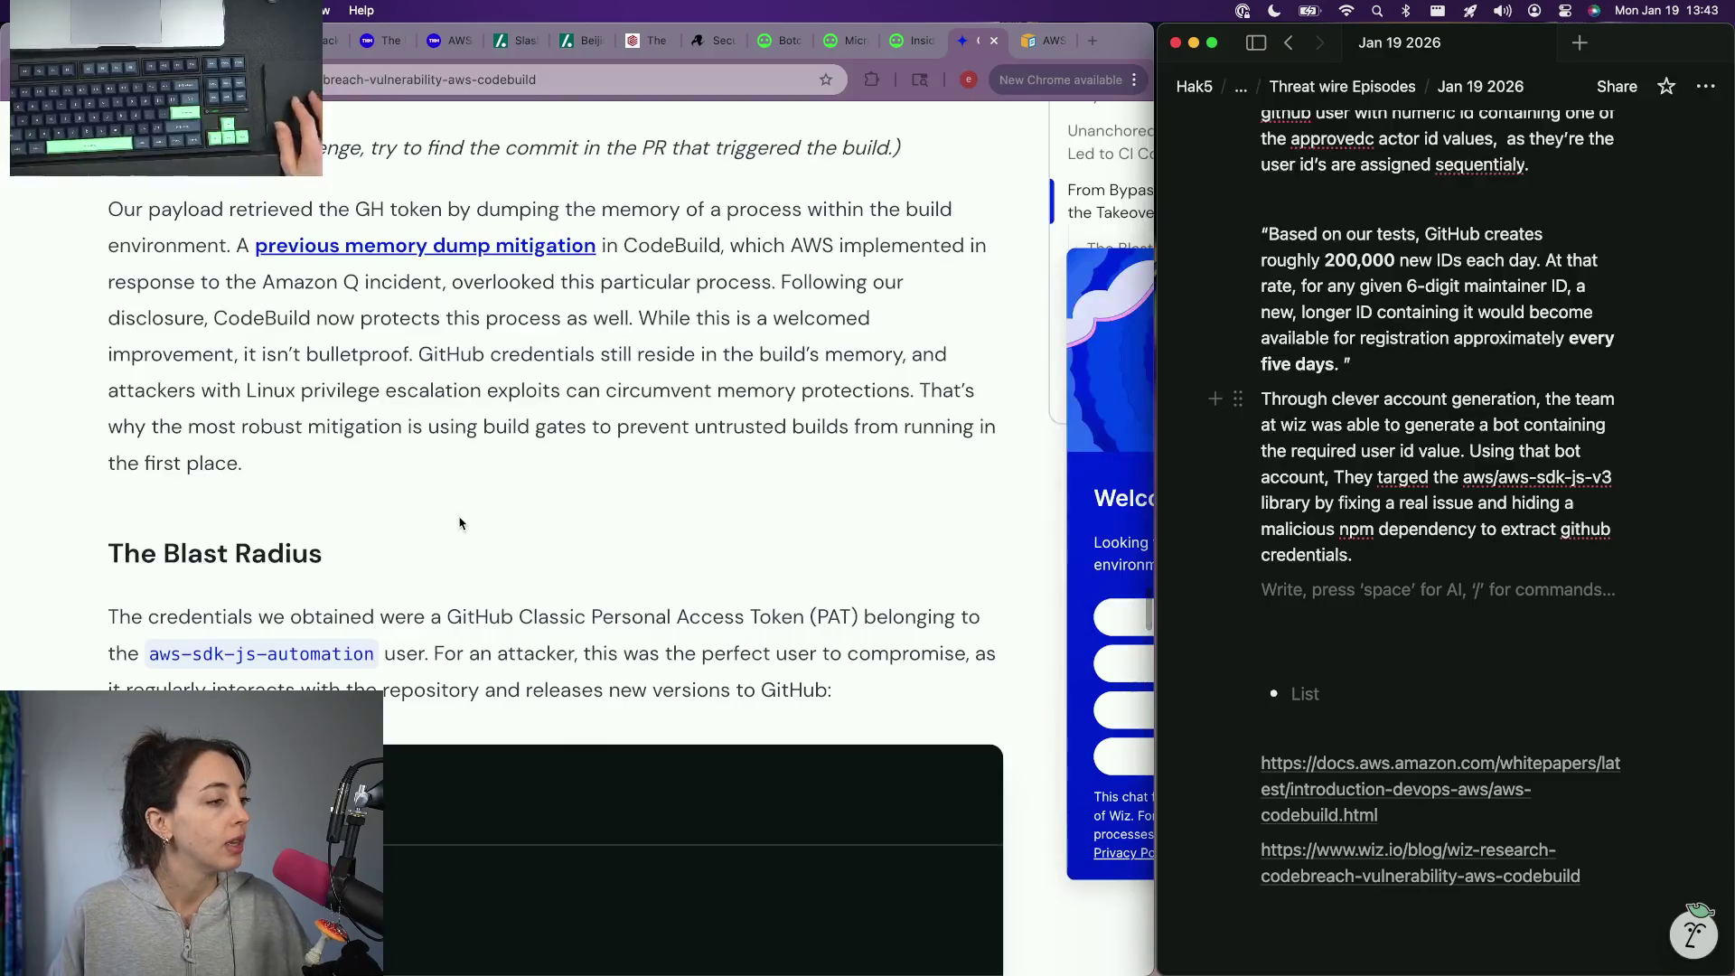
scroll(459, 524, down, 2)
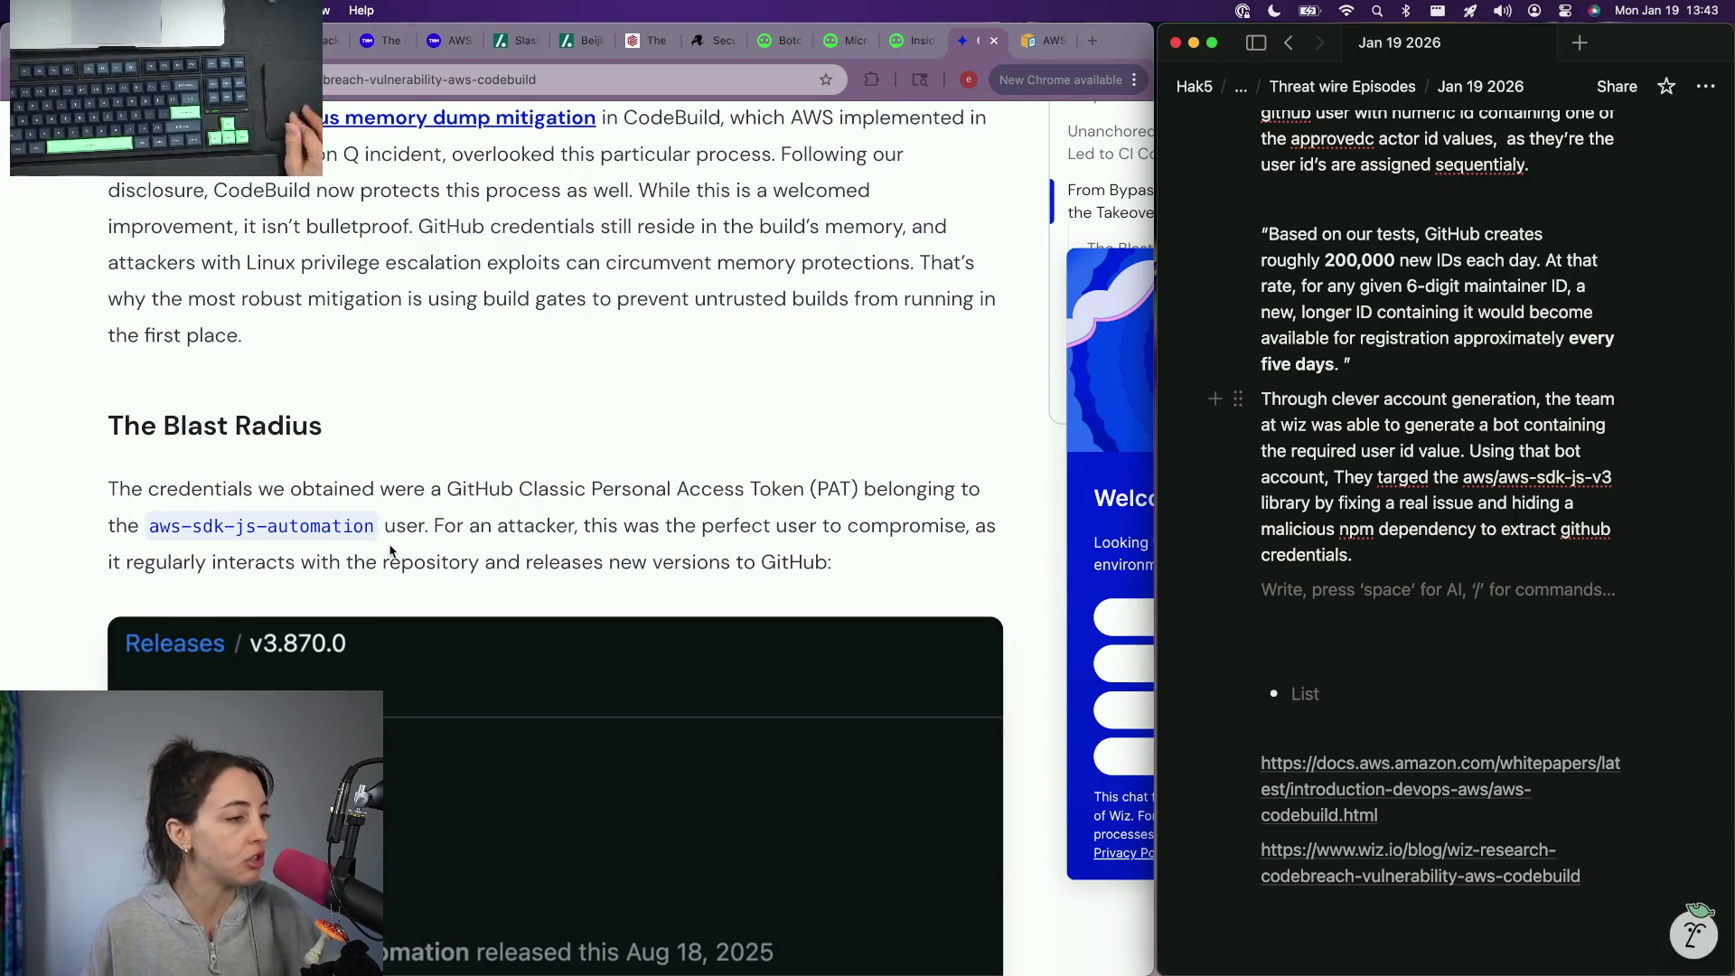
scroll(390, 552, down, 3)
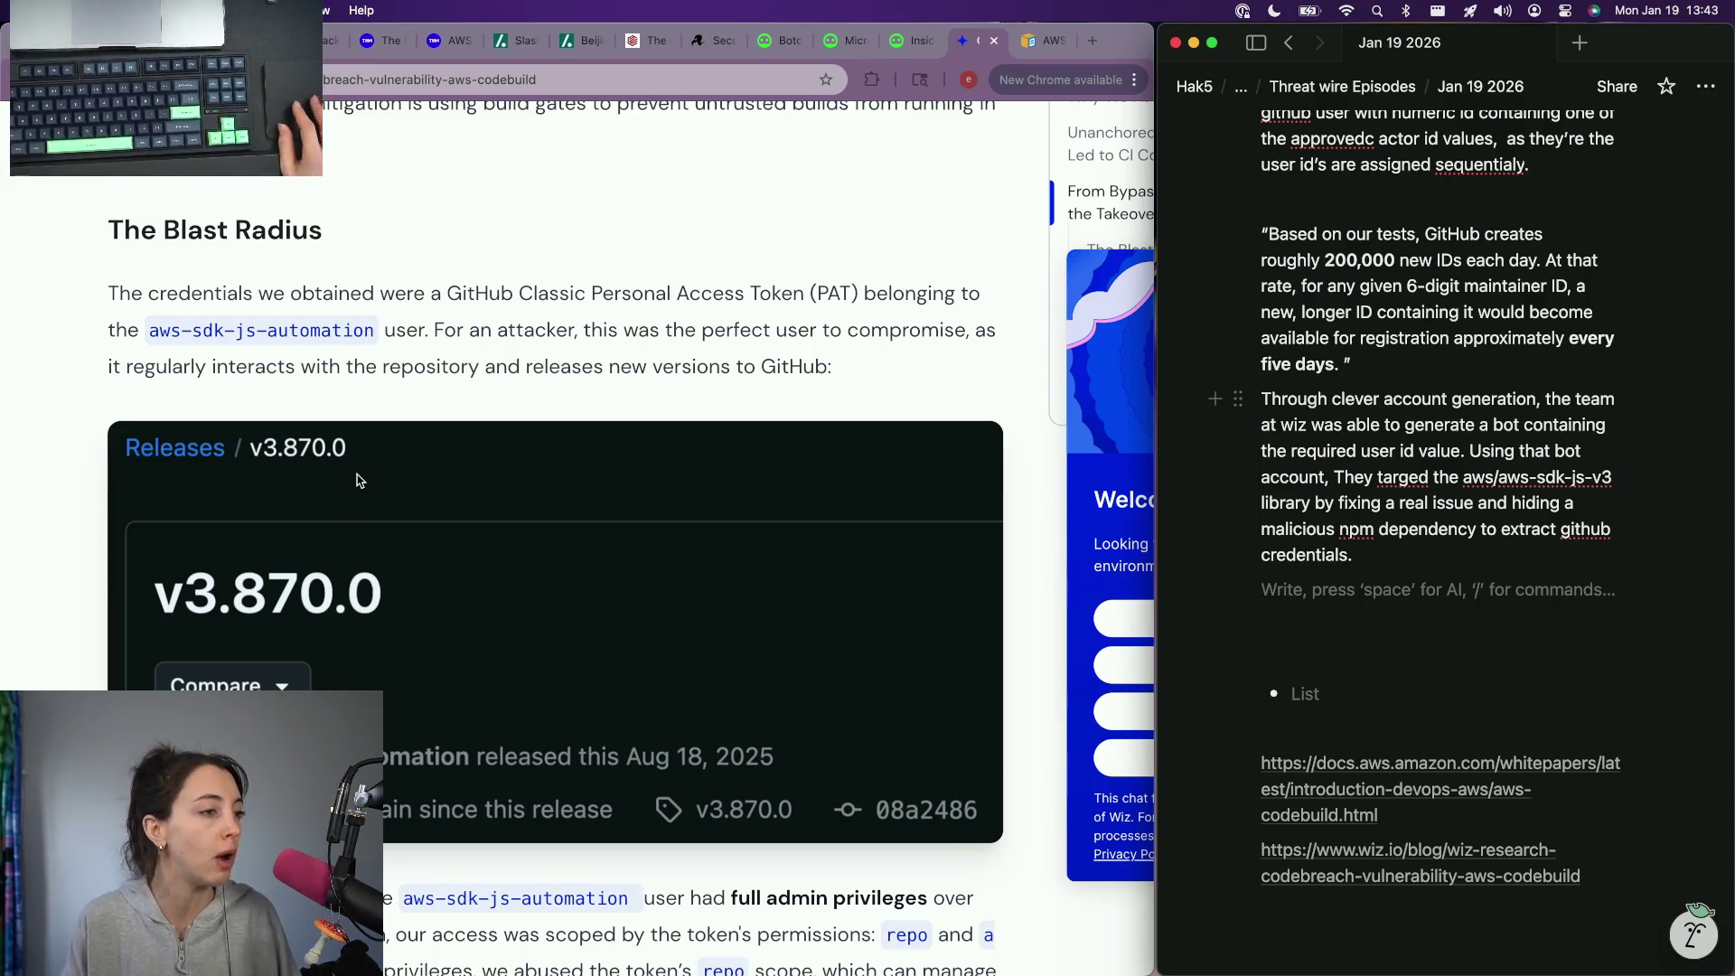
scroll(358, 480, down, 2)
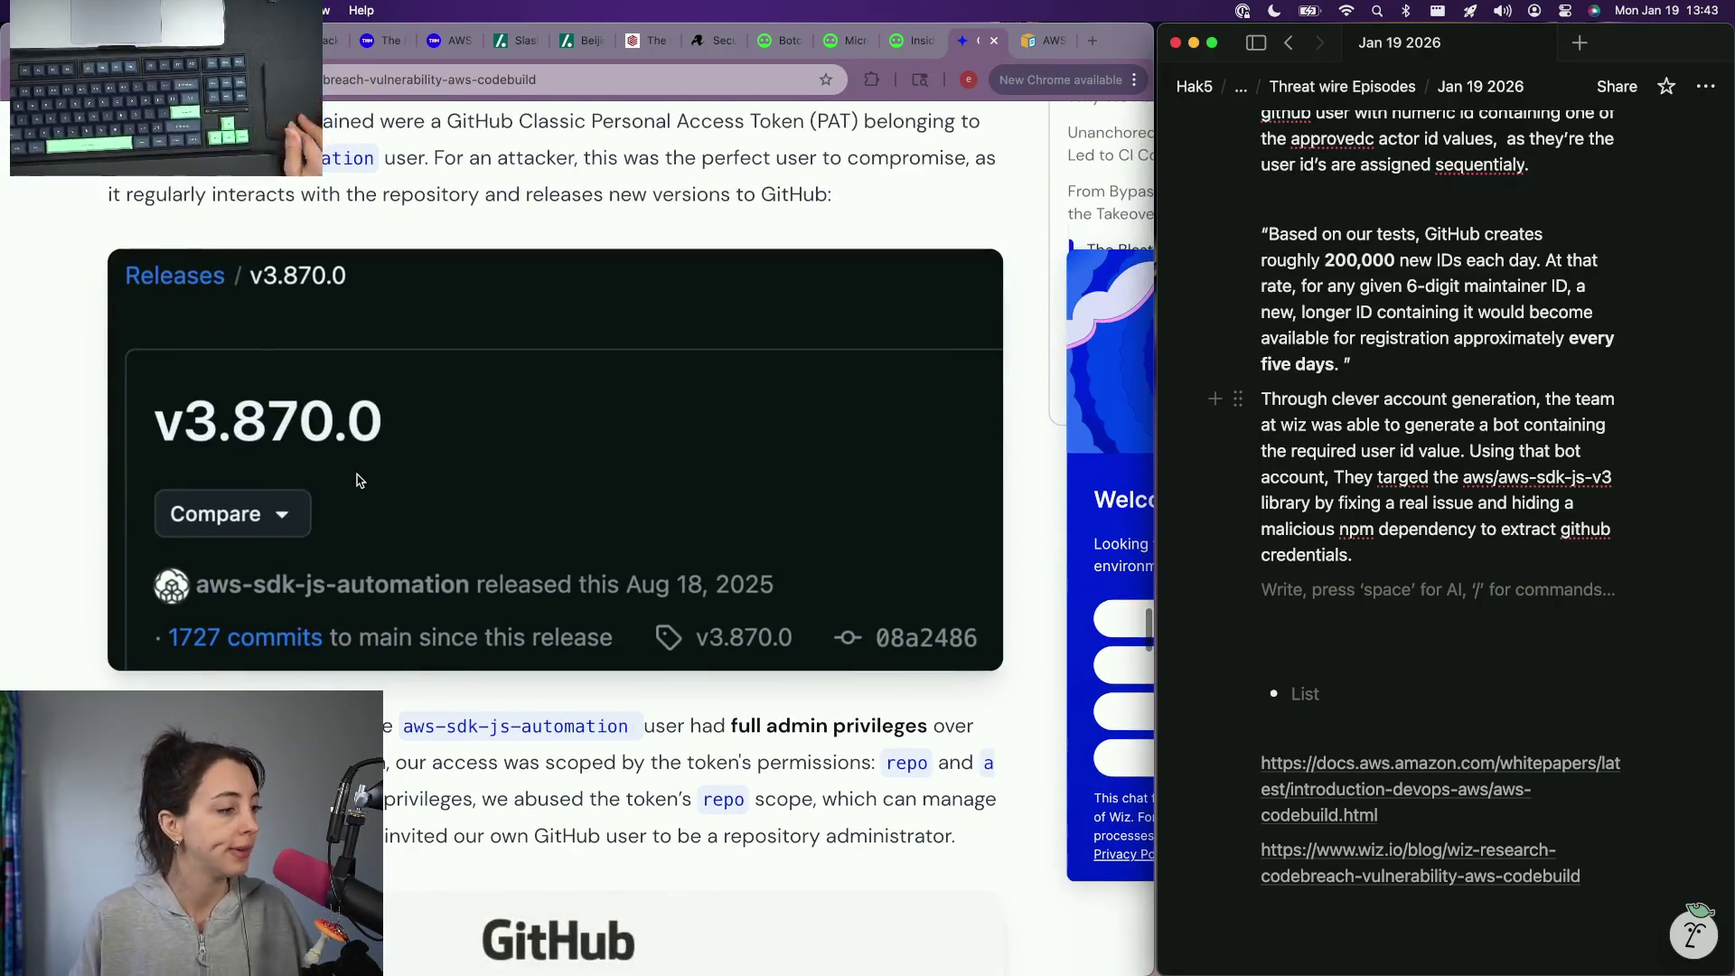
scroll(359, 480, down, 3)
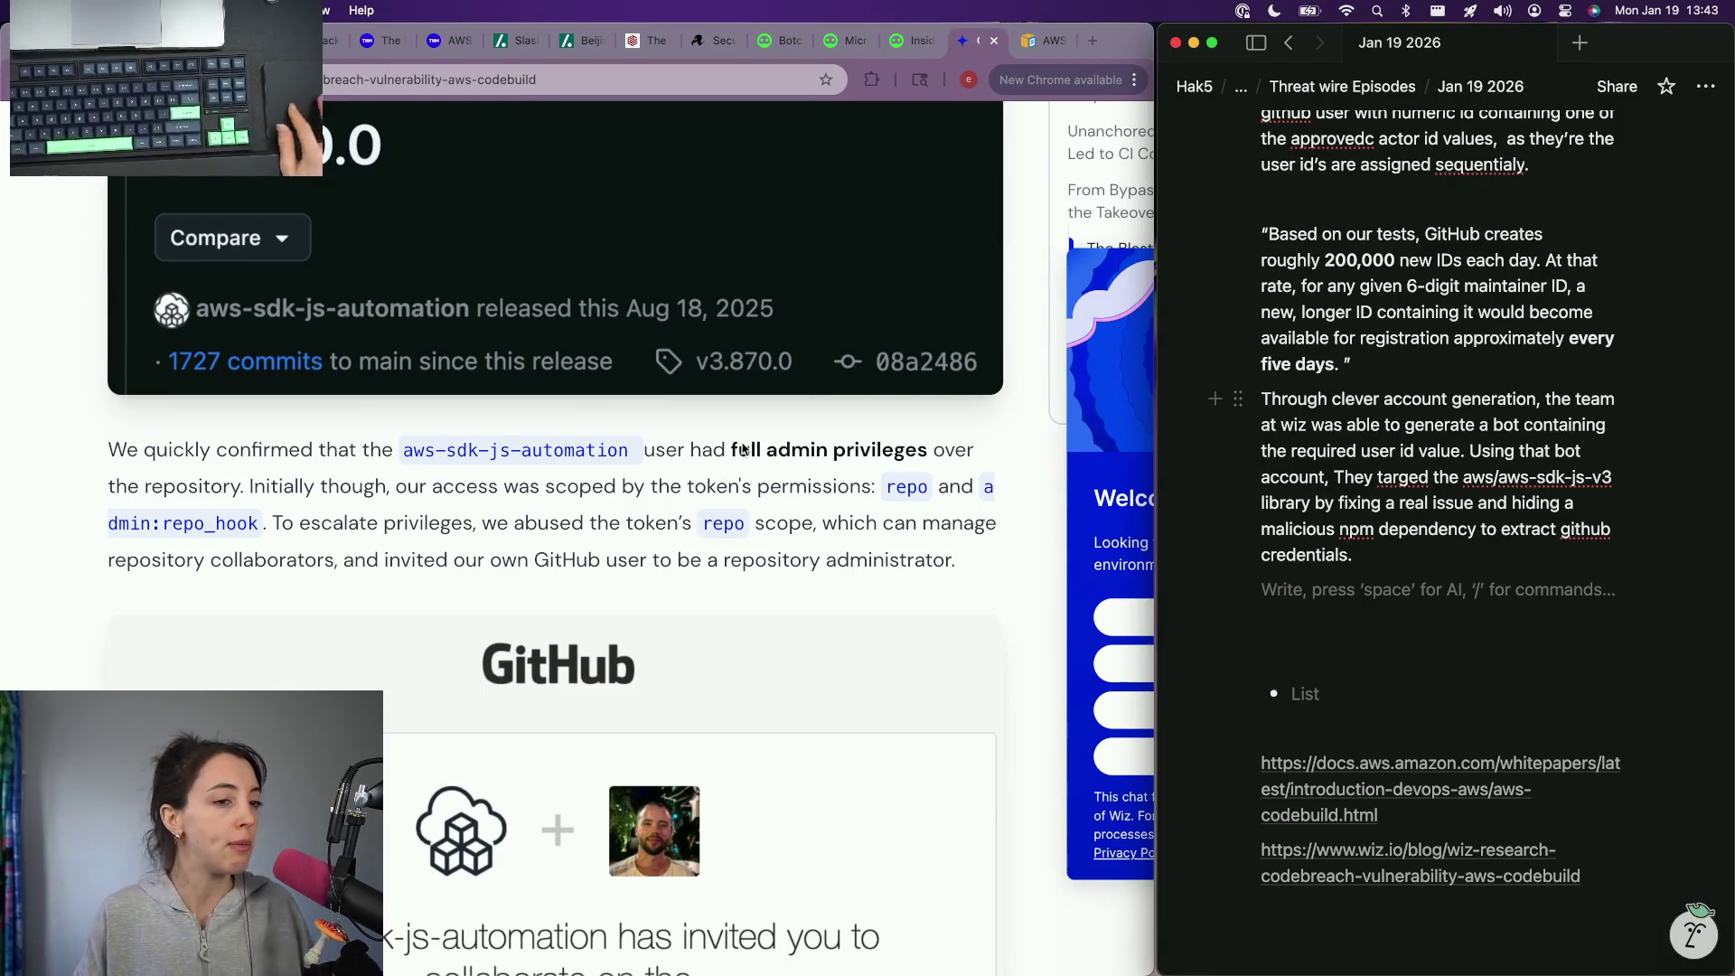
text(They were )
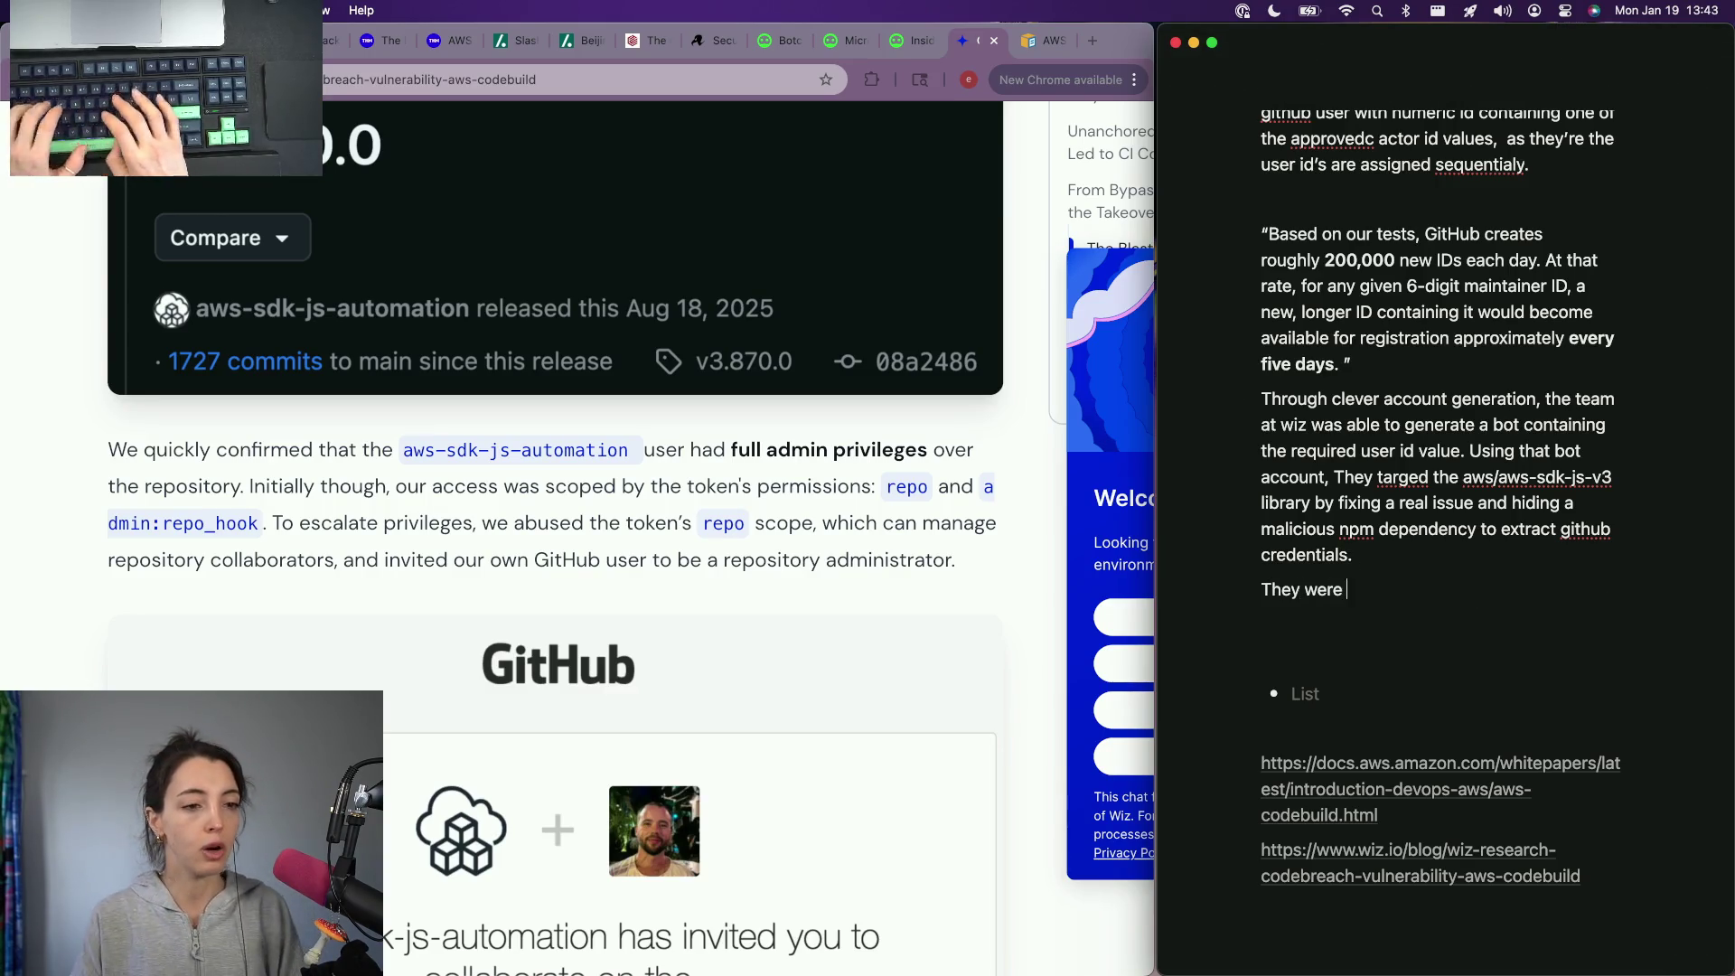
text(able to get the github classic personal access tokens to a)
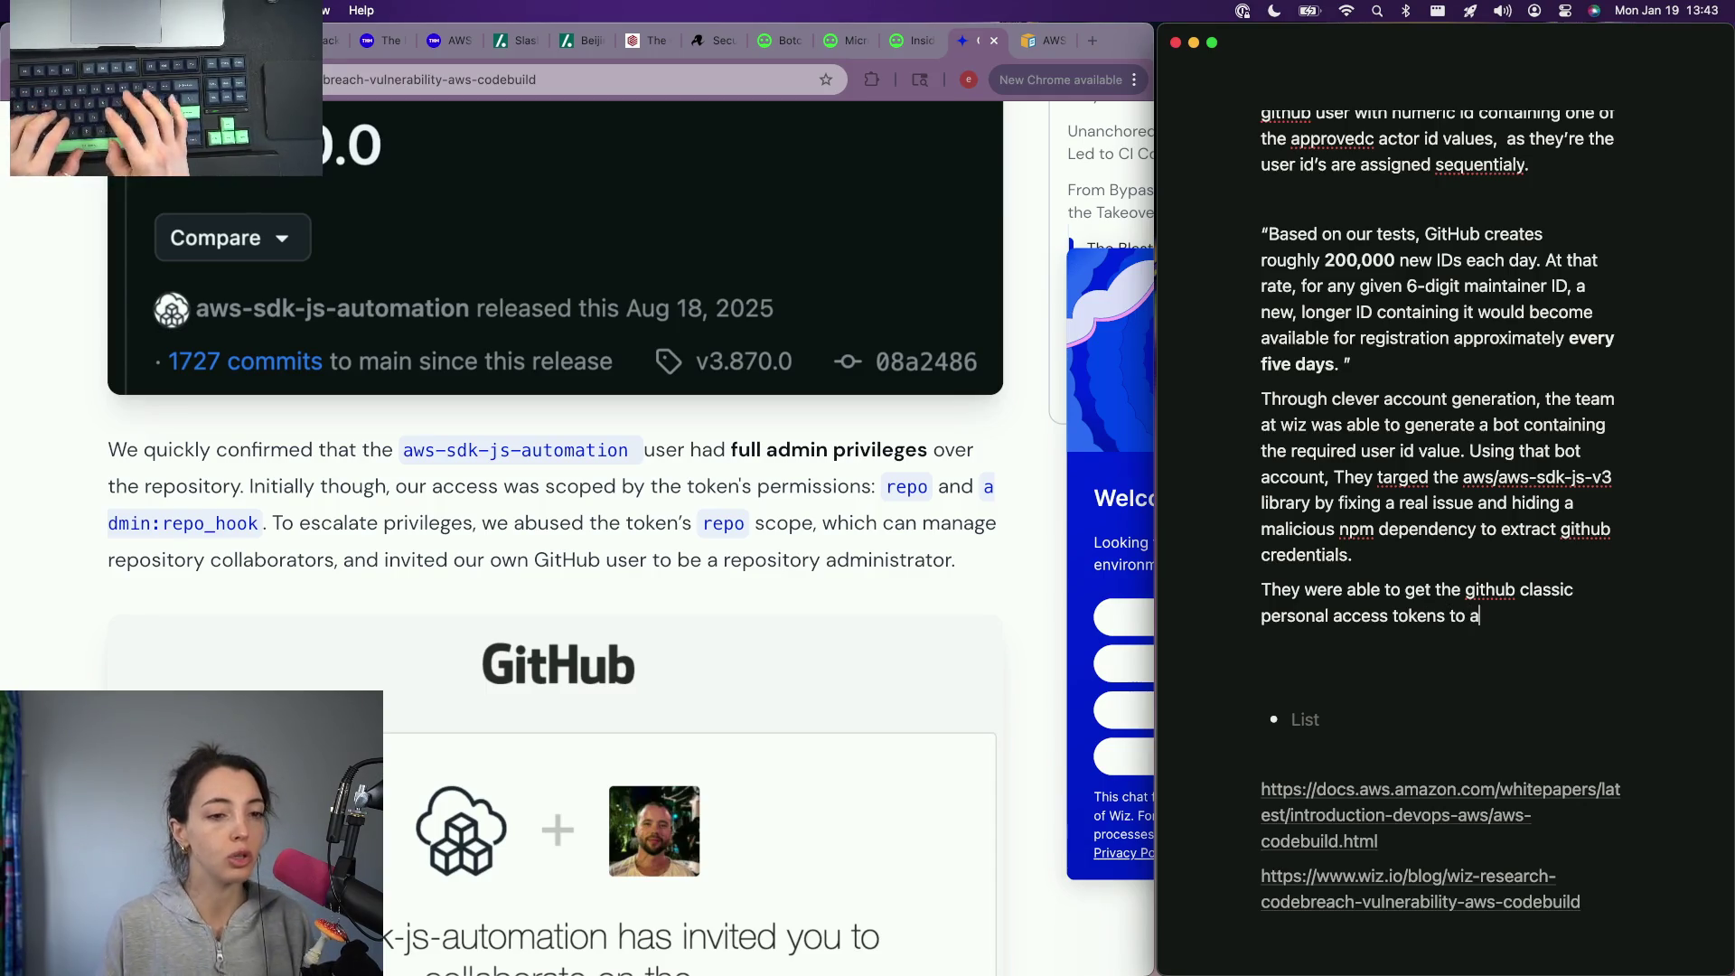
text(n acction with )
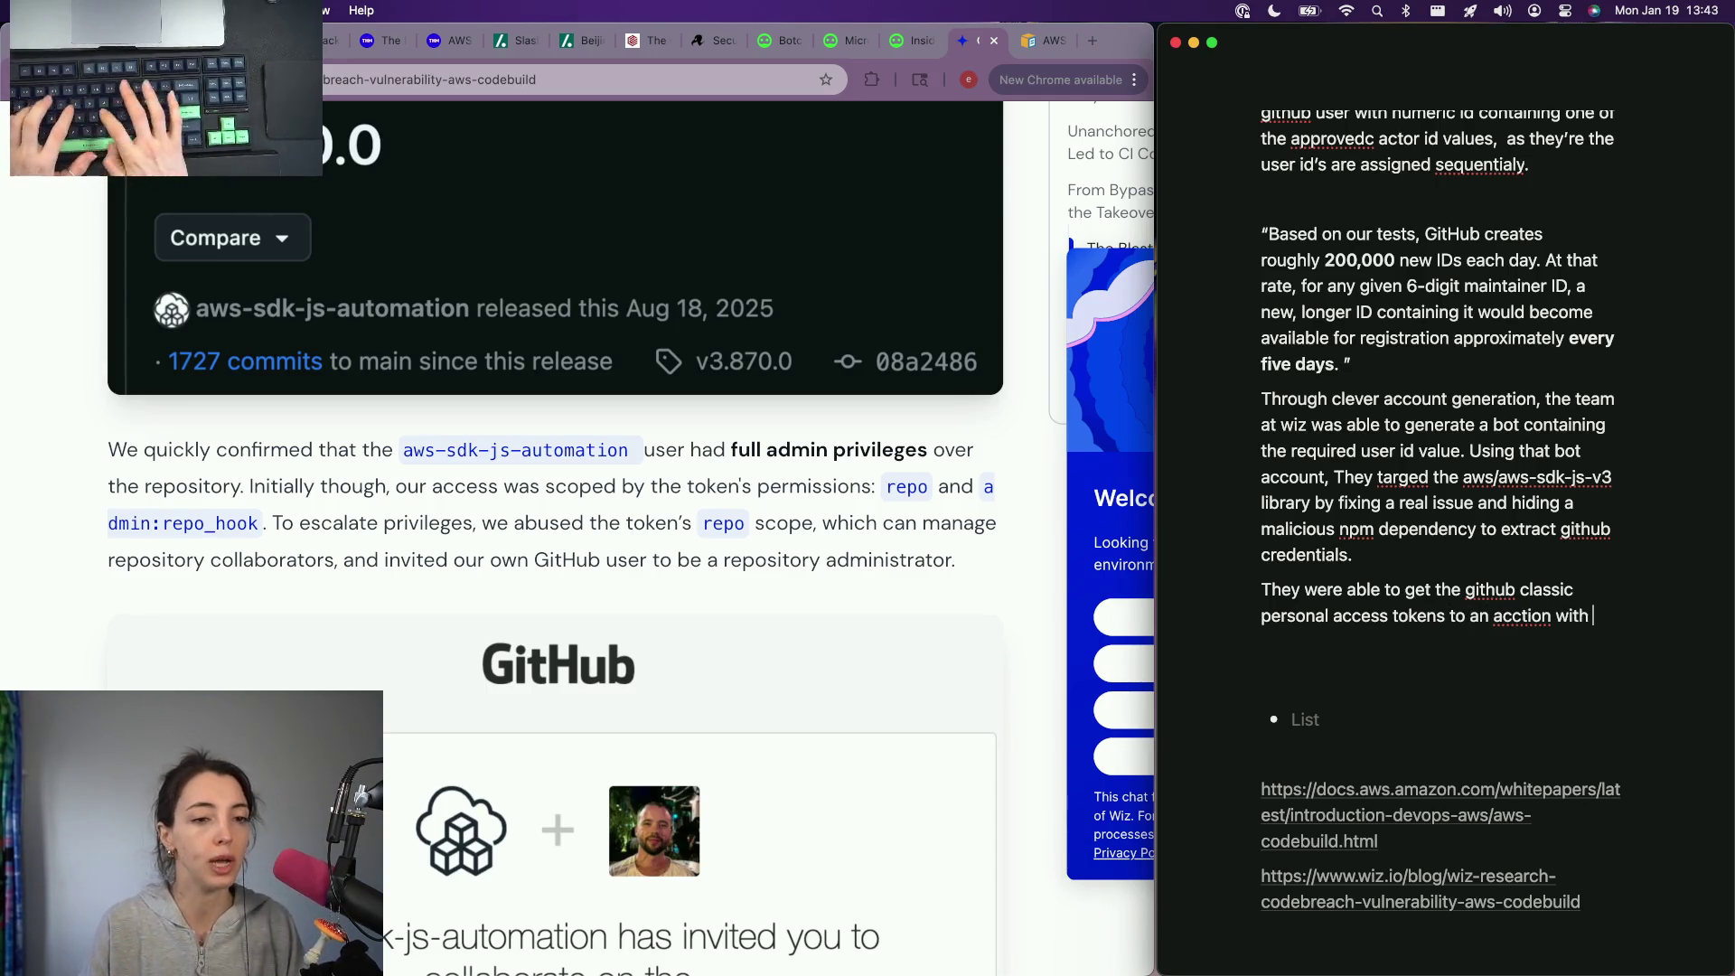
text(admi)
Step: Note they got GitHub classic personal access tokens to an account with full admin privileges
key(BackSpace)
key(BackSpace)
key(BackSpace)
text(full admin priv)
text(ledges.)
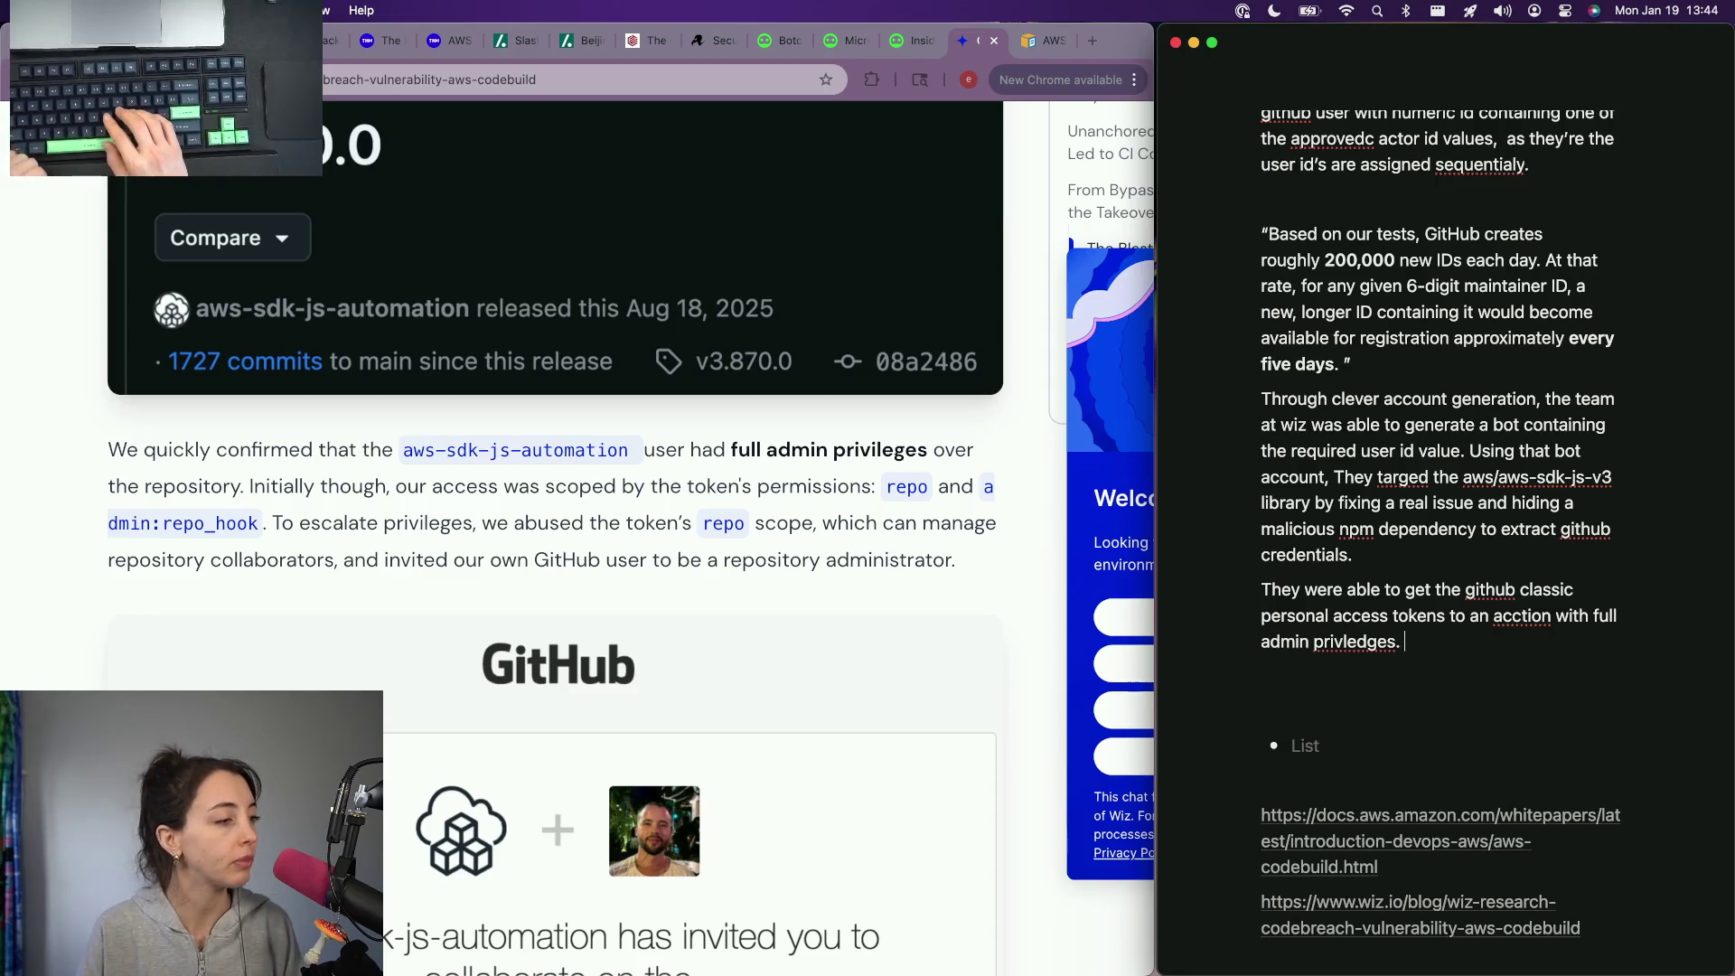
scroll(800, 618, down, 3)
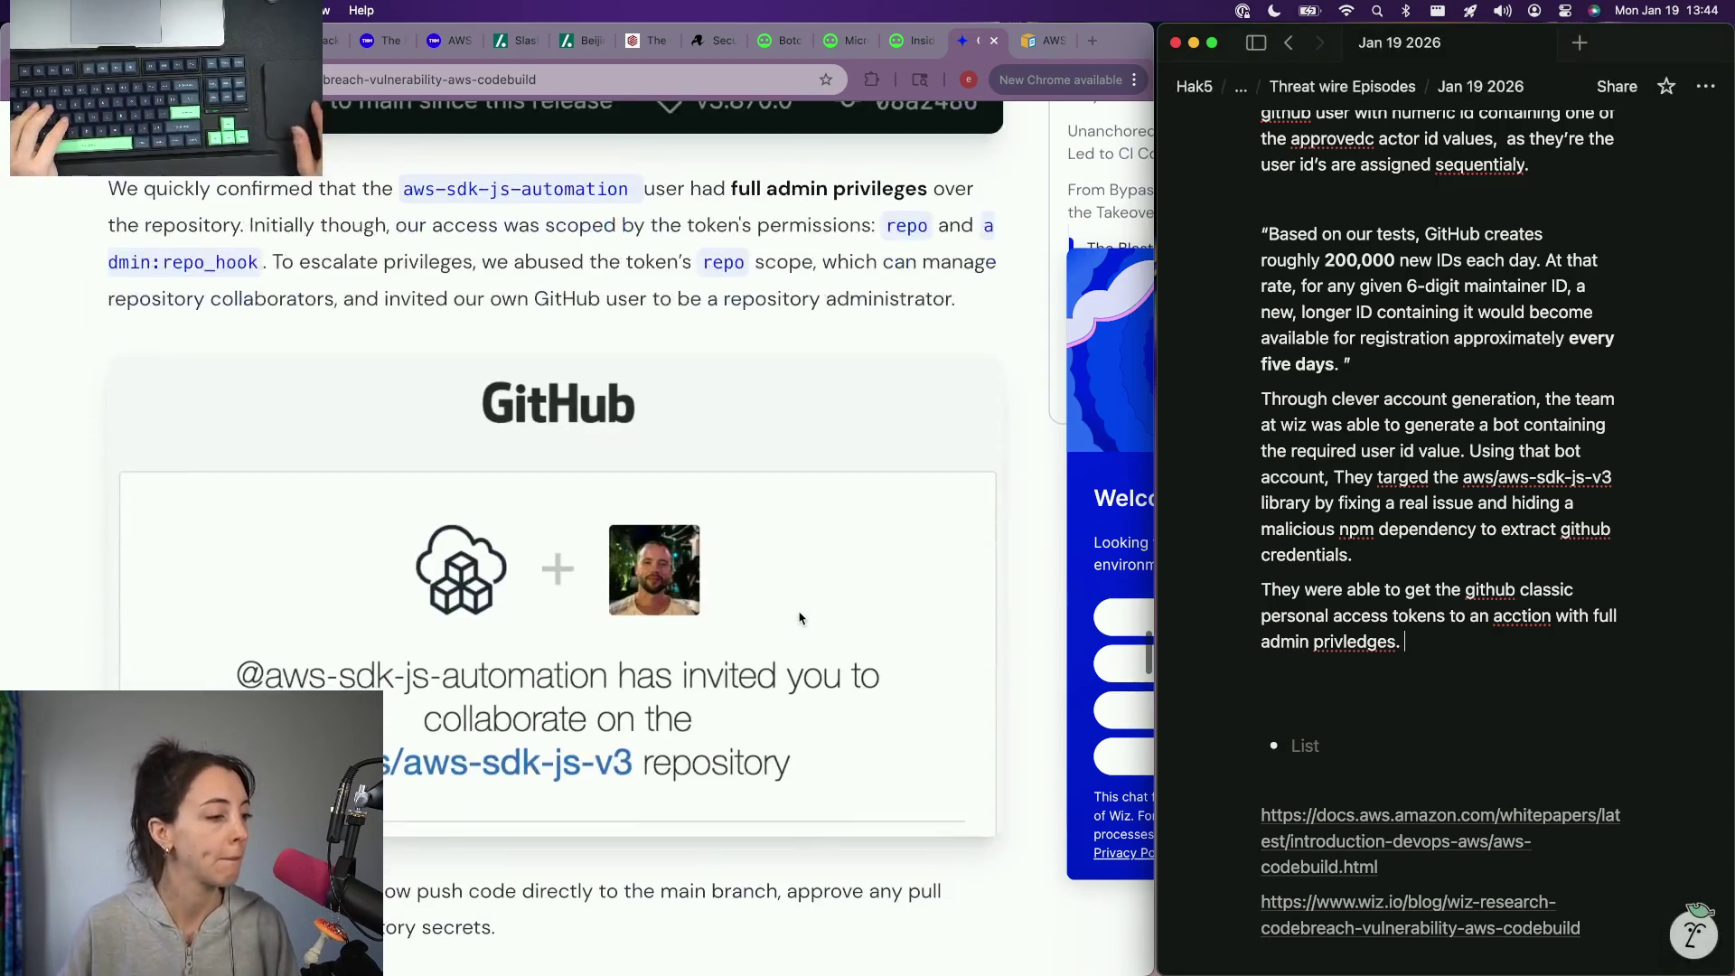
scroll(584, 434, down, 1)
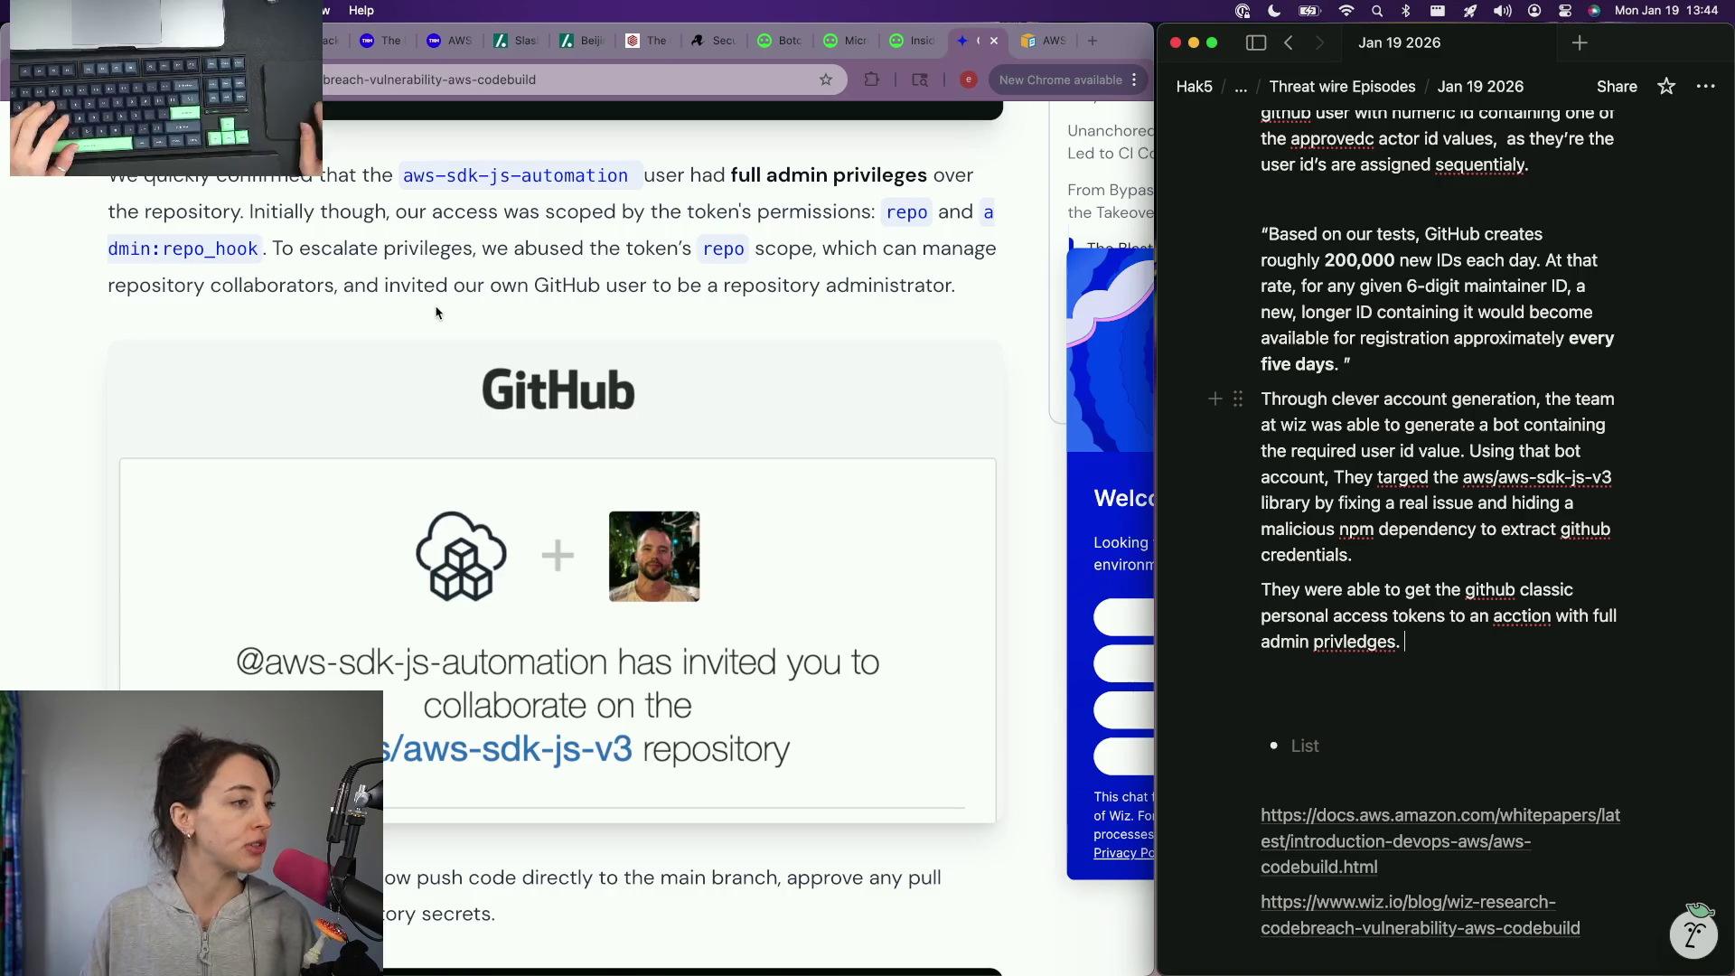
Step: Return to the end of the Notion note after reading the admin-access screenshot
click(1449, 638)
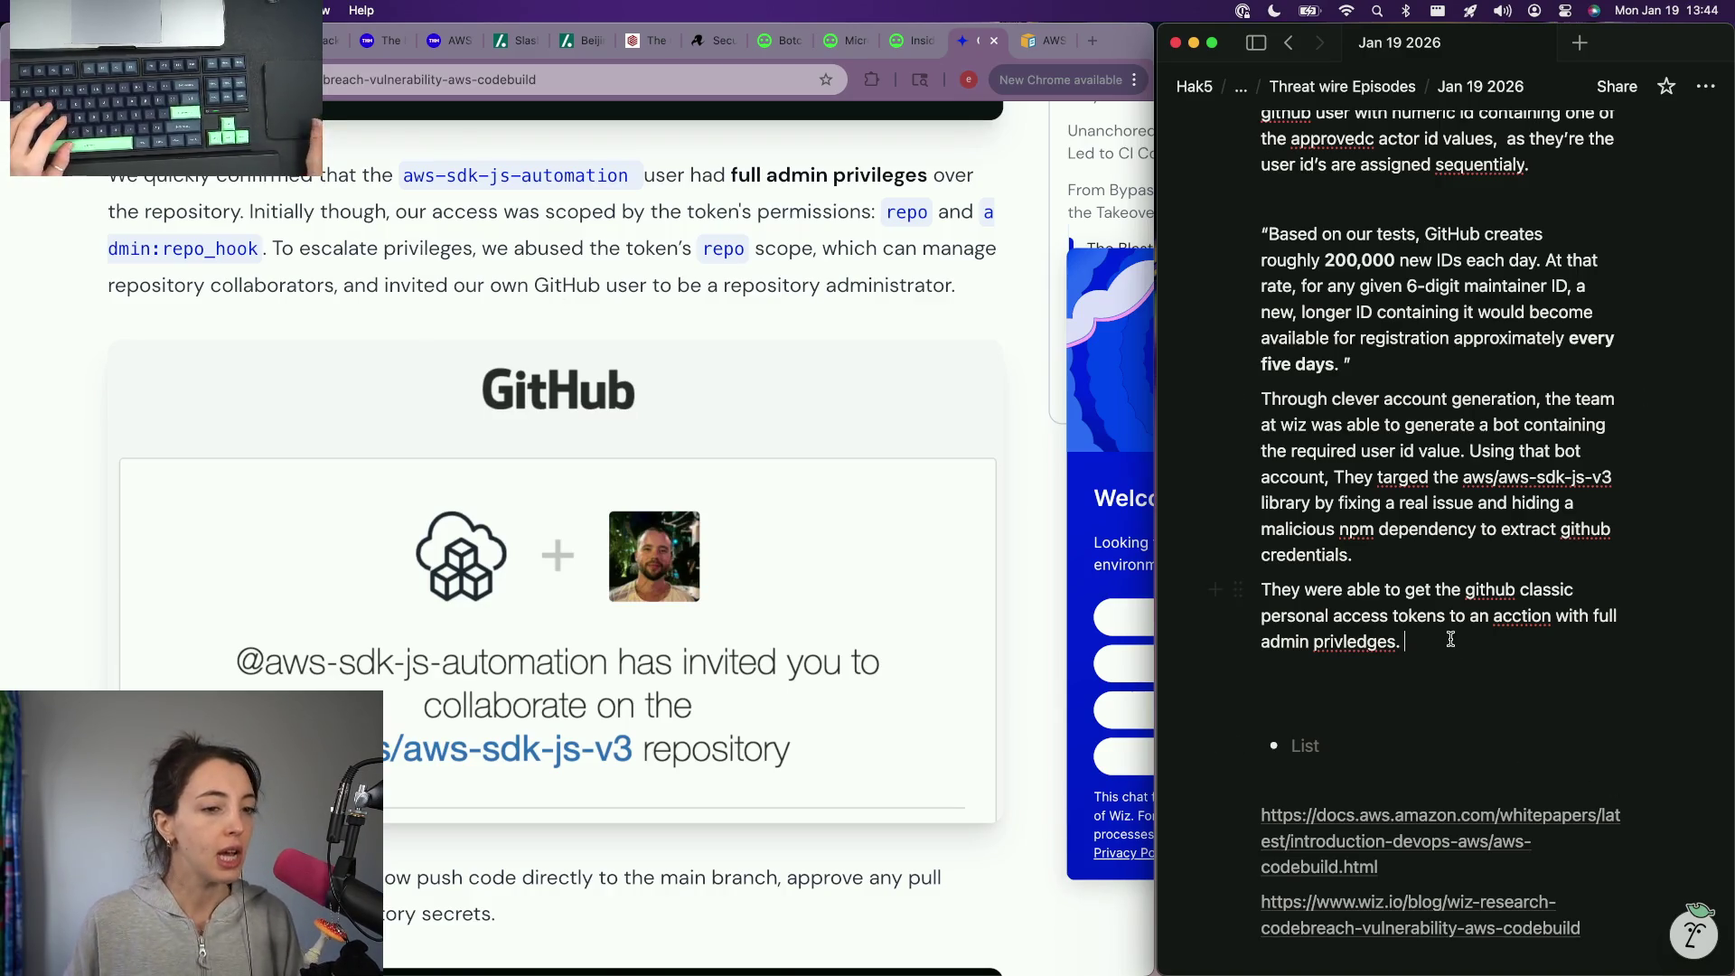
scroll(560, 442, down, 2)
scroll(560, 442, down, 1)
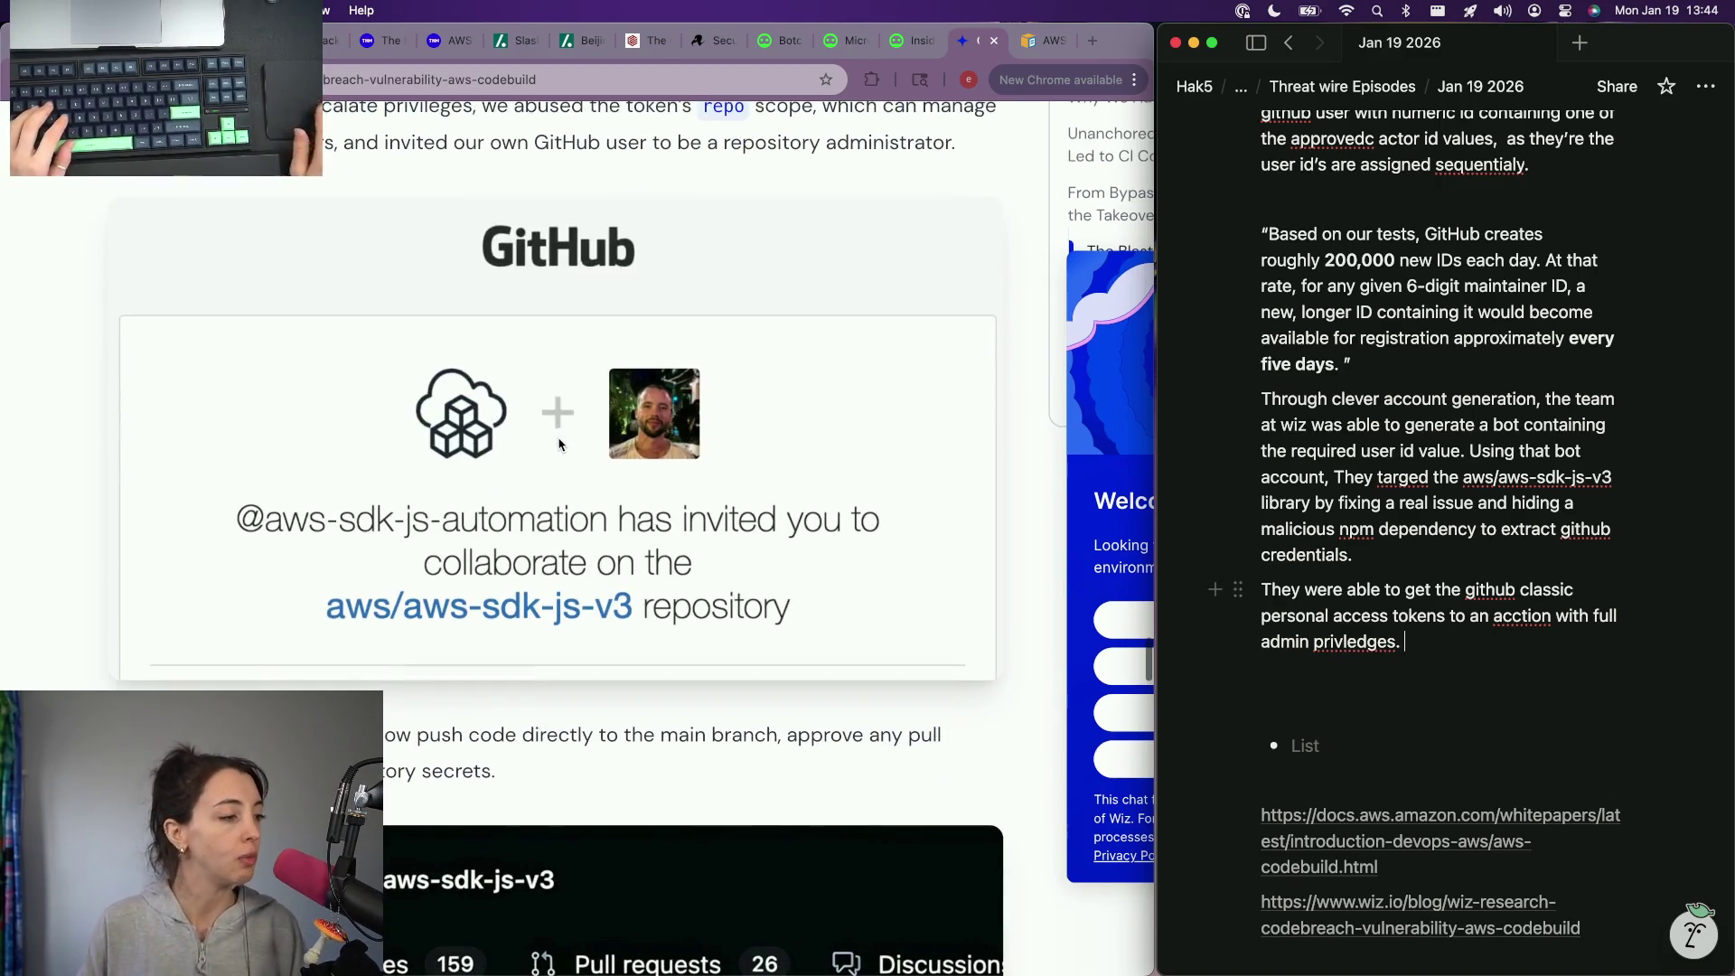
scroll(559, 442, down, 2)
scroll(559, 443, down, 1)
scroll(559, 443, down, 2)
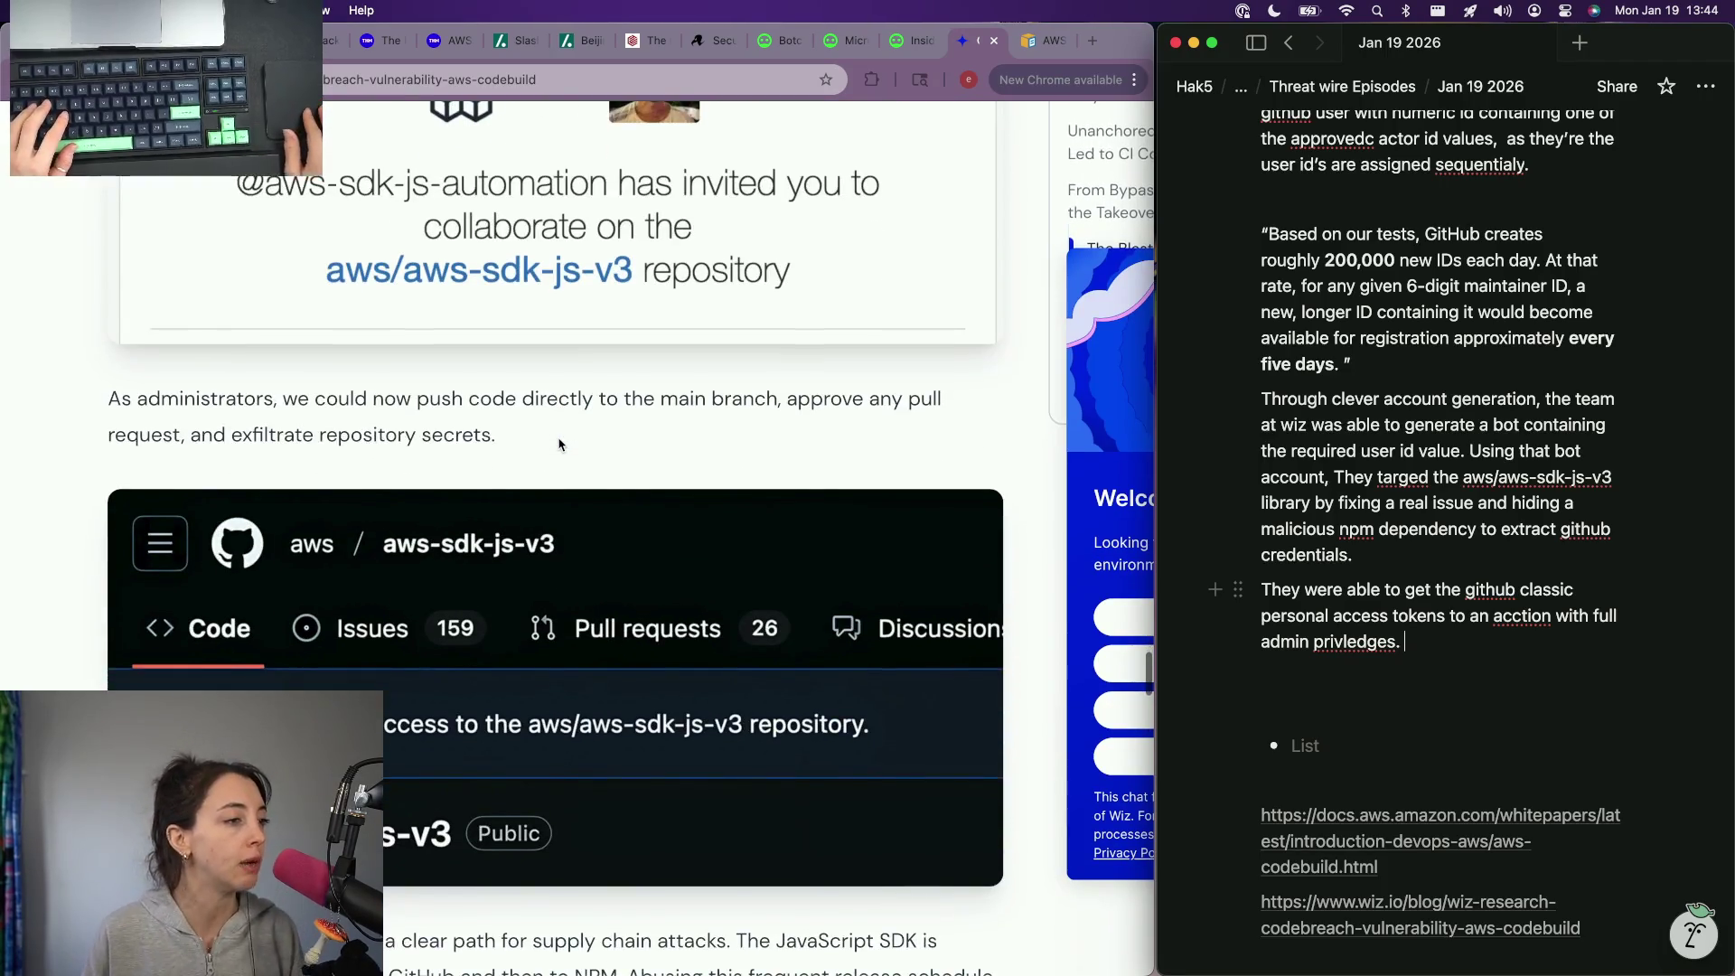
scroll(561, 444, down, 2)
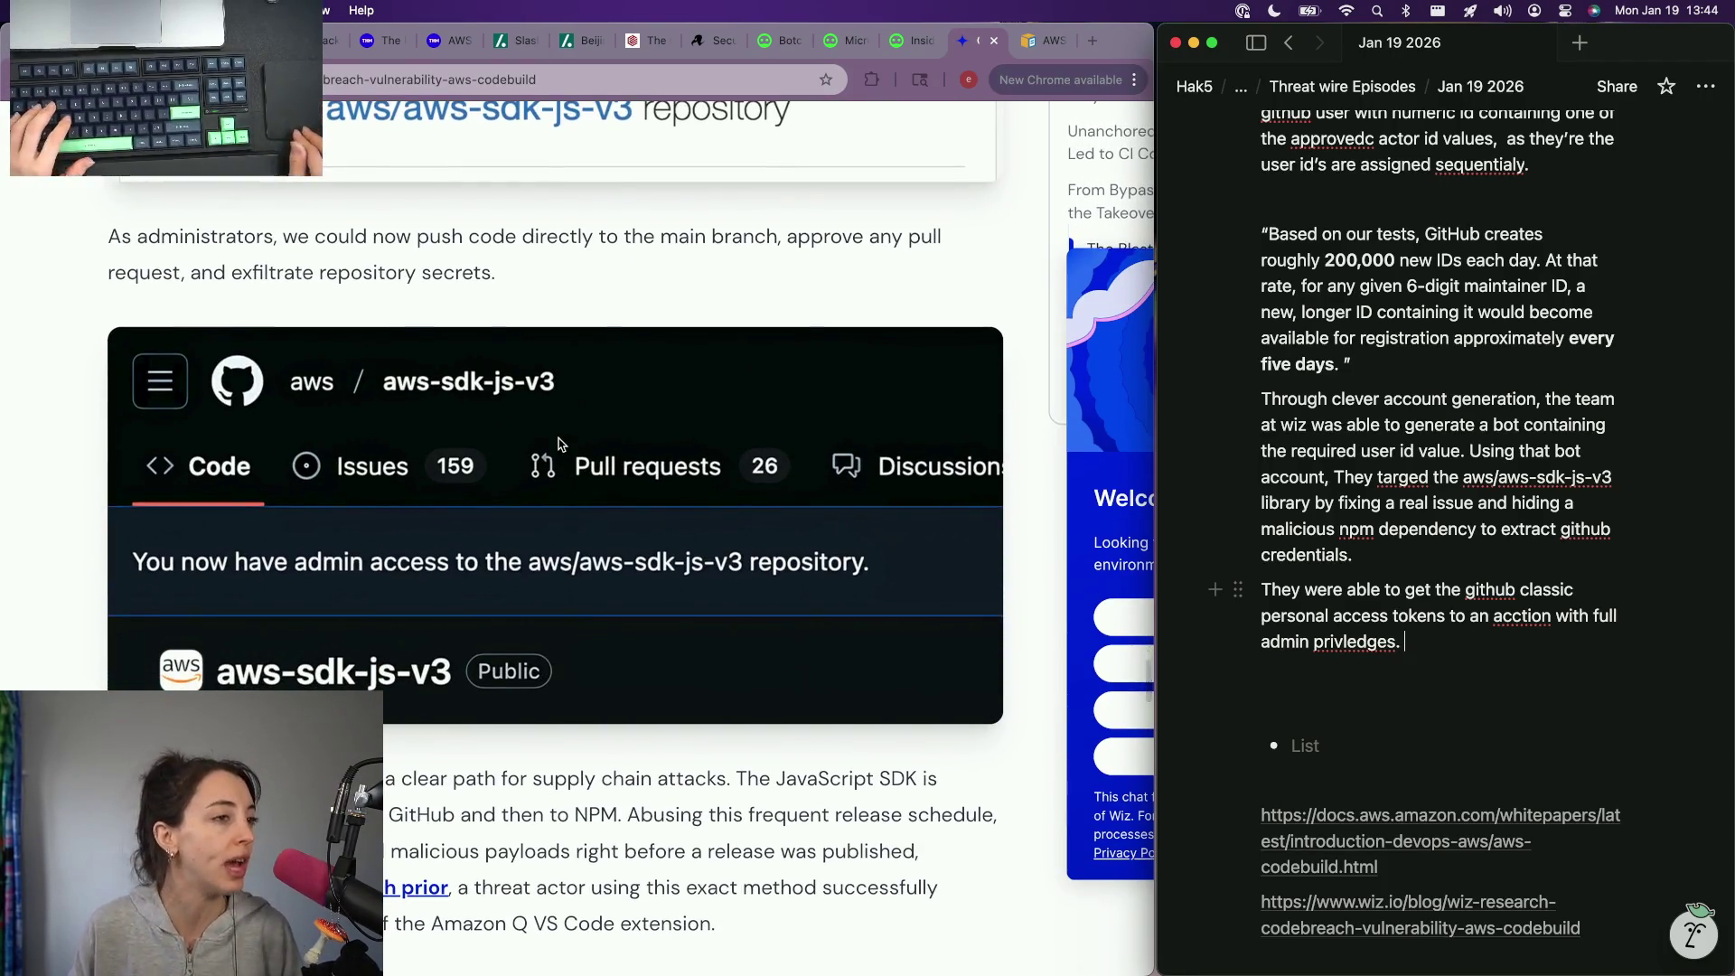
scroll(563, 446, down, 2)
scroll(591, 376, down, 3)
click(1410, 648)
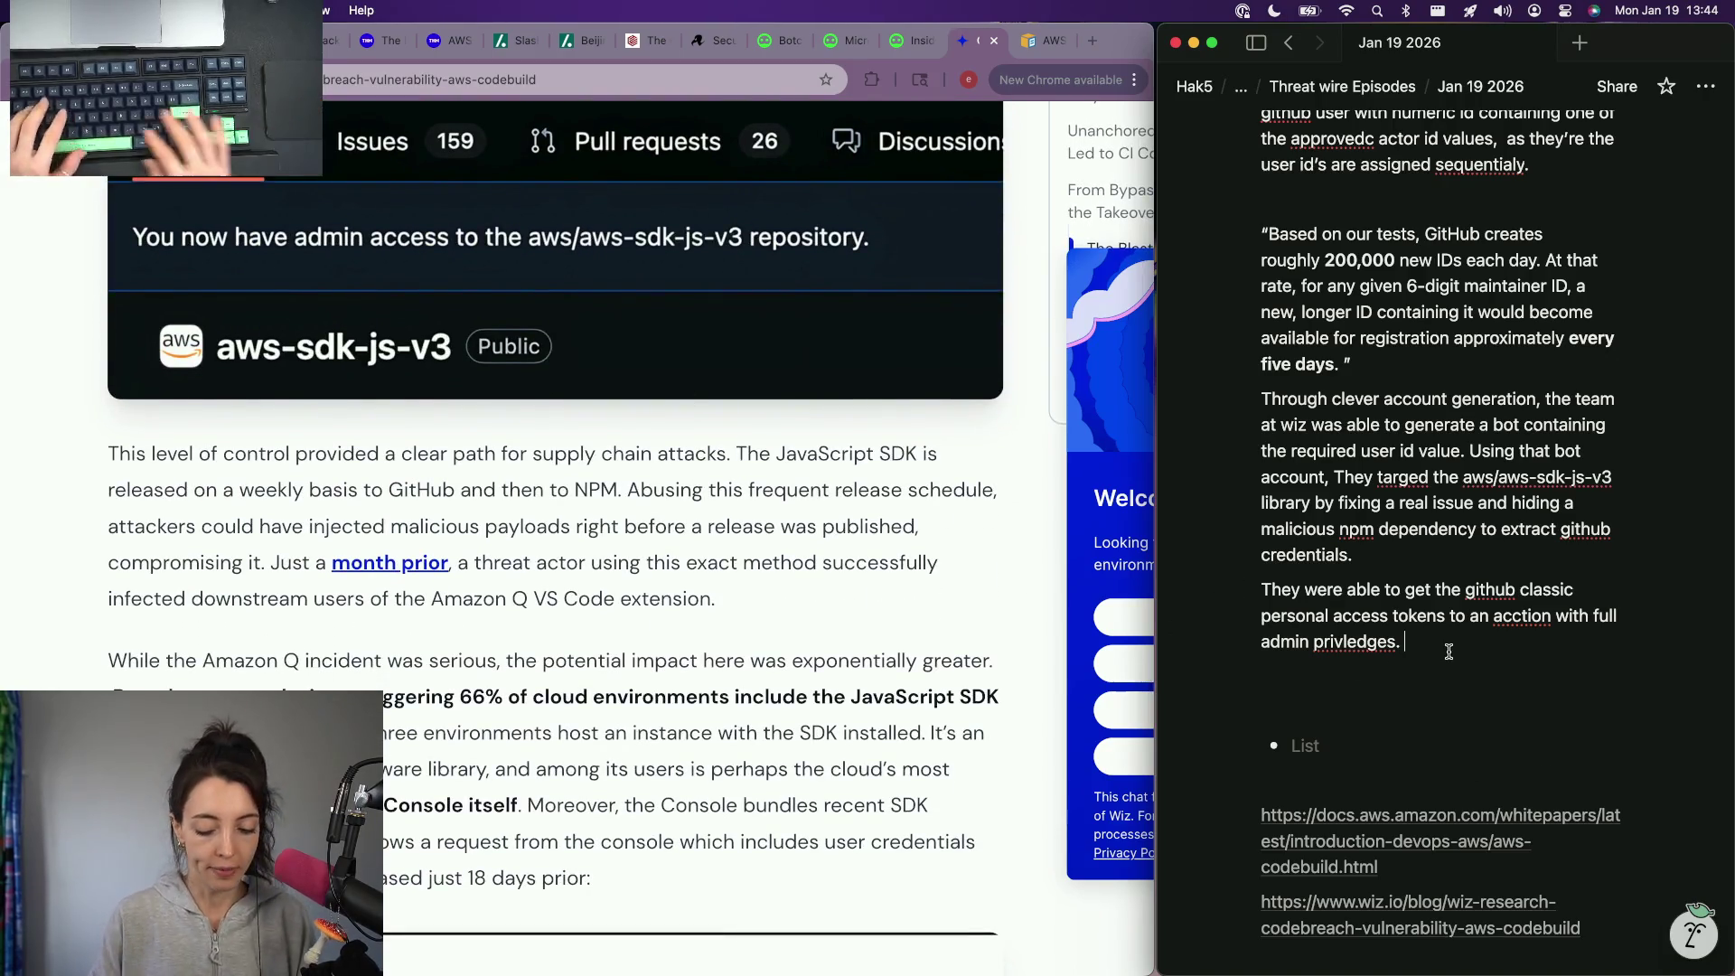
text(They were)
Step: Extend the note: they then used that to approve their own accounts as admins of the repo
key(BackSpace)
key(BackSpace)
key(BackSpace)
key(BackSpace)
text(, and tghen use that to approv e)
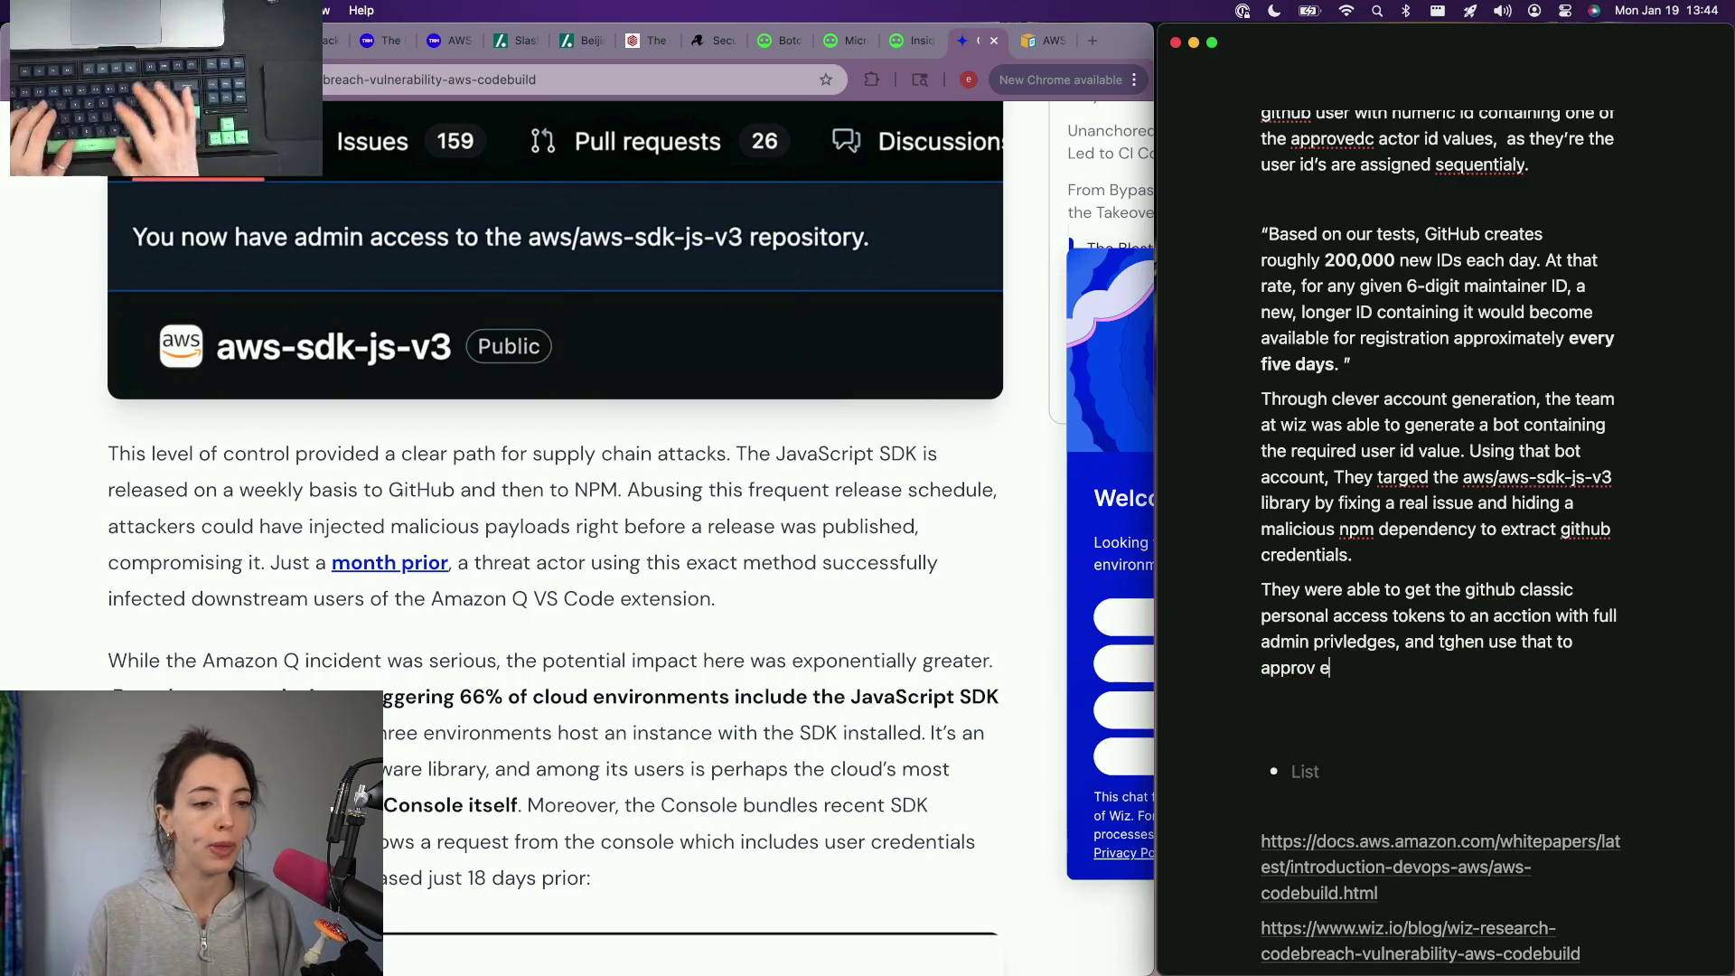
text(their own acci)
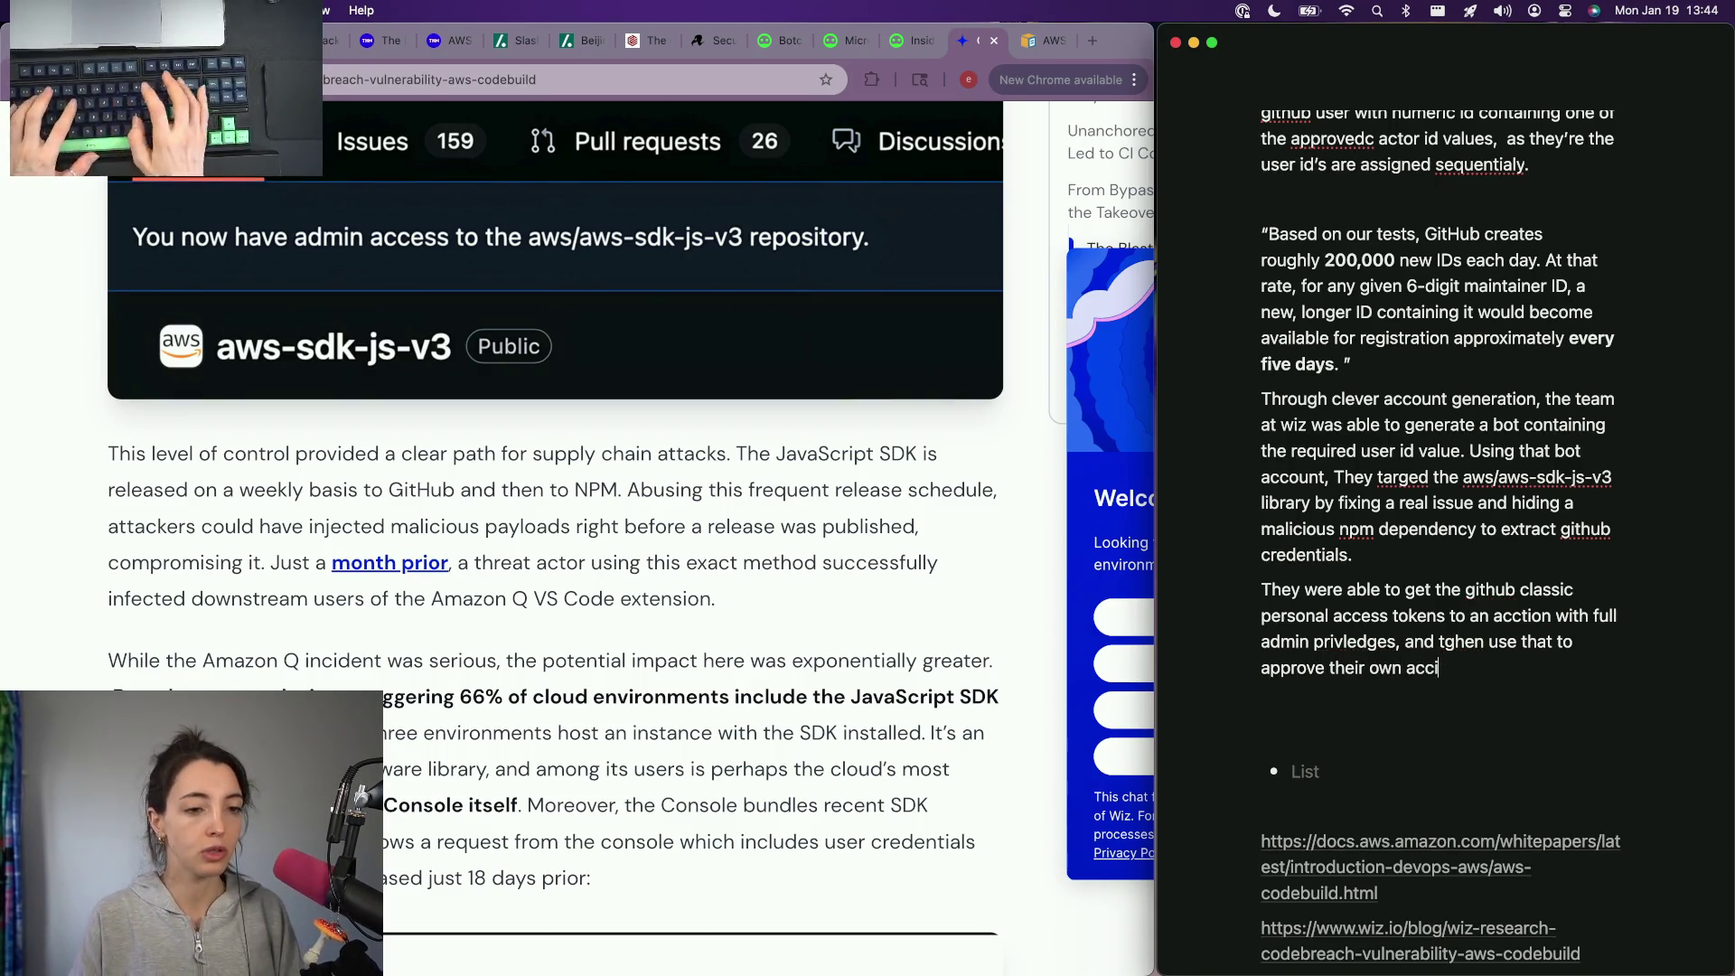
text(onts to be admin of the repo.)
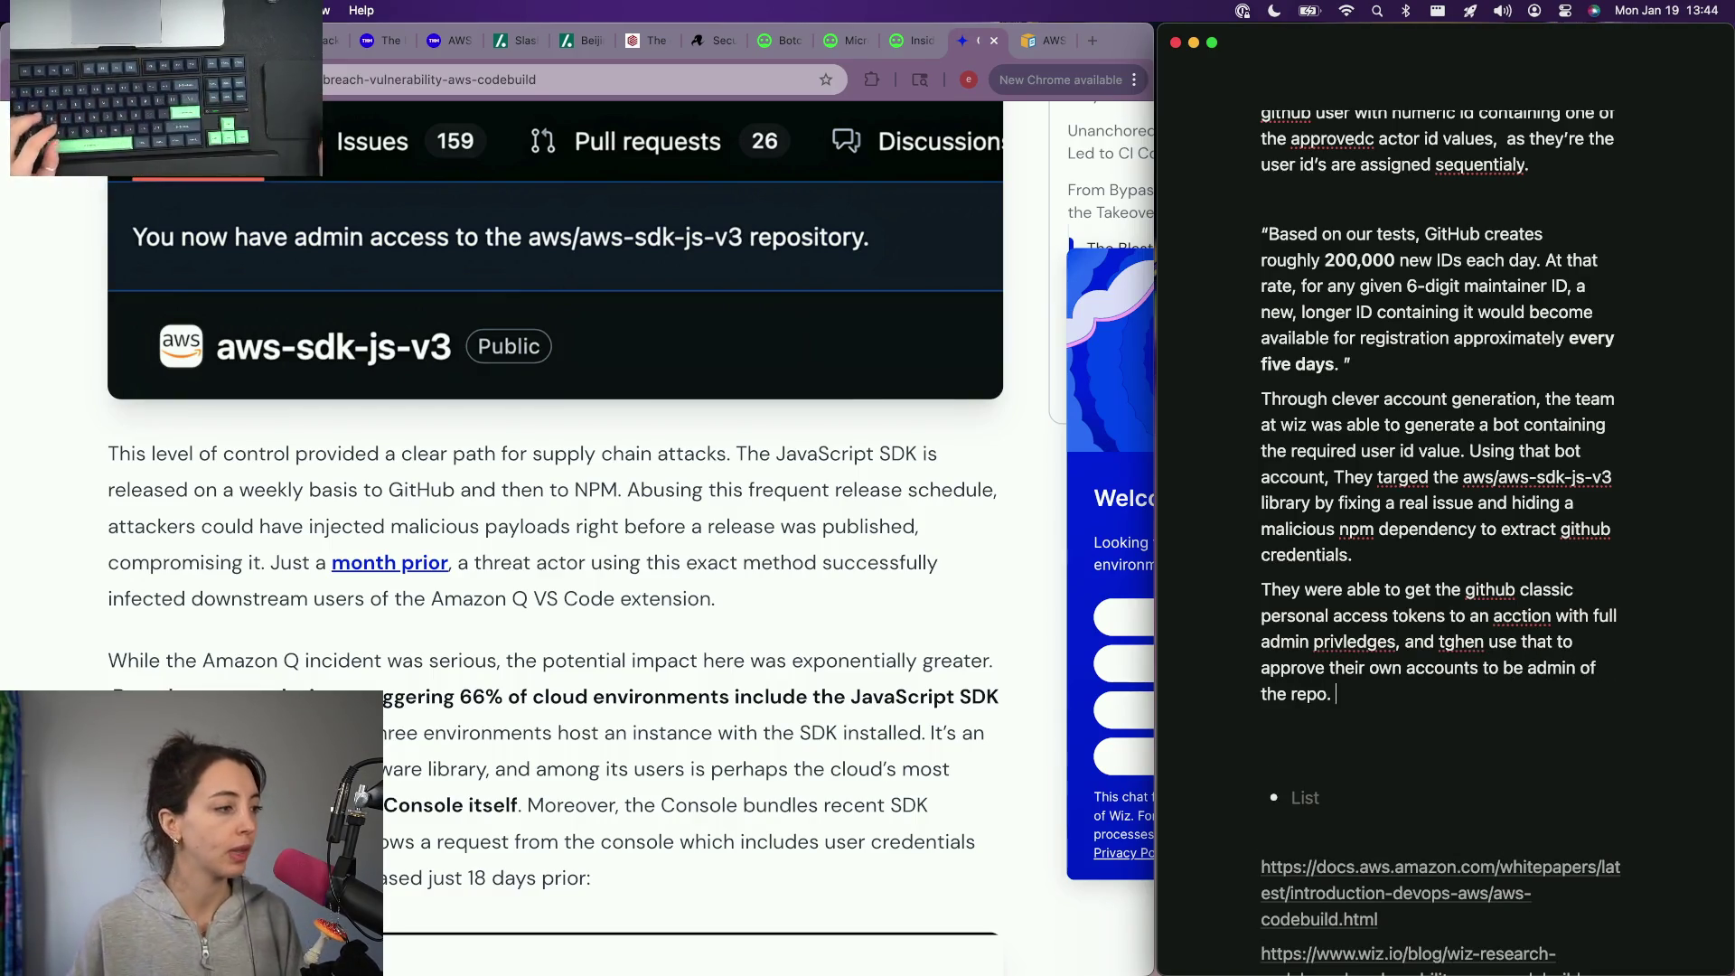
scroll(723, 422, down, 2)
scroll(705, 393, down, 2)
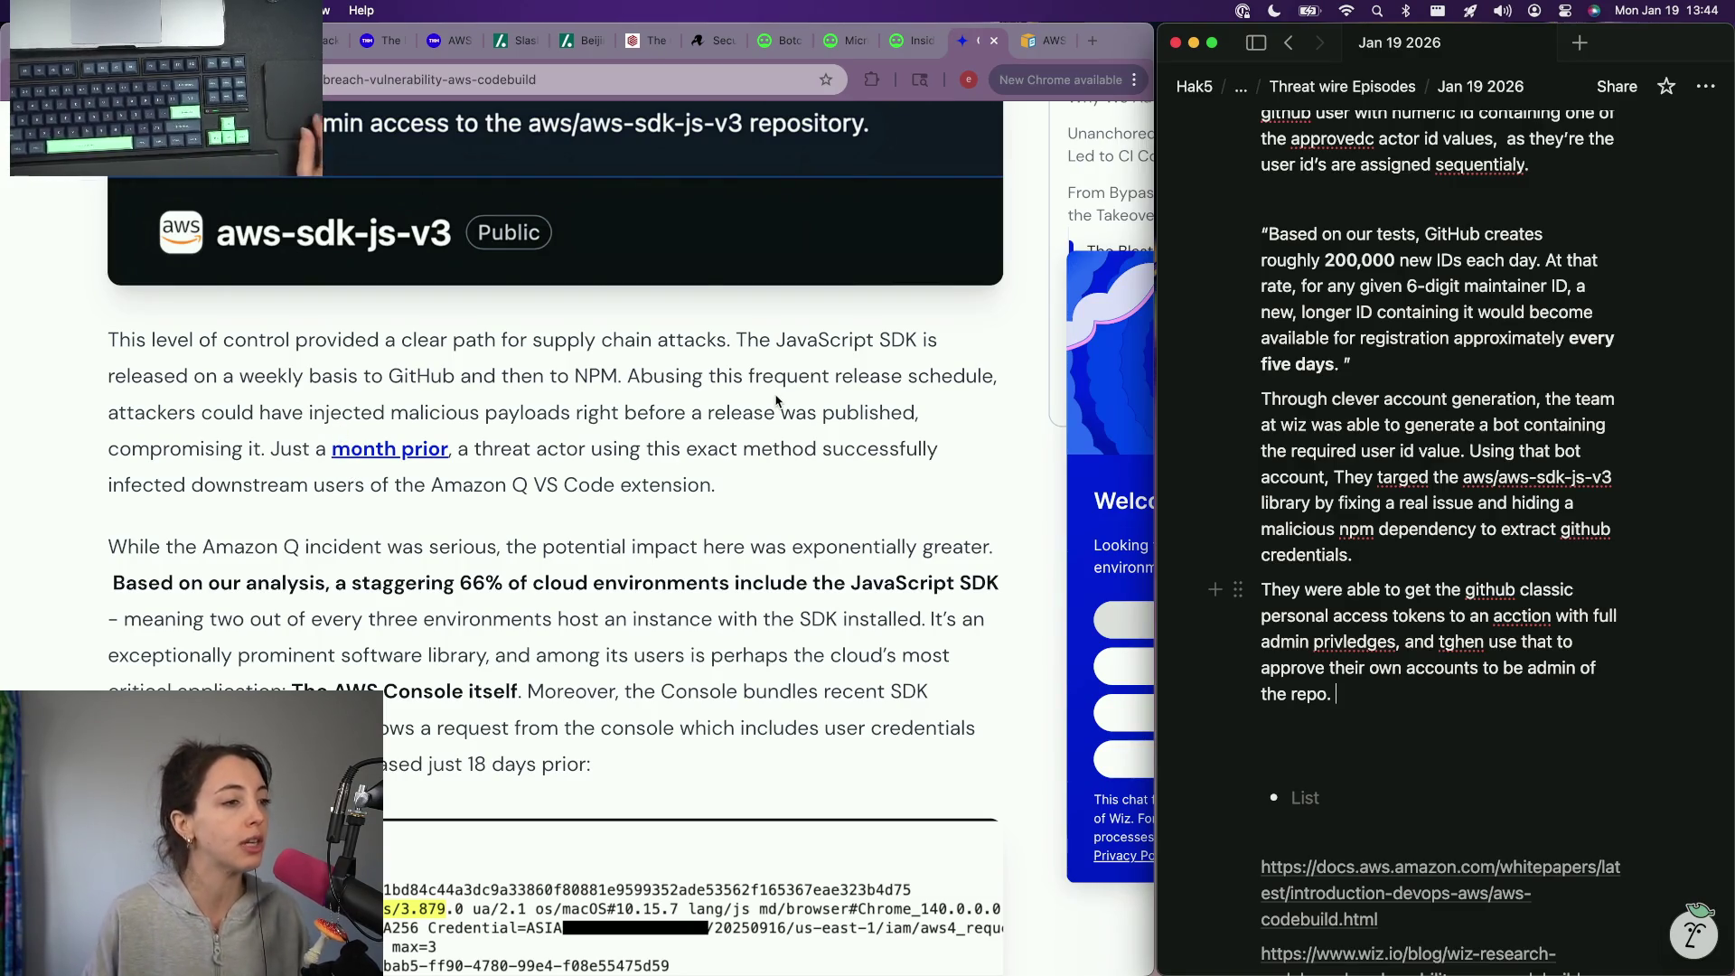
scroll(602, 370, down, 5)
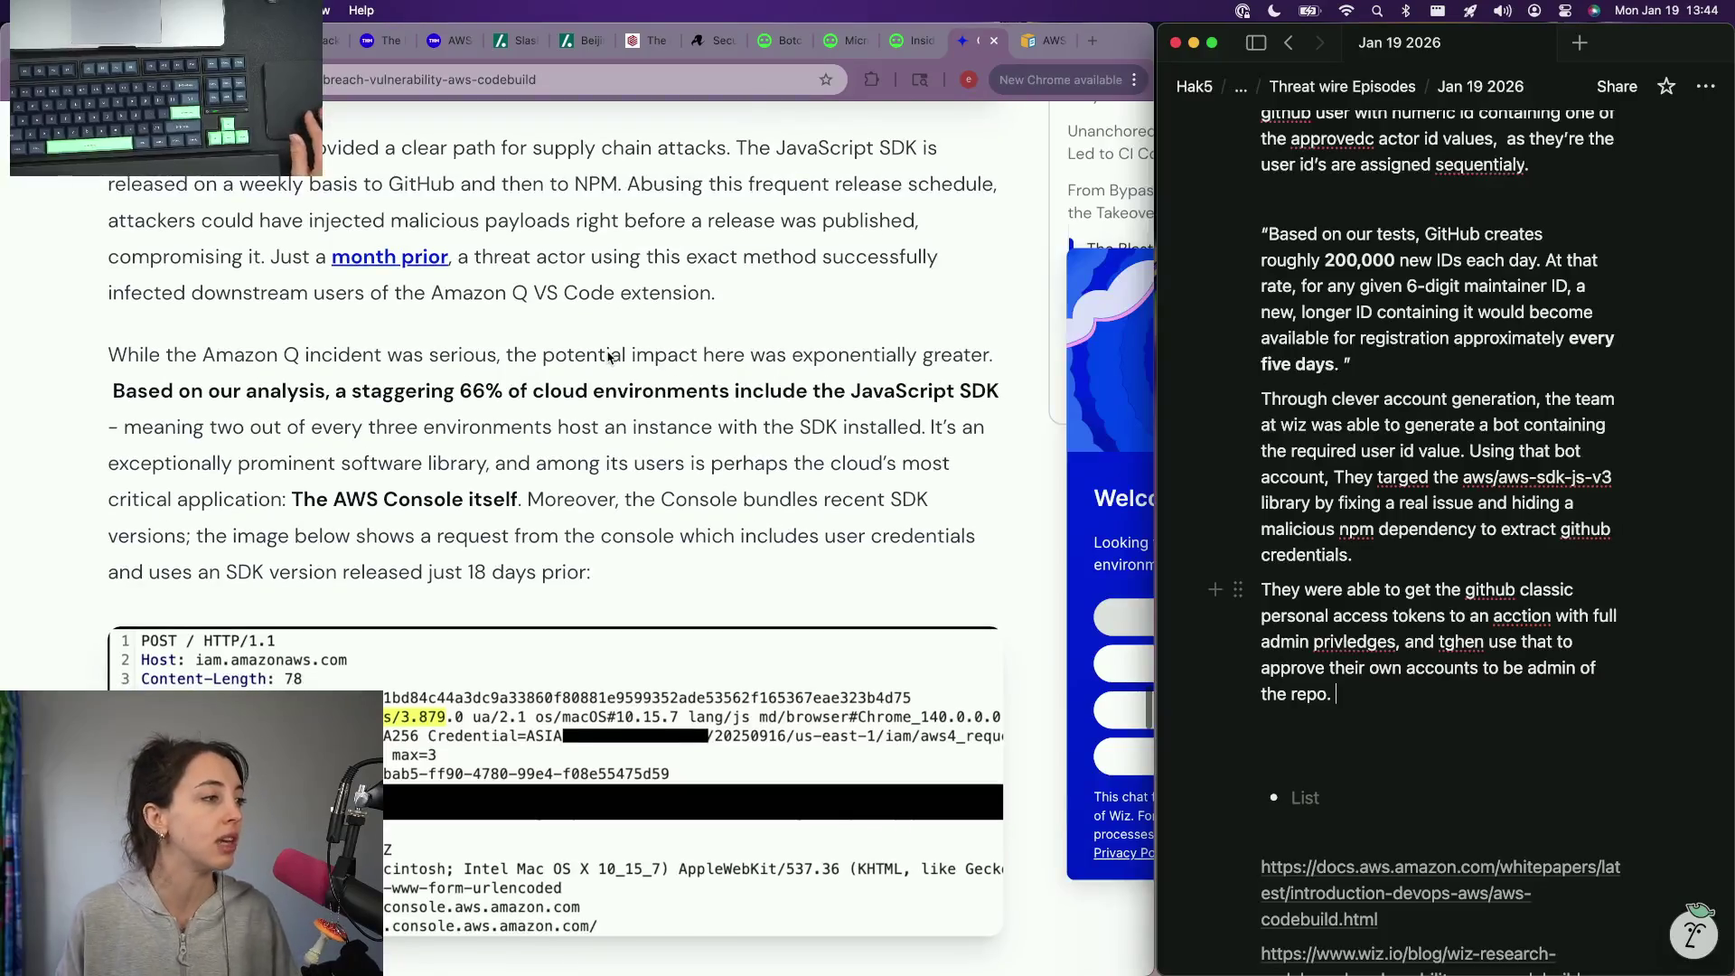
scroll(609, 355, down, 1)
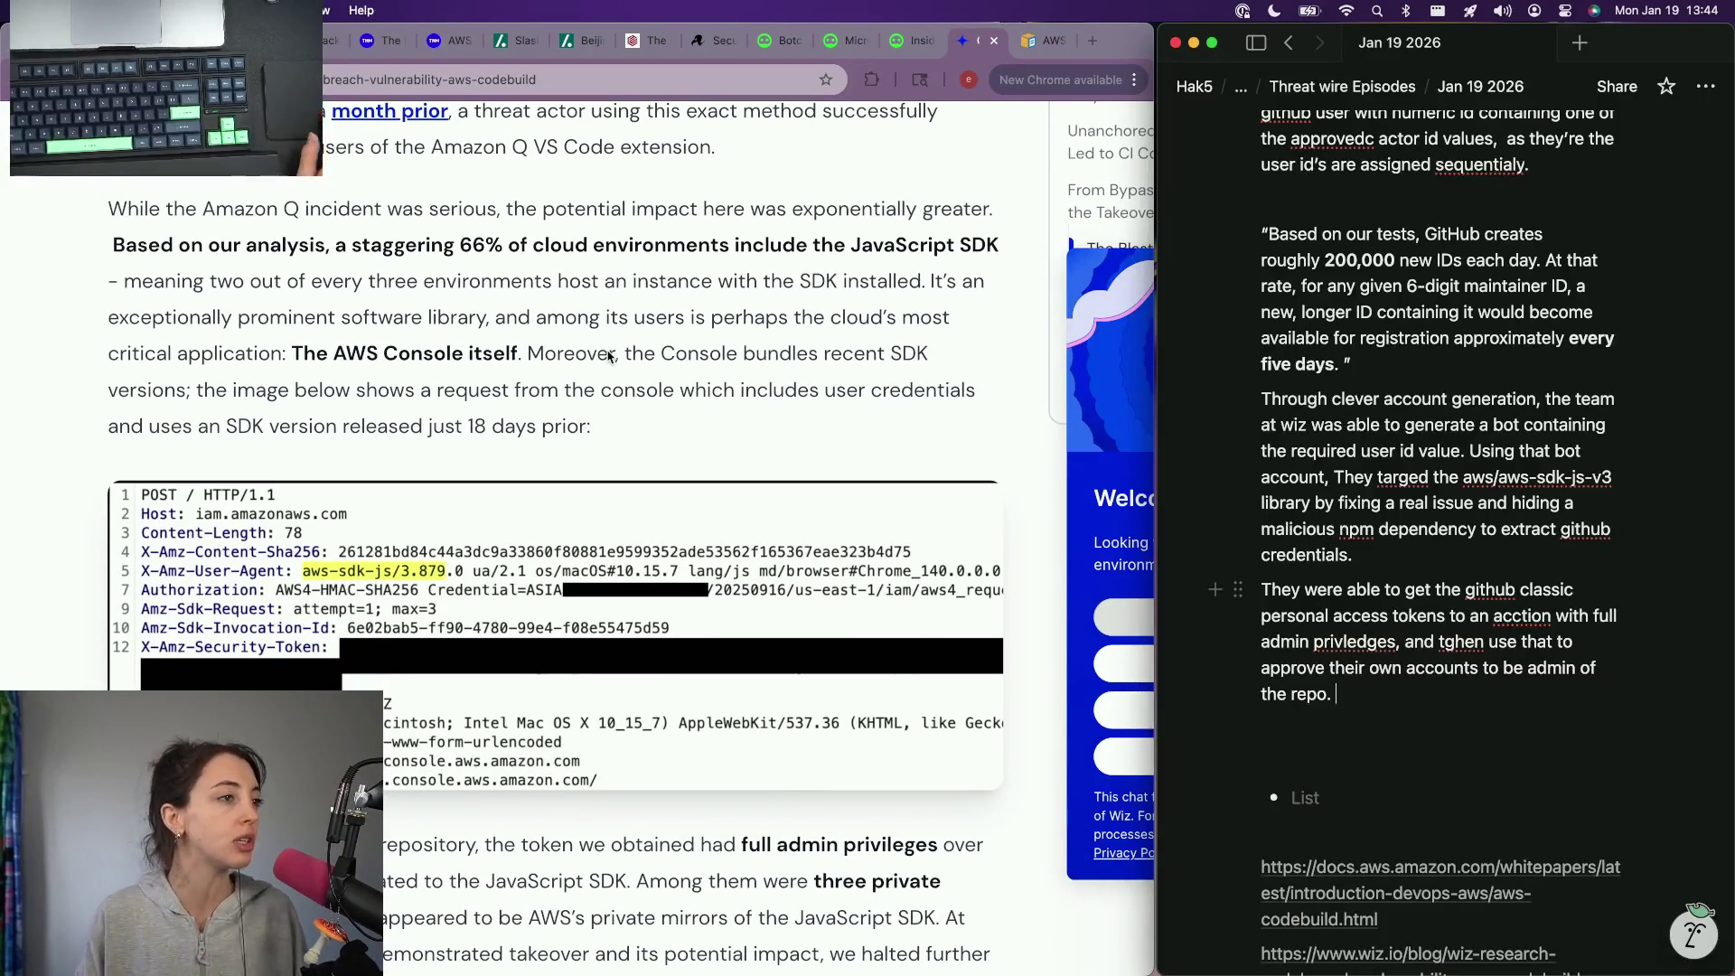
scroll(609, 356, down, 2)
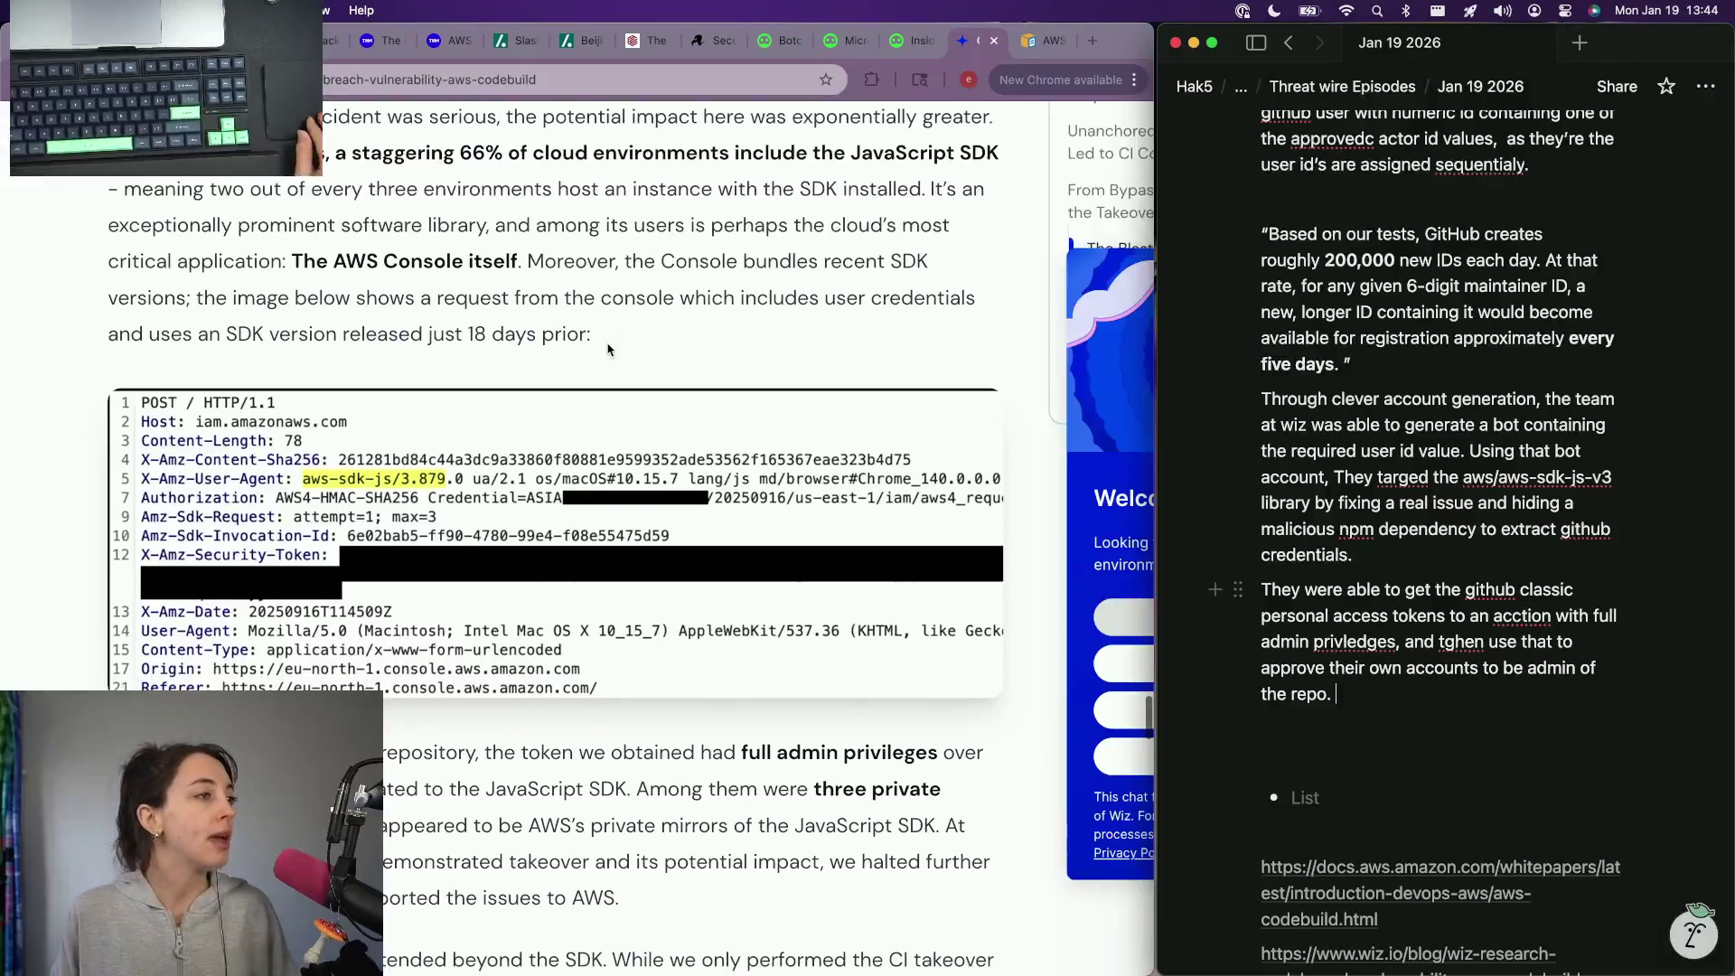
scroll(608, 347, up, 2)
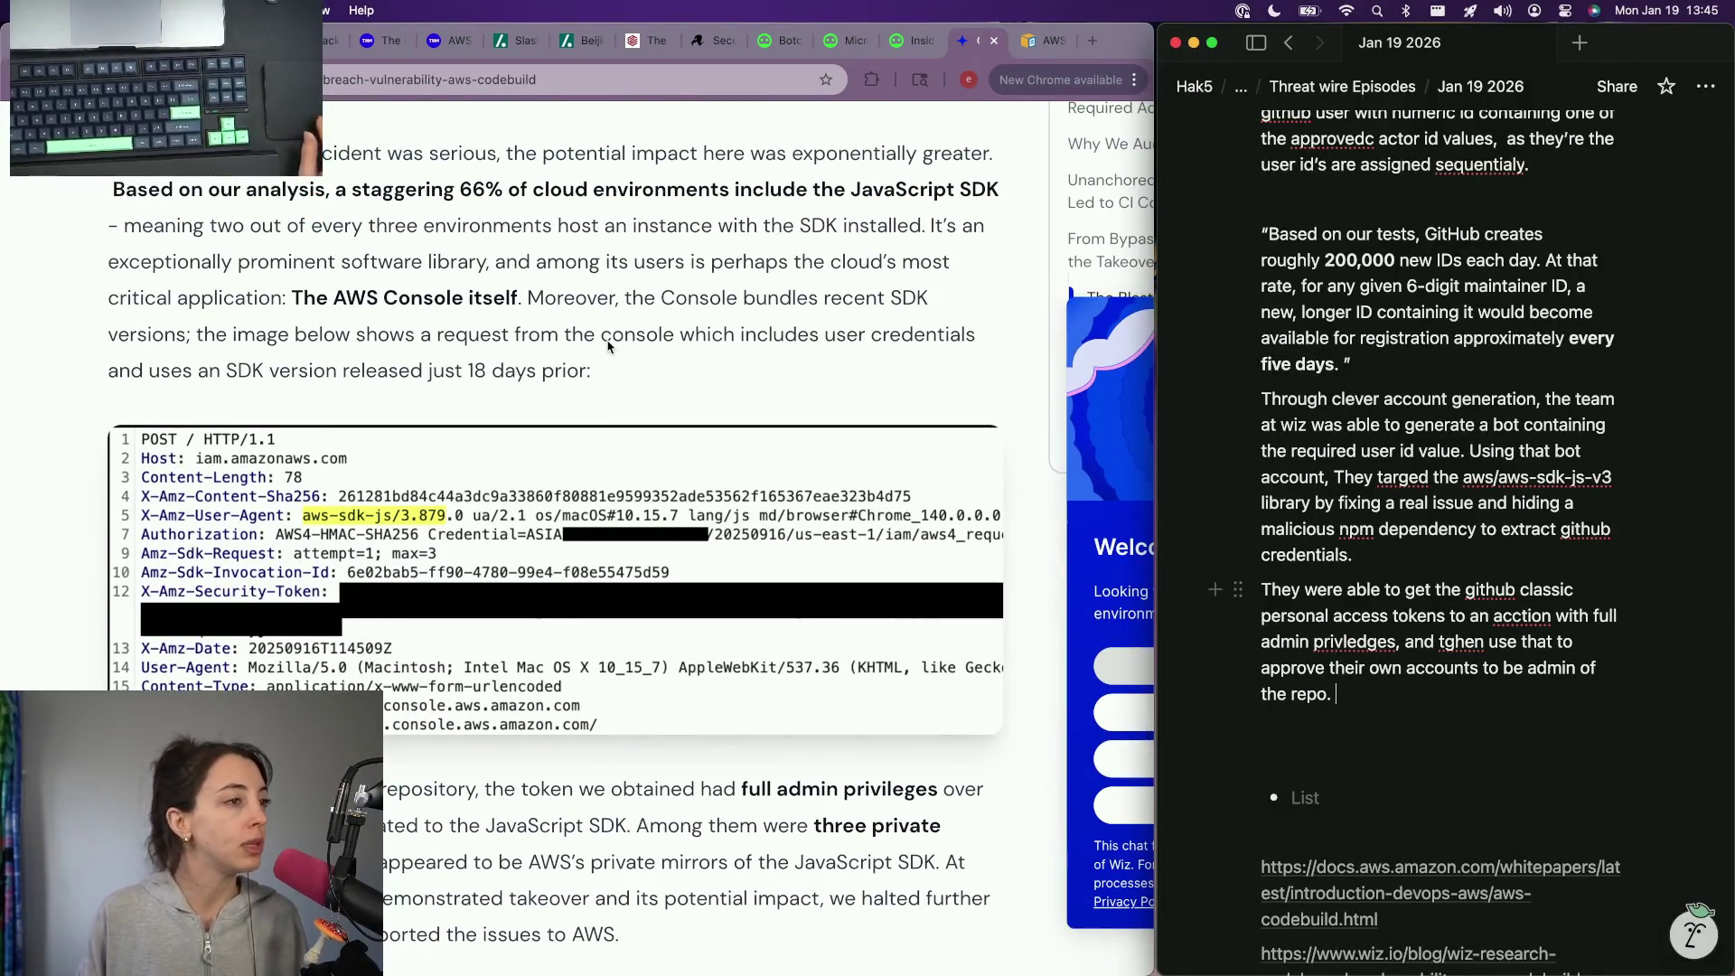
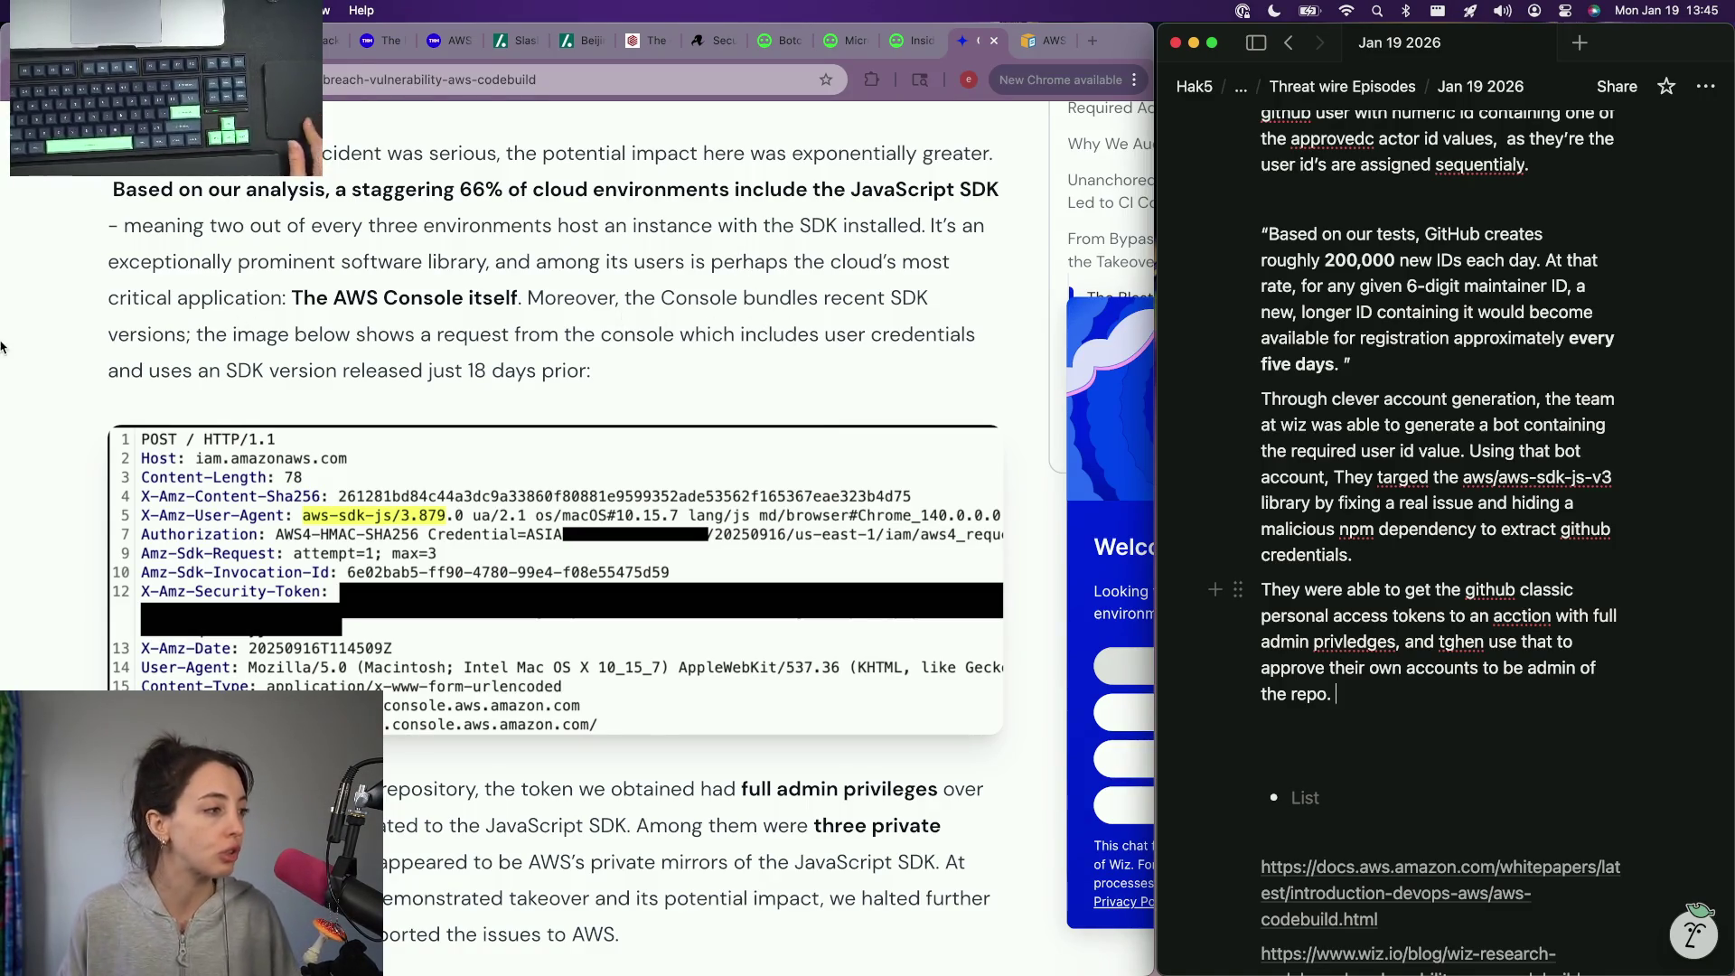
scroll(457, 393, down, 1)
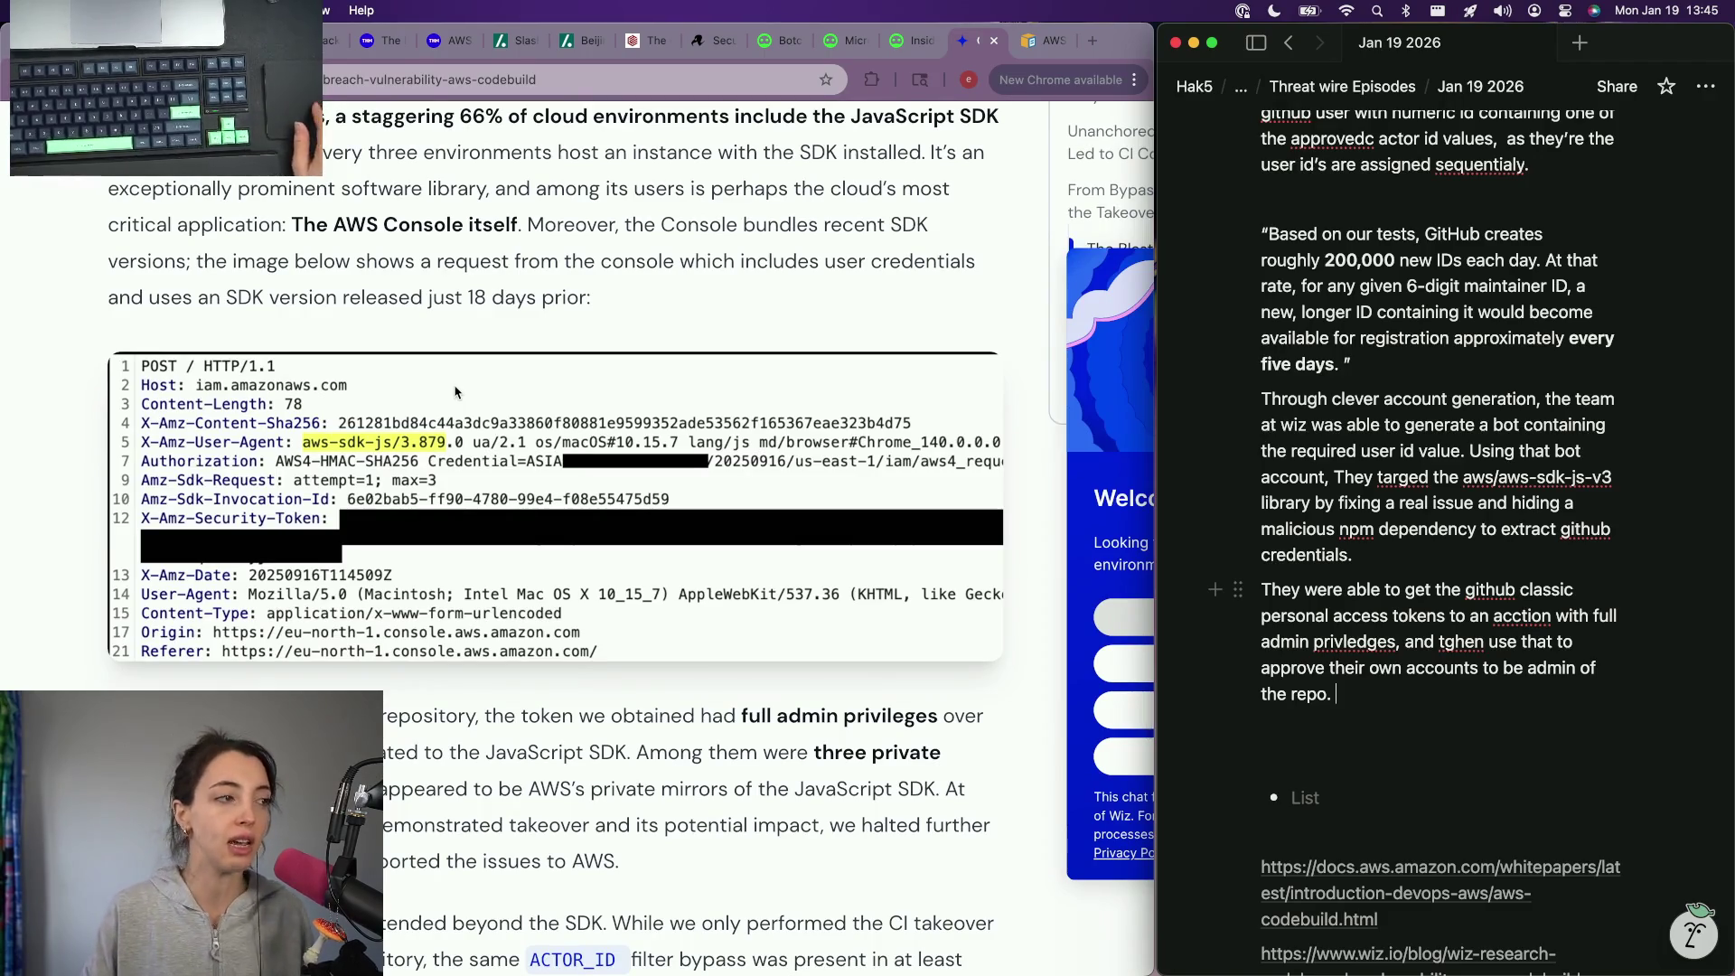
scroll(456, 392, down, 2)
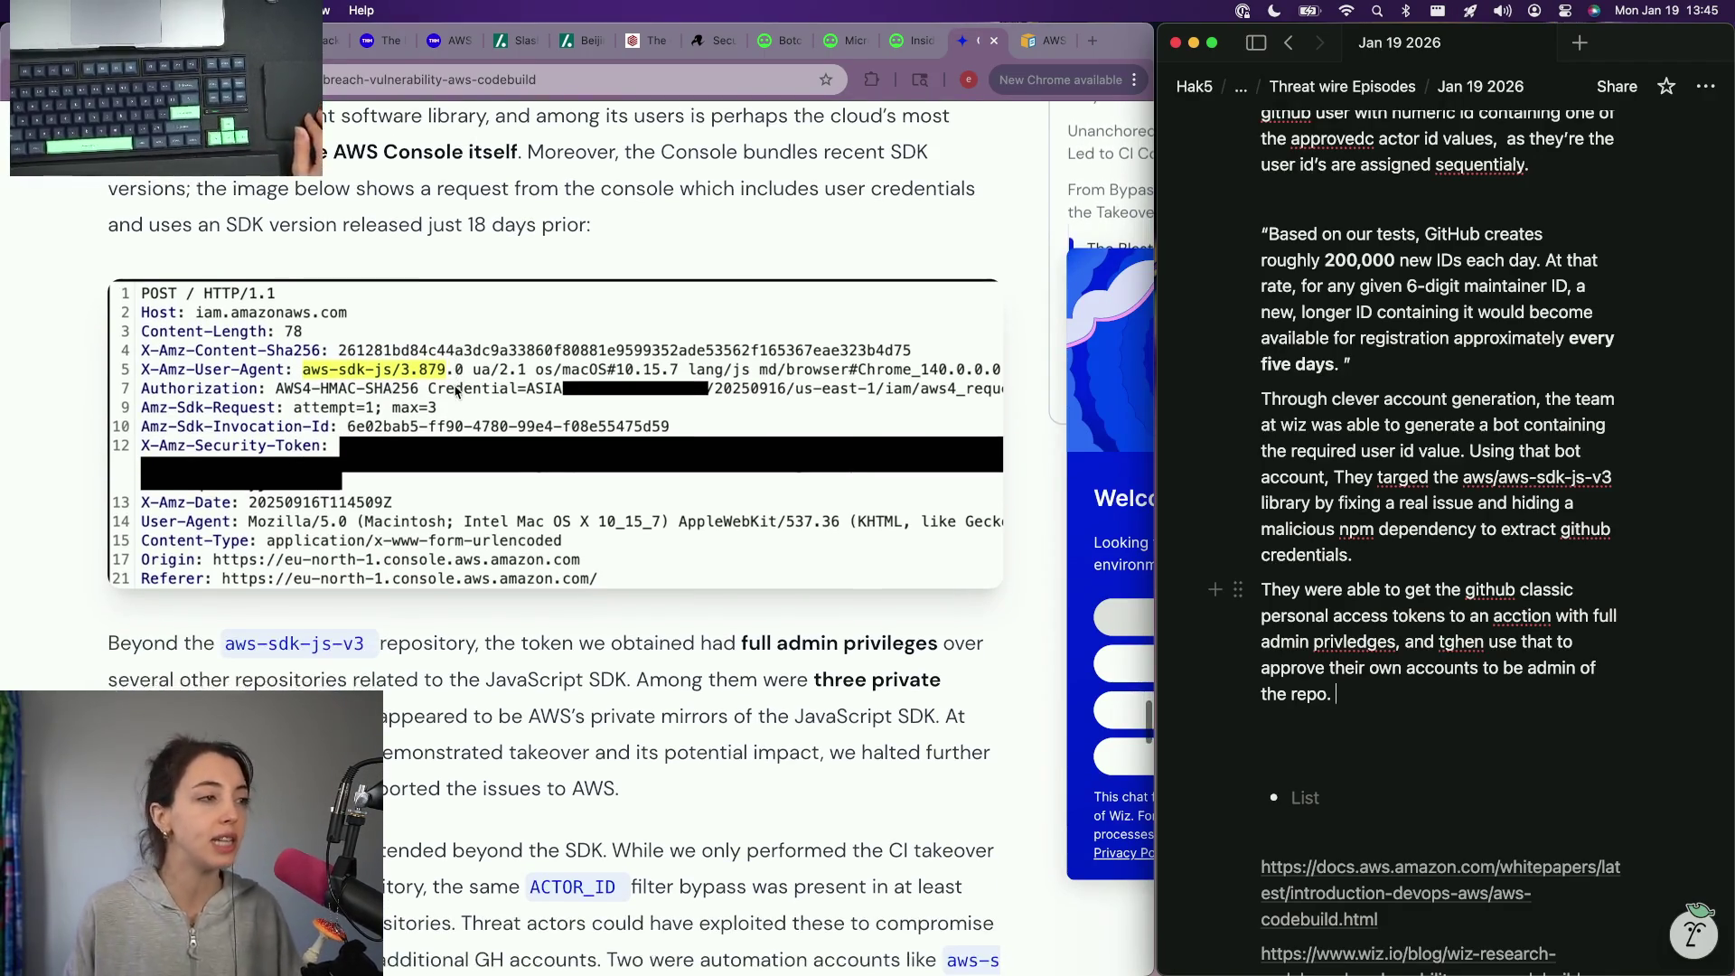
scroll(456, 391, down, 4)
scroll(455, 392, down, 2)
scroll(455, 391, down, 2)
scroll(455, 392, down, 3)
scroll(455, 392, up, 3)
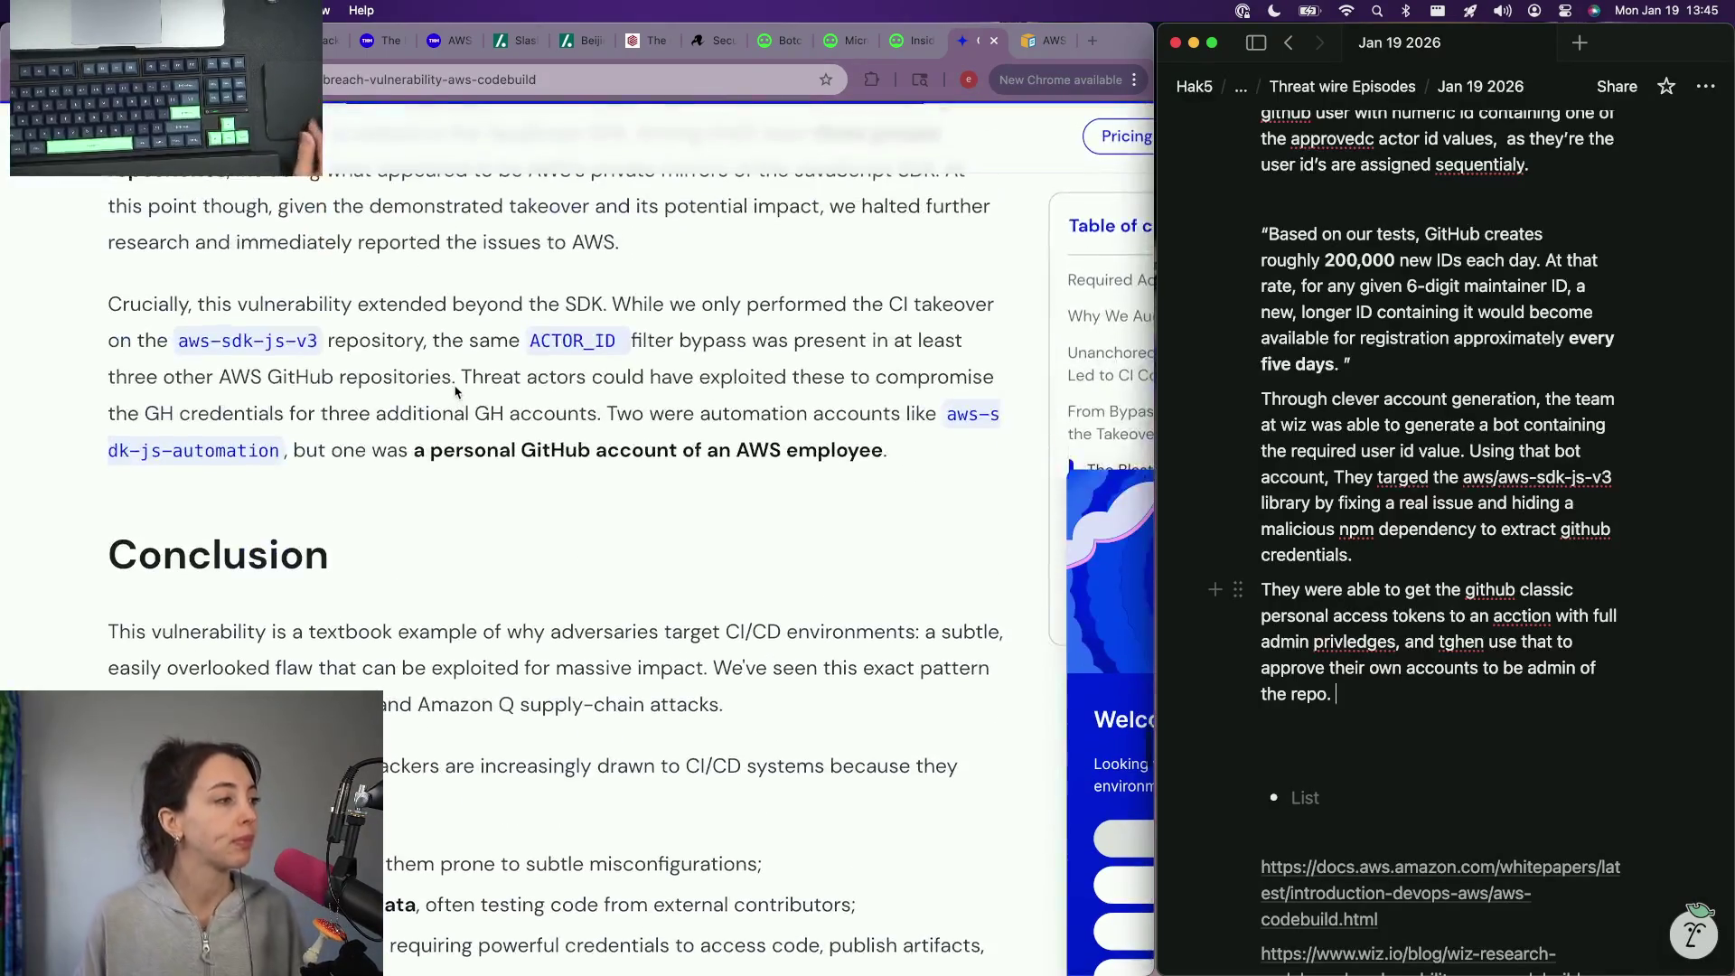
scroll(455, 392, down, 1)
scroll(455, 392, up, 1)
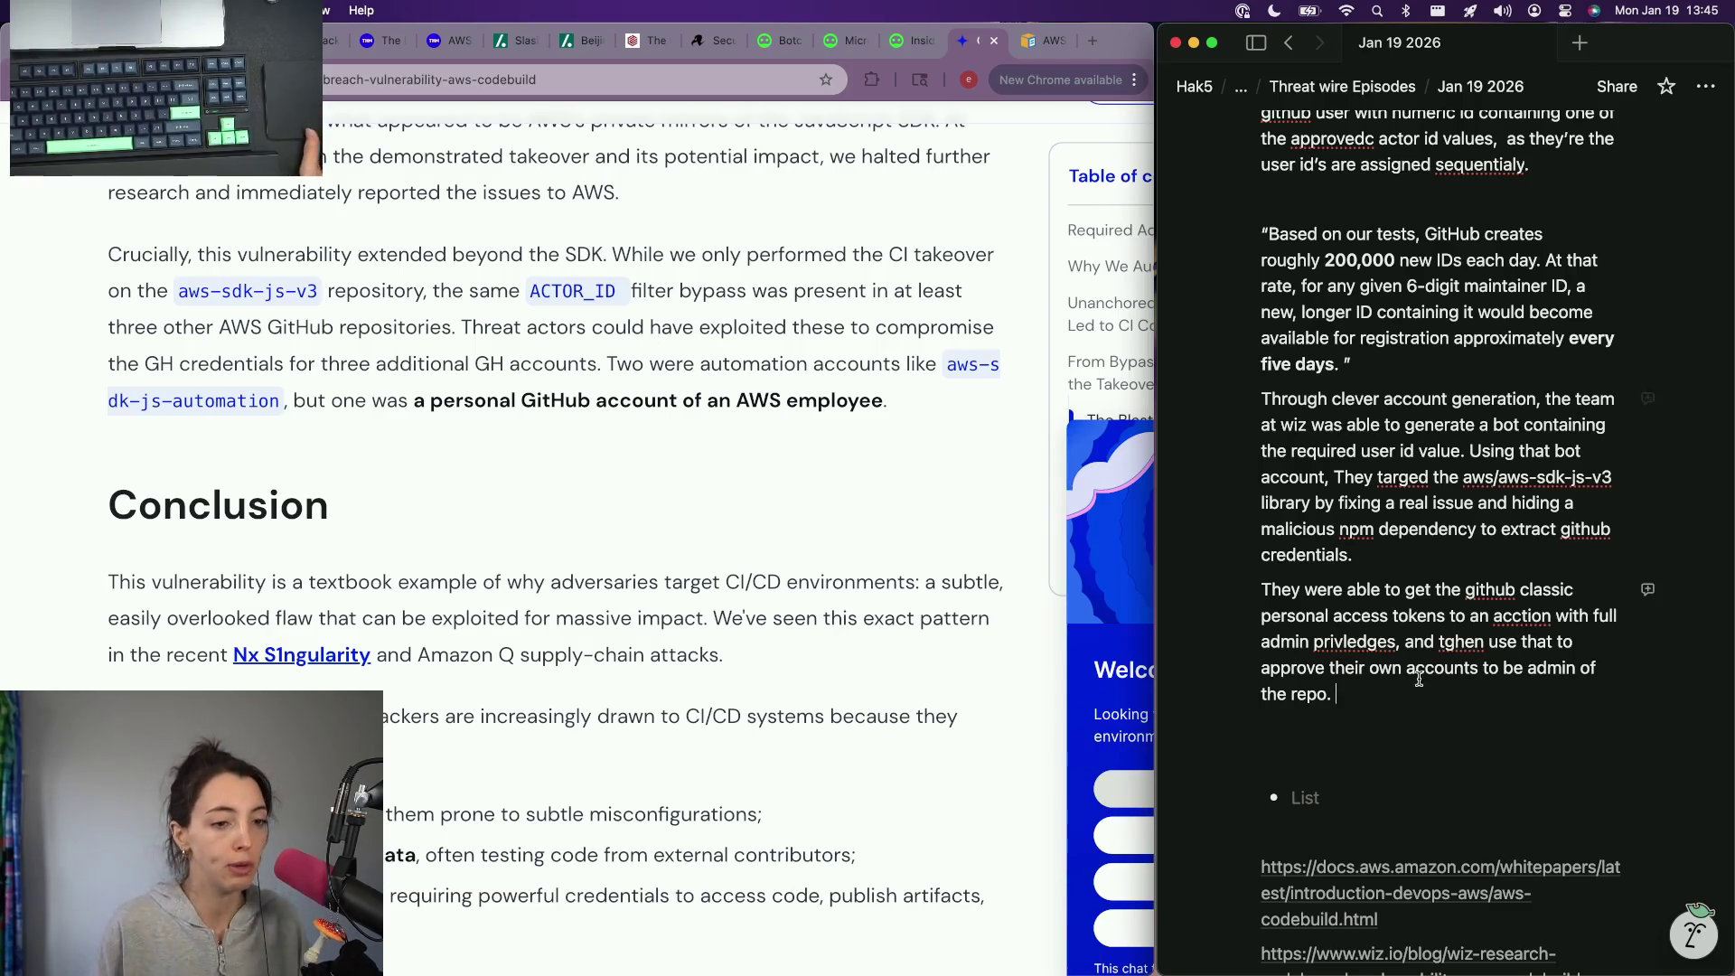
Step: Write that the proof of concept hit one repo but at least 3 more had poor actor ID regex filtering
key(Return)
text(While they onl;y)
key(BackSpace)
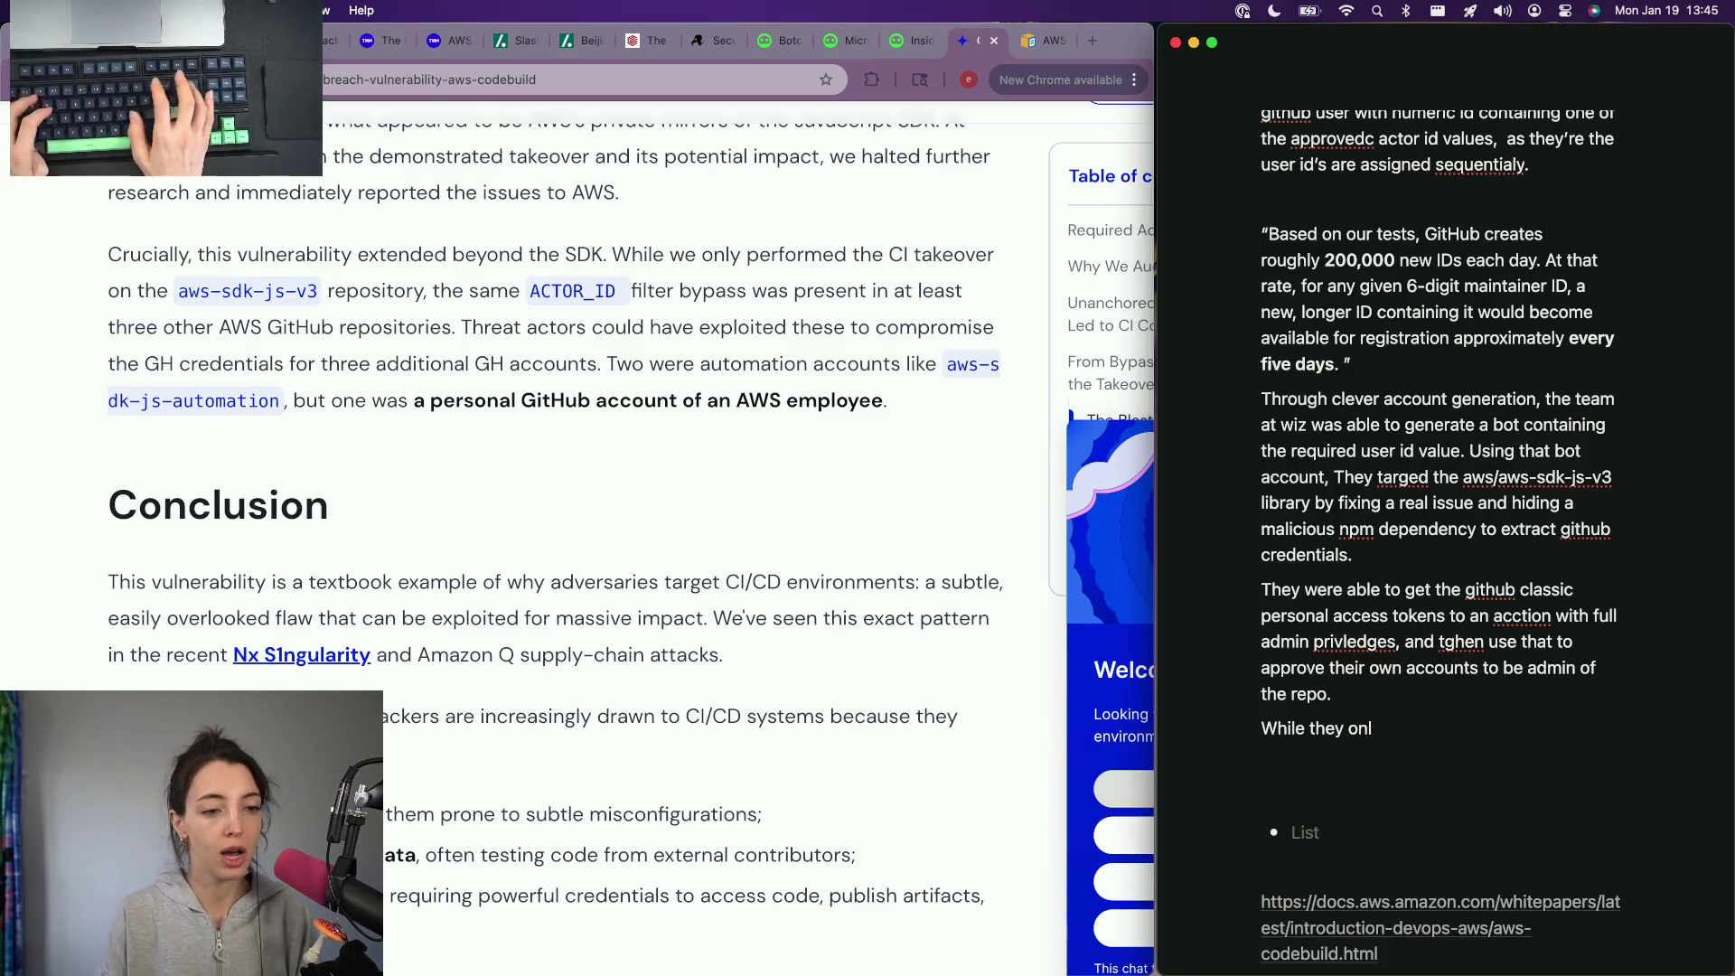
key(alt+BackSpace)
key(alt+BackSpace)
key(alt+BackSpace)
text(RThi)
key(BackSpace)
text(the proof of concept was executed on )
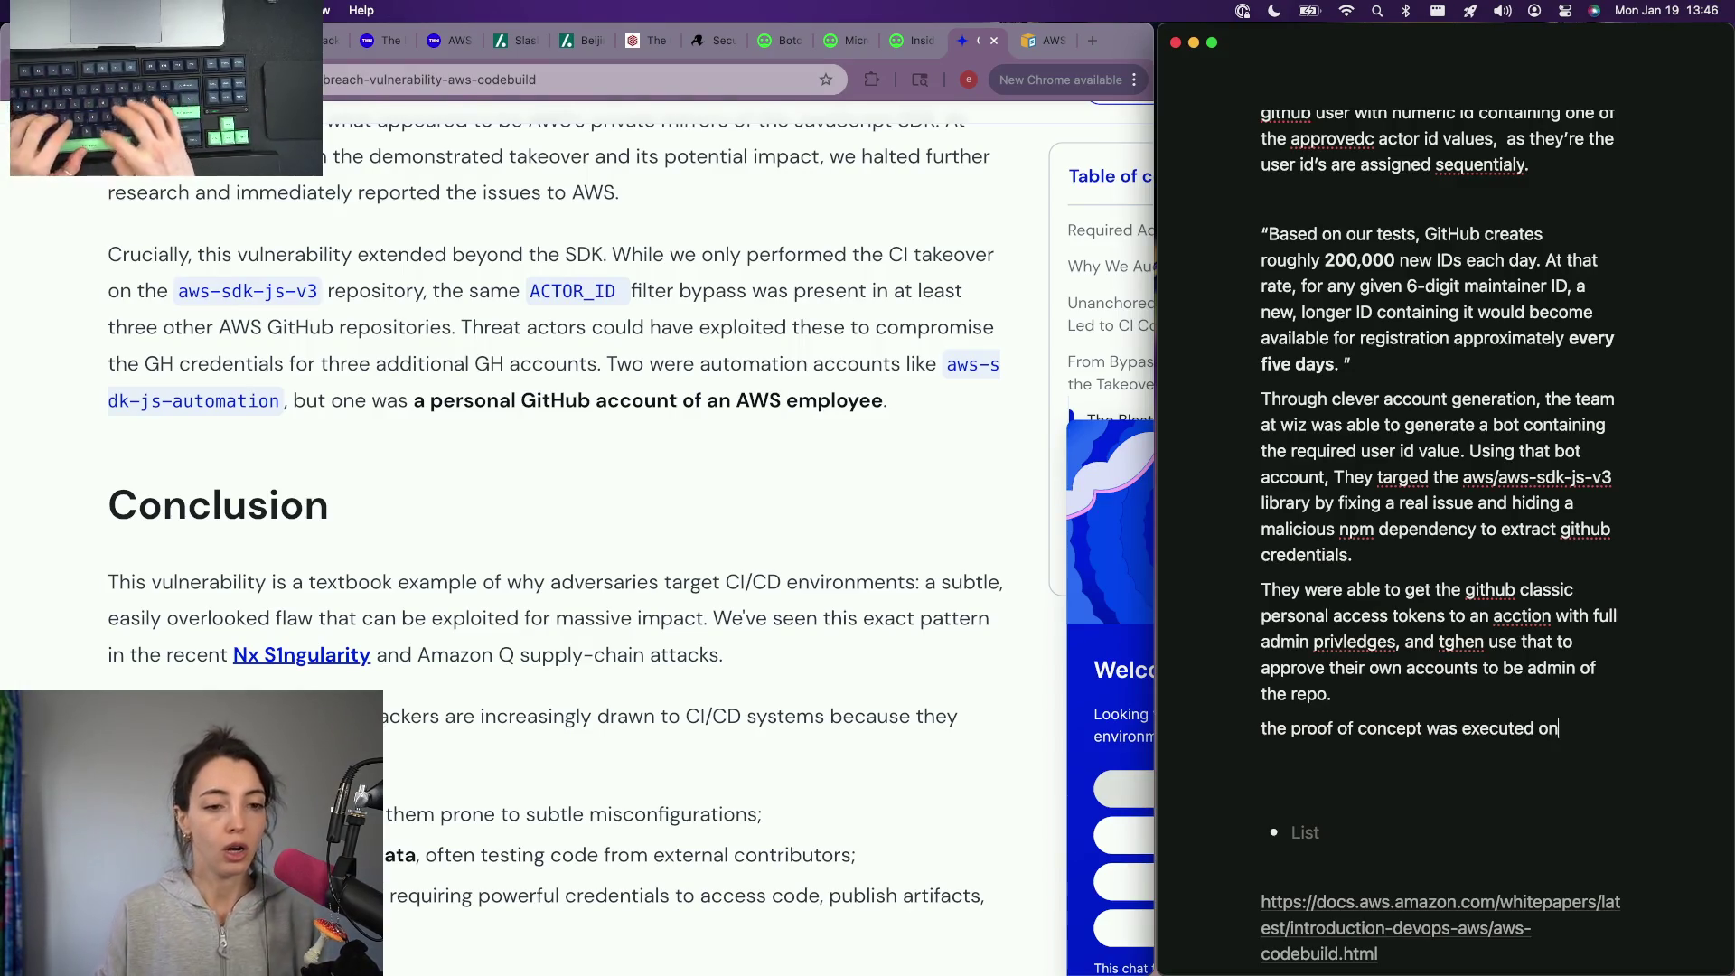
text(one repo)
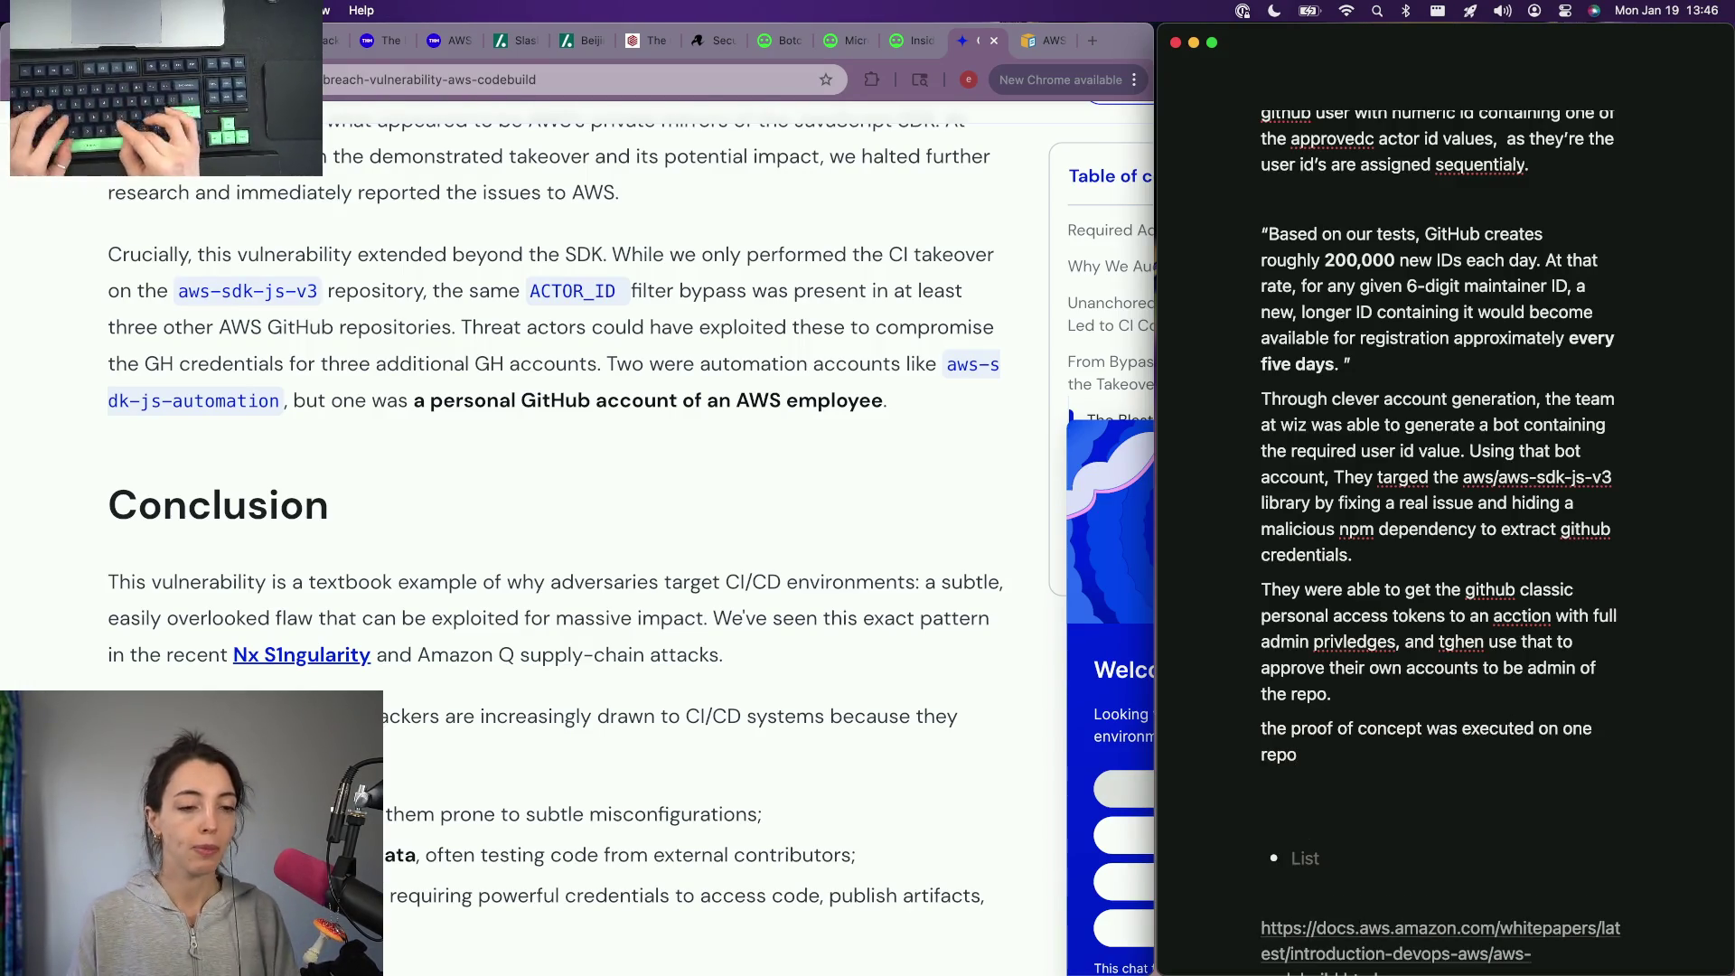
key(BackSpace)
key(BackSpace)
key(BackSpace)
key(BackSpace)
key(BackSpace)
key(BackSpace)
key(BackSpace)
key(BackSpace)
text(the one)
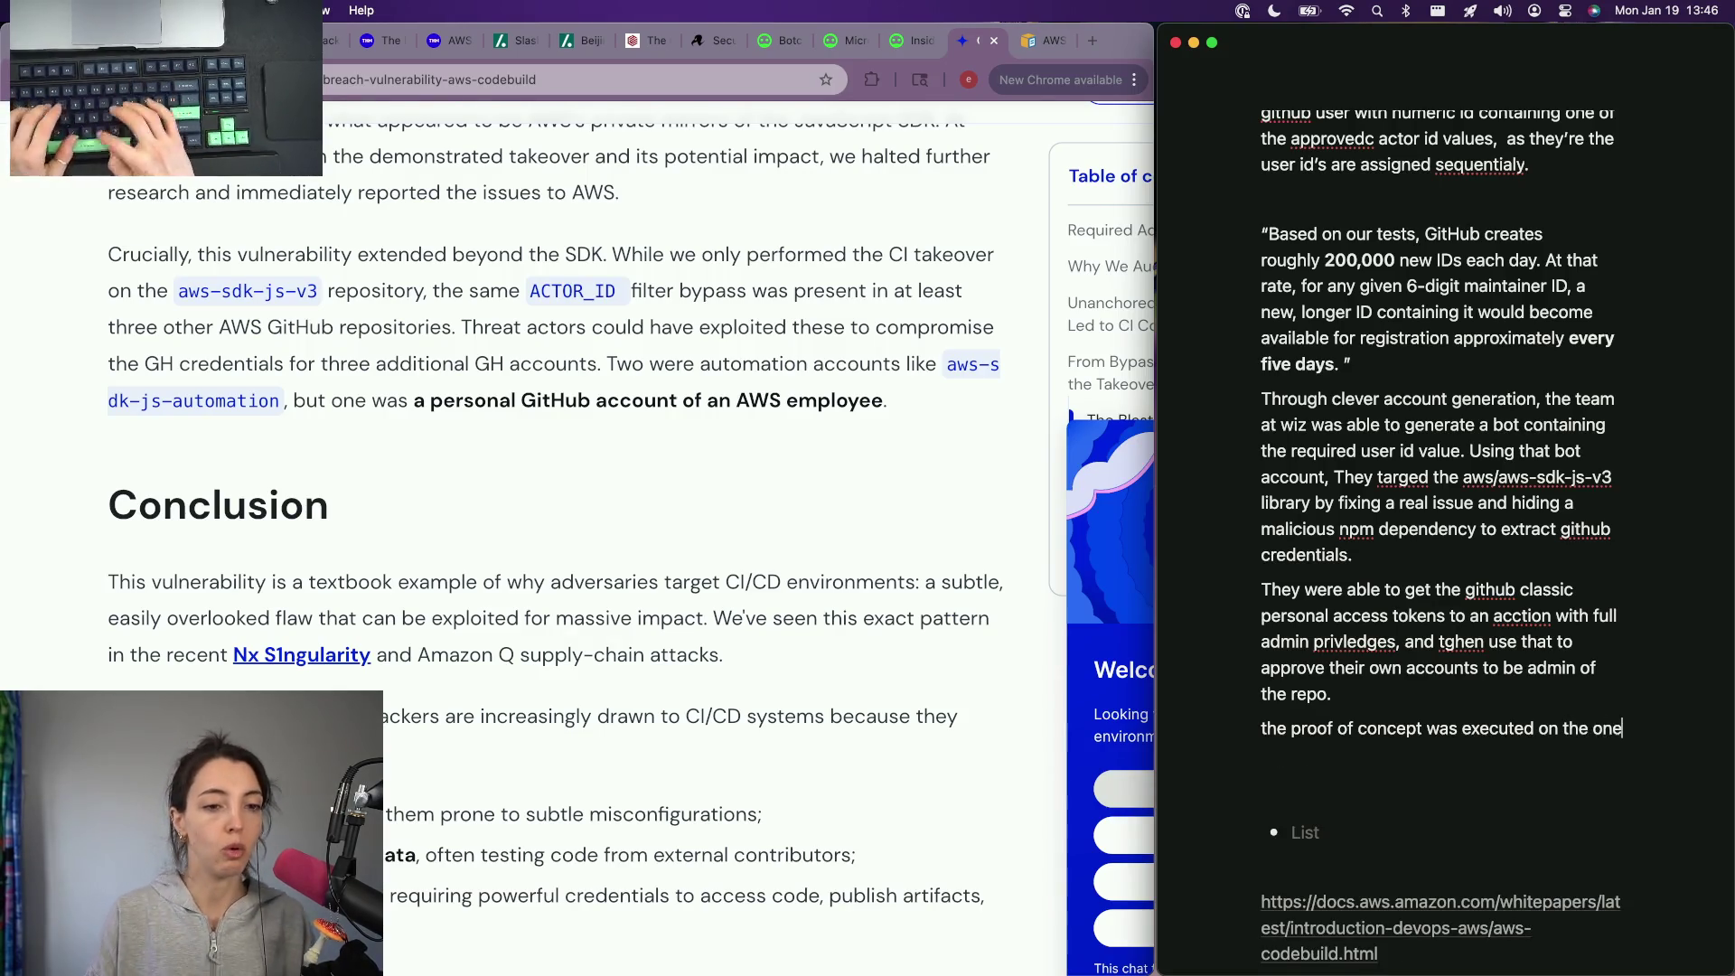
text( aws ask js v2)
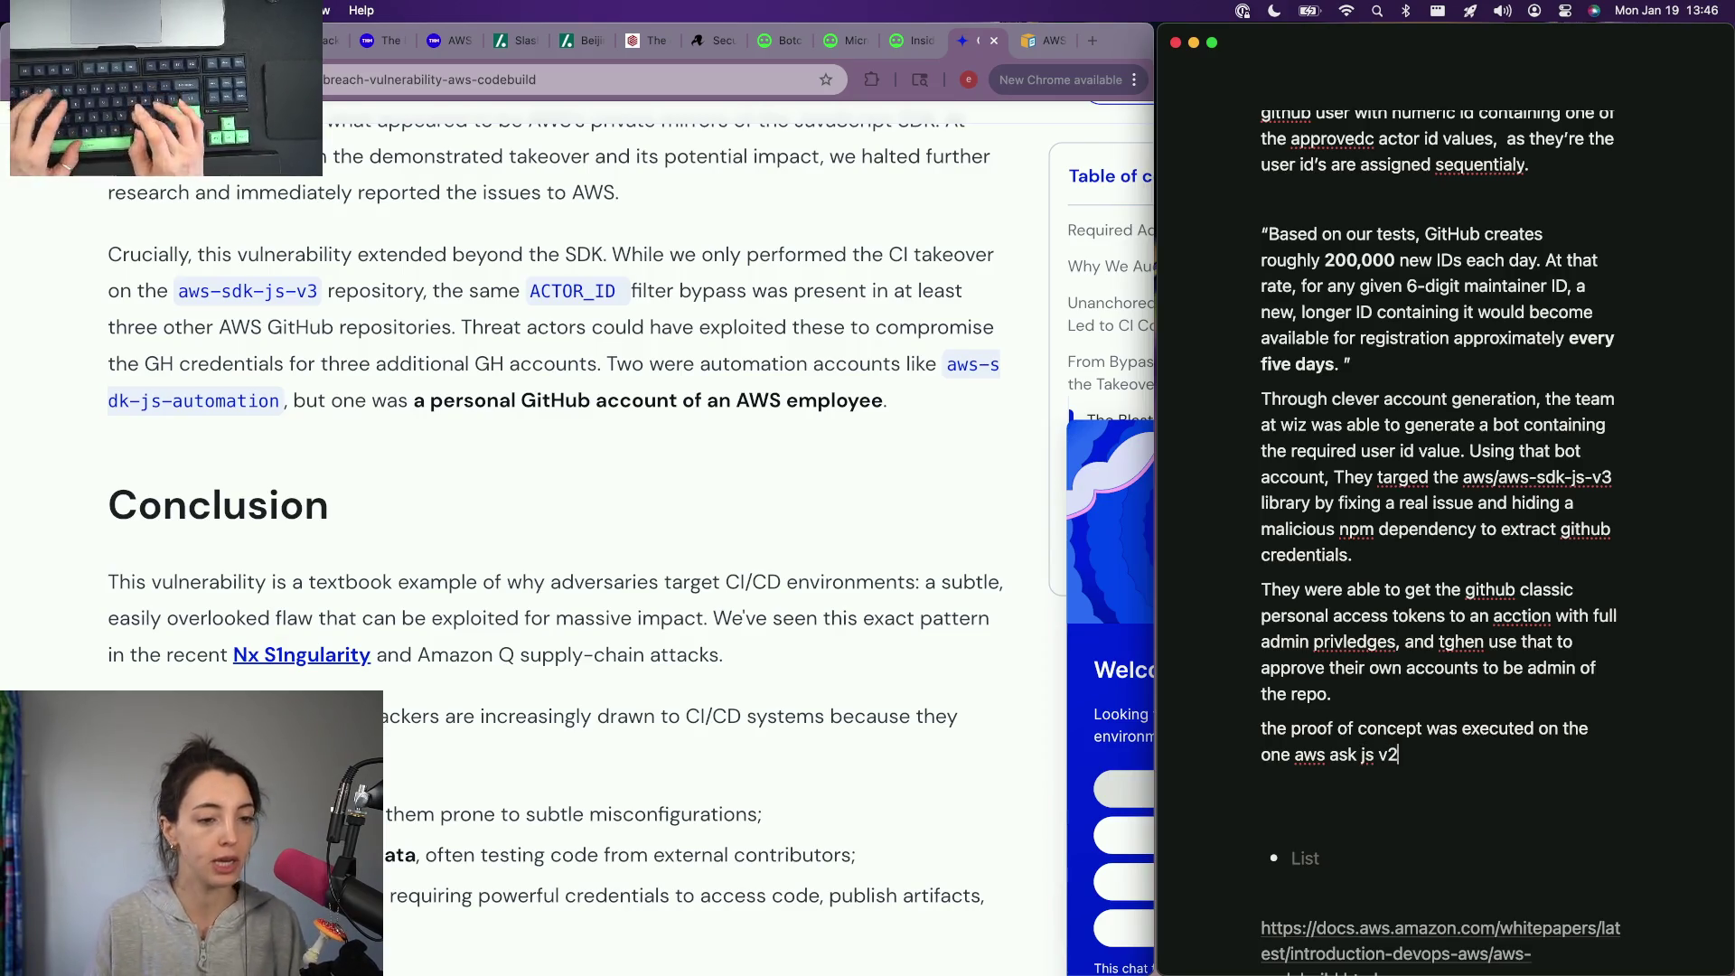
text( but th)
text(ere)
key(BackSpace)
key(BackSpace)
key(BackSpace)
text(found ast le)
key(BackSpace)
key(BackSpace)
key(BackSpace)
text(at leas)
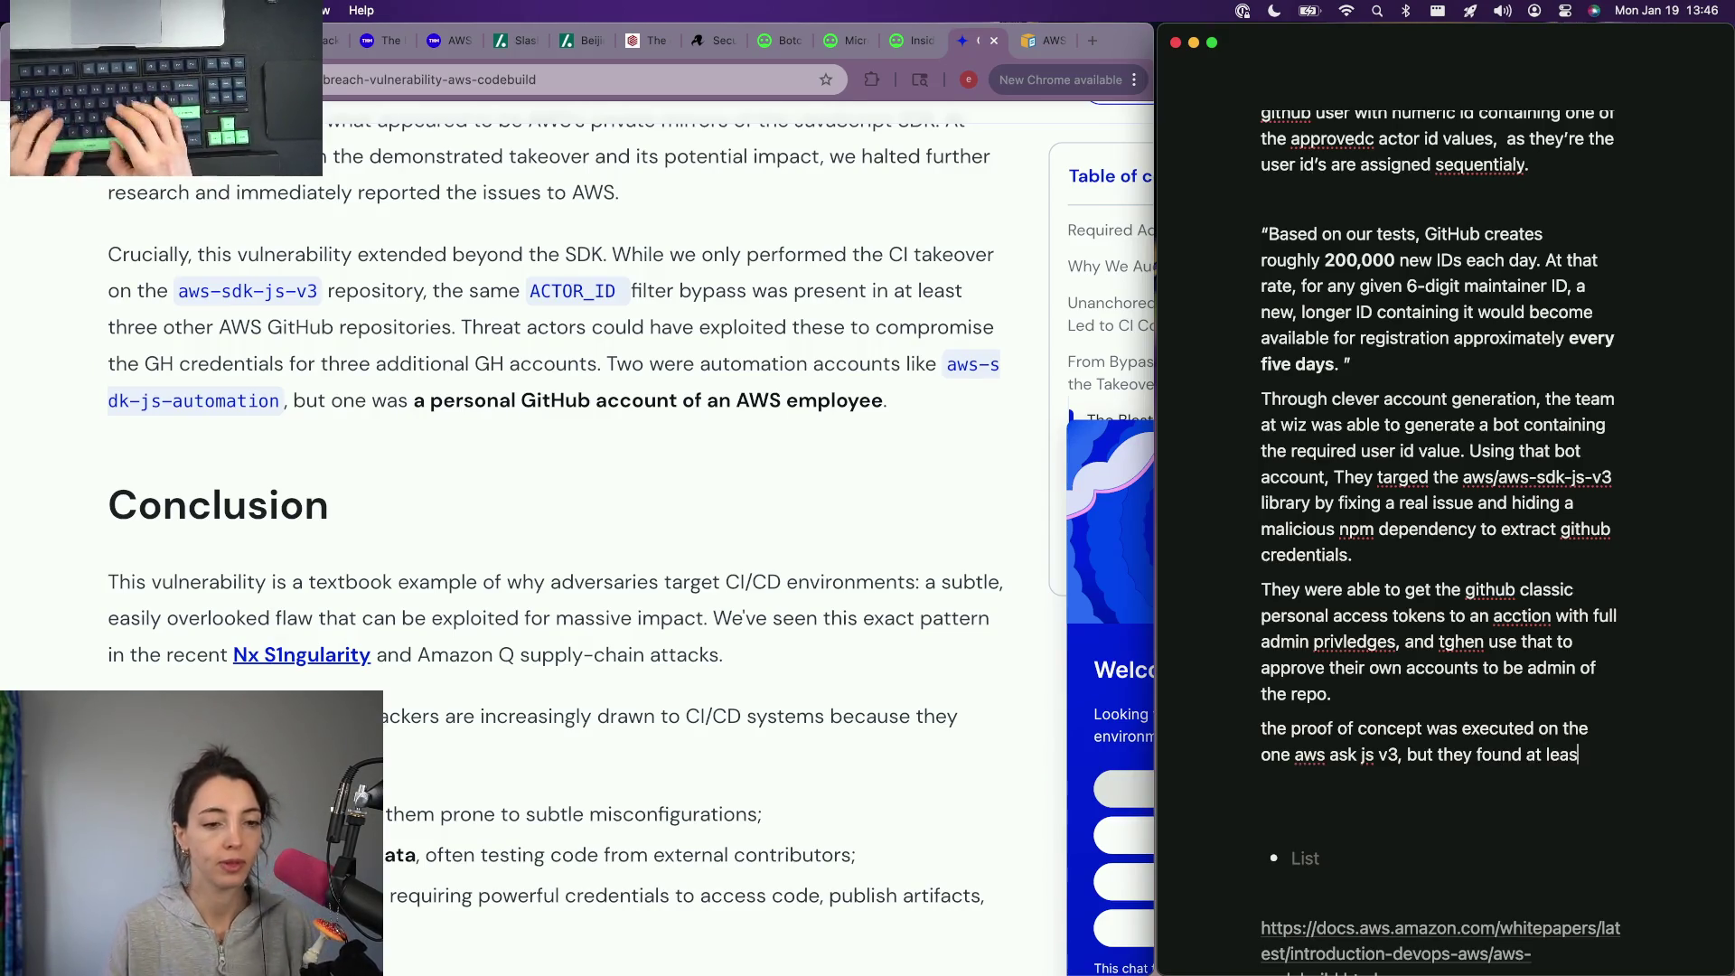
text(t 3 more repos that were)
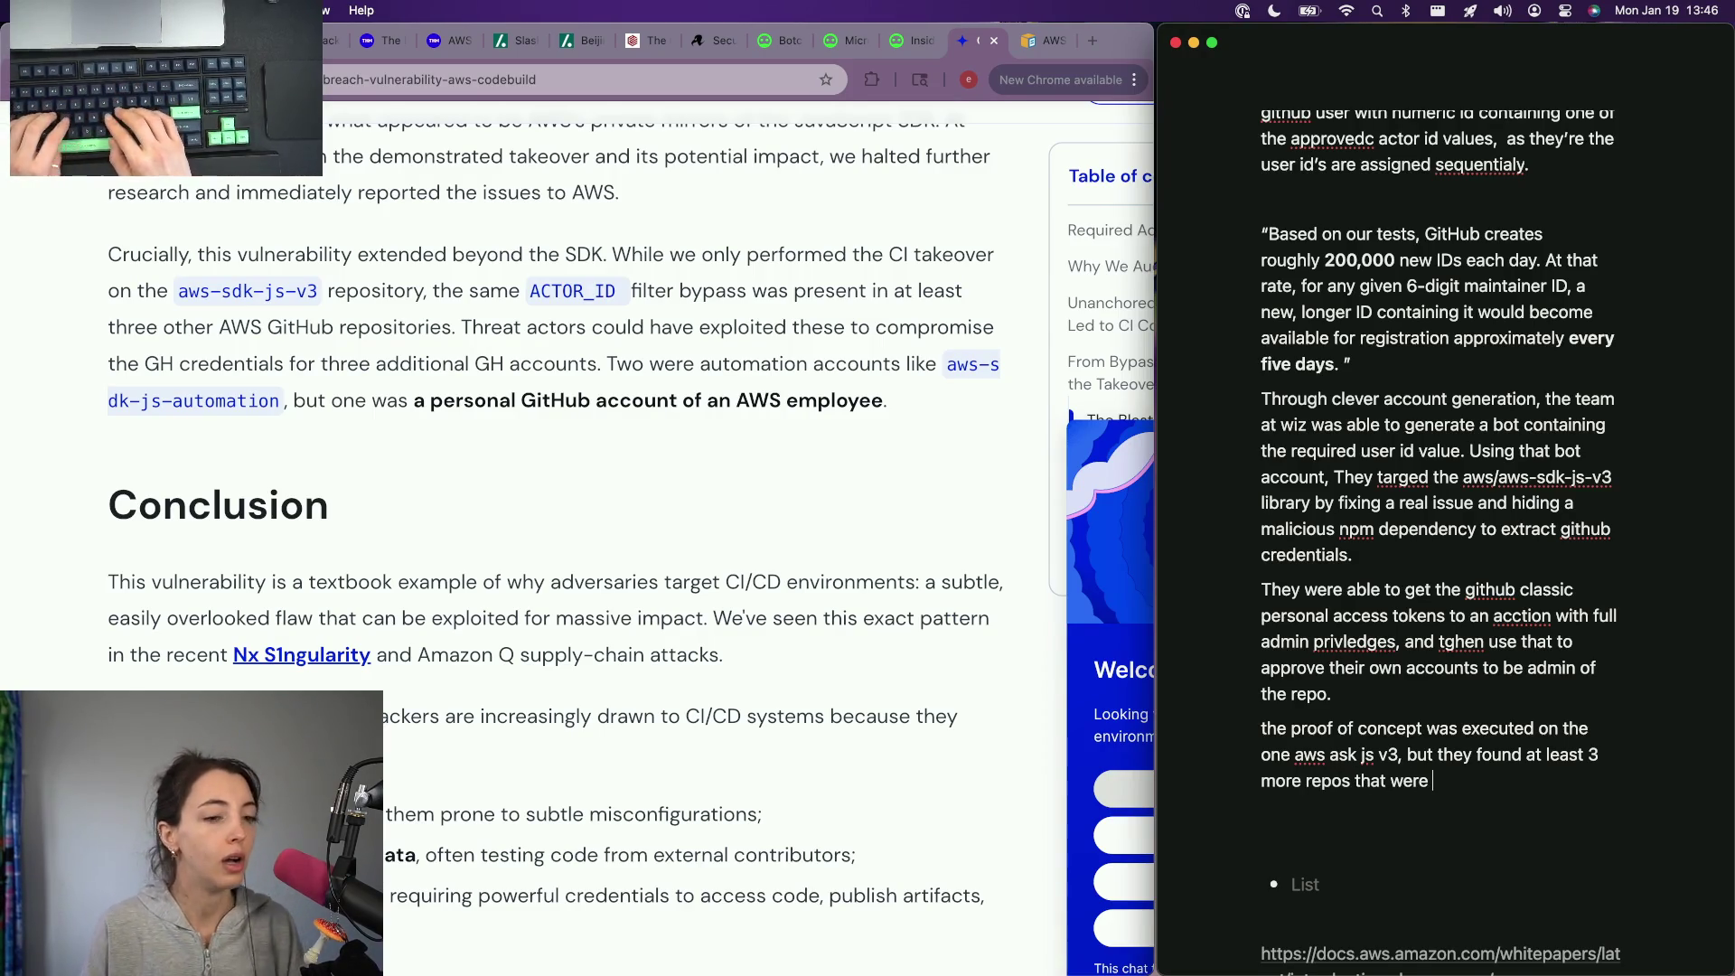
key(BackSpace)
key(BackSpace)
key(BackSpace)
text(had poor)
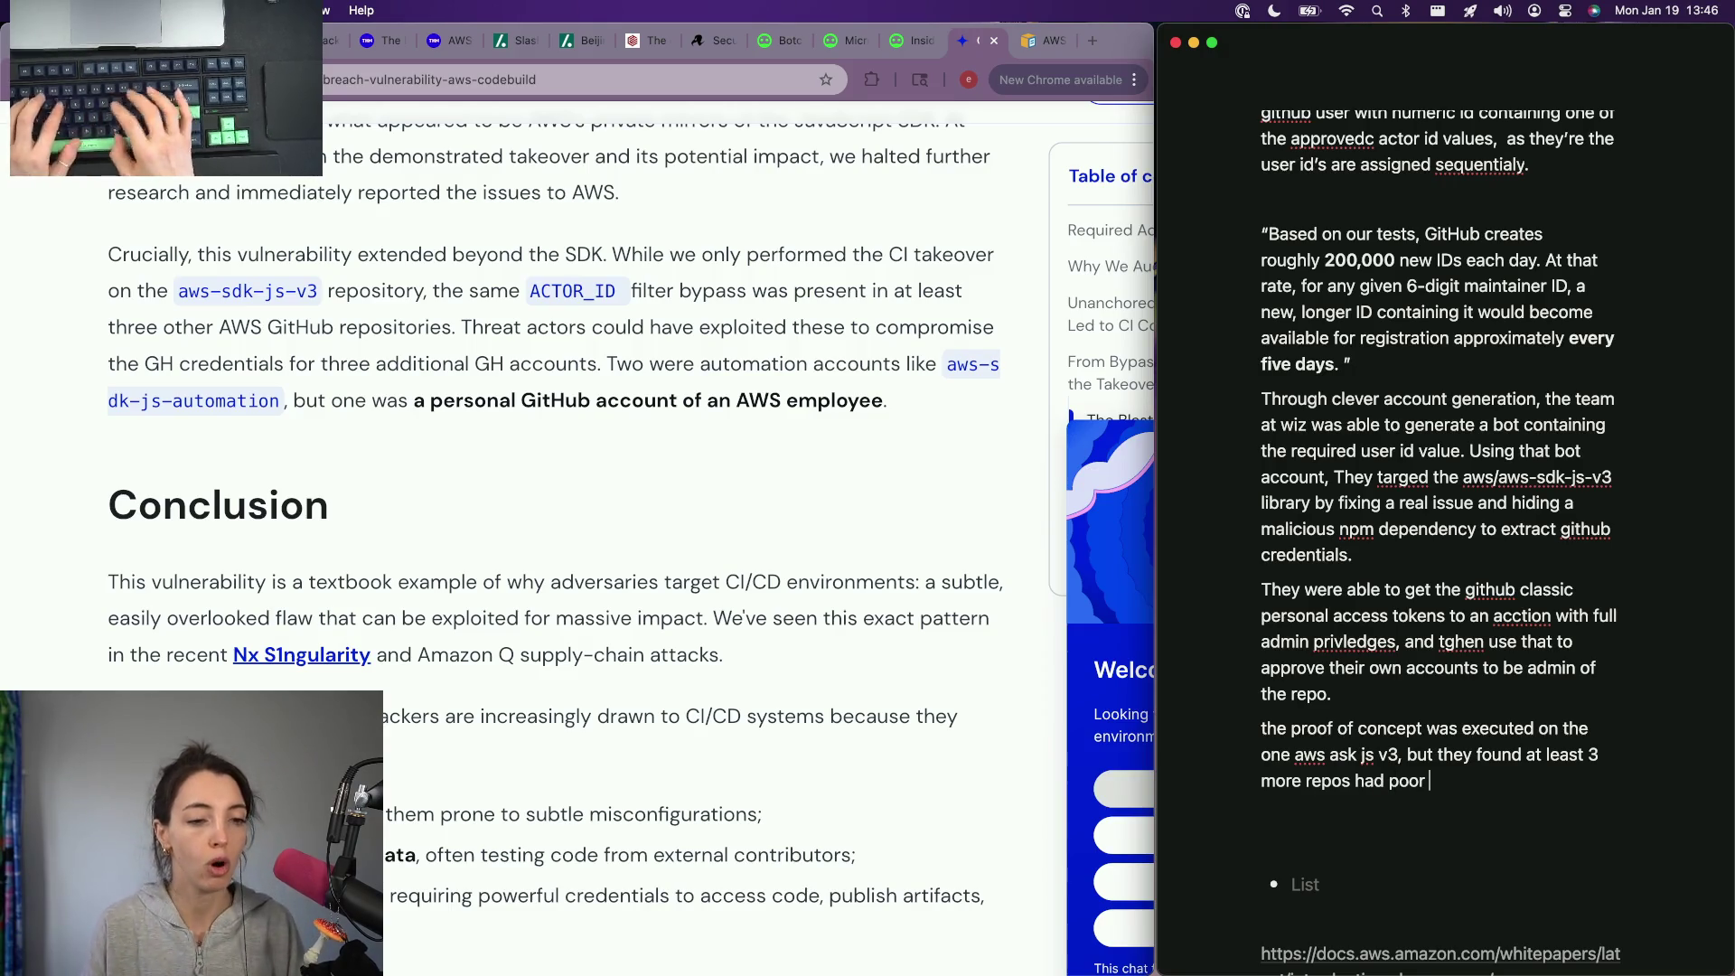
text( regex filtering on teh a)
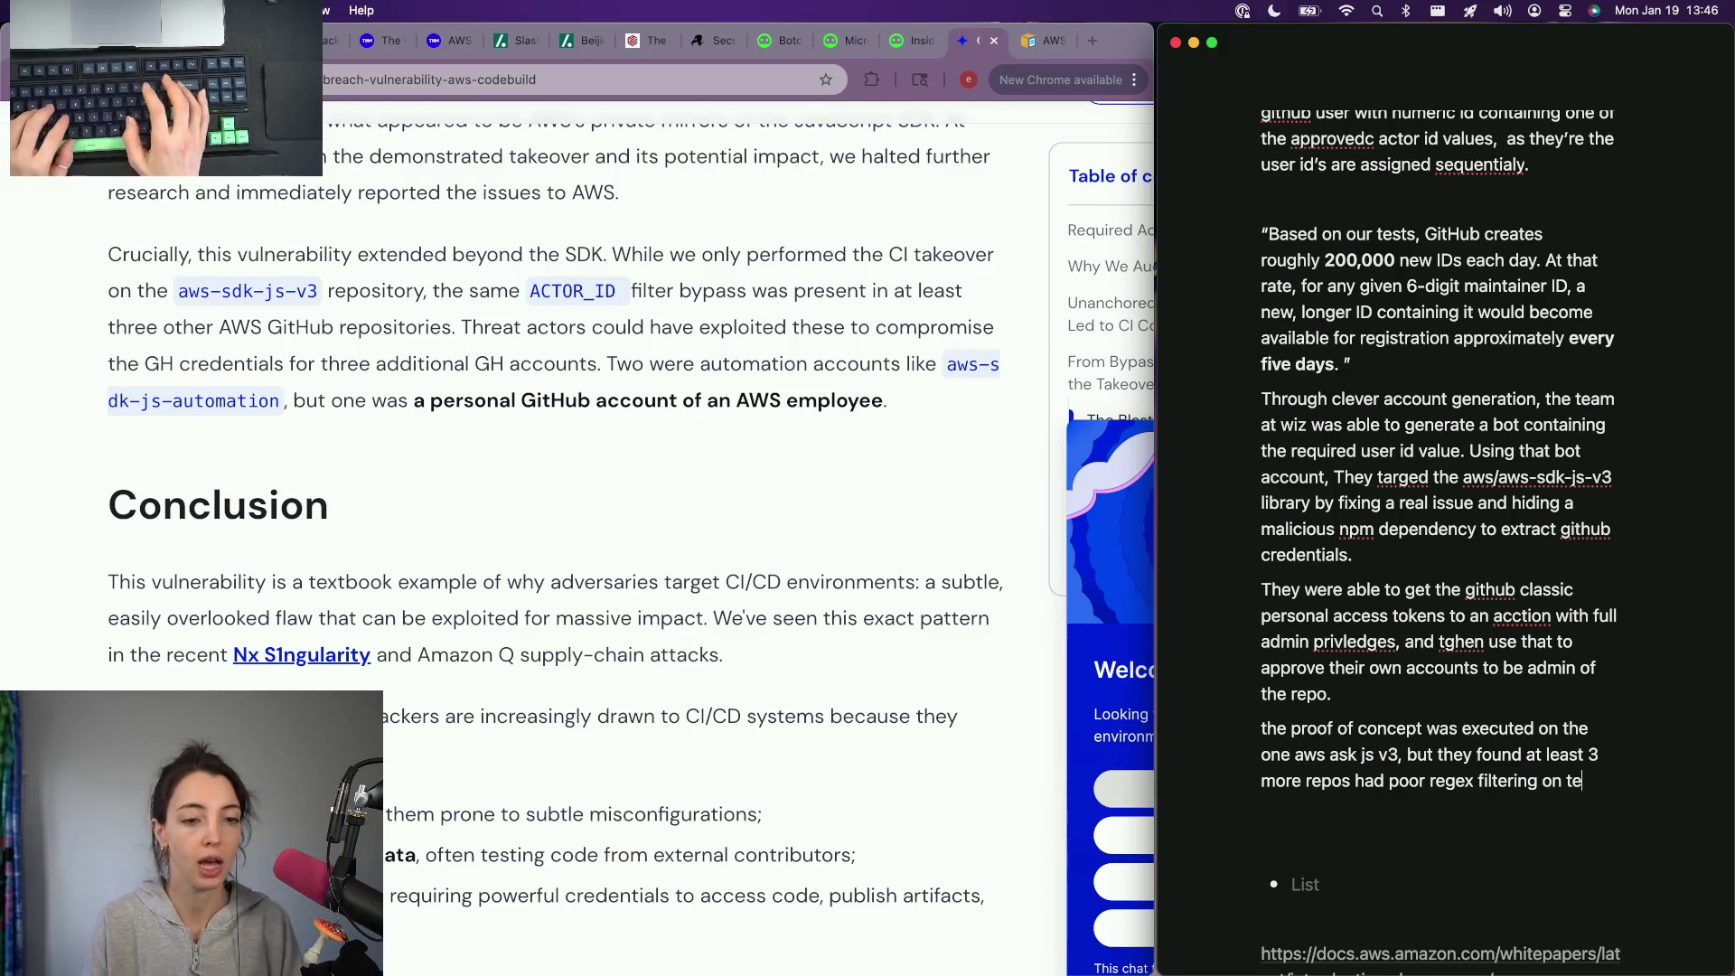
key(BackSpace)
text(he actor id values.)
key(BackSpace)
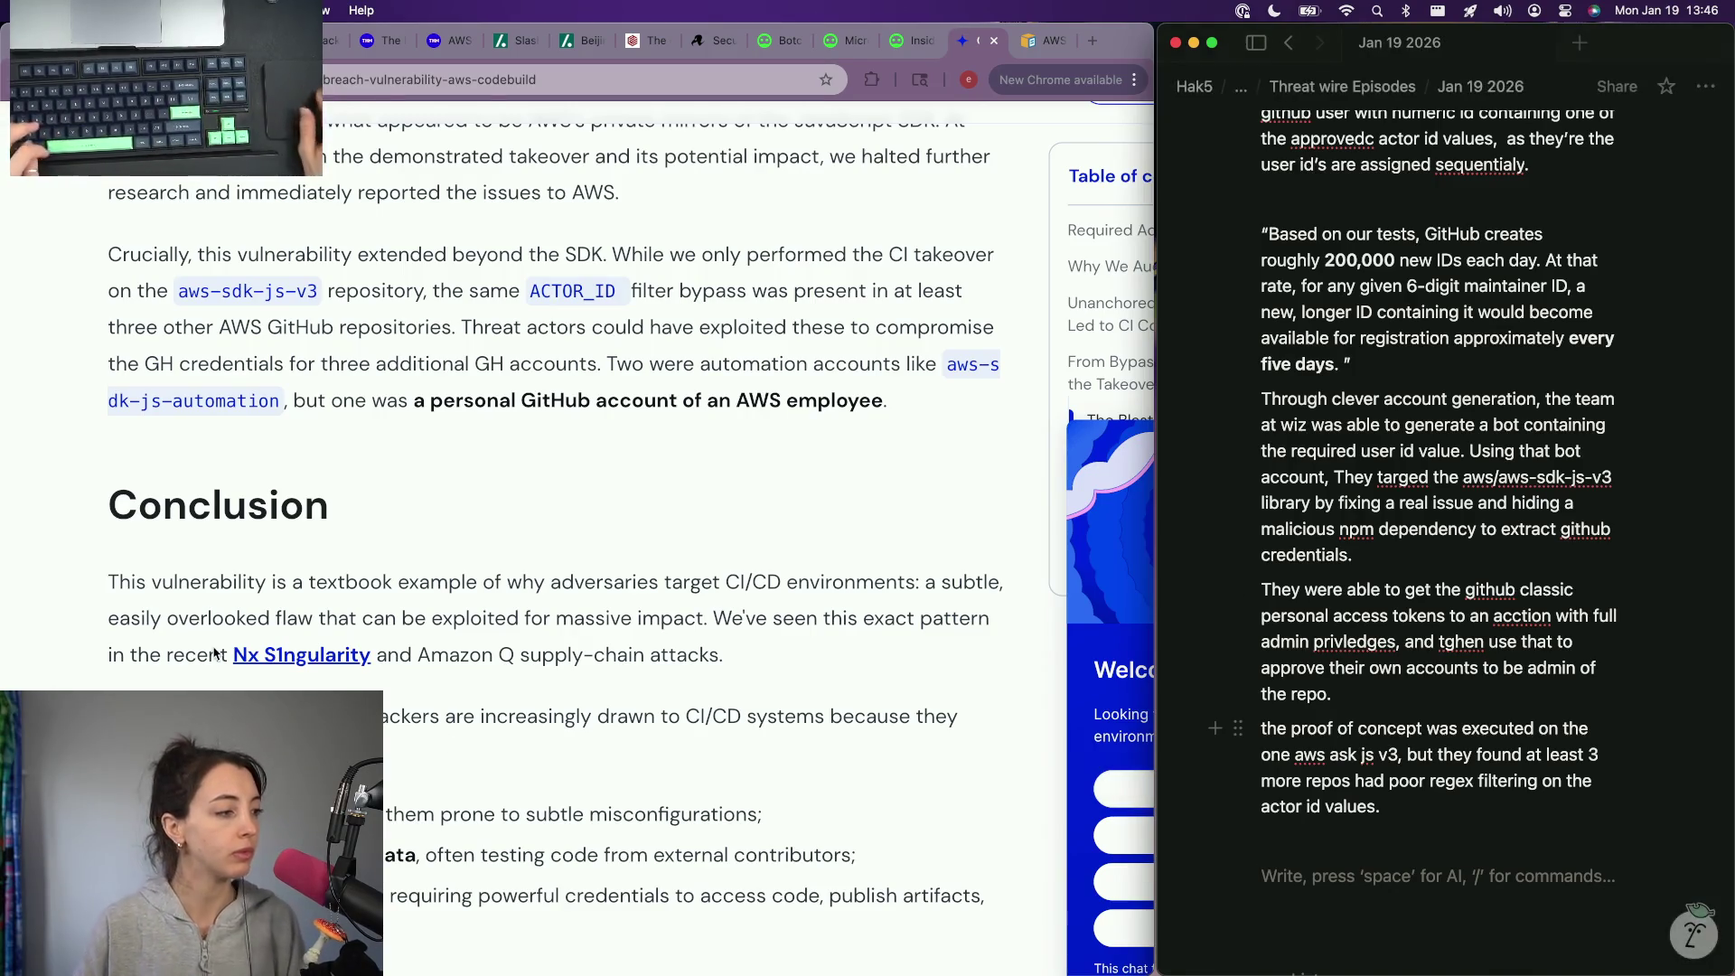
scroll(216, 652, down, 1)
scroll(218, 652, down, 3)
scroll(218, 652, down, 1)
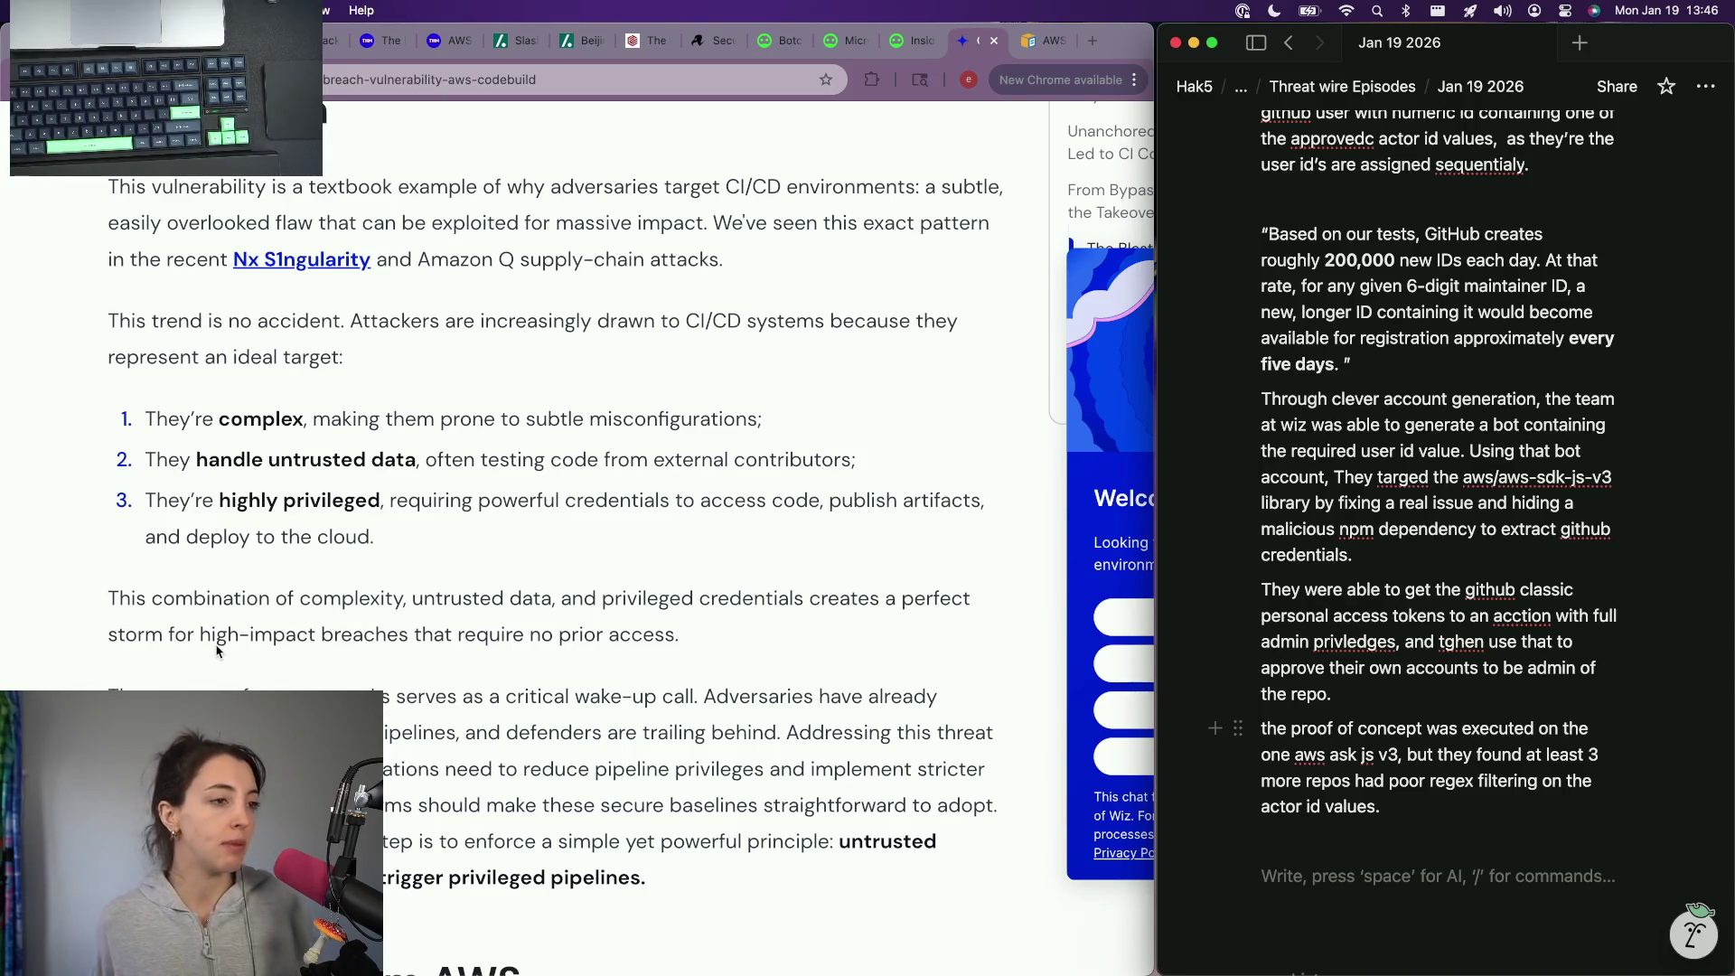
scroll(217, 651, down, 1)
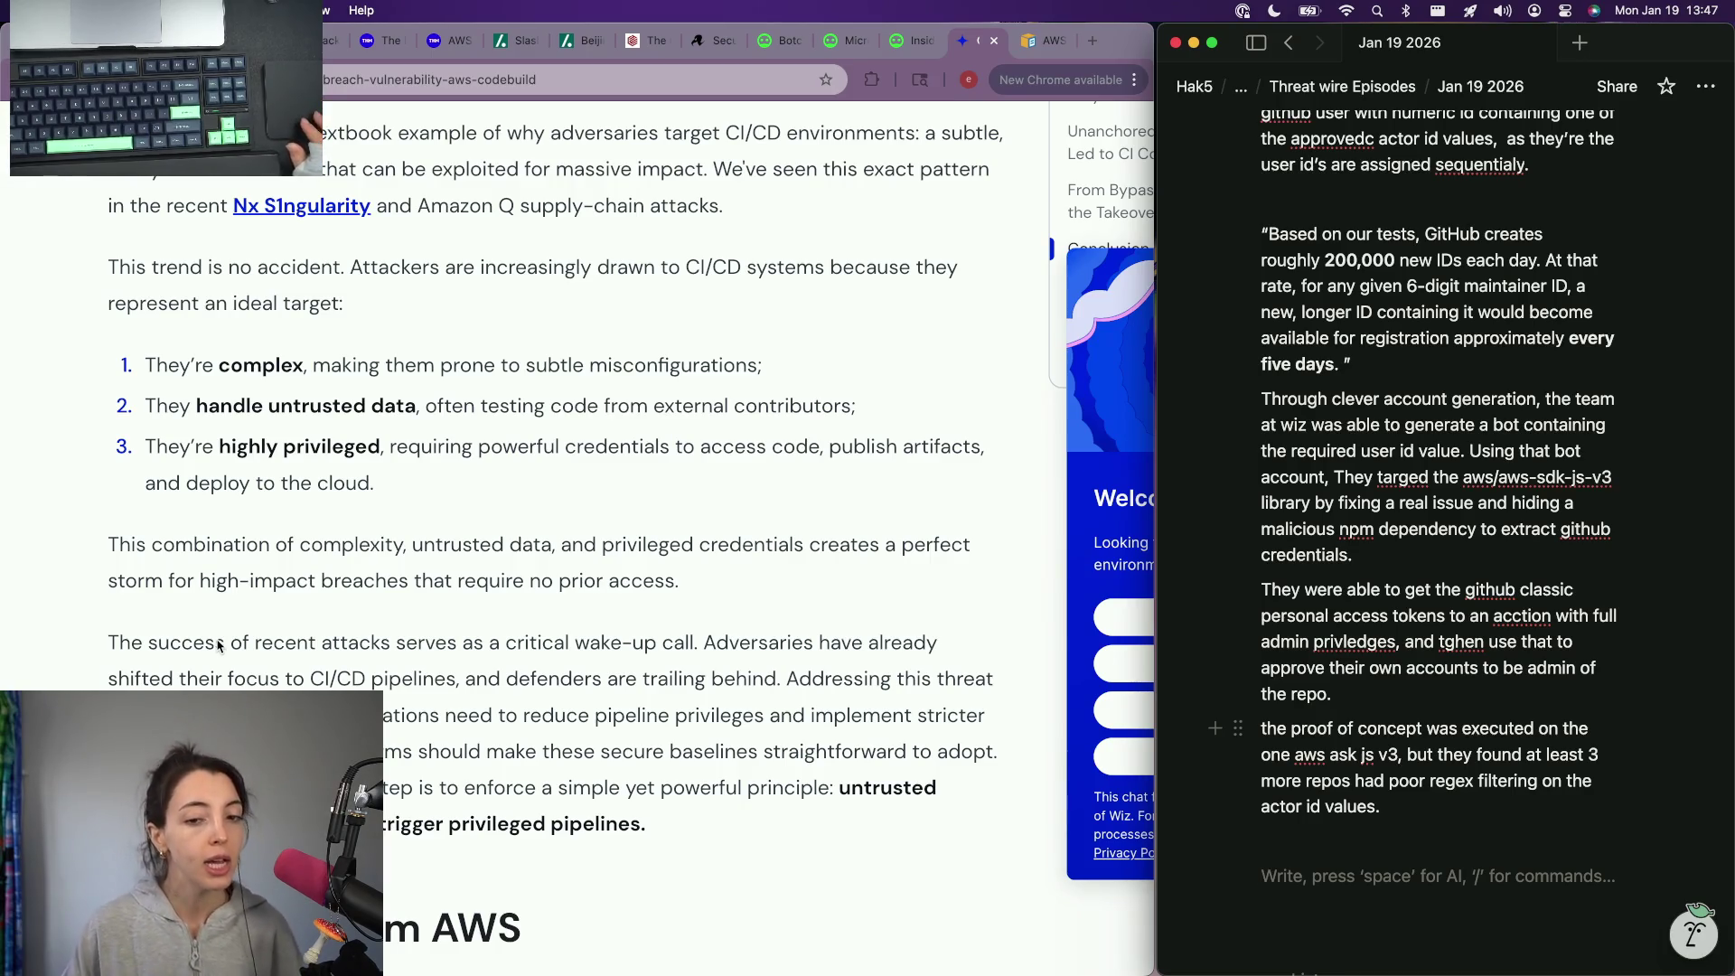
scroll(271, 648, down, 2)
scroll(360, 653, down, 2)
scroll(359, 652, down, 1)
scroll(292, 592, down, 1)
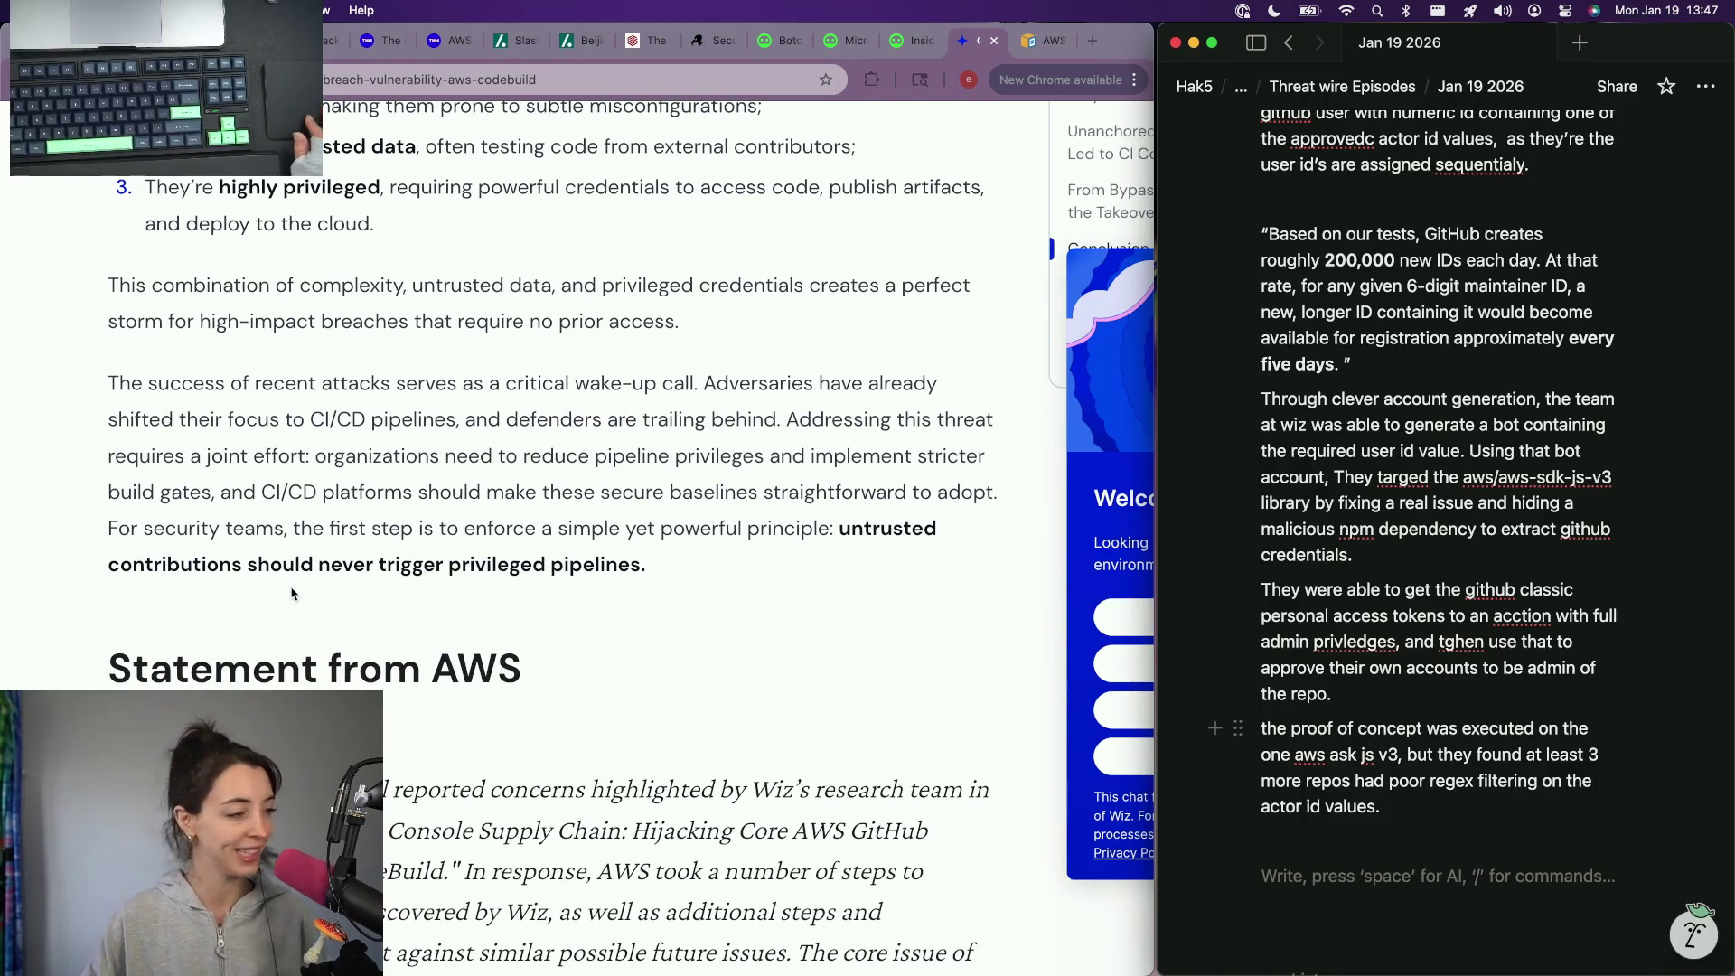
scroll(234, 494, down, 3)
scroll(233, 494, down, 10)
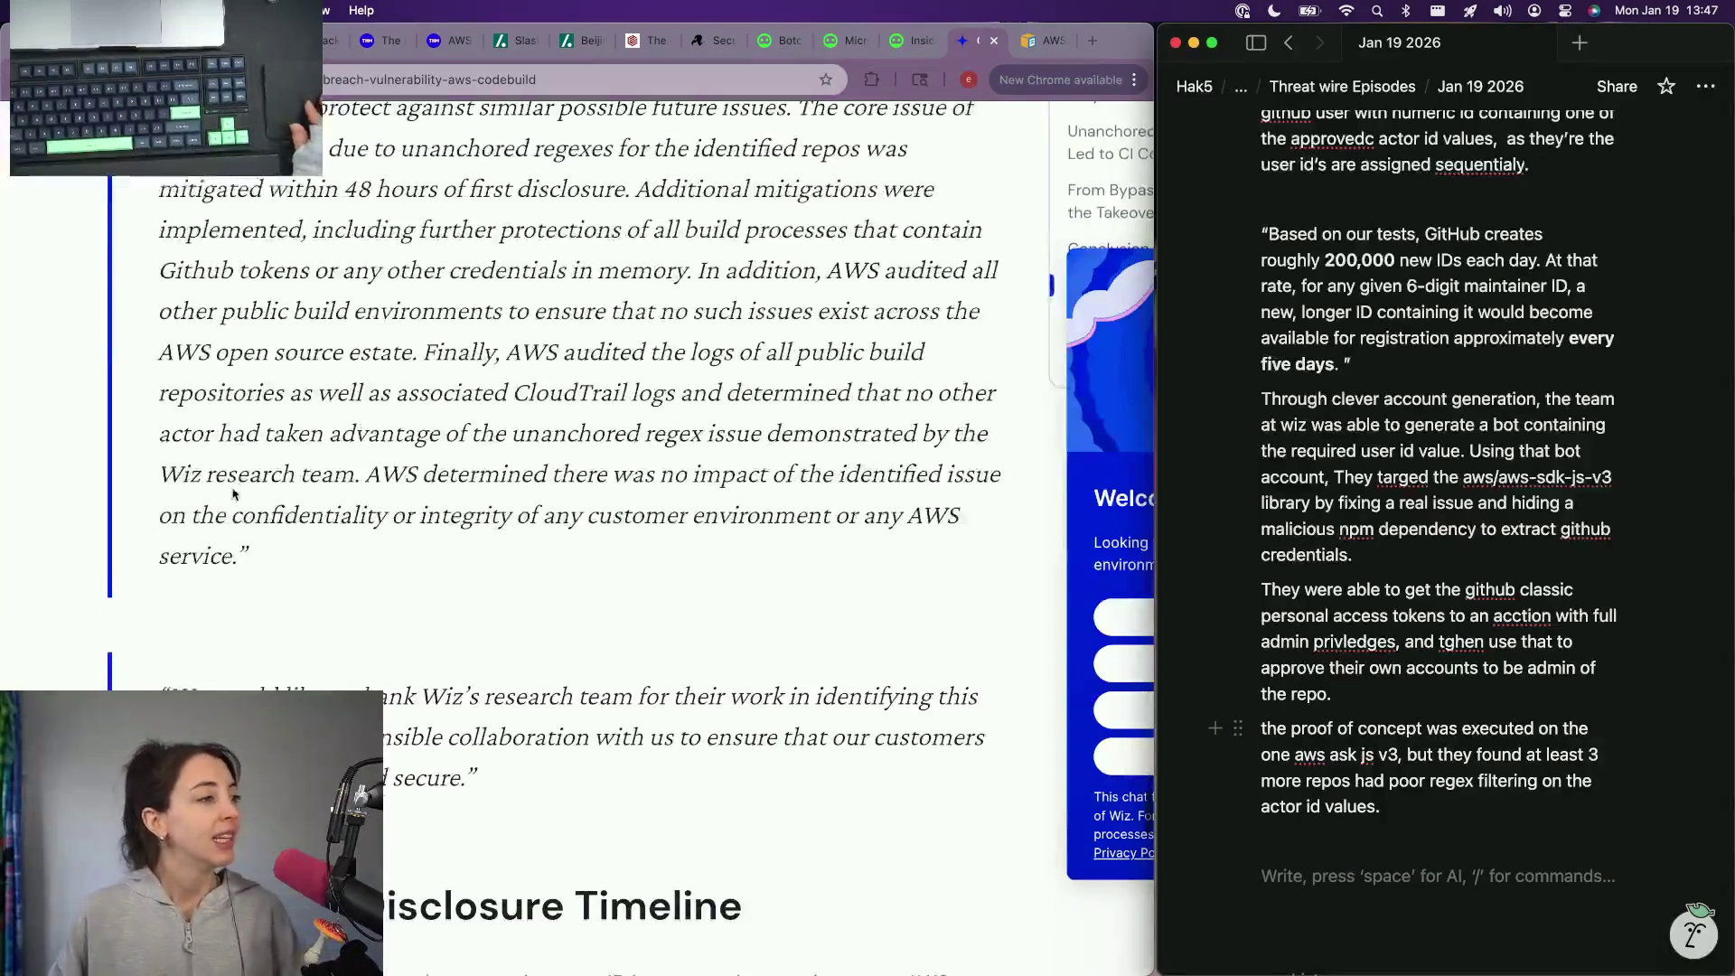
scroll(233, 494, up, 4)
scroll(233, 494, up, 1)
scroll(234, 494, up, 1)
scroll(233, 494, up, 1)
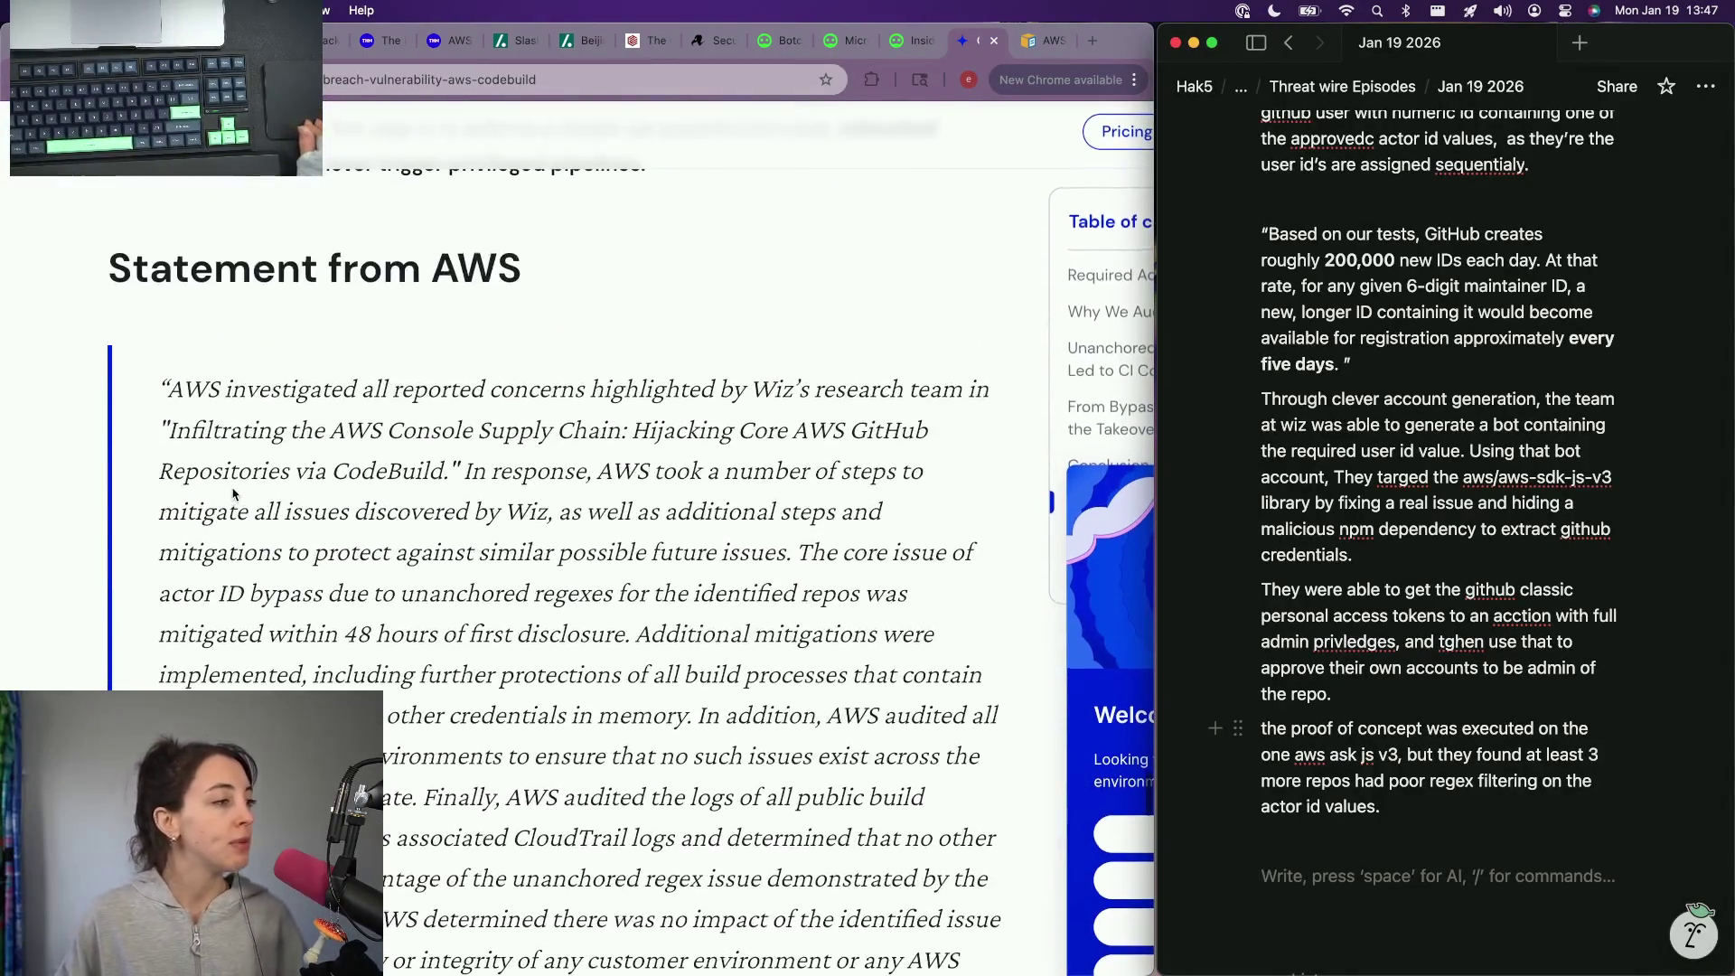
Step: Read through the AWS statement to the Responsible Disclosure Timeline and return to the empty note line
click(1353, 842)
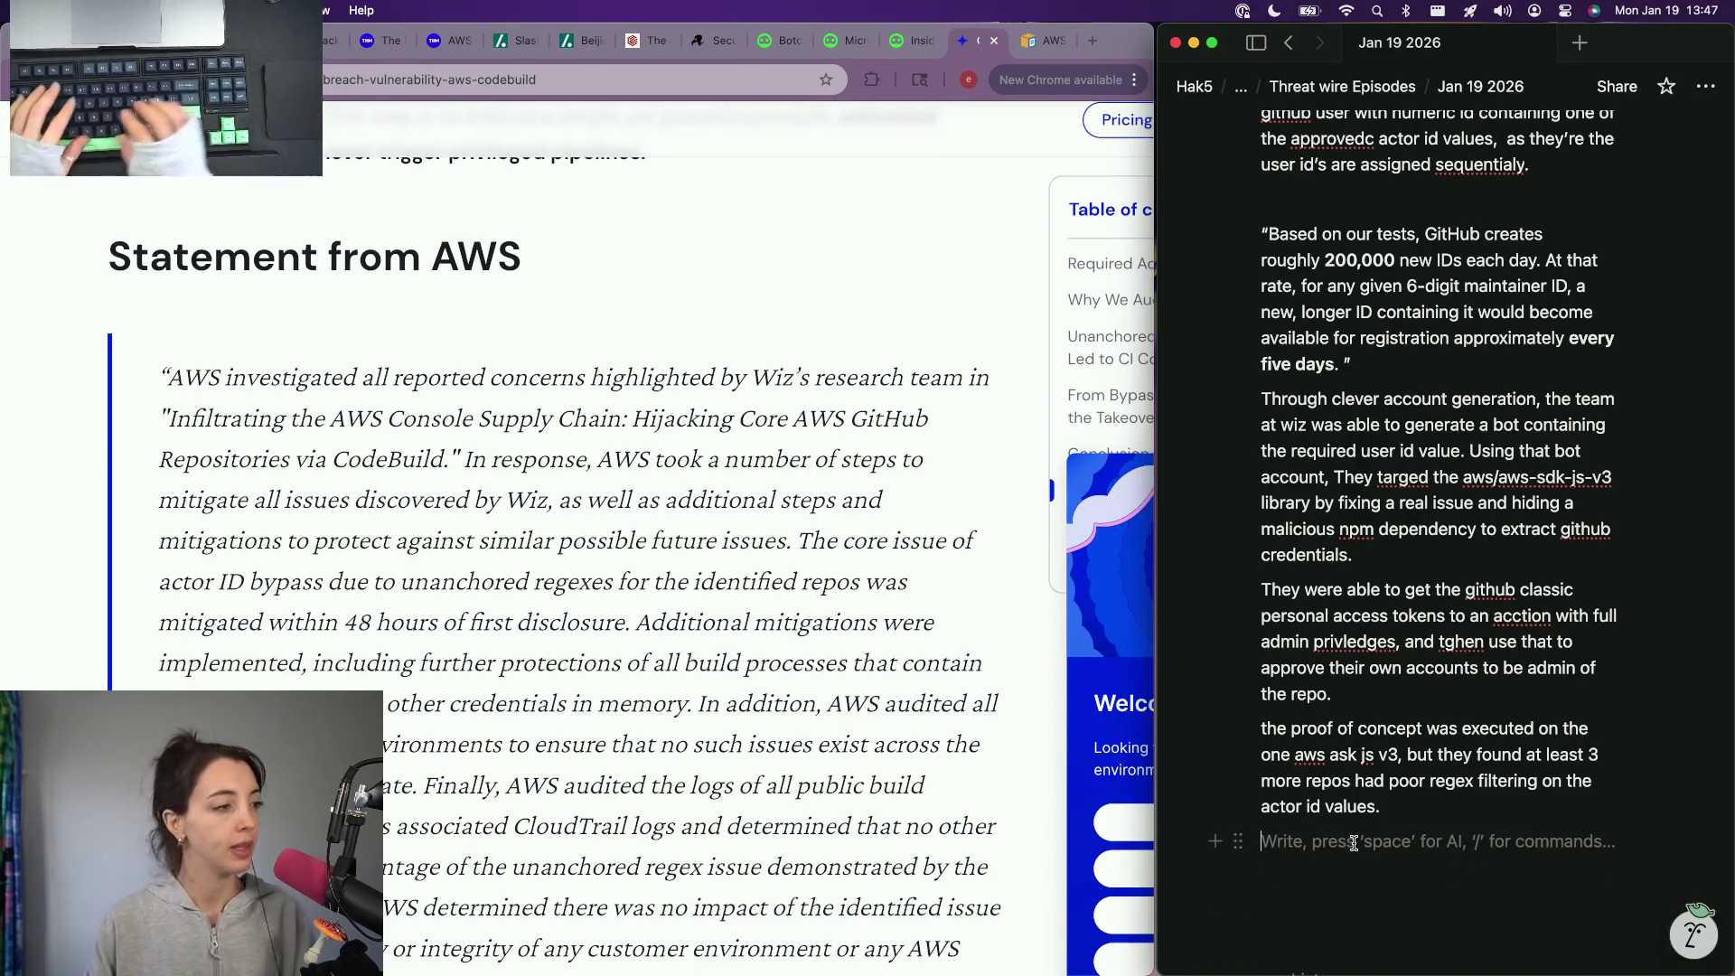
scroll(1354, 842, up, 2)
scroll(1021, 428, up, 2)
scroll(1022, 428, up, 1)
scroll(1020, 430, down, 10)
scroll(1020, 430, up, 3)
scroll(1020, 429, up, 3)
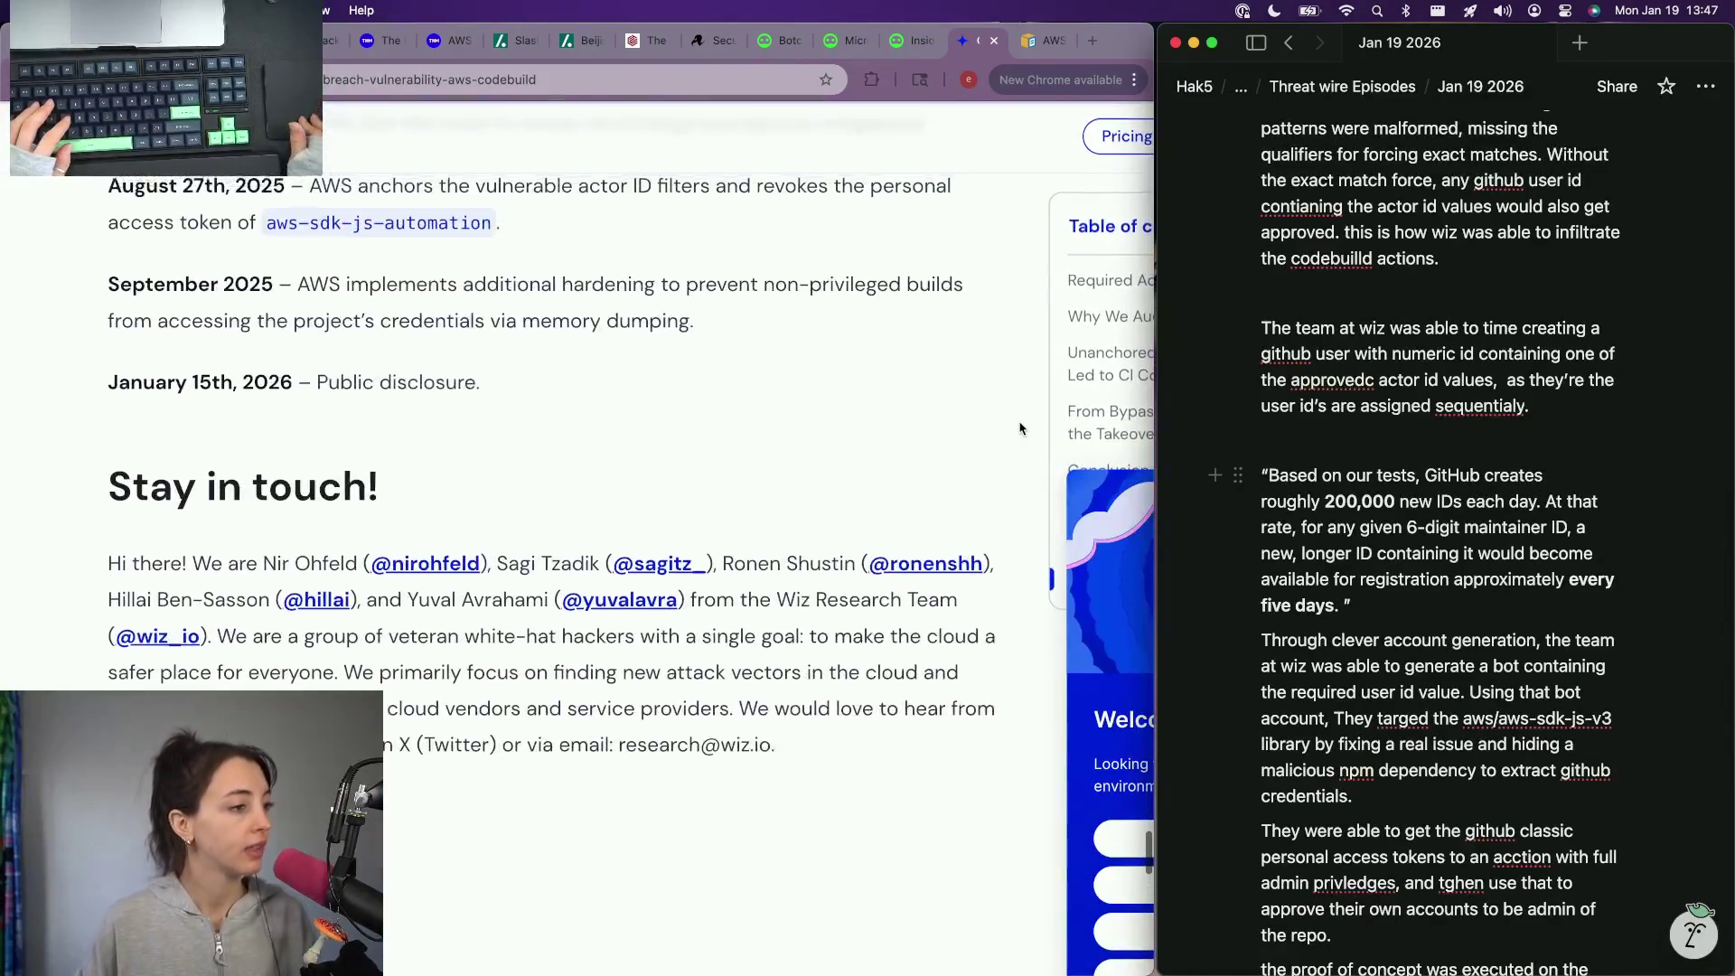
scroll(1021, 428, up, 3)
scroll(1515, 815, down, 4)
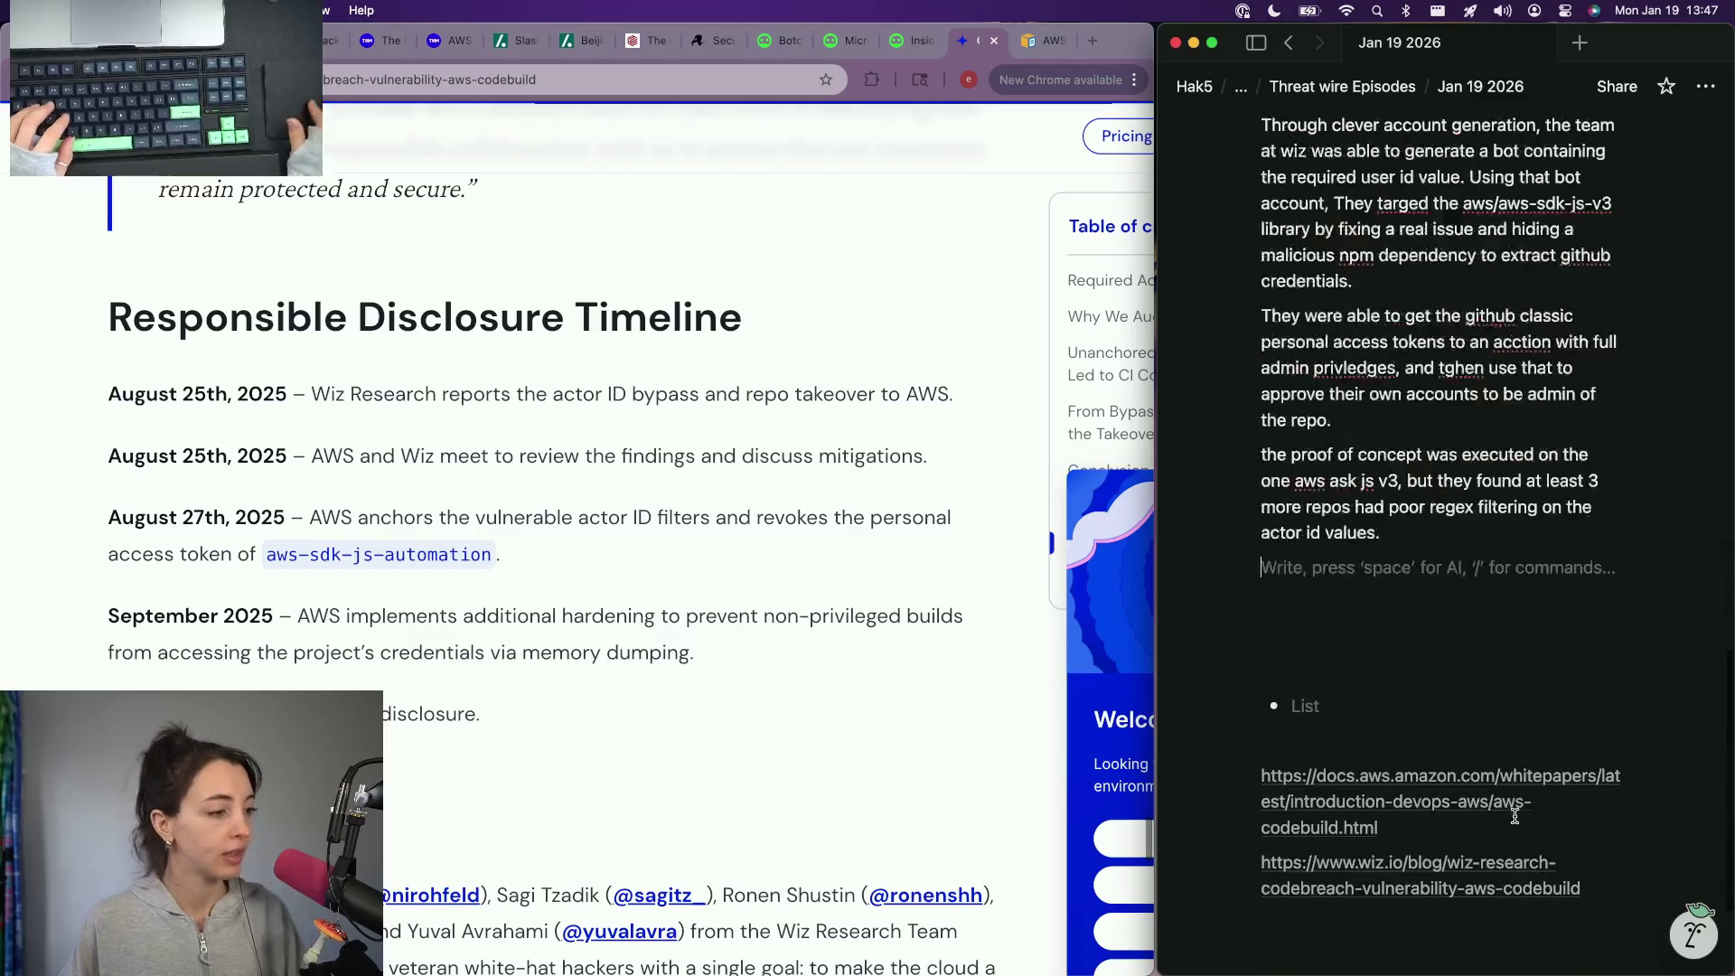
text(AW)
Step: Write 'AWS resolved the issue within 48 hours of receiving the report from the team at wiz.'
key(BackSpace)
text(S resolv)
key(BackSpace)
key(BackSpace)
key(BackSpace)
text(i)
key(BackSpace)
key(BackSpace)
key(BackSpace)
key(Return)
text(AWS rfesolve)
key(BackSpace)
key(BackSpace)
key(BackSpace)
text(s)
key(BackSpace)
text(resolved the issue wit)
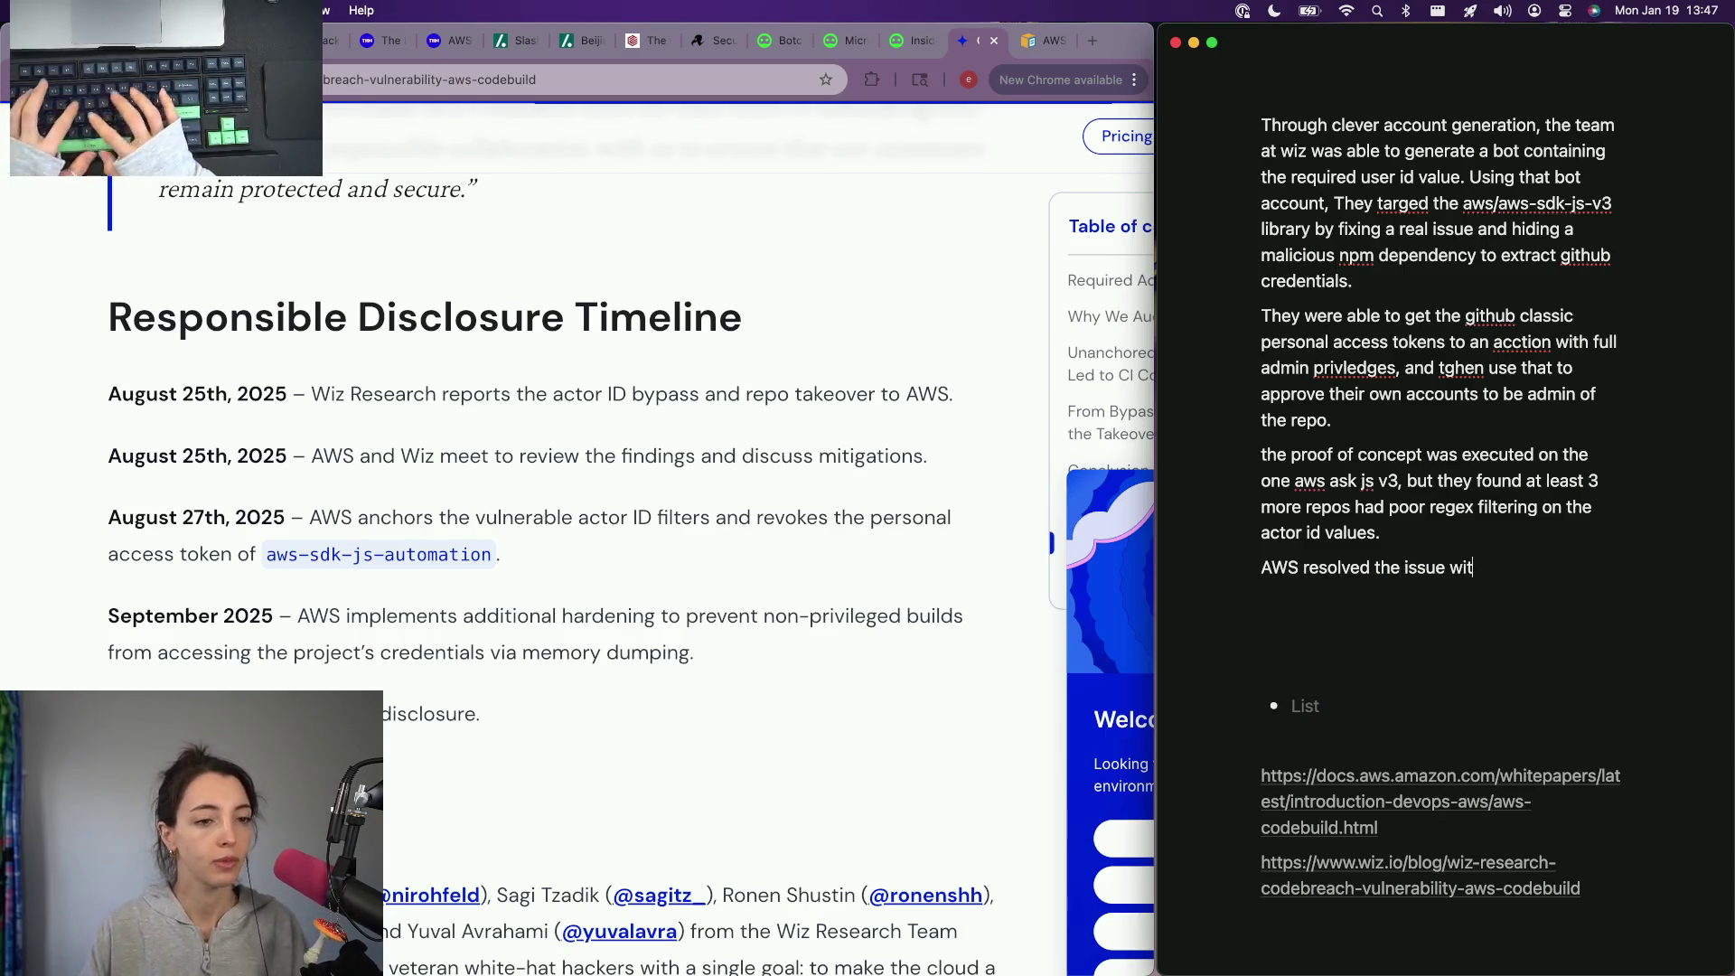
text(hin )
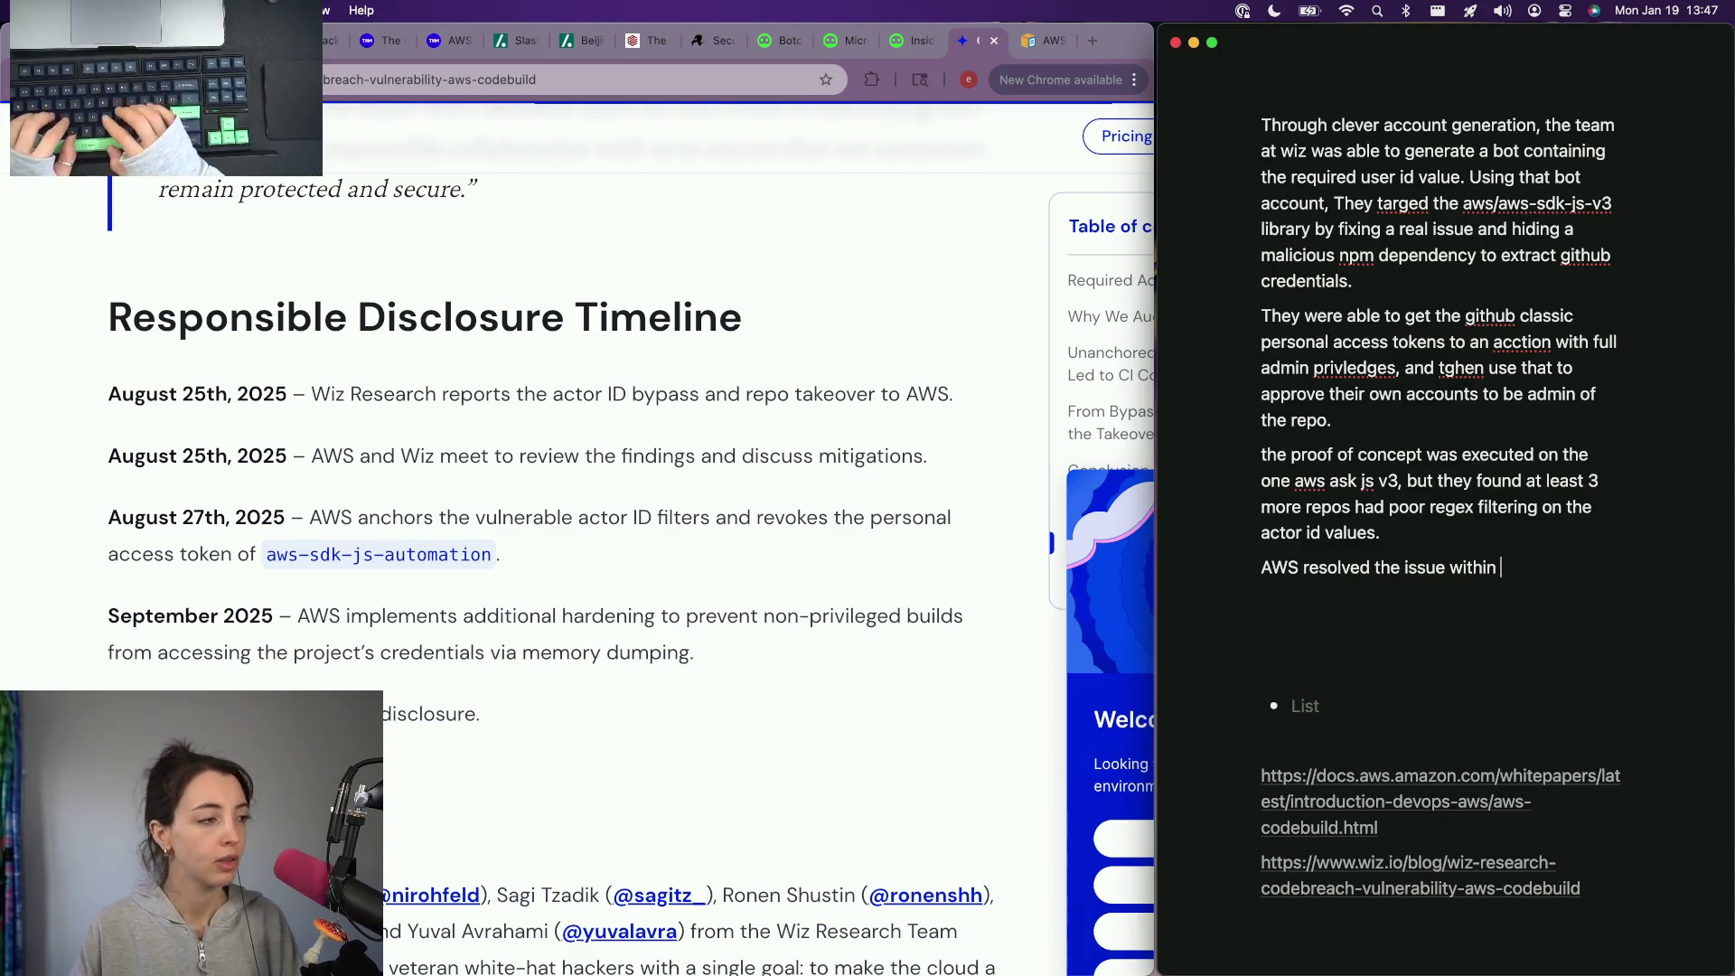
text(48 hours of )
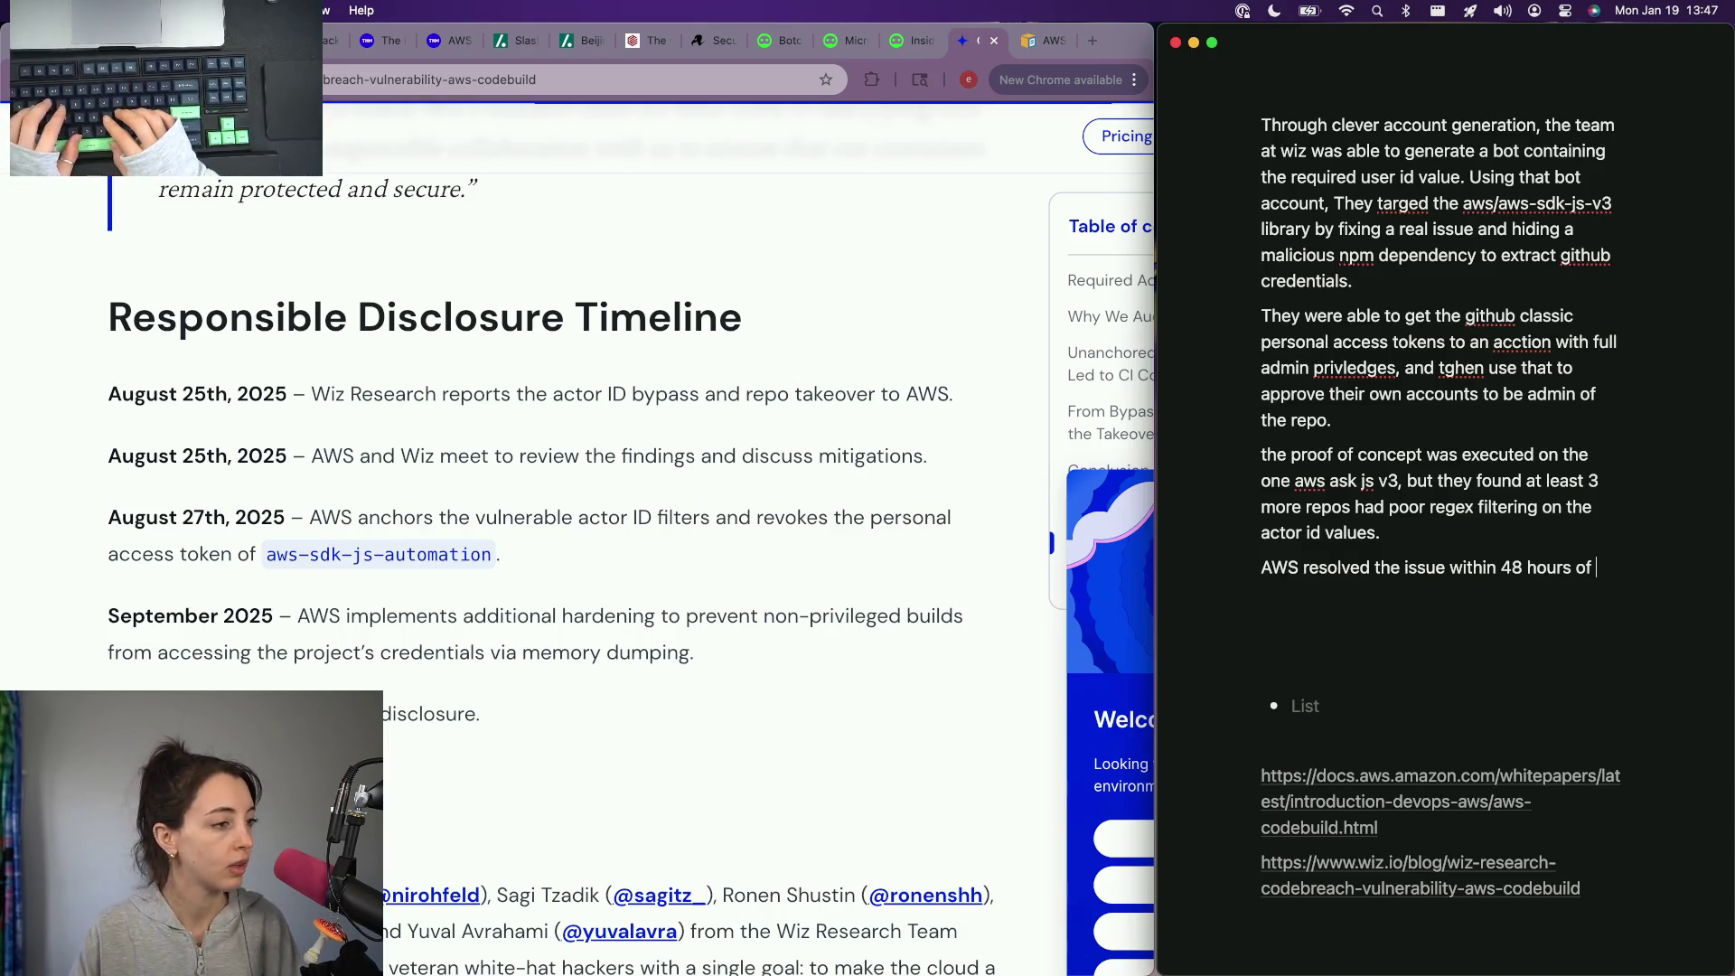
text(receiving the repor)
key(BackSpace)
key(BackSpace)
key(BackSpace)
key(BackSpace)
text(m the team)
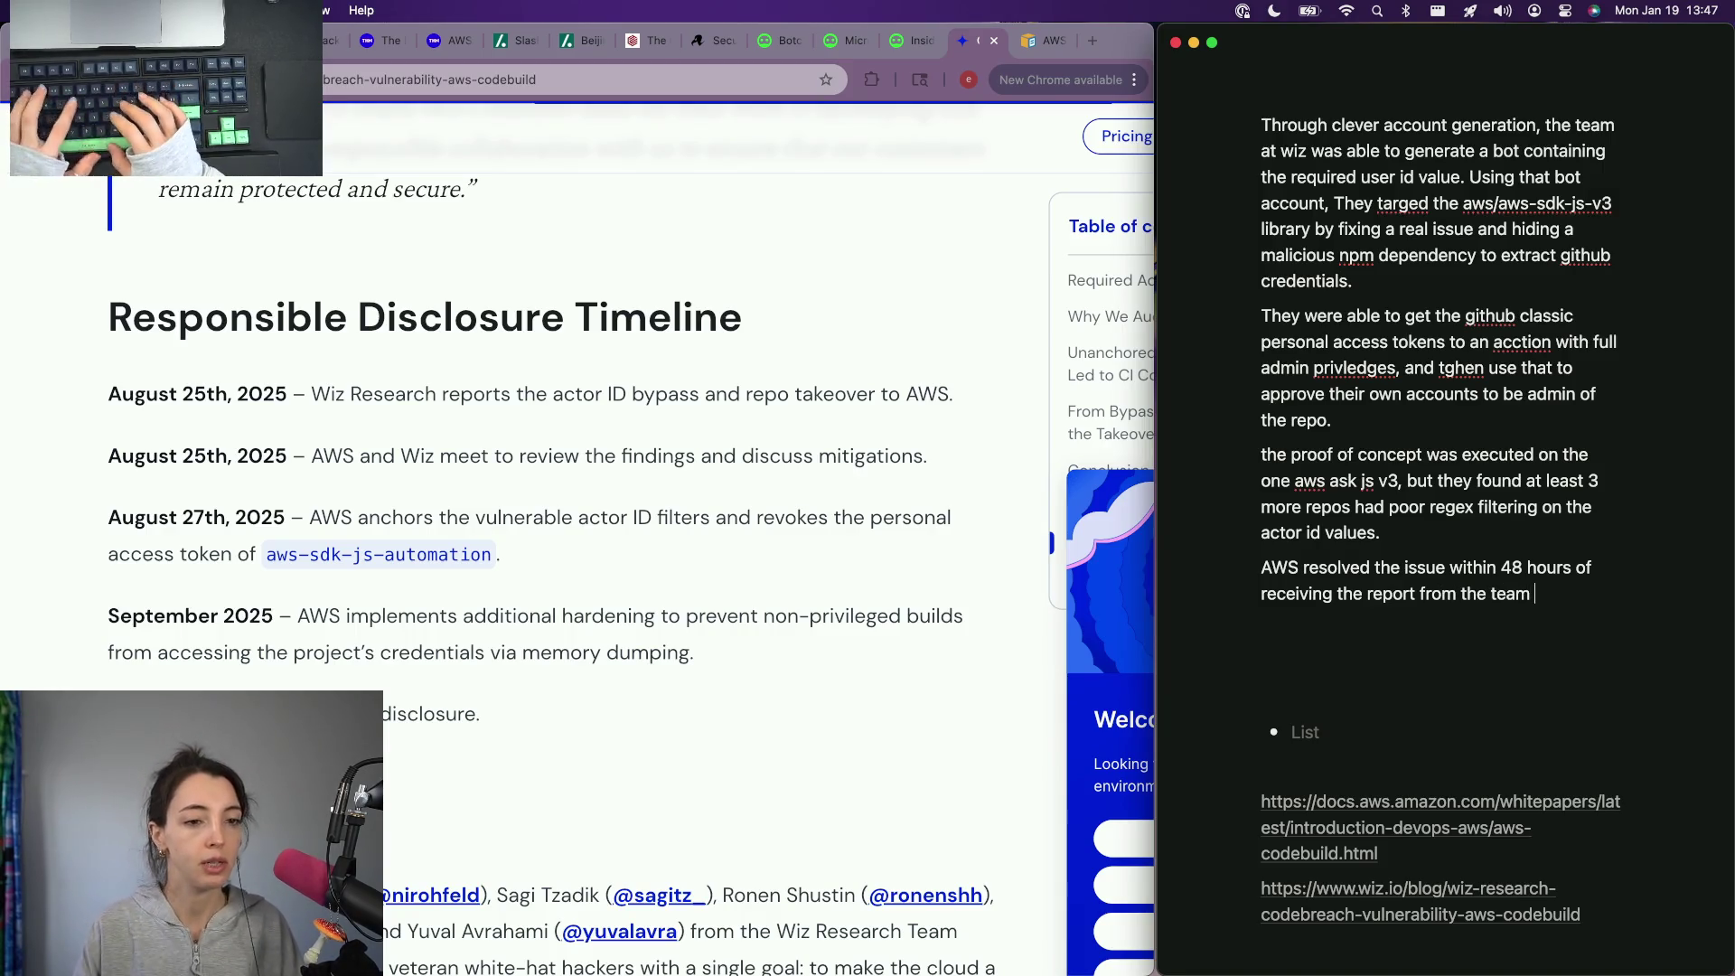
text( at wiz.)
scroll(772, 481, up, 5)
scroll(773, 481, up, 2)
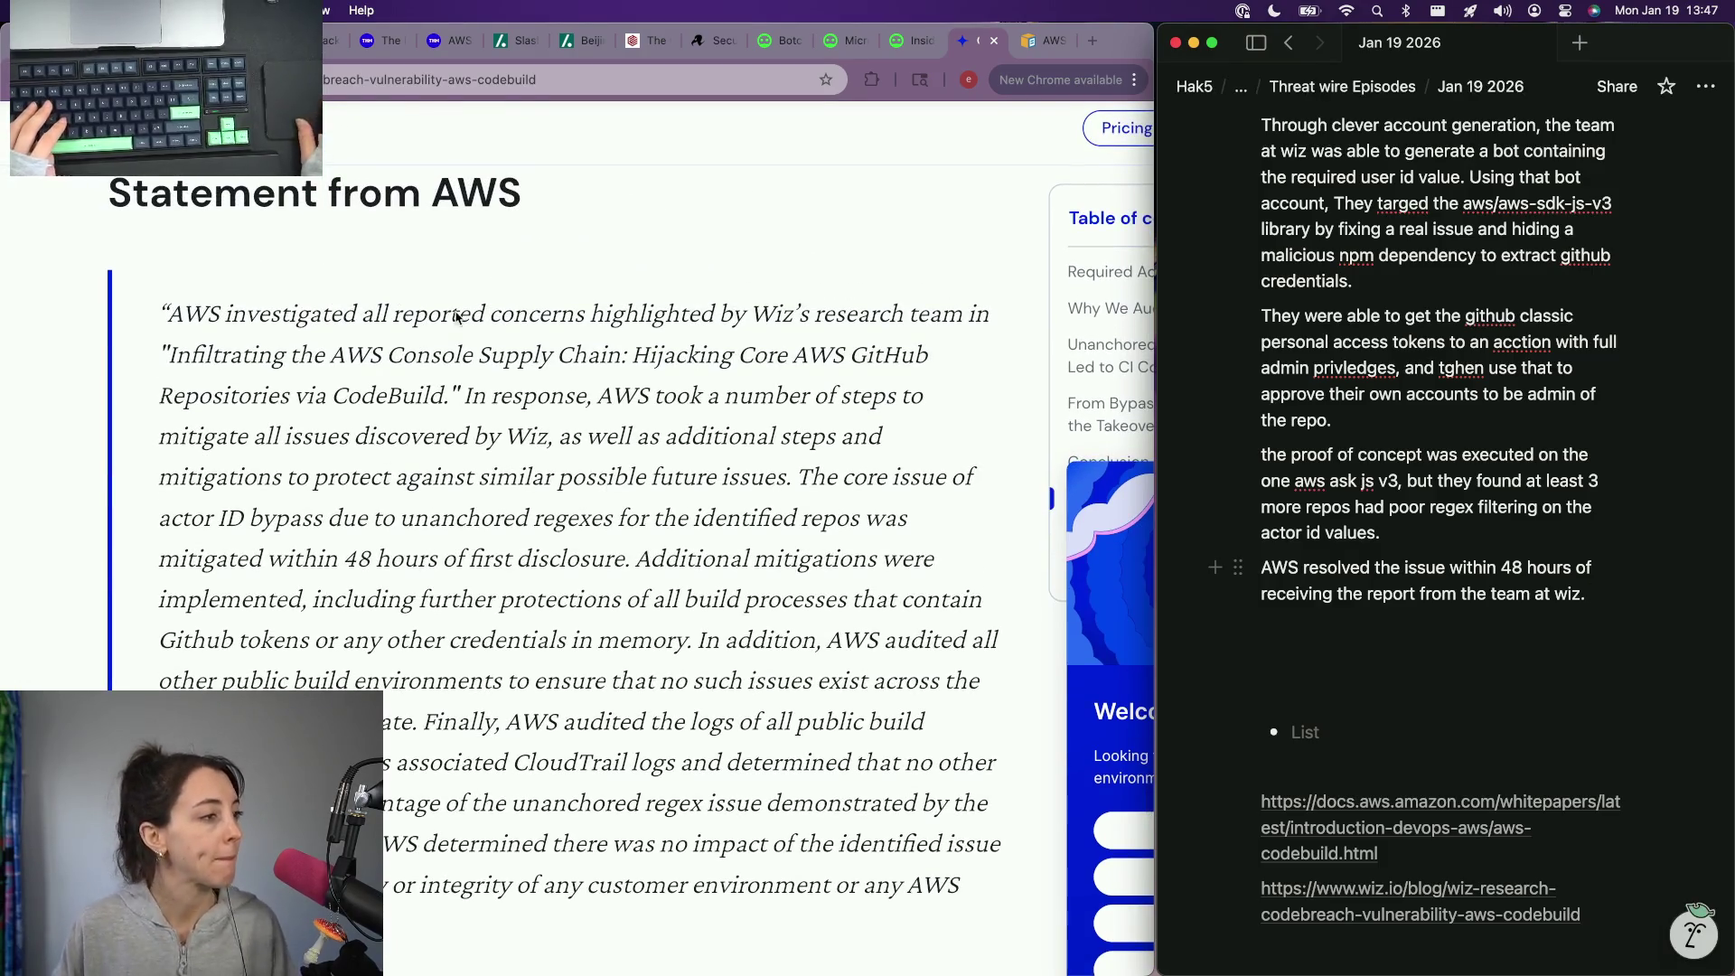
Step: Select and copy the AWS statement passage from the additional mitigations sentence through 'Wiz research team.'
click(787, 417)
scroll(404, 497, down, 1)
mouse_move(797, 453)
mouse_down()
mouse_move(366, 494)
mouse_move(649, 524)
mouse_up()
scroll(709, 535, down, 3)
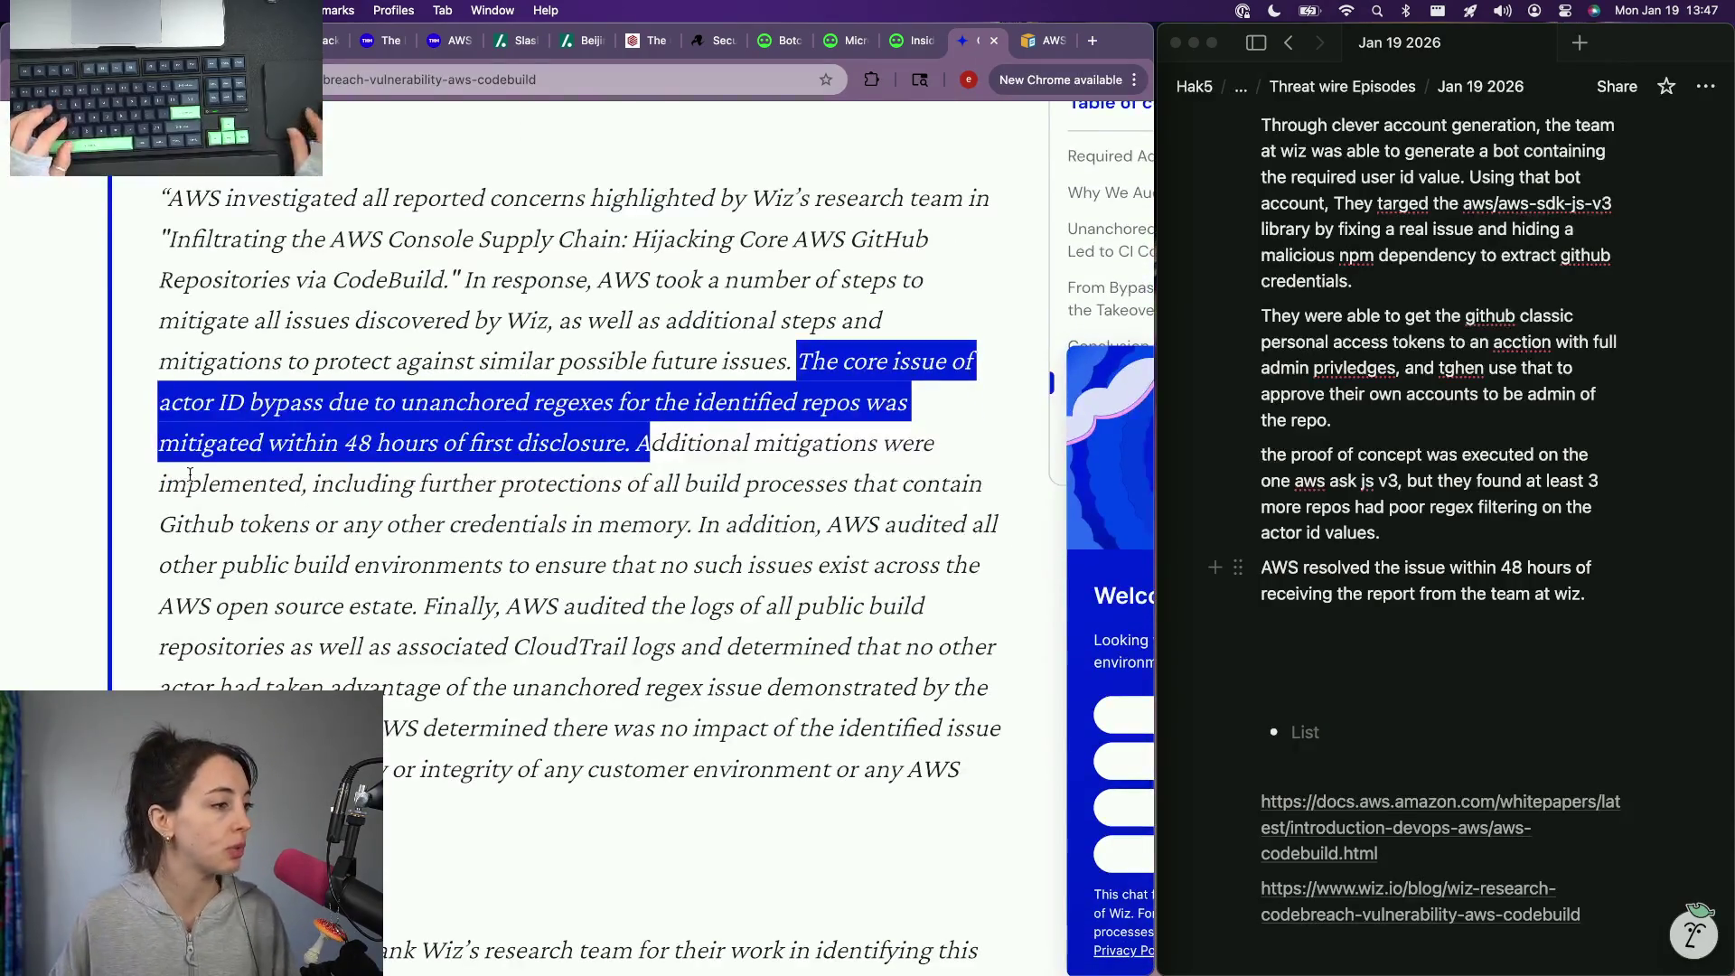
click(645, 432)
mouse_move(645, 431)
mouse_down()
mouse_move(745, 522)
mouse_move(432, 512)
mouse_move(403, 595)
mouse_move(361, 630)
mouse_up()
key(super+c)
scroll(745, 522, down, 3)
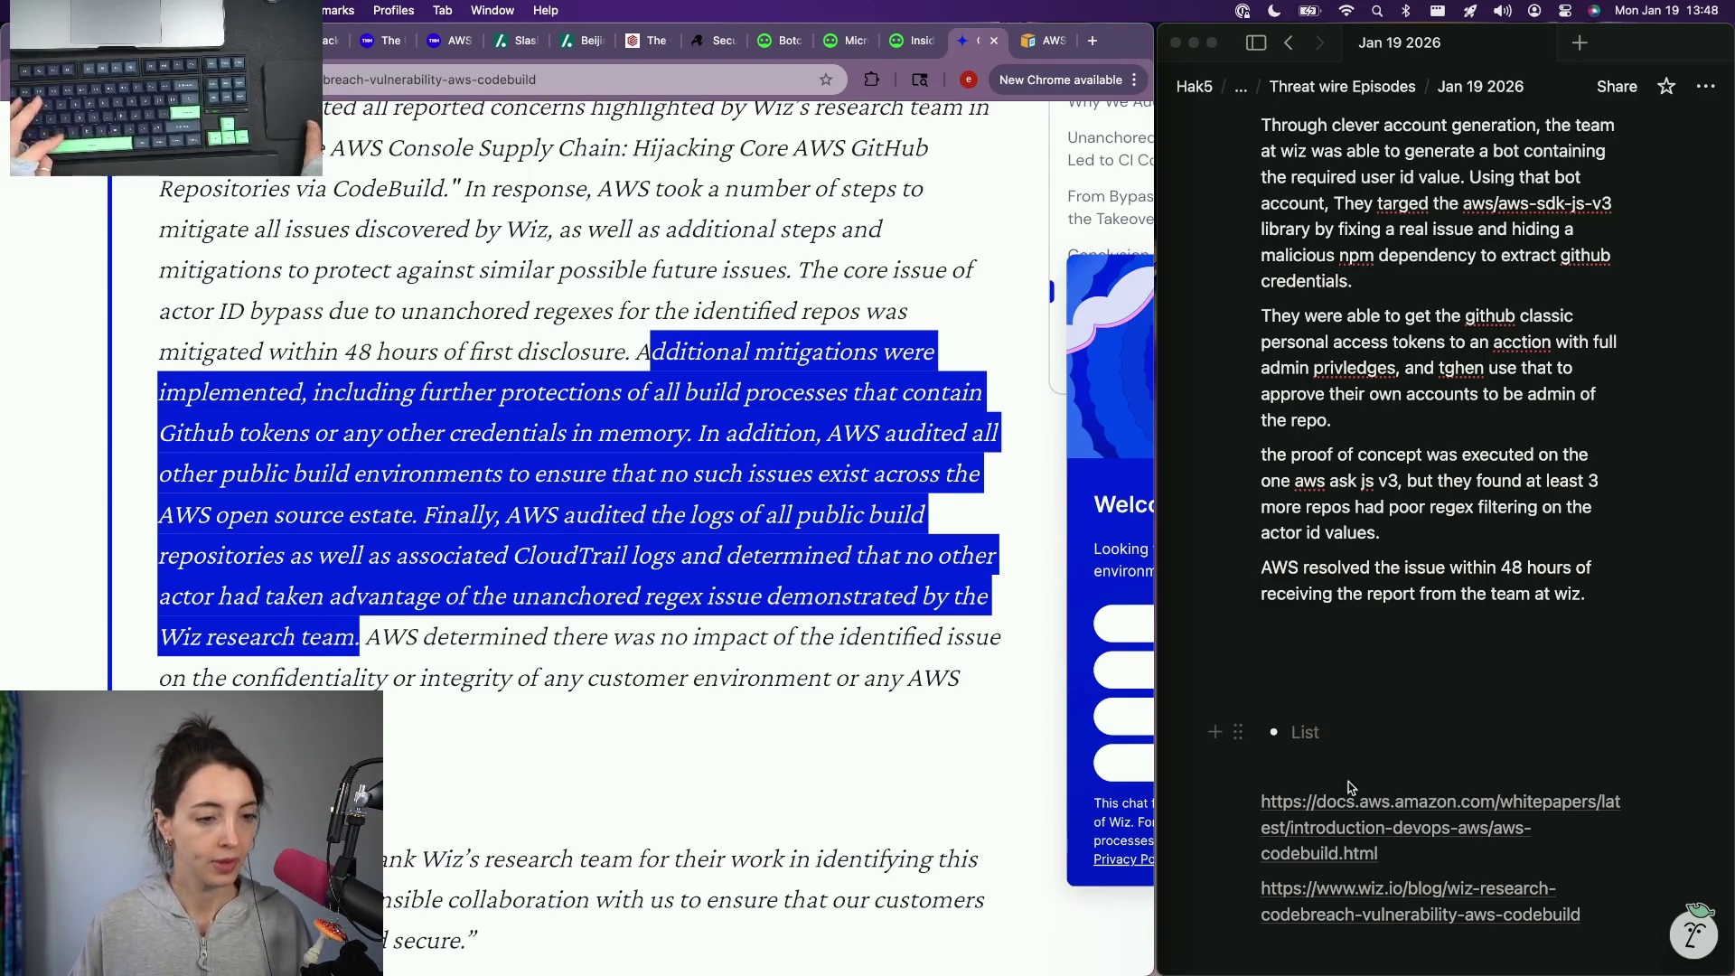
Step: Write a lead-in sentence for AWS's formal statement and paste the copied AWS quote below it
click(1308, 624)
text(They)
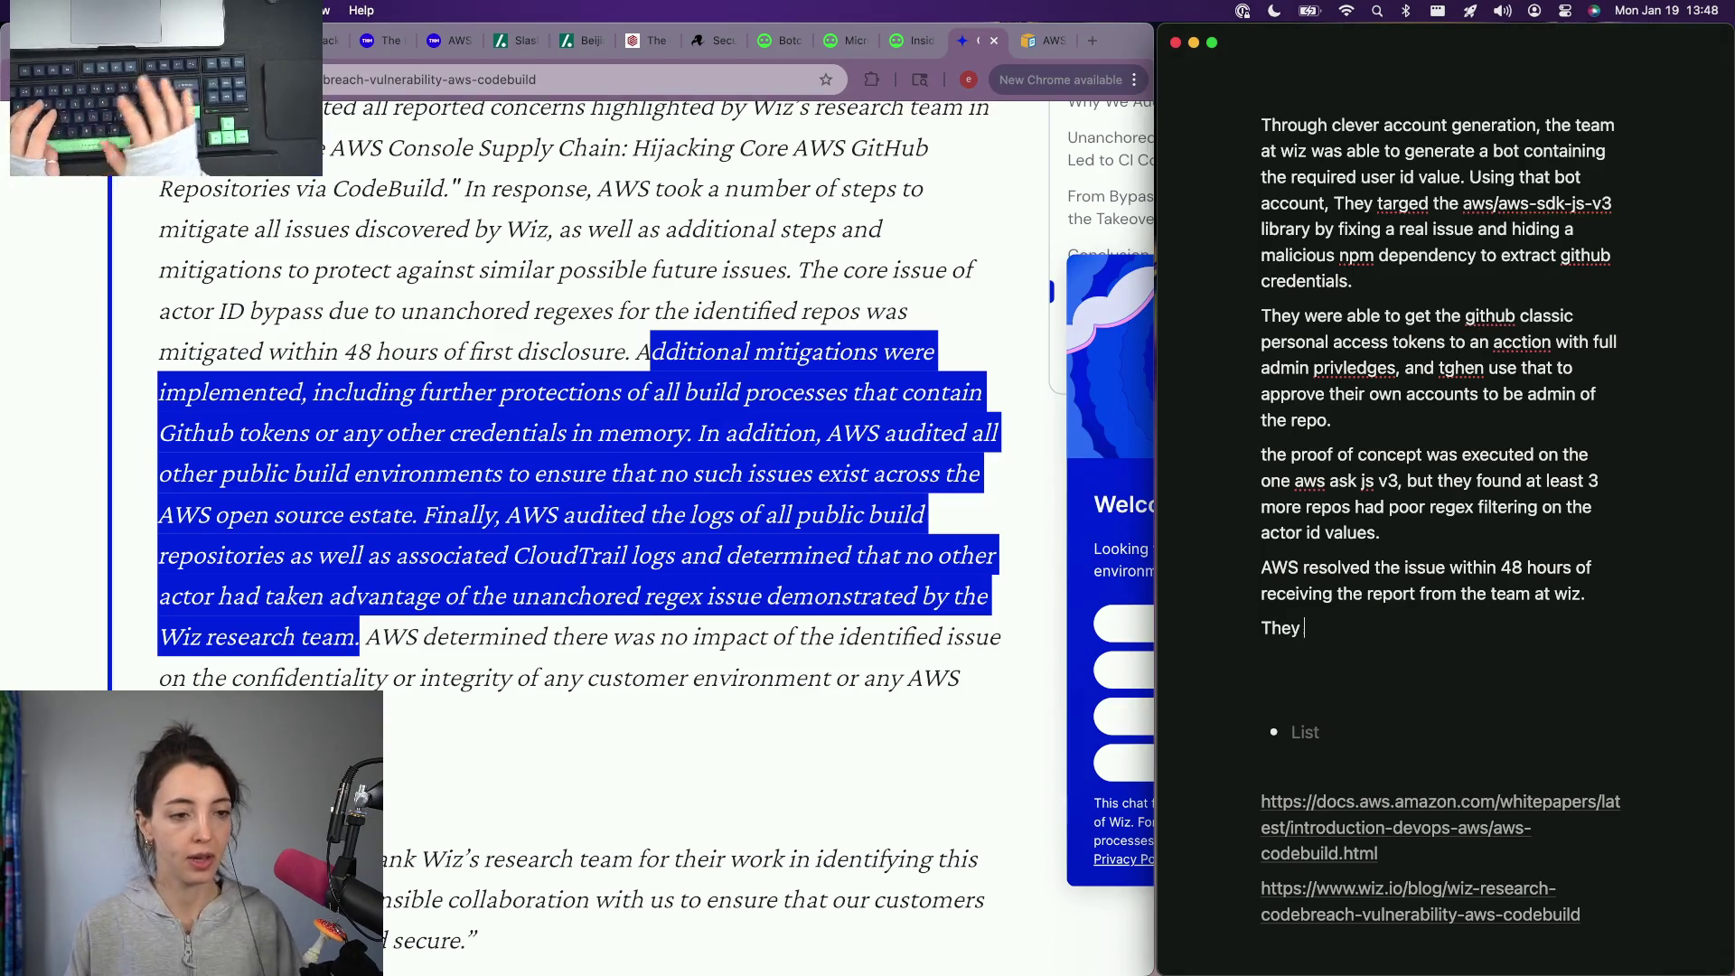
key(BackSpace)
key(BackSpace)
key(BackSpace)
text(hey released a )
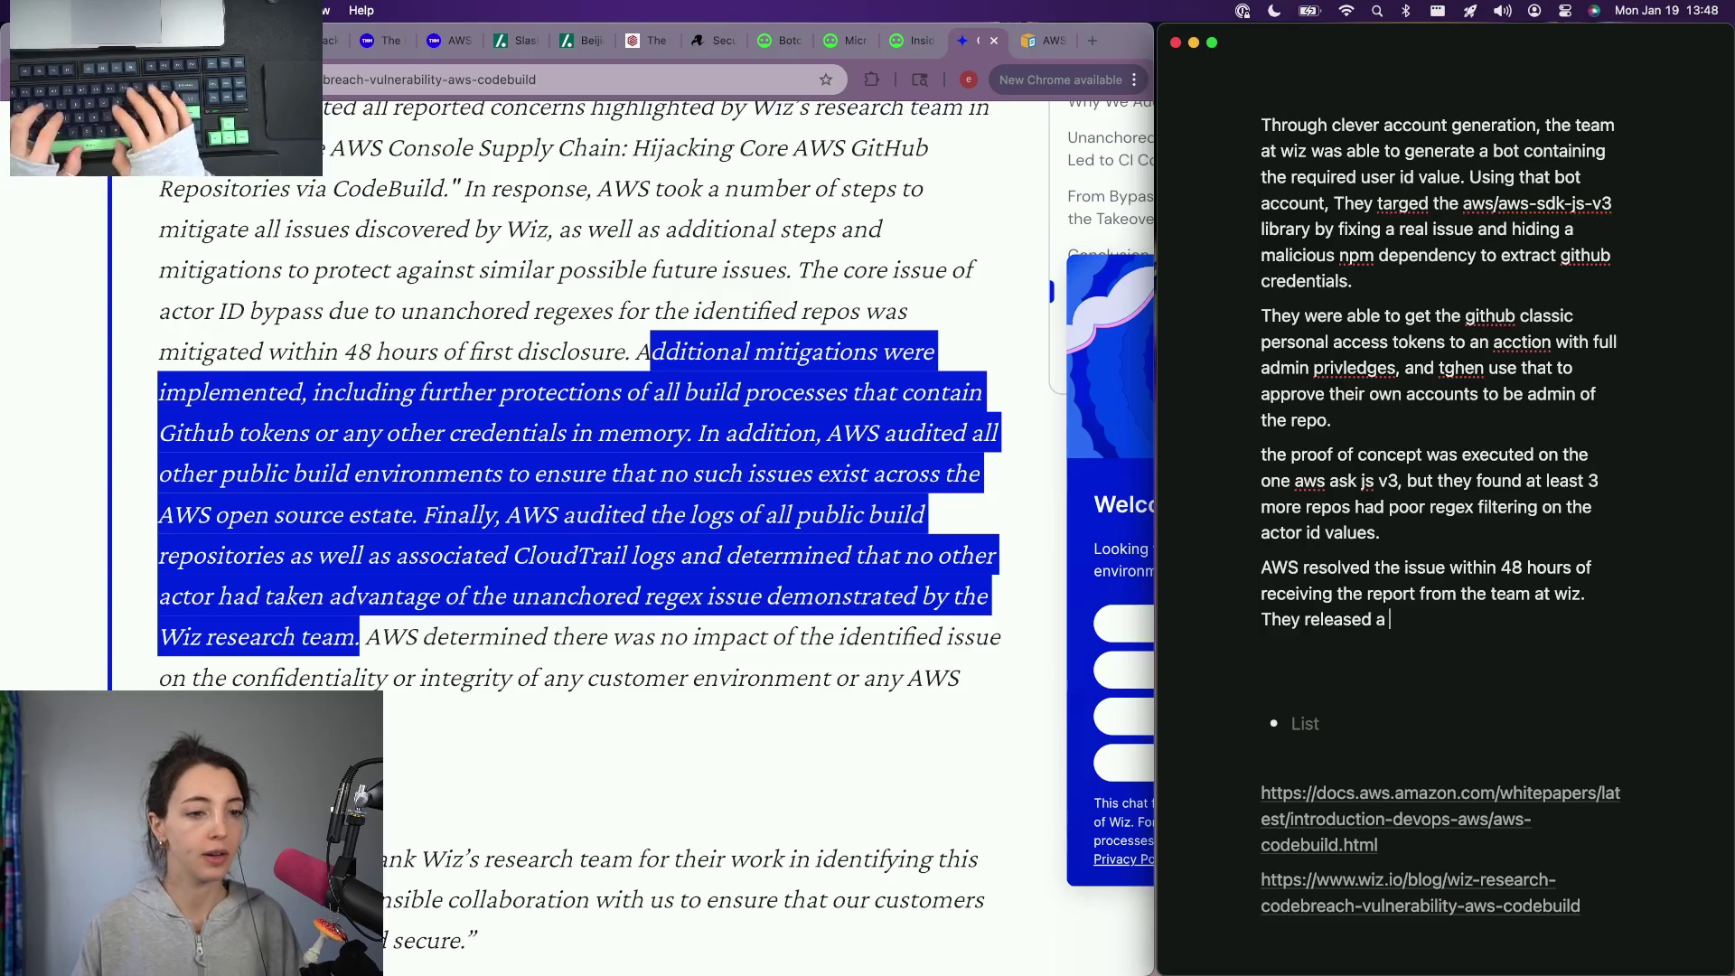
text(formal statement including the f)
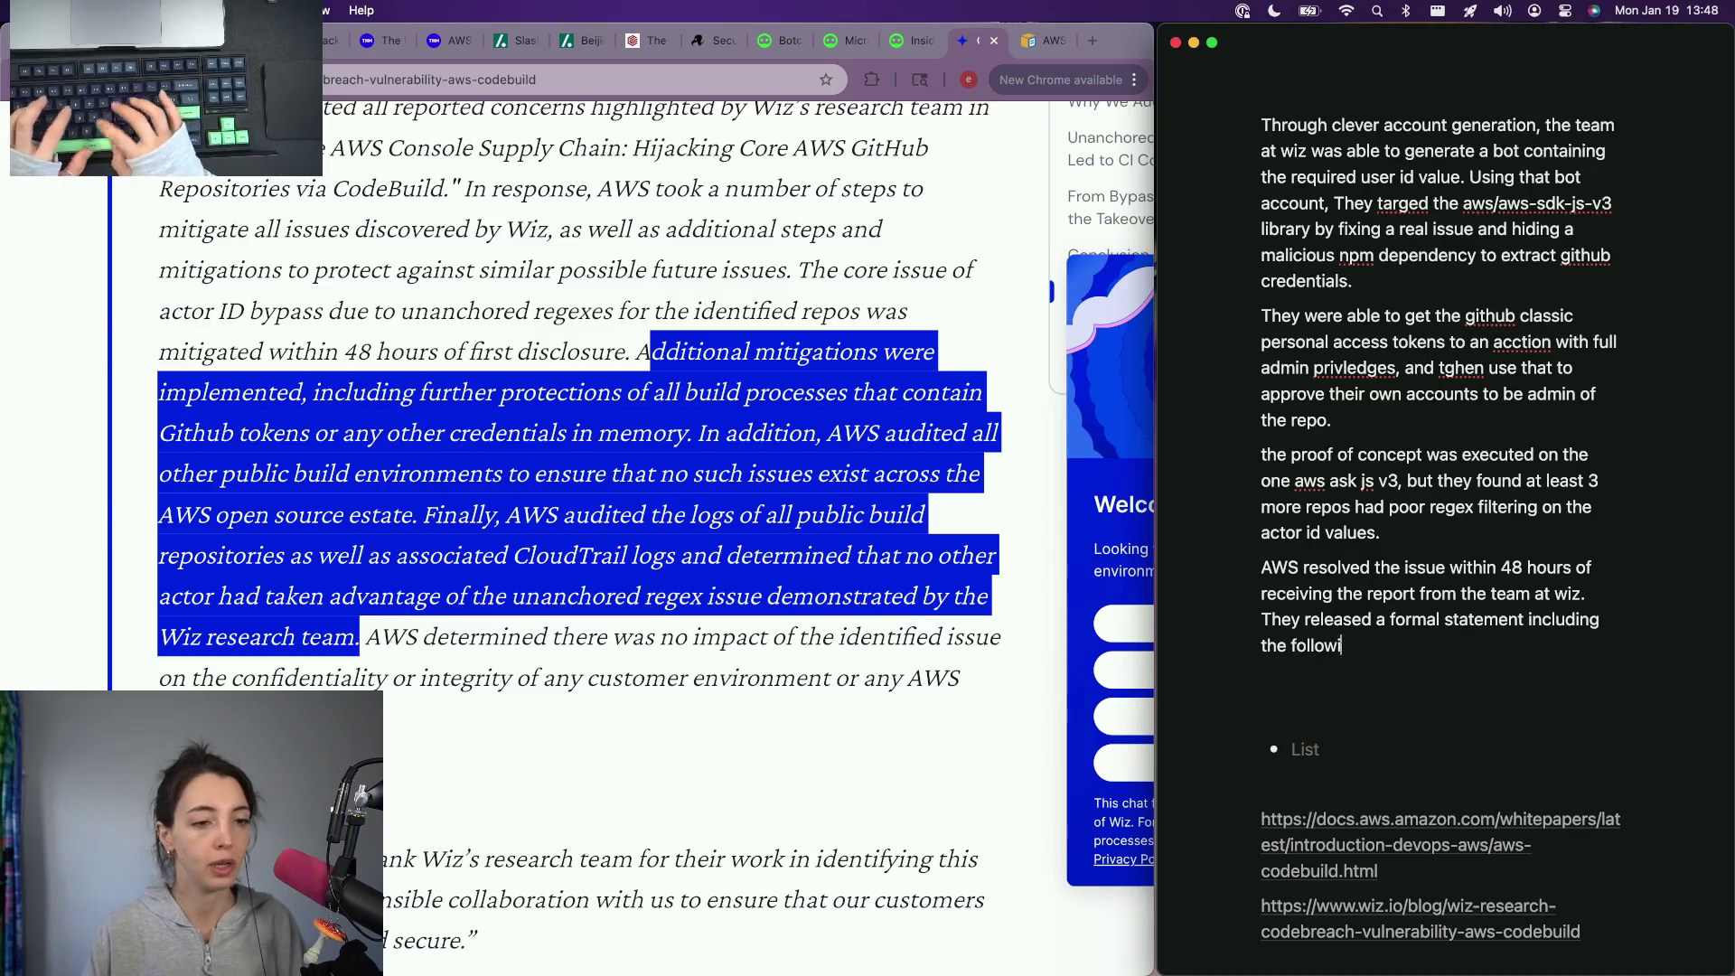
text(ollowing quote, talking ab out)
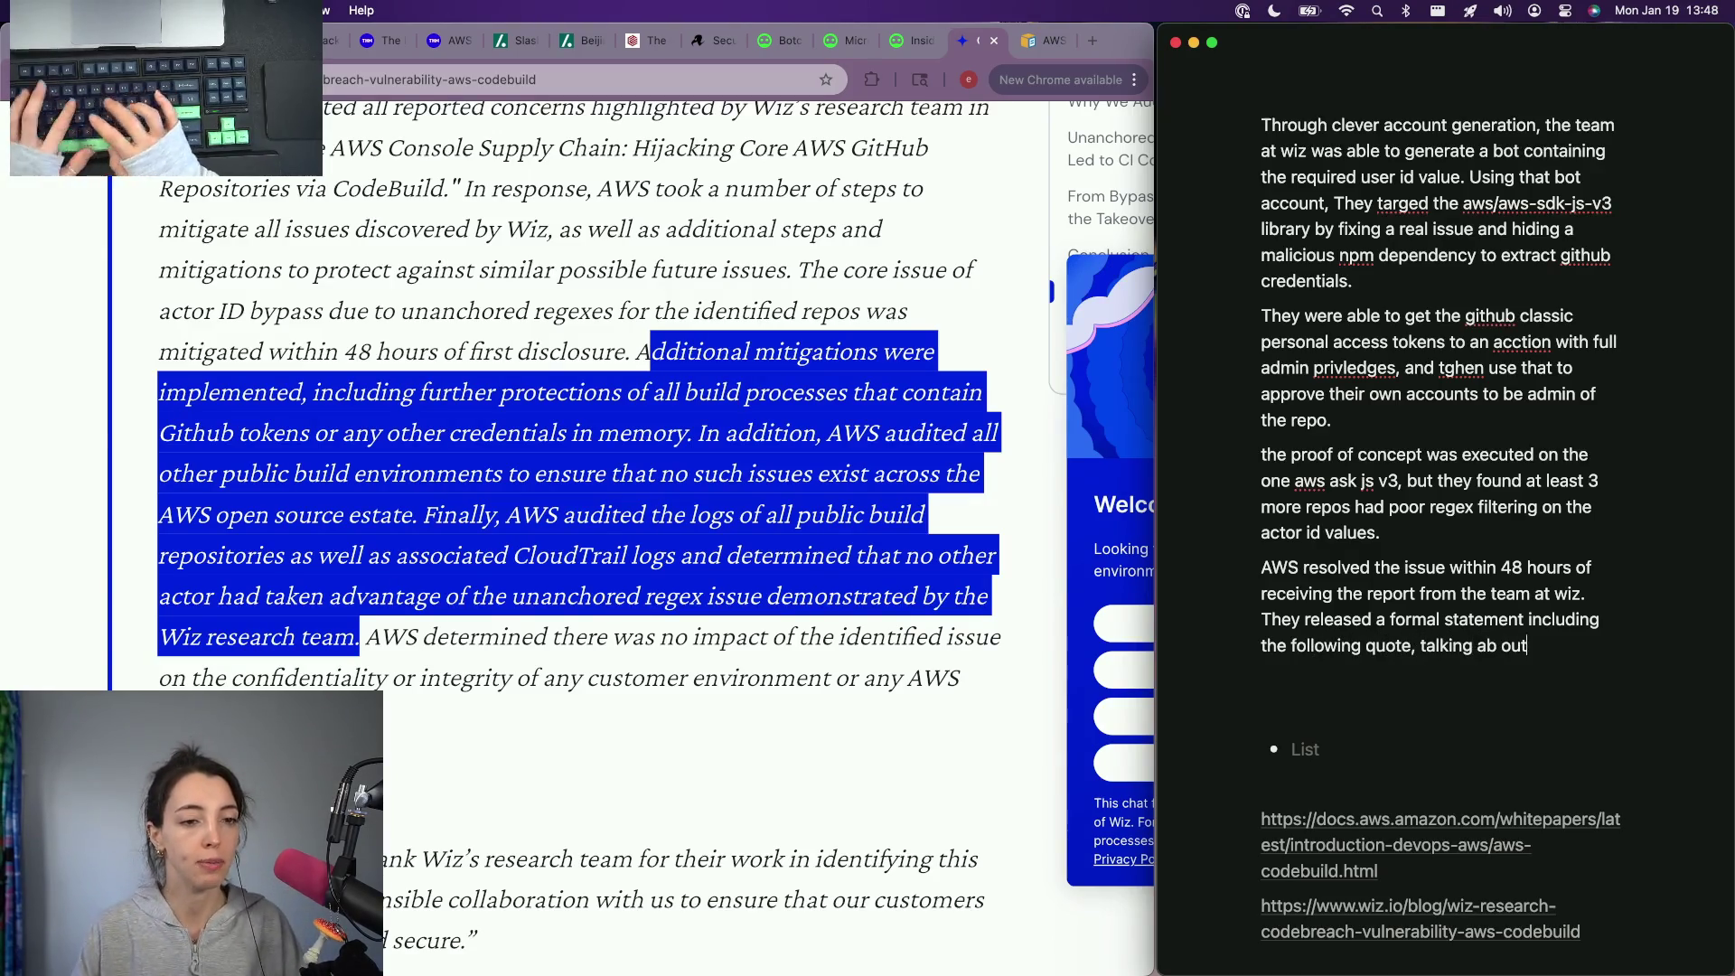
key(BackSpace)
key(BackSpace)
key(BackSpace)
text(out th)
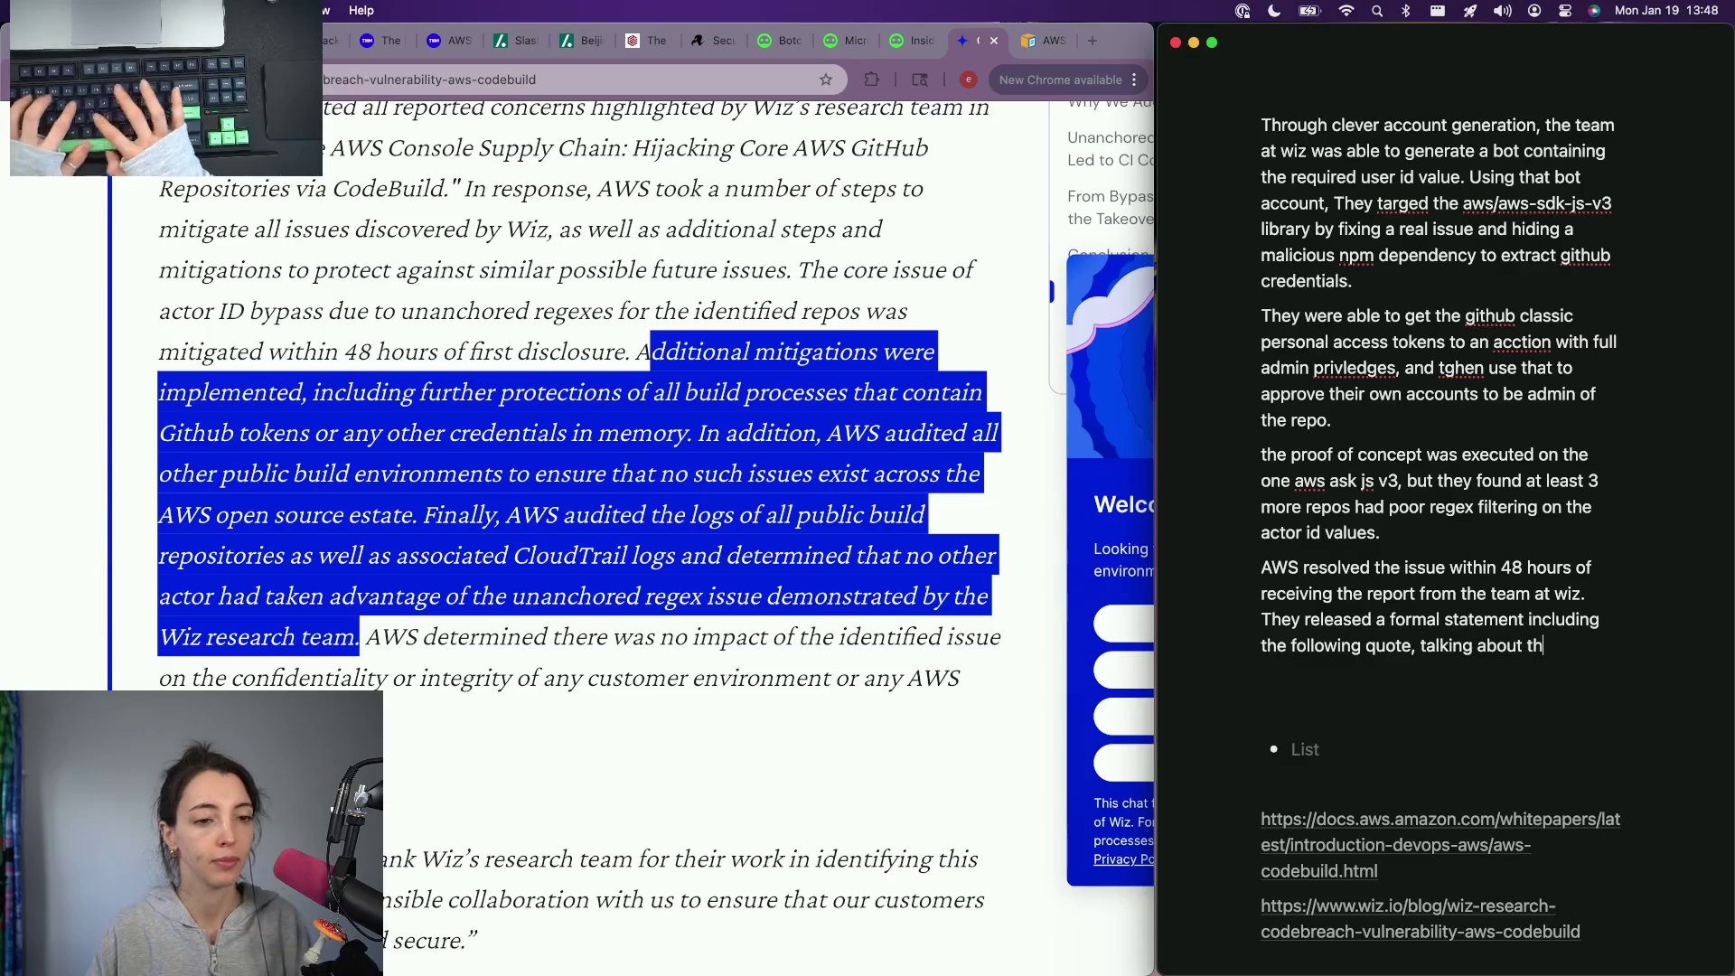
text( up a)
text(ctions:)
key(Return)
key(ctrl+v)
key(super+z)
key(super+v)
key(super+v)
key(super+z)
key(super+z)
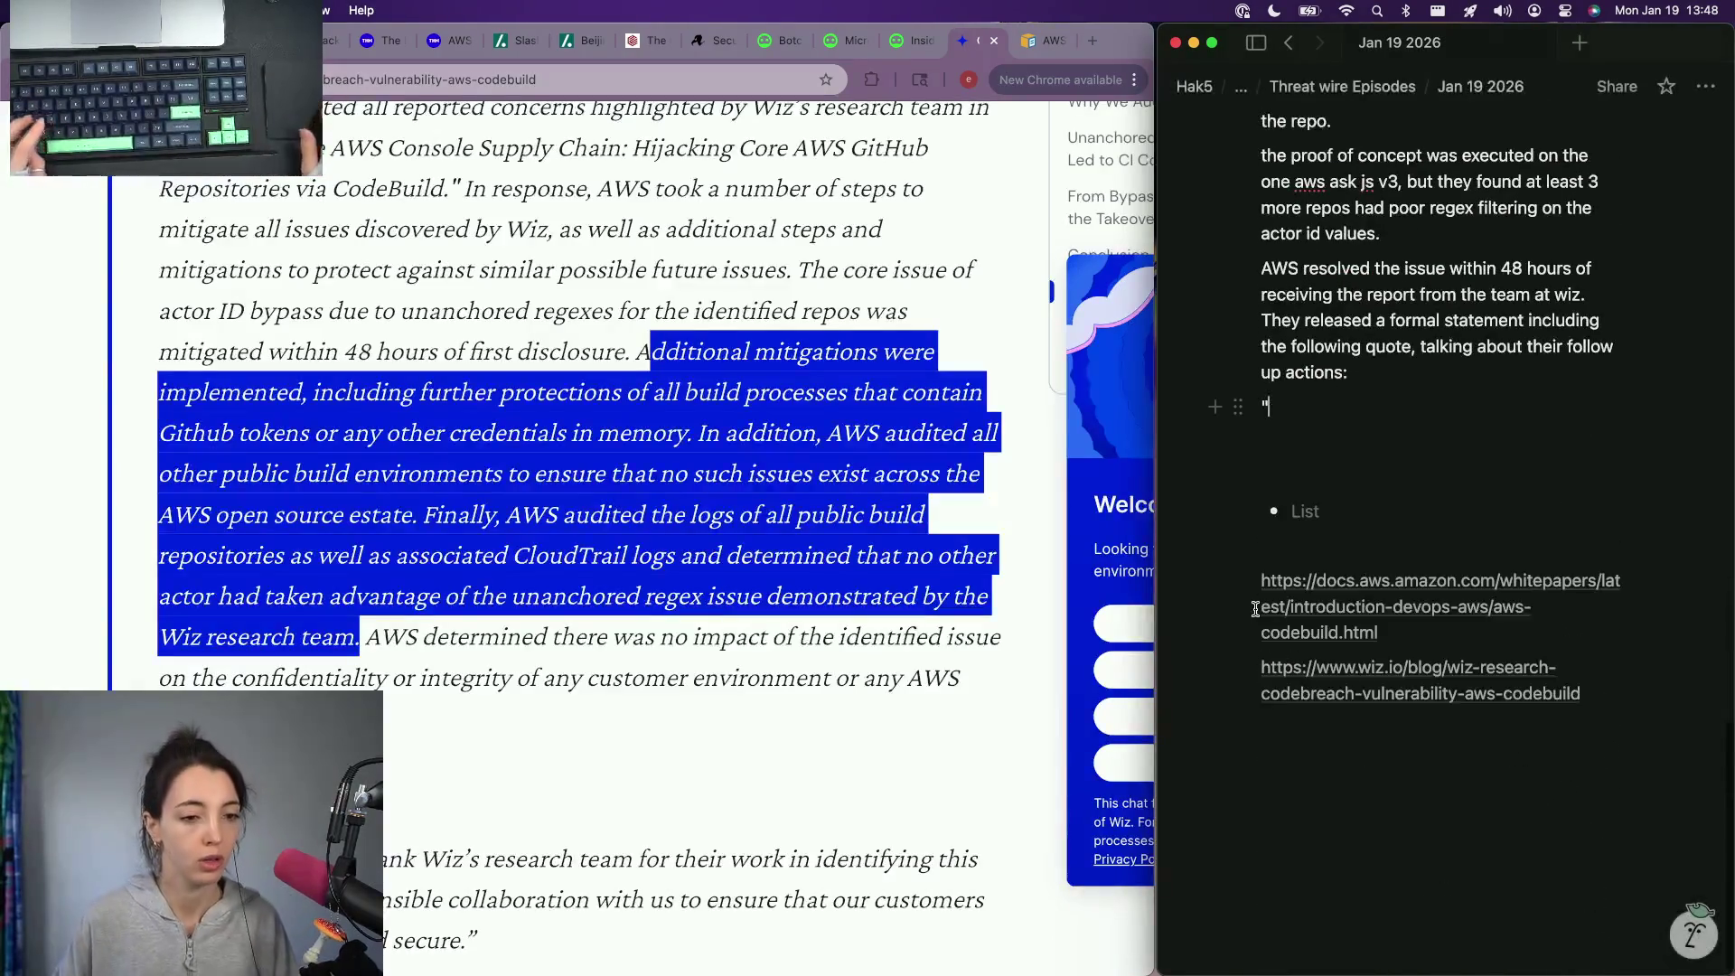
text(dditional mitigations were implemented, including further protections of all build processes that contain Github tokens or any other credentials in memory. In addition, AWS audited all other public build environments to ensure that no such issues exist across the AWS open source estate. Finally, AWS audited the logs of all public build repositories as well as associated CloudTrail logs and determined that no other actor had taken advantage of the unanchored regex issue demonstrated by the Wiz research team.)
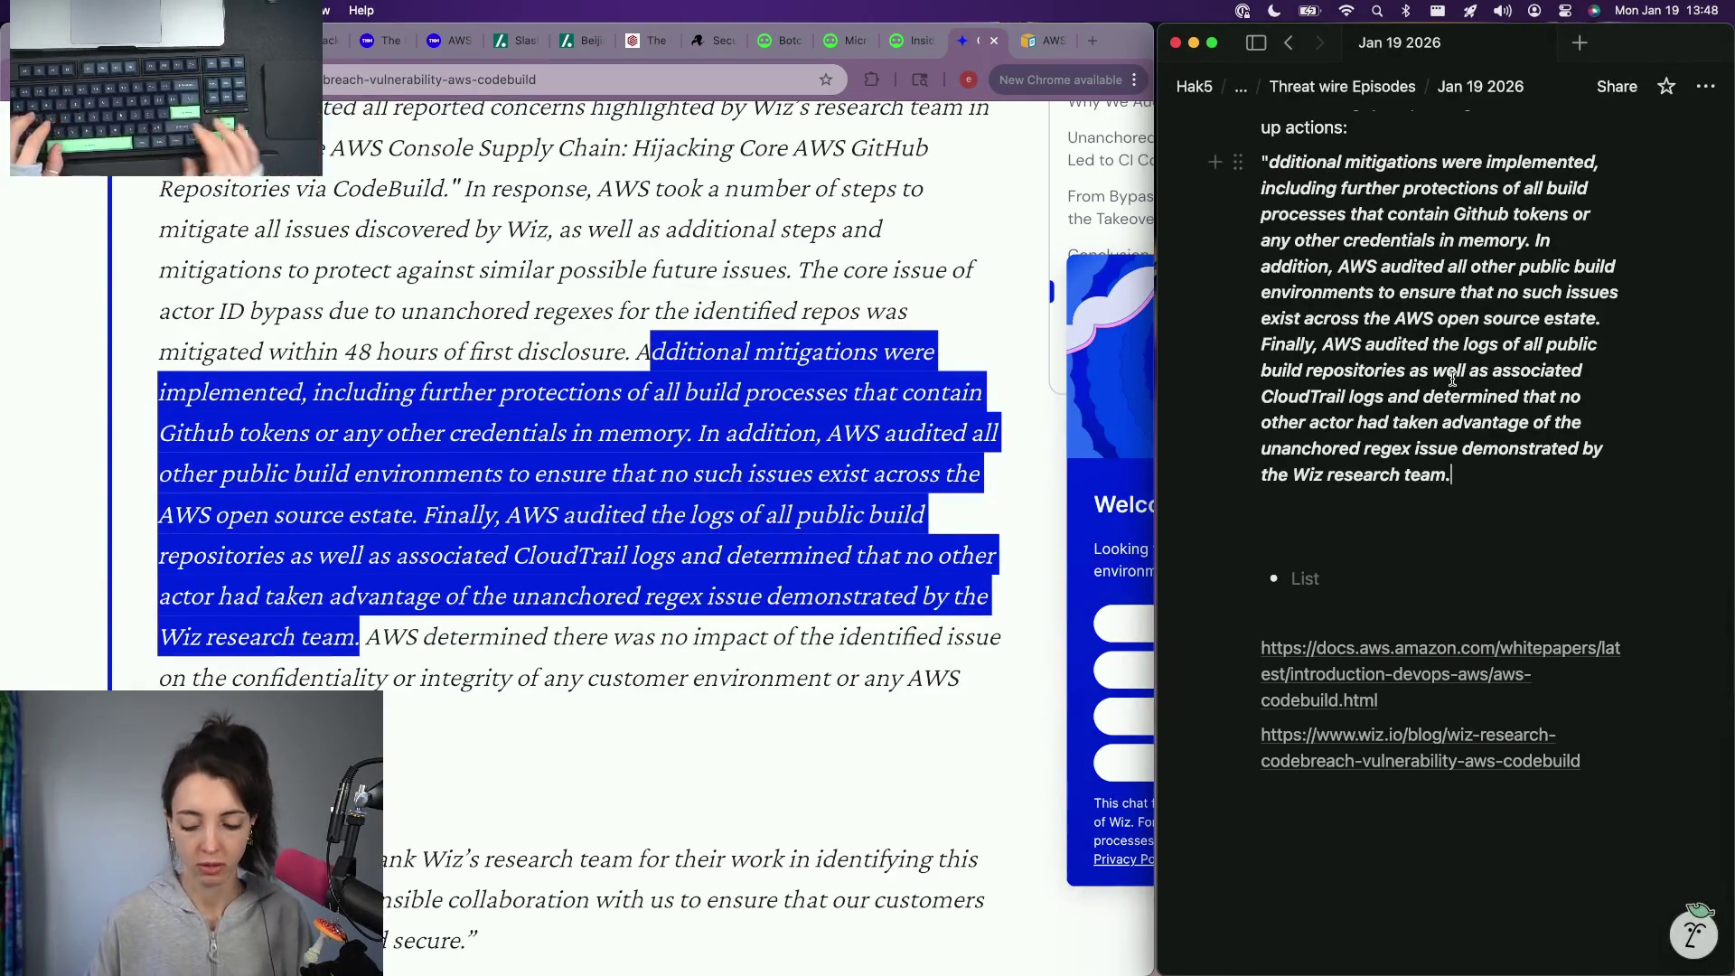
text(" =)
Step: Trim the quote with ellipses, attribute it '- AWS', and select the whole quote block for formatting
key(BackSpace)
text(- A)
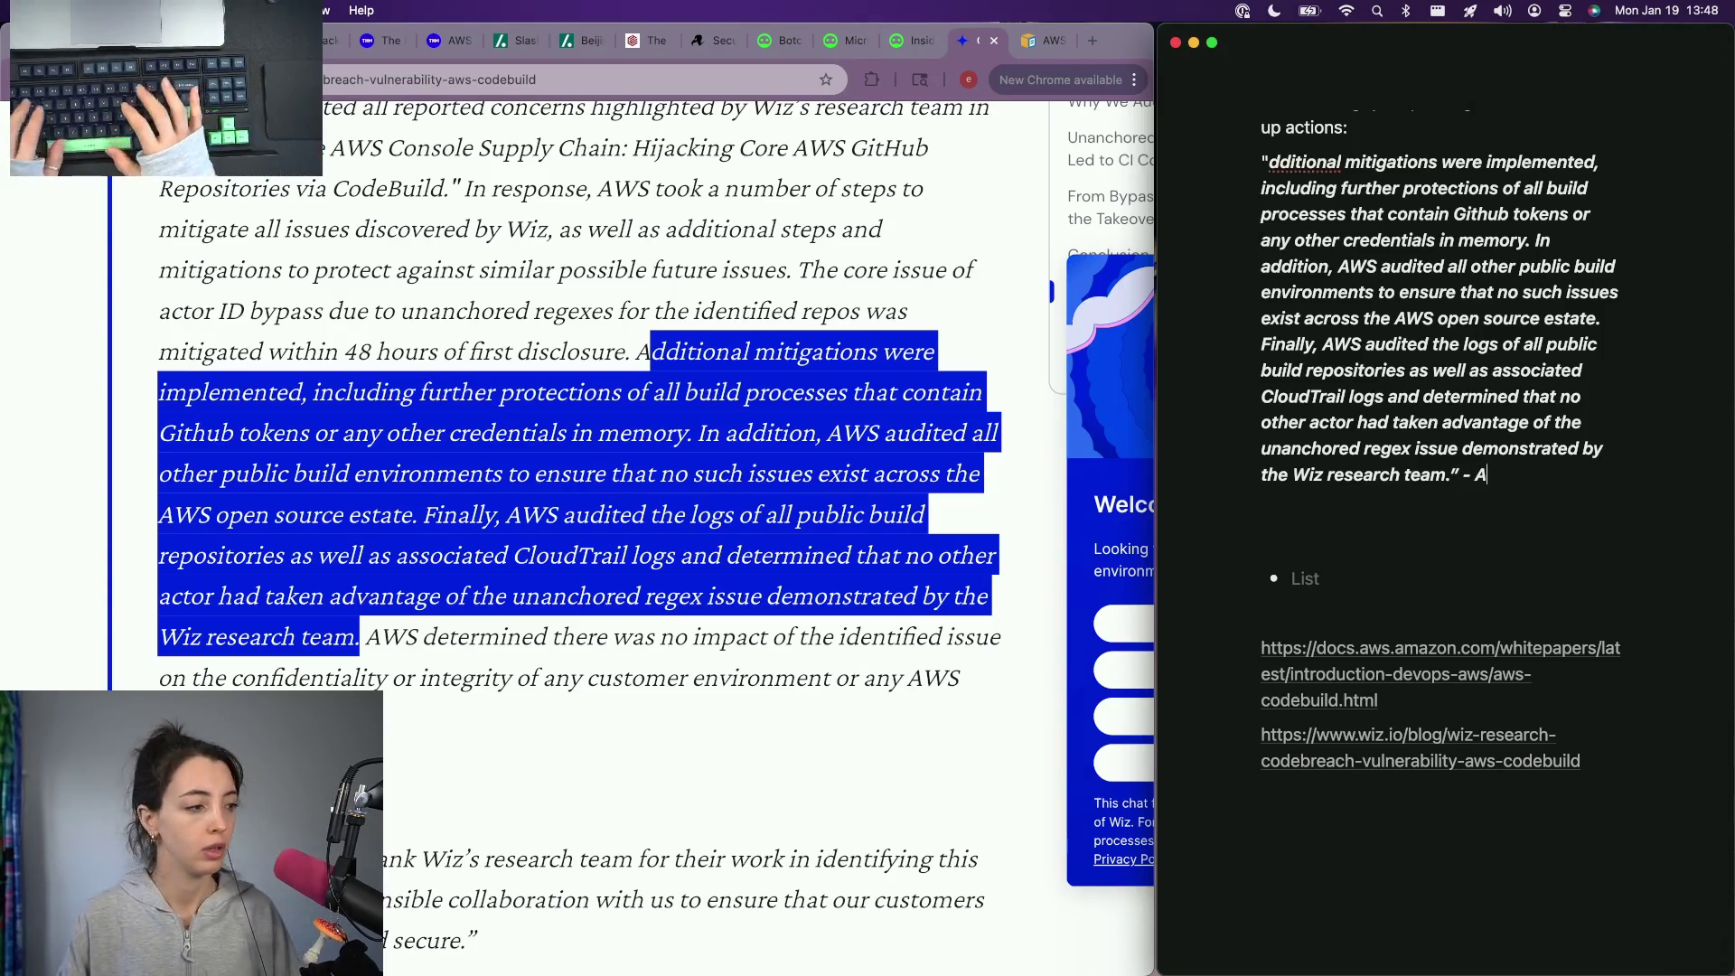
text(WS)
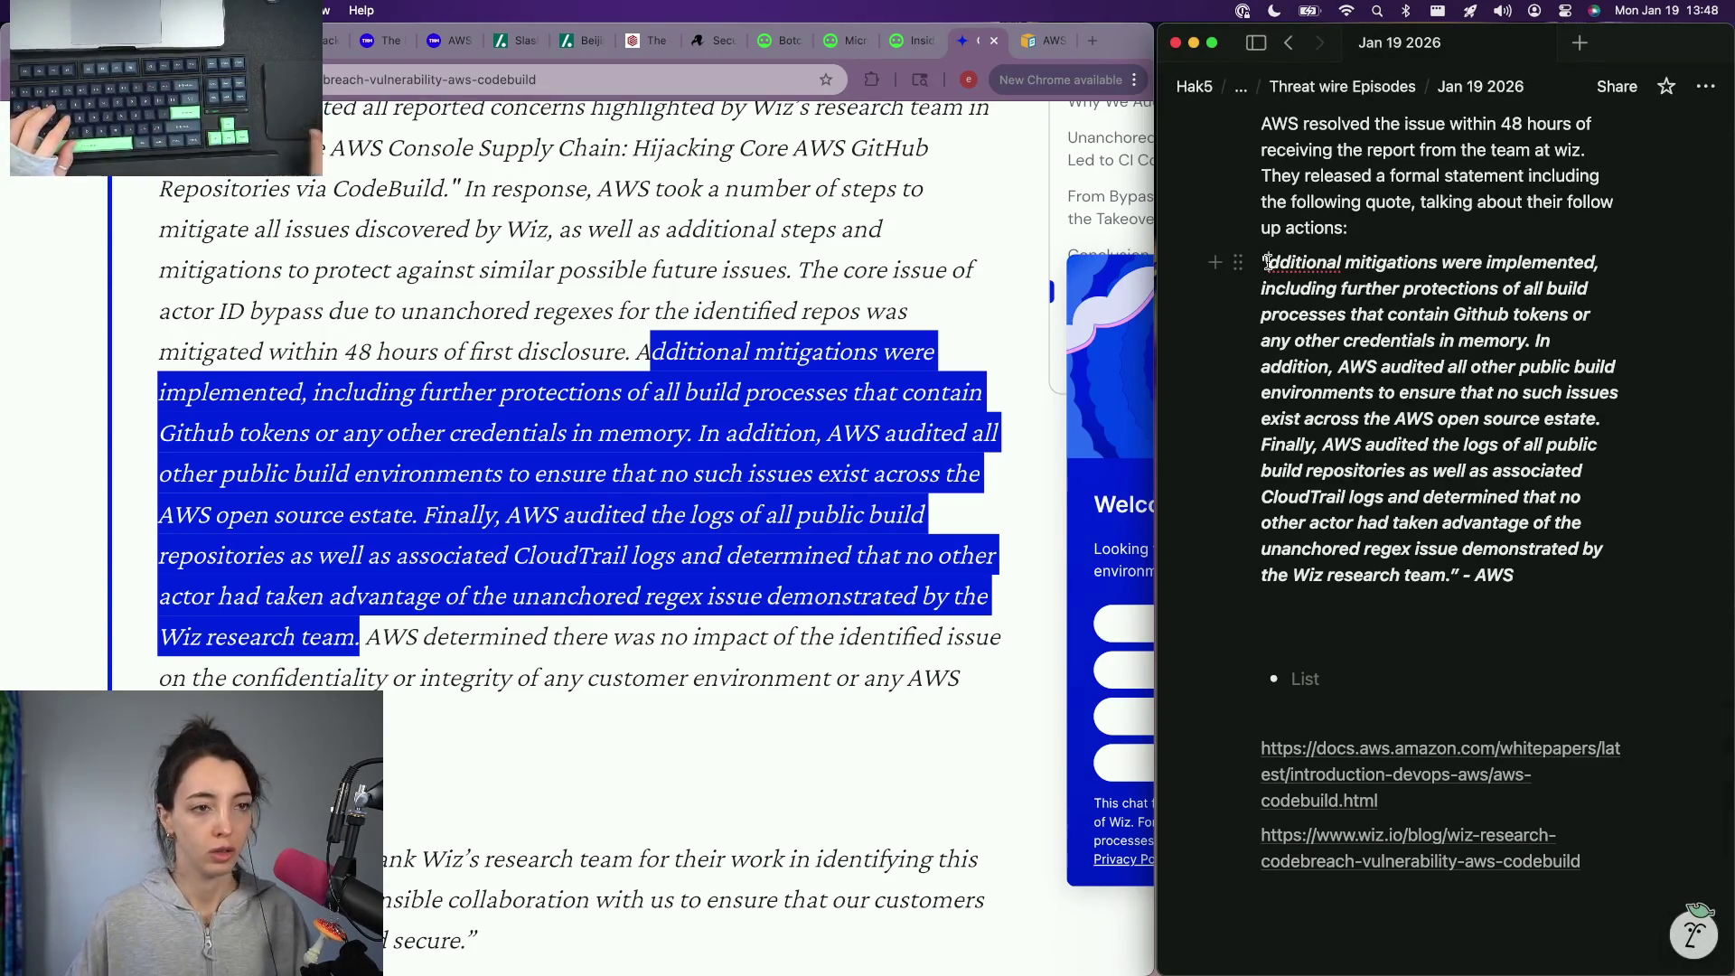
click(1268, 262)
text(/)
key(BackSpace)
text(... )
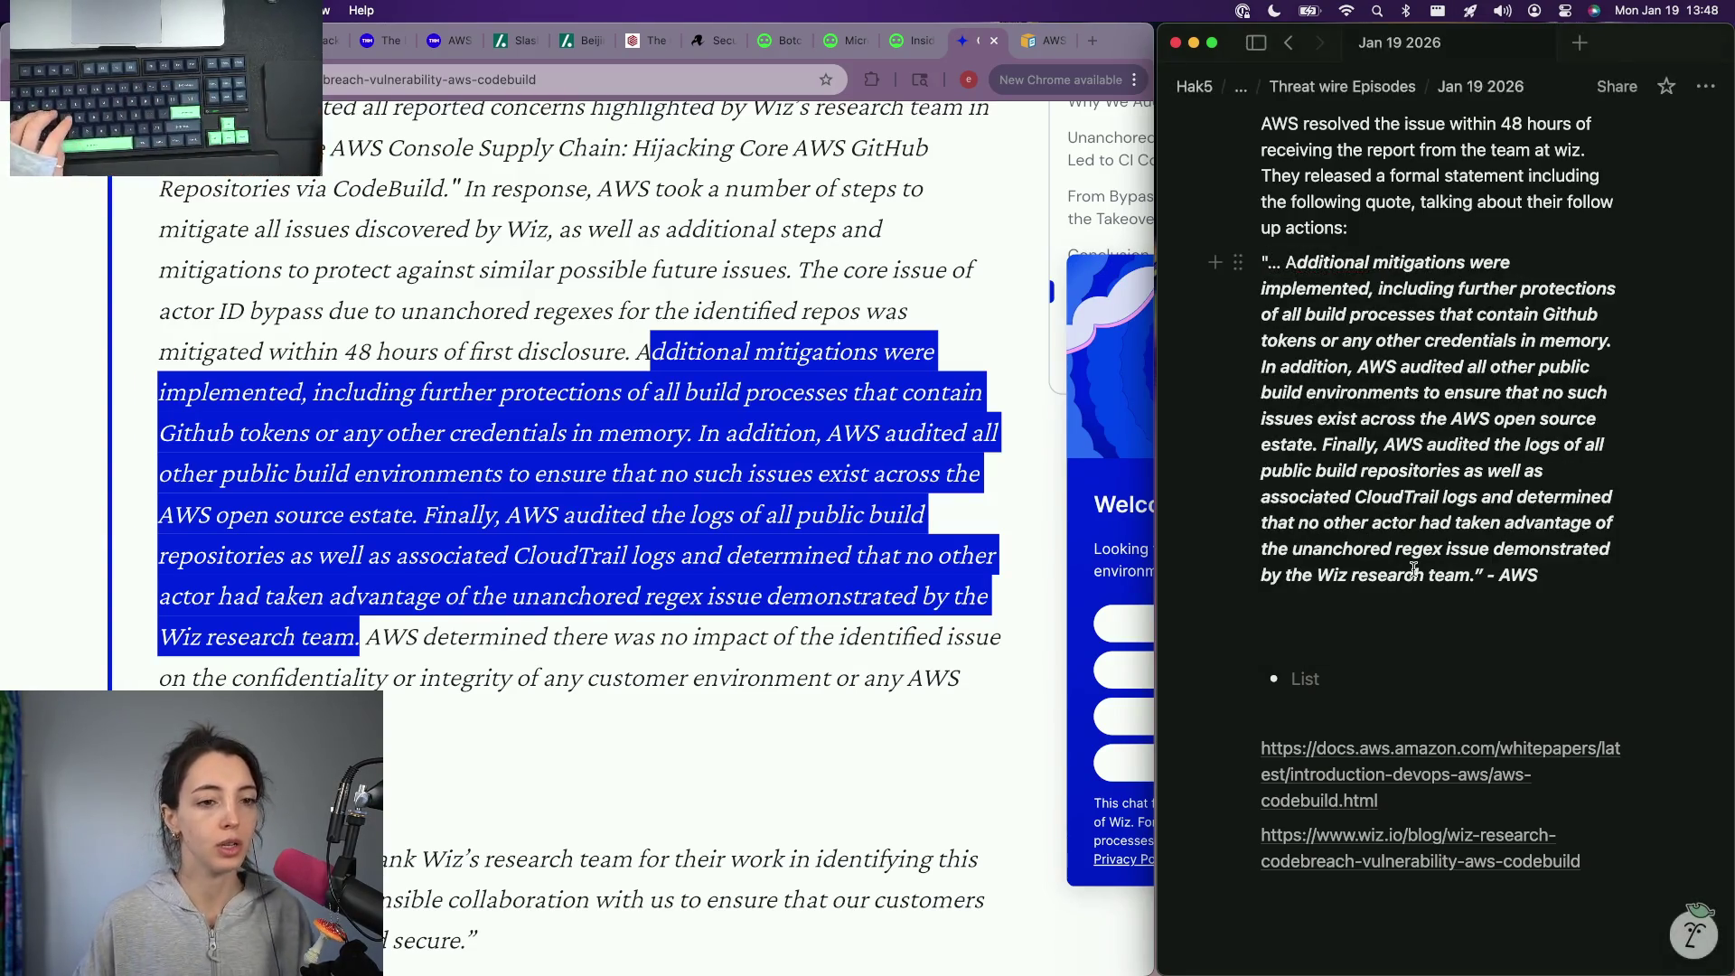
text(...)
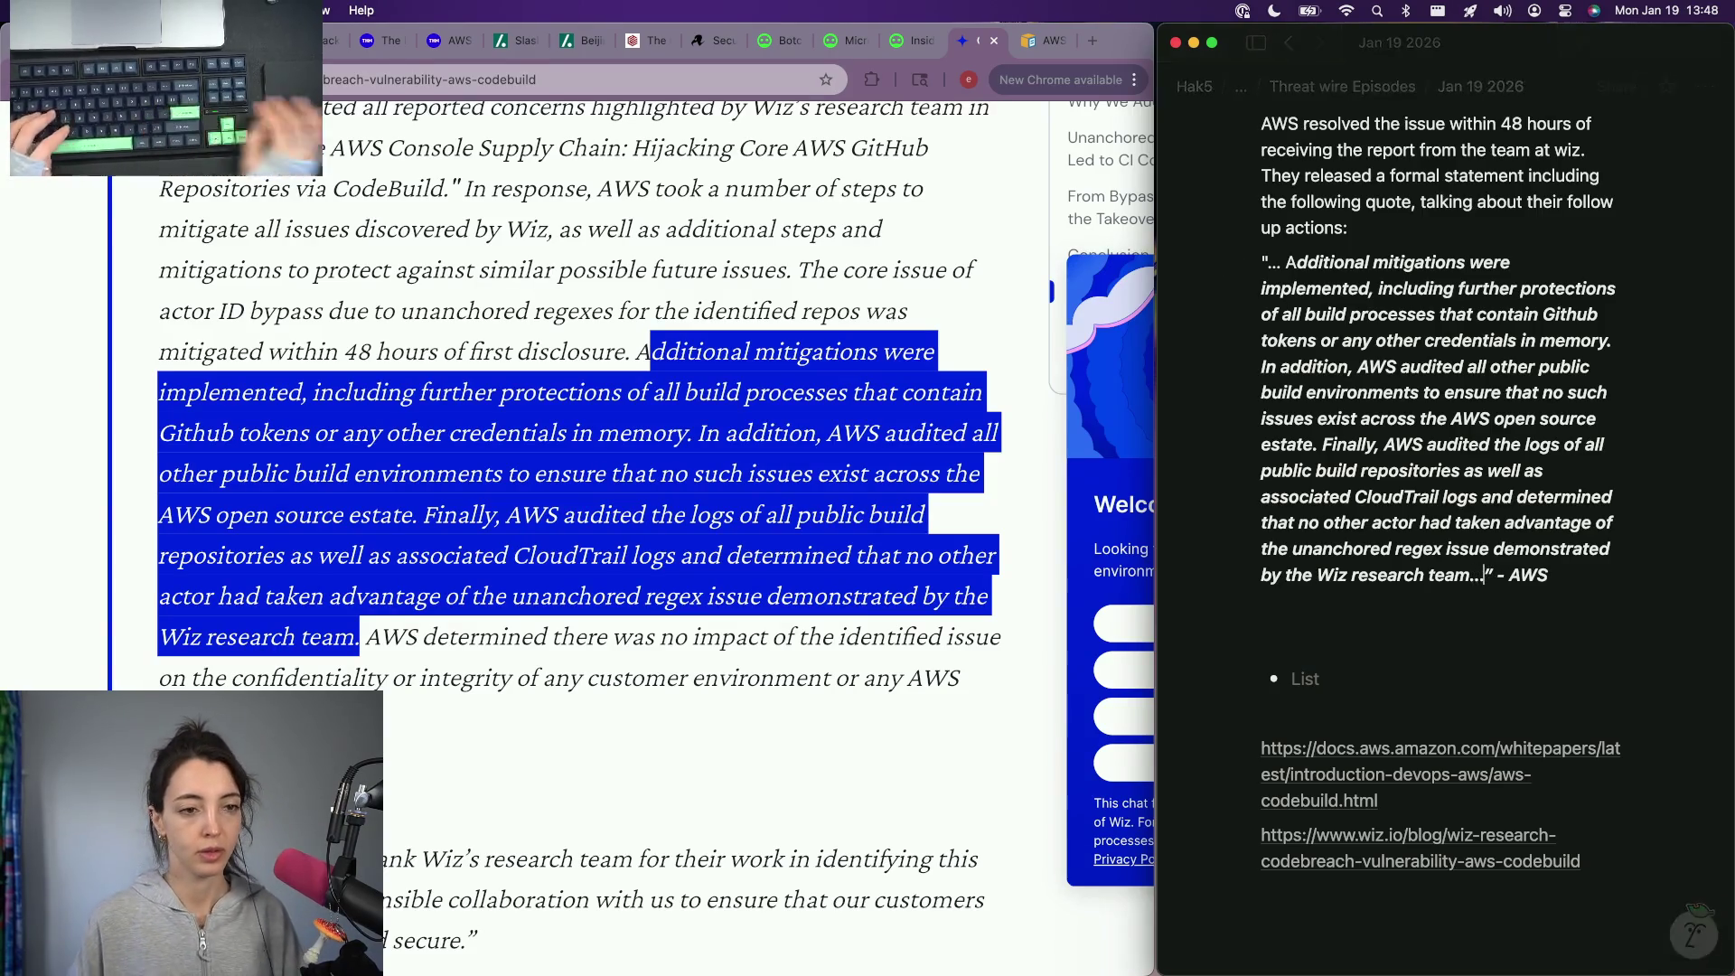
drag(1551, 575, 1117, 275)
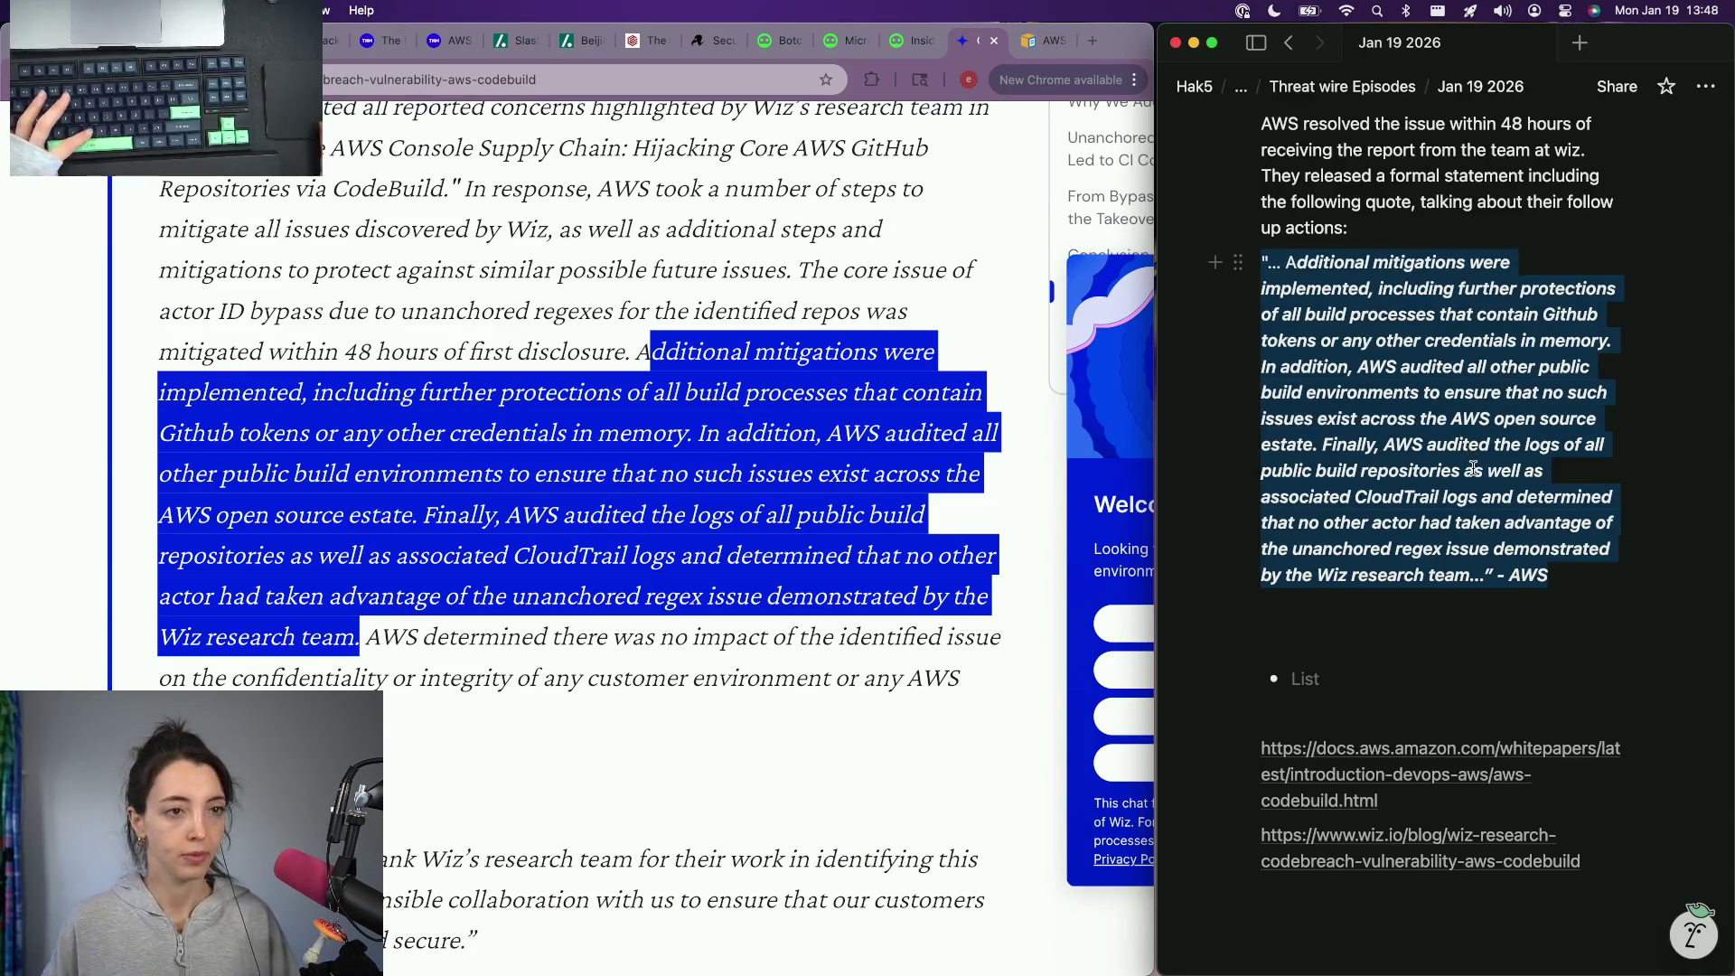
right_click(1264, 597)
Step: Remove the bold and italic styling from the AWS quote so it reads as plain text
click(1301, 678)
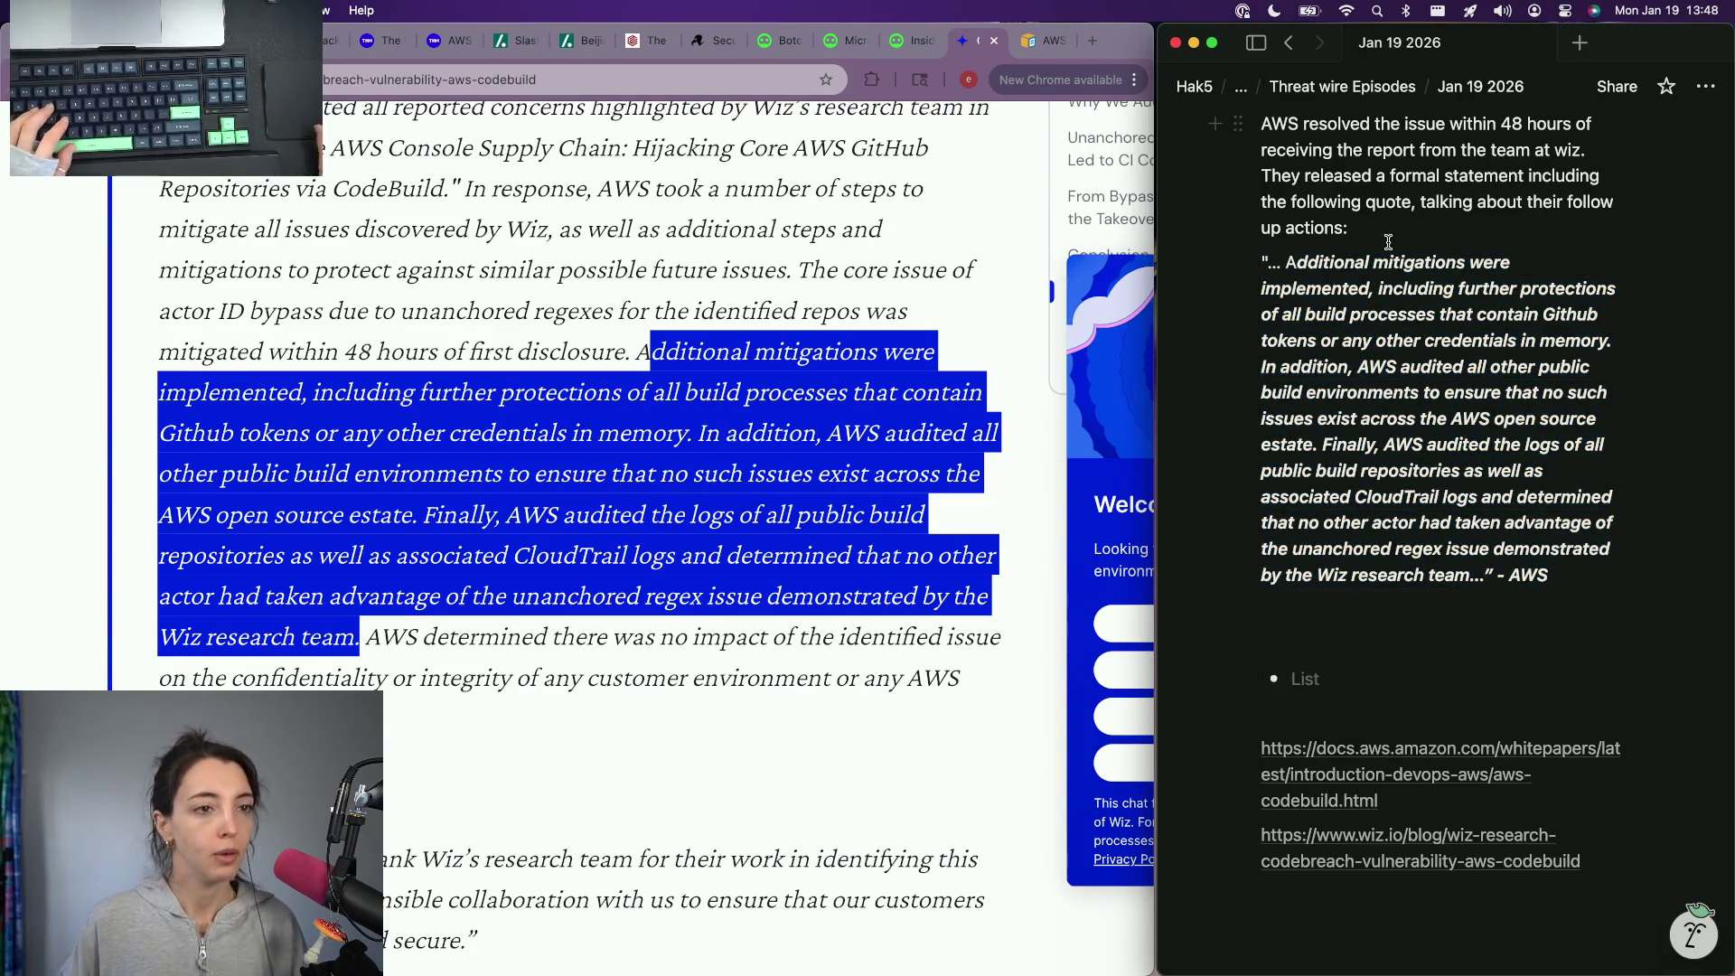
click(1242, 265)
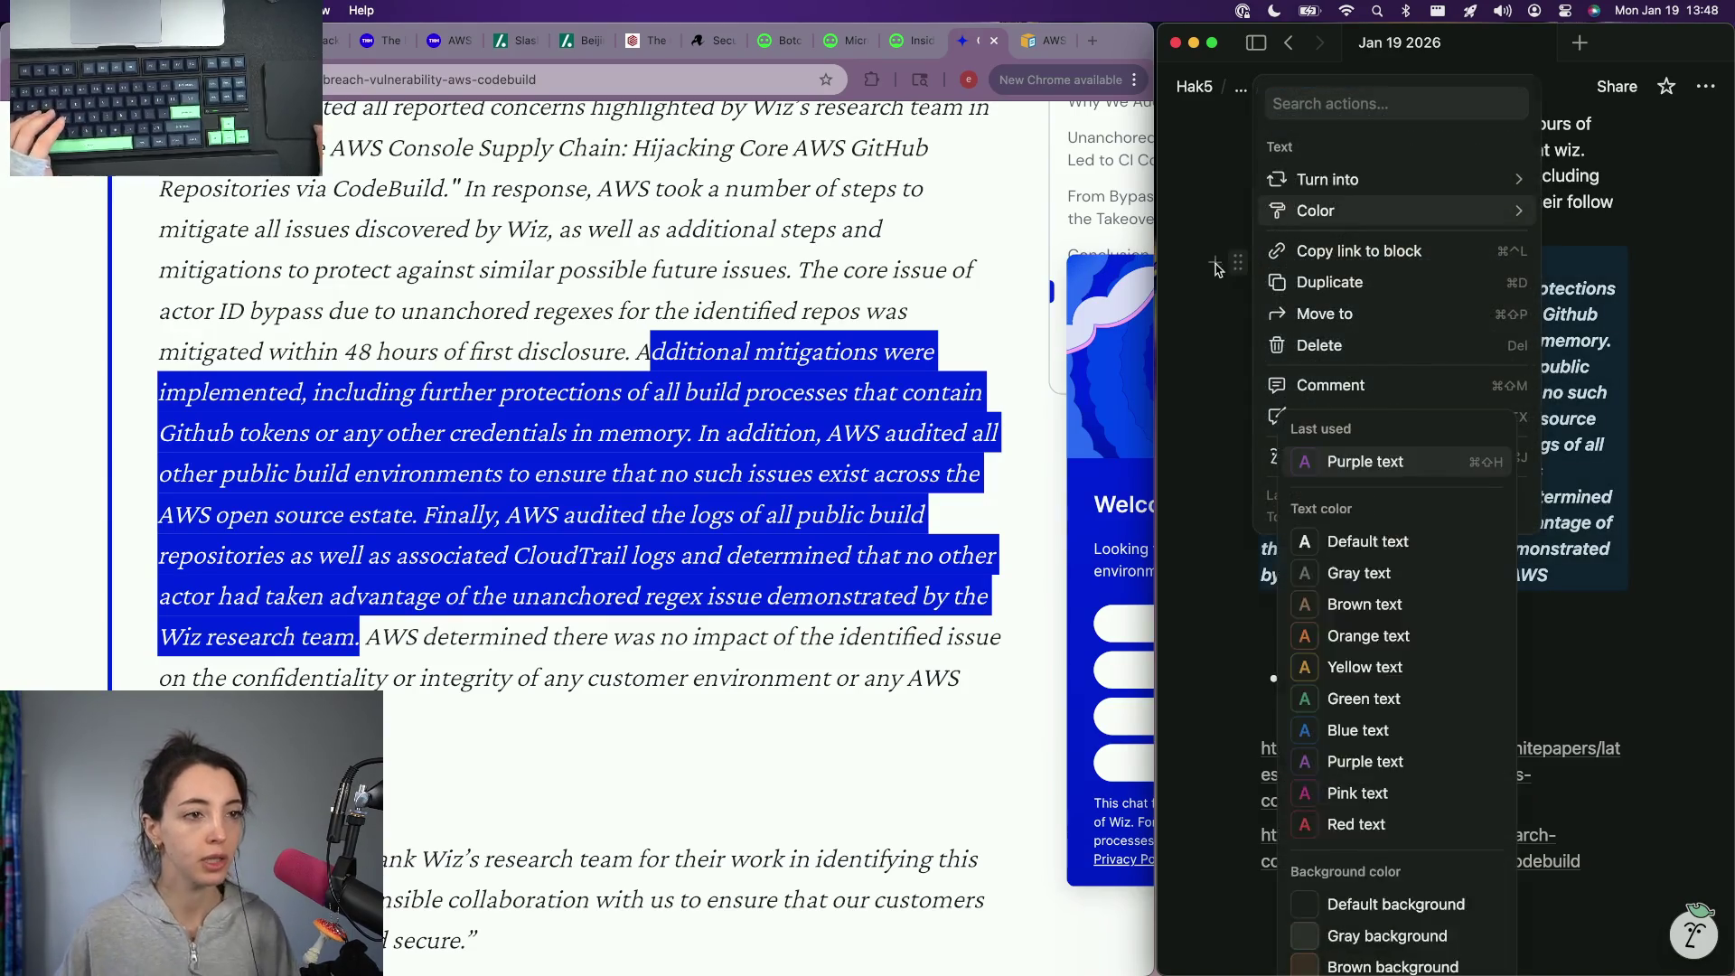
click(1235, 262)
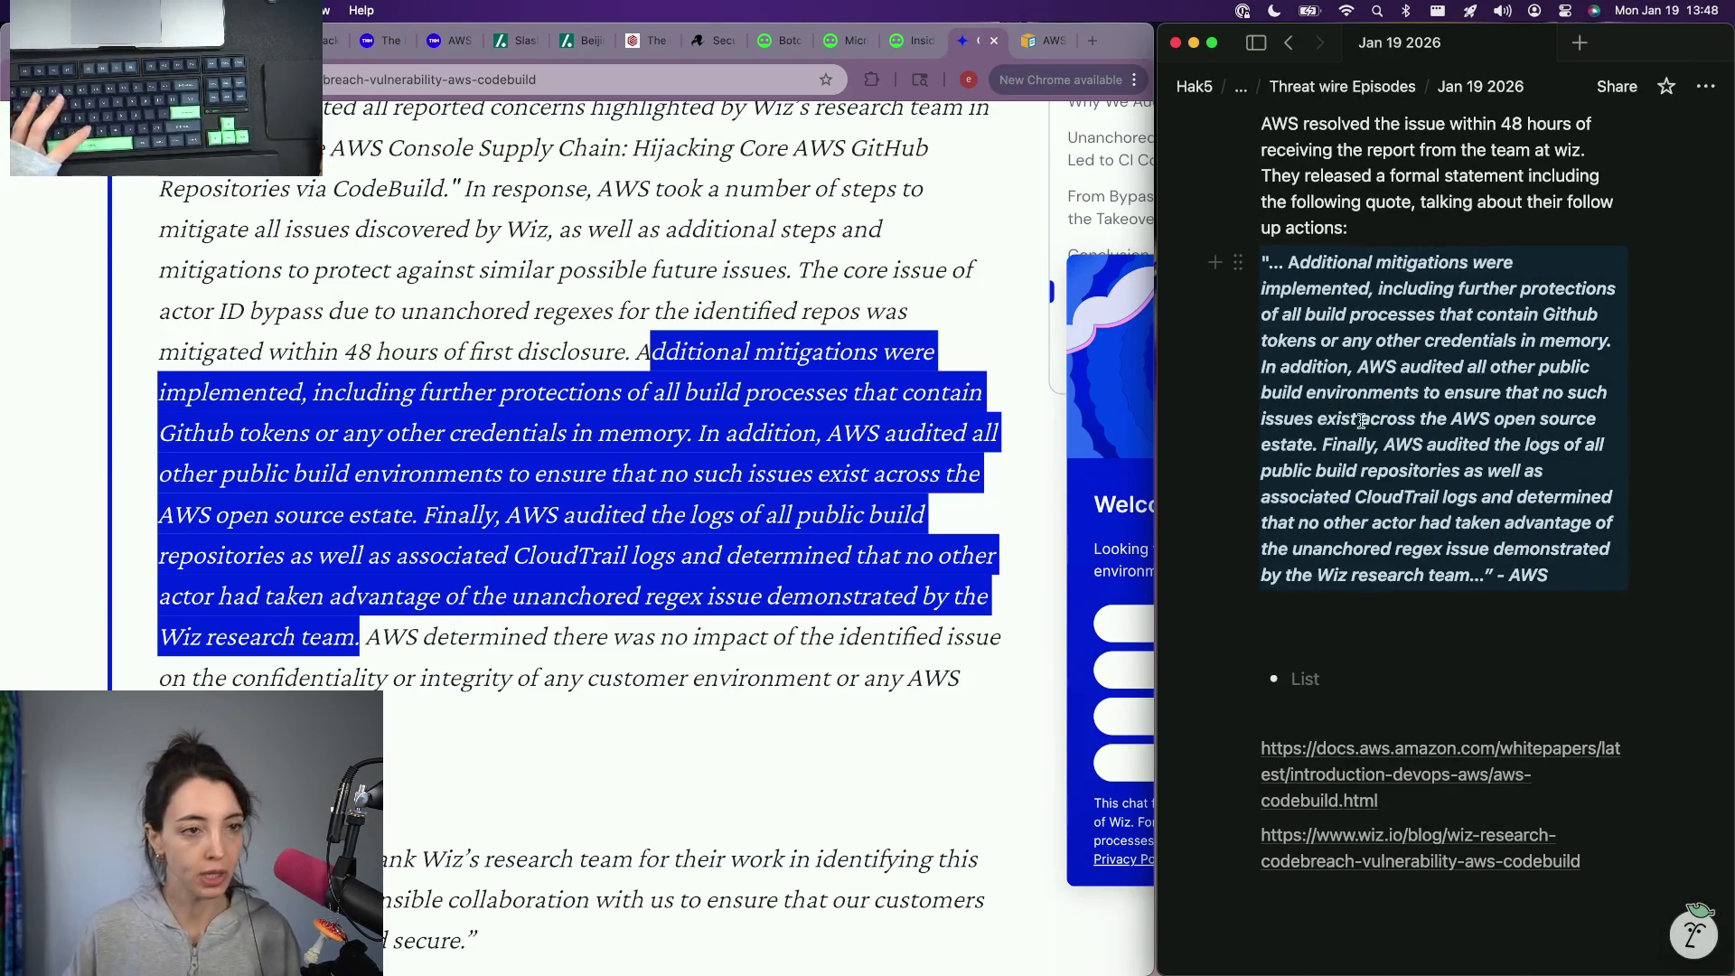
key(super+b)
key(super+i)
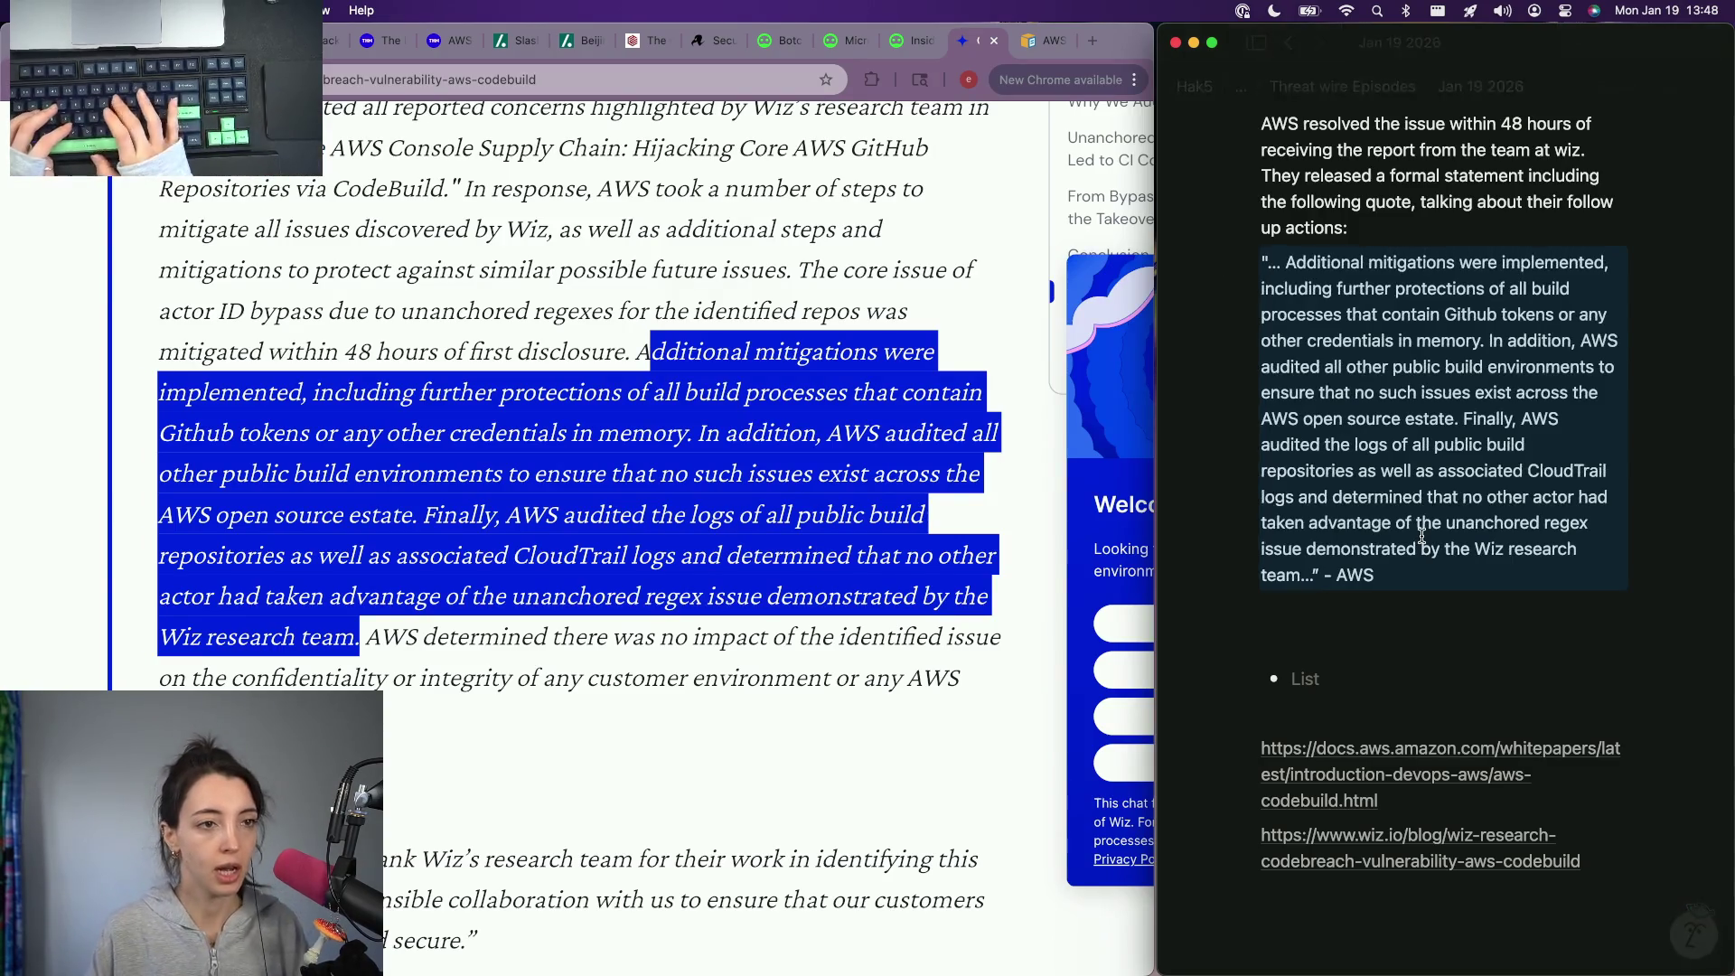
key(Down)
text(Personally, Ive seen a huge increase in ci/cd system attacks by adversaries. In their blog post wiz talked a bit about their ideas for why this is, including the raising complexity of these systems. If you're watching and a cybersecurity practitioner, what are you doing to keep your CI/CD syst)
text(o keep your CI/CD systems prtec)
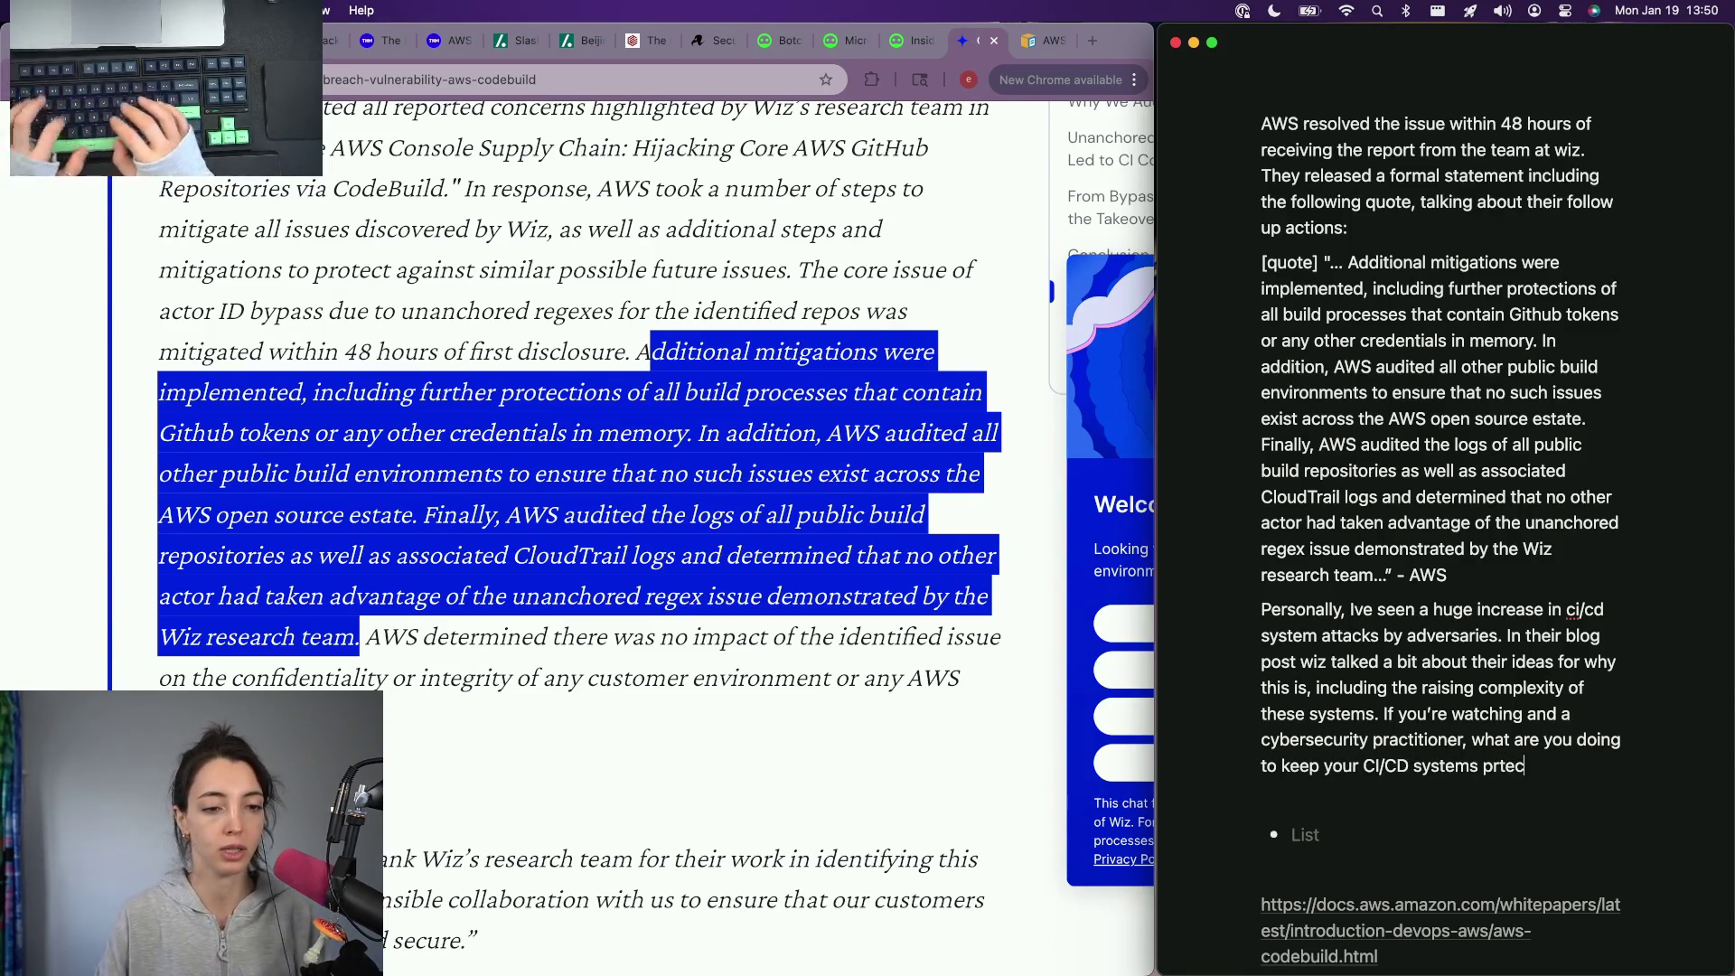
text(ted?)
Step: Finish the CI/CD attacks paragraph, paste the article link below it and then remove it again
key(Return)
scroll(1348, 578, up, 5)
scroll(1347, 577, up, 5)
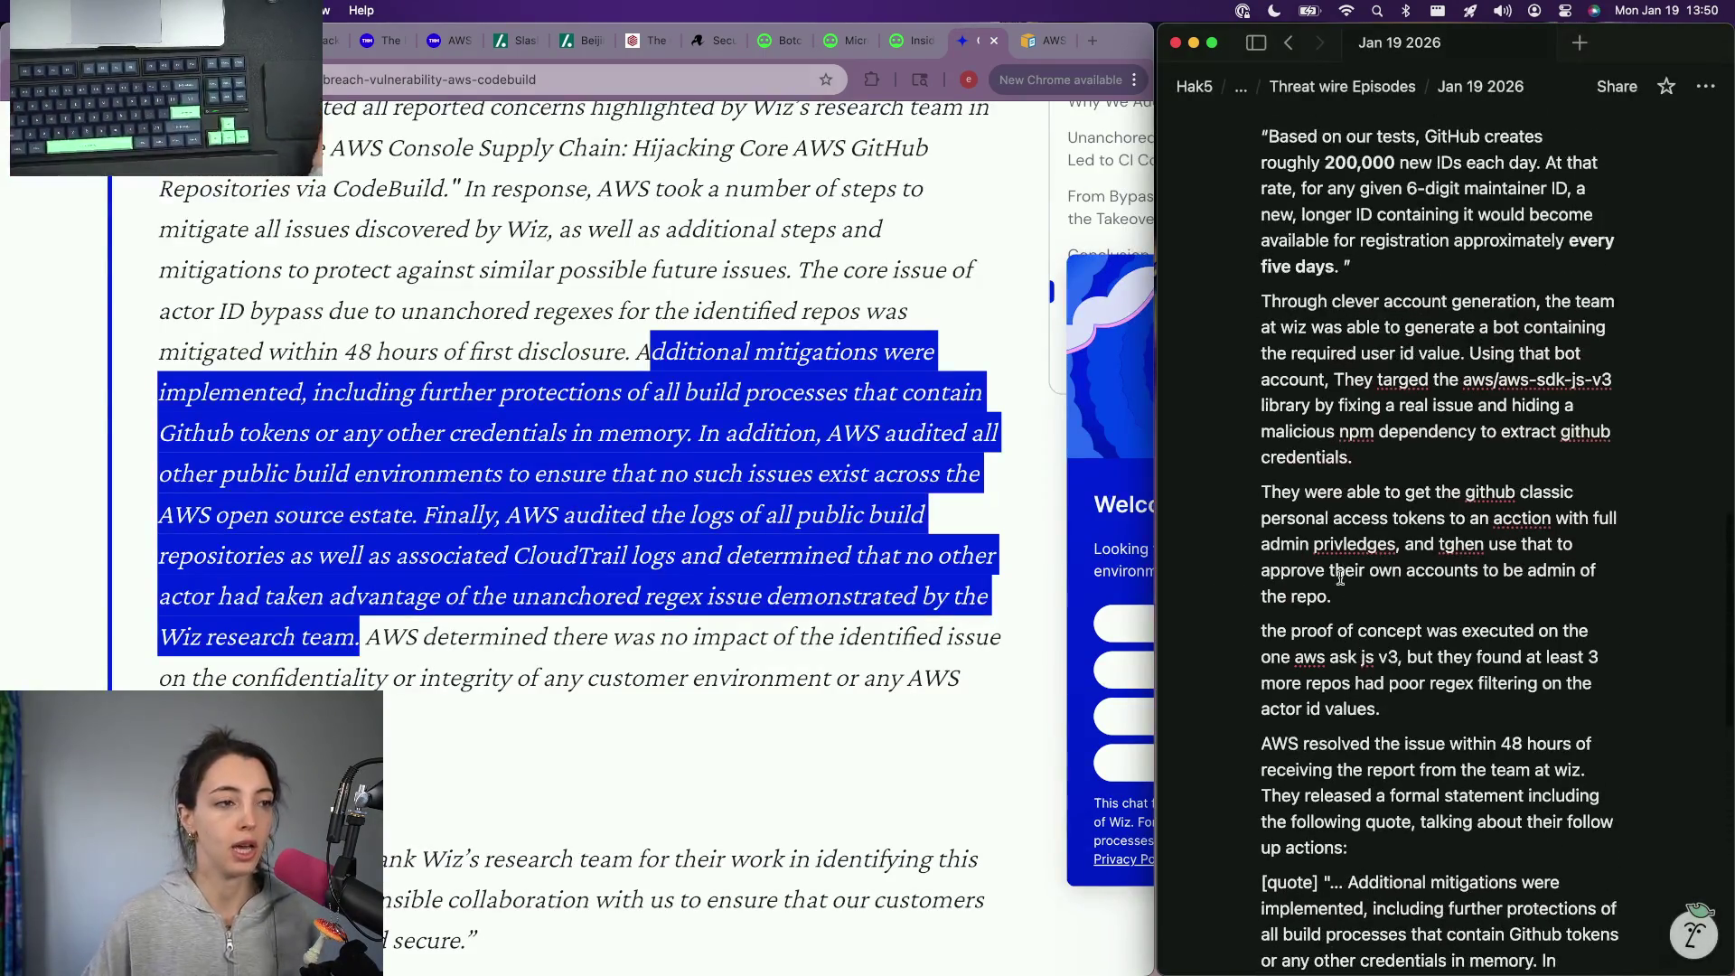
click(511, 79)
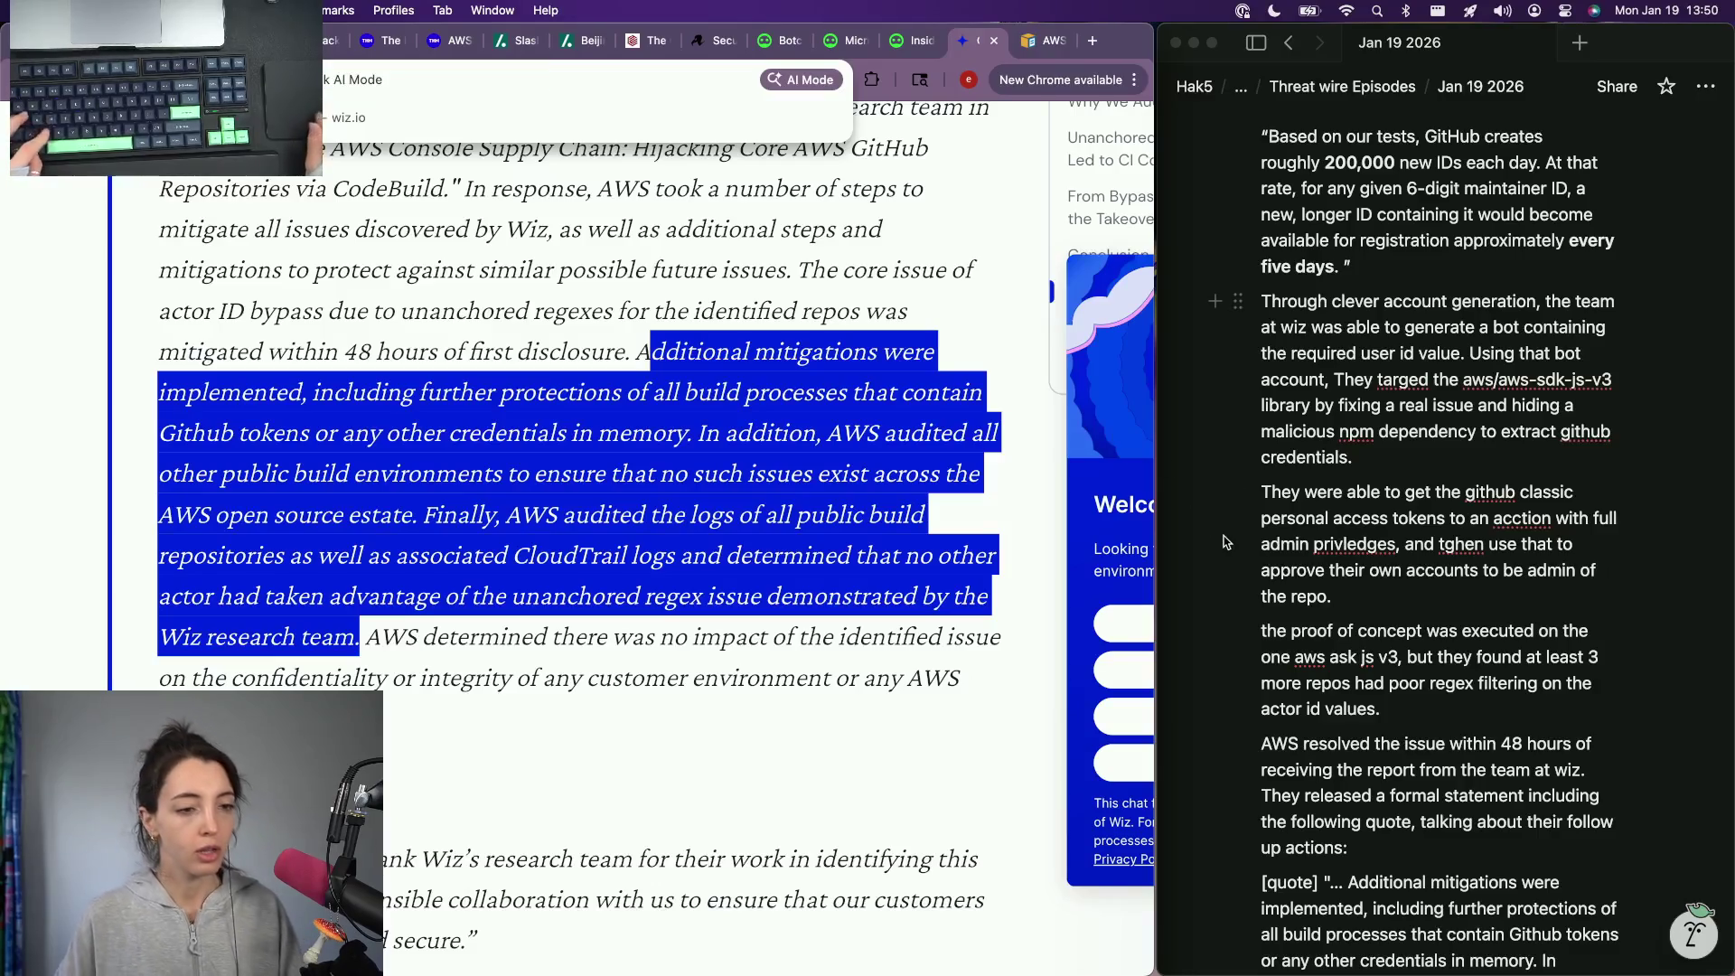
scroll(1343, 610, down, 10)
click(1317, 784)
key(super+v)
key(Escape)
key(super+z)
scroll(1390, 652, up, 10)
scroll(1390, 653, up, 3)
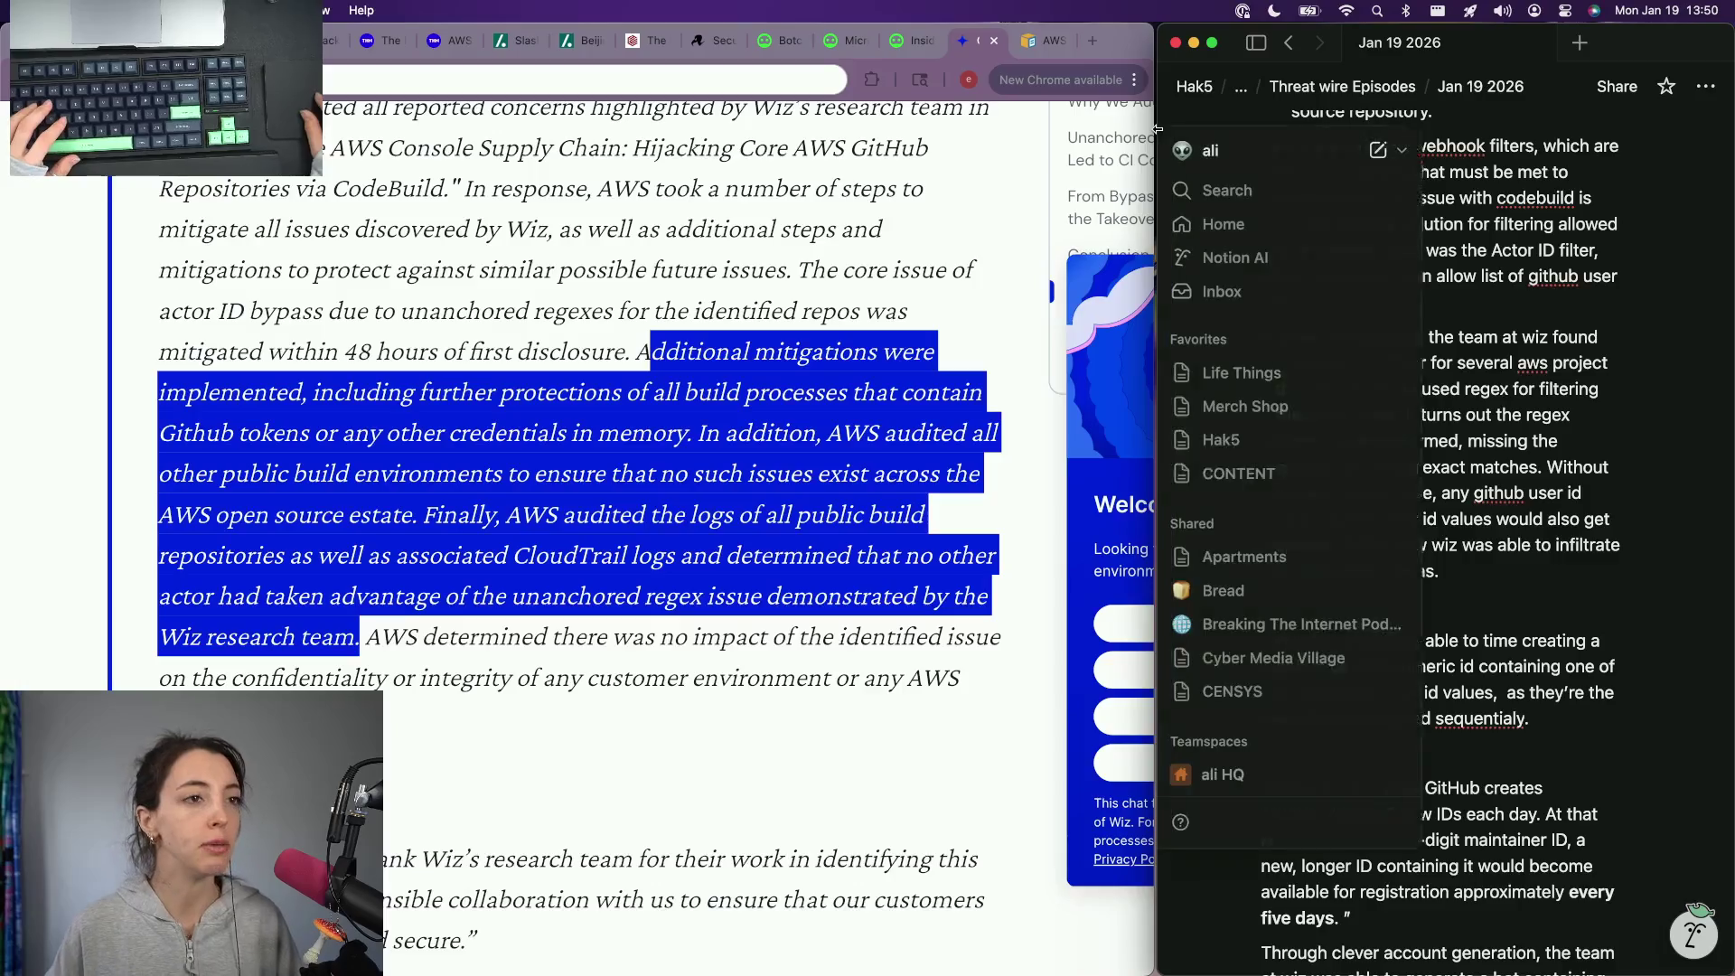
Step: Widen the Notion notes window and place the cursor between paragraphs
key(ctrl+alt+Return)
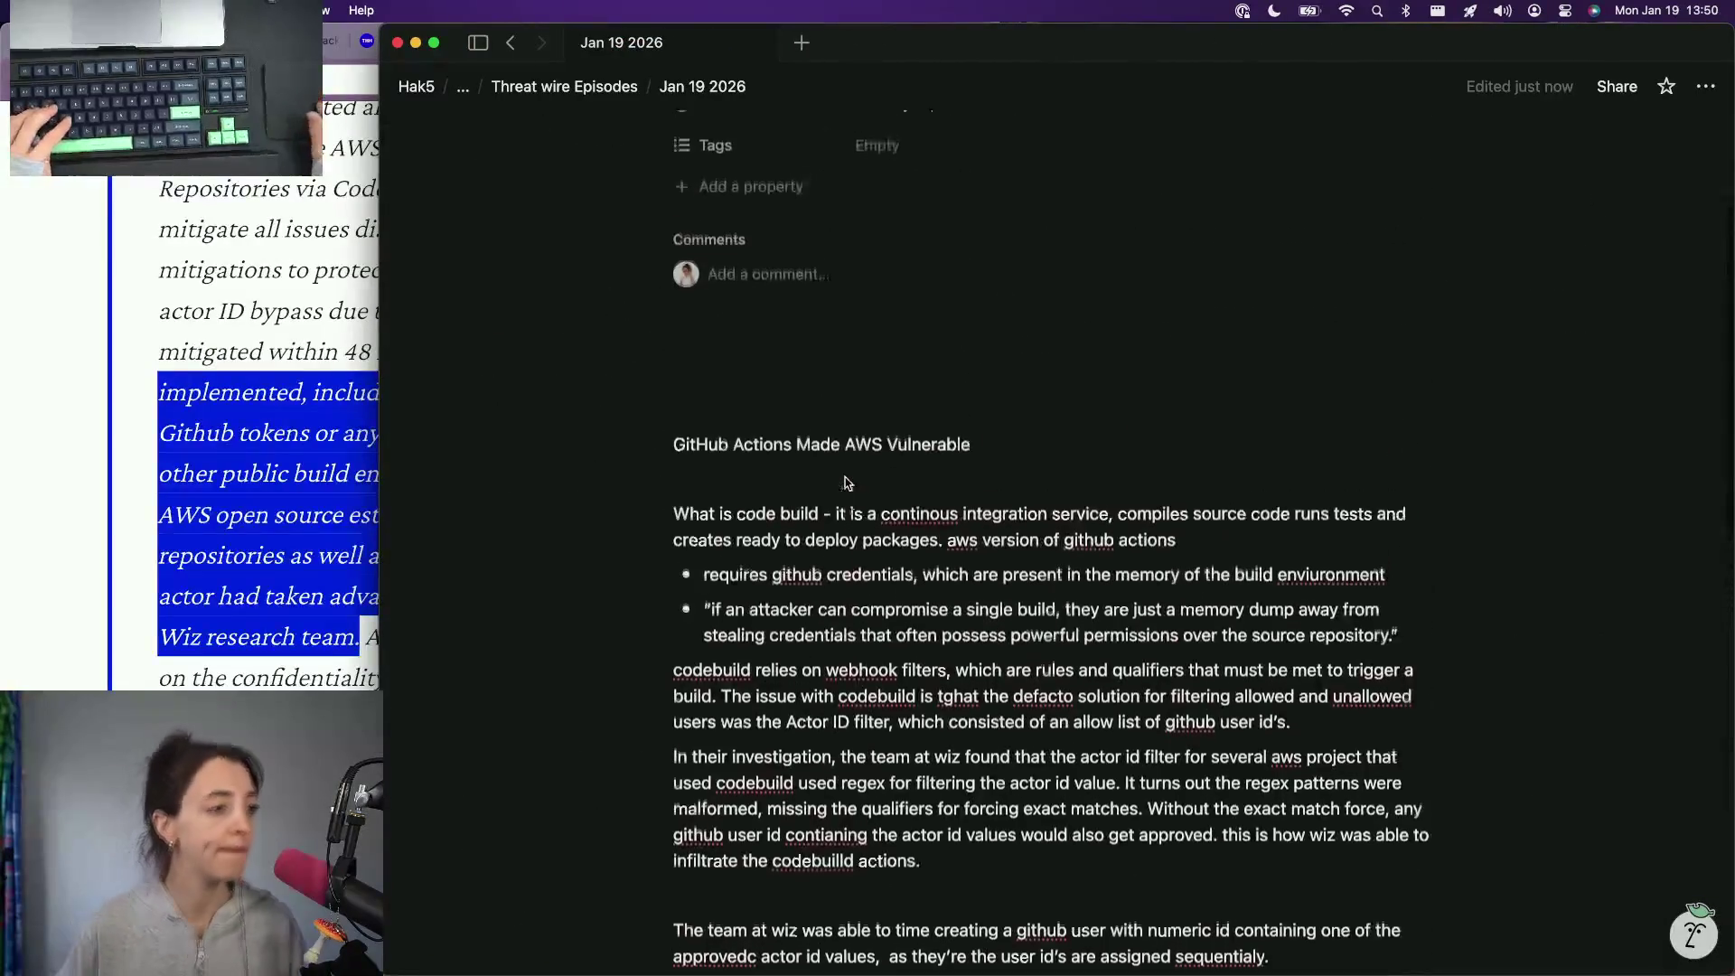
scroll(847, 480, up, 3)
click(719, 473)
scroll(732, 408, up, 3)
Step: Close the finished AWS CodeBuild and next news tabs in Chrome, landing on The Hacker News tab
click(810, 309)
key(super+Tab)
key(ctrl+Tab)
scroll(569, 250, up, 2)
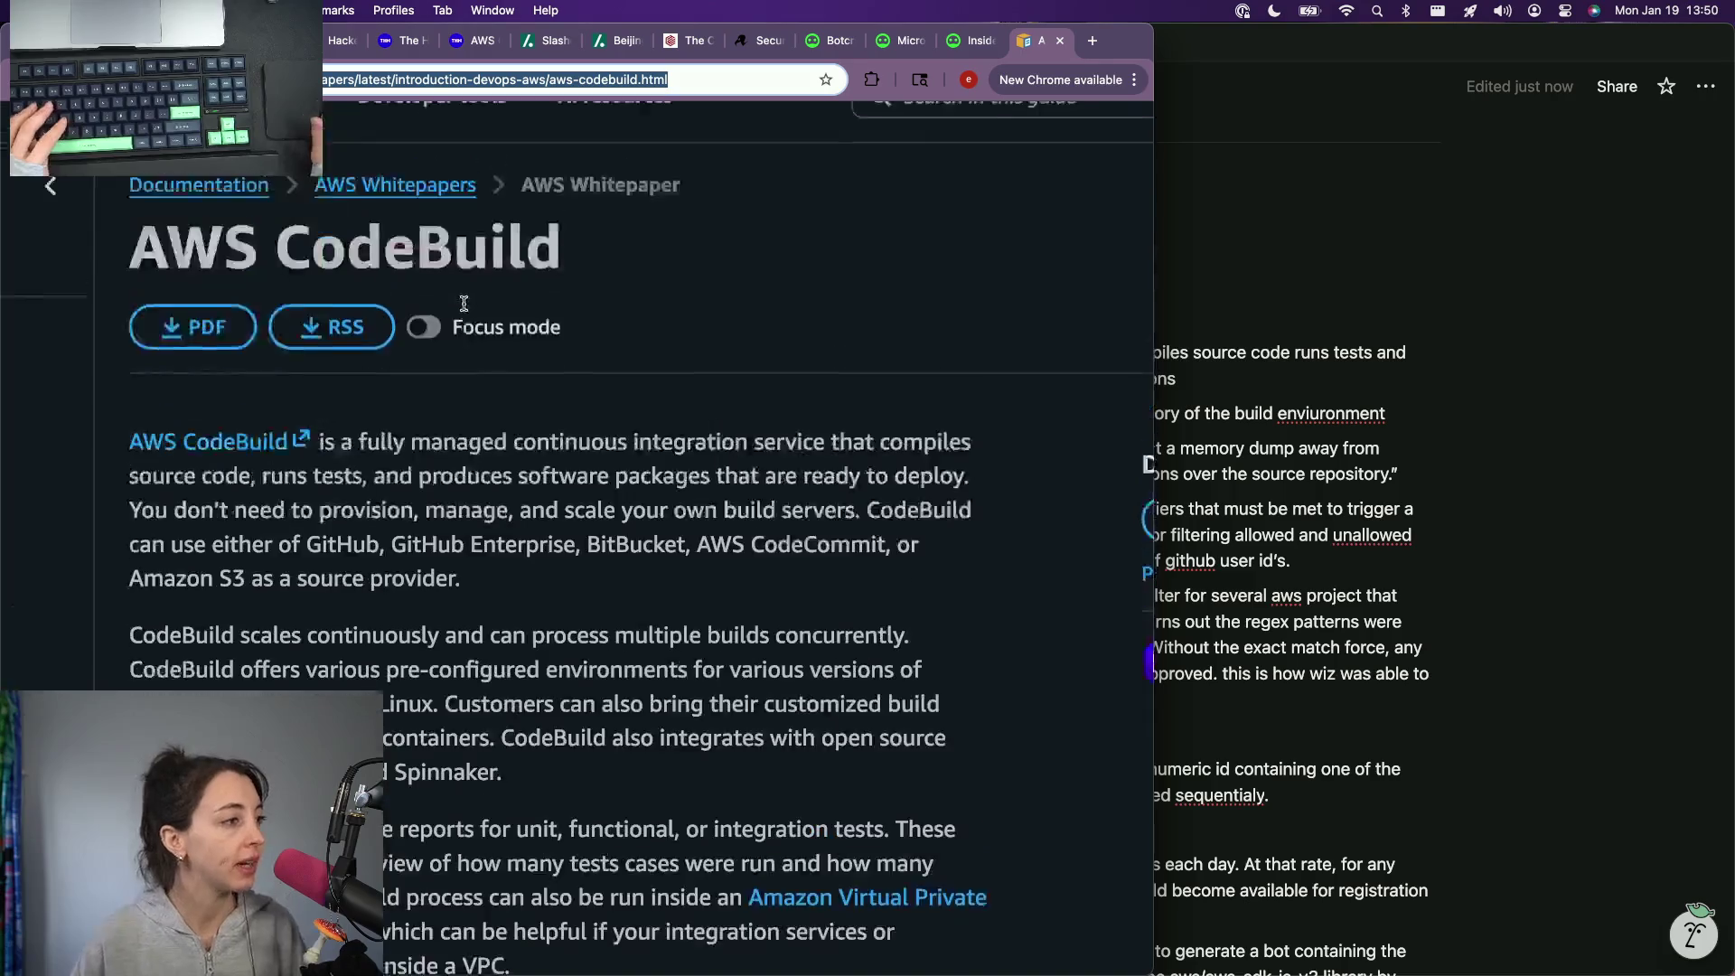
key(super+w)
scroll(524, 380, up, 3)
scroll(353, 191, up, 4)
key(ctrl+Tab)
key(ctrl+Tab)
scroll(472, 329, up, 1)
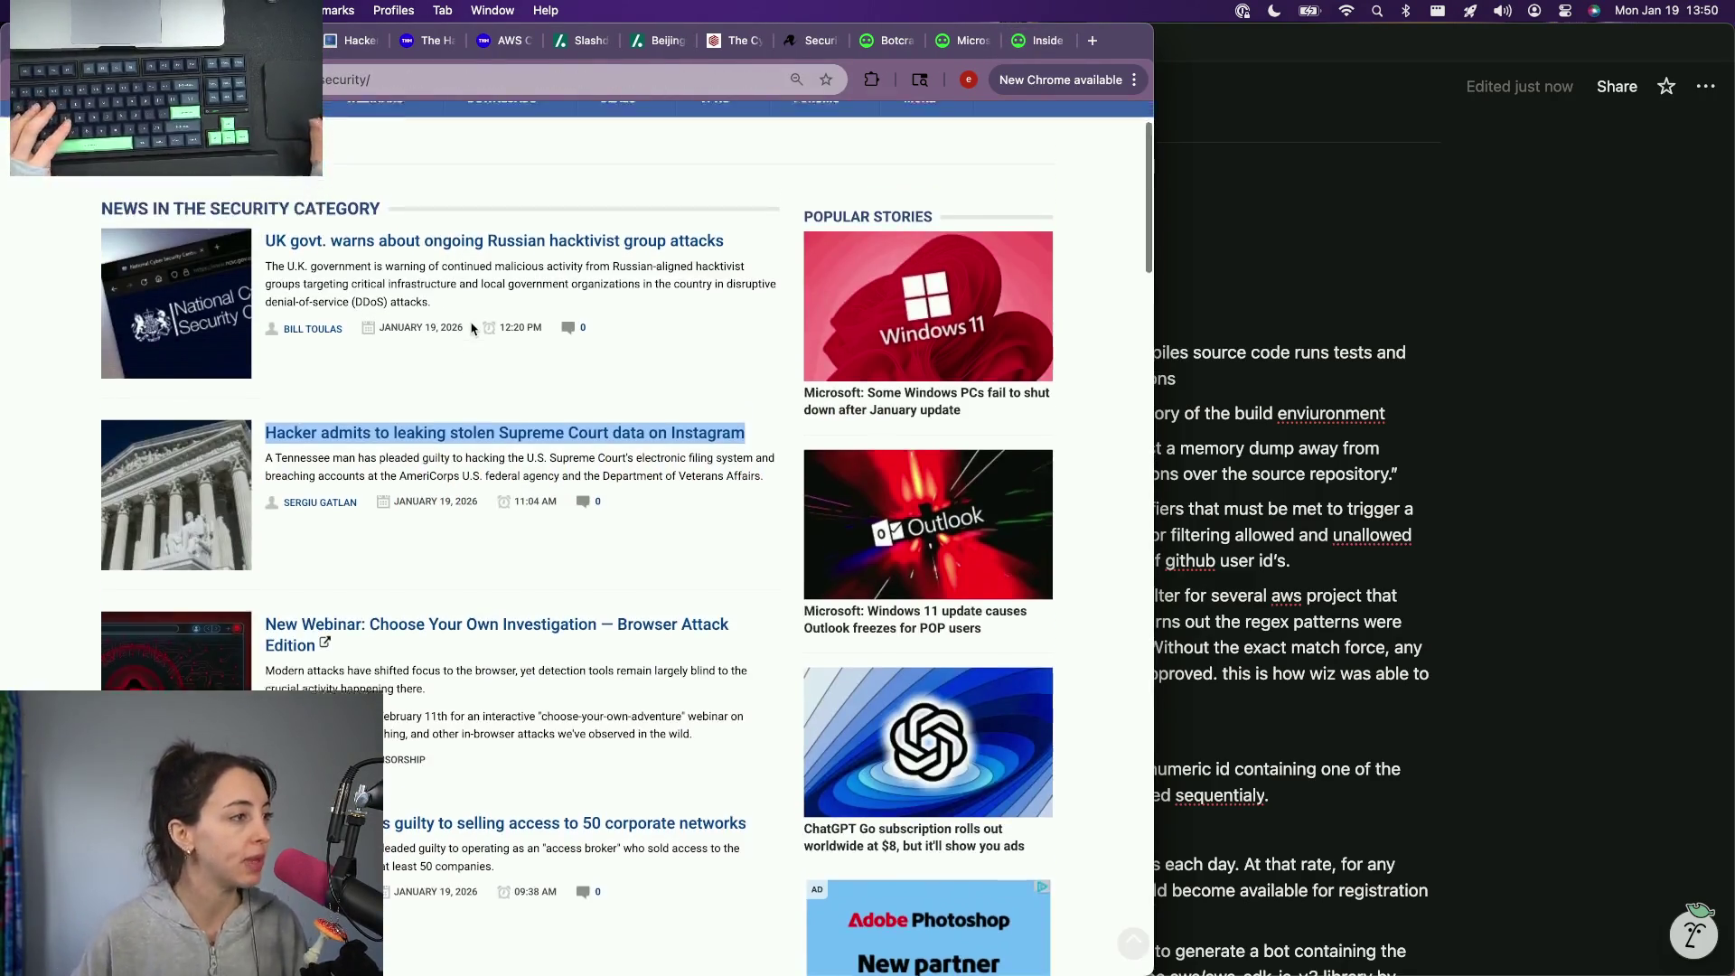
key(super+w)
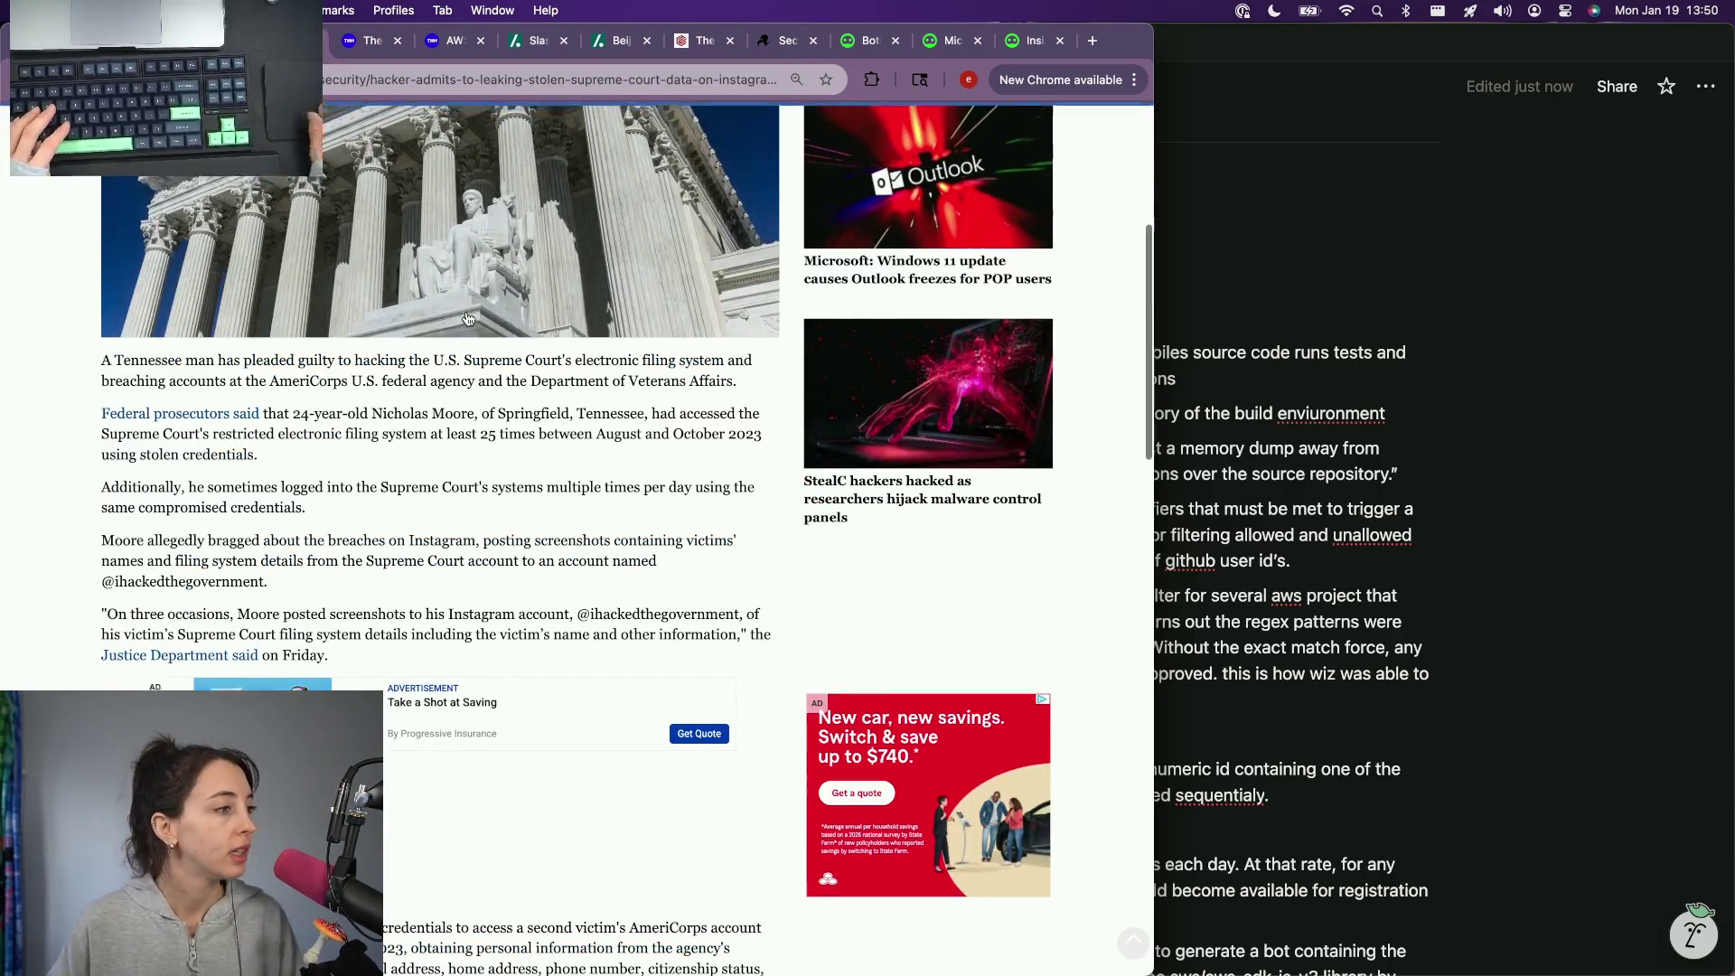
scroll(473, 329, up, 5)
key(ctrl+Tab)
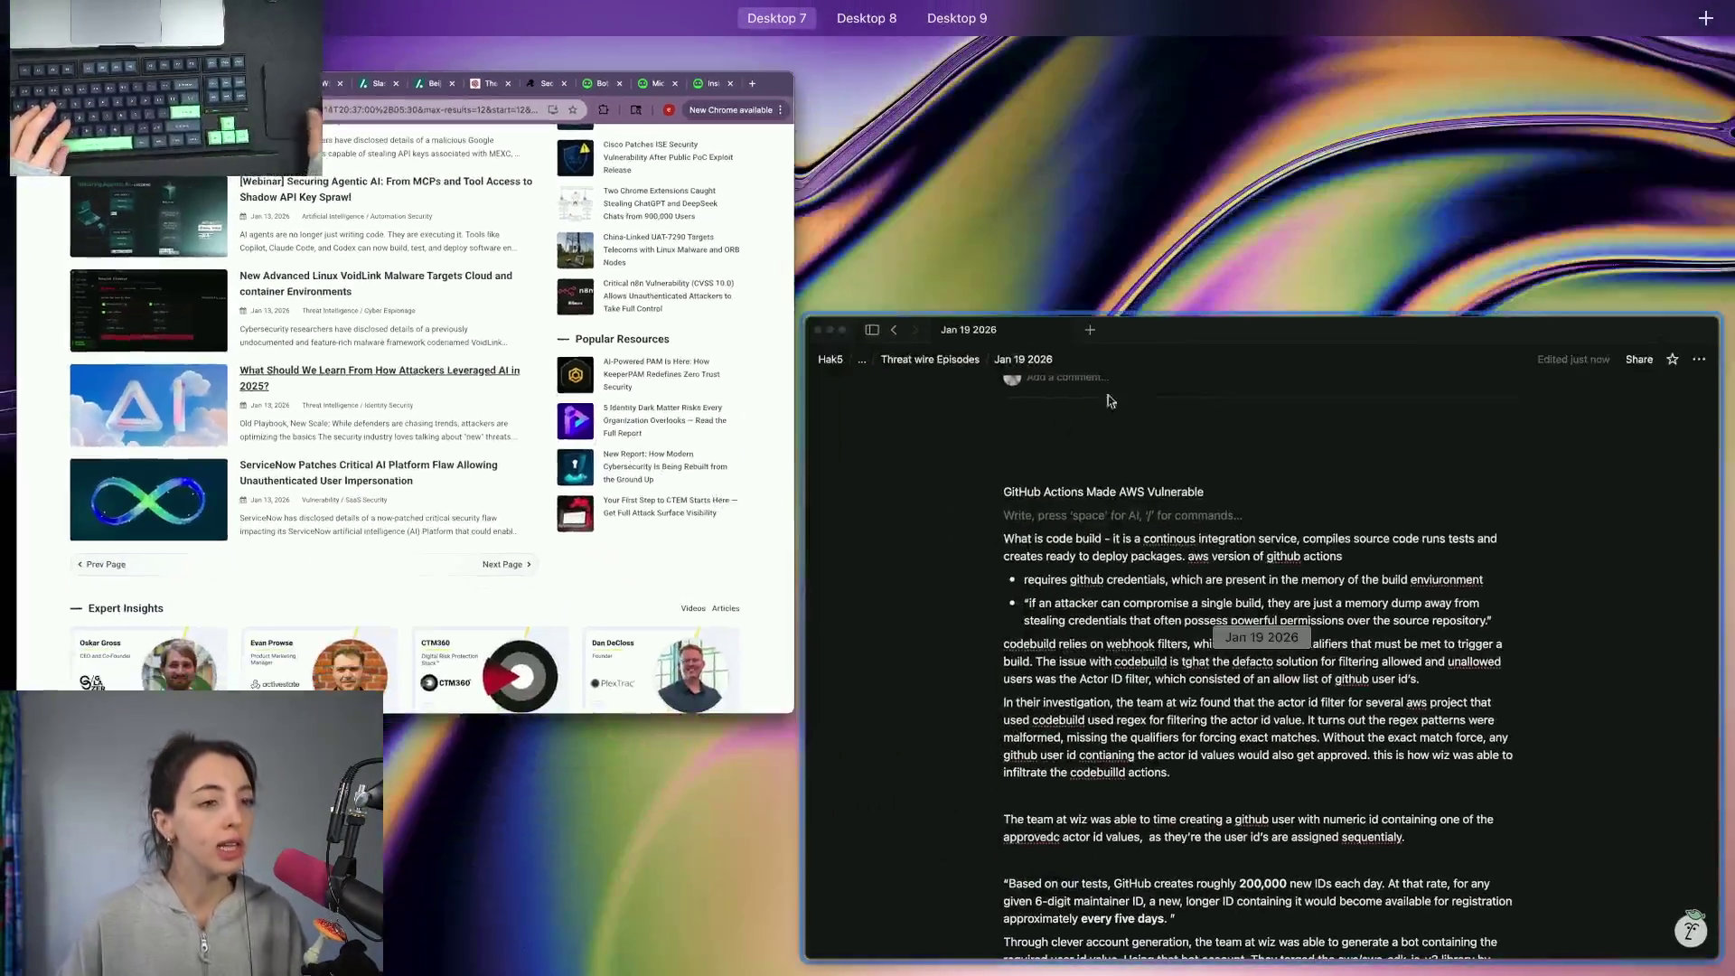
Step: Close the Wiz article tabs and follow Matteo Collina's thread to the nodejs.org DoS blog post
key(ctrl+Right)
key(super+w)
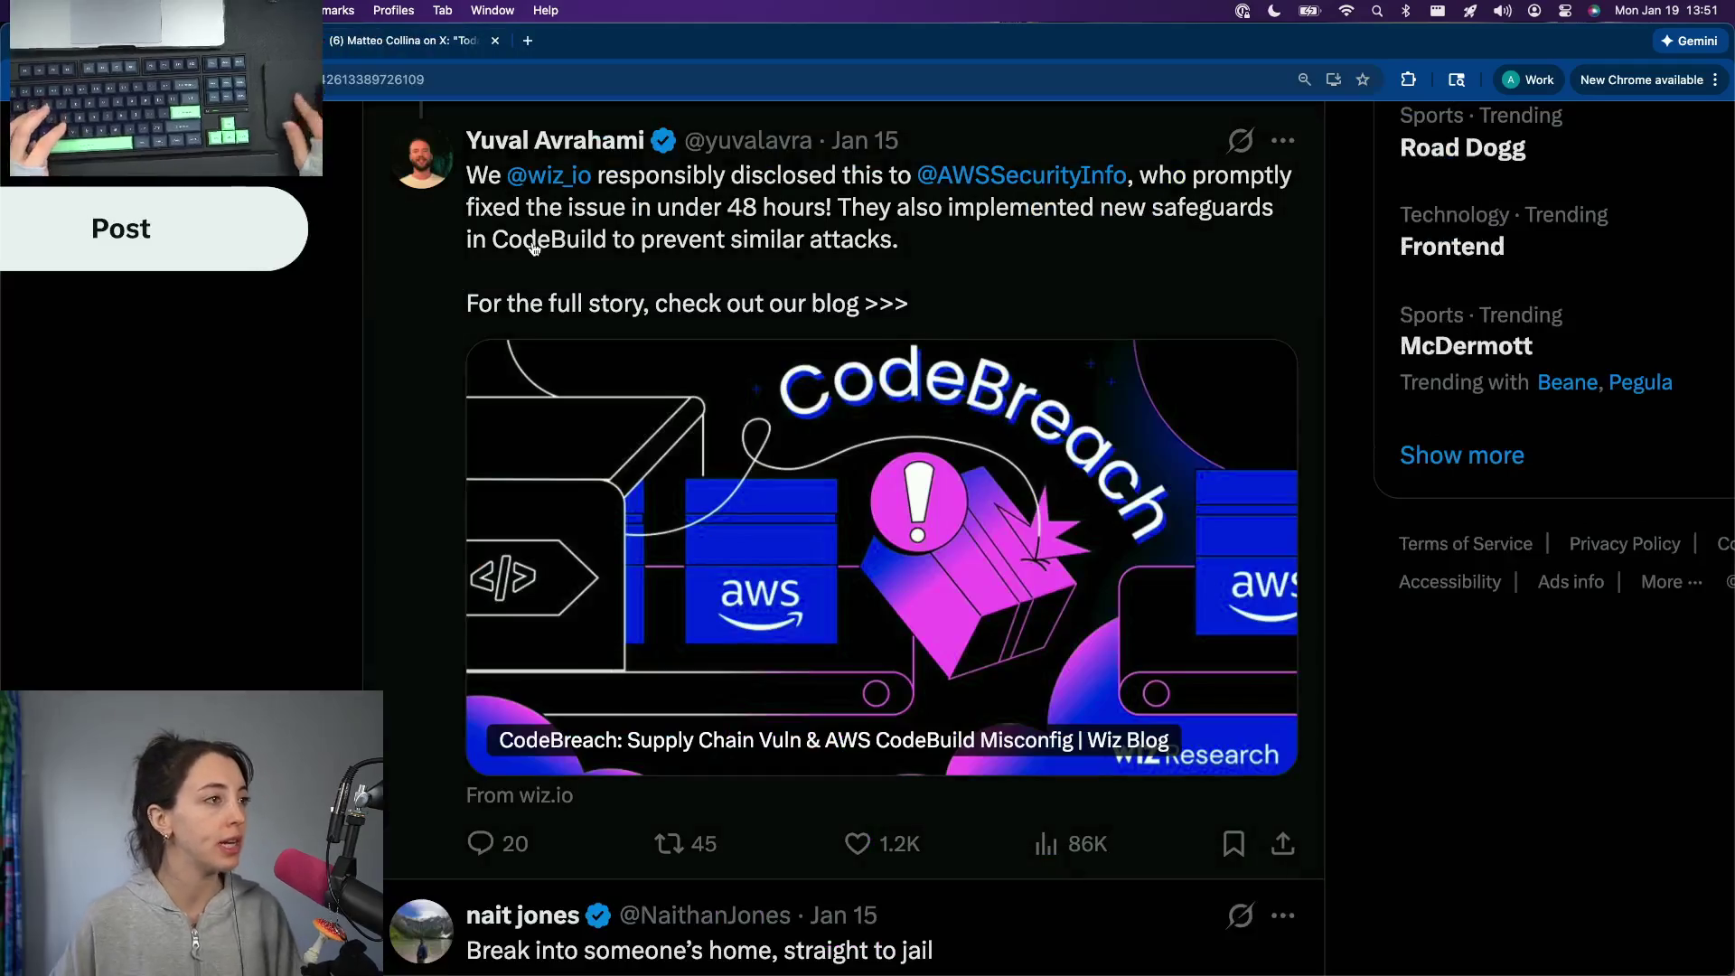
key(super+bracketleft)
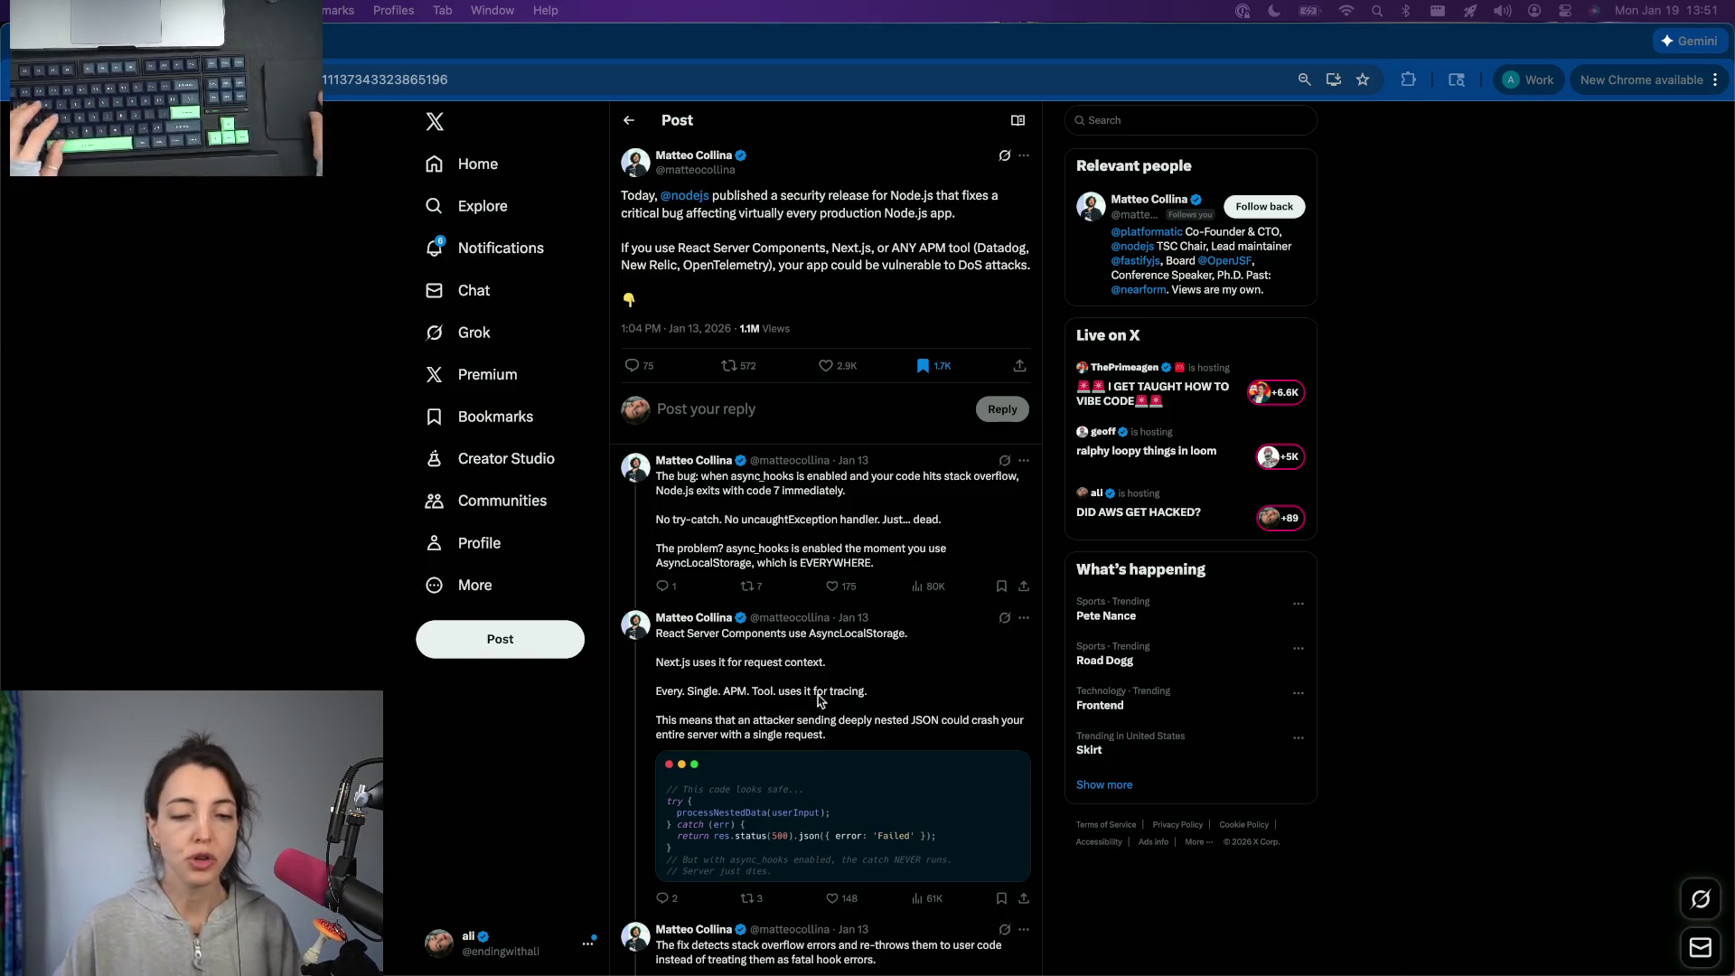
scroll(744, 373, down, 5)
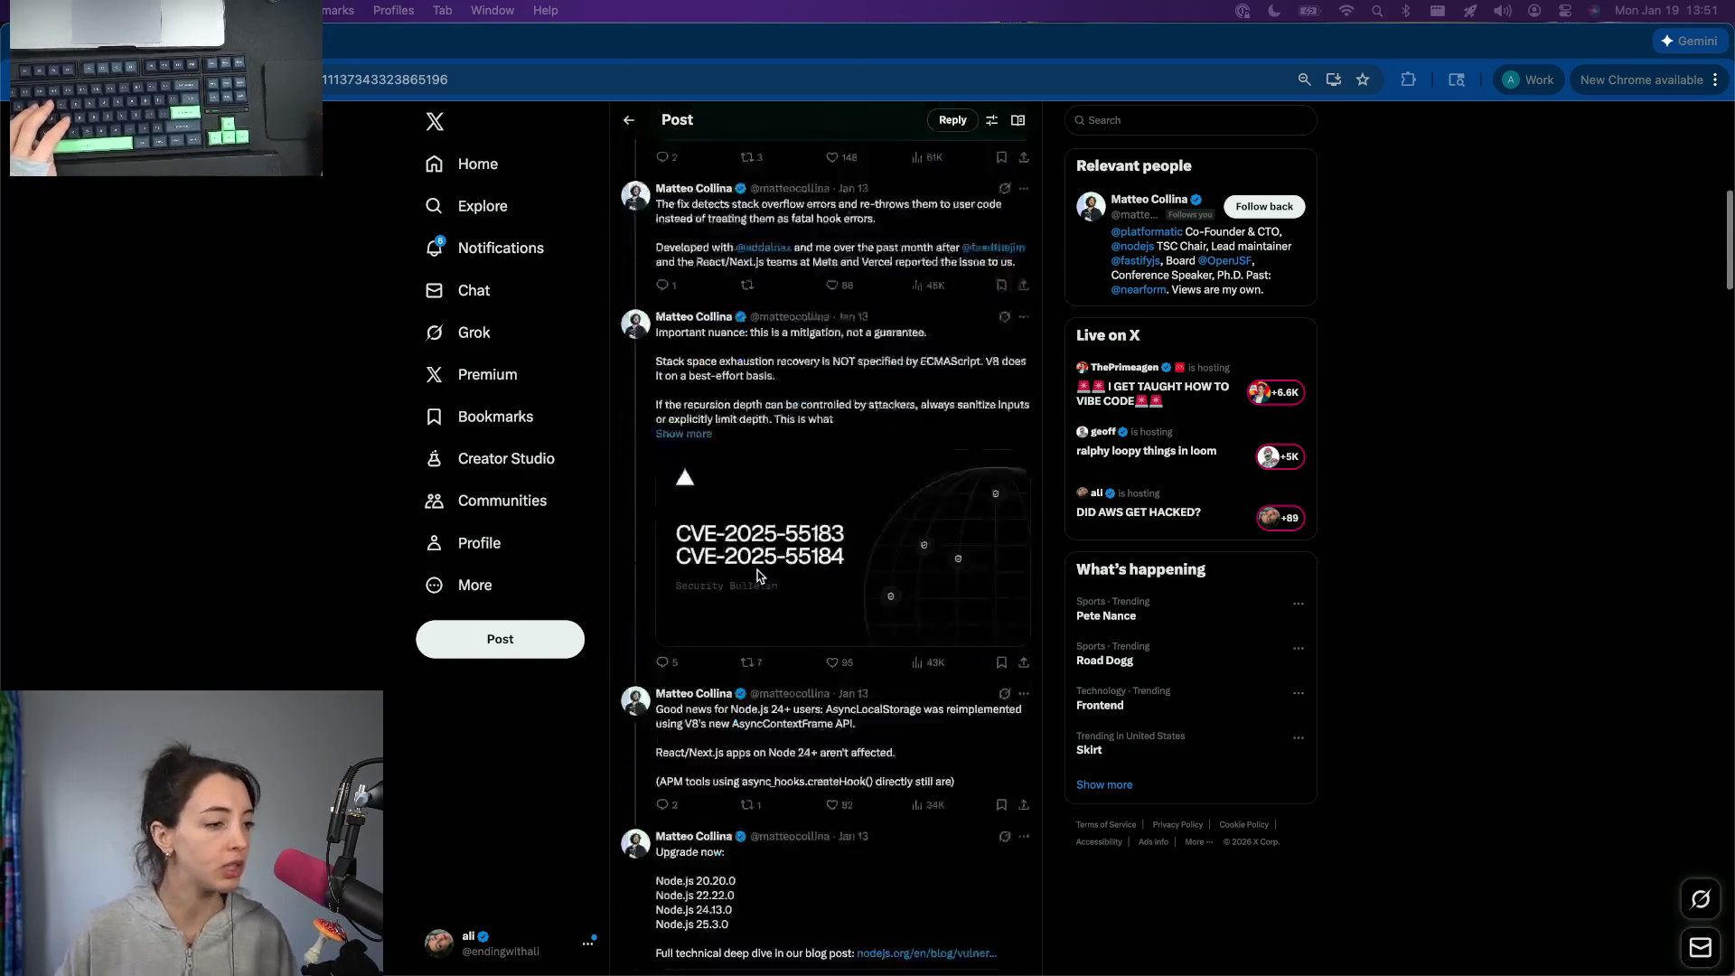
scroll(743, 373, down, 2)
scroll(744, 373, down, 3)
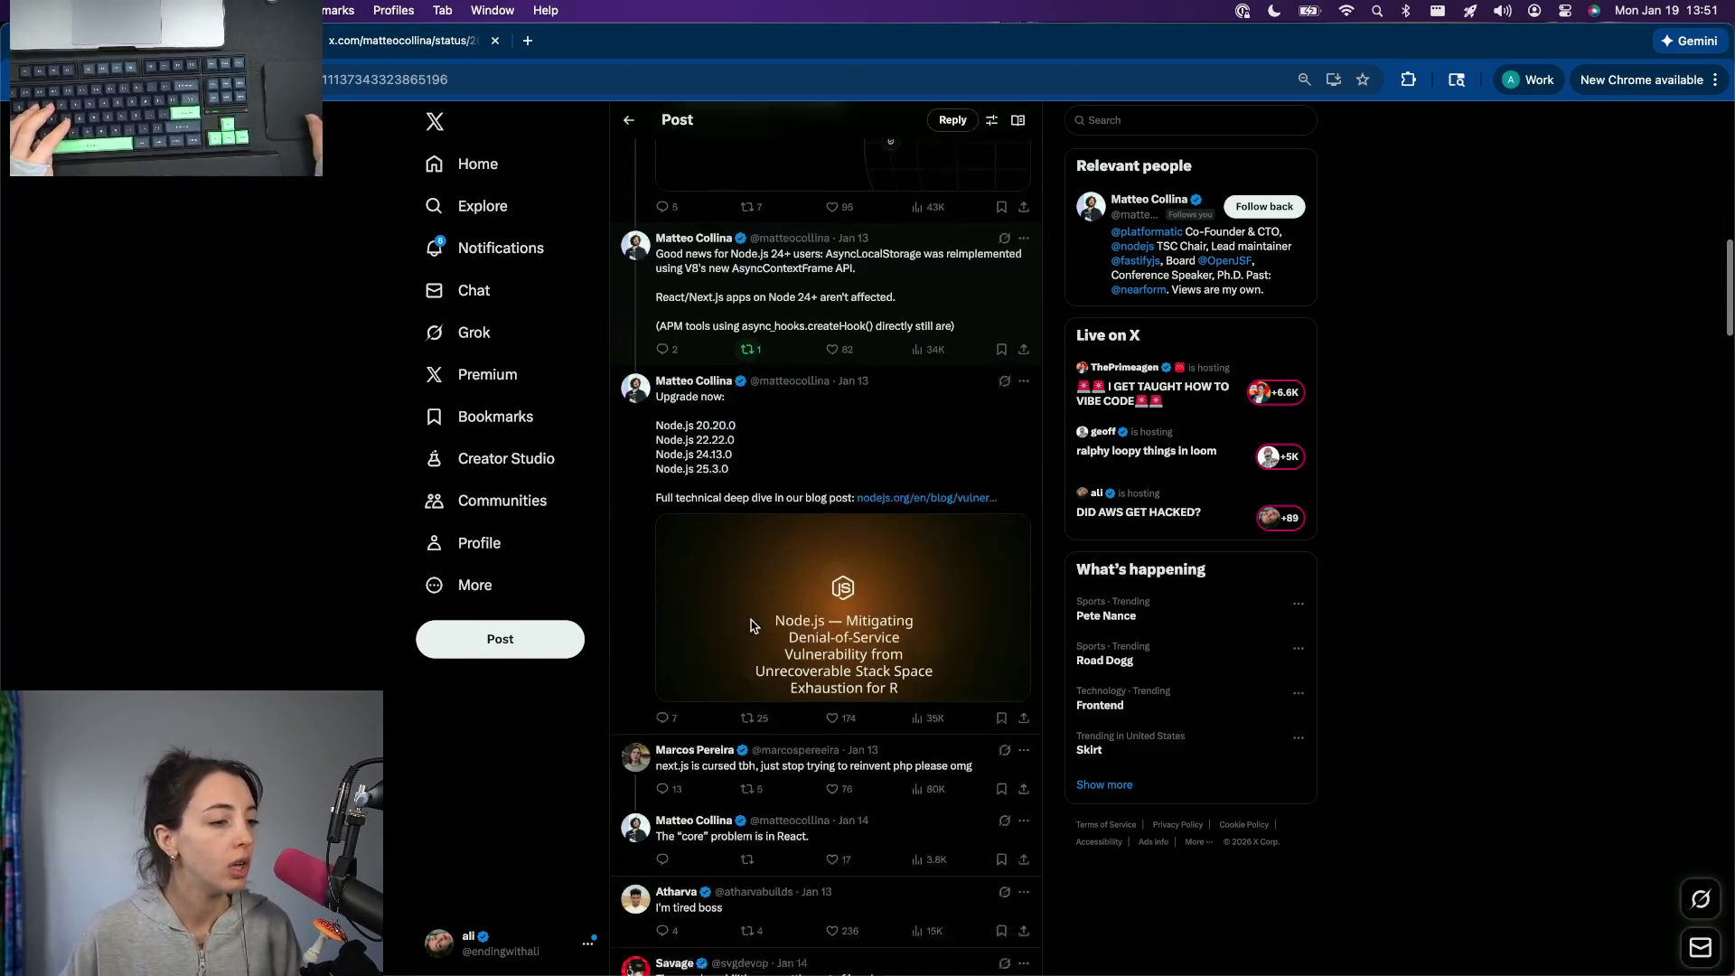
click(896, 423)
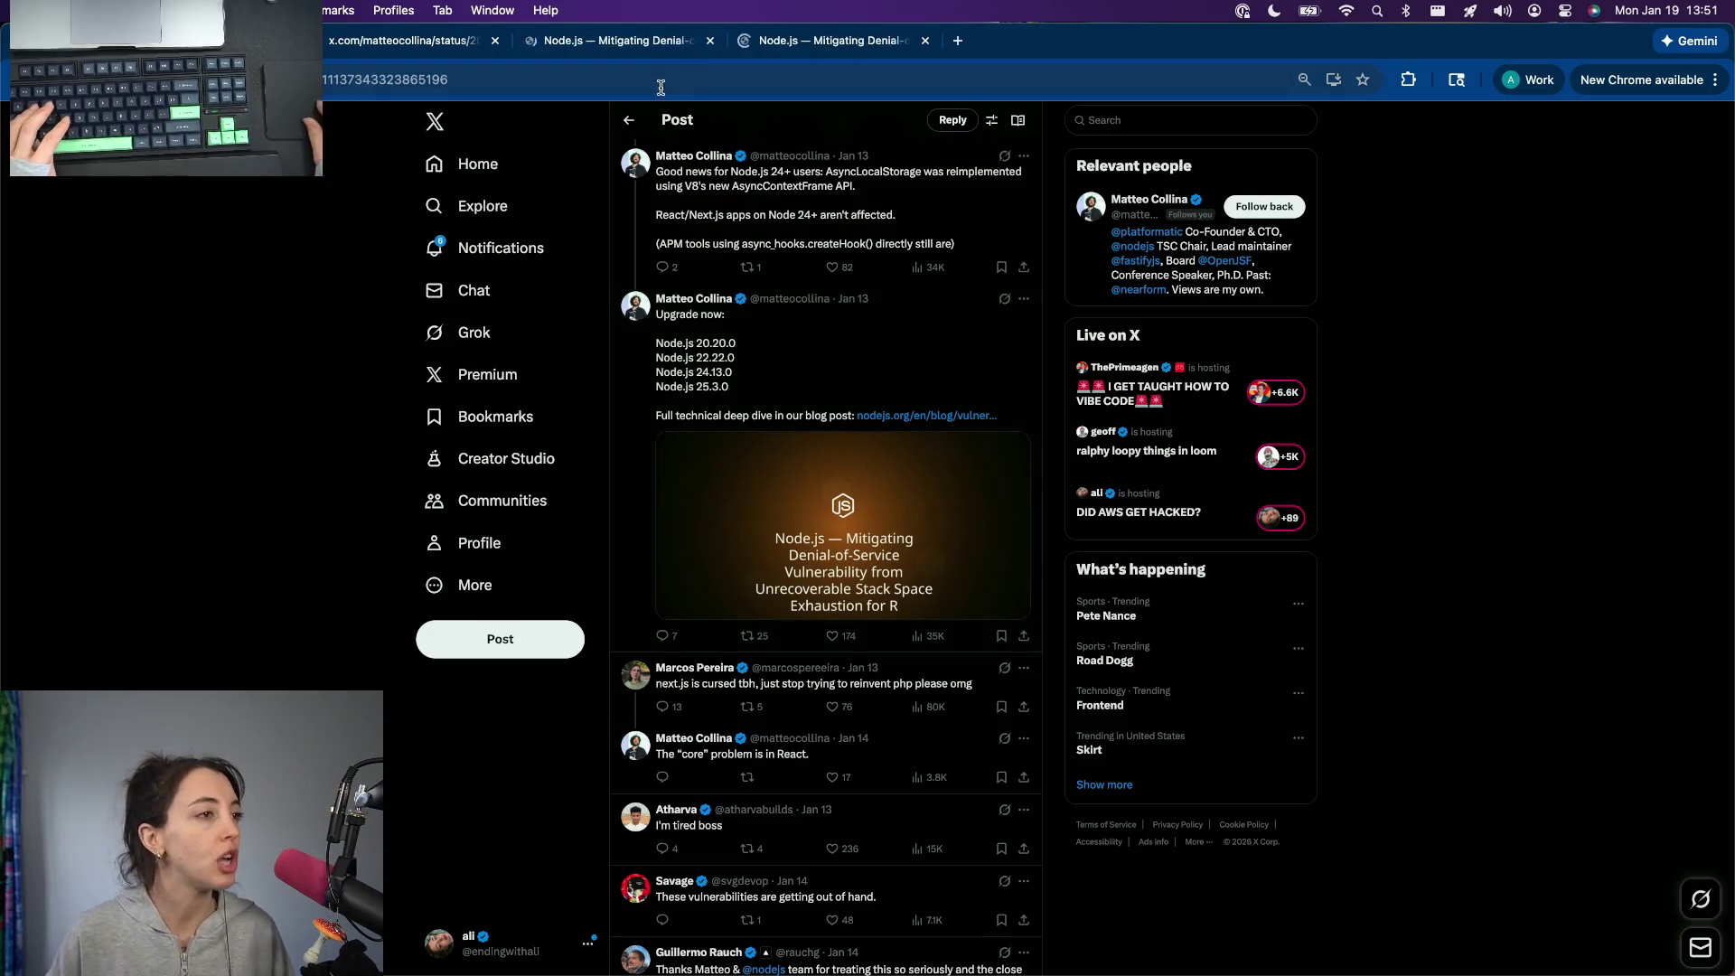
scroll(674, 388, up, 5)
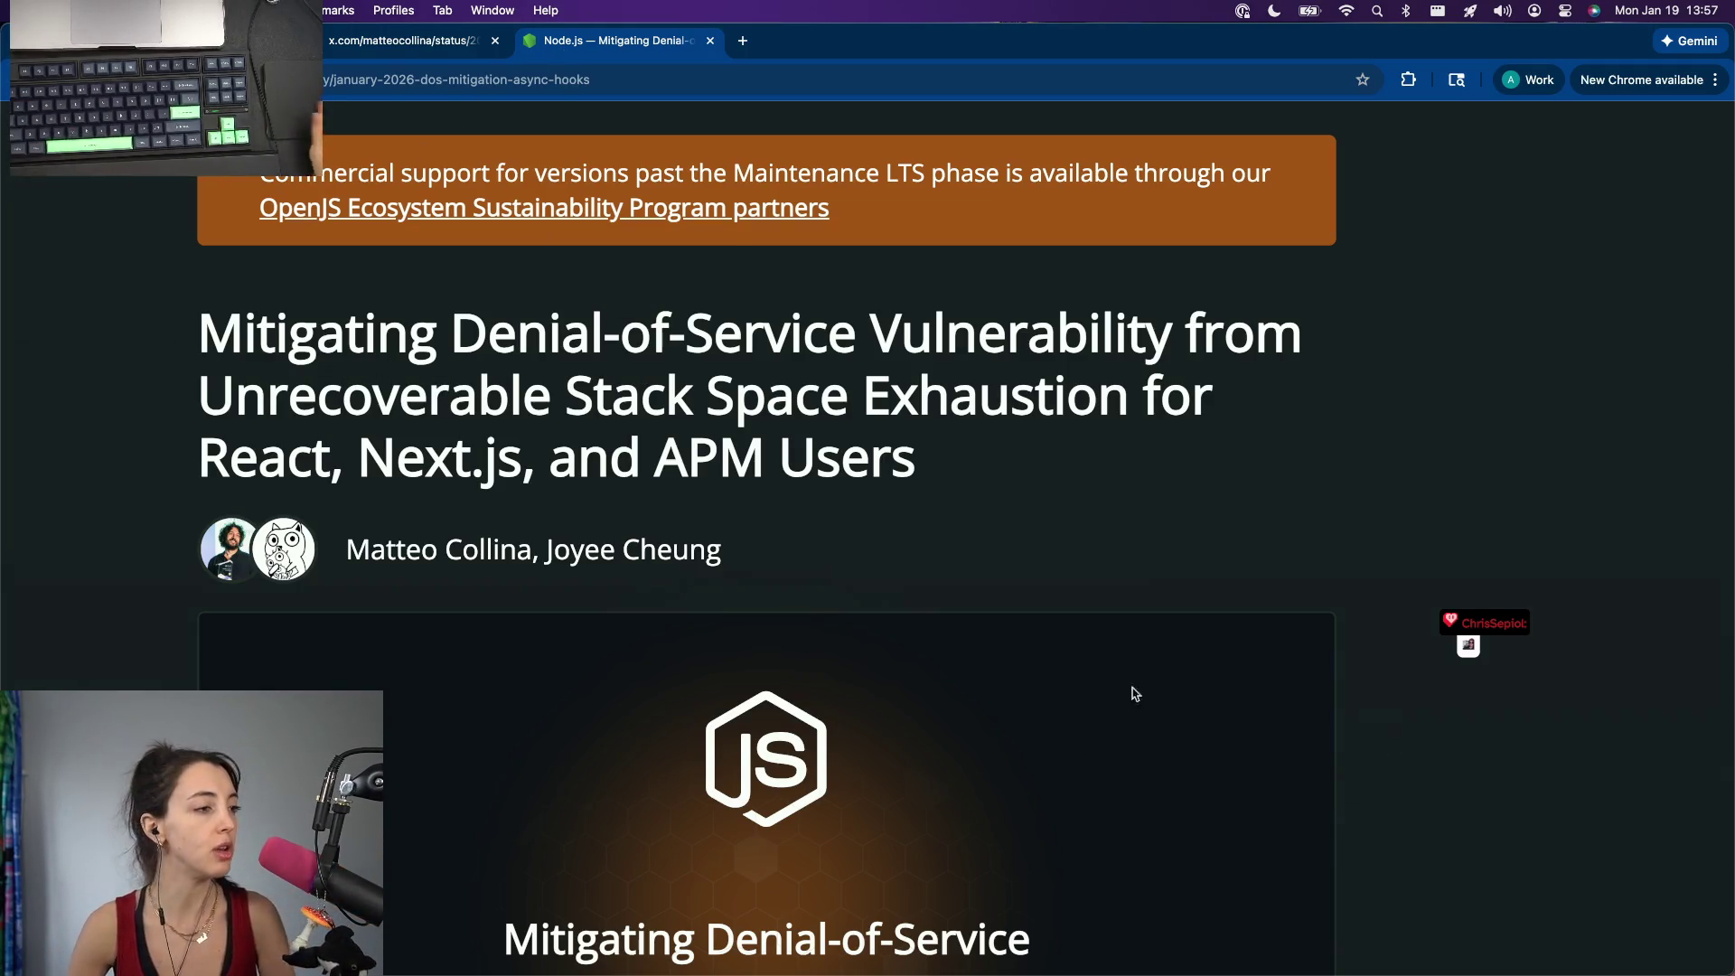
Step: Switch to the Ars Technica VoidLink Linux malware article and dismiss its subscription prompt to read it
key(ctrl+Left)
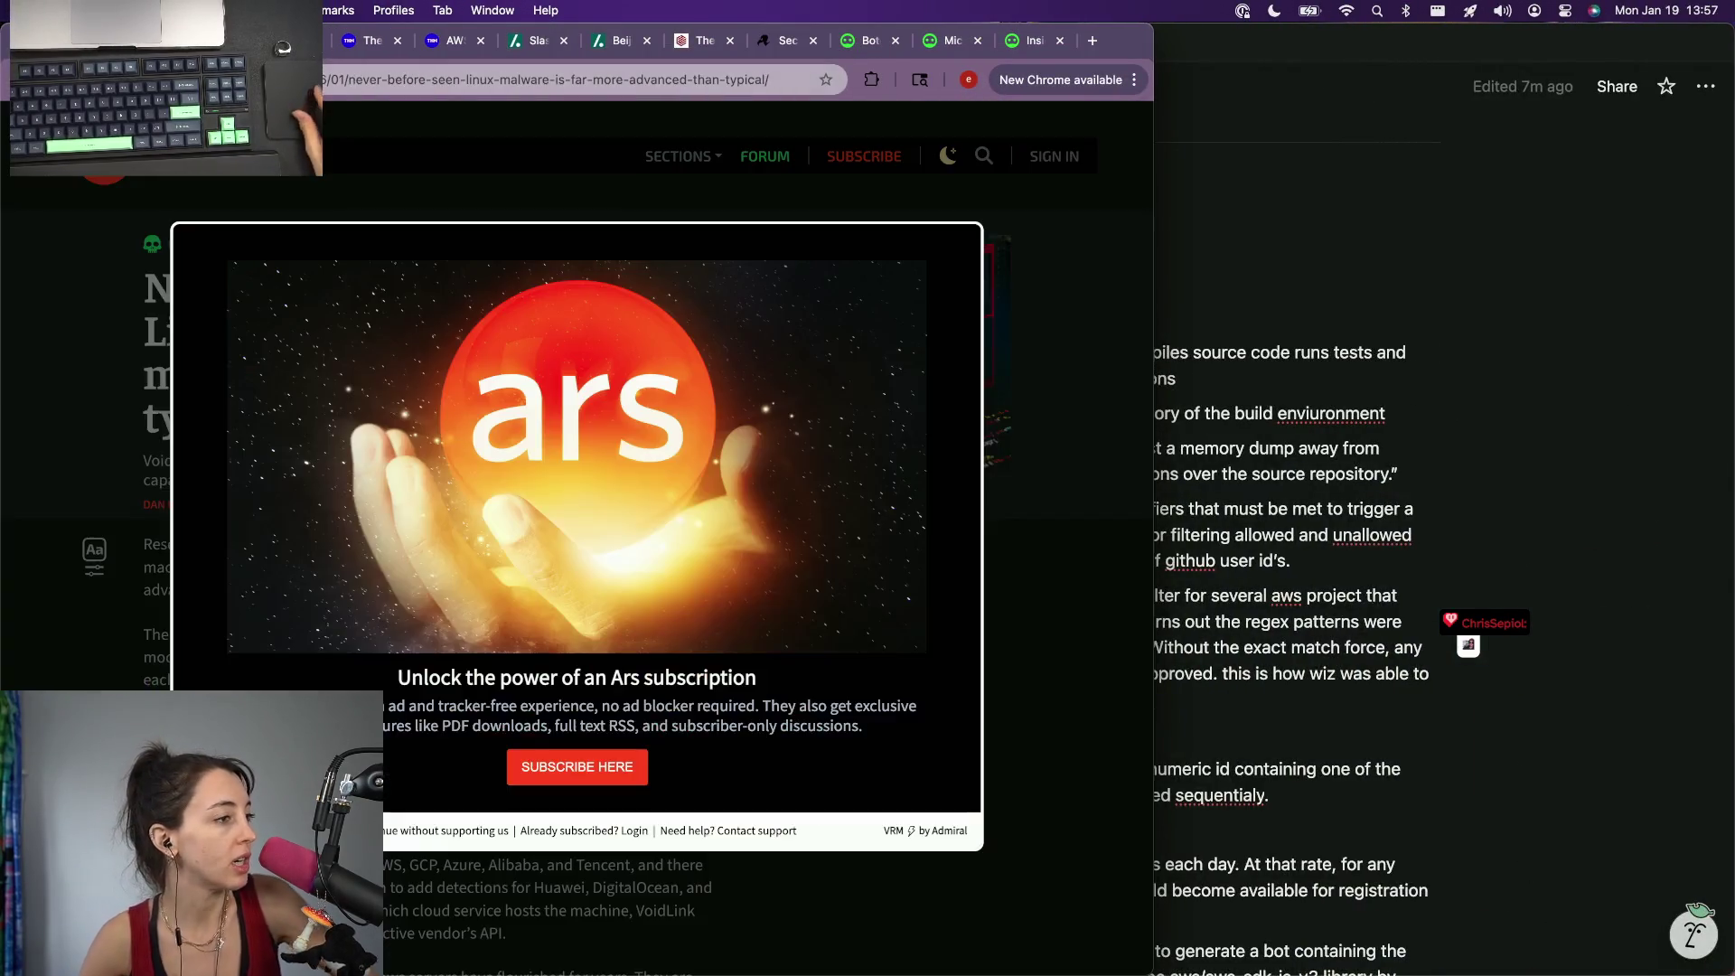
key(super+Right)
click(469, 833)
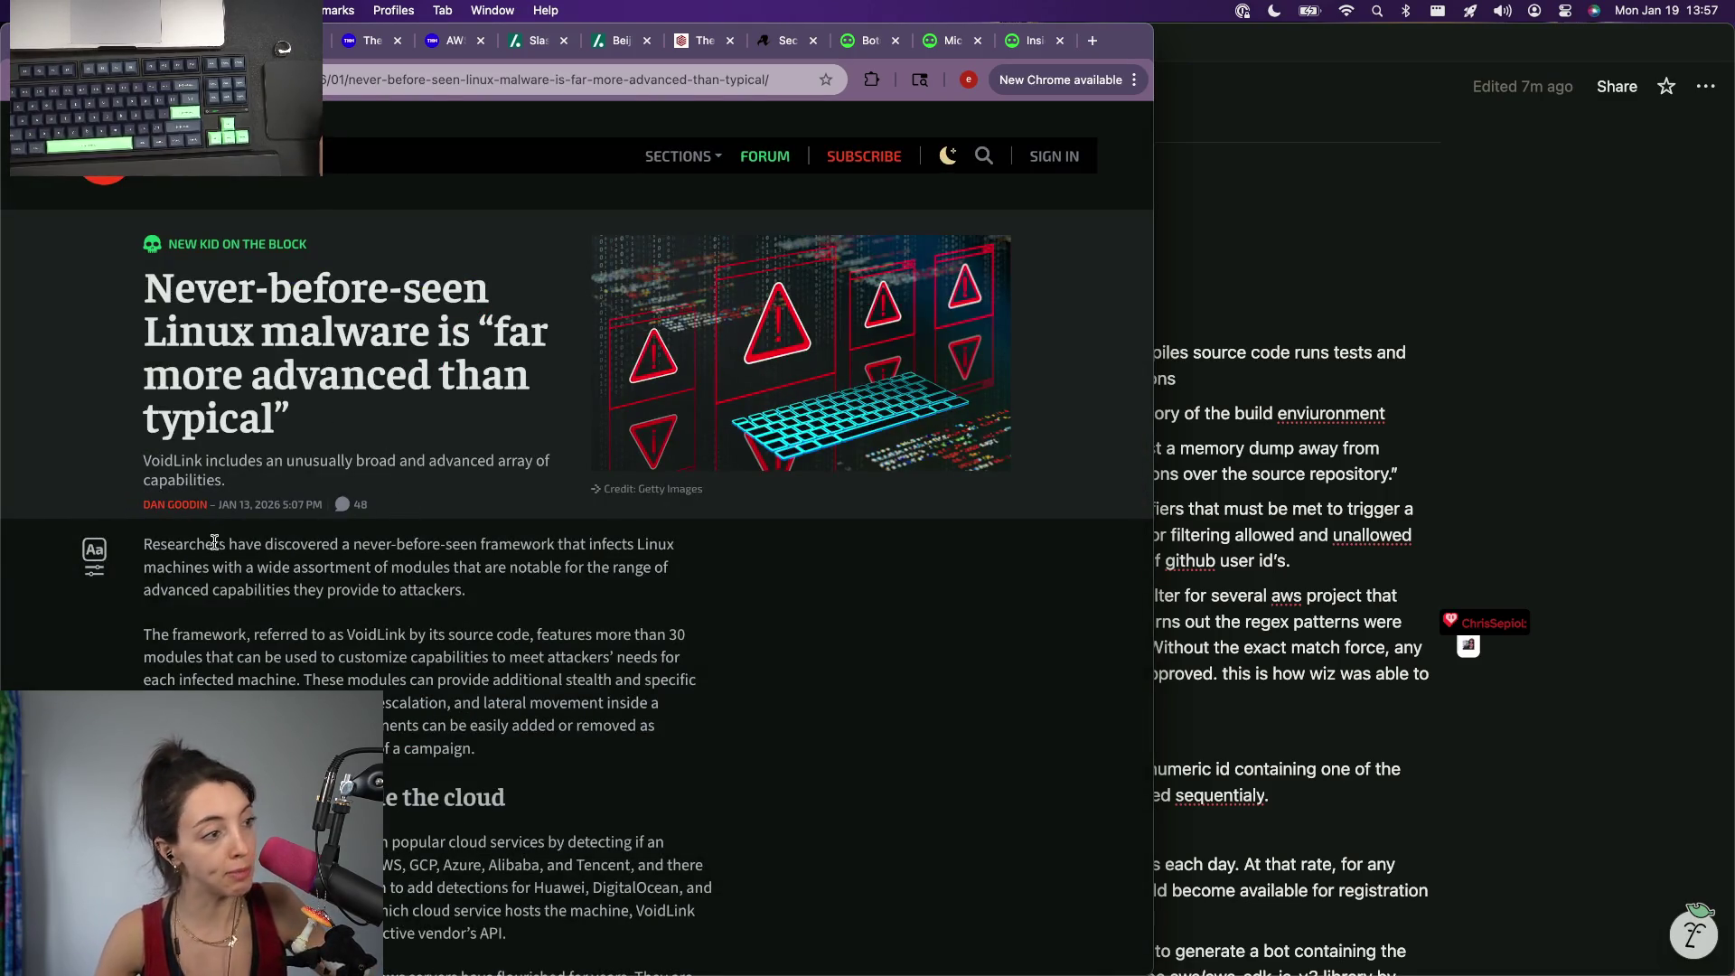
scroll(119, 598, down, 2)
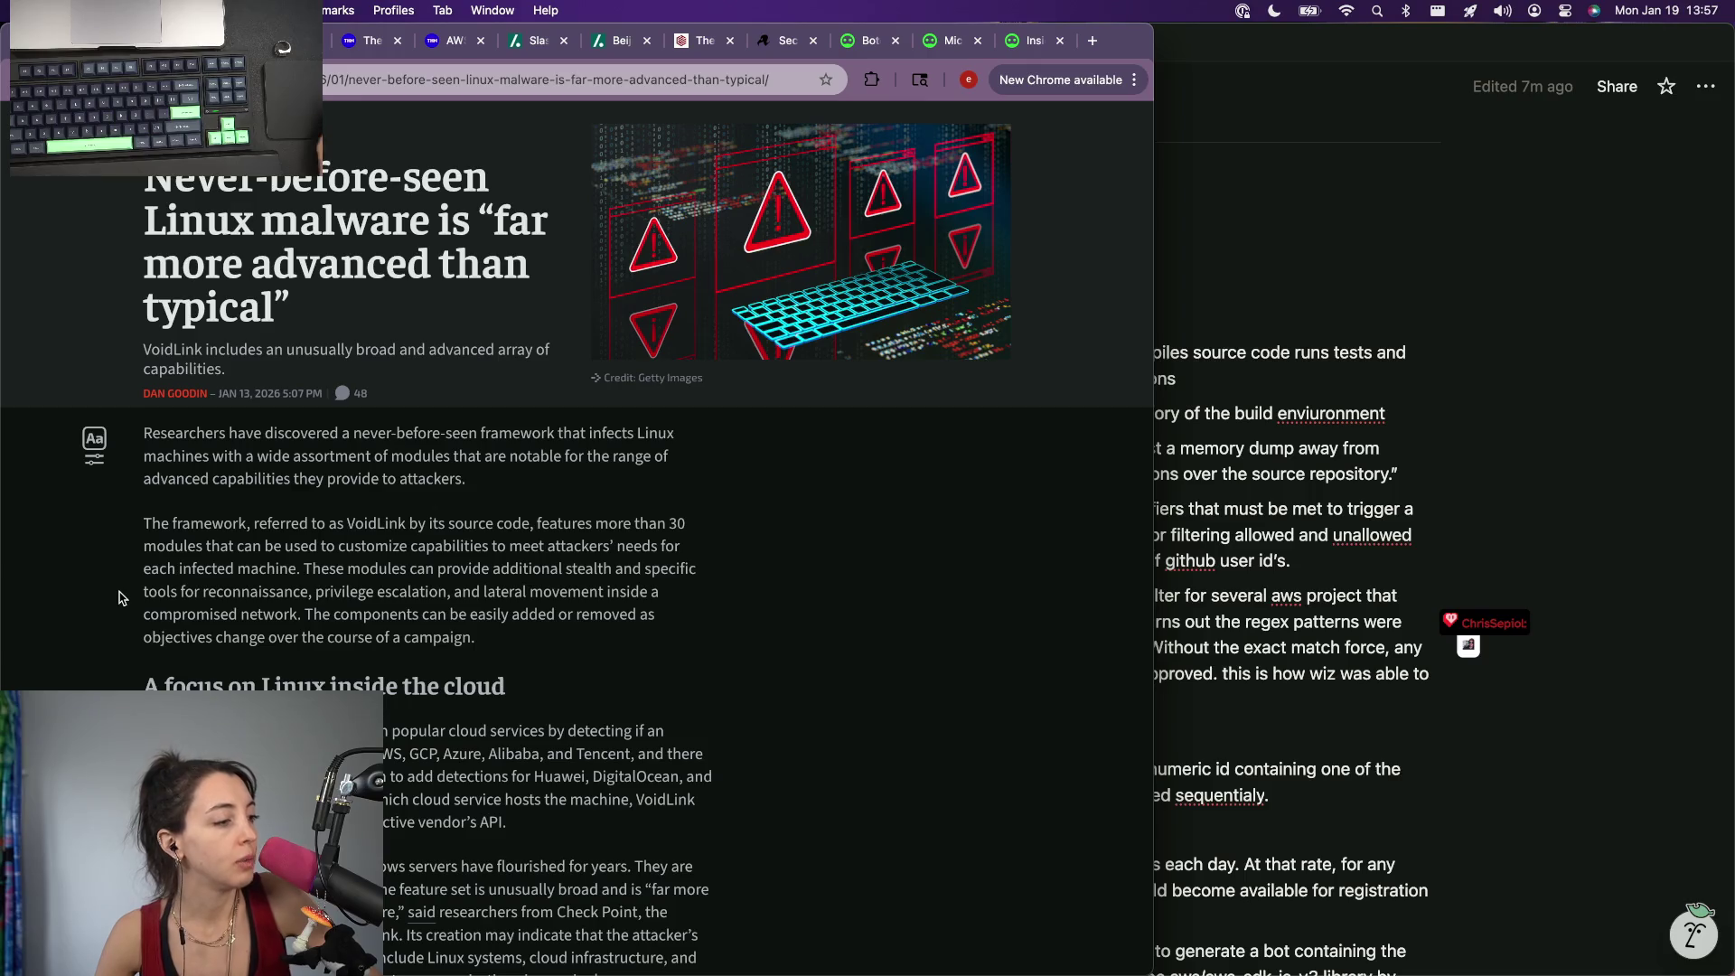
scroll(118, 598, down, 1)
scroll(118, 598, down, 5)
scroll(119, 598, down, 2)
scroll(118, 597, down, 5)
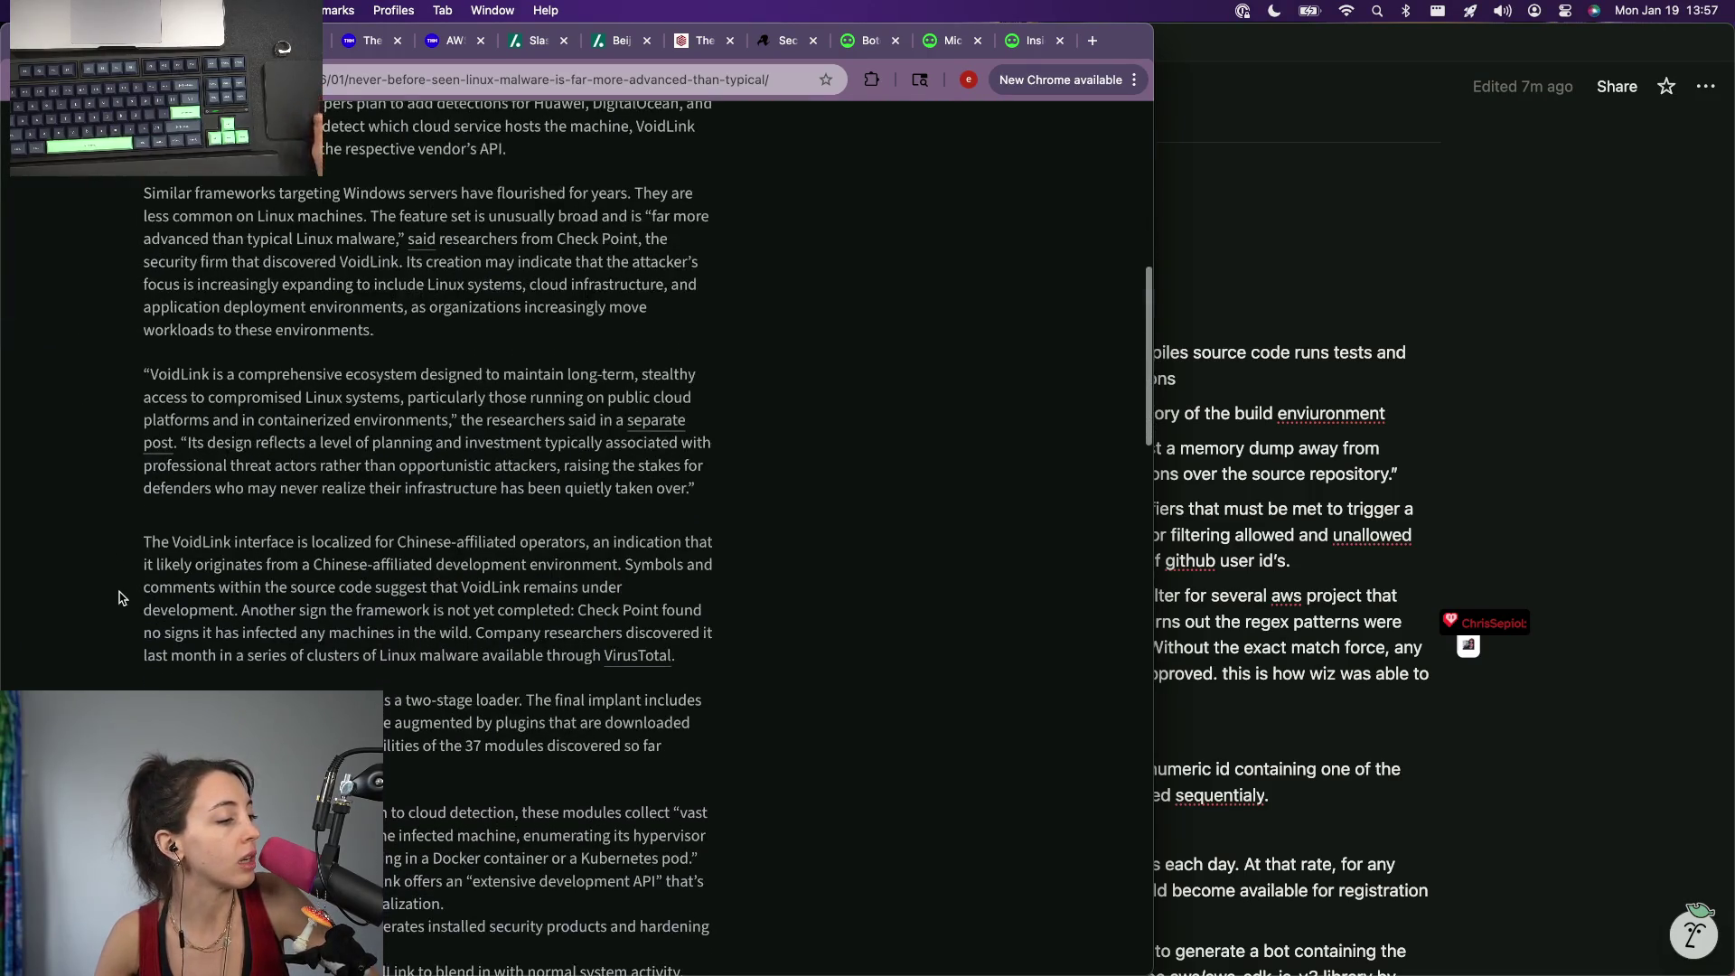
Step: Detach and tuck away the Supreme Court story window and move past the AWS CodeBuild article
key(ctrl+Tab)
scroll(577, 542, down, 5)
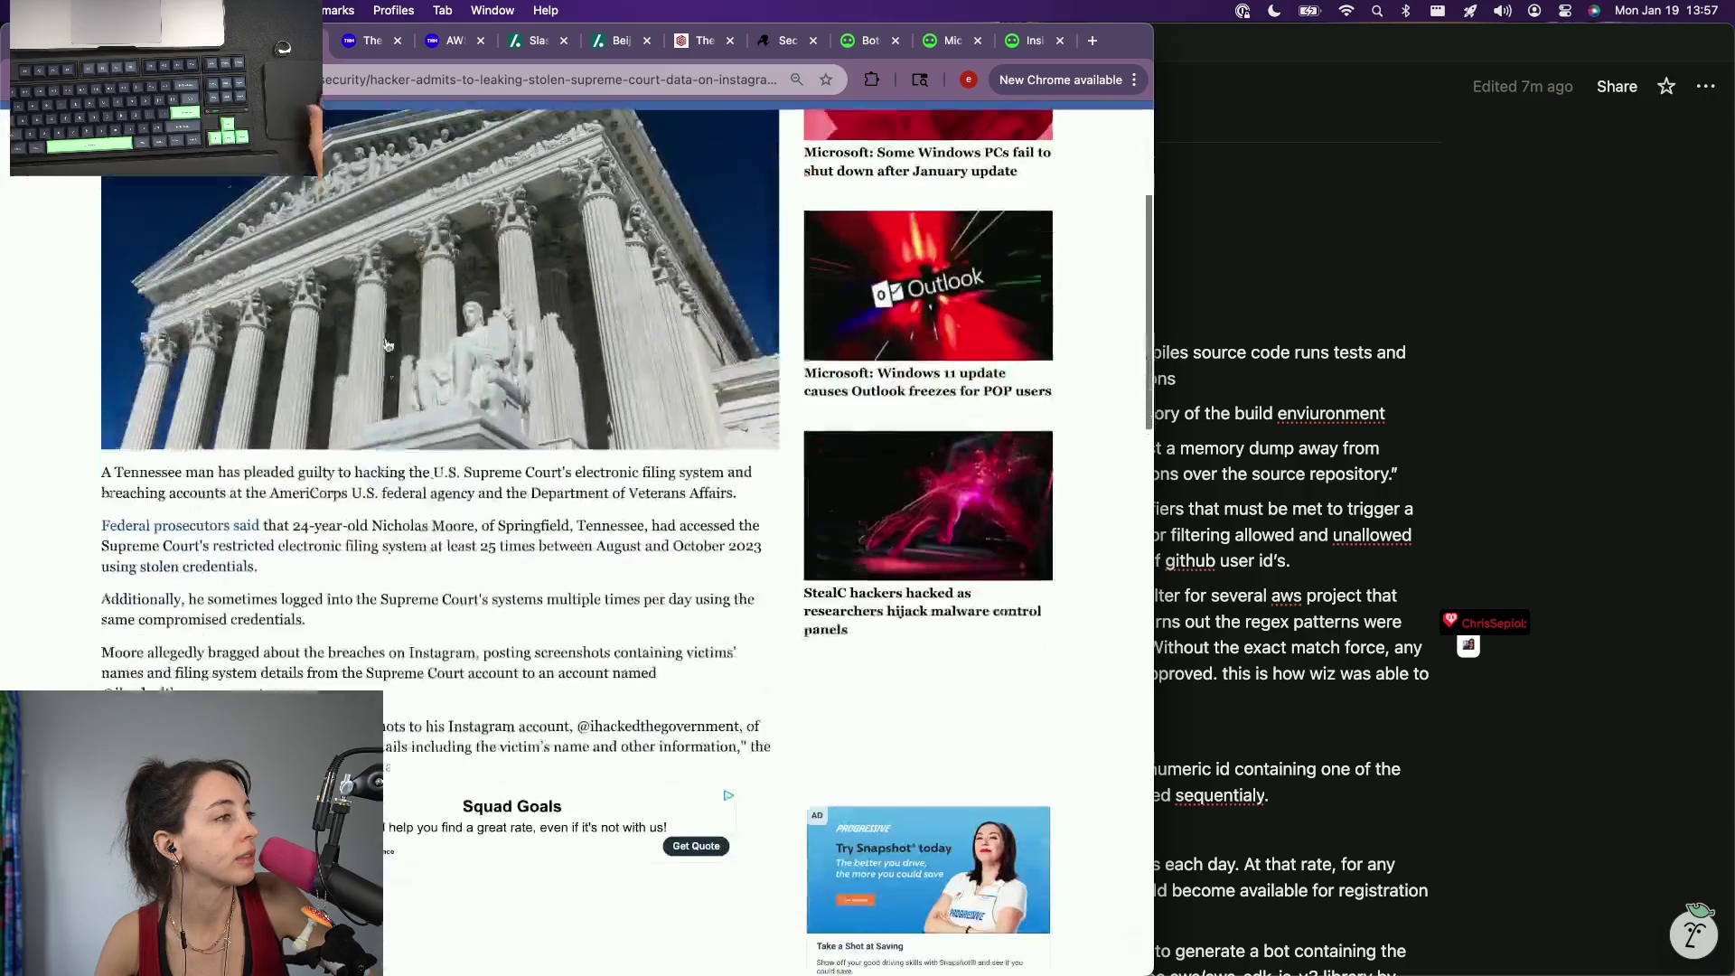
drag(363, 40, 298, 238)
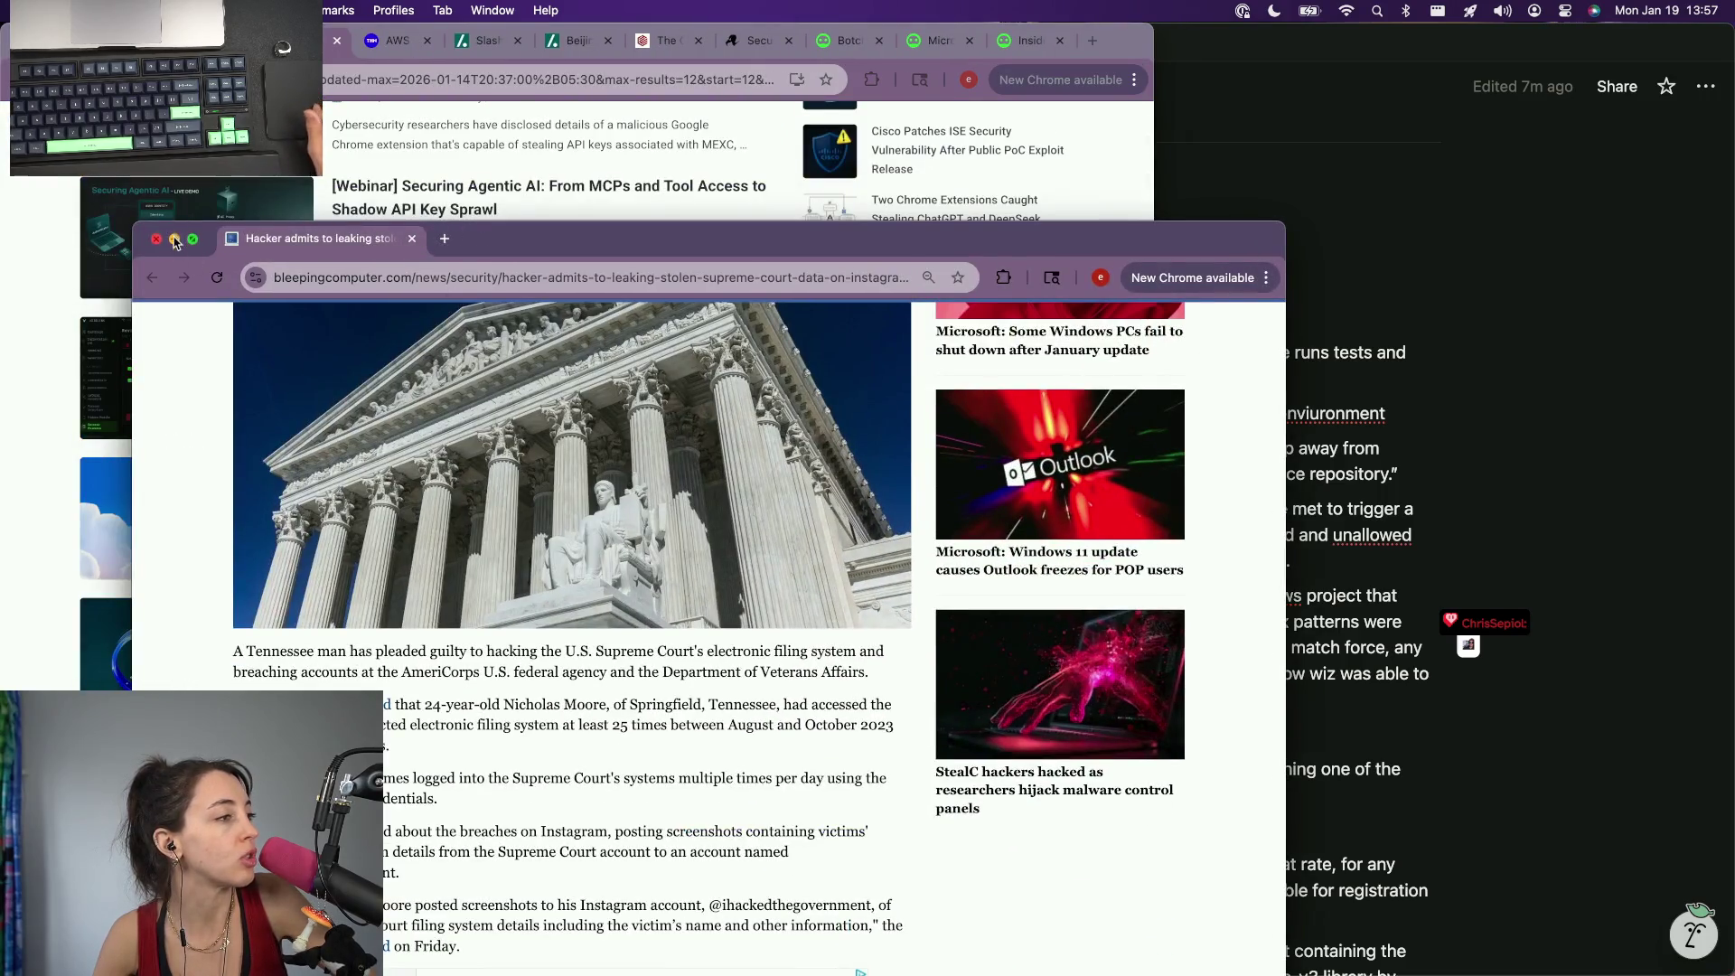
click(174, 239)
click(385, 53)
click(380, 82)
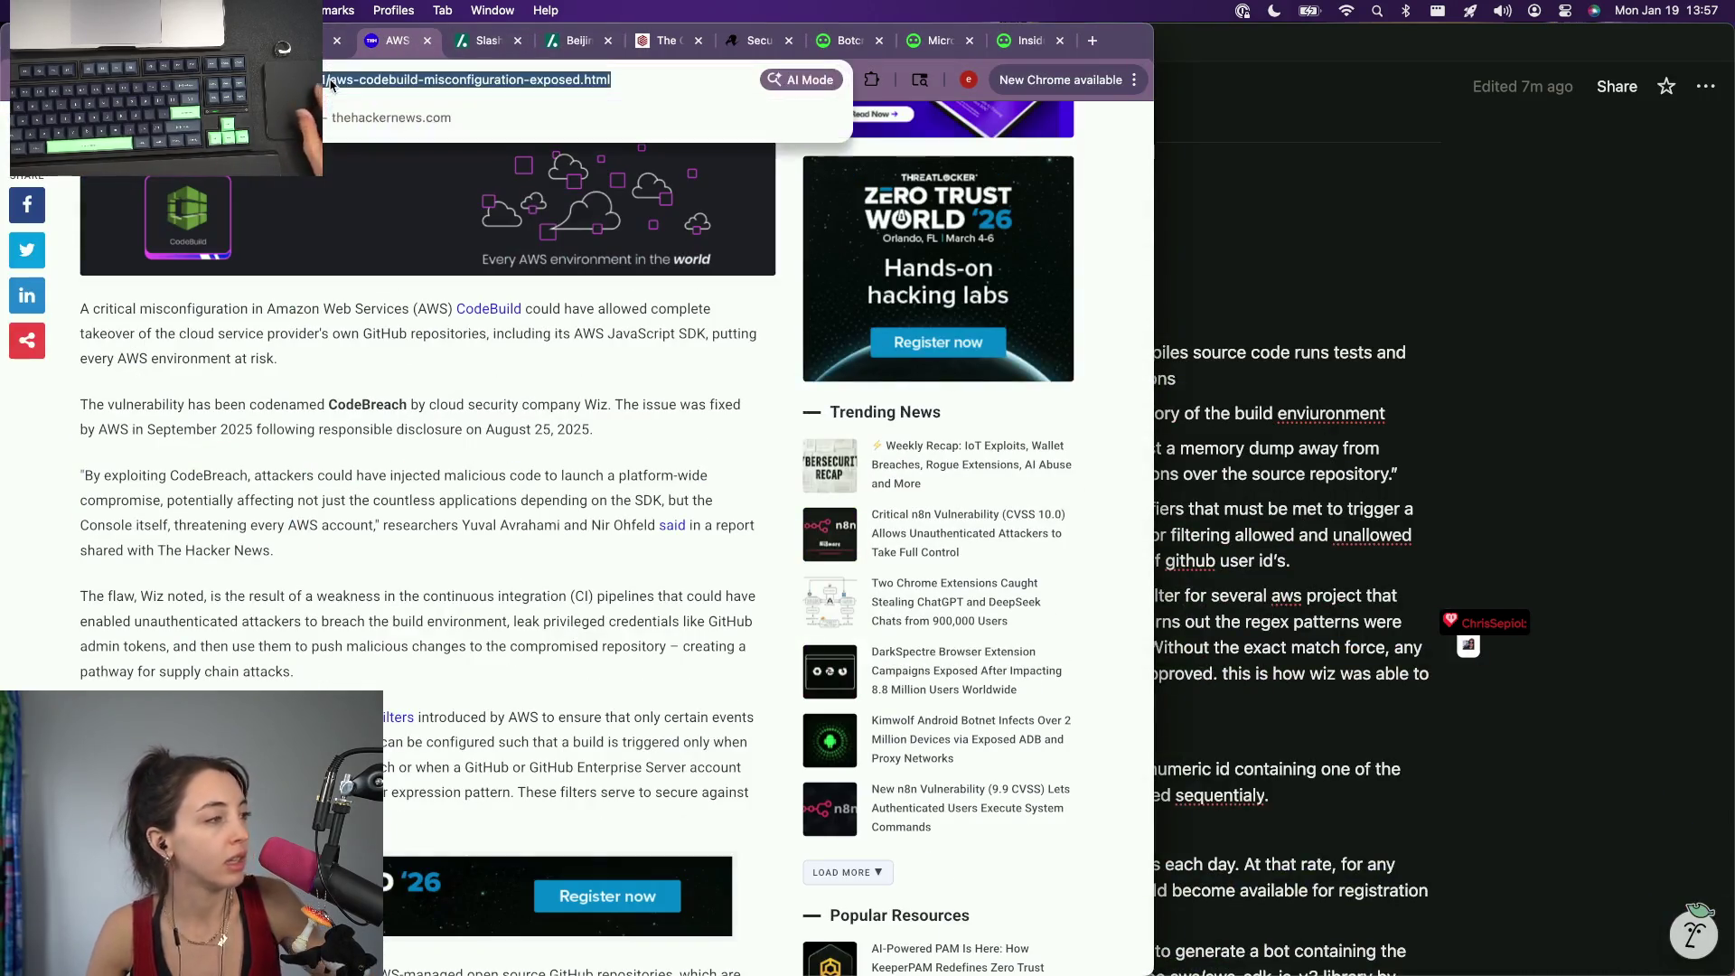
key(ctrl+Tab)
scroll(307, 448, down, 2)
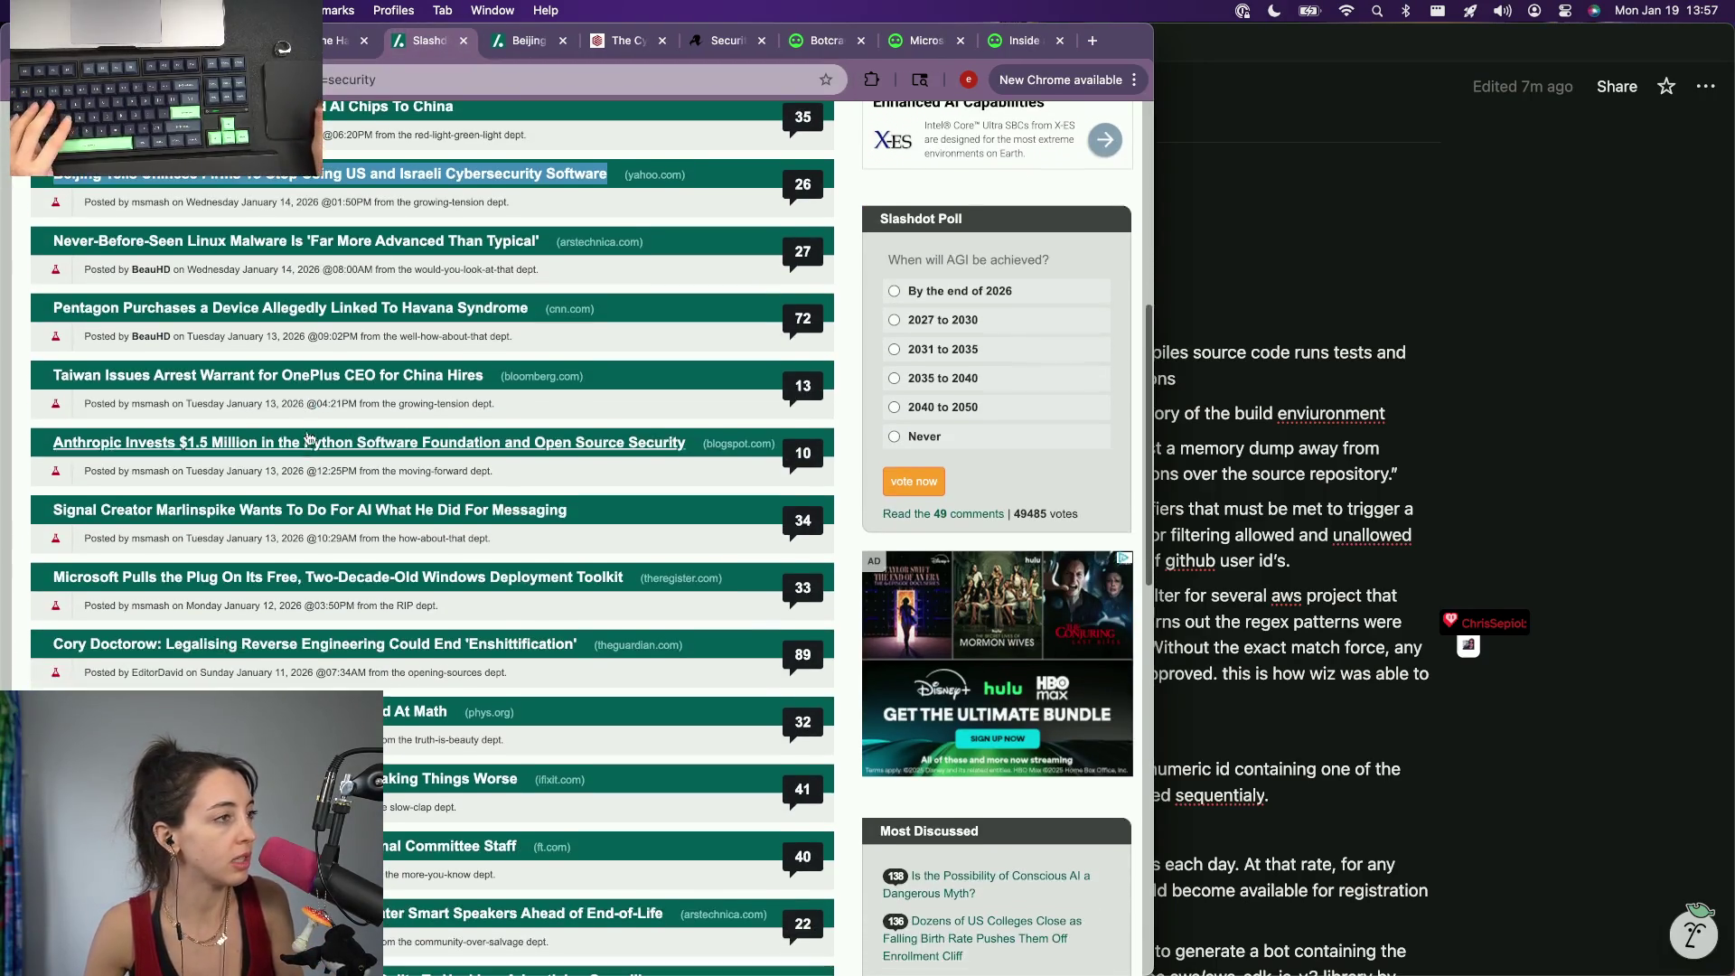
Step: Review Slashdot's Beijing cybersecurity ban story and its source, then close it
key(ctrl+Tab)
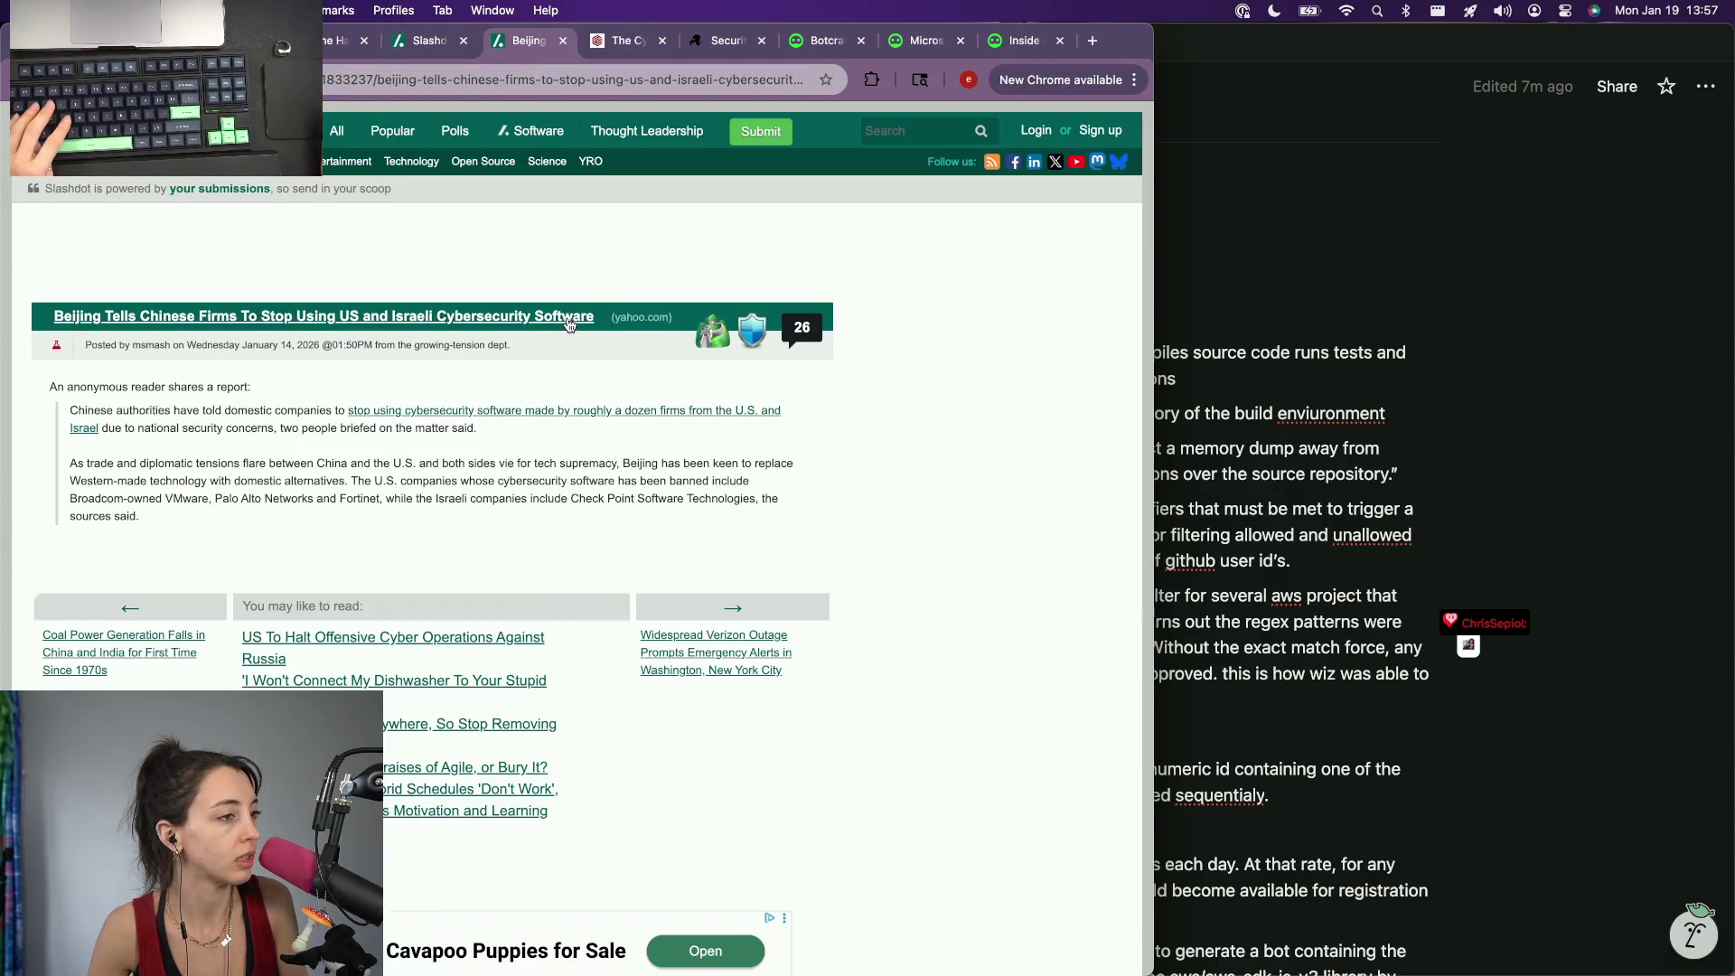
click(640, 317)
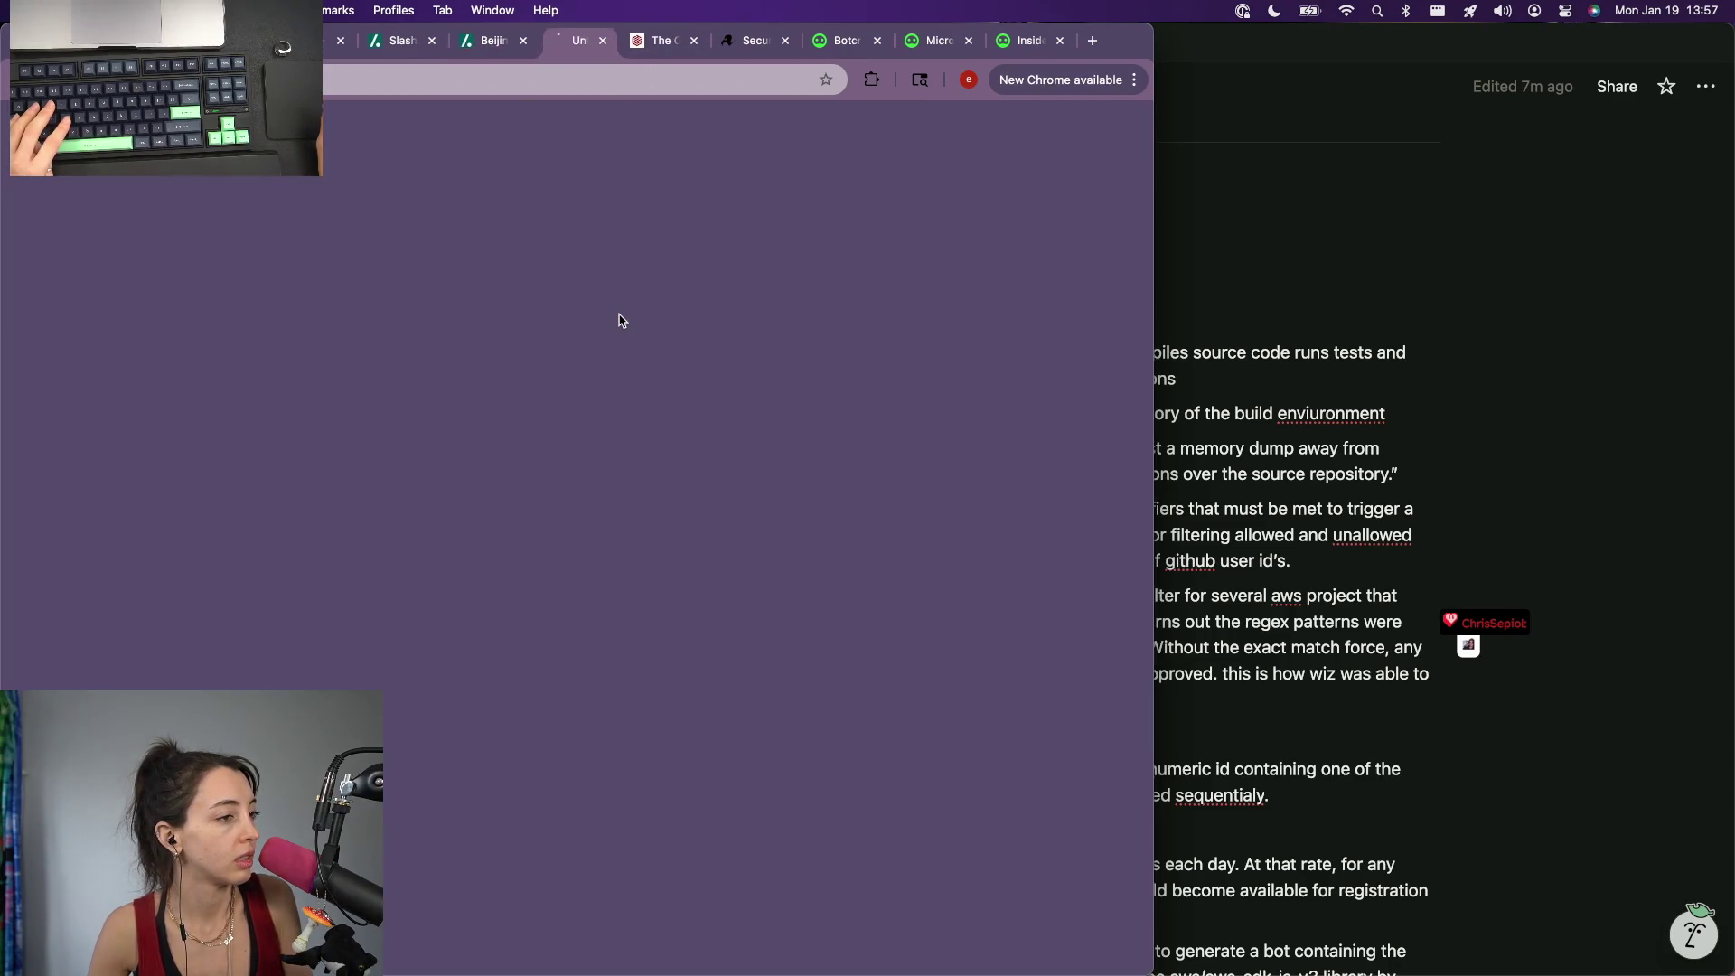
click(481, 41)
key(super+w)
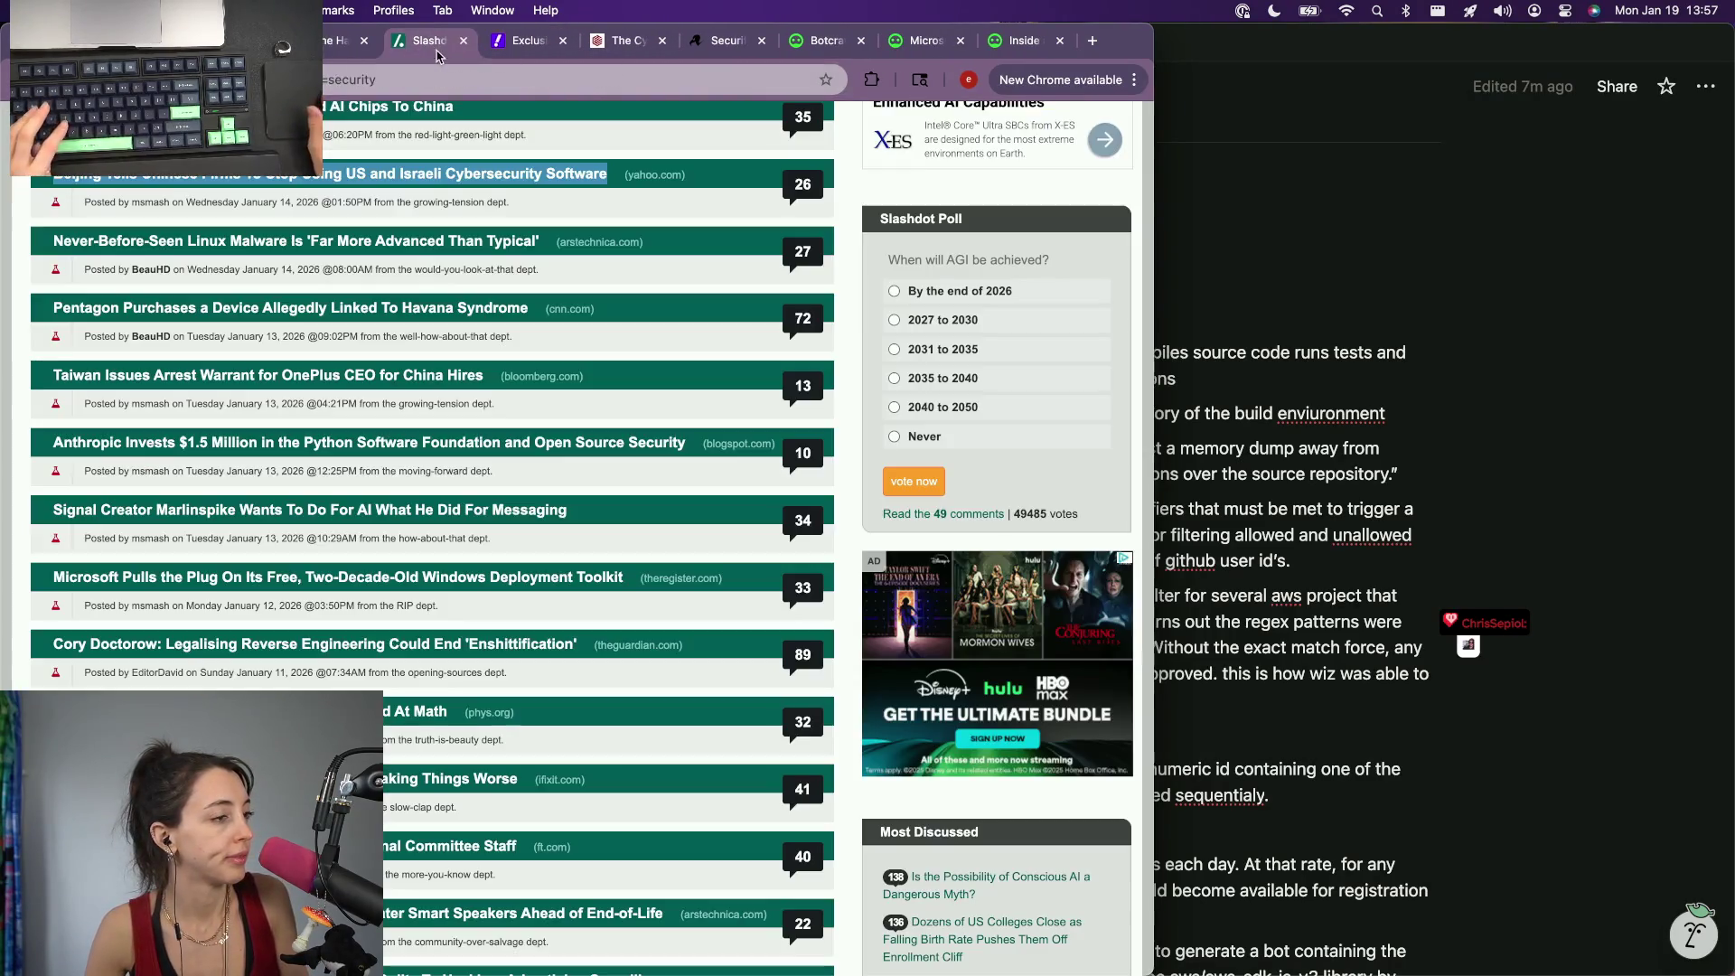
scroll(435, 411, down, 1)
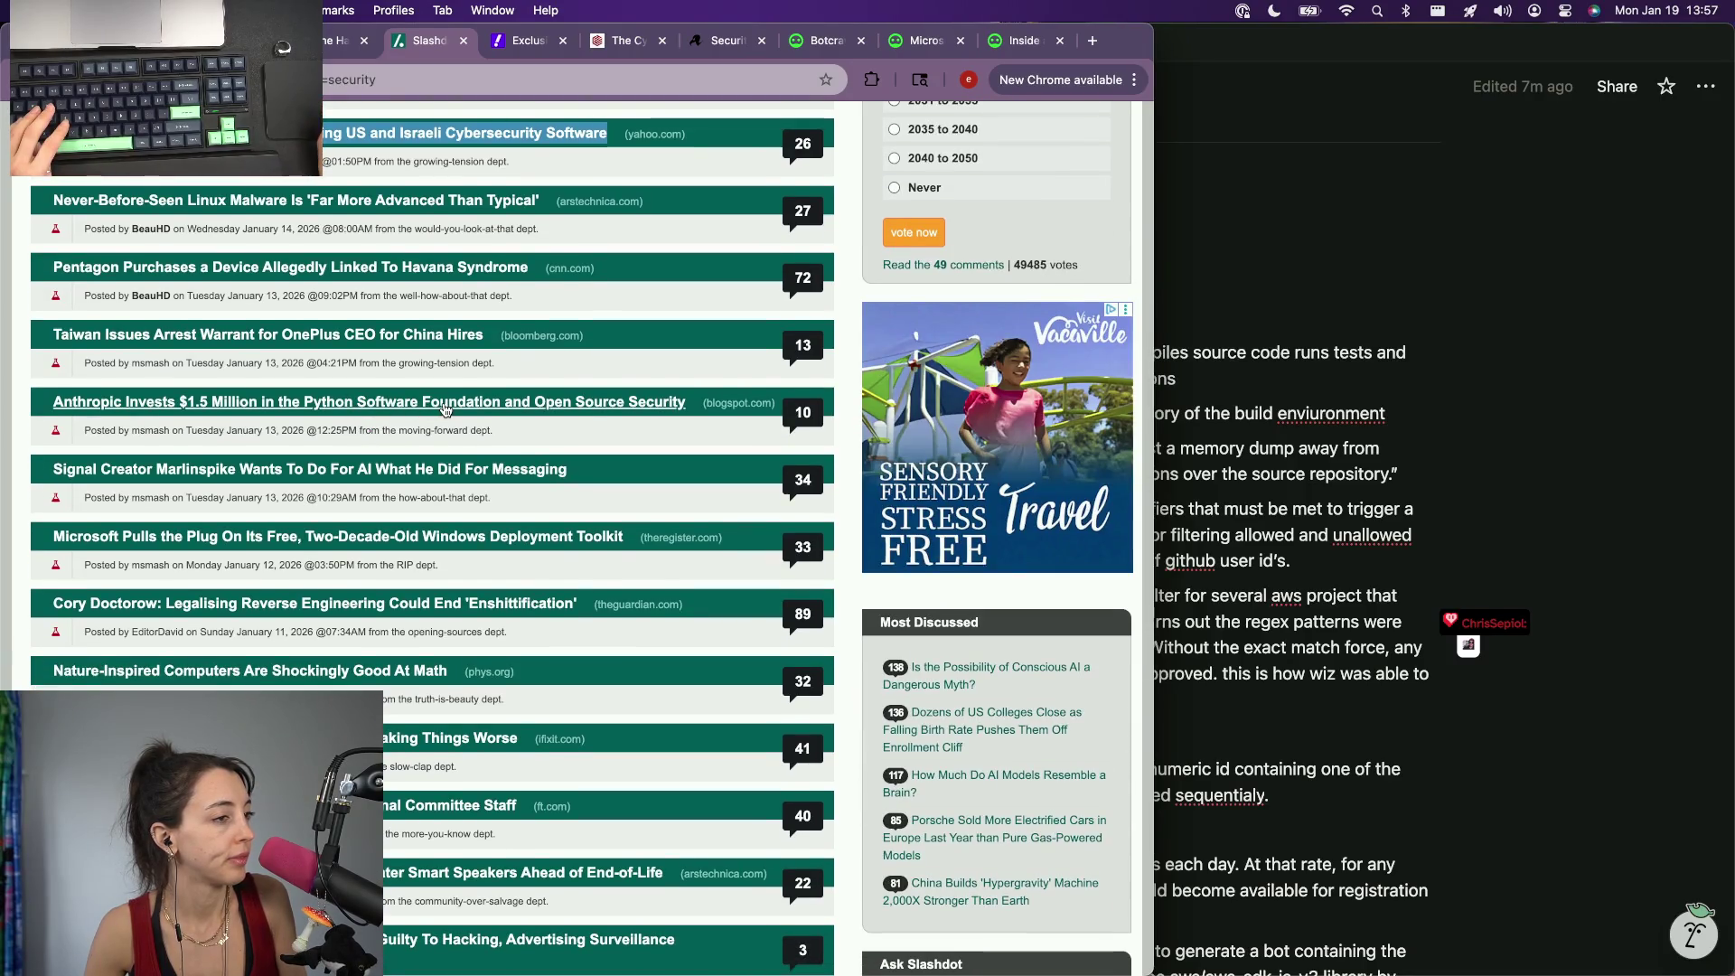
scroll(408, 420, up, 3)
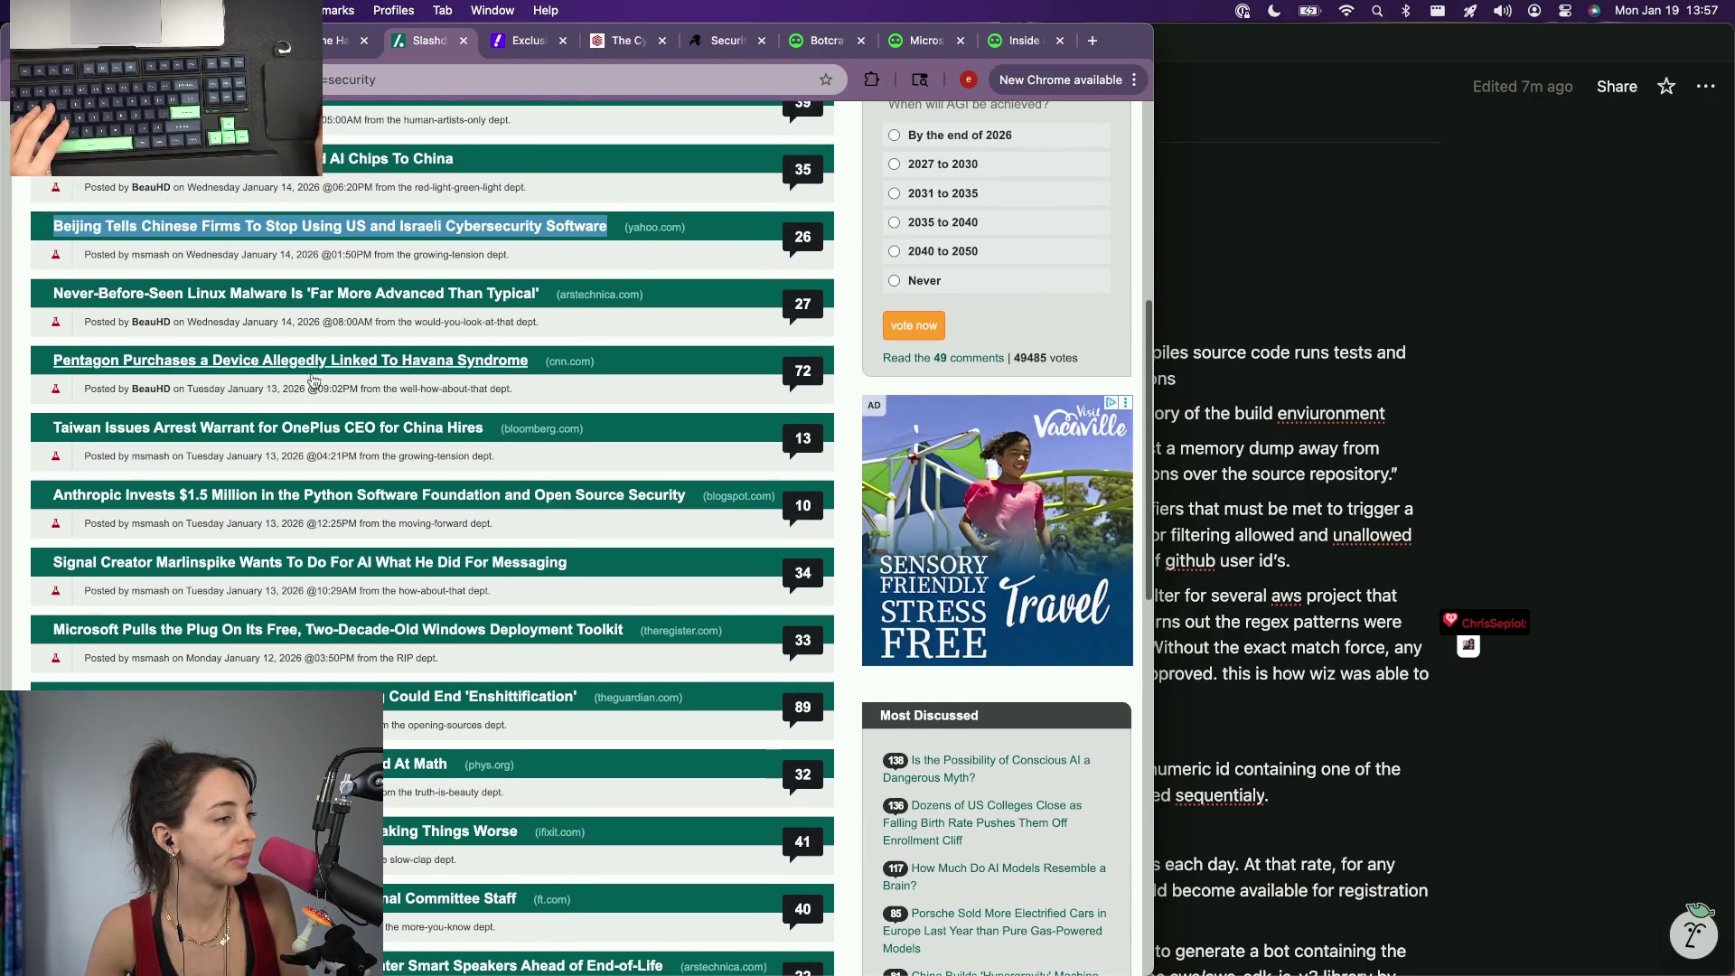
scroll(316, 434, up, 2)
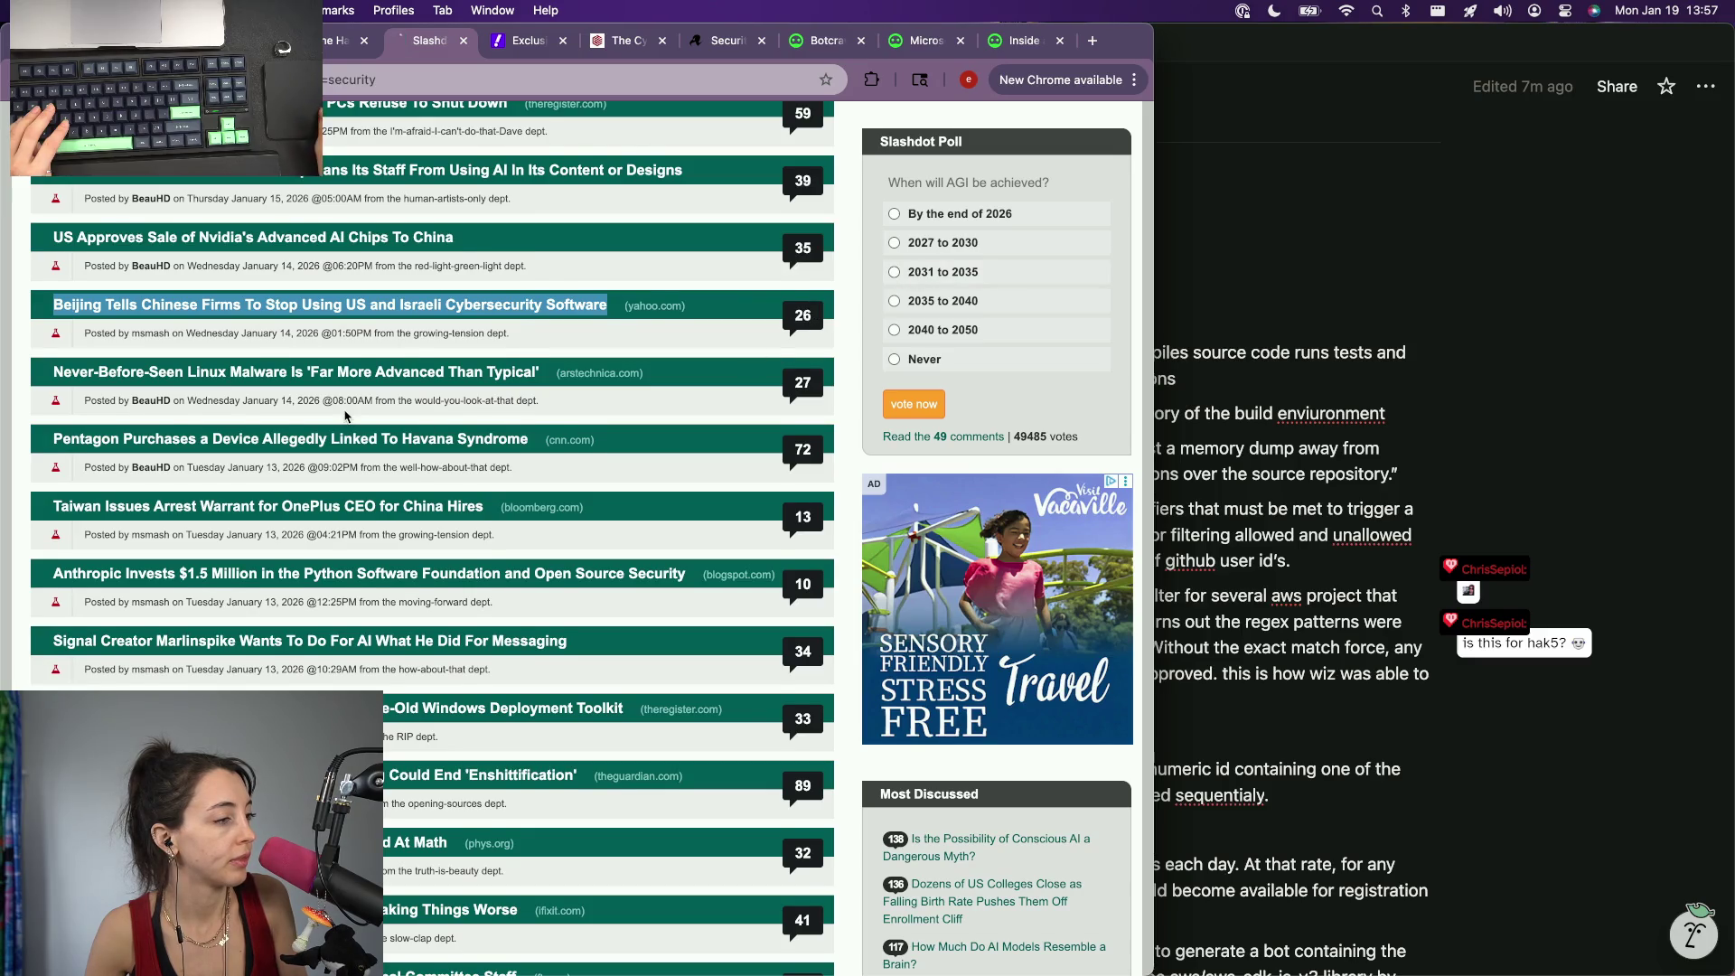
click(318, 288)
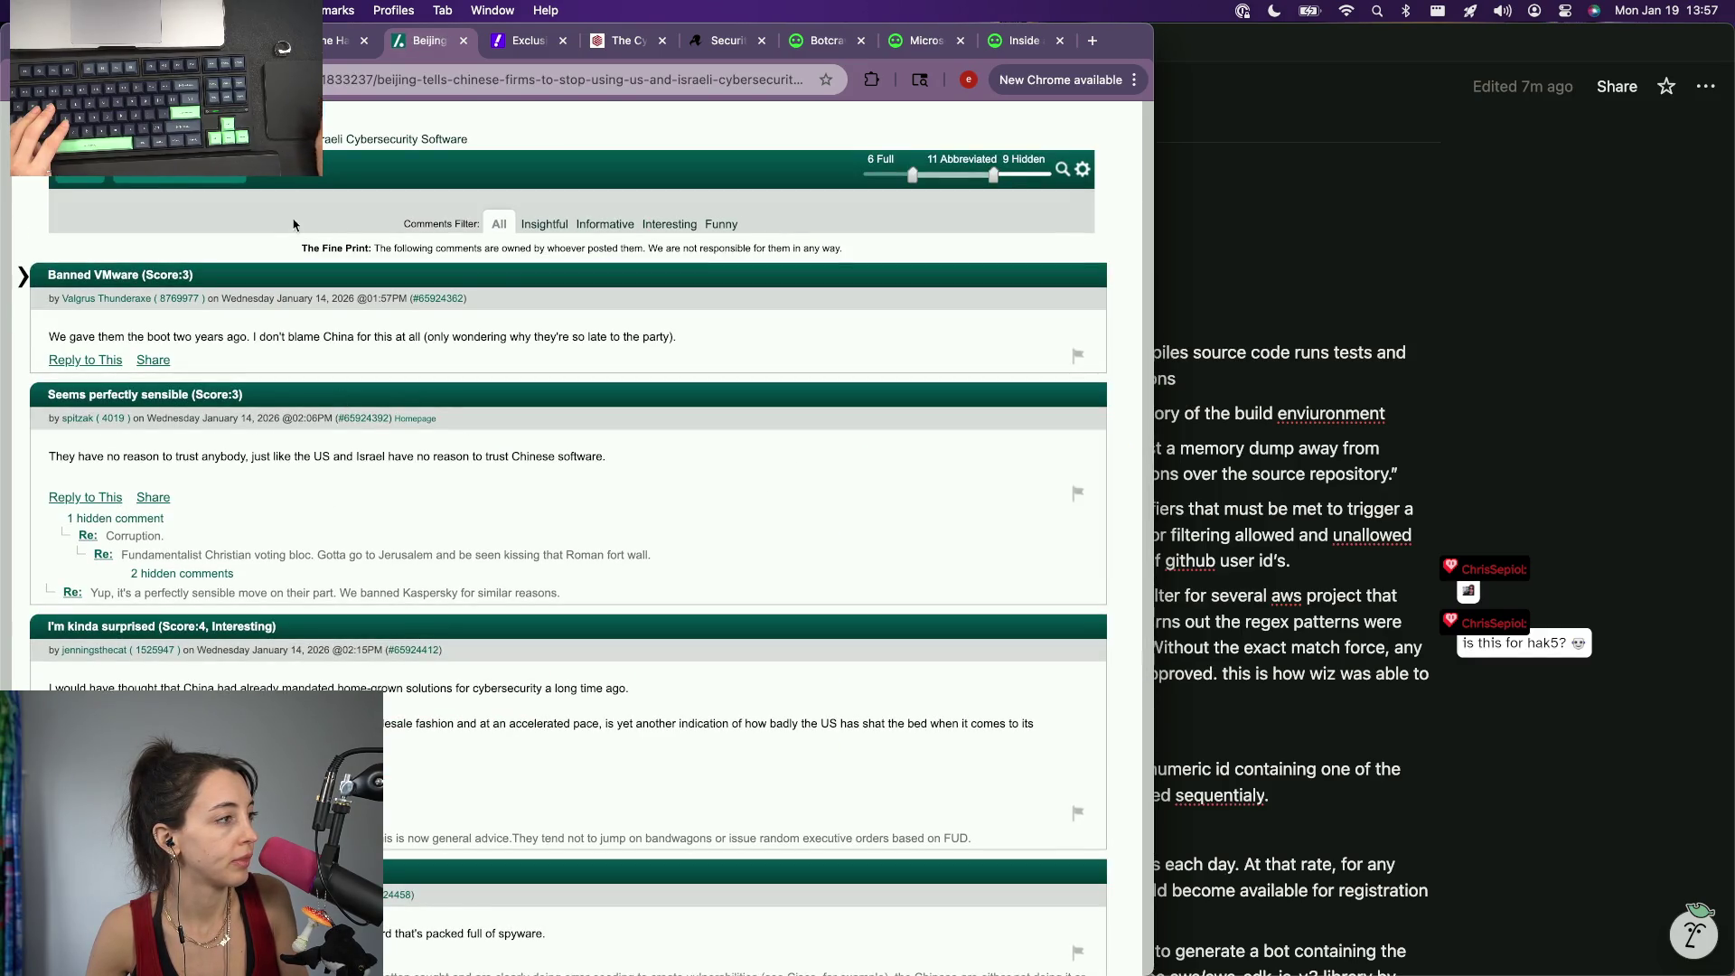
scroll(293, 223, up, 5)
scroll(204, 271, up, 5)
scroll(107, 313, up, 5)
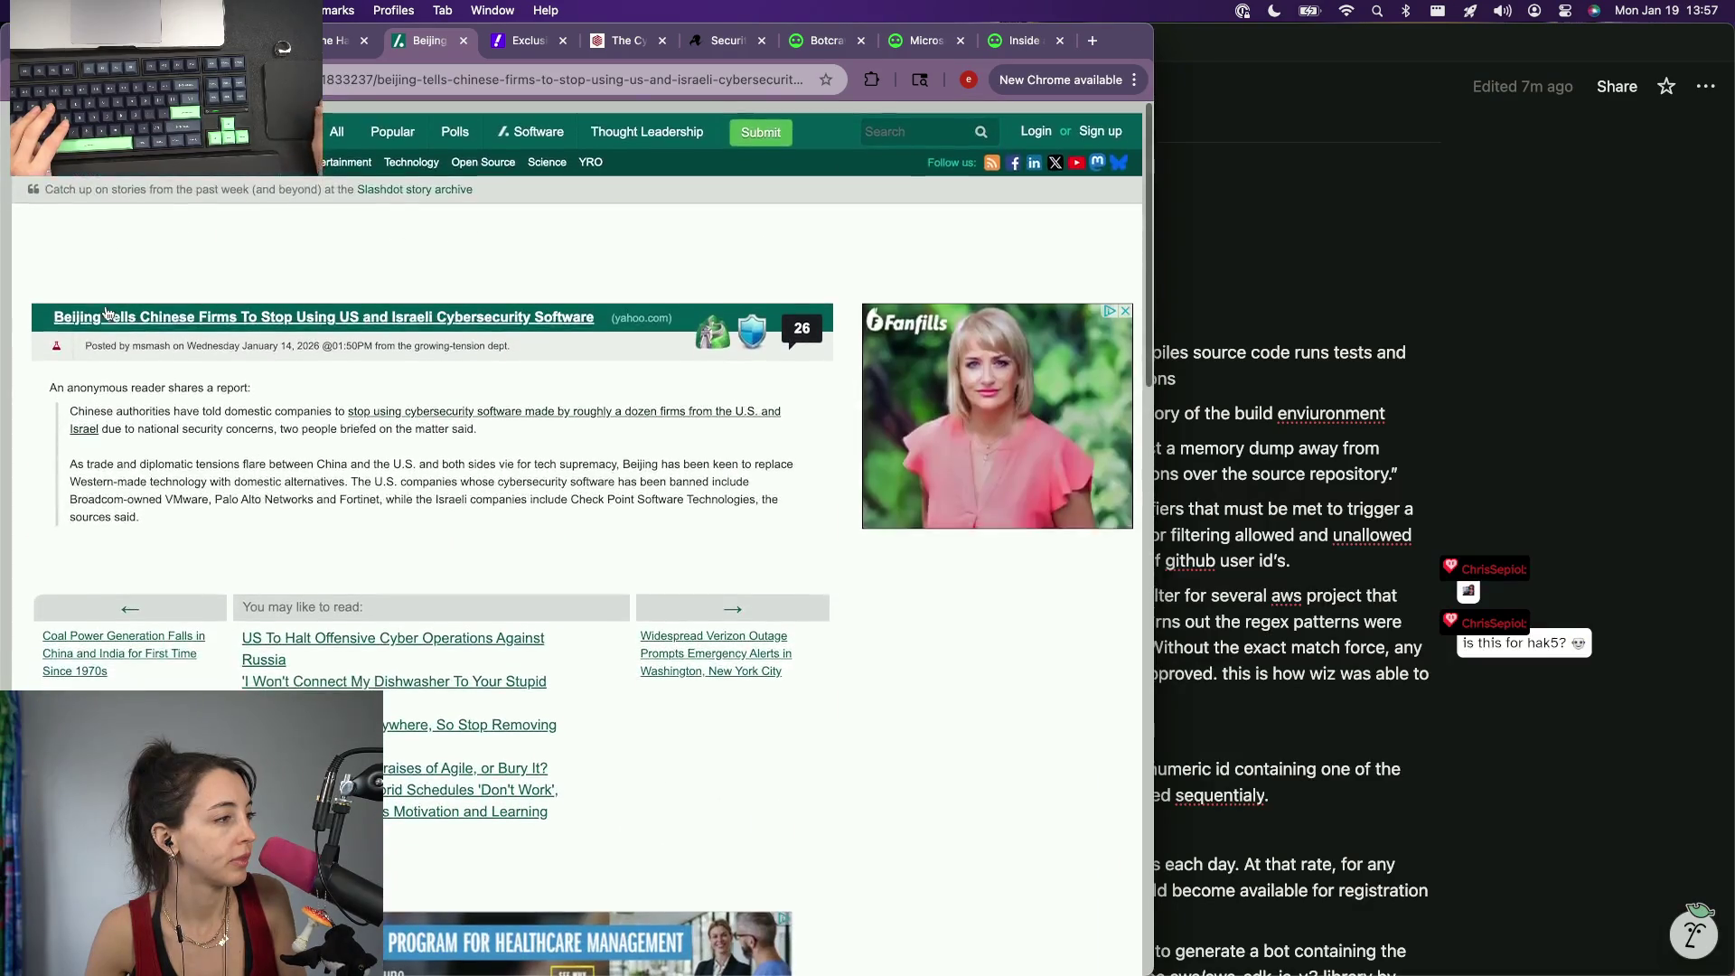
scroll(689, 593, down, 2)
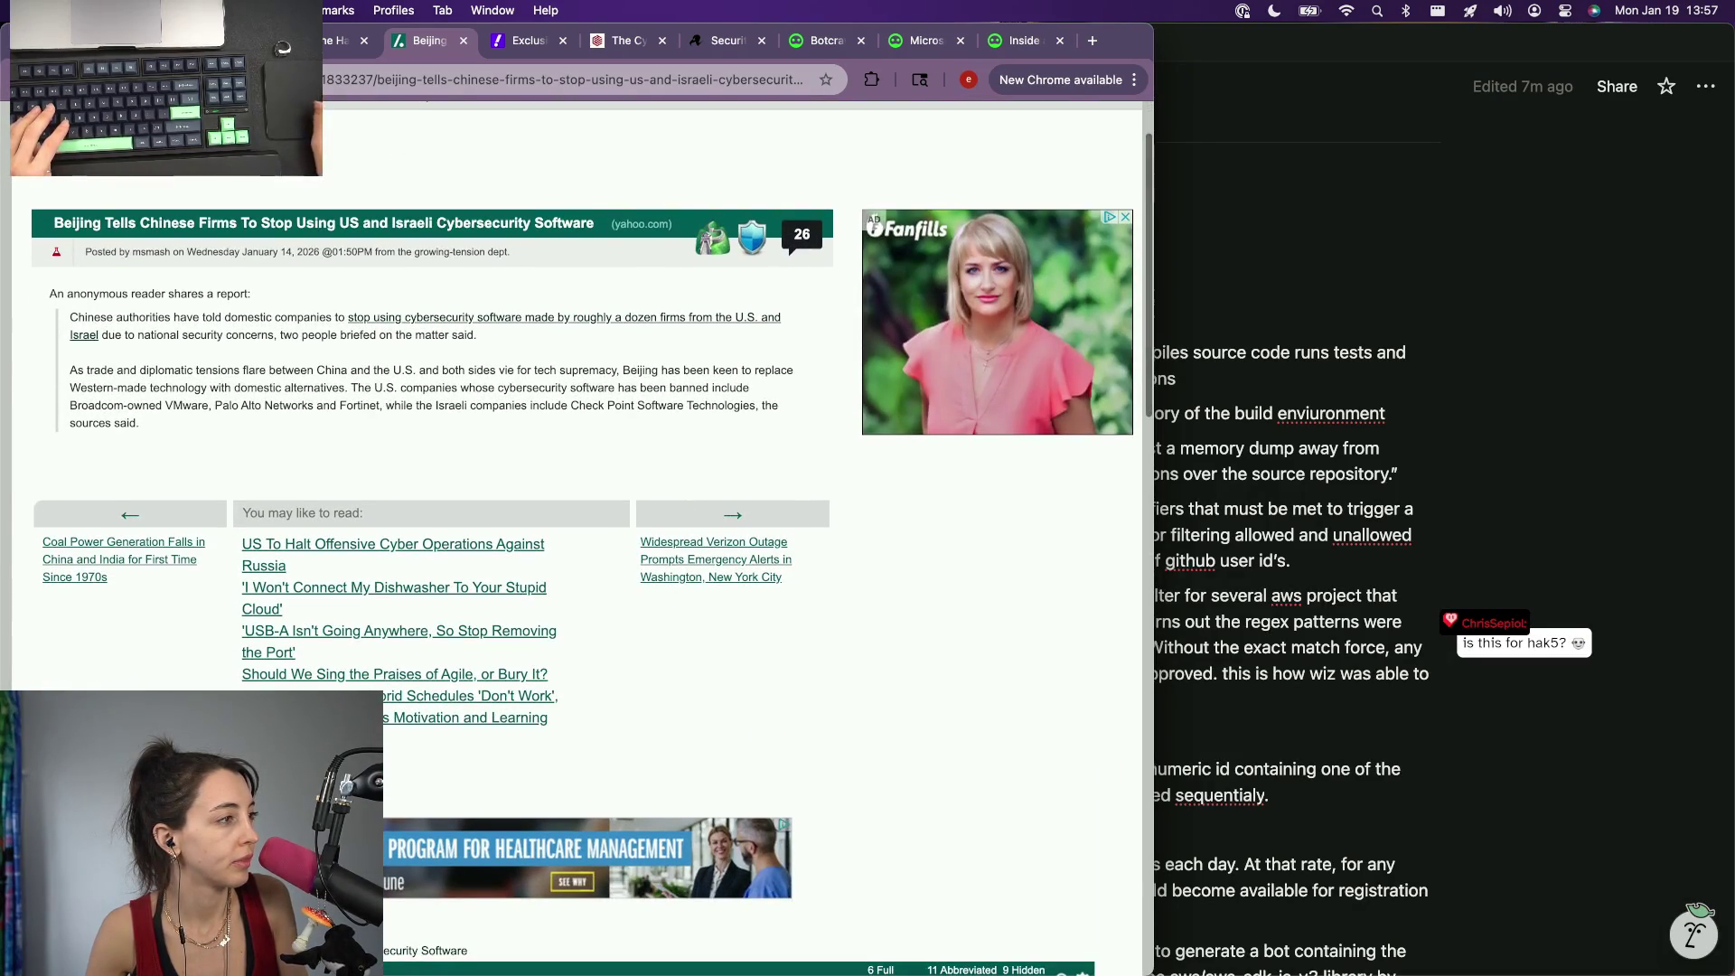
scroll(689, 592, up, 2)
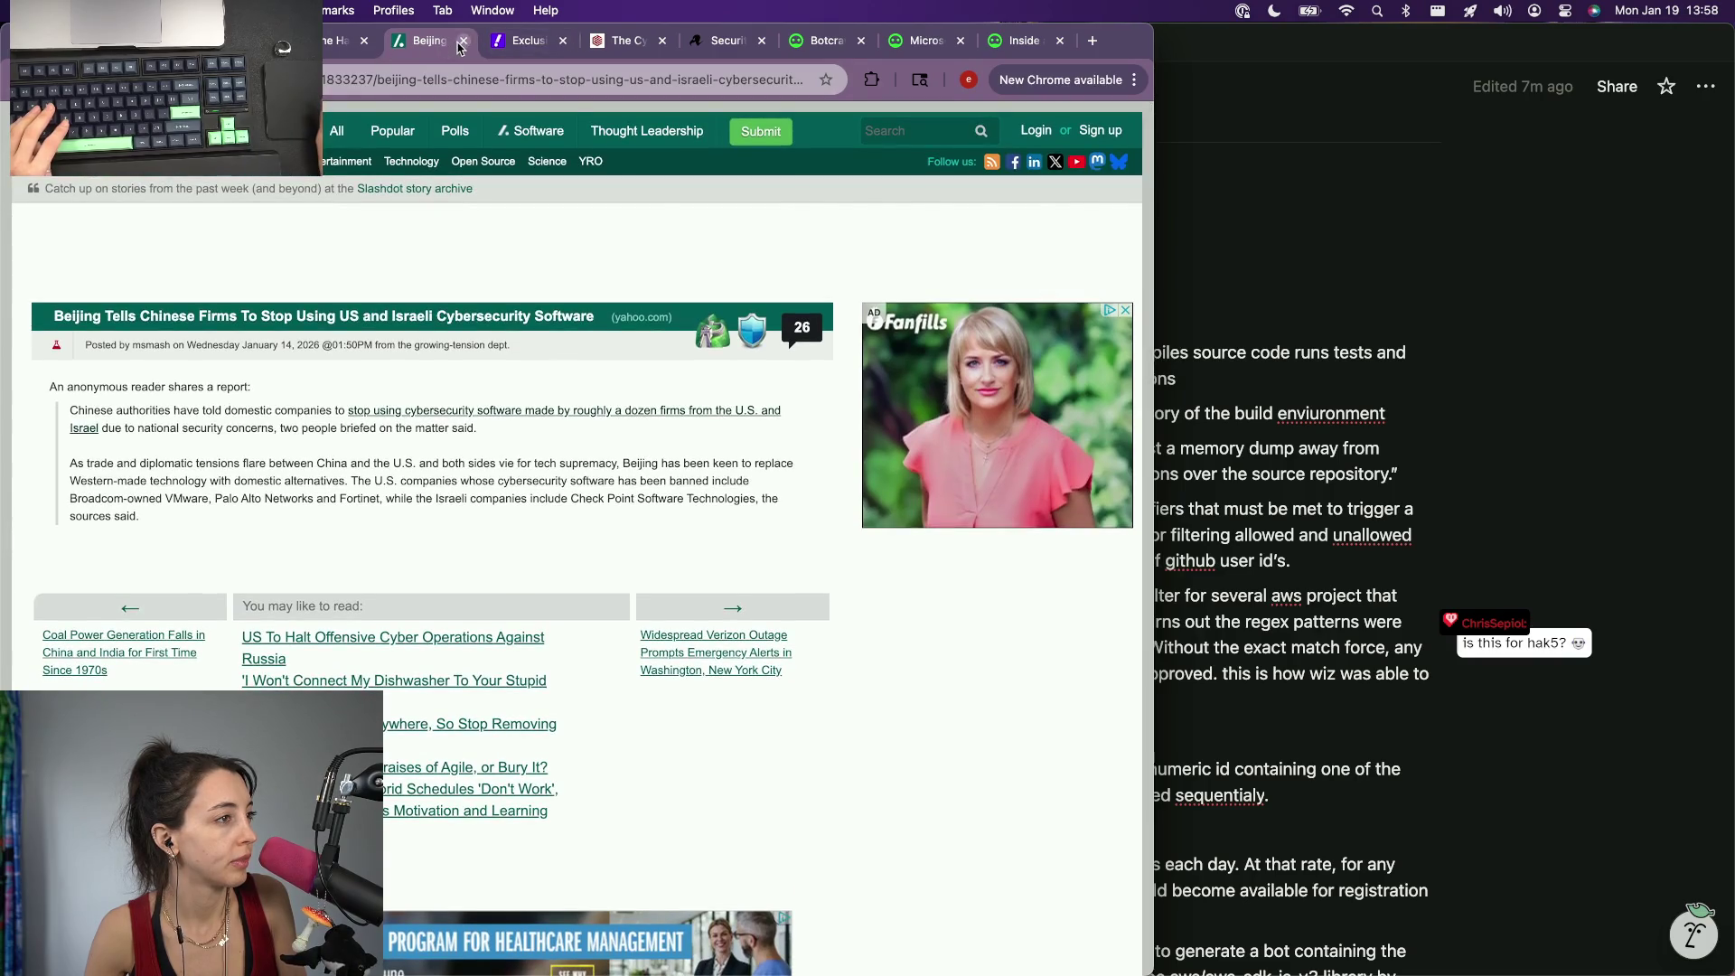
click(460, 47)
Step: Bring up Slashdot's list of items tagged security in a new tab
key(ctrl+t)
click(799, 497)
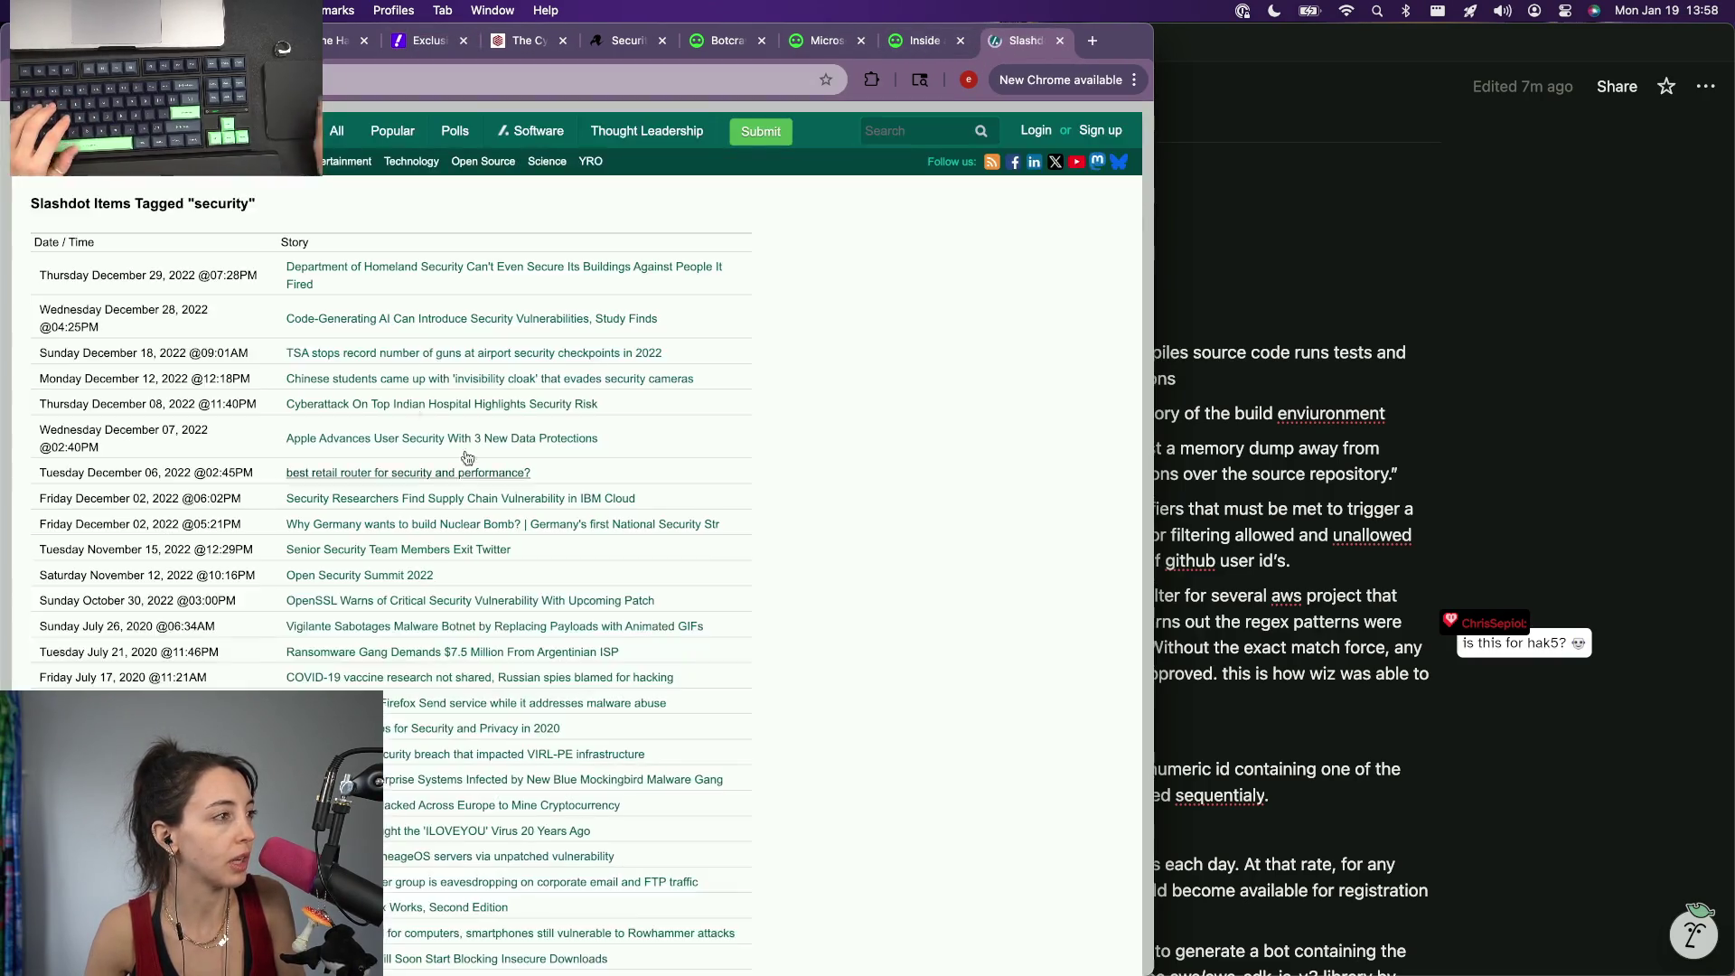
Step: Load the next page of The Hacker News article list, then bring the episode notes forward
key(super+t)
key(super+w)
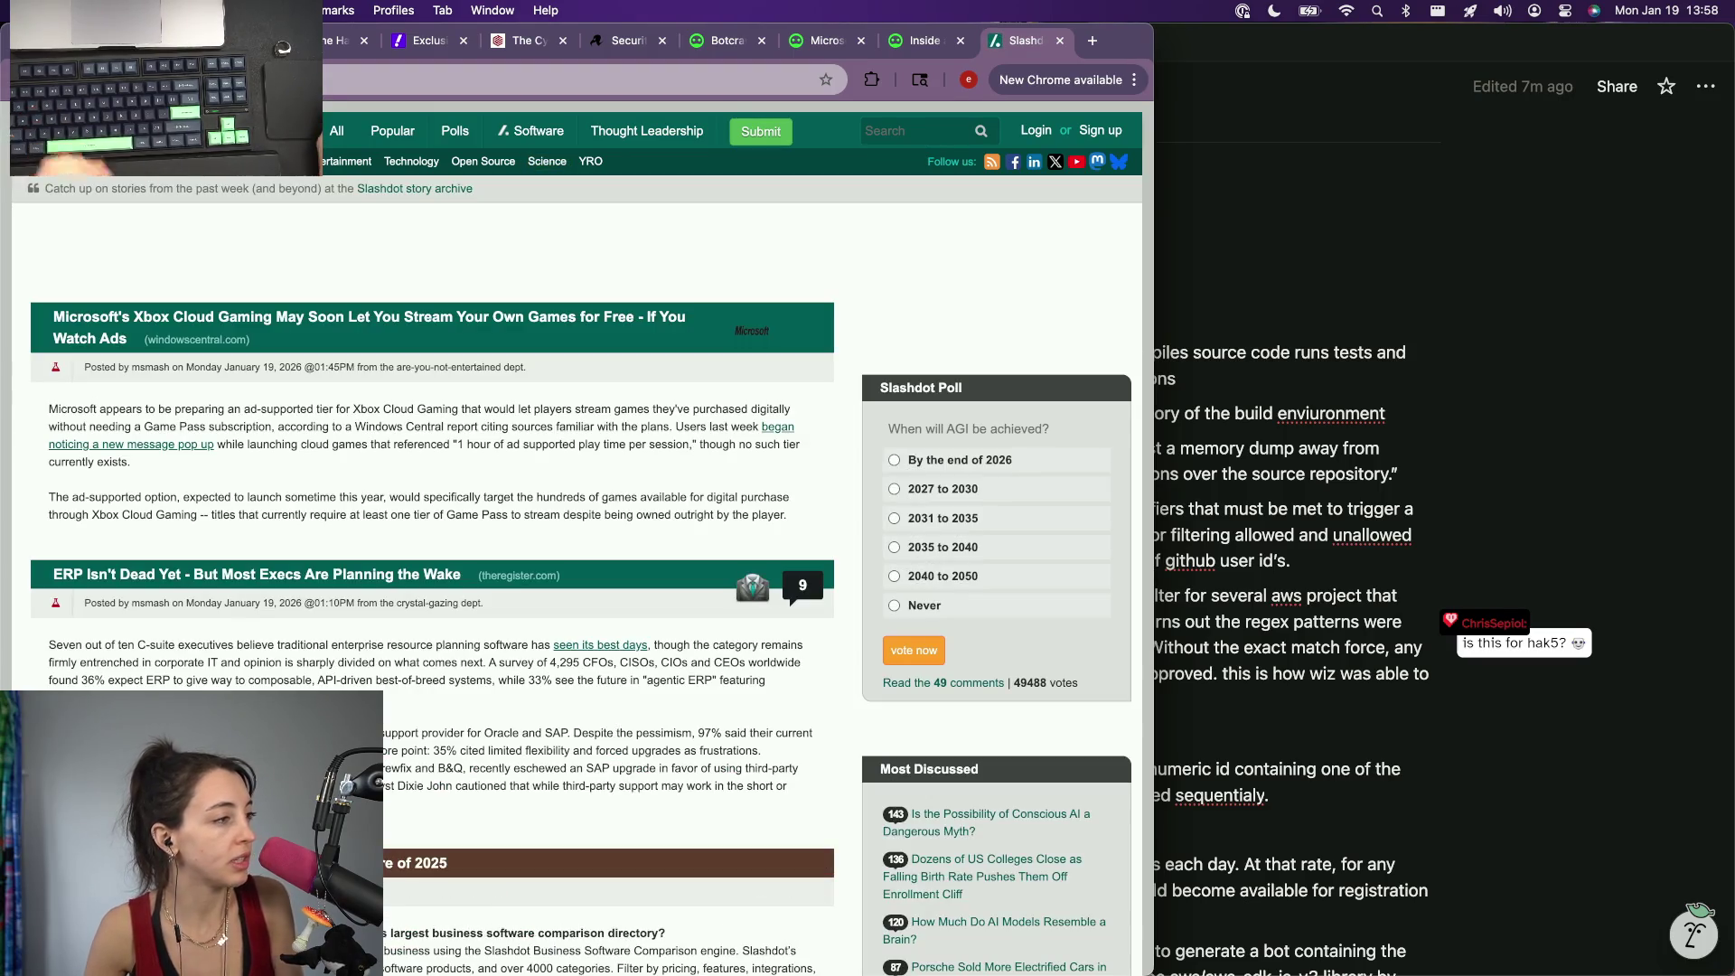
scroll(583, 543, down, 1)
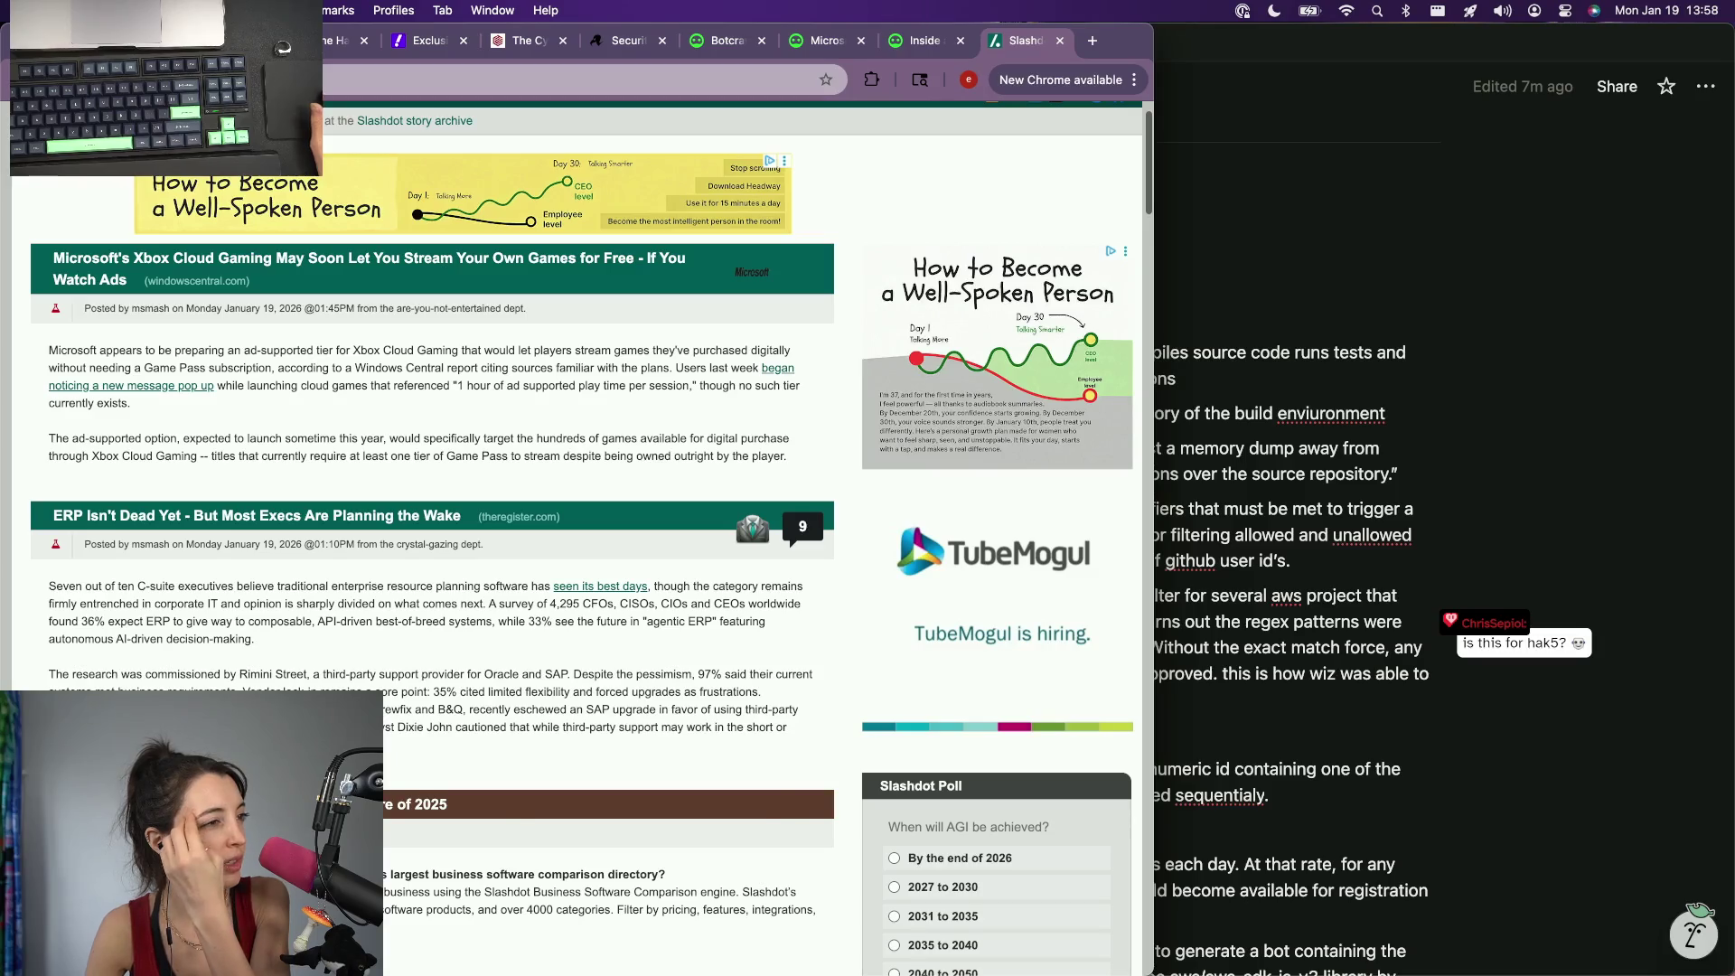
scroll(584, 543, down, 1)
scroll(582, 542, down, 2)
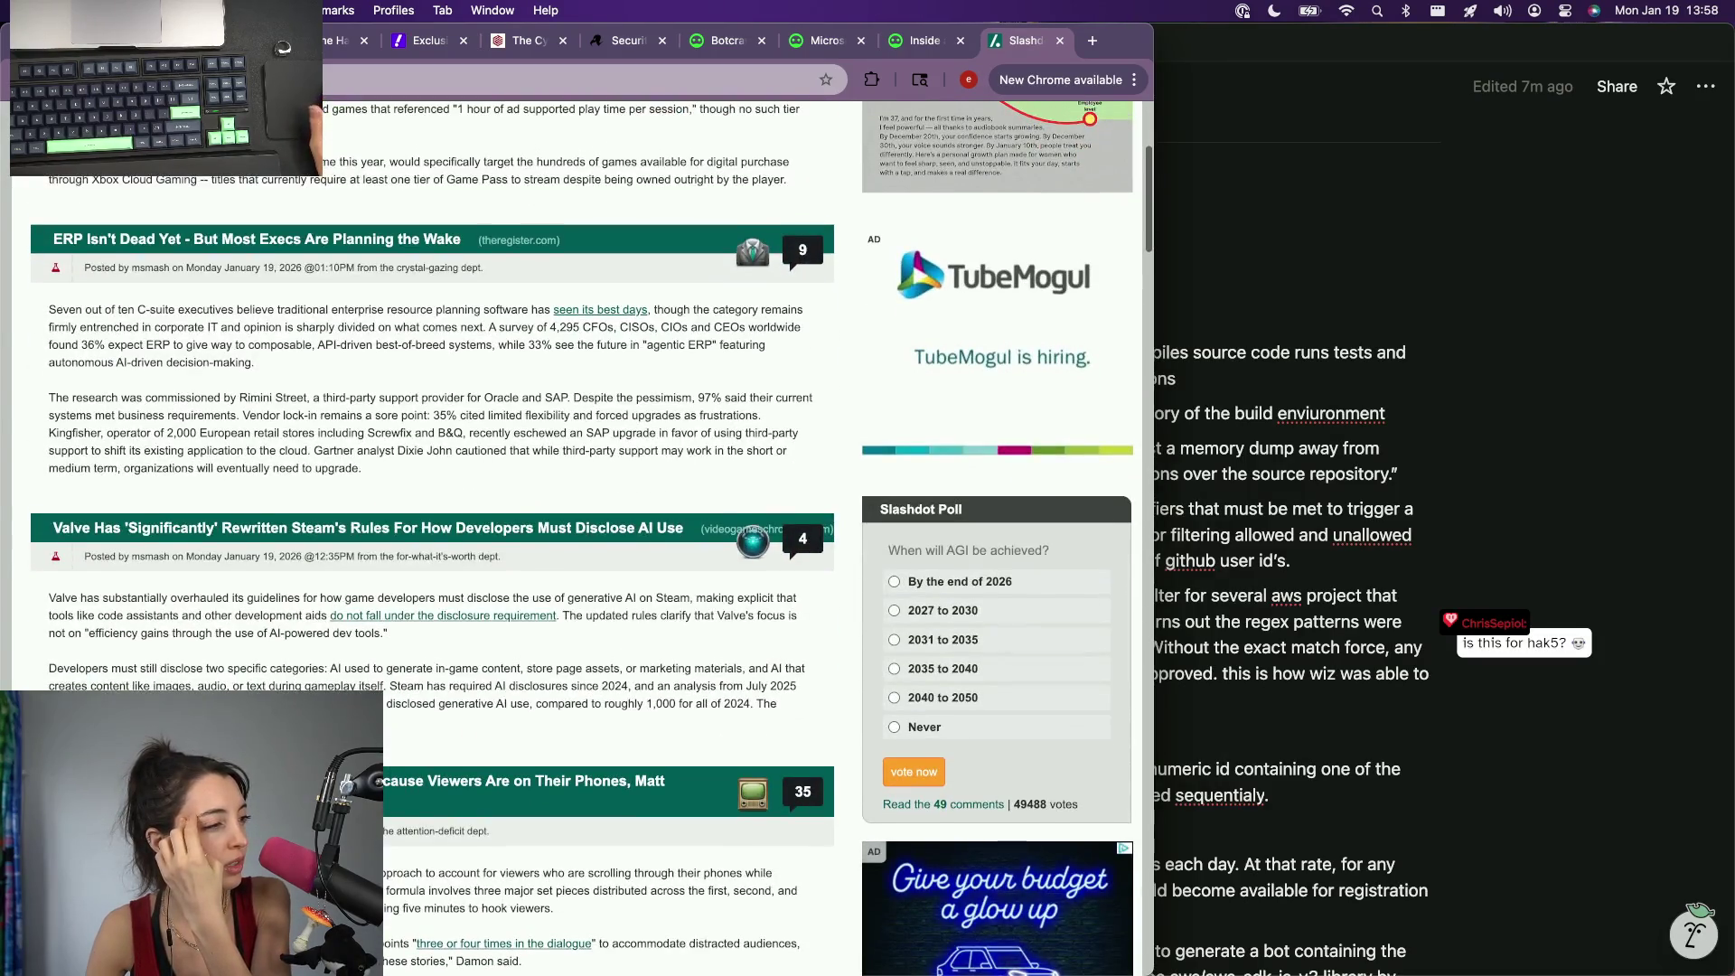
scroll(583, 542, down, 2)
scroll(583, 542, down, 2)
scroll(584, 543, down, 1)
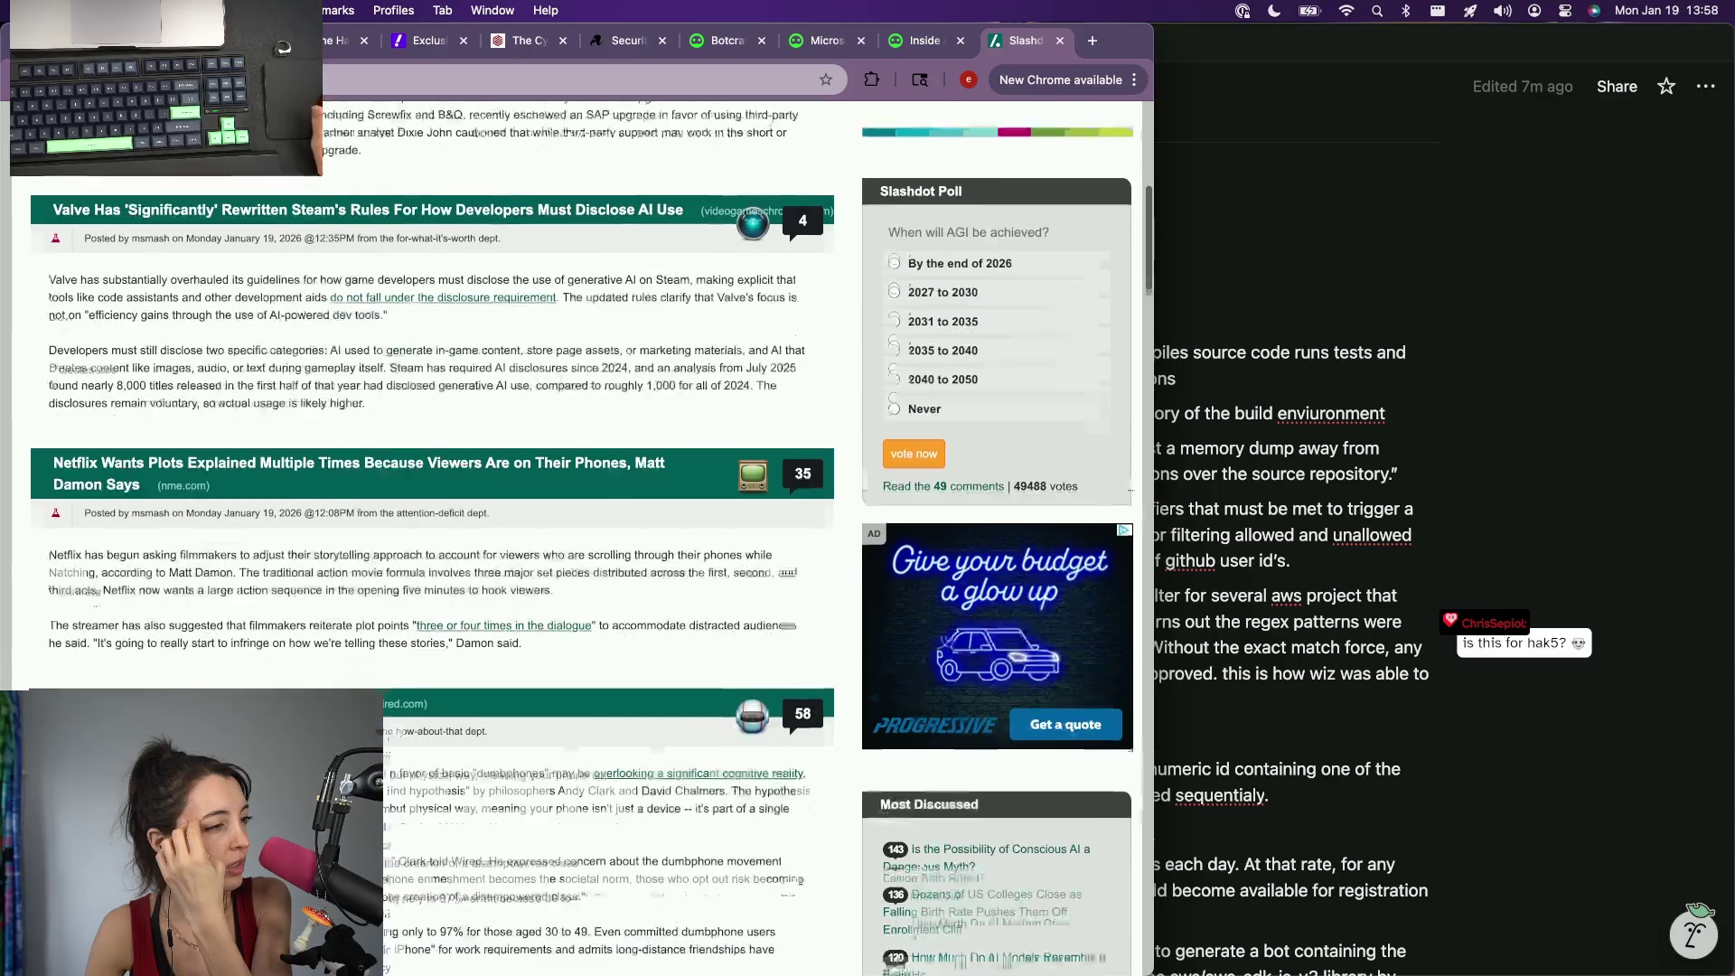
scroll(583, 543, down, 5)
scroll(584, 543, down, 1)
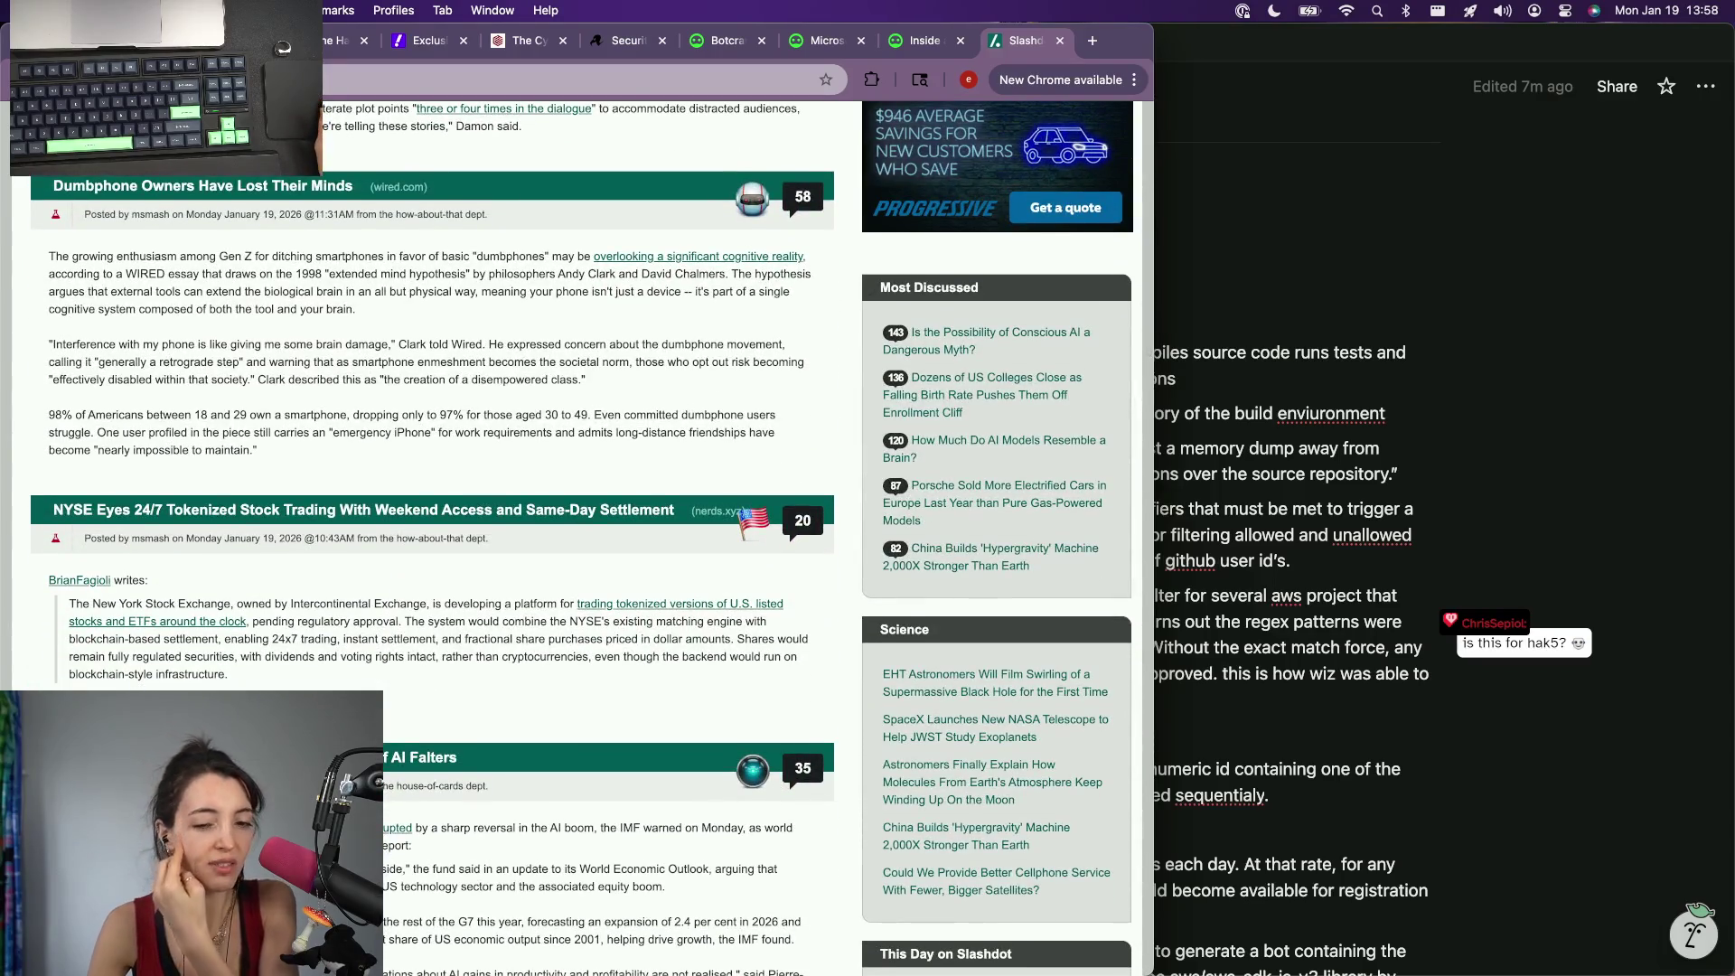
scroll(307, 445, down, 3)
scroll(306, 445, down, 1)
click(329, 42)
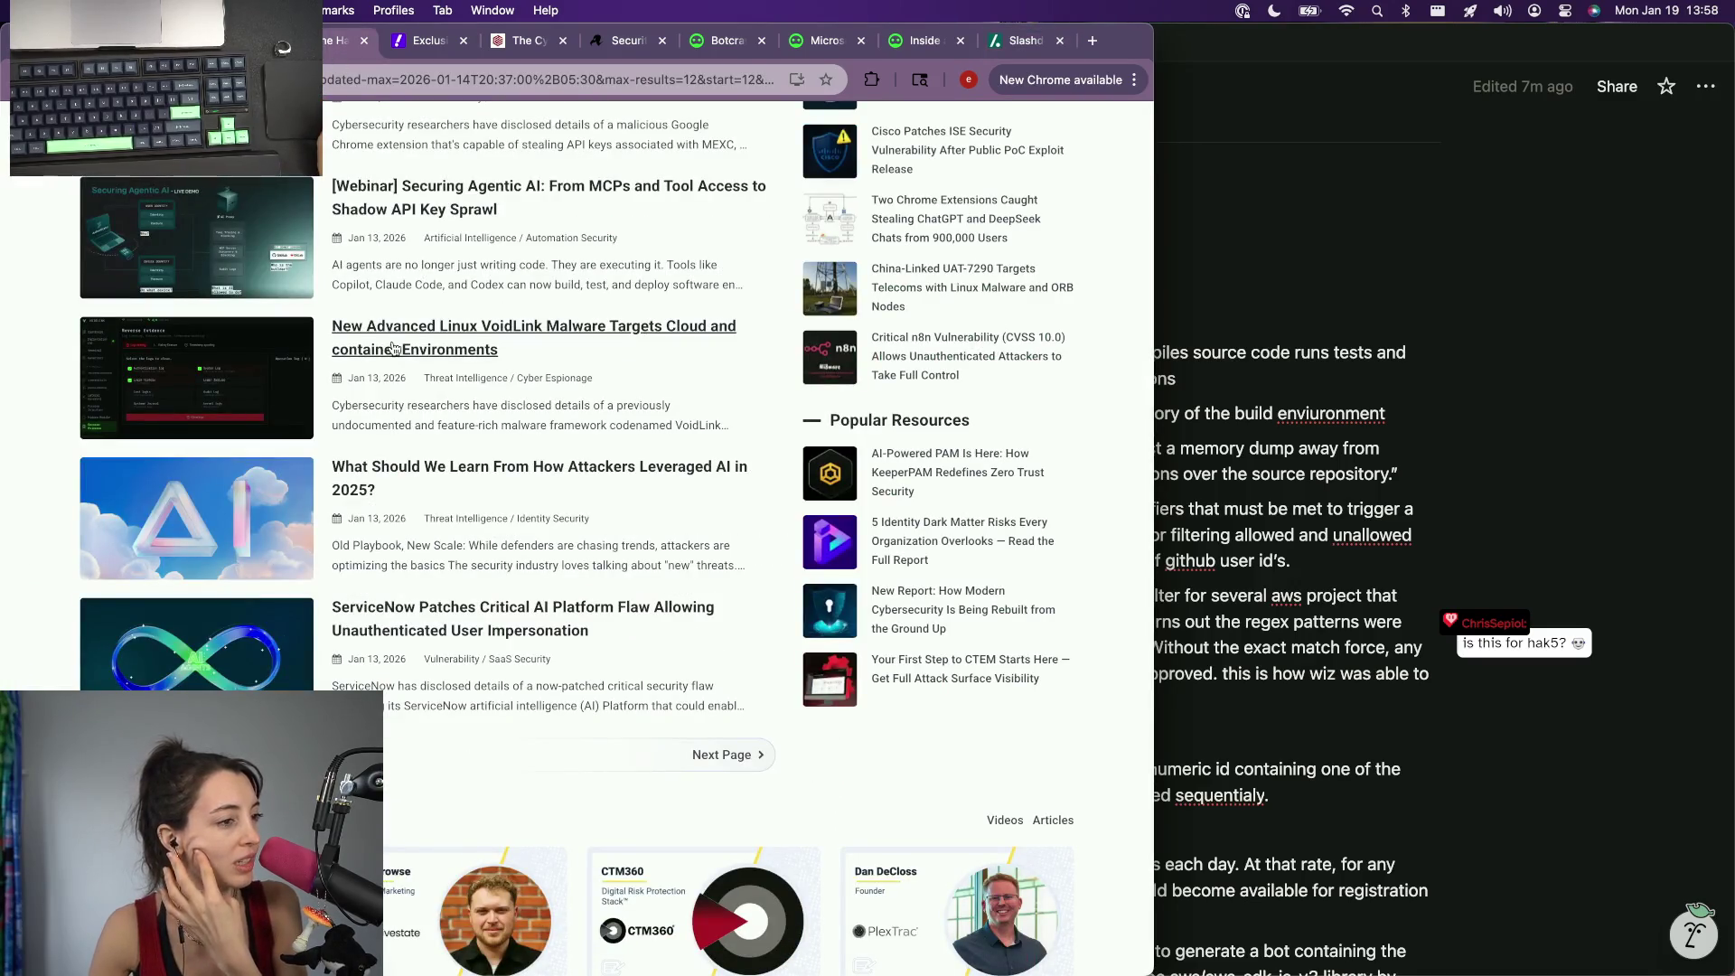
click(706, 756)
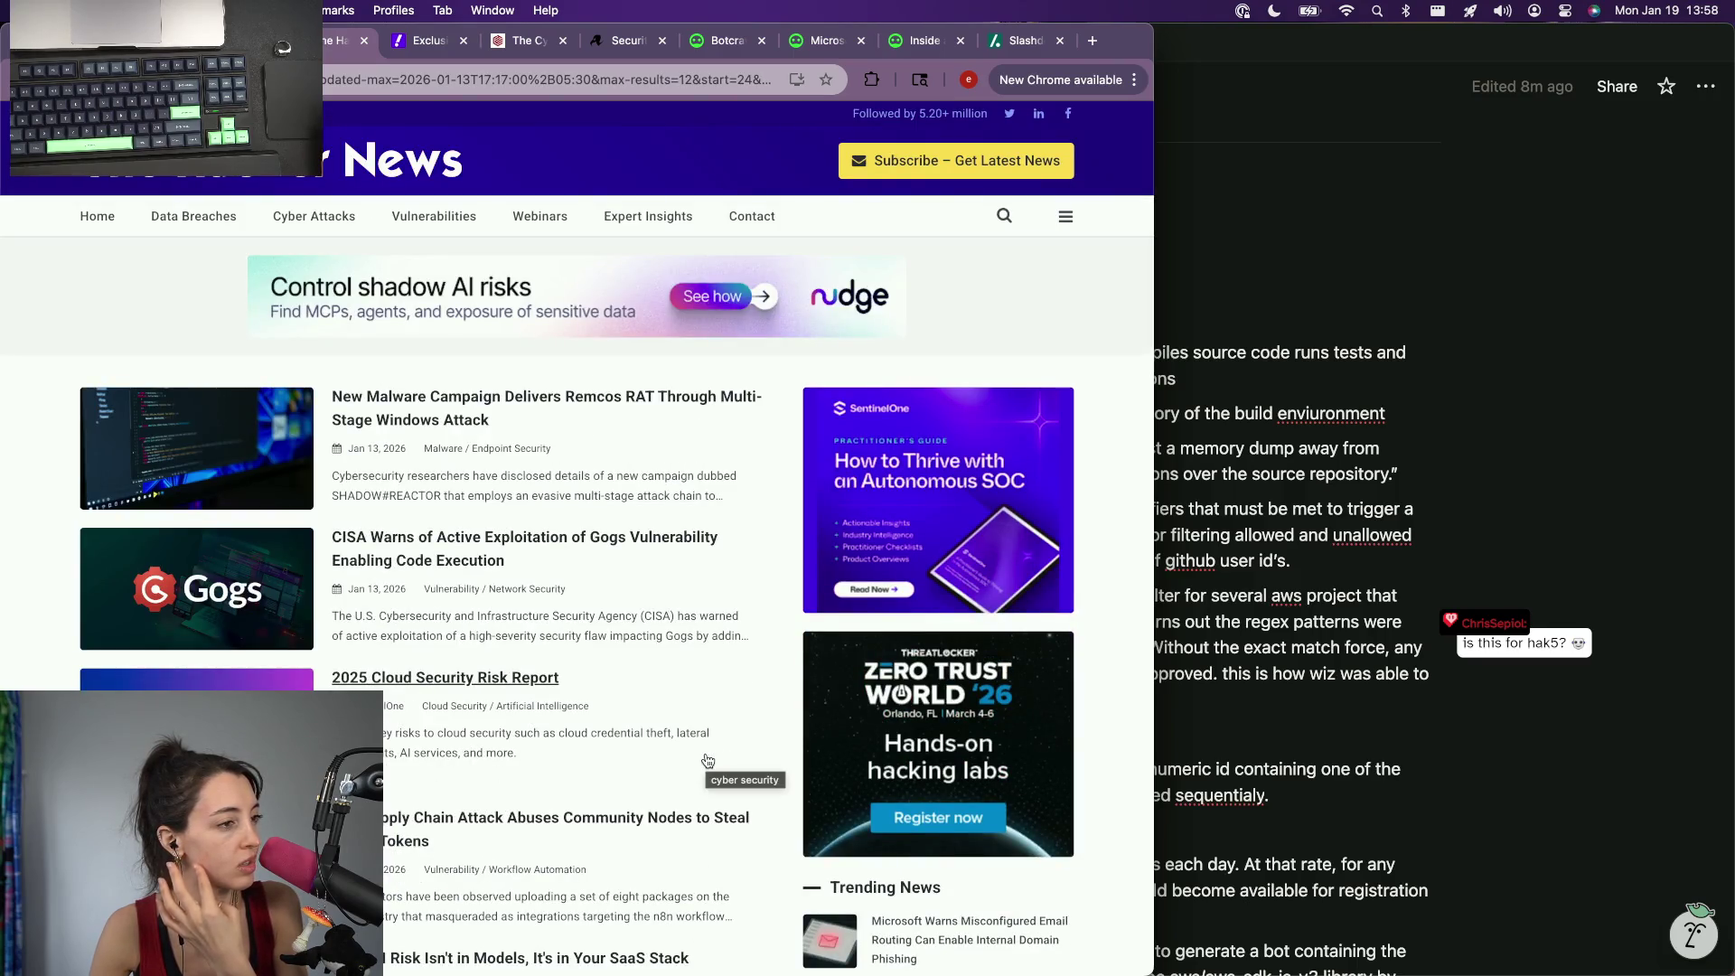
scroll(571, 592, down, 1)
scroll(569, 592, down, 1)
scroll(567, 591, down, 1)
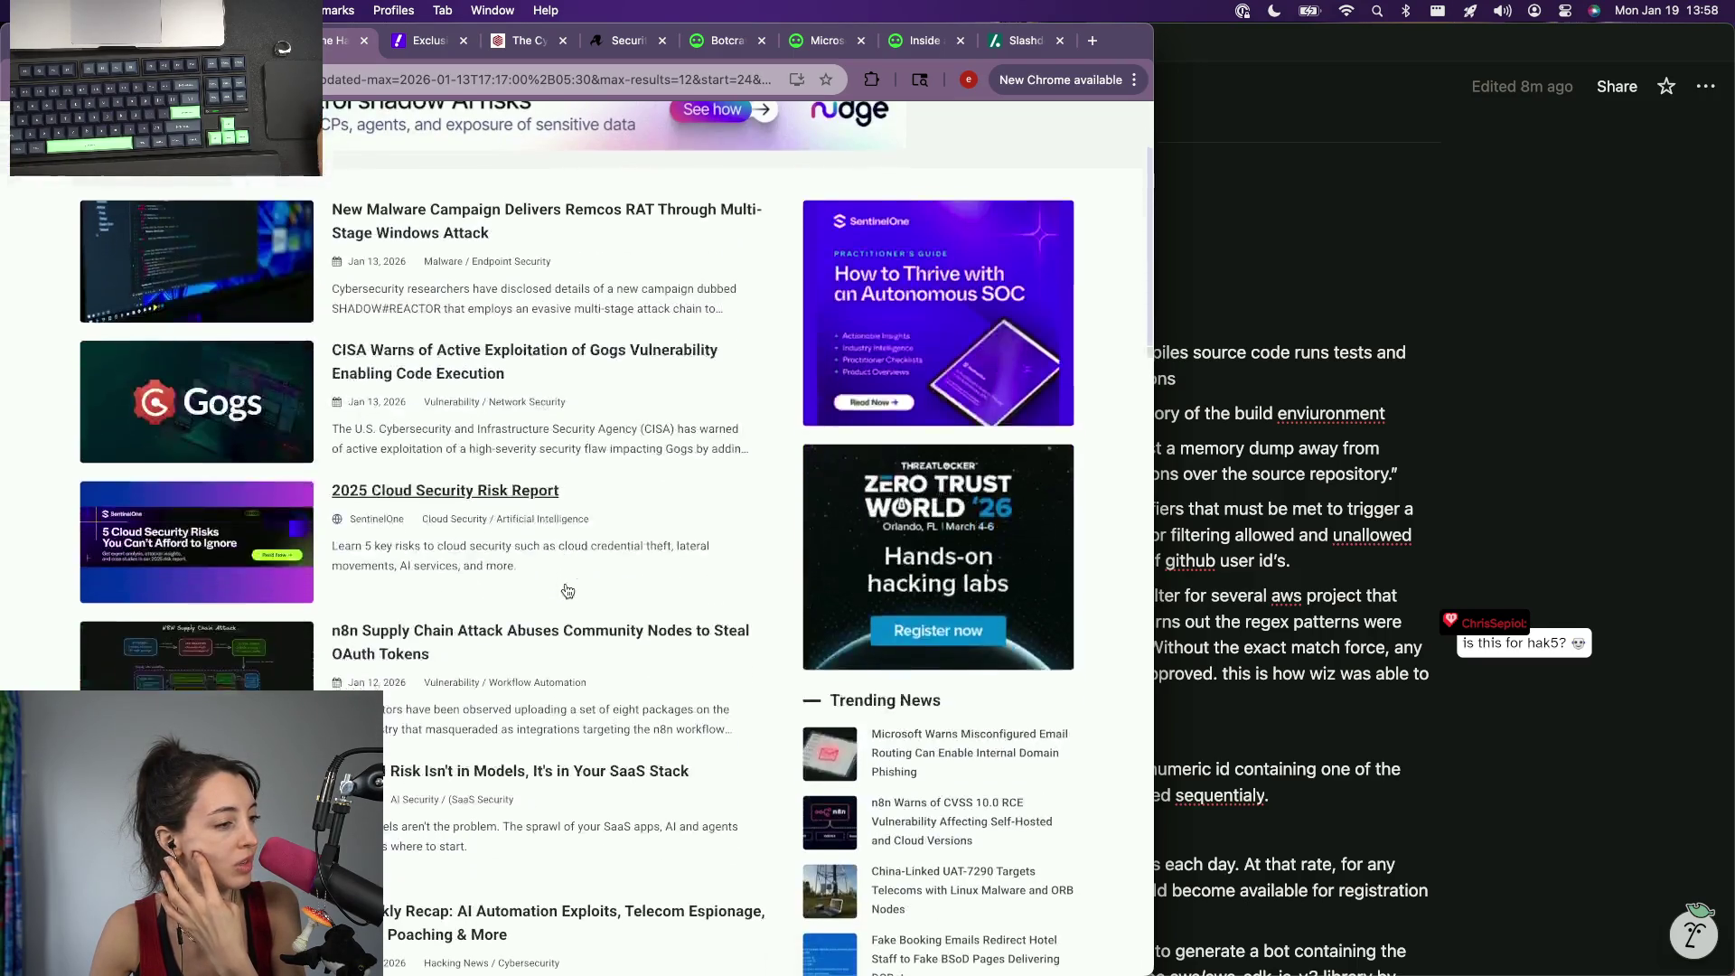
scroll(566, 591, down, 1)
scroll(567, 592, down, 2)
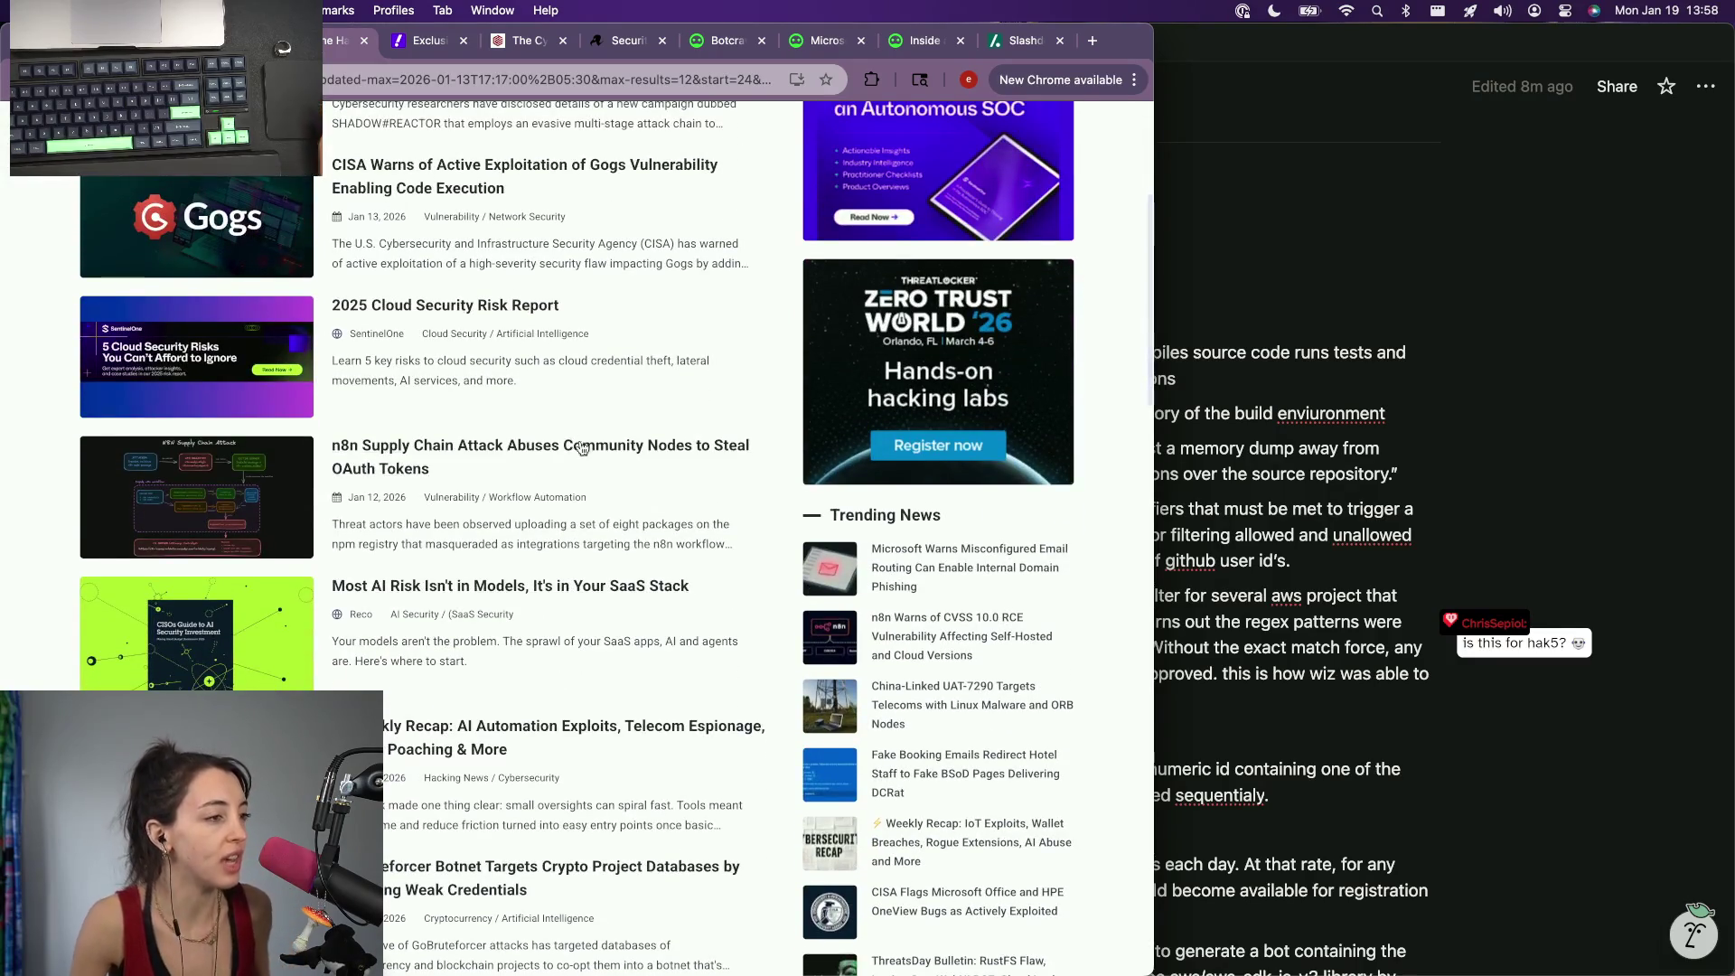
scroll(571, 388, down, 1)
scroll(572, 389, down, 1)
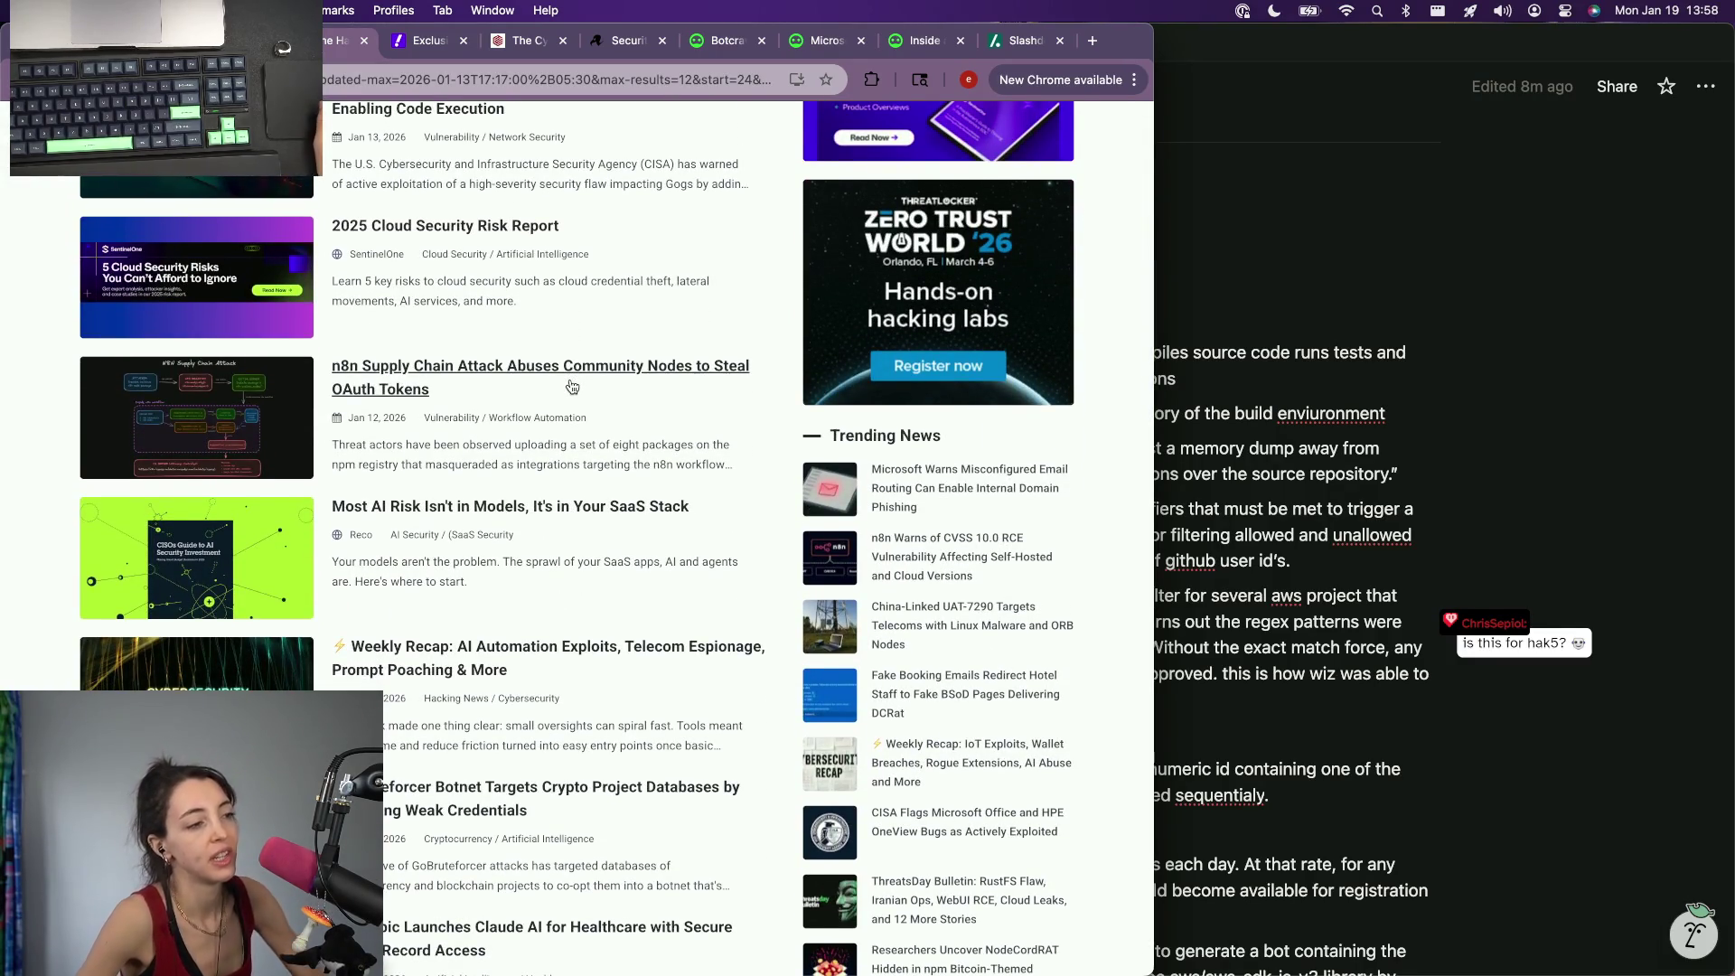
click(1236, 156)
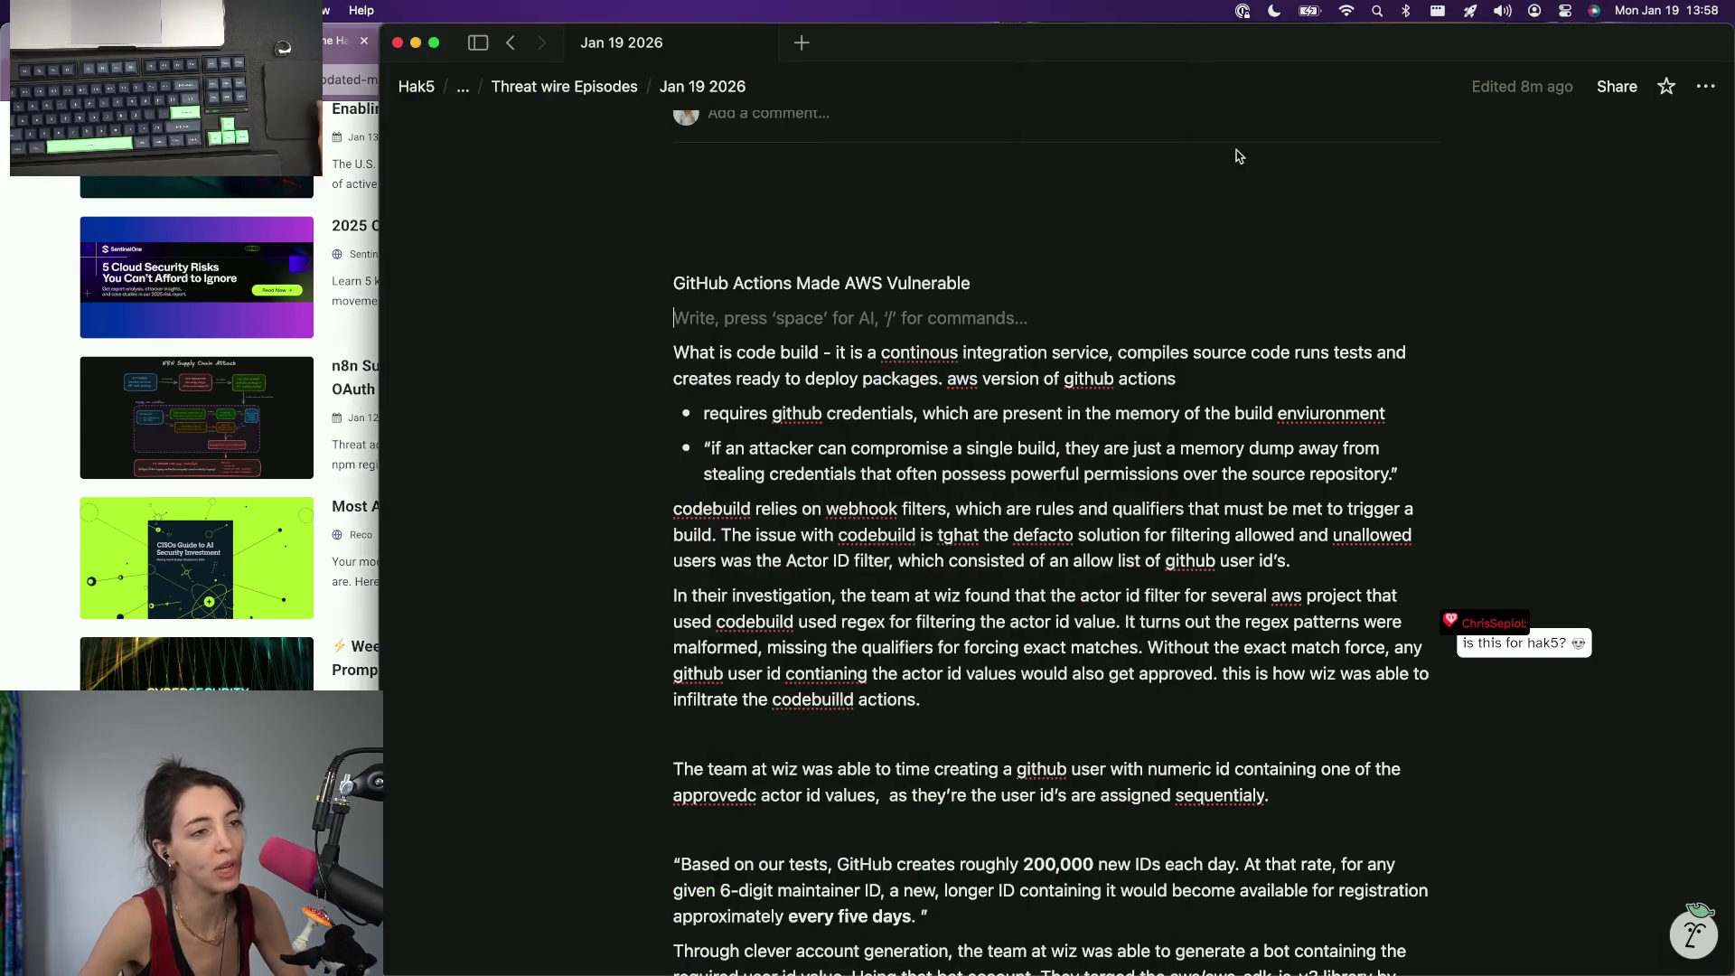
Step: From the Threat wire Episodes list, preview Jan 19 2026 then Jan 12 2026's script at its n8n section
click(586, 91)
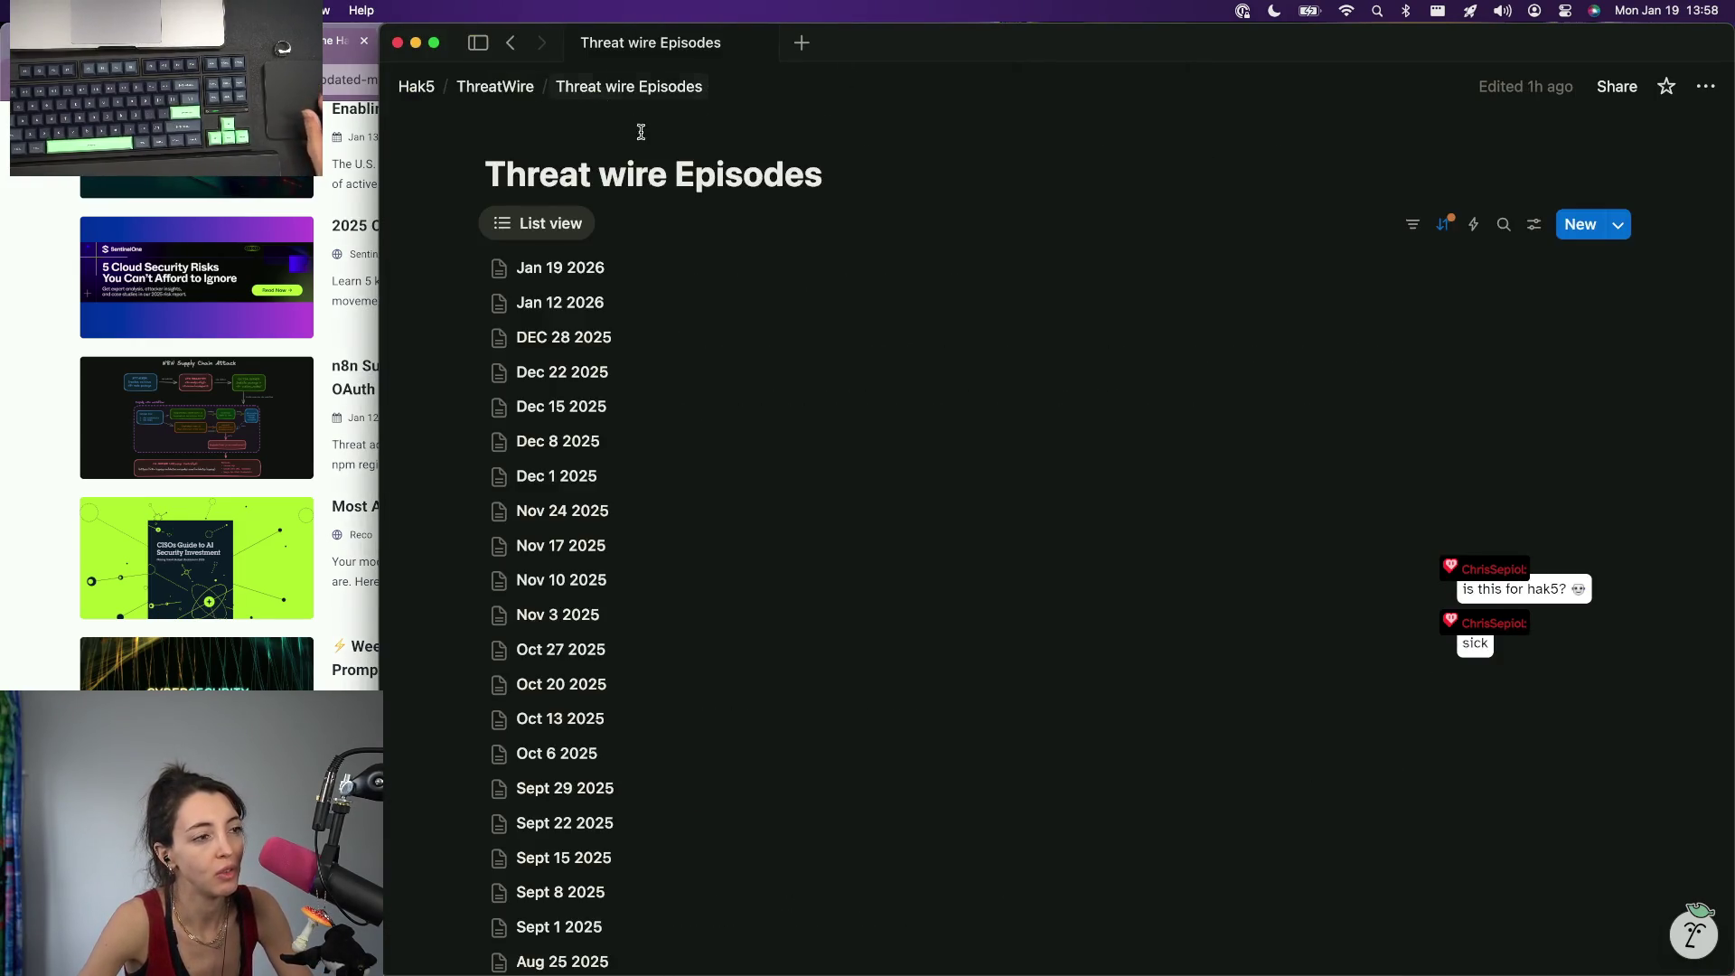
click(571, 266)
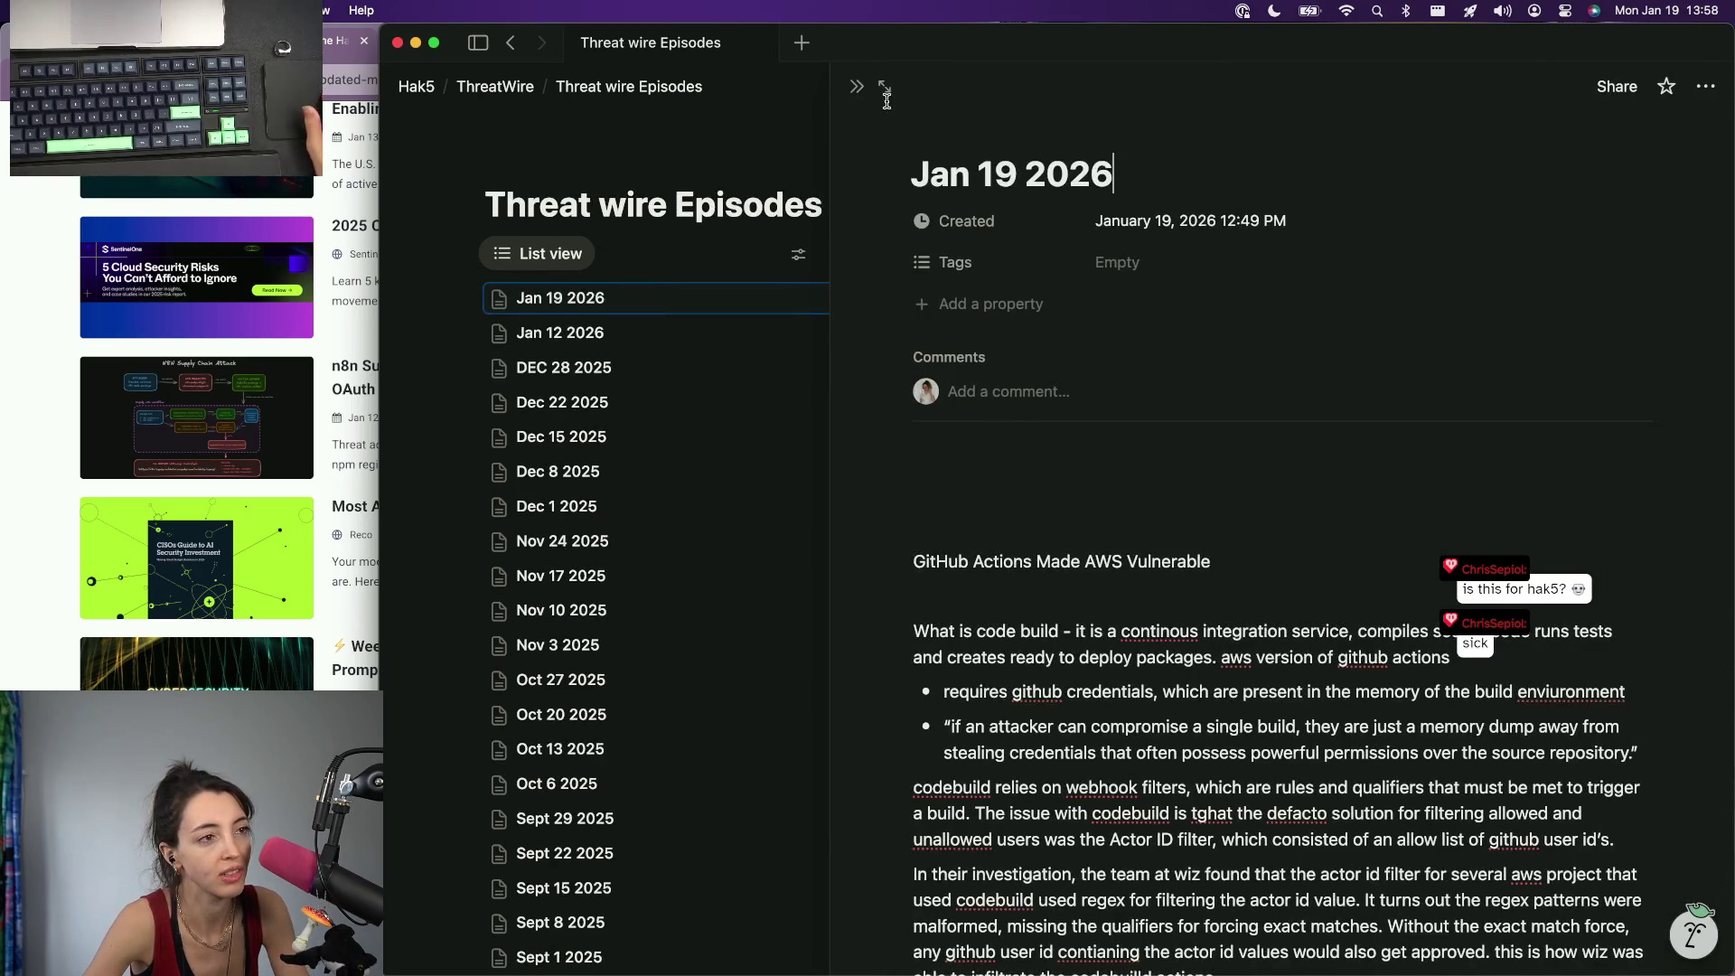
click(556, 331)
scroll(1001, 540, down, 5)
scroll(1000, 539, down, 2)
scroll(1001, 539, down, 2)
scroll(1001, 540, down, 5)
click(262, 418)
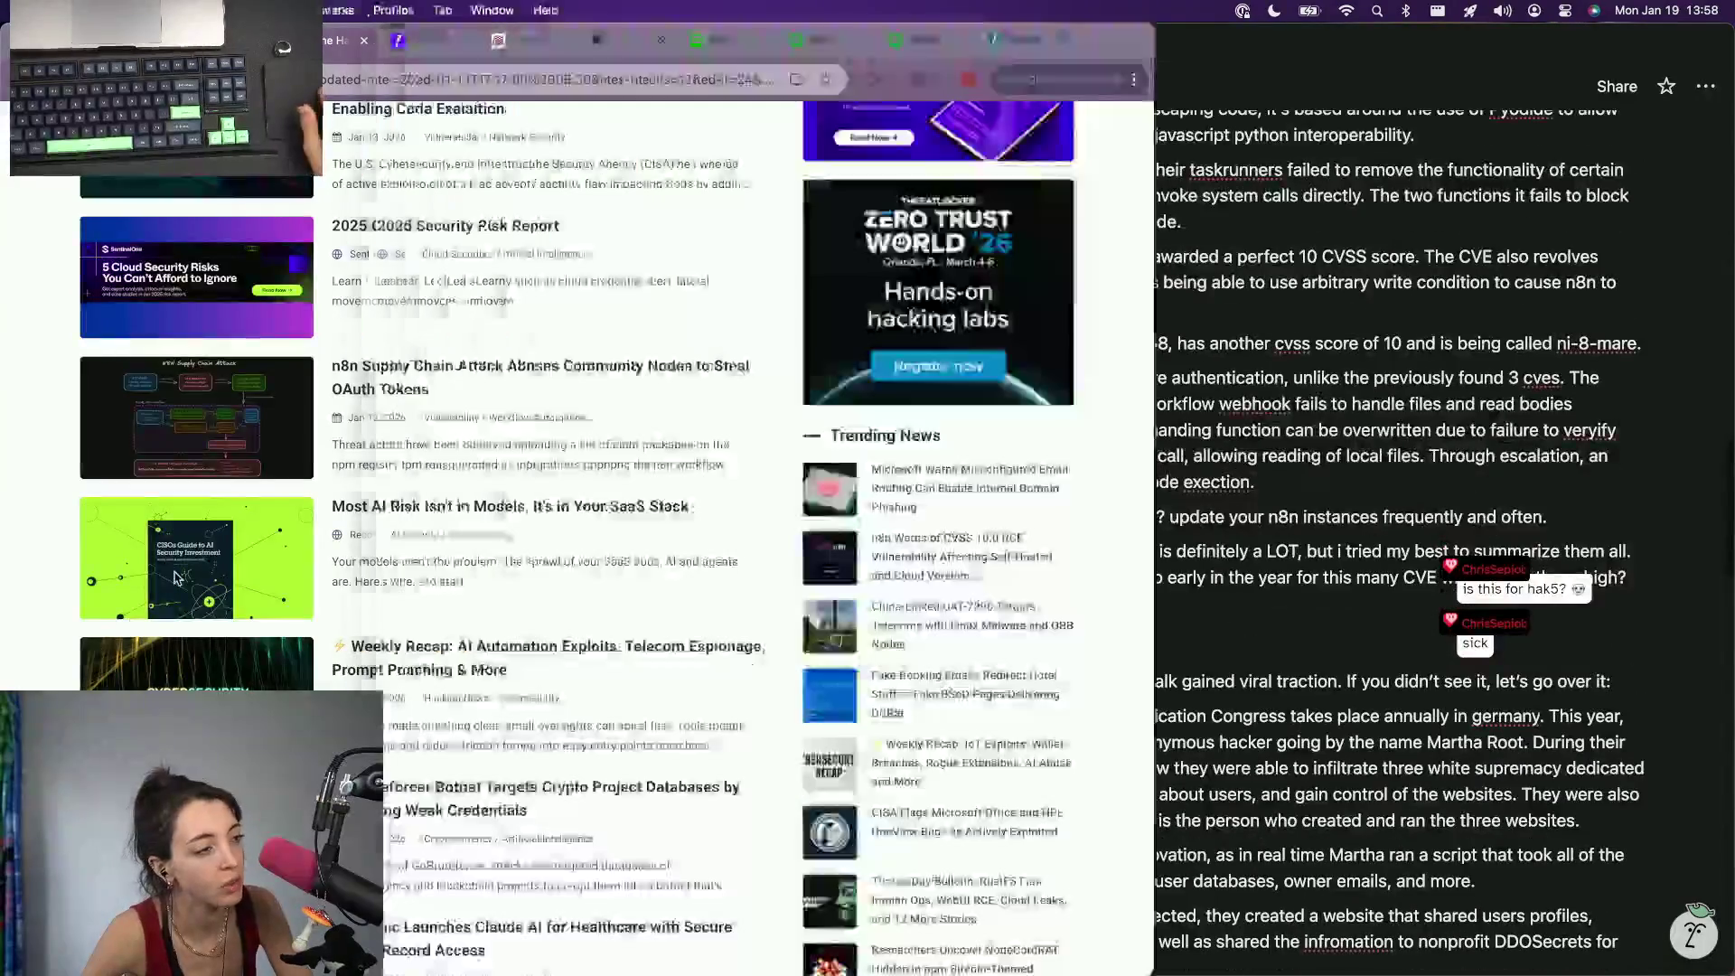
scroll(213, 518, down, 10)
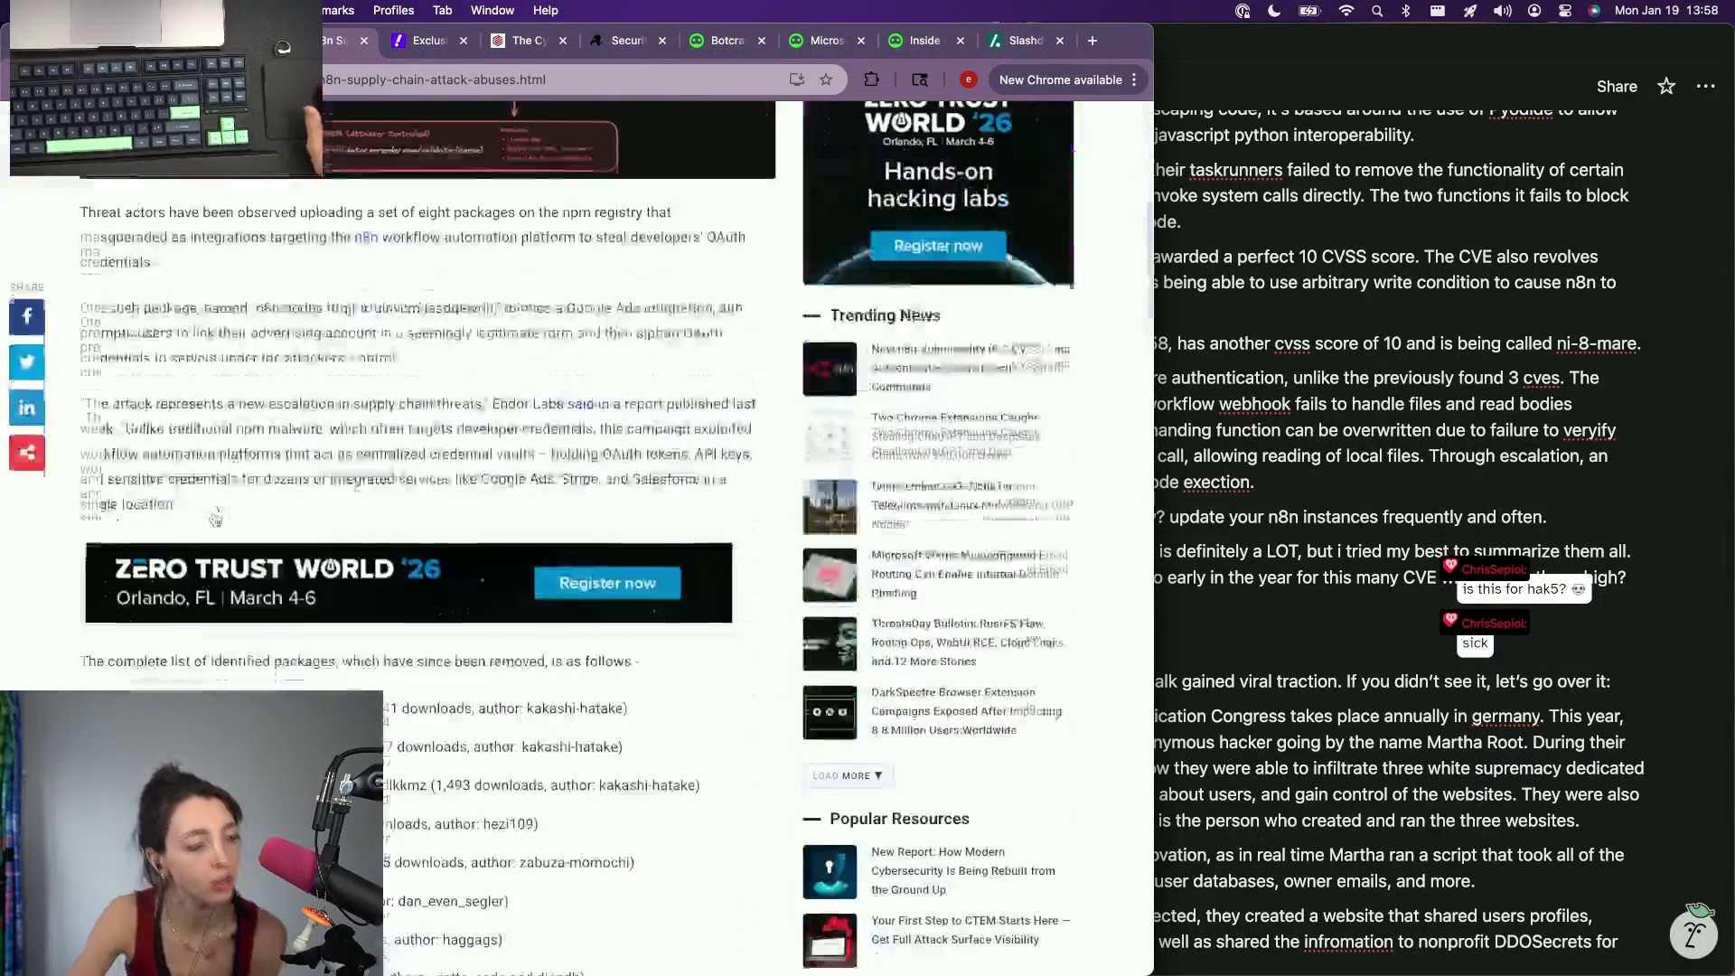
scroll(212, 518, down, 2)
scroll(213, 518, down, 3)
scroll(213, 518, down, 1)
scroll(213, 518, down, 3)
scroll(214, 518, down, 3)
scroll(214, 517, down, 5)
scroll(213, 519, down, 1)
scroll(212, 519, up, 8)
scroll(213, 519, up, 15)
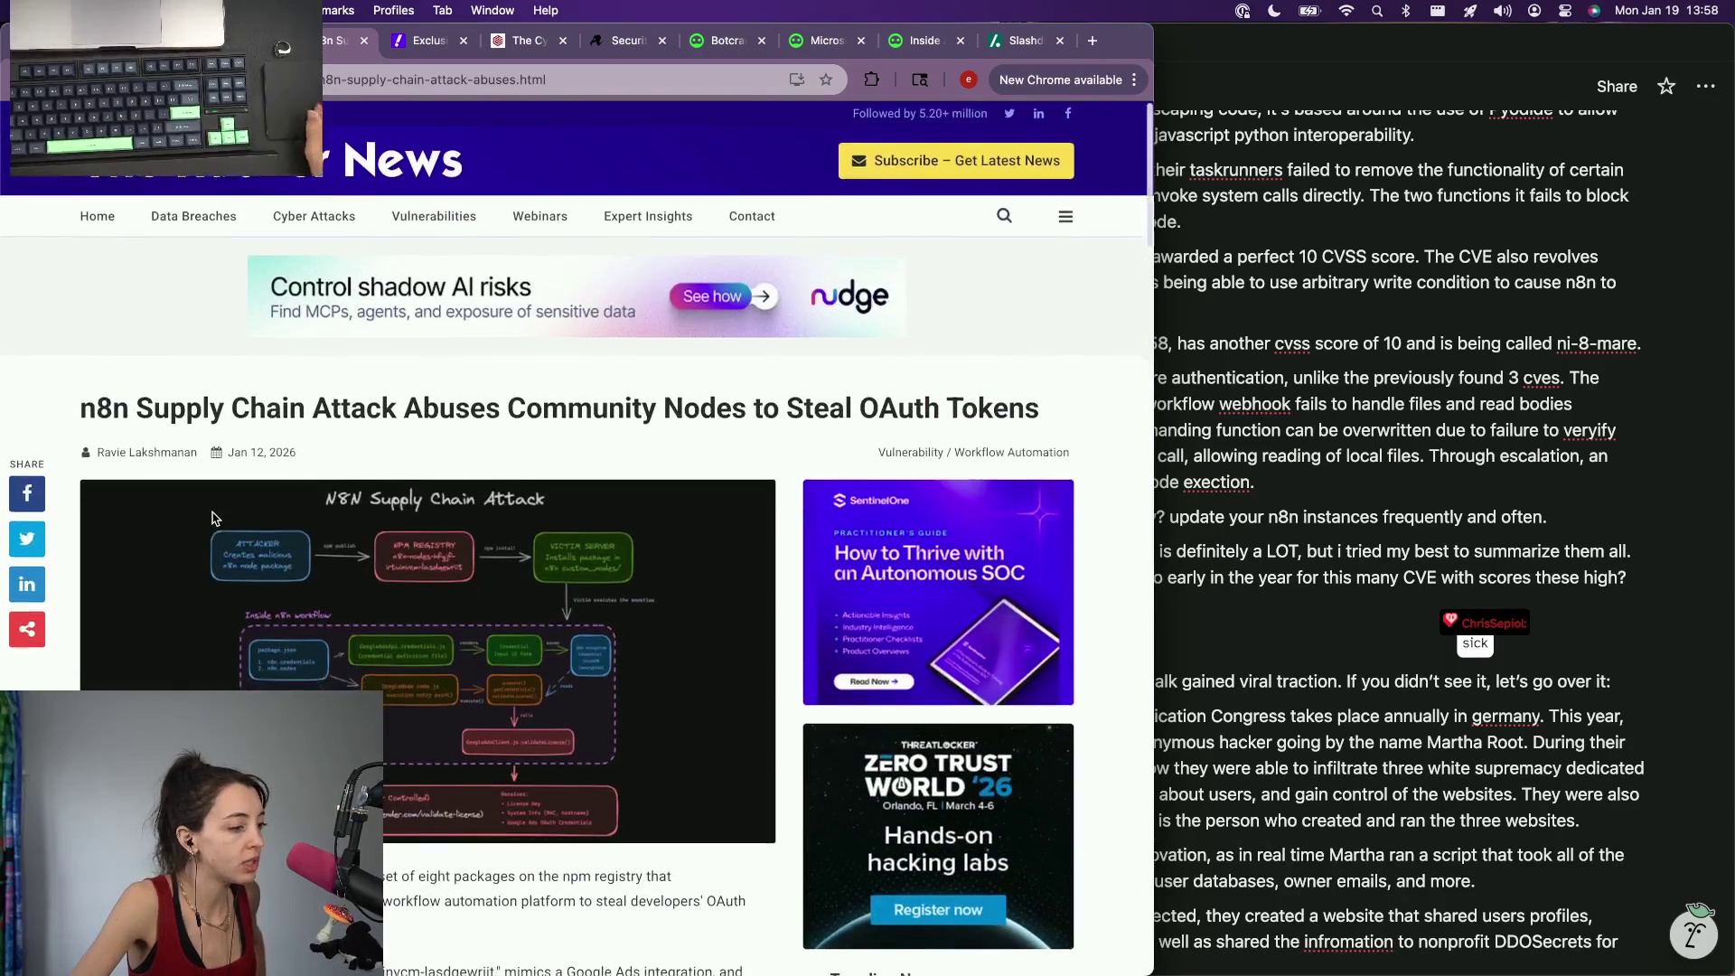
scroll(213, 518, down, 3)
scroll(326, 678, down, 2)
scroll(428, 821, down, 1)
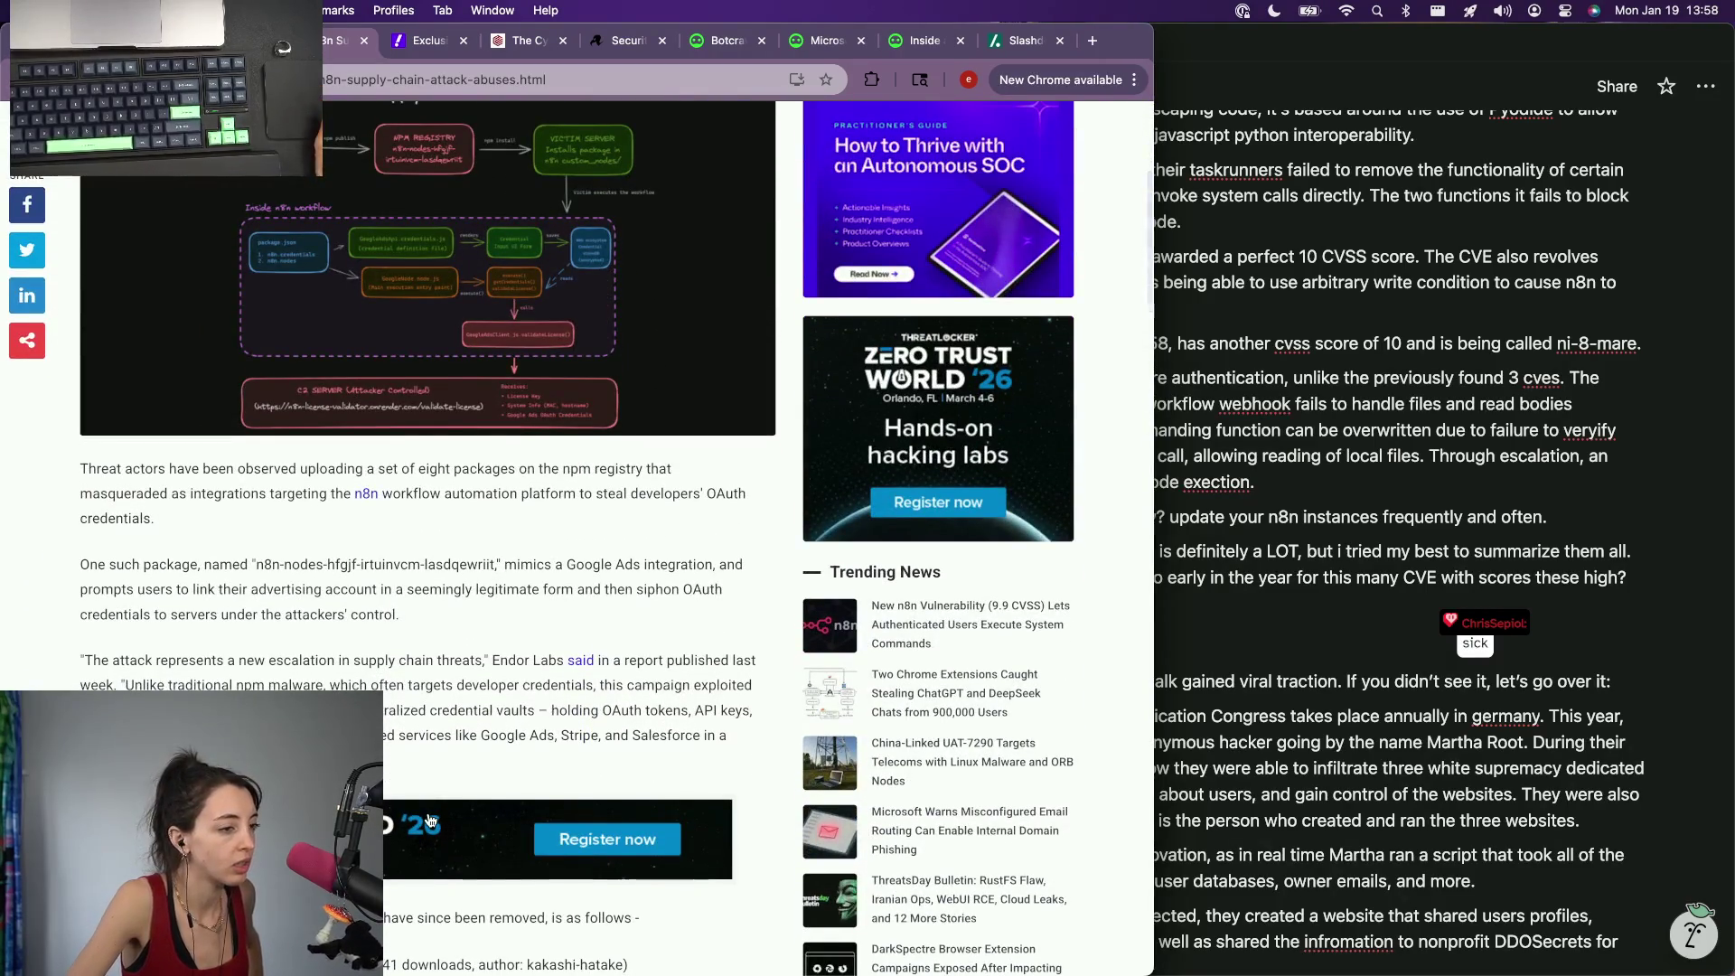
Step: Follow the article's Endor Labs n8mare report link and search its text for 'CVE'
click(573, 657)
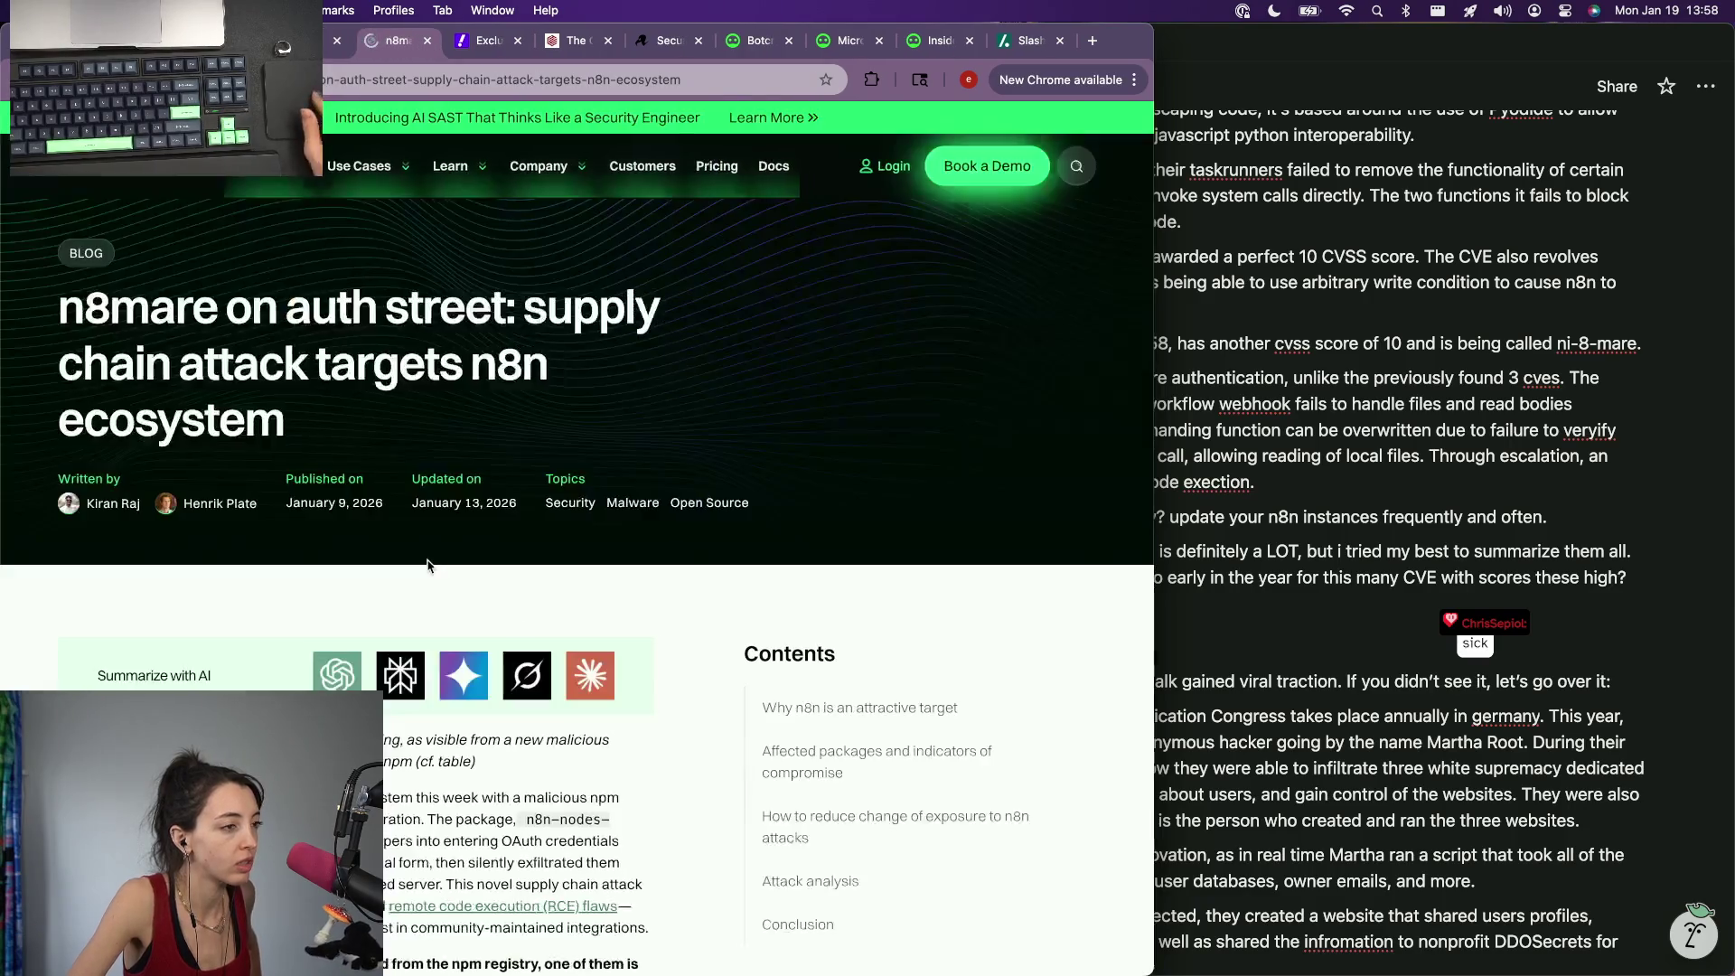
scroll(428, 567, down, 2)
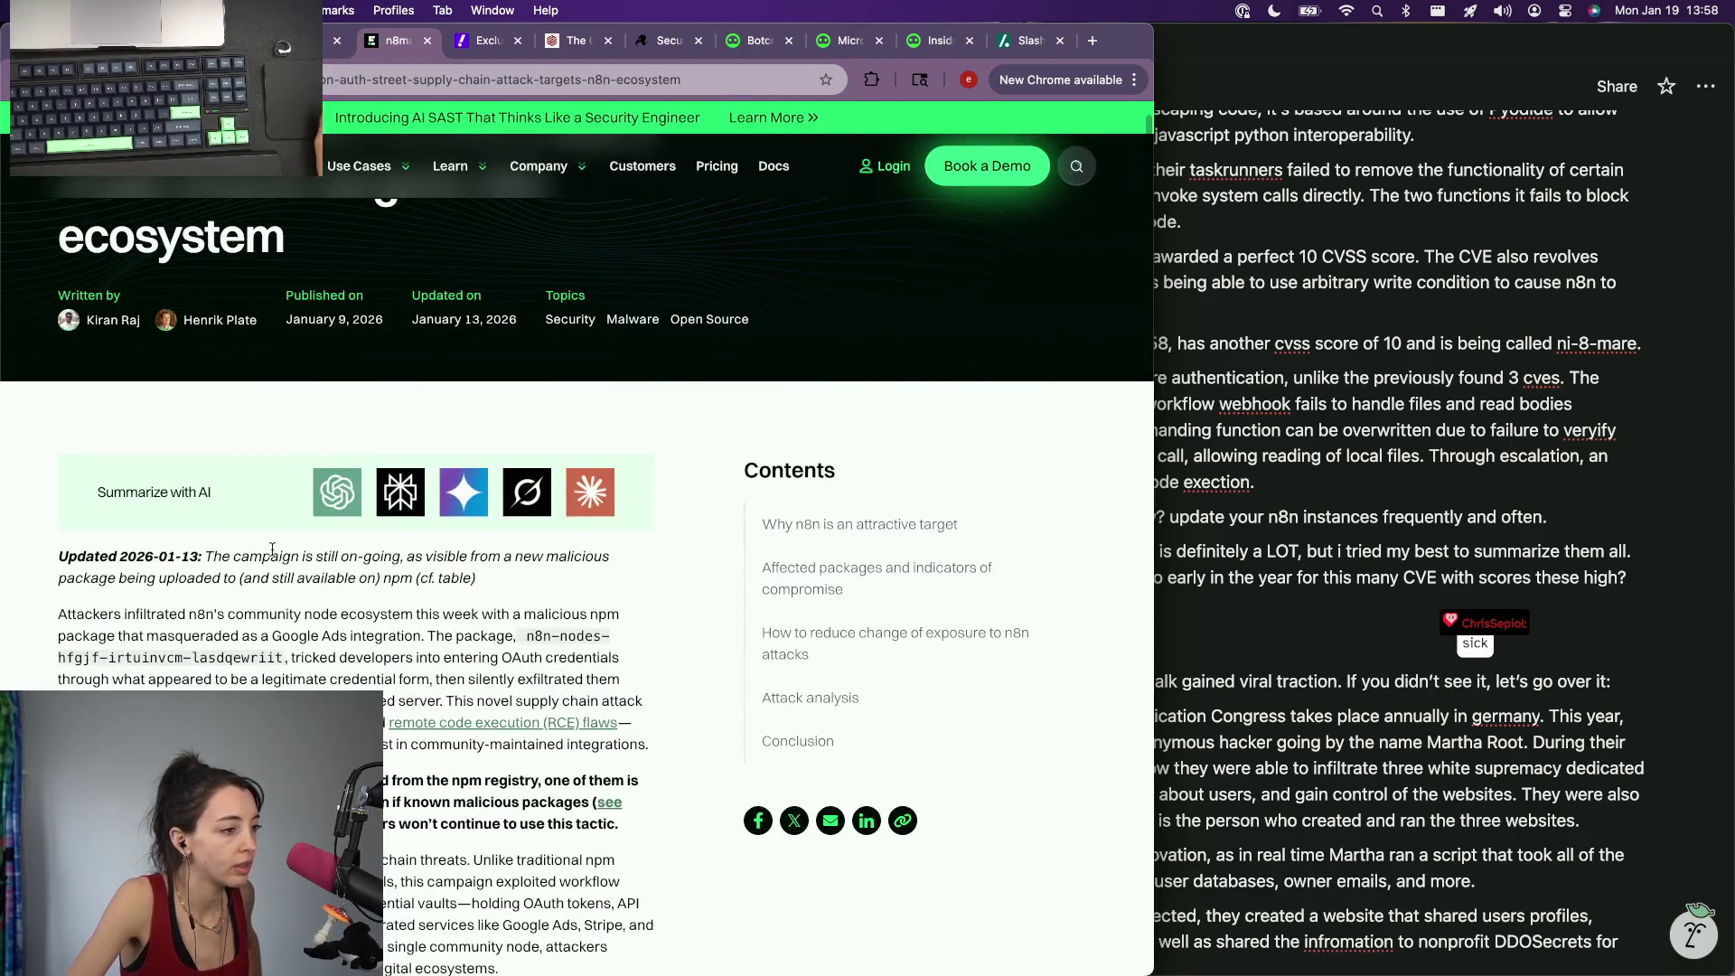
scroll(131, 677, down, 3)
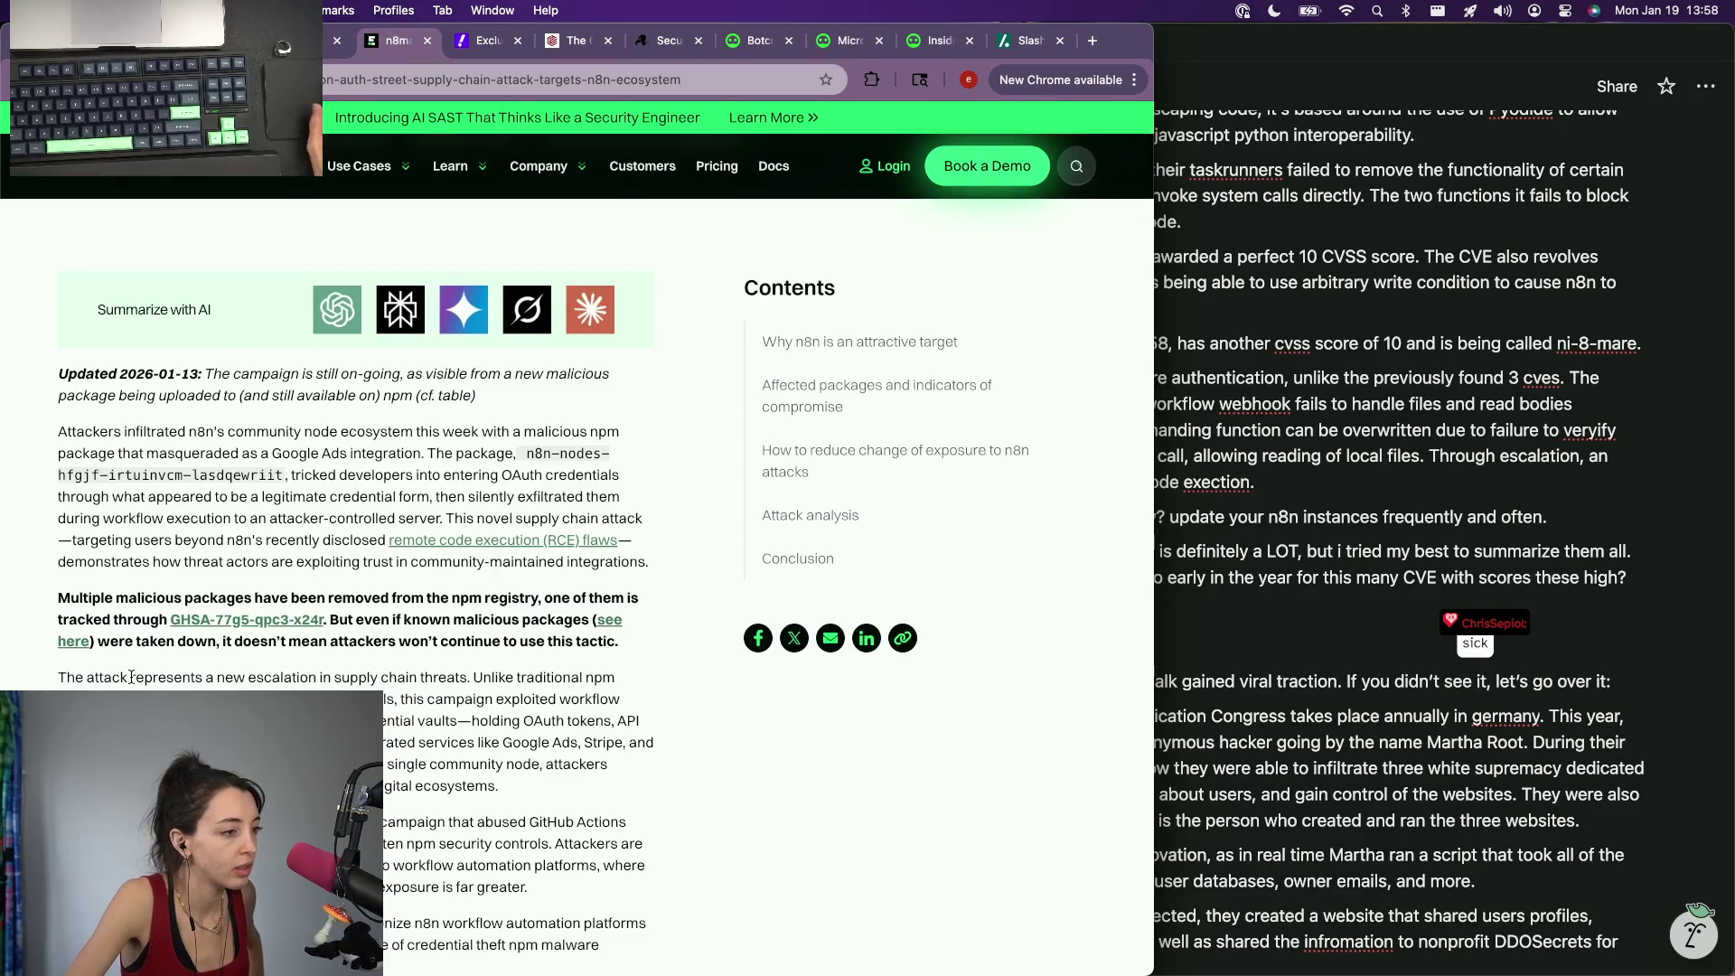
scroll(131, 677, down, 10)
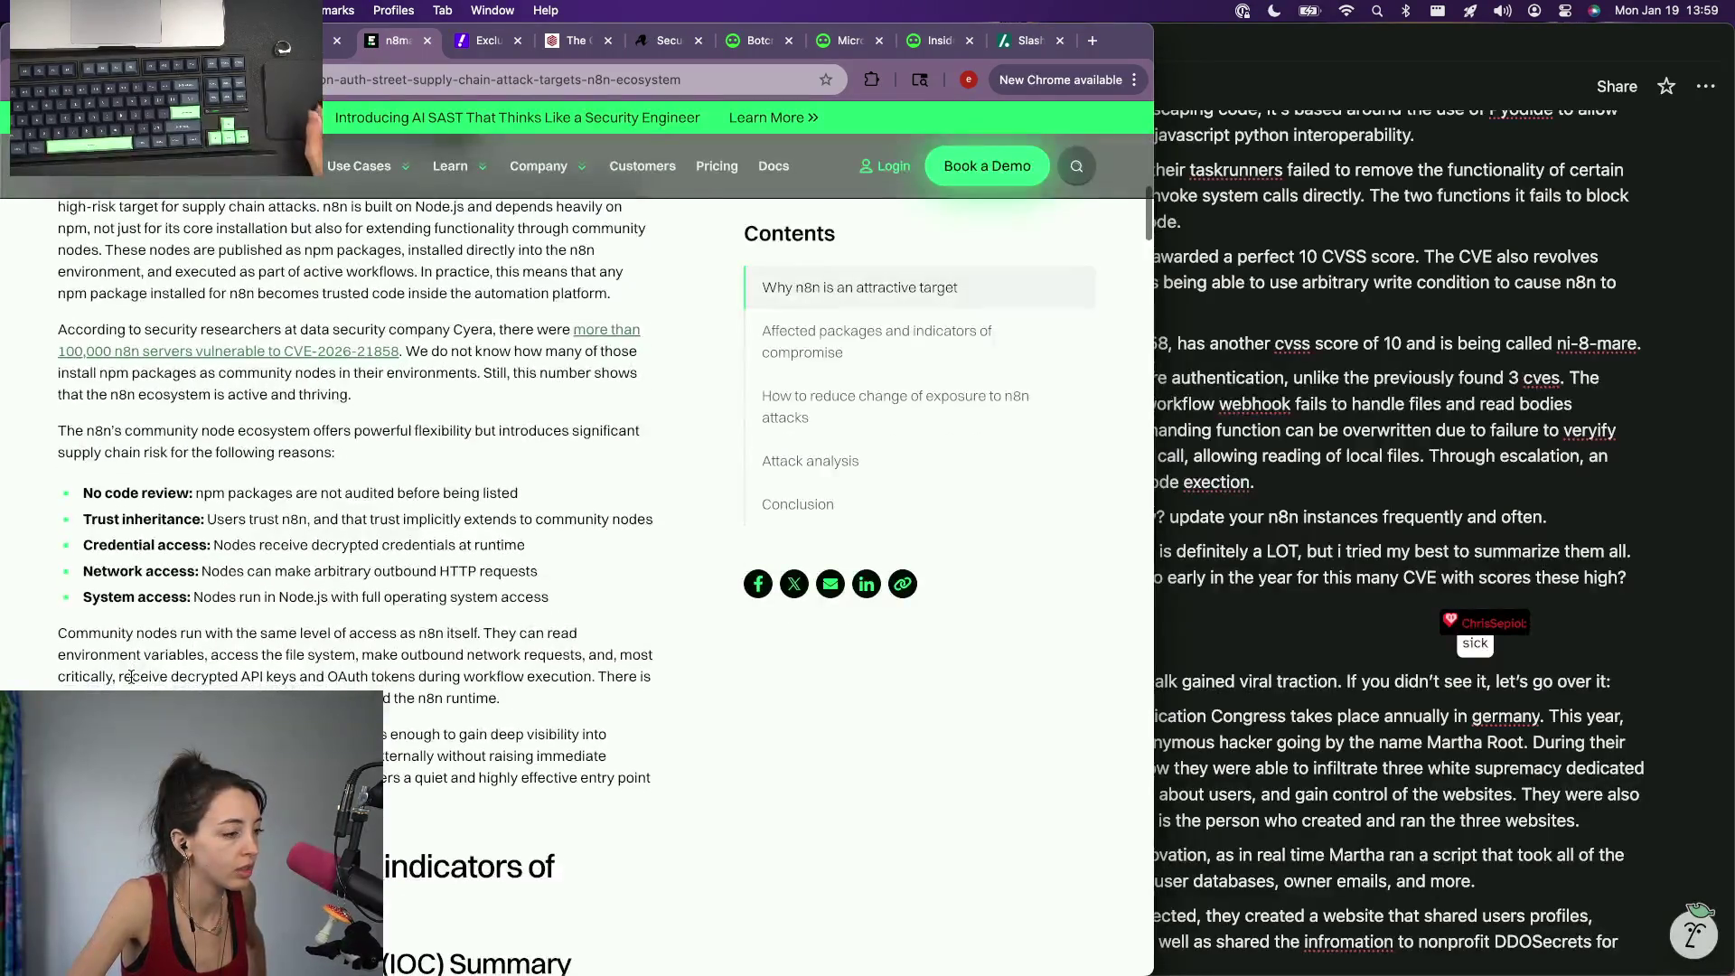
scroll(310, 519, down, 5)
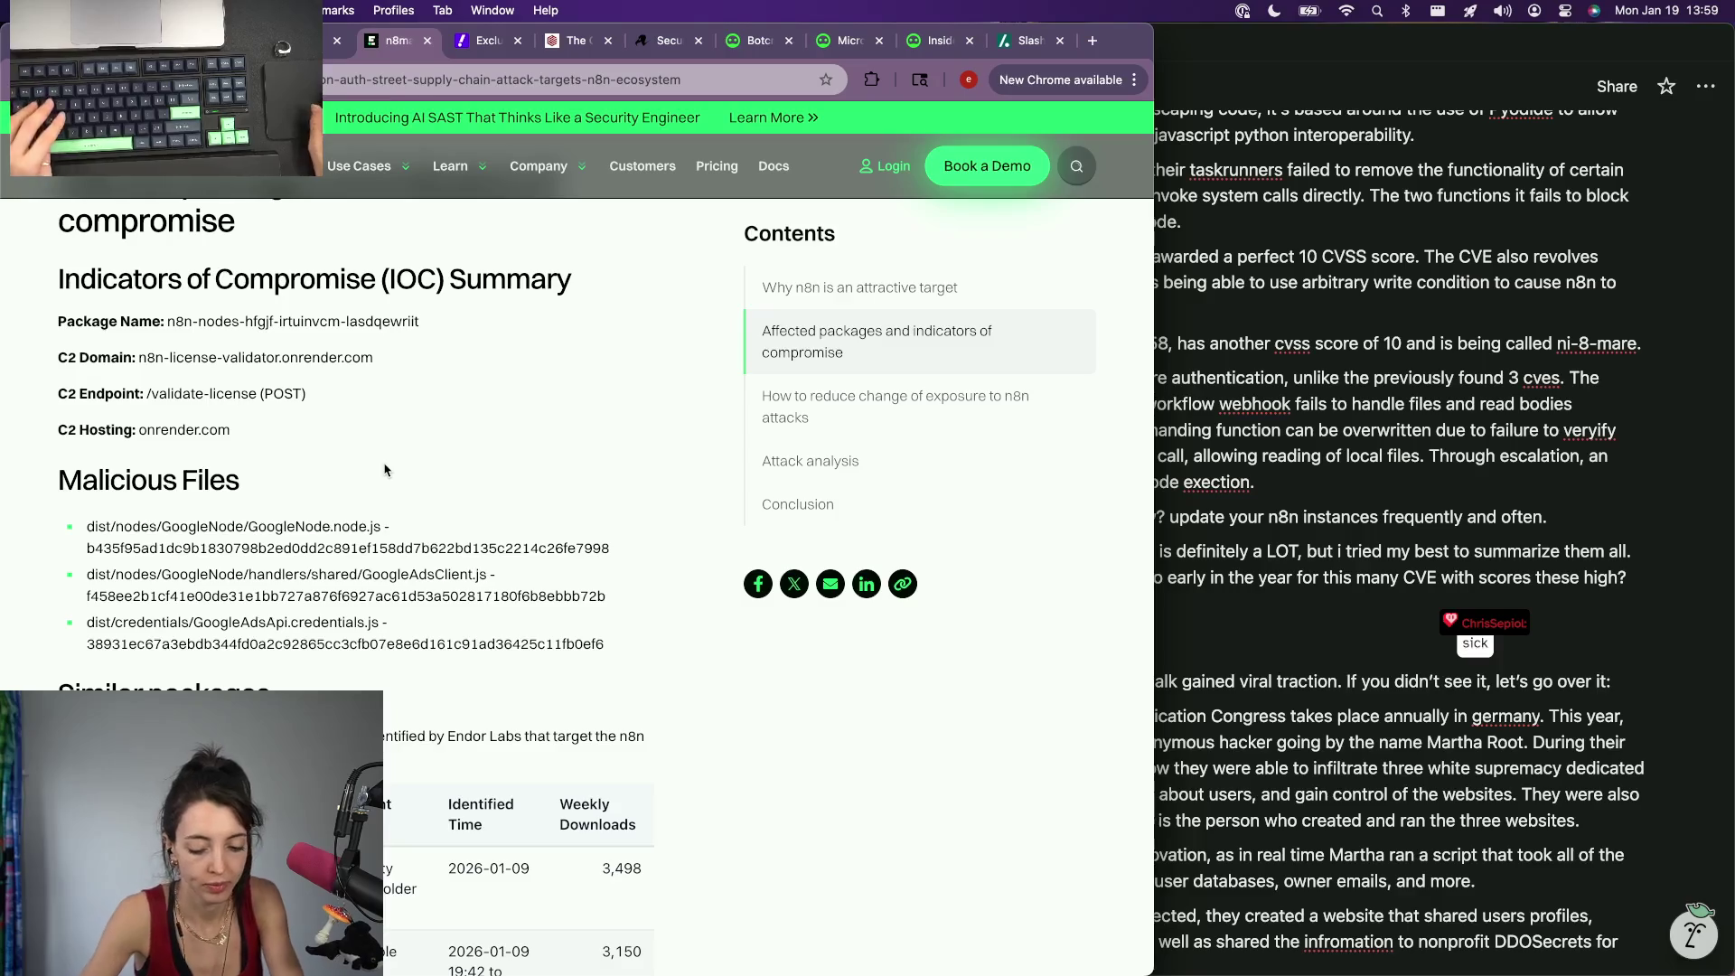
key(super+f)
text(cVE)
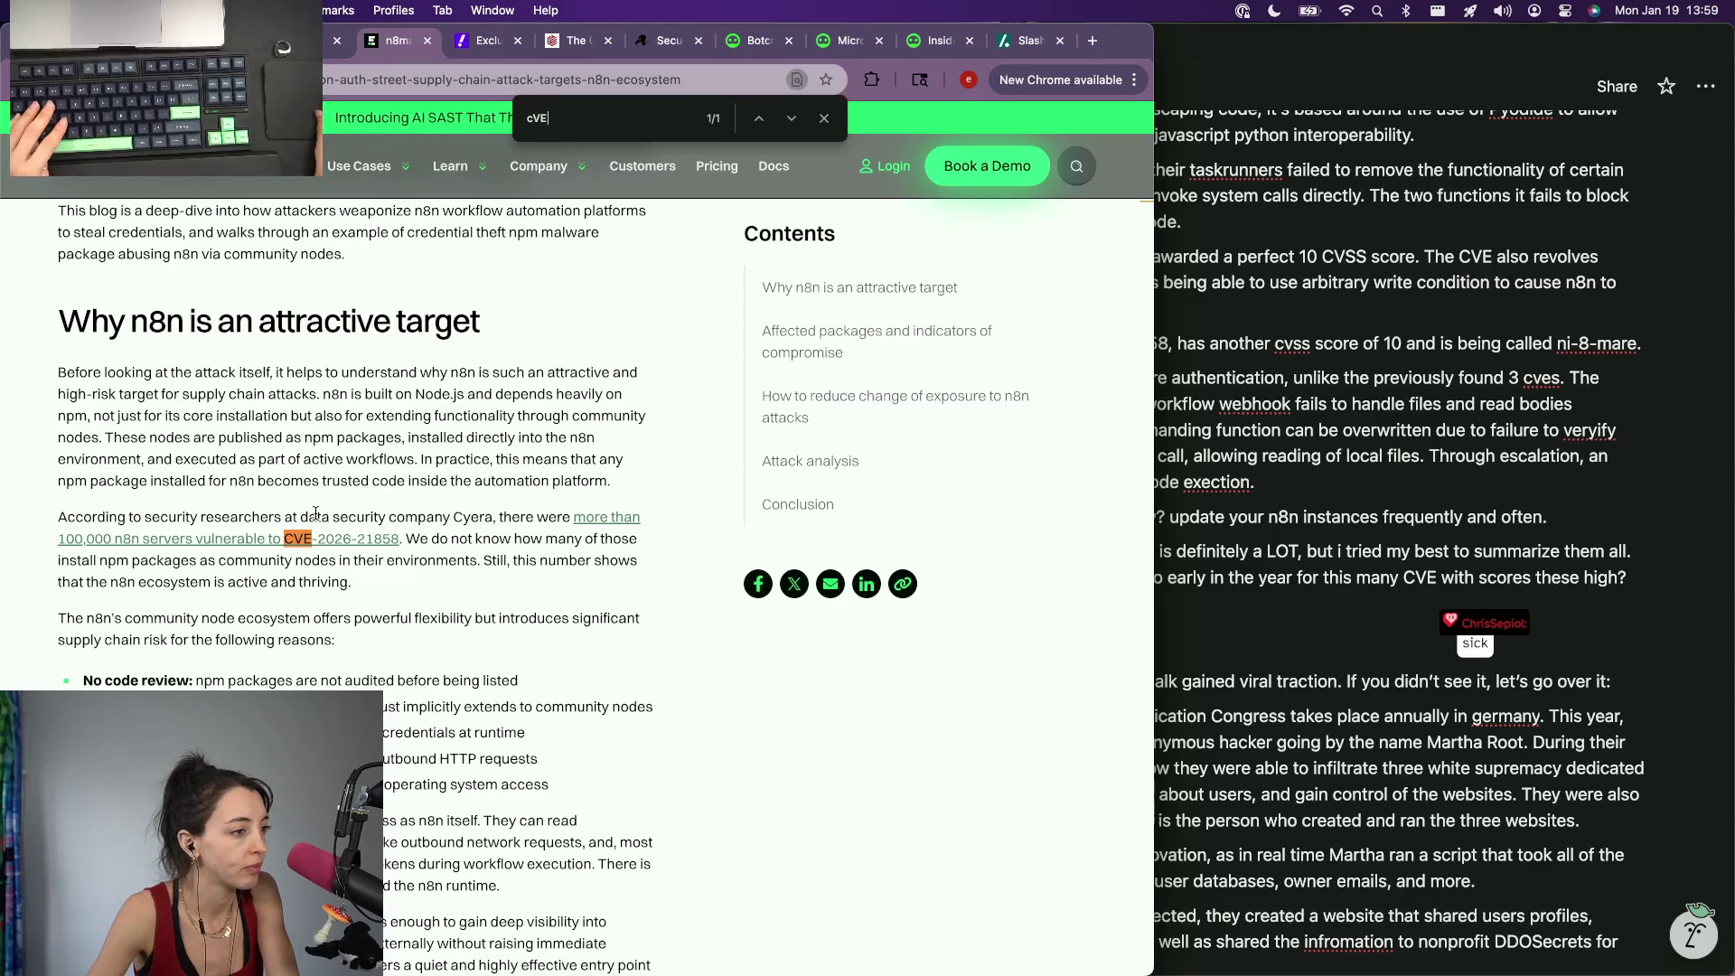
scroll(325, 501, up, 2)
scroll(353, 469, up, 2)
scroll(381, 432, up, 2)
scroll(382, 433, up, 1)
scroll(381, 432, up, 1)
scroll(381, 433, up, 2)
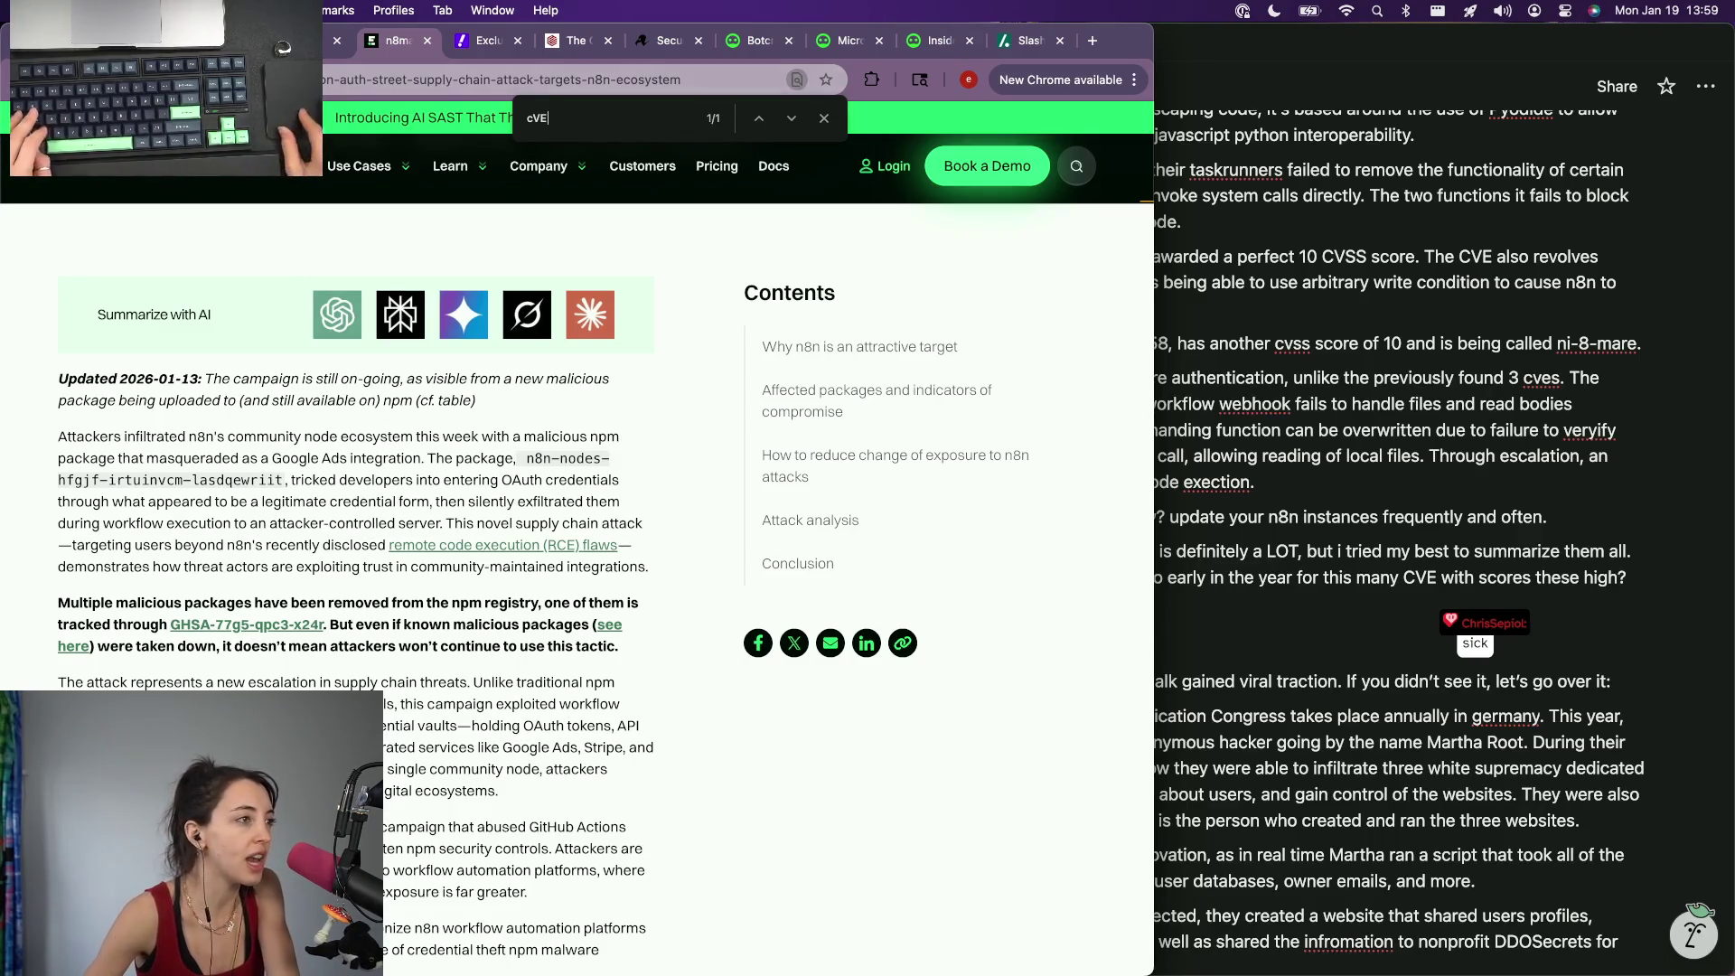
key(Escape)
key(super+Tab)
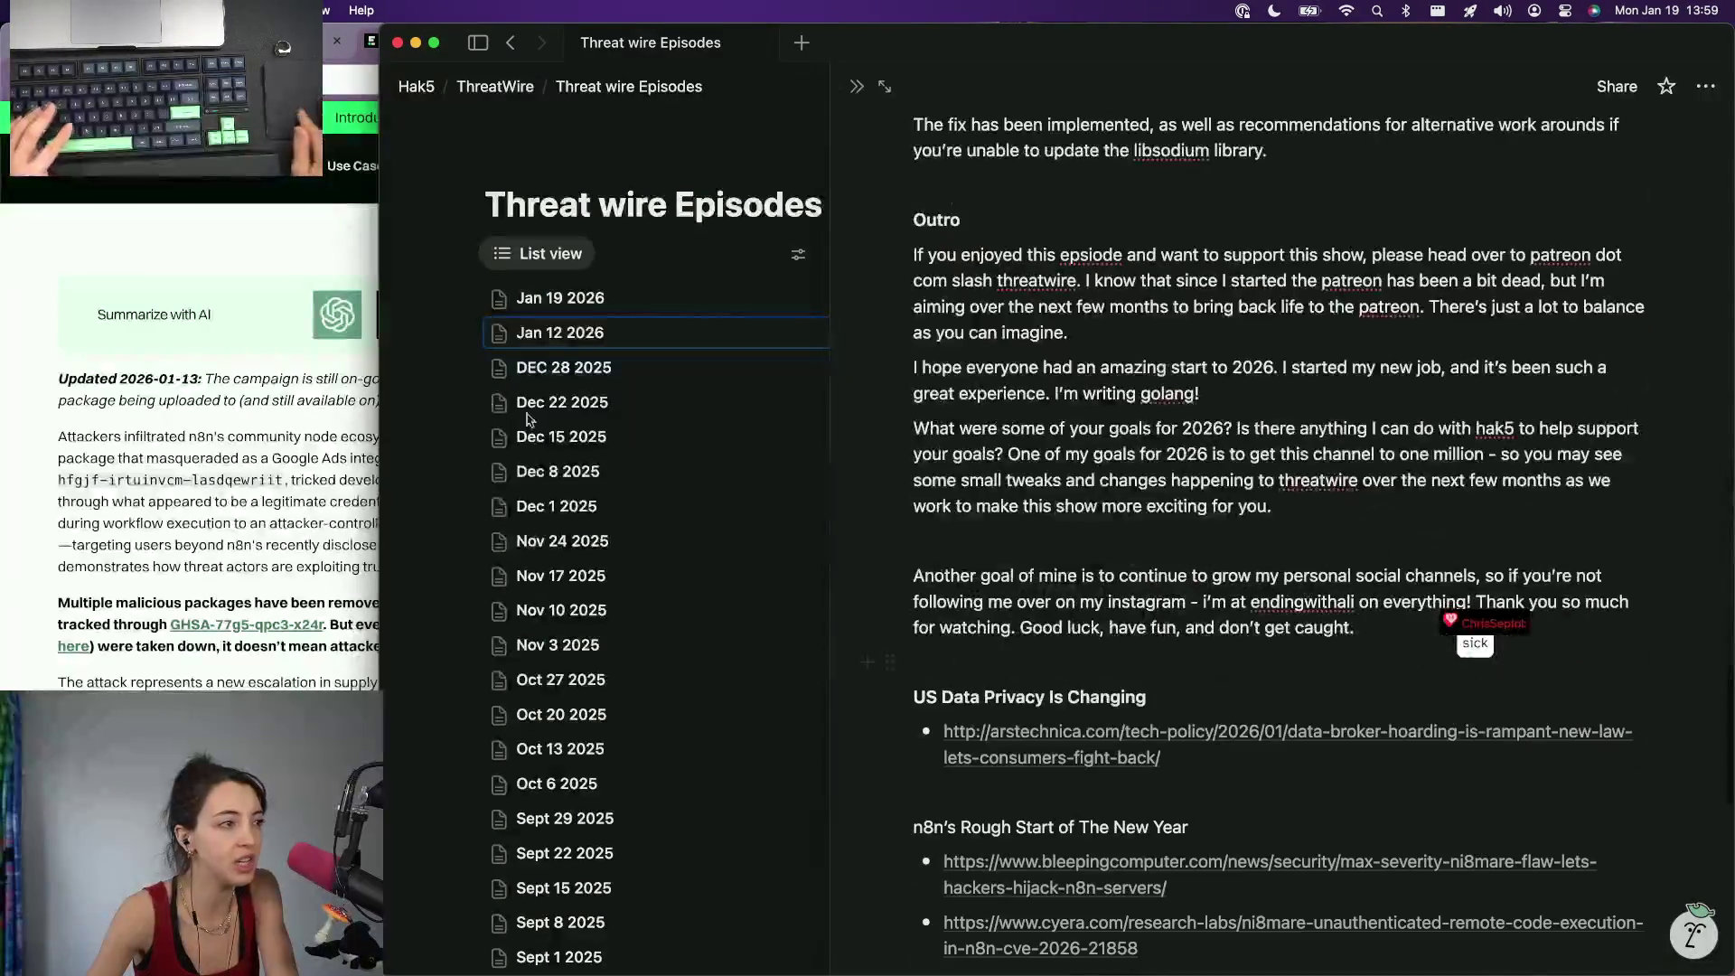
Step: Recheck the Endor Labs article title, then return to Notion's Jan 19 2026 episode page
key(super+Tab)
scroll(485, 312, up, 5)
key(super+f)
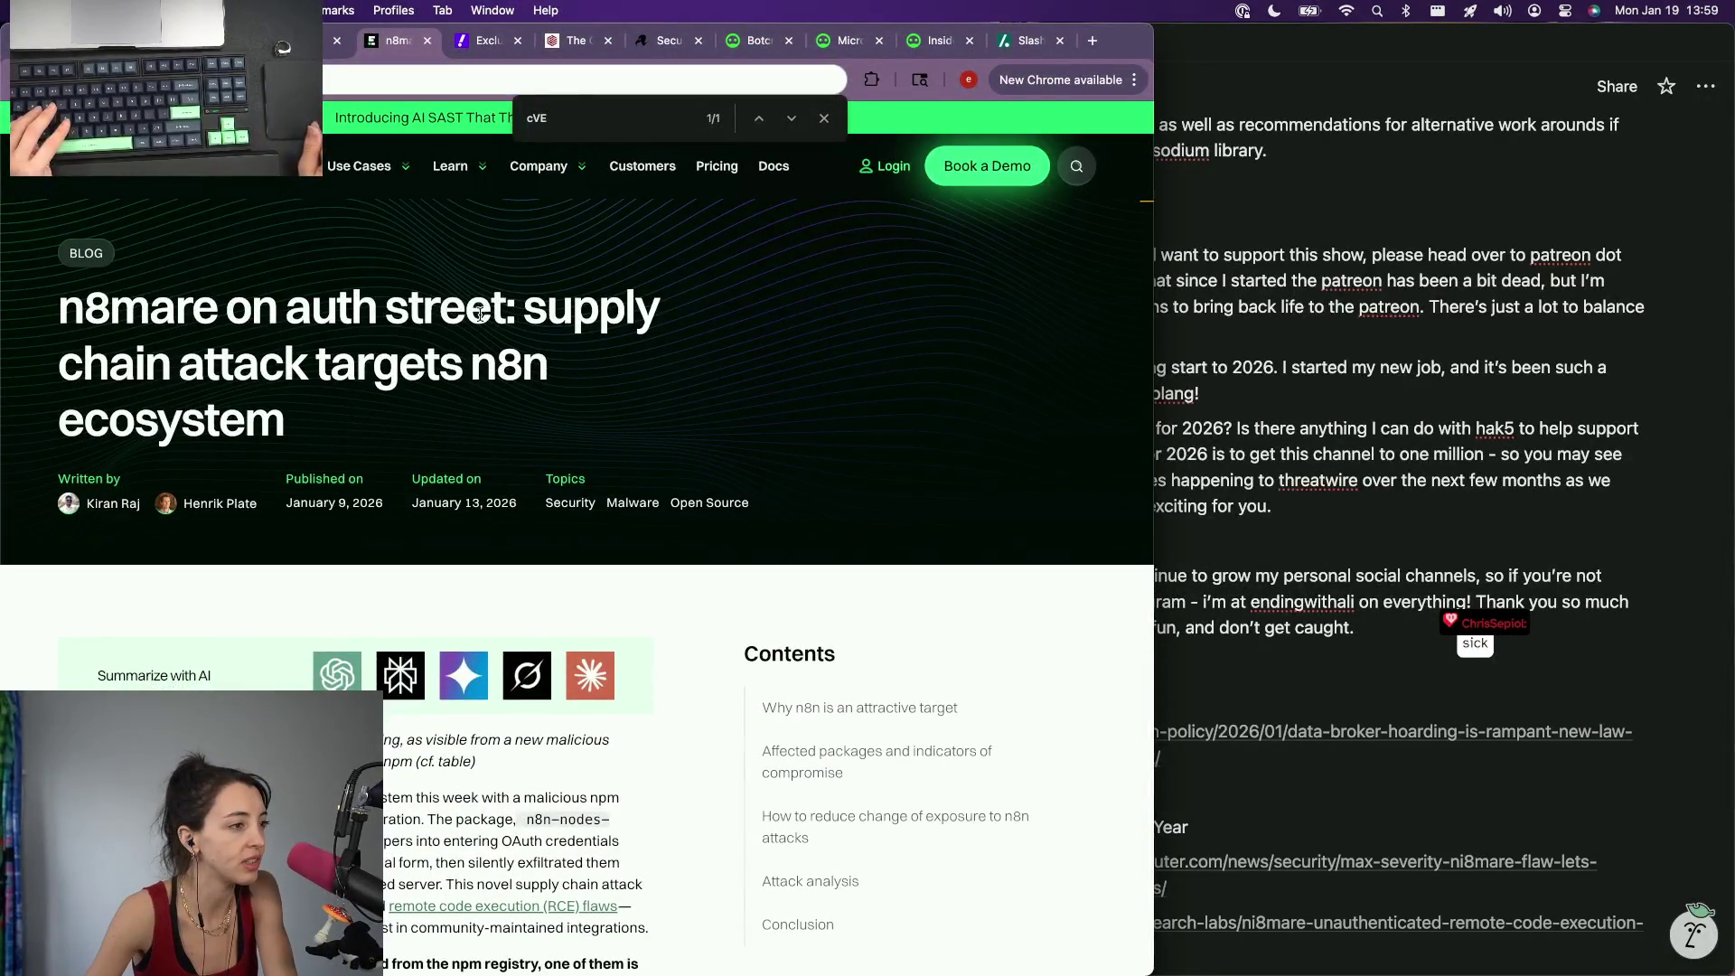
triple_click(332, 349)
click(444, 327)
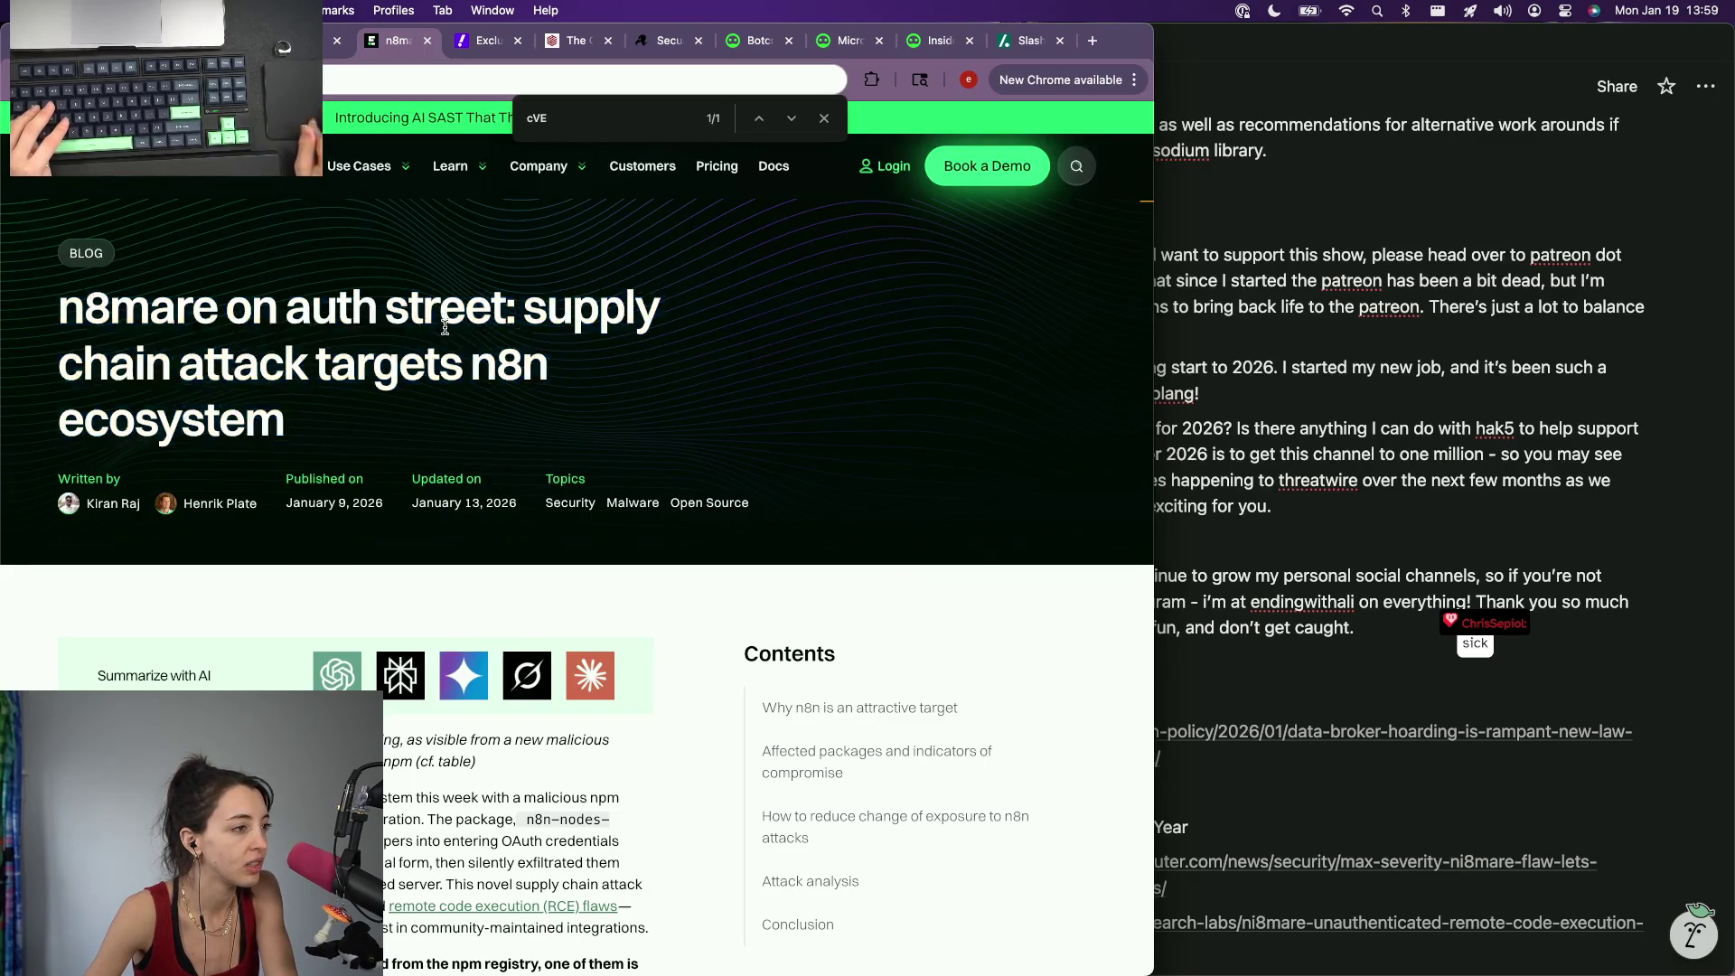
scroll(277, 589, down, 3)
scroll(281, 606, down, 1)
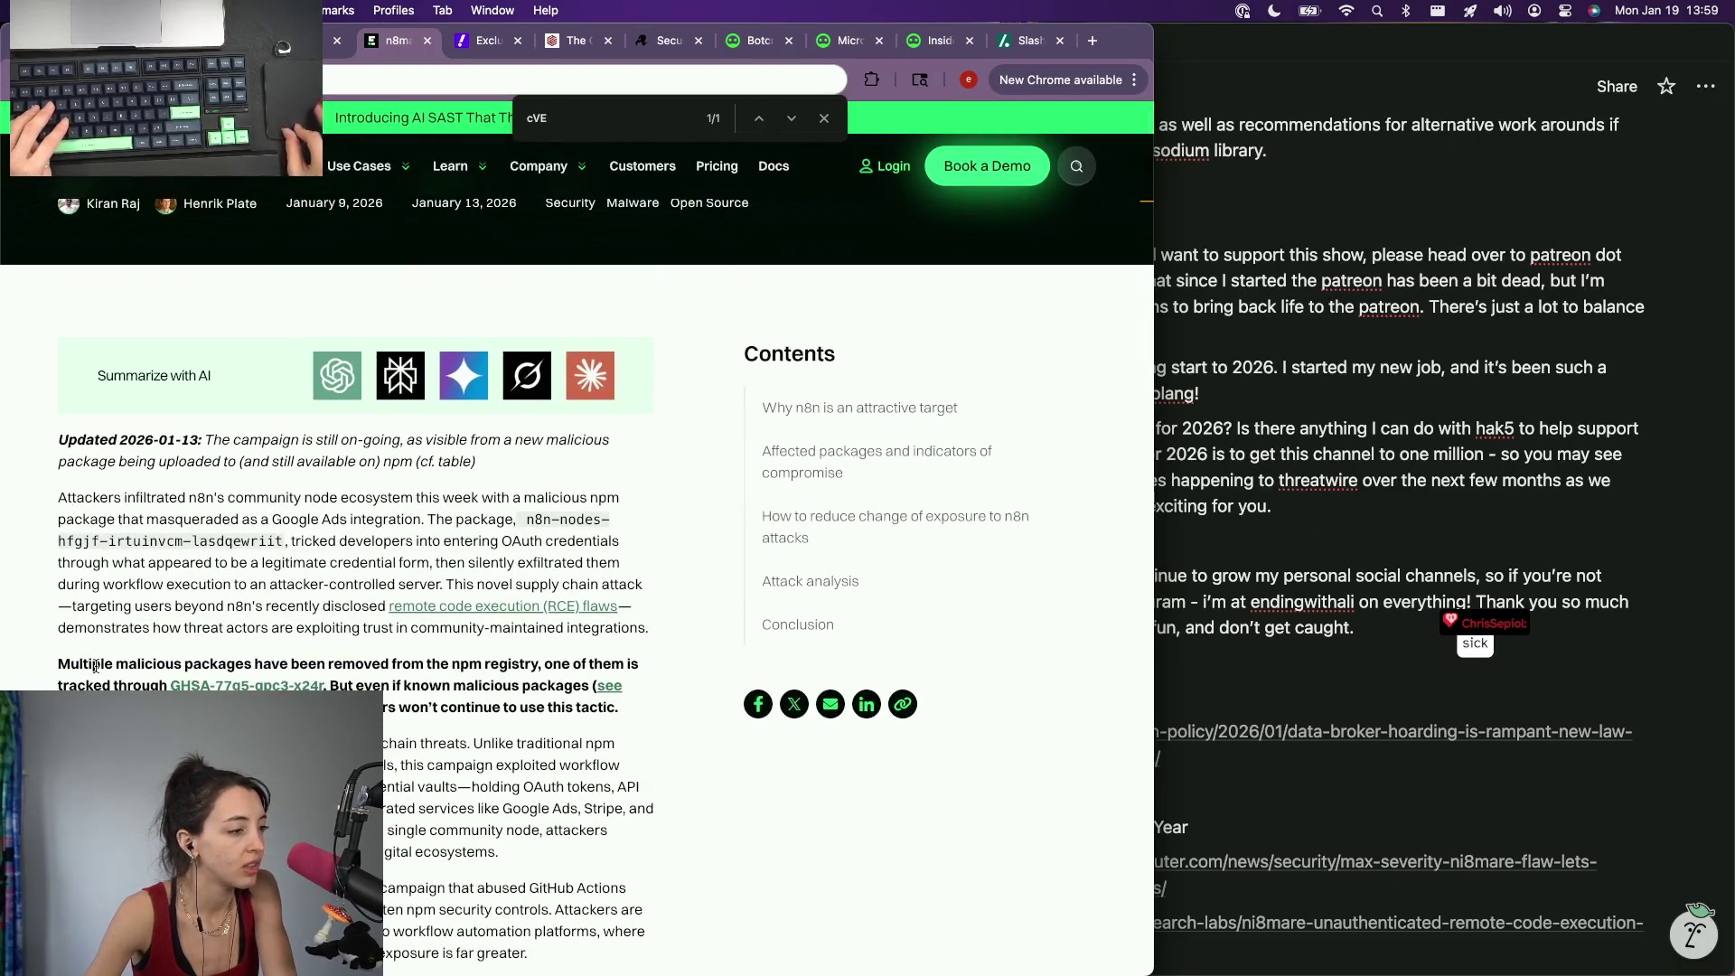
scroll(96, 664, down, 1)
scroll(96, 651, down, 2)
key(super+Tab)
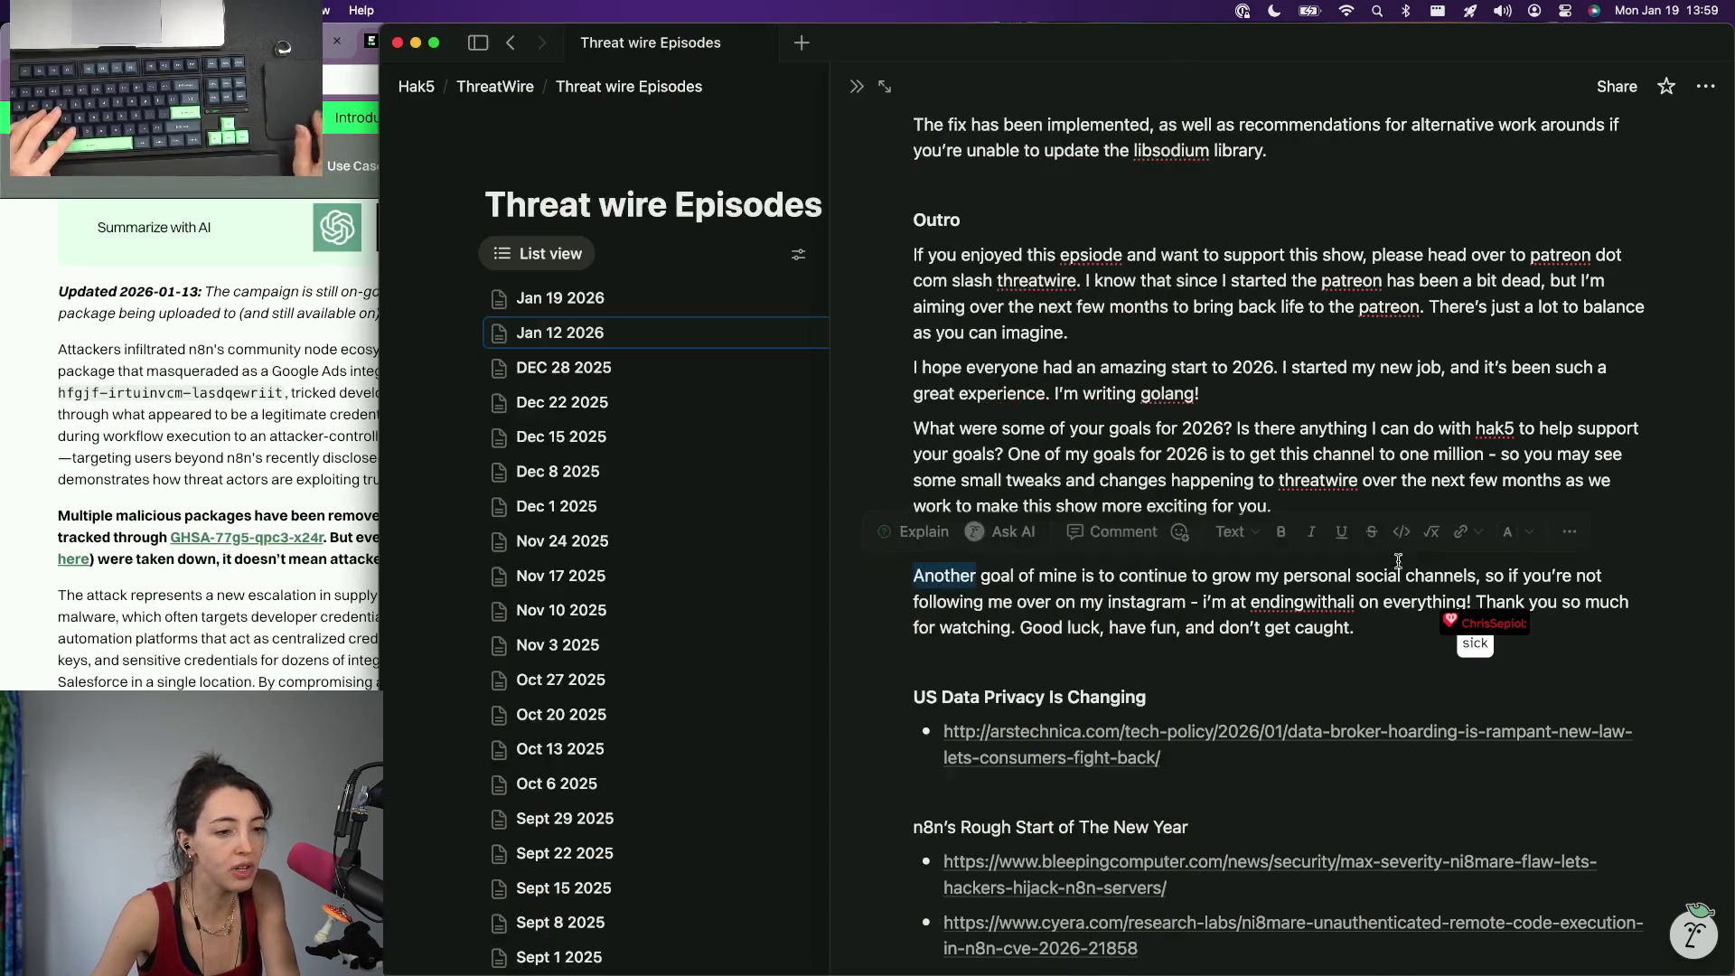
scroll(1397, 562, down, 5)
scroll(1398, 561, up, 3)
scroll(1398, 562, down, 10)
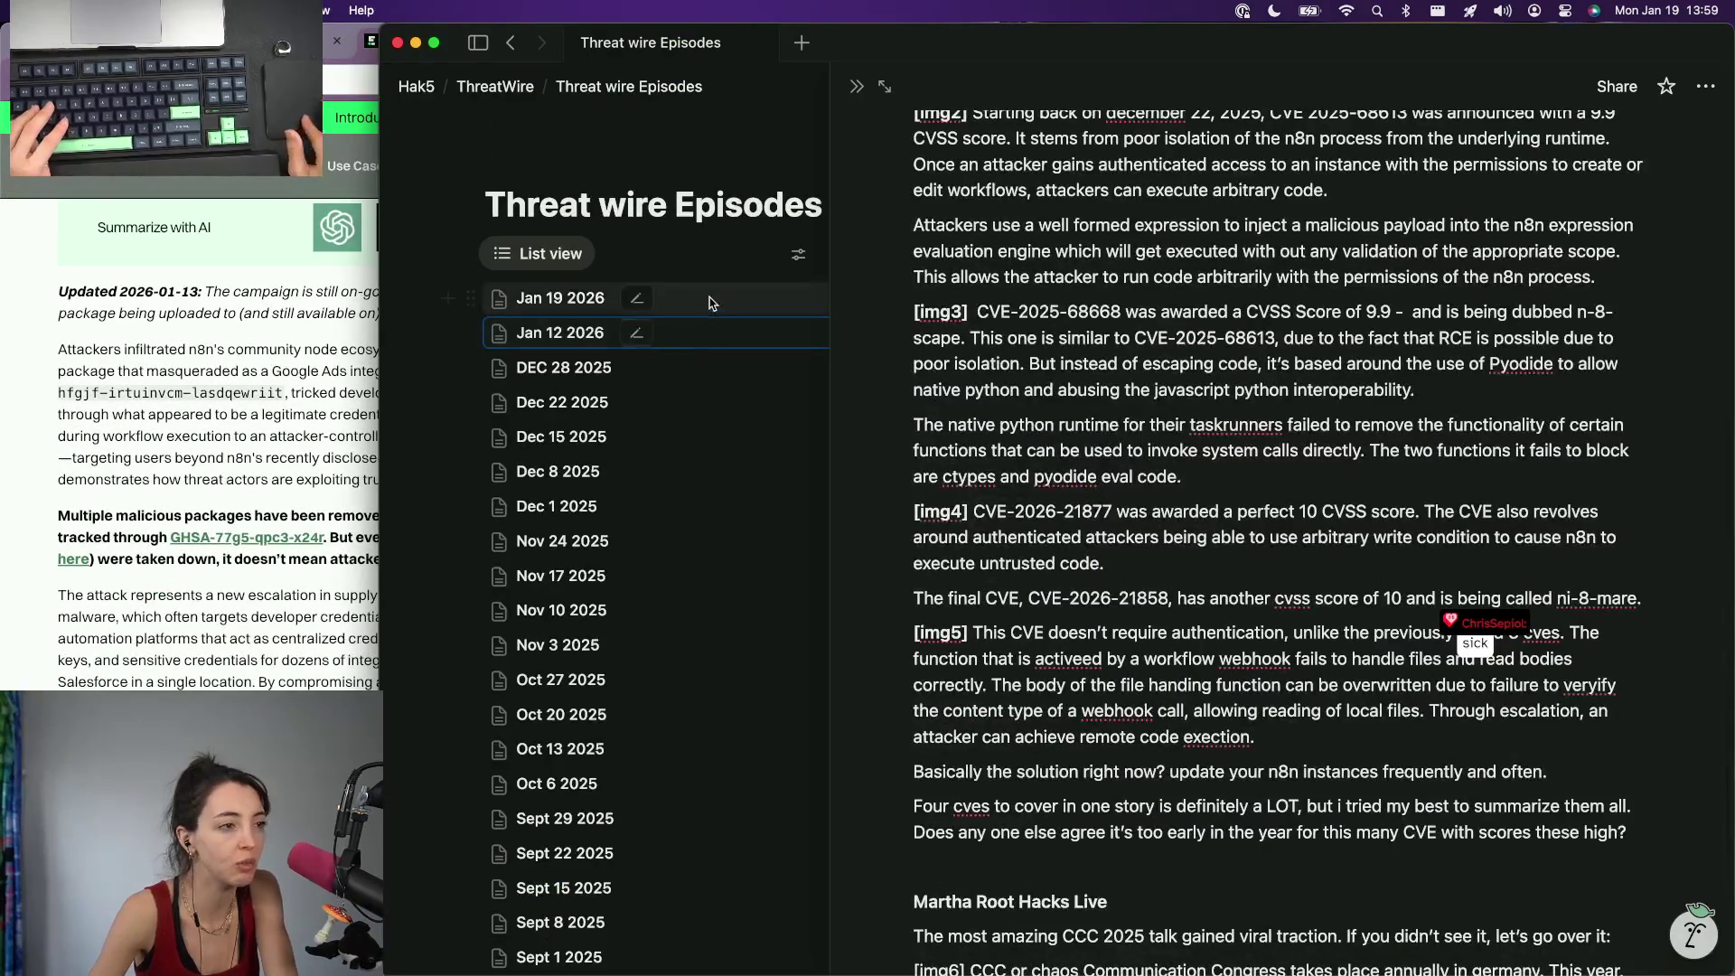
click(708, 302)
scroll(1251, 542, down, 10)
Step: Add the heading 'N8N continues to get rocked' below the wiz.io link with the endorlabs URL pasted beneath
click(1252, 705)
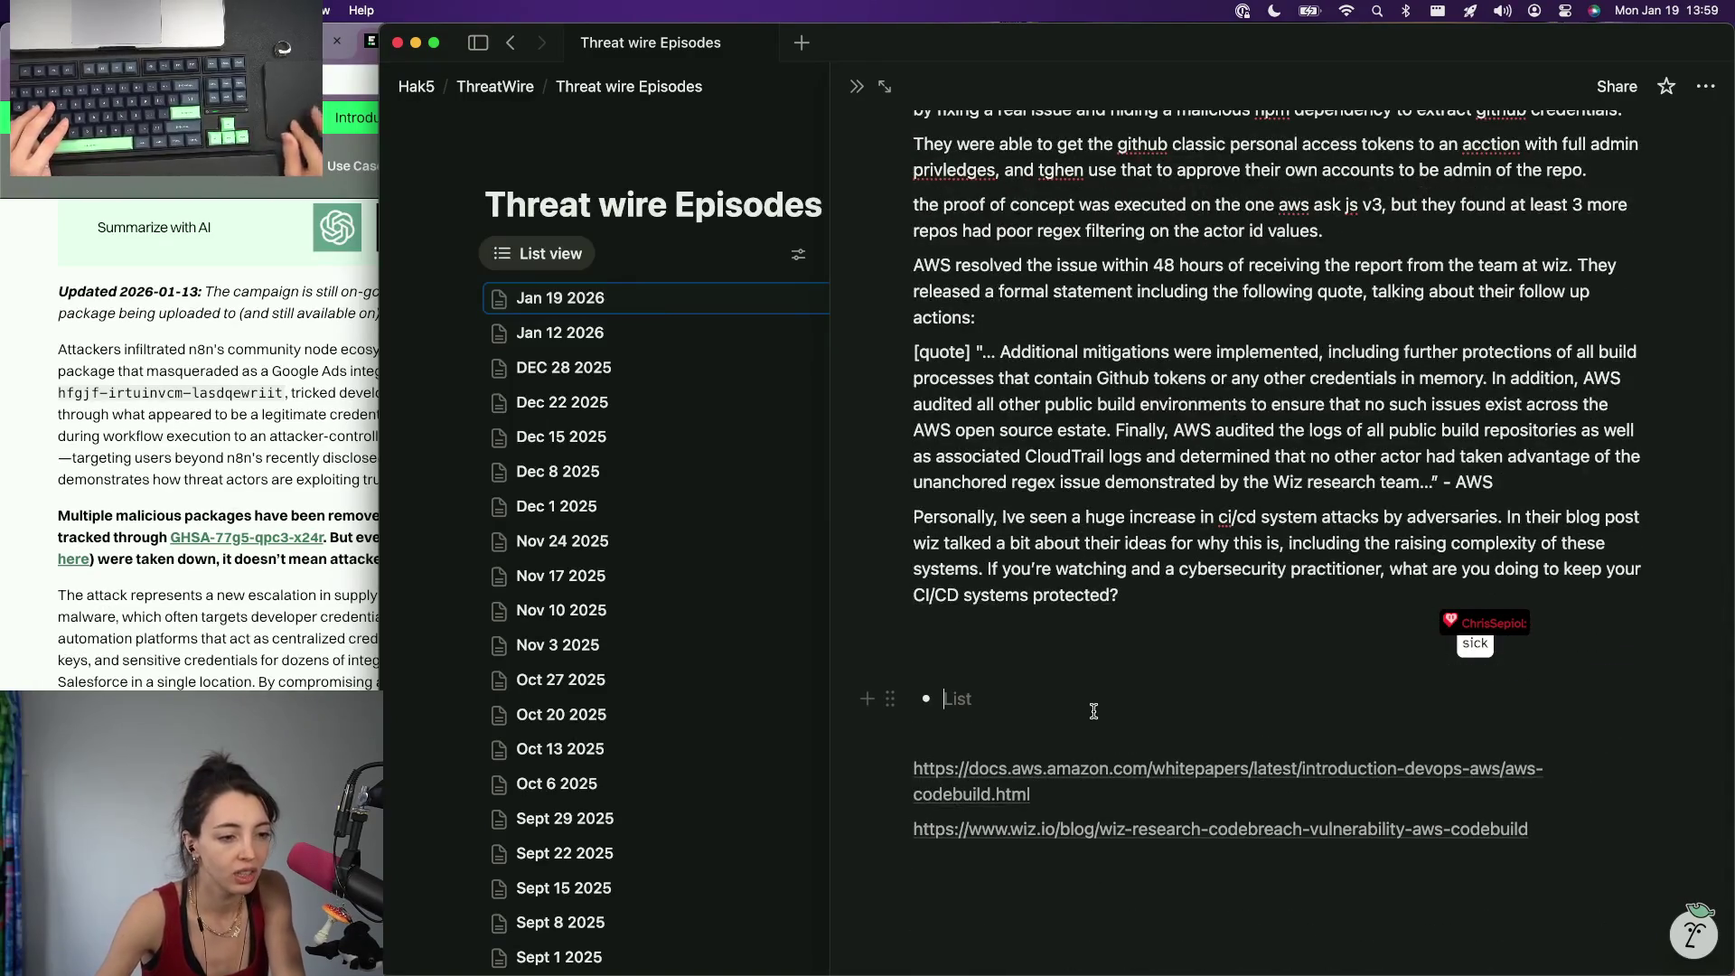
key(BackSpace)
click(1031, 793)
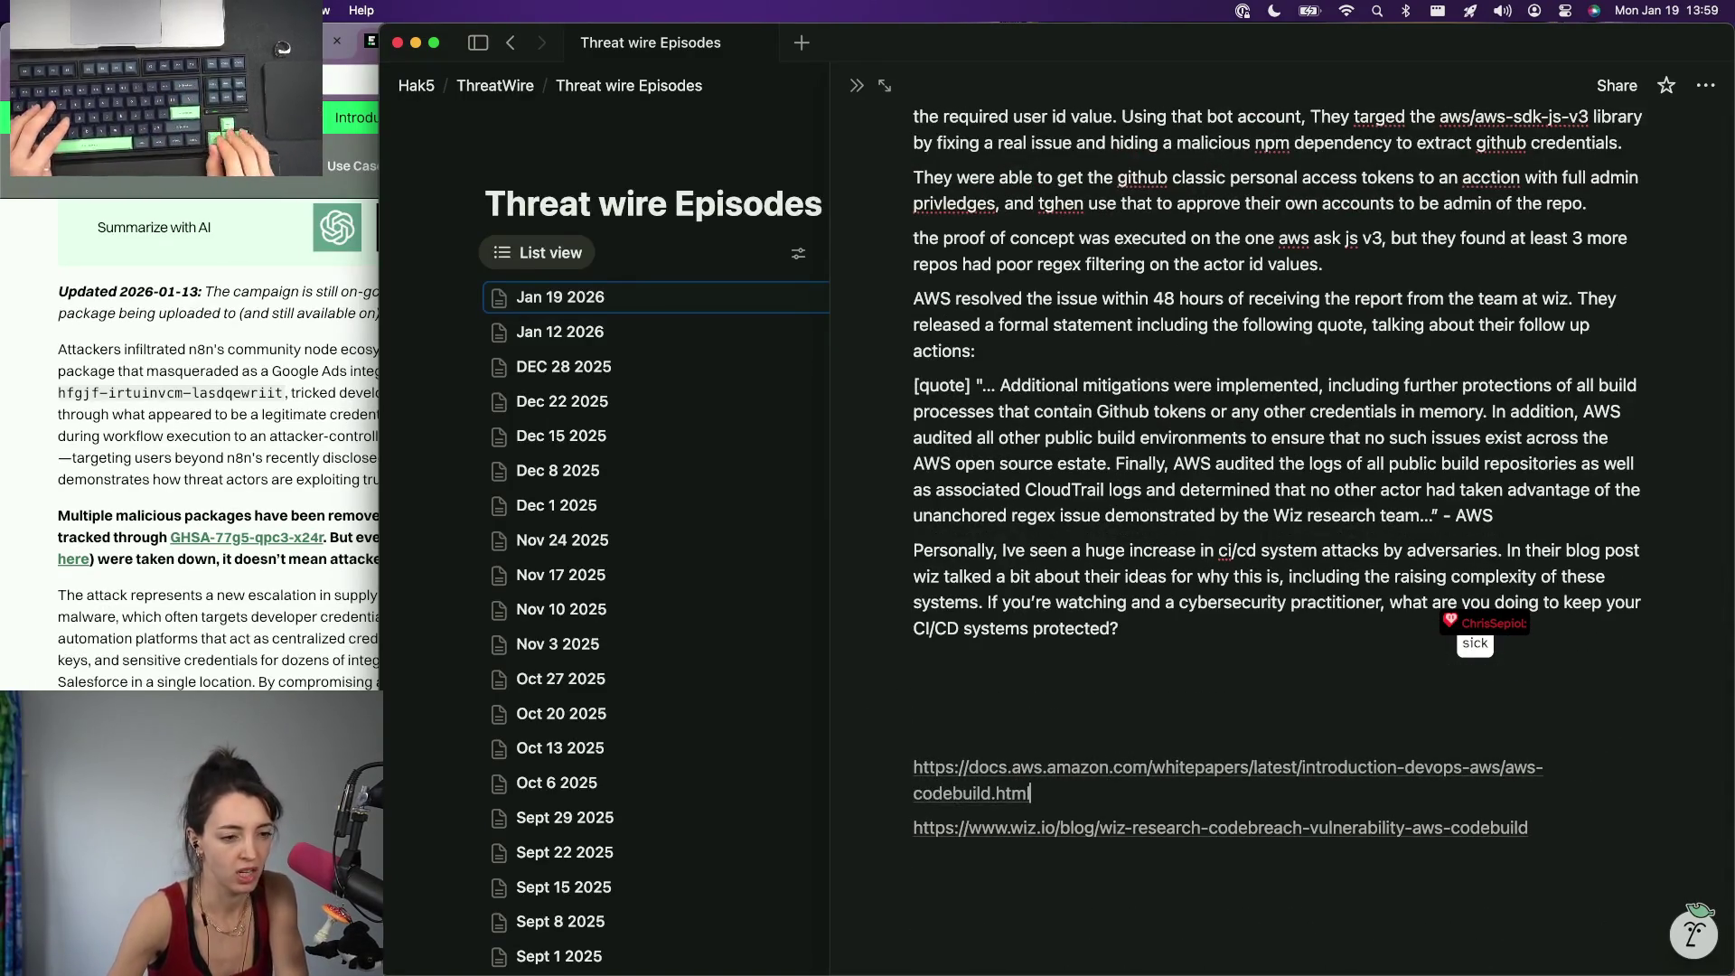
key(Return)
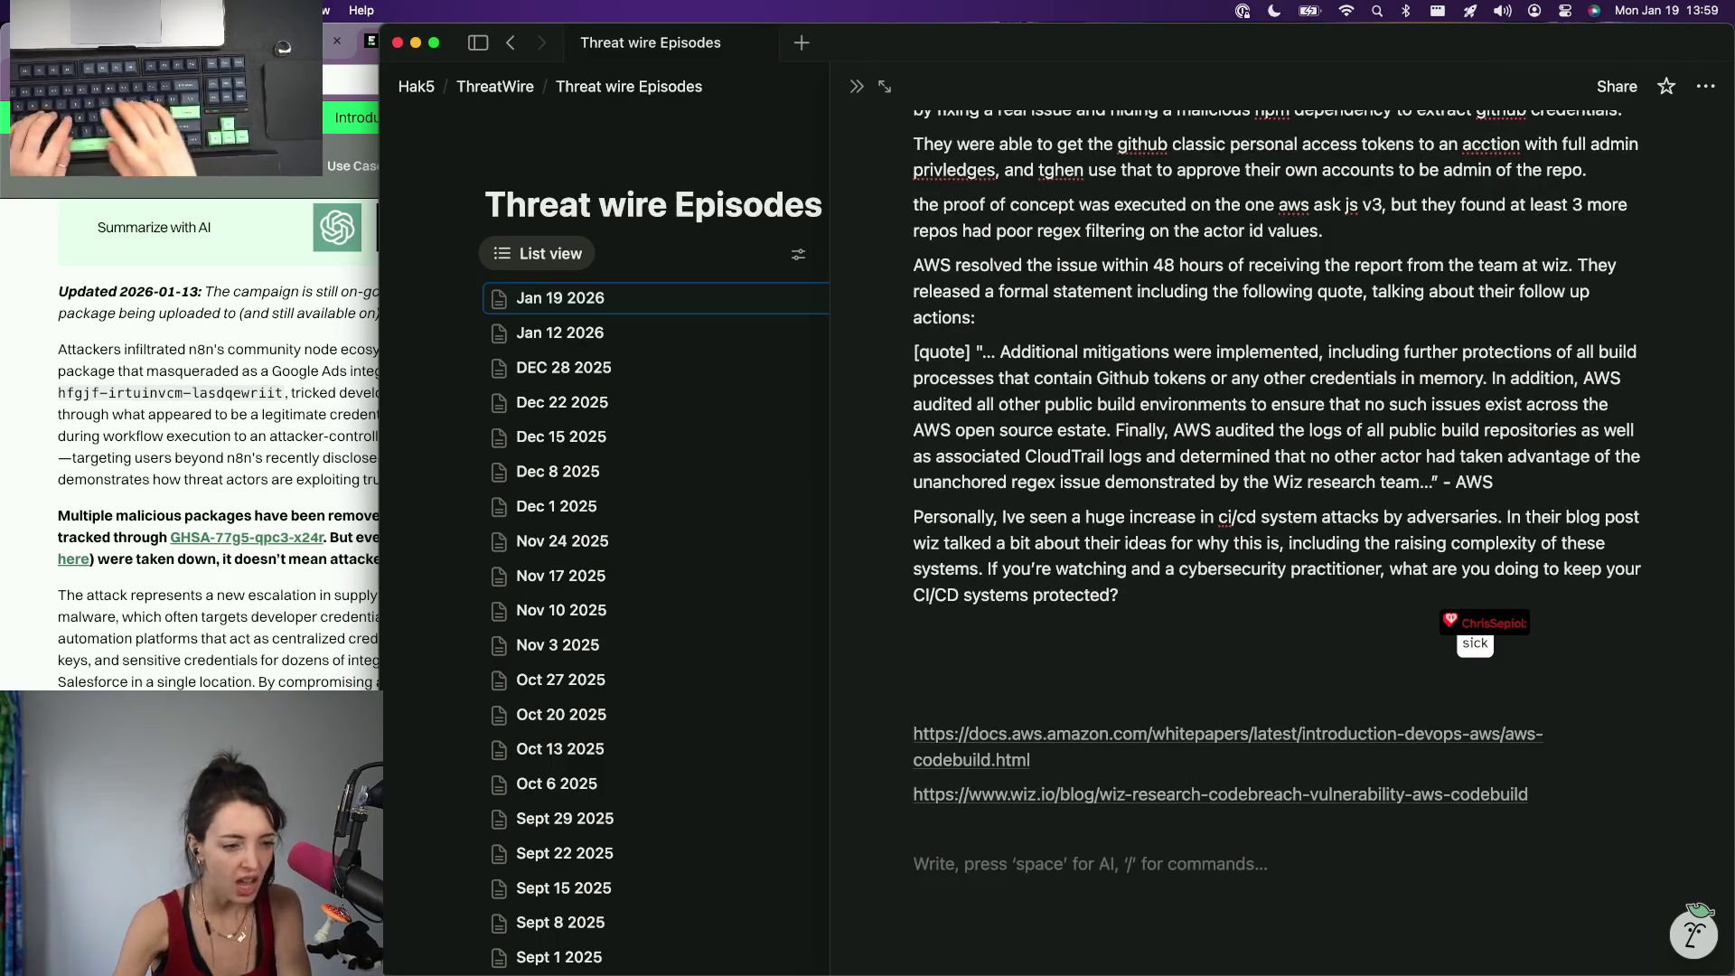
text(n8n conti8nue)
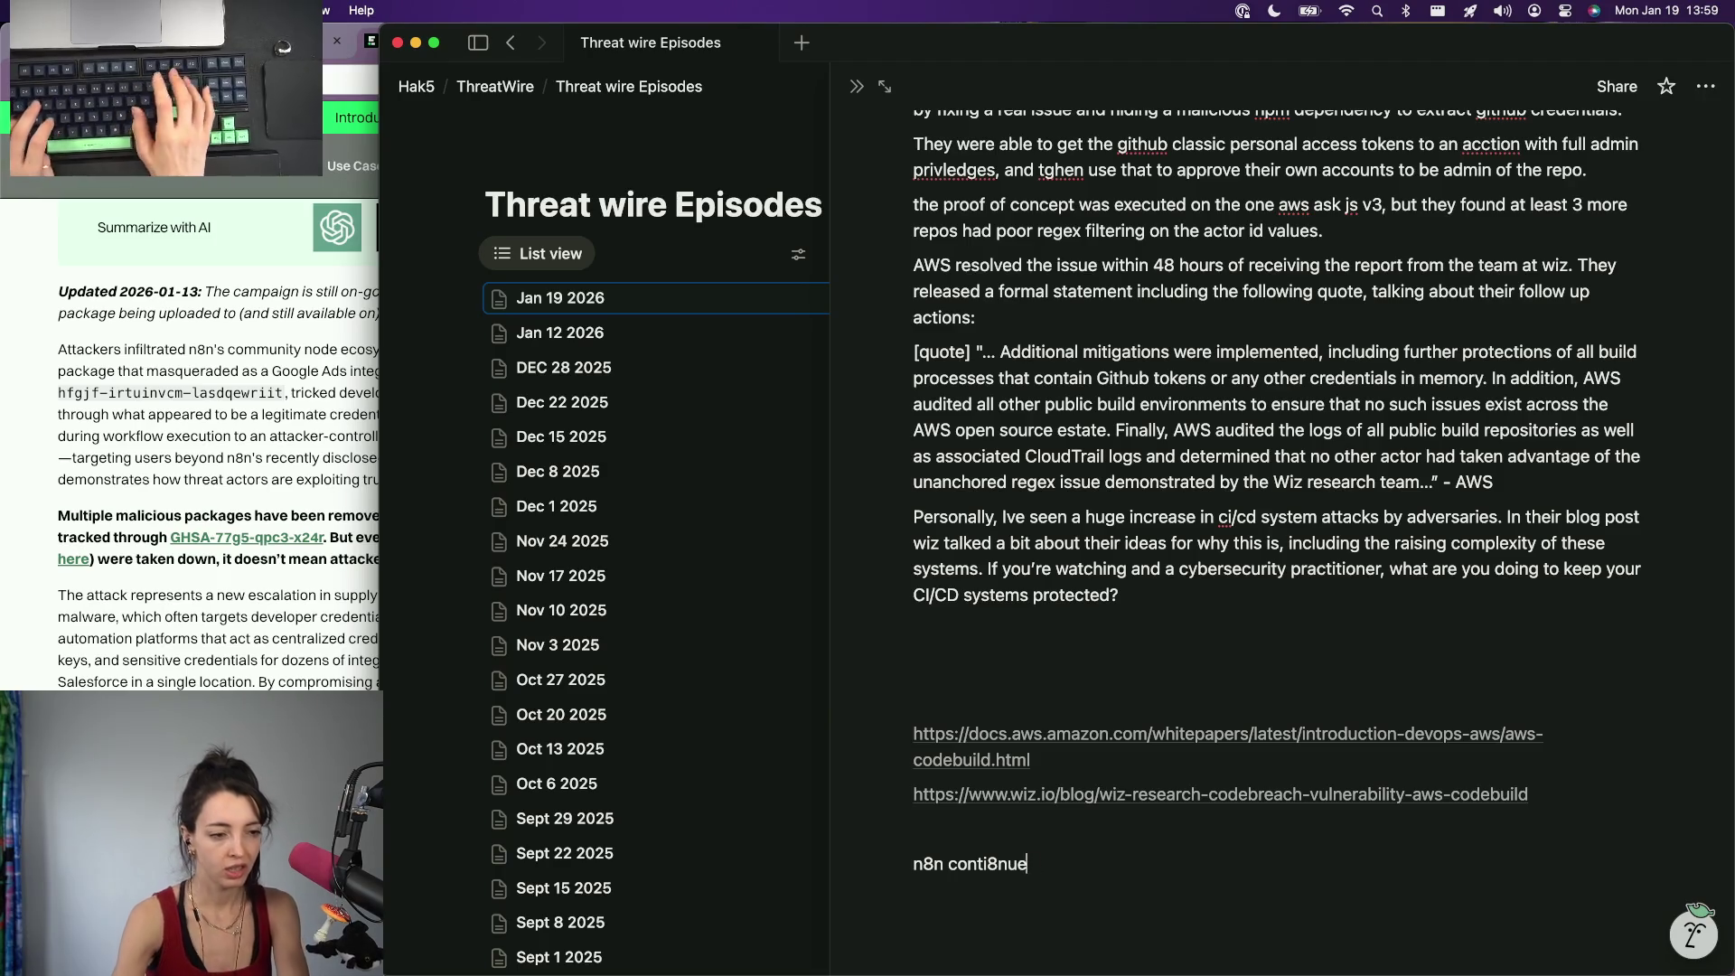
key(super+BackSpace)
text(N*)
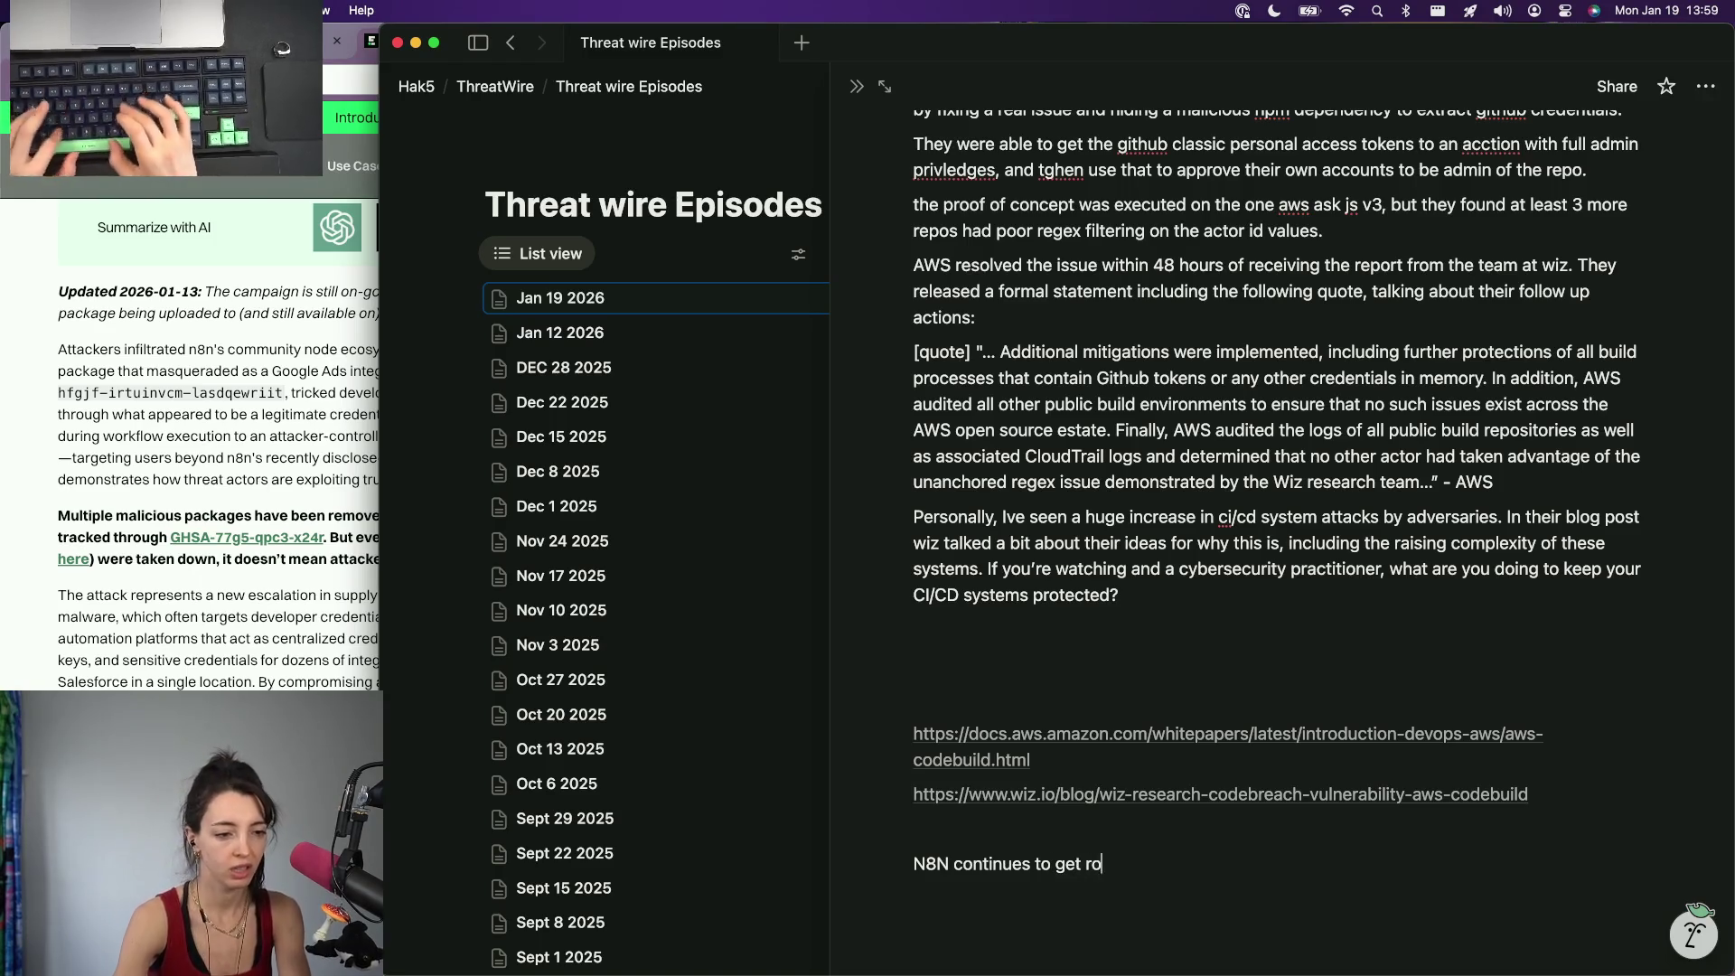
text(cked)
key(Return)
text(https://www.endorlabs.com/learn/n8mare-on-auth-street-supply-chain-attack-targets-n8n-ecosystem)
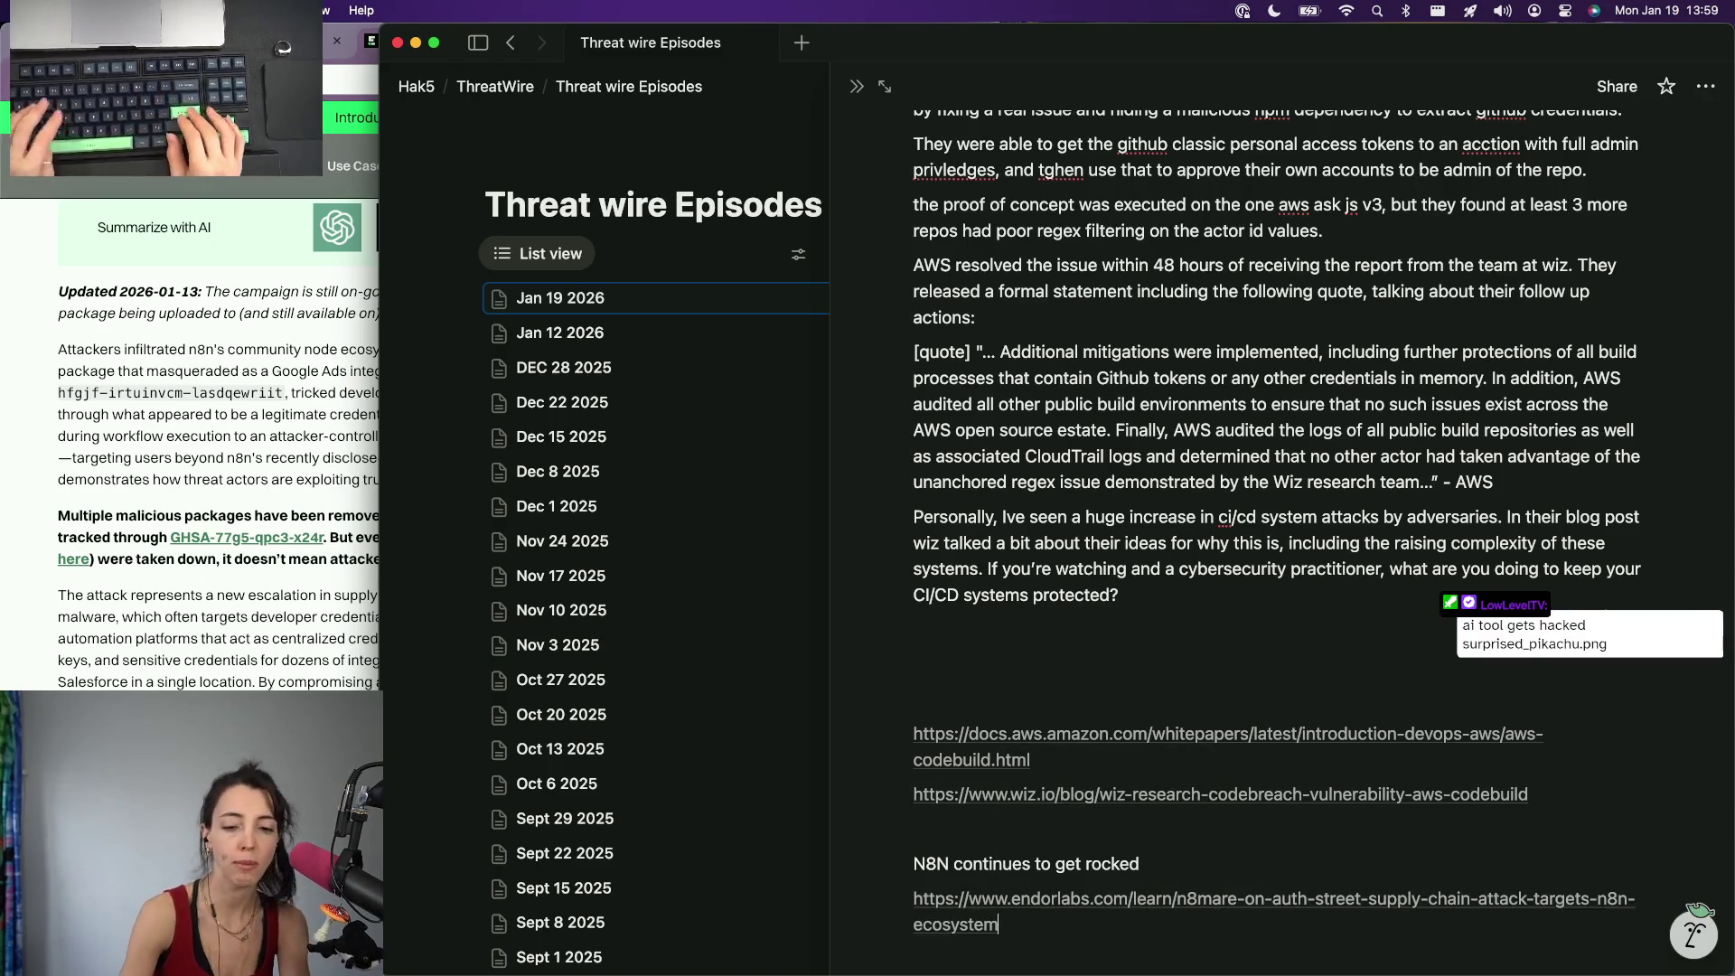
key(Return)
mouse_move(1269, 562)
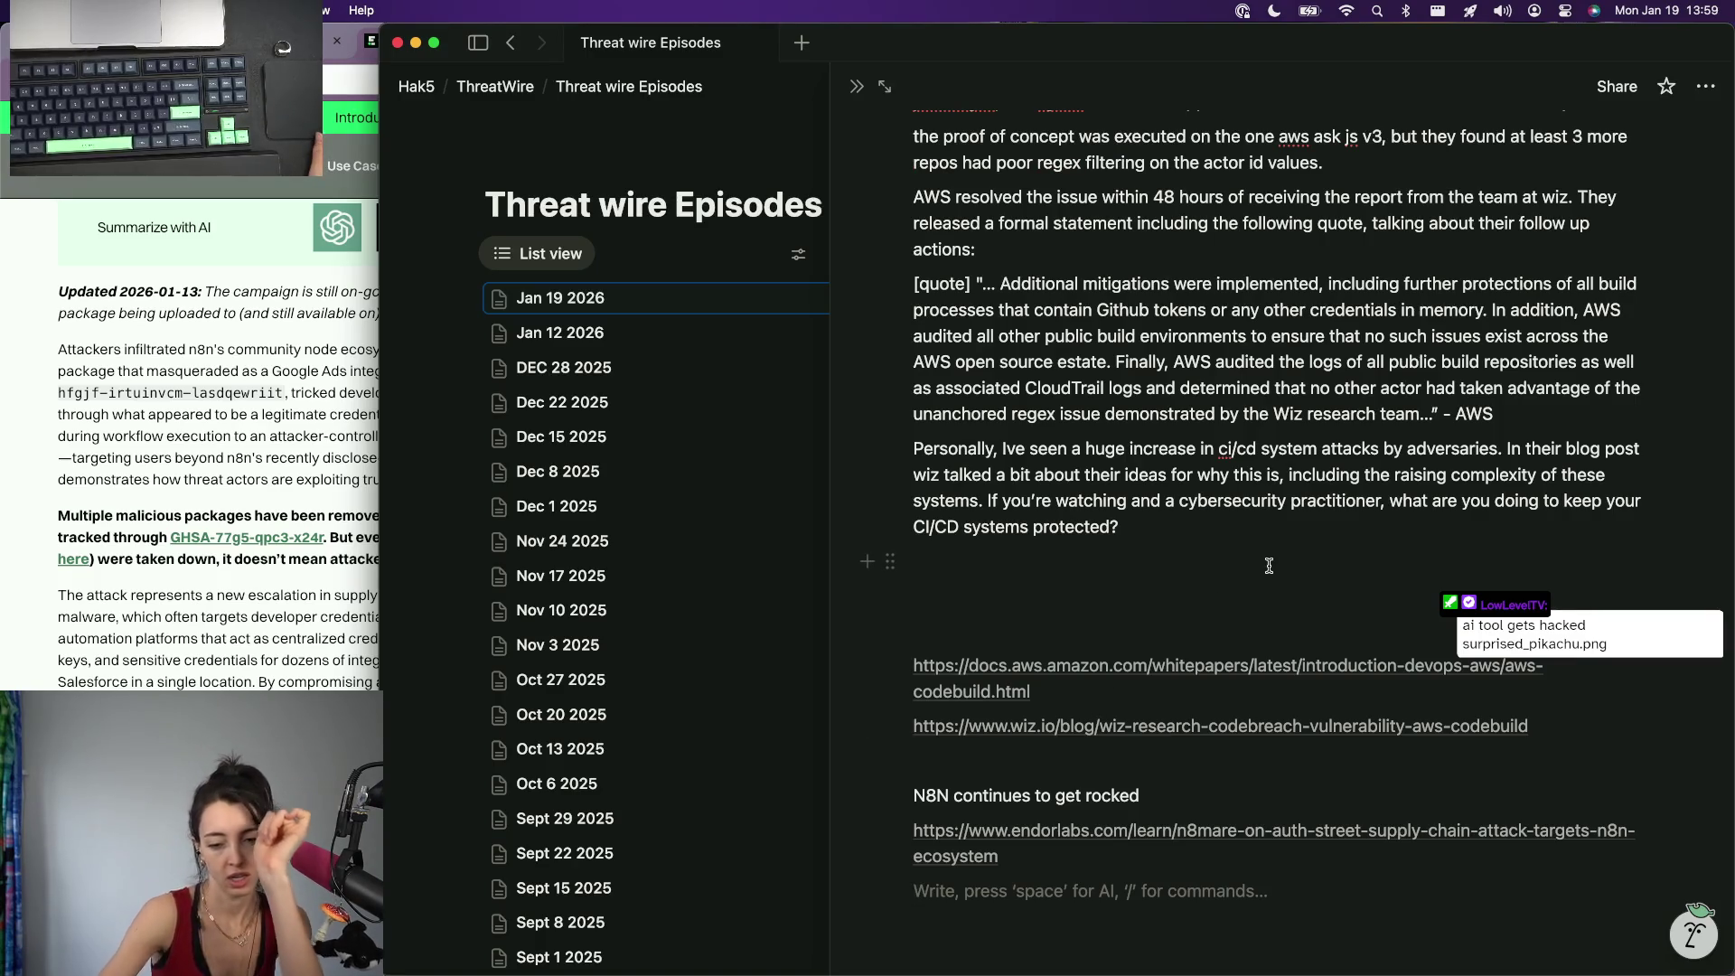
Step: Close the Reuters article and the Cyber Express page in Chrome
click(121, 205)
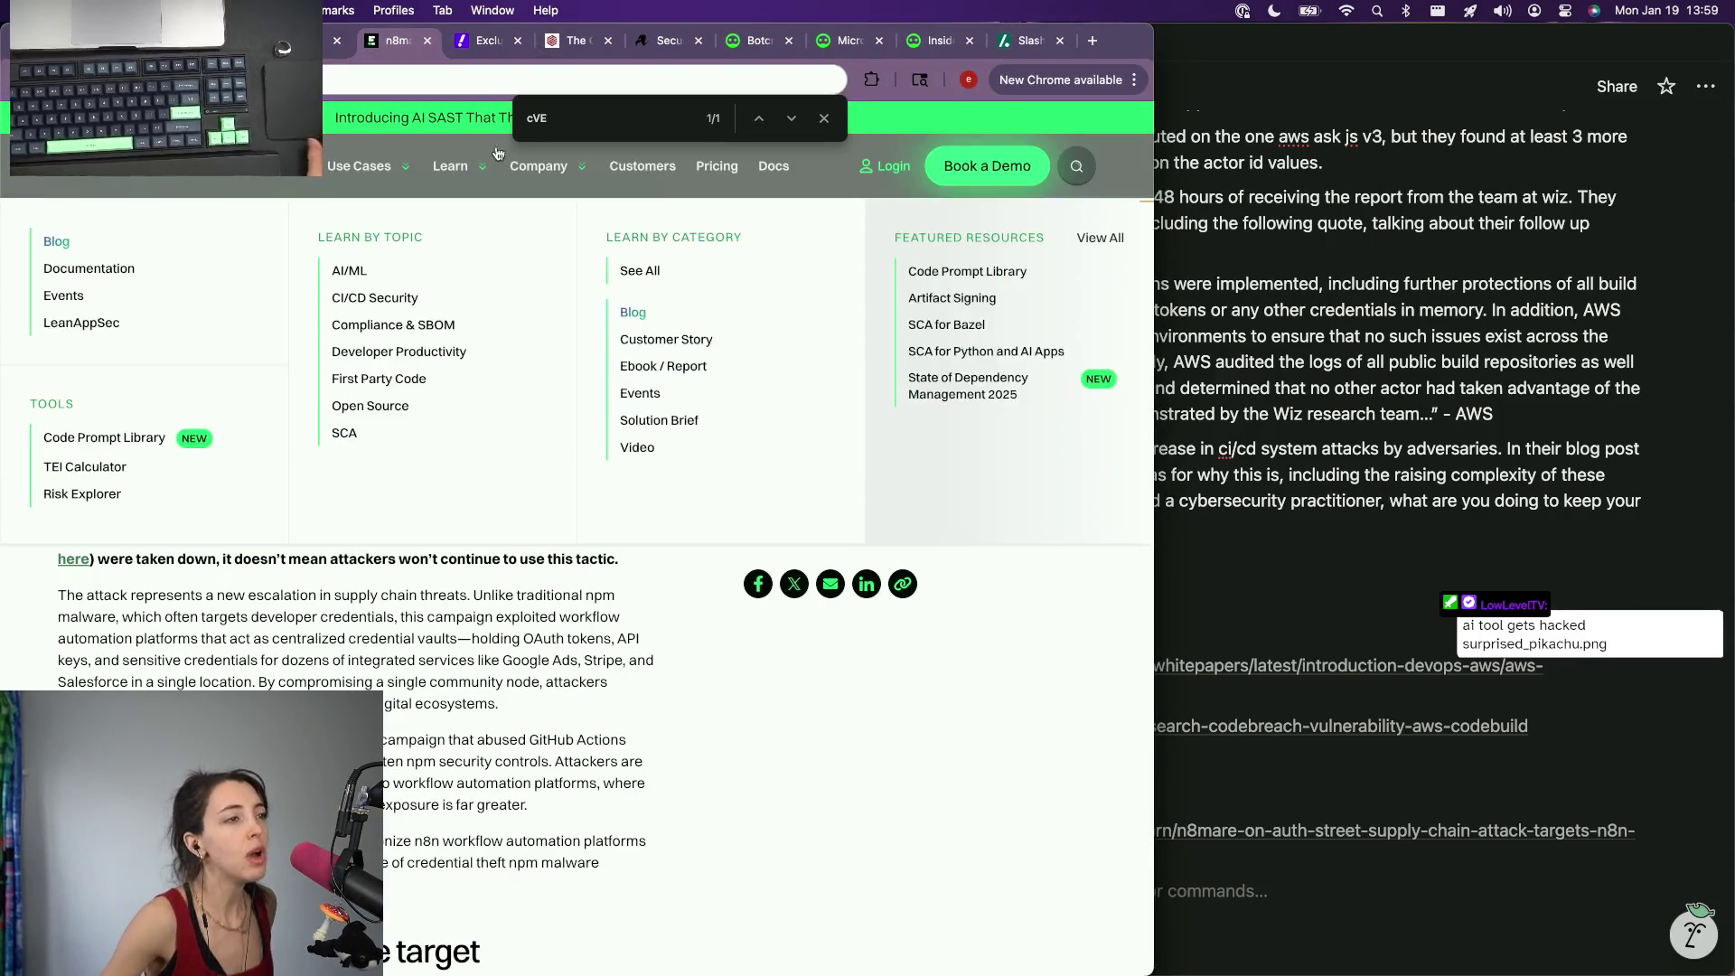
click(487, 39)
click(507, 135)
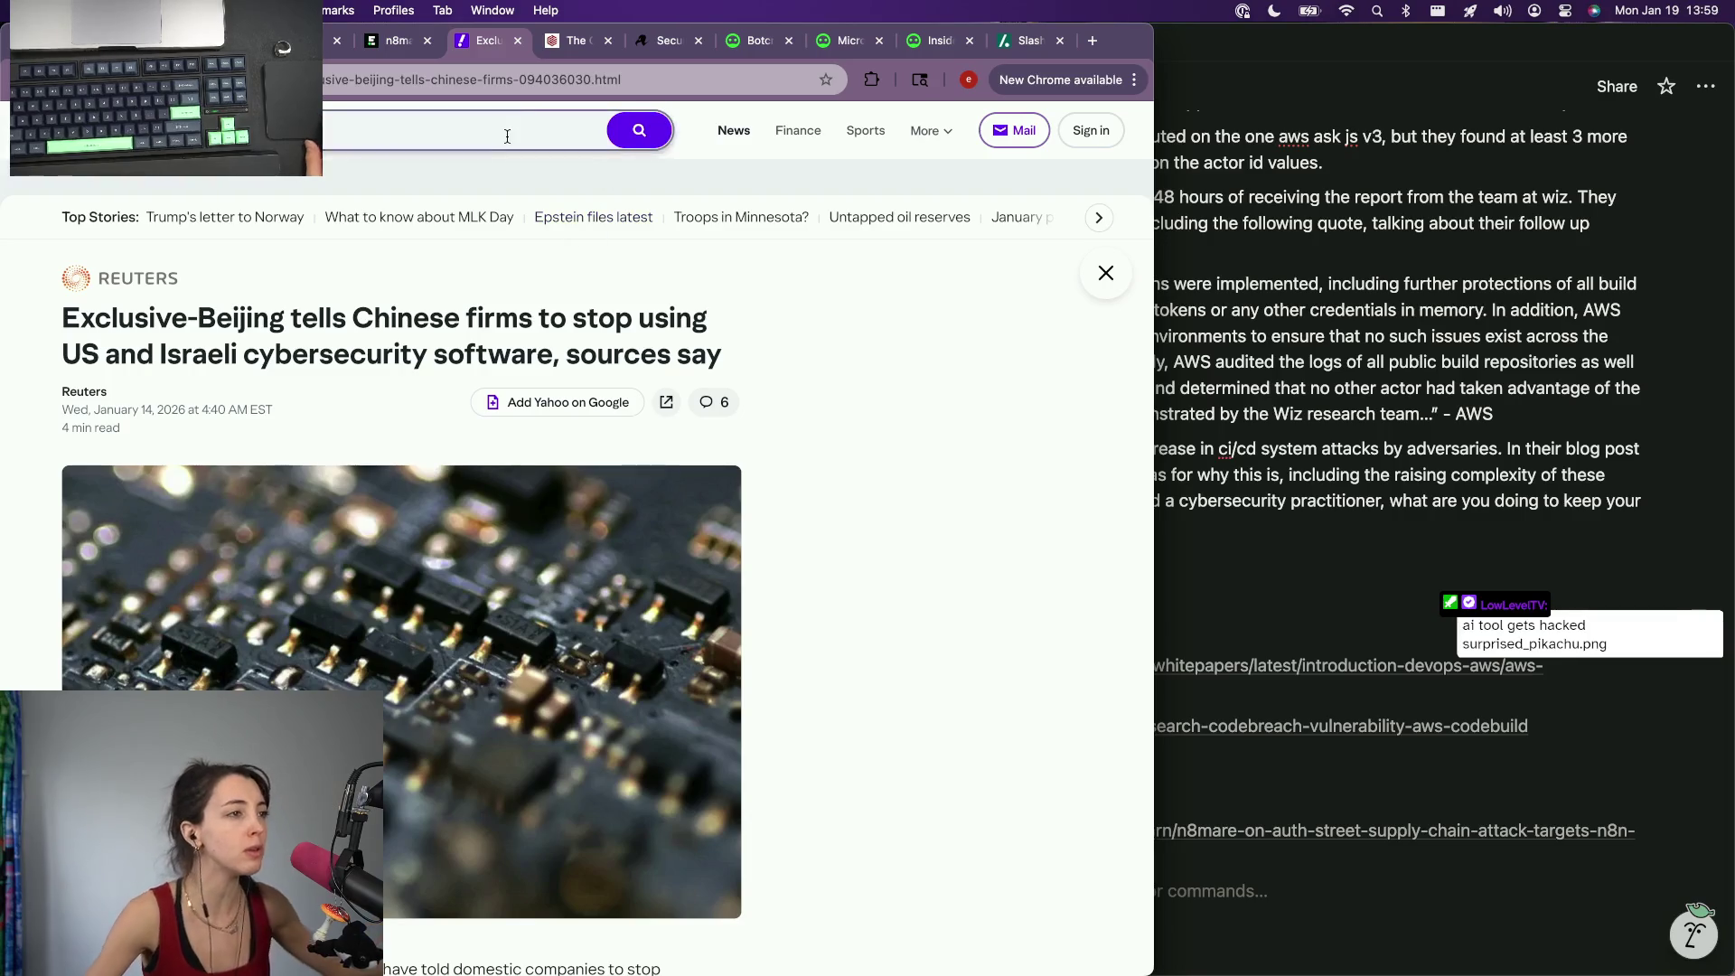
click(517, 40)
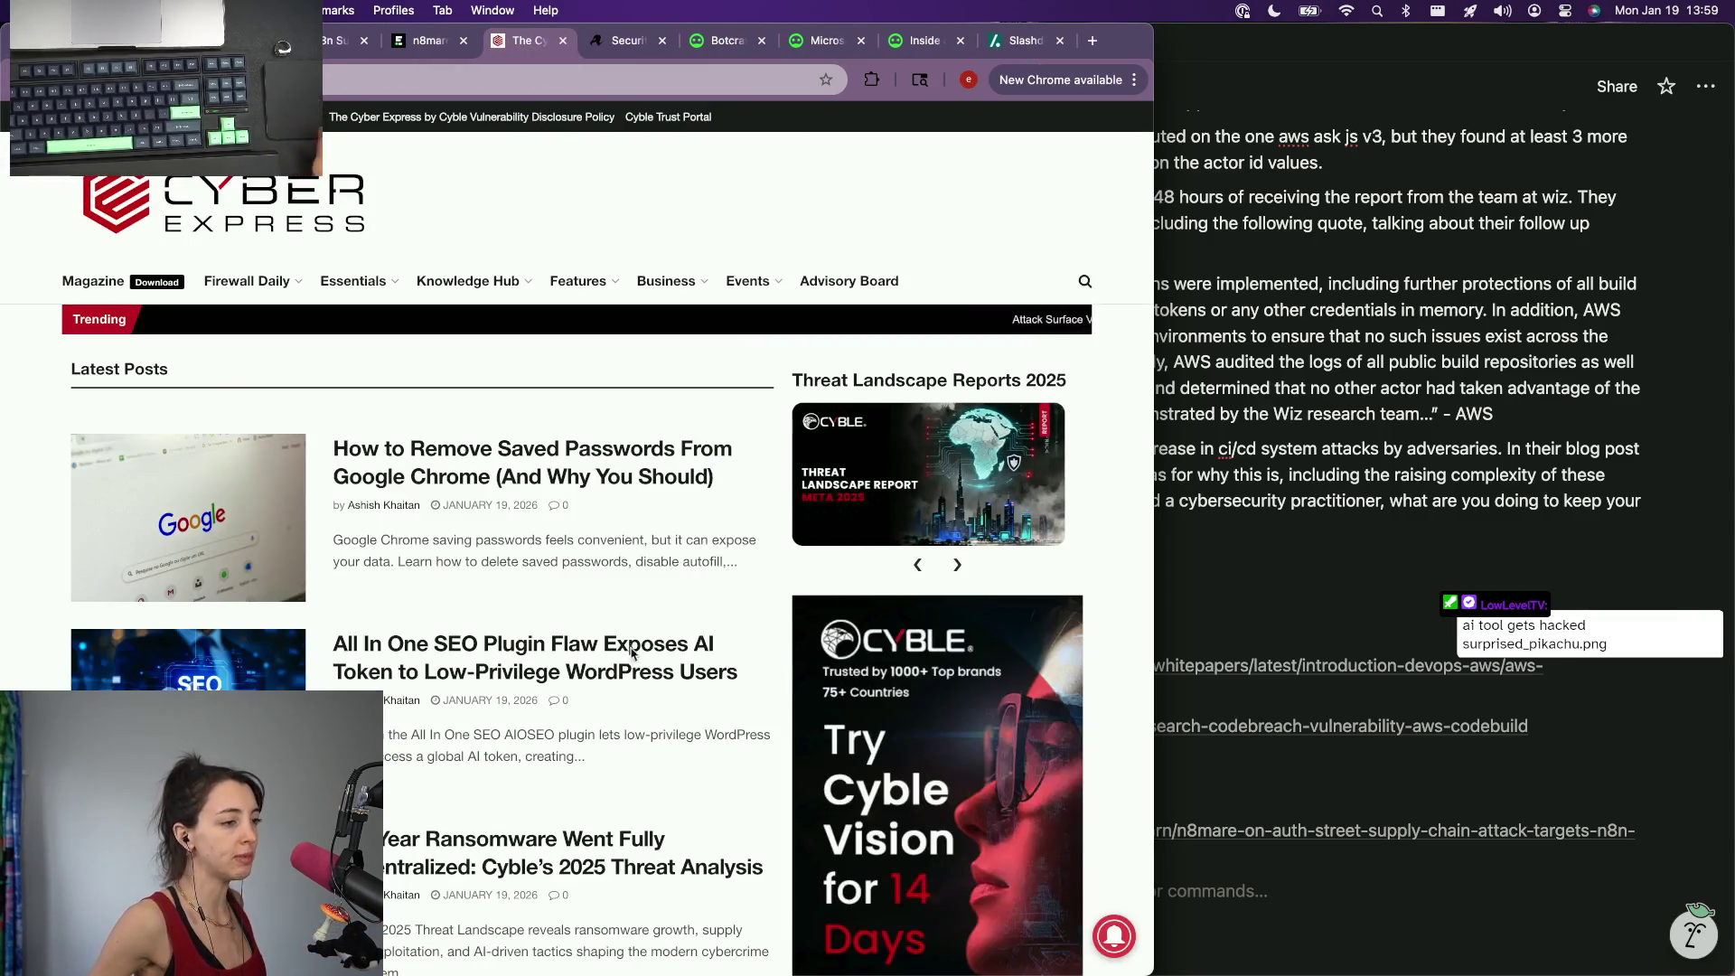
scroll(664, 766, down, 3)
scroll(663, 759, down, 10)
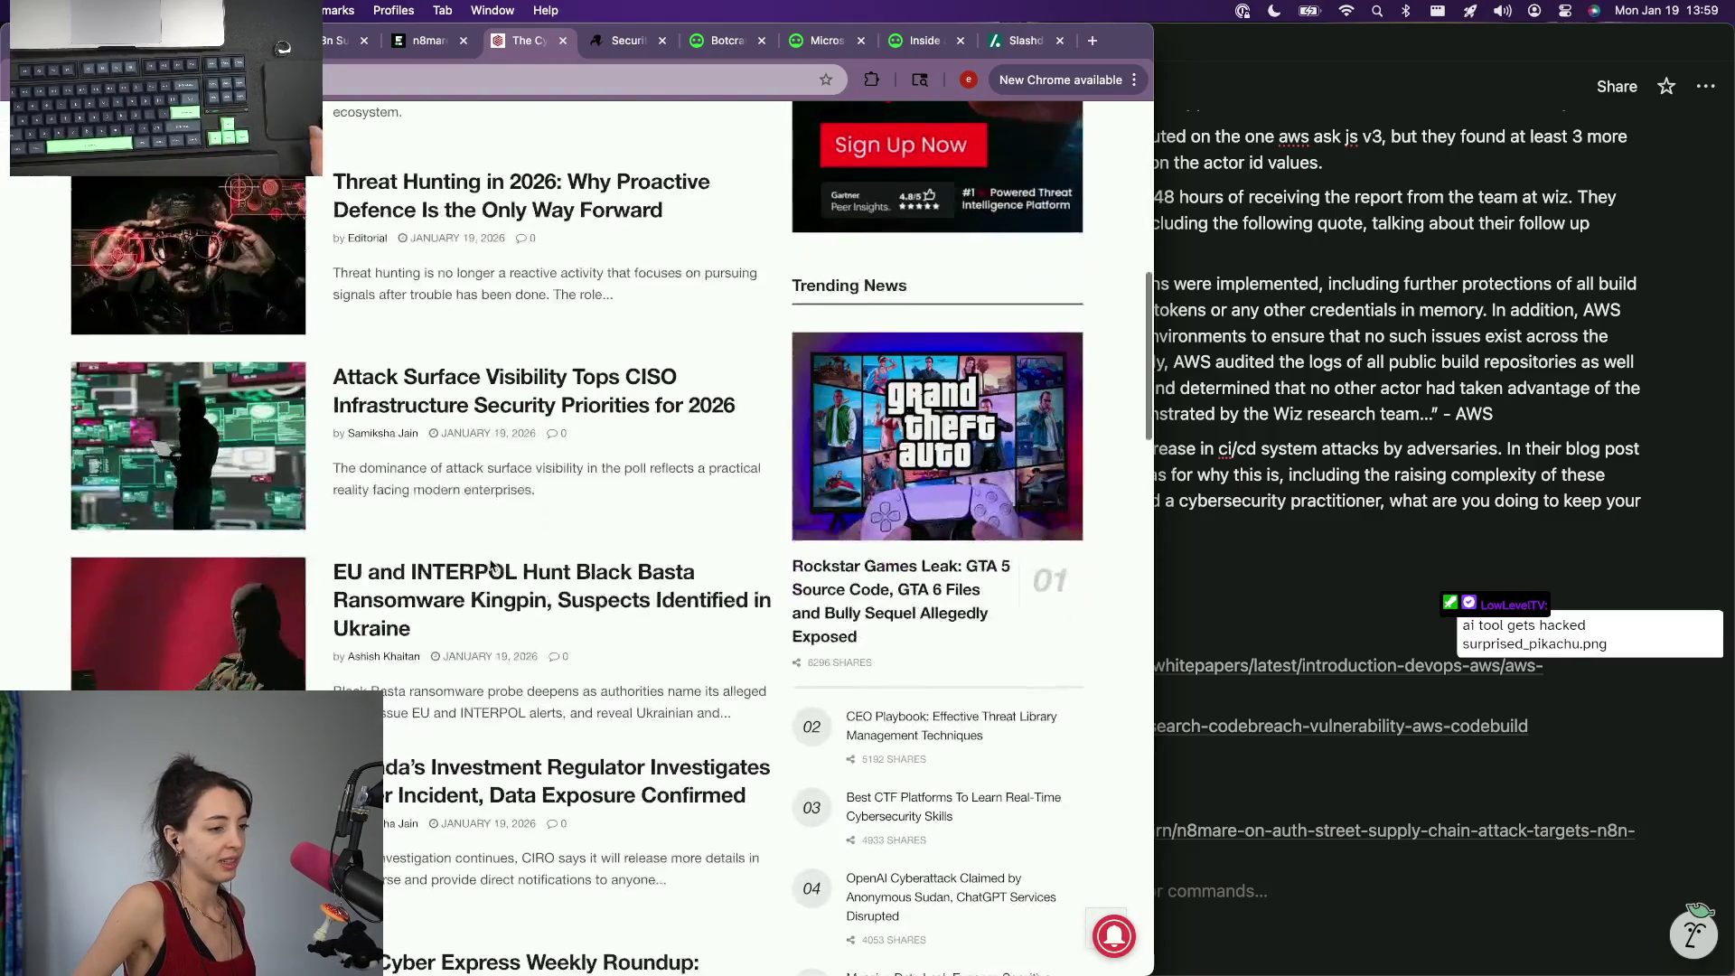
scroll(567, 141, up, 10)
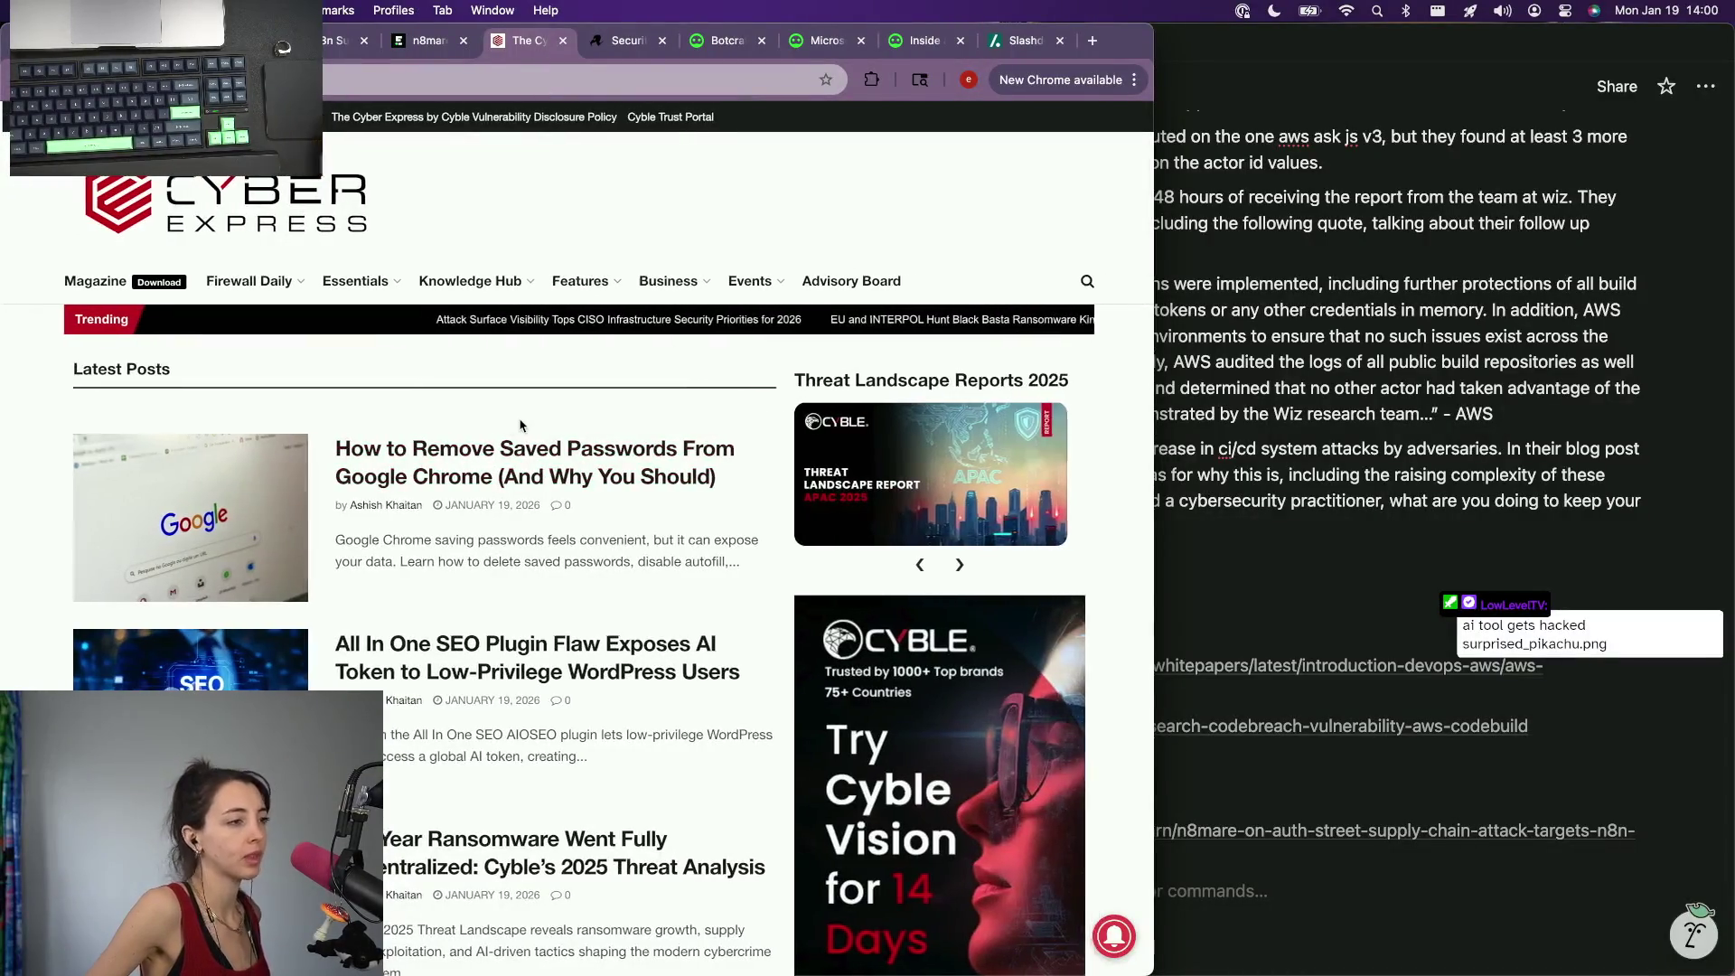
click(562, 41)
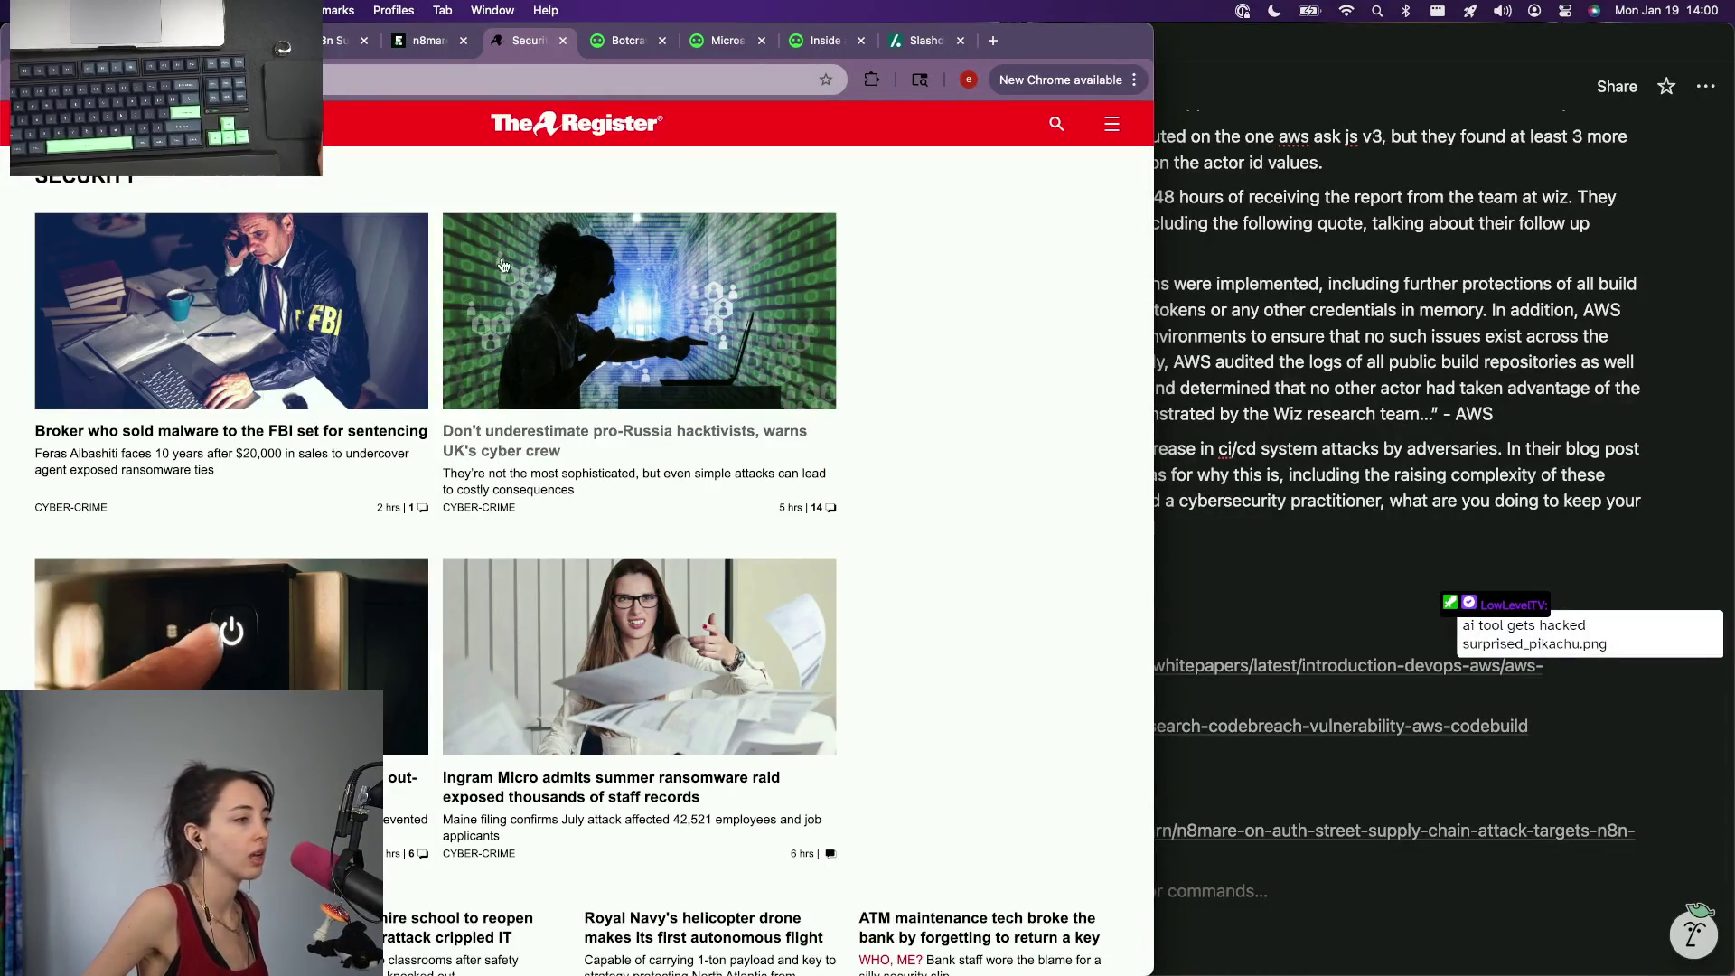
scroll(421, 312, down, 3)
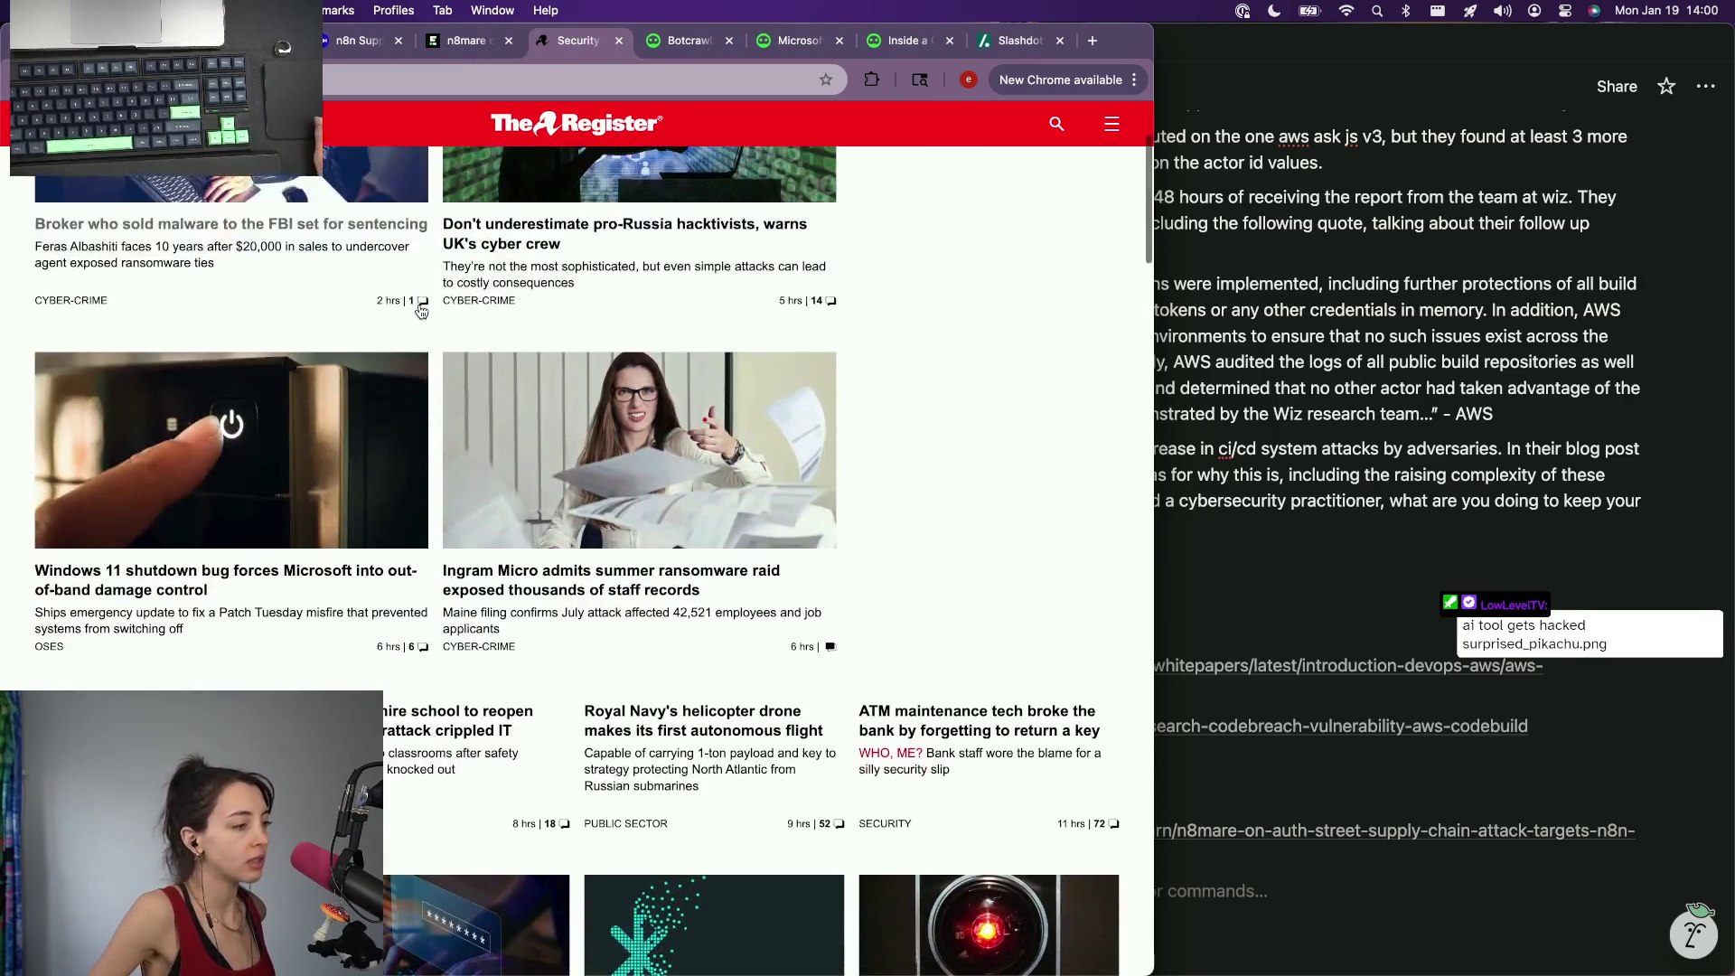
scroll(421, 312, down, 2)
scroll(421, 311, down, 2)
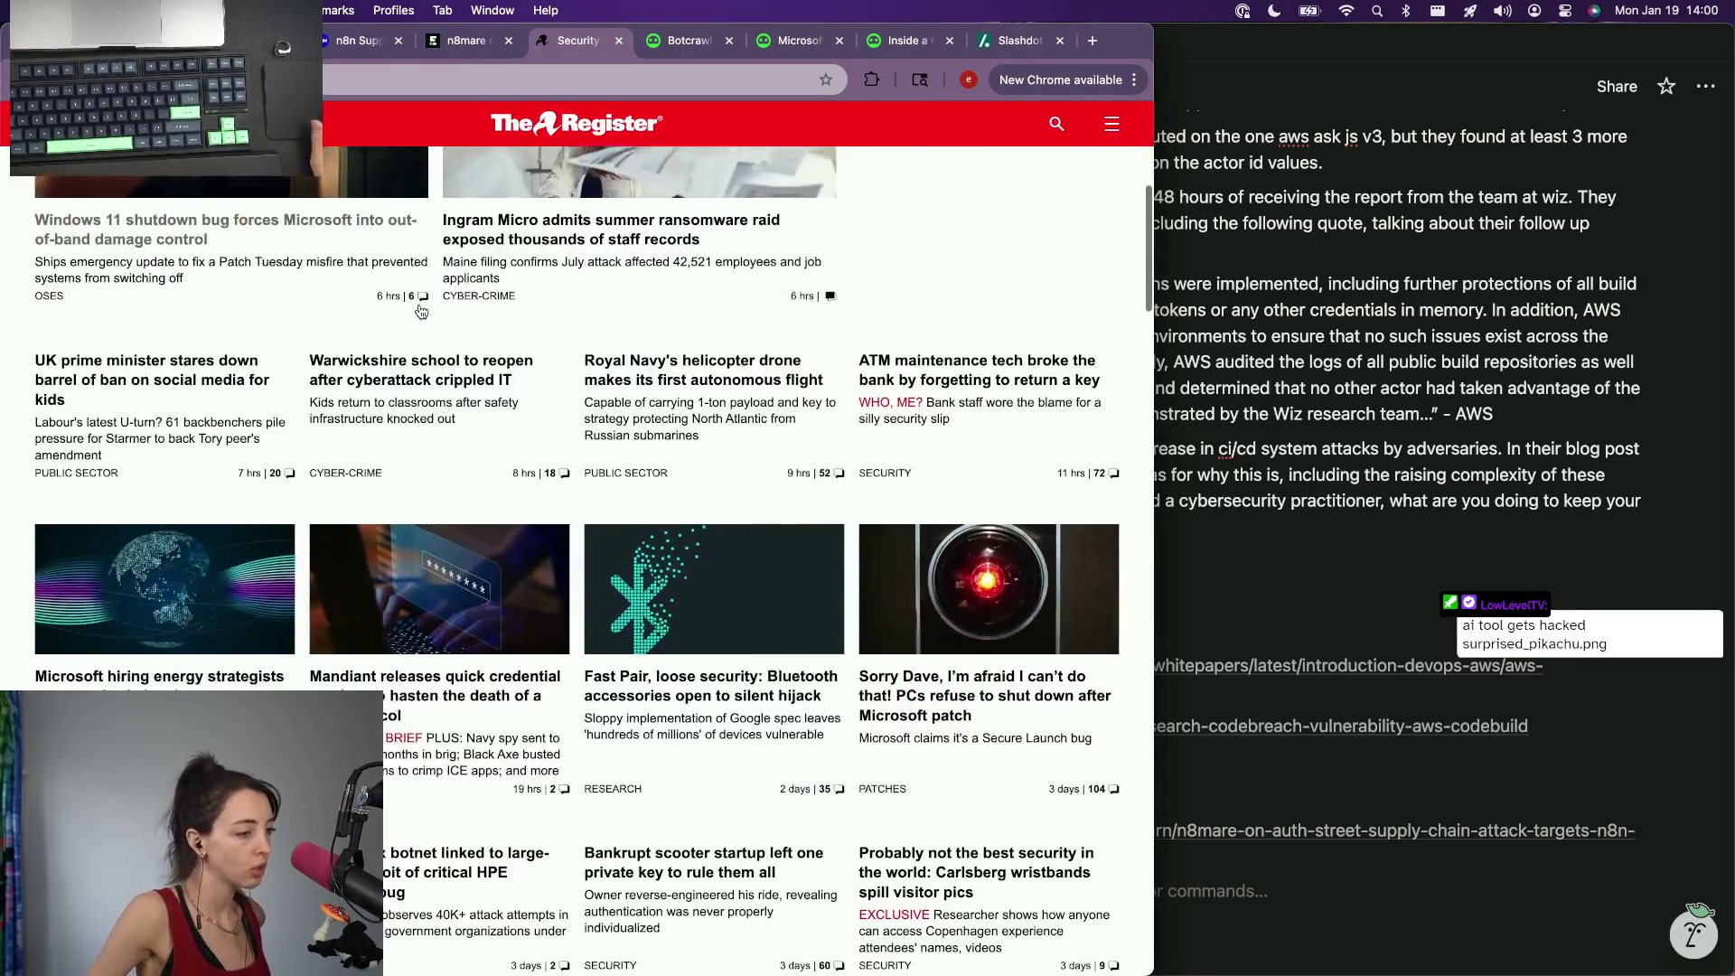
scroll(421, 313, down, 1)
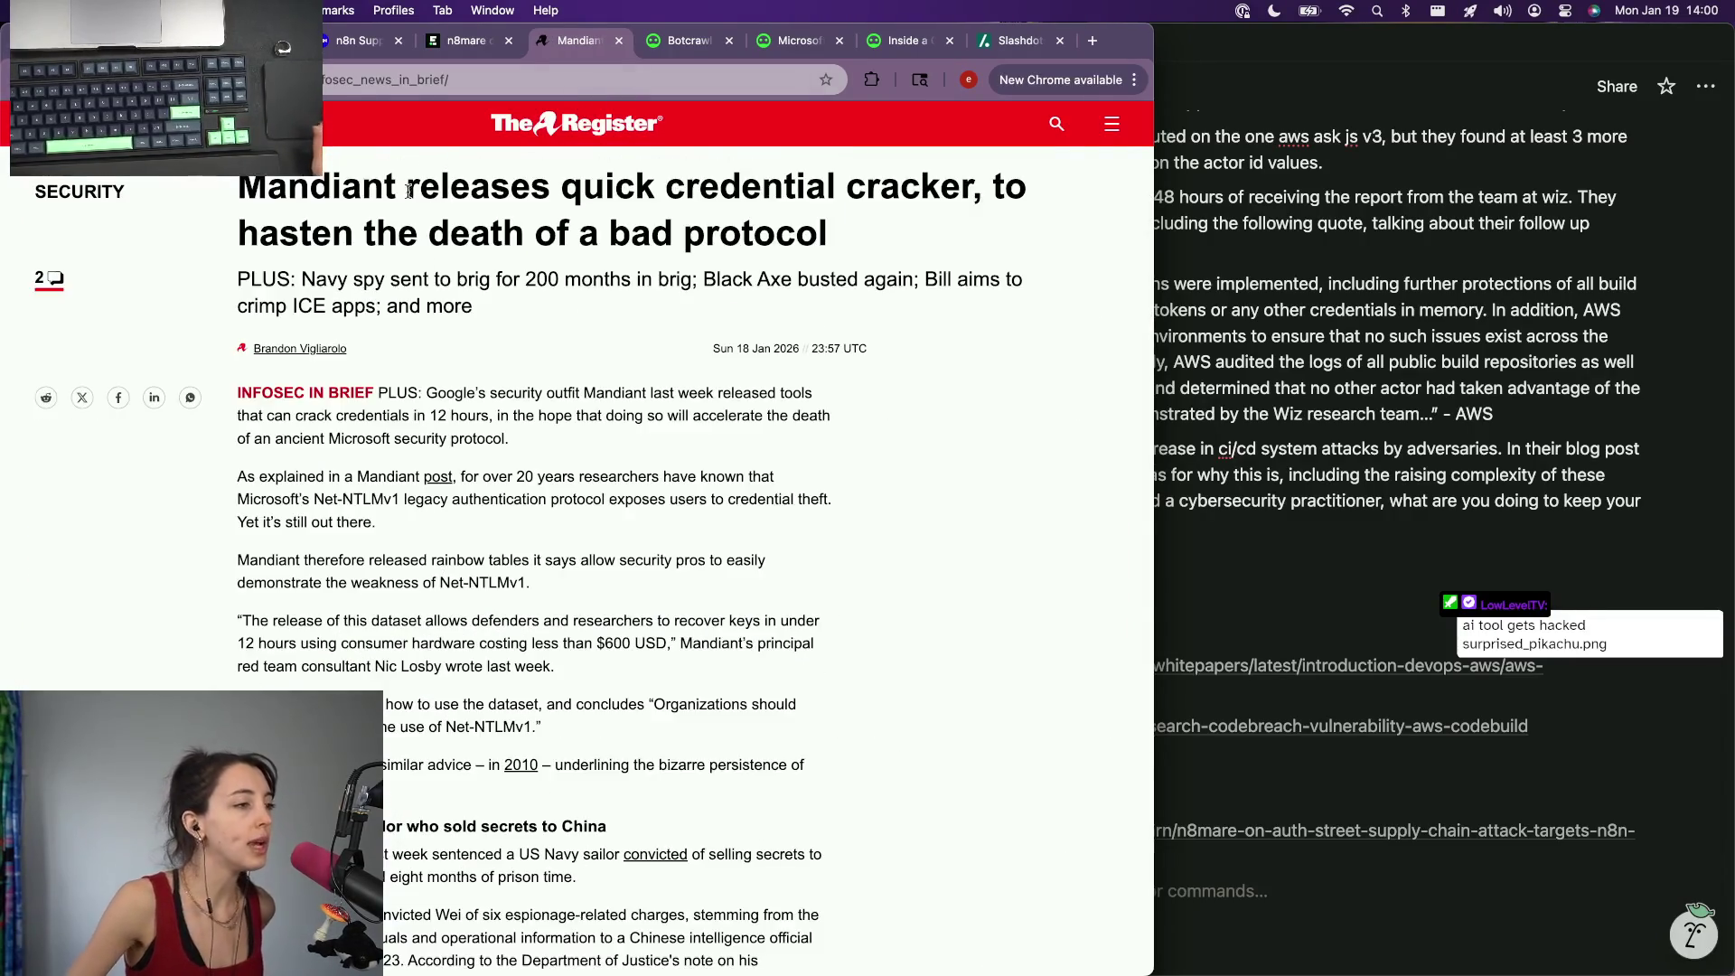
Step: Copy the Ars Technica Mandiant rainbow table article's address and return to the Notion page
key(super+l)
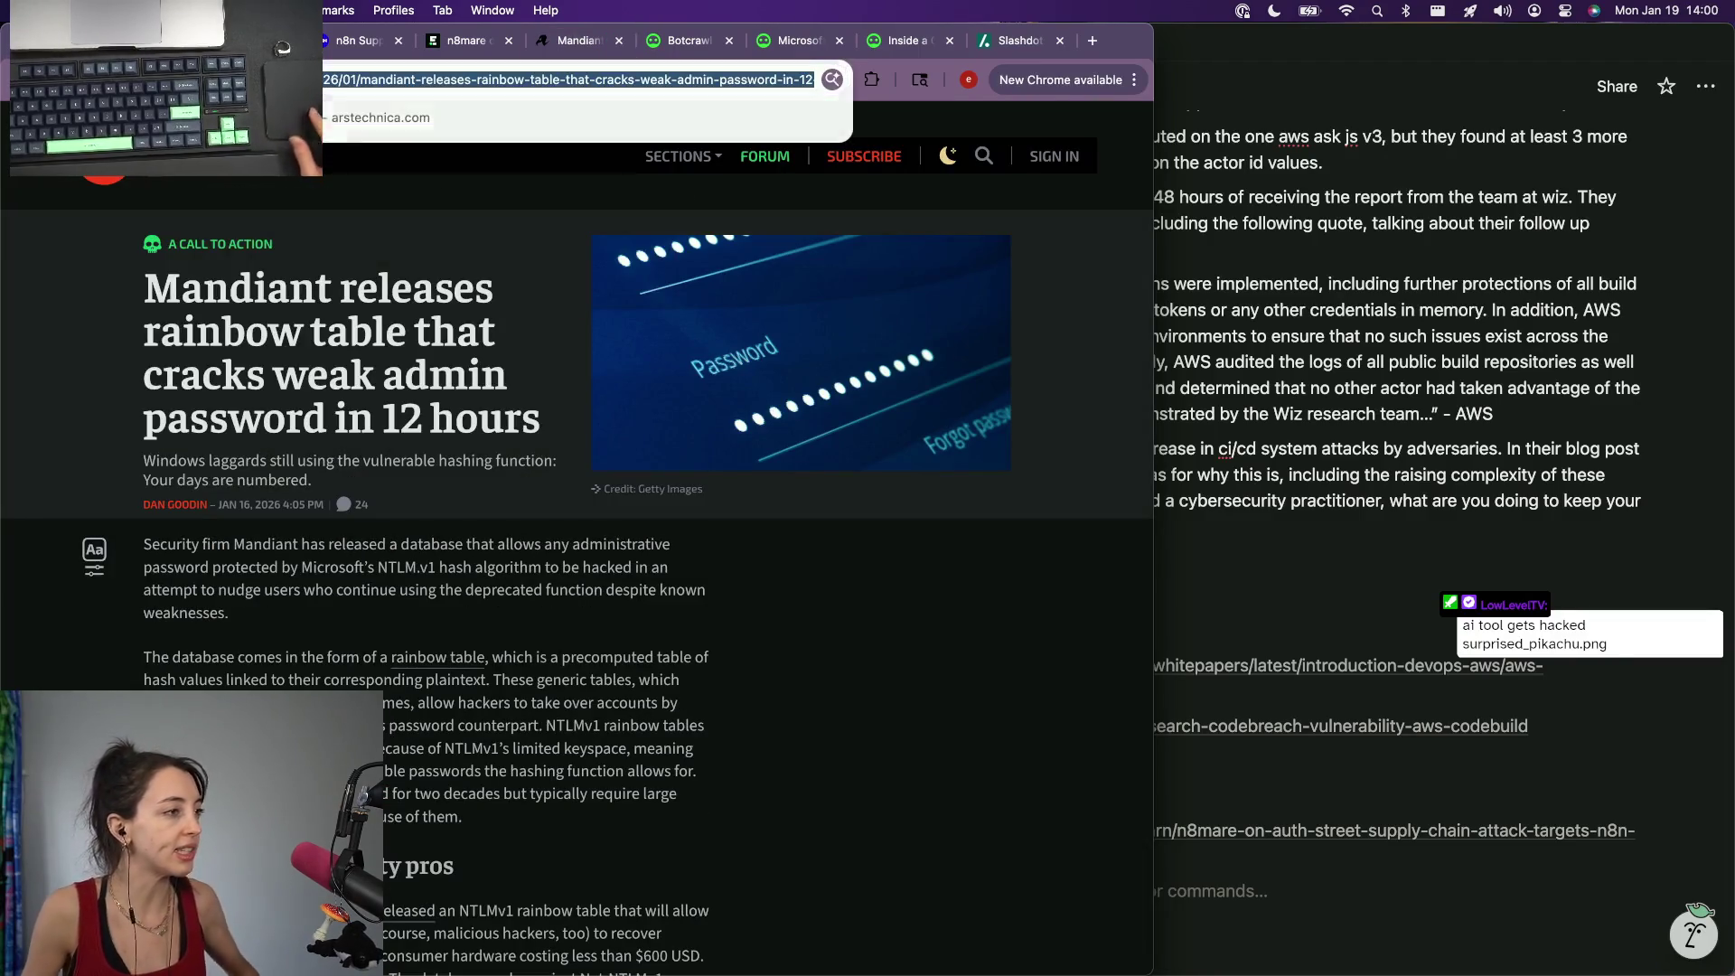
key(BackSpace)
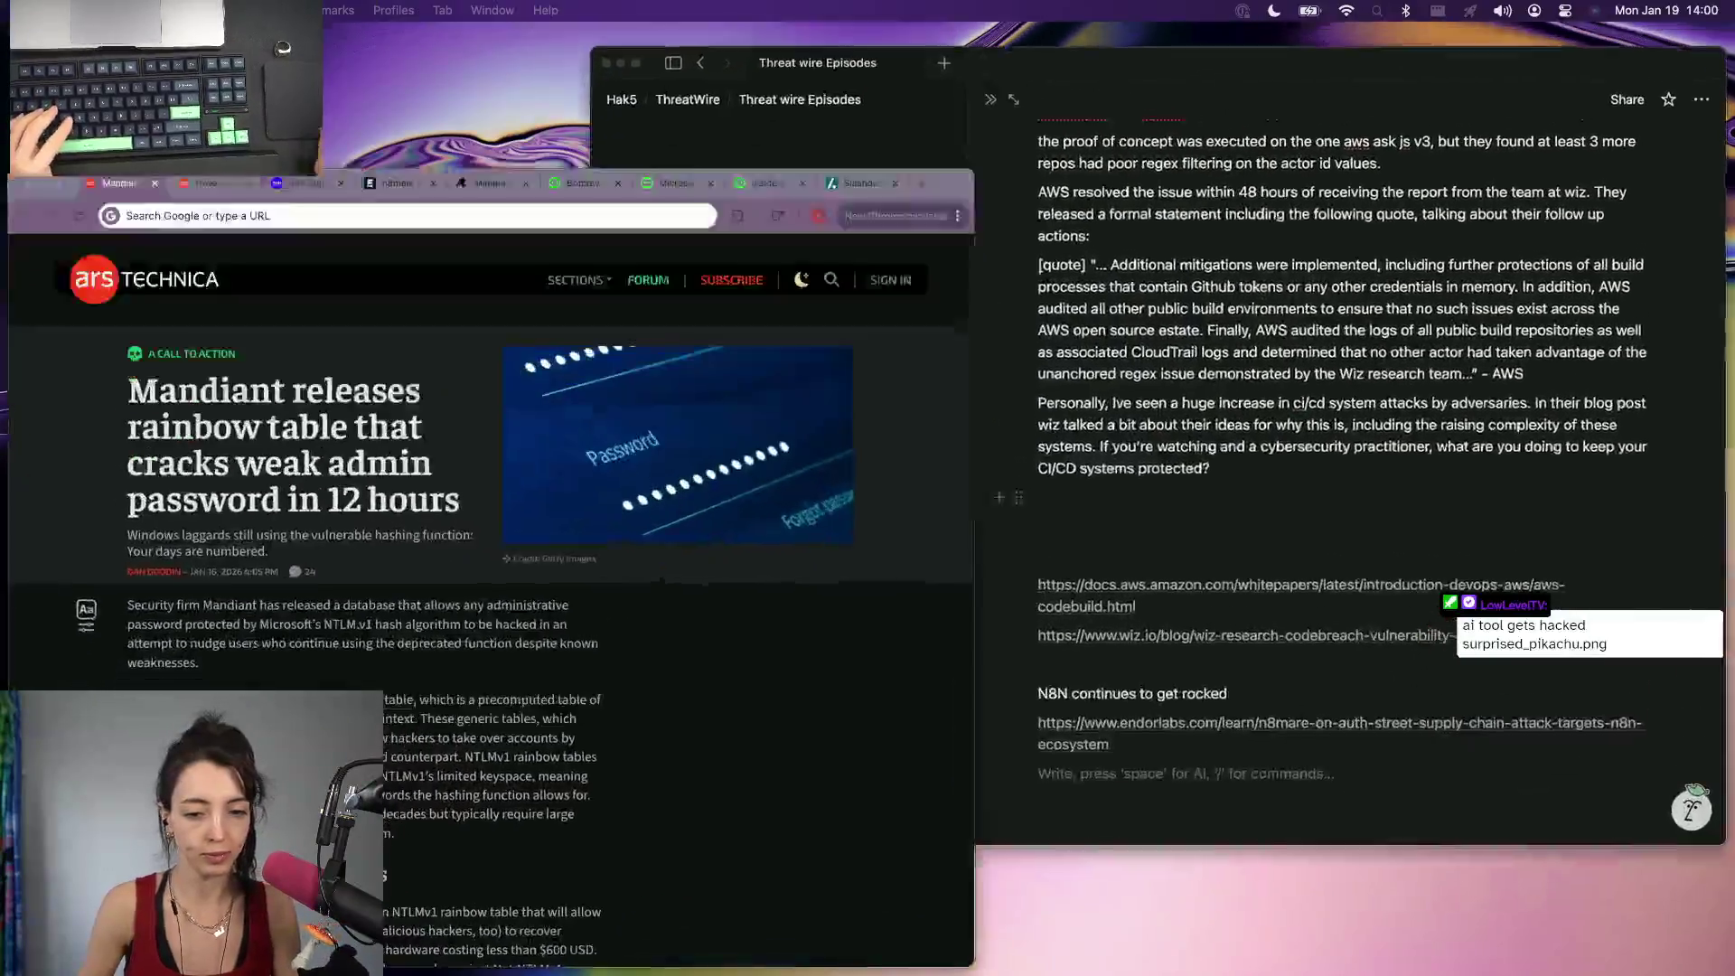
key(Escape)
click(1254, 609)
scroll(1254, 609, down, 1)
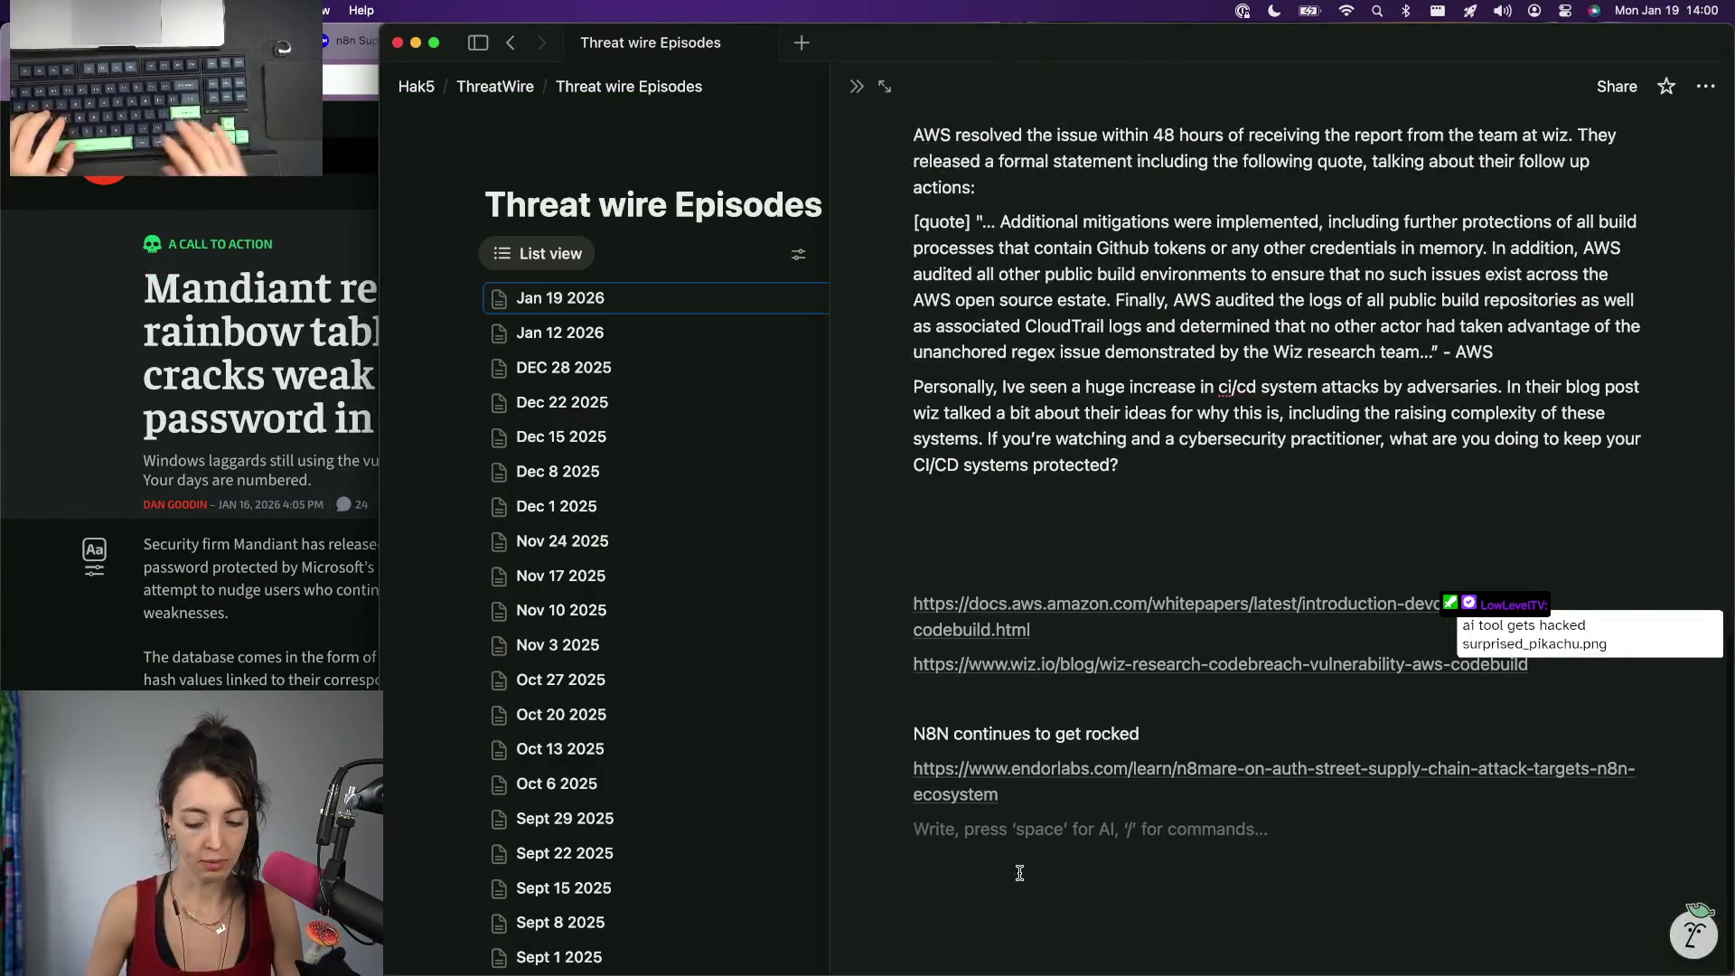
Step: Paste the Ars Technica Mandiant article link under the rainbow table heading
key(Return)
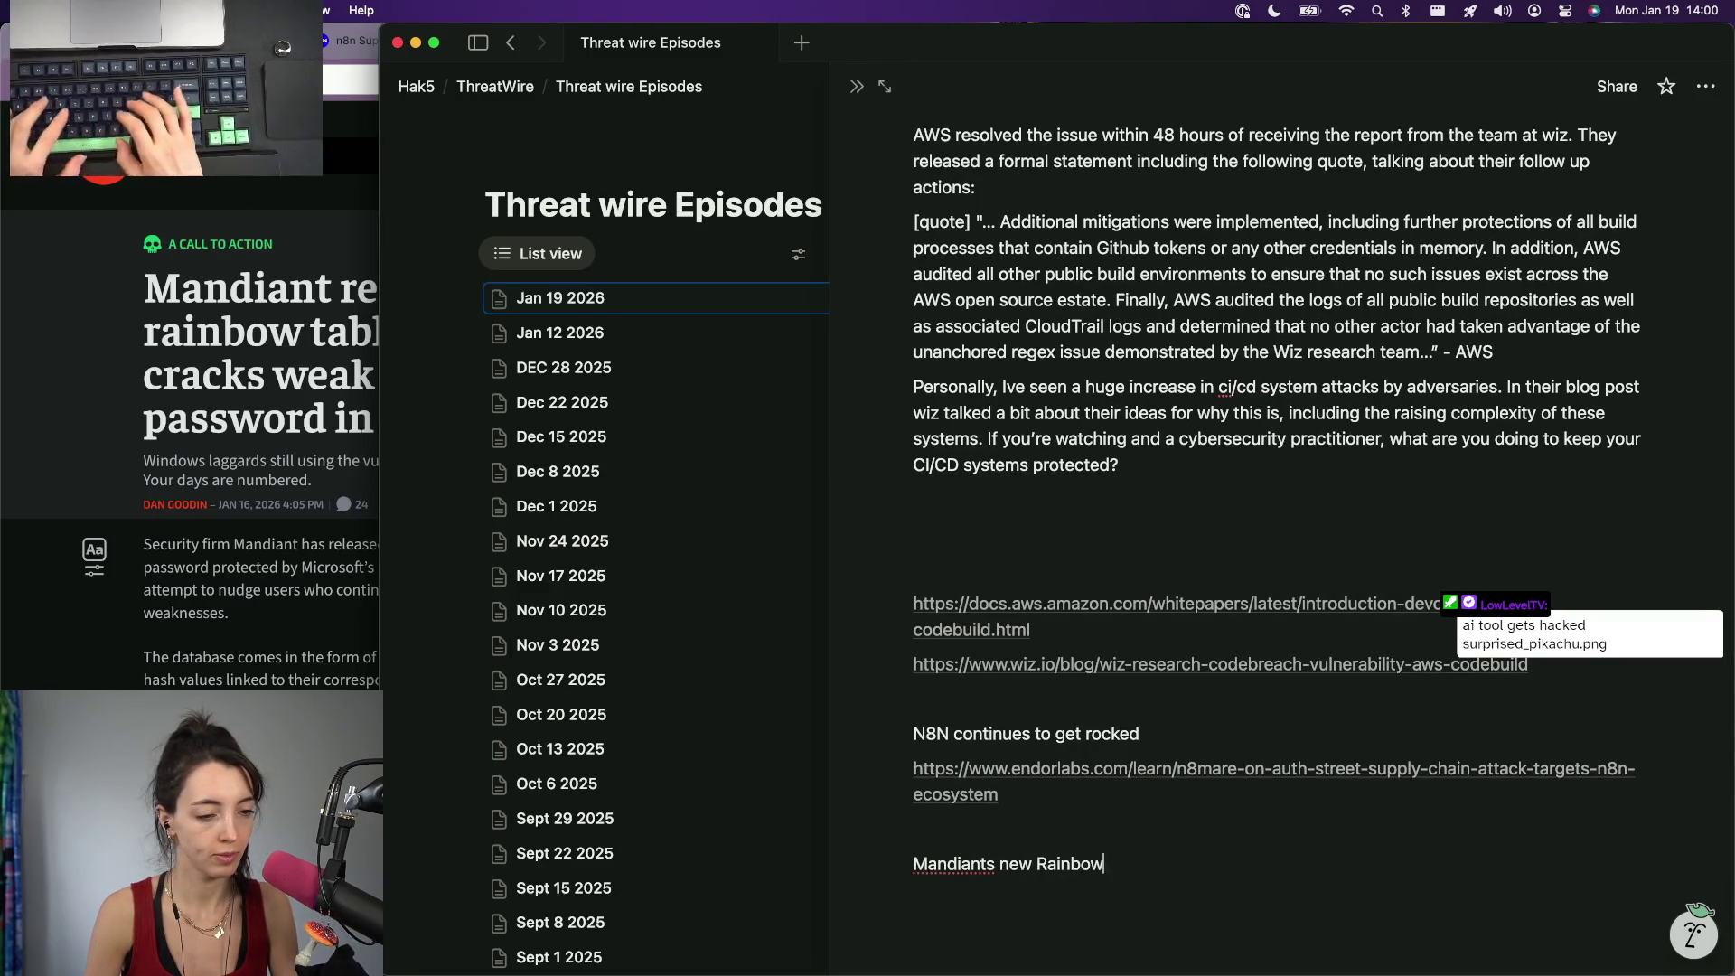
text(https://arstechnica.com/security/2026/01/mandiant-releases-rainbow-table-that-cracks-weak-admin-password-in-12-hours/)
key(Return)
key(Return)
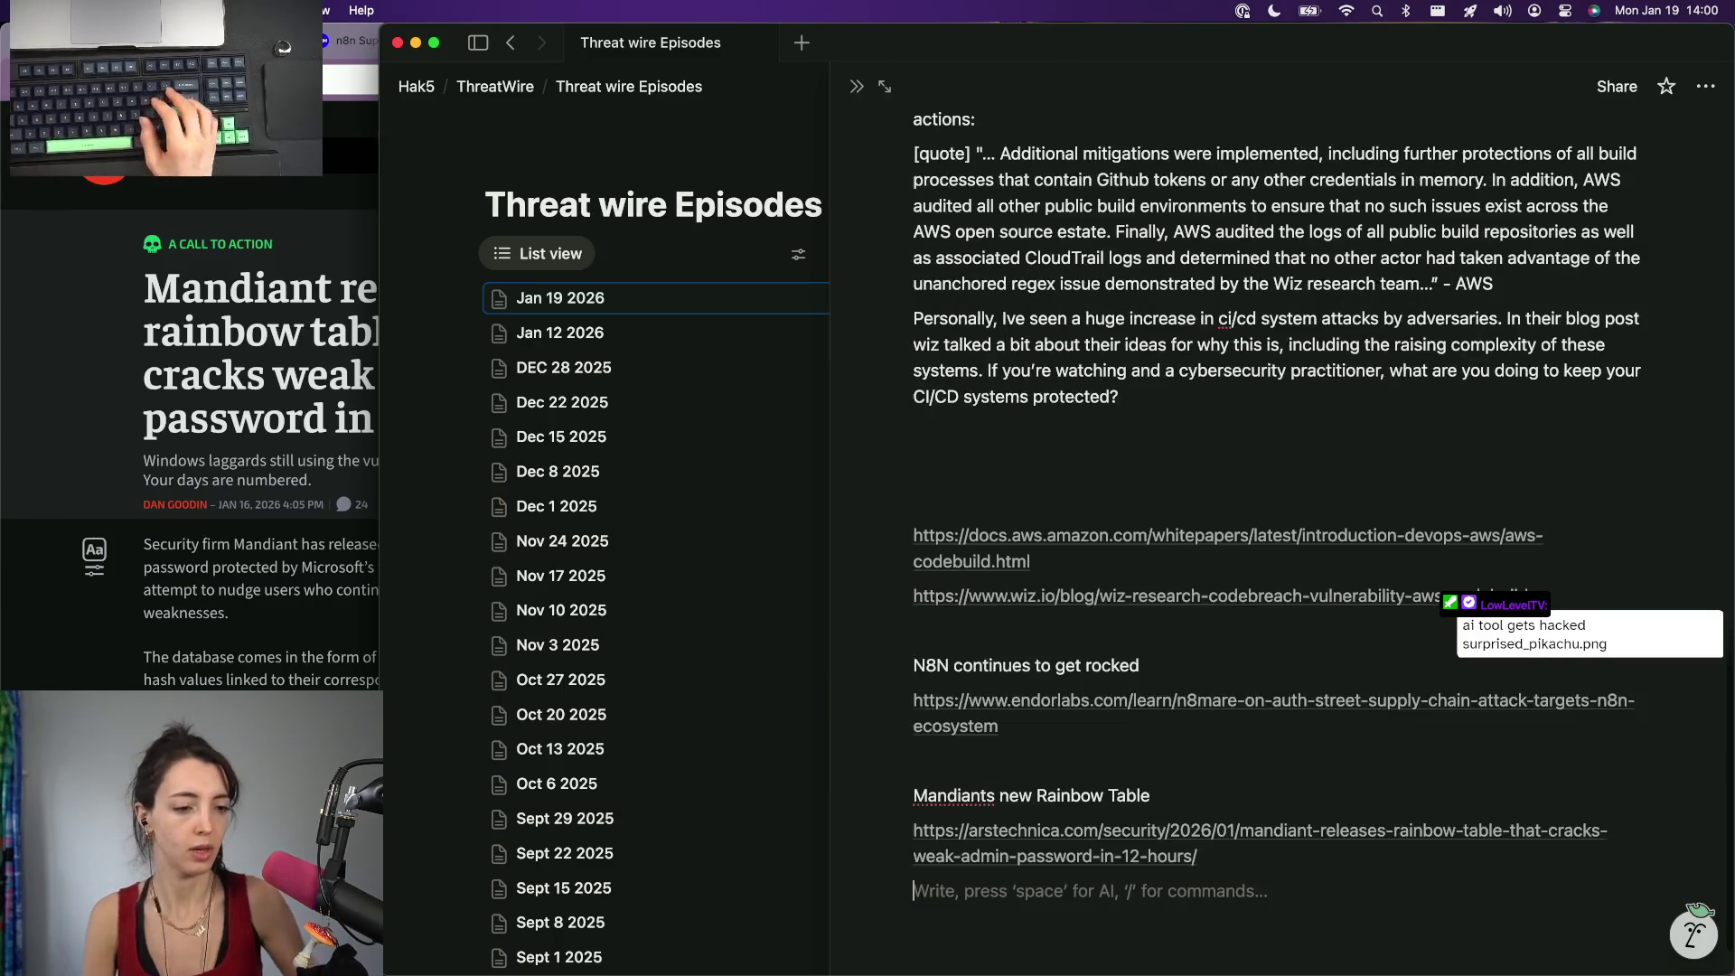
Step: Copy the VoidLink Linux malware article's address from Chrome and return to Notion
click(352, 759)
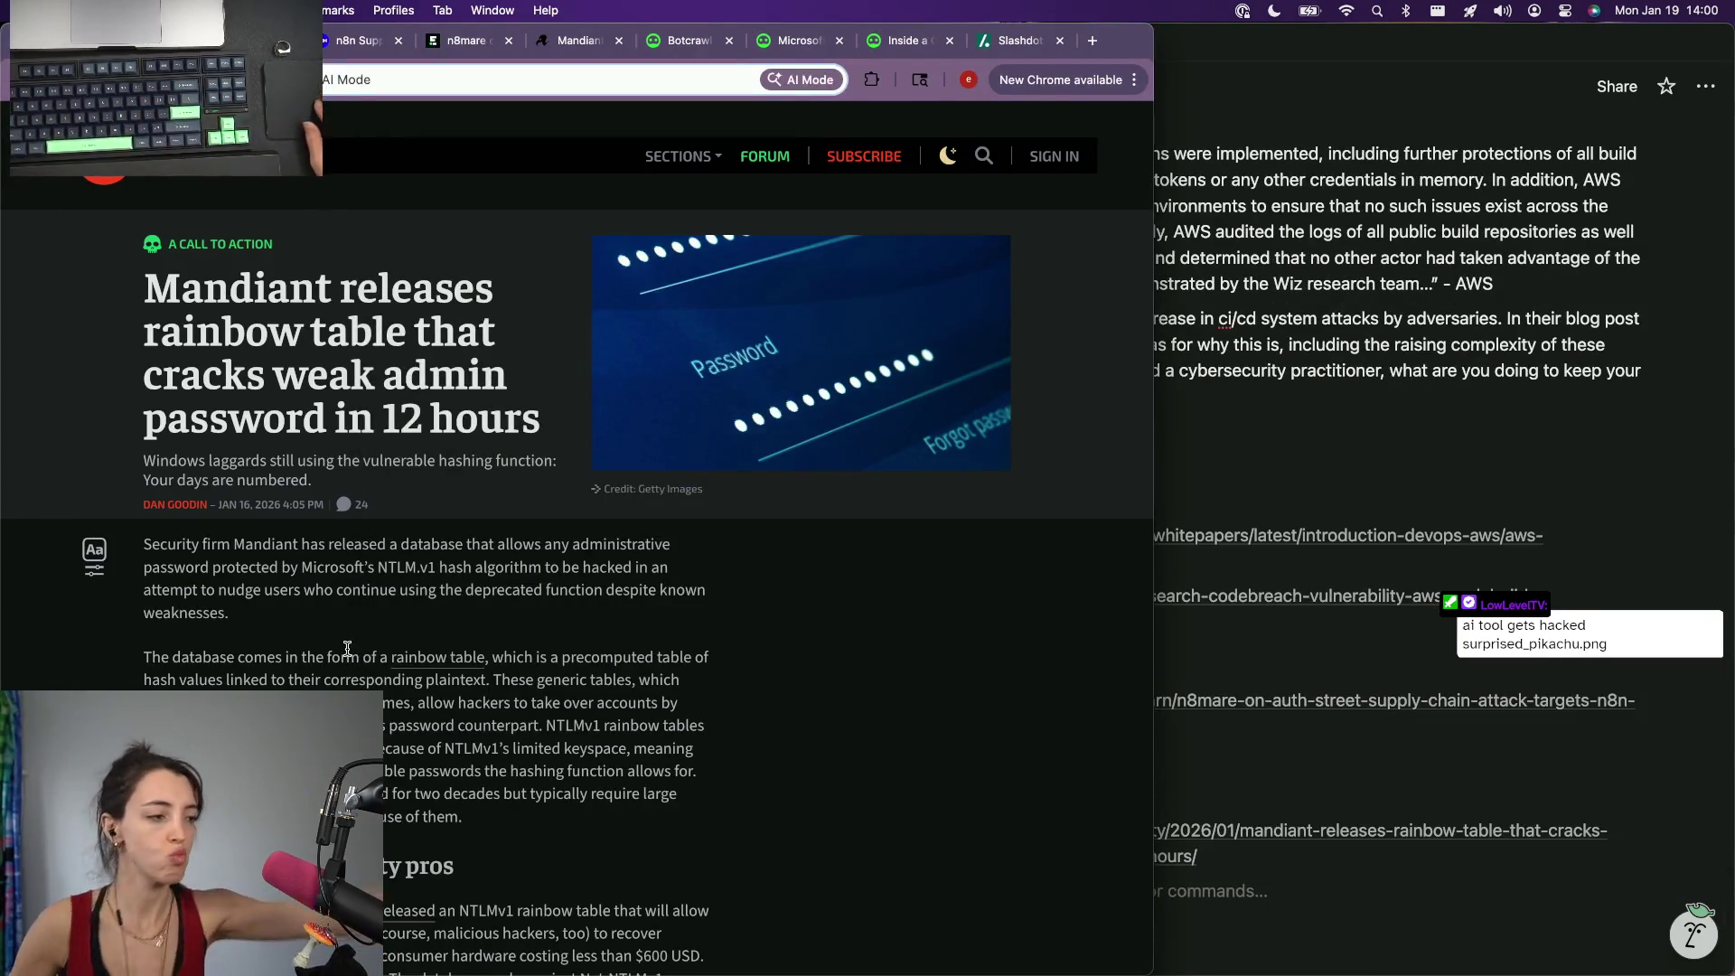
key(ctrl+Tab)
scroll(265, 264, up, 10)
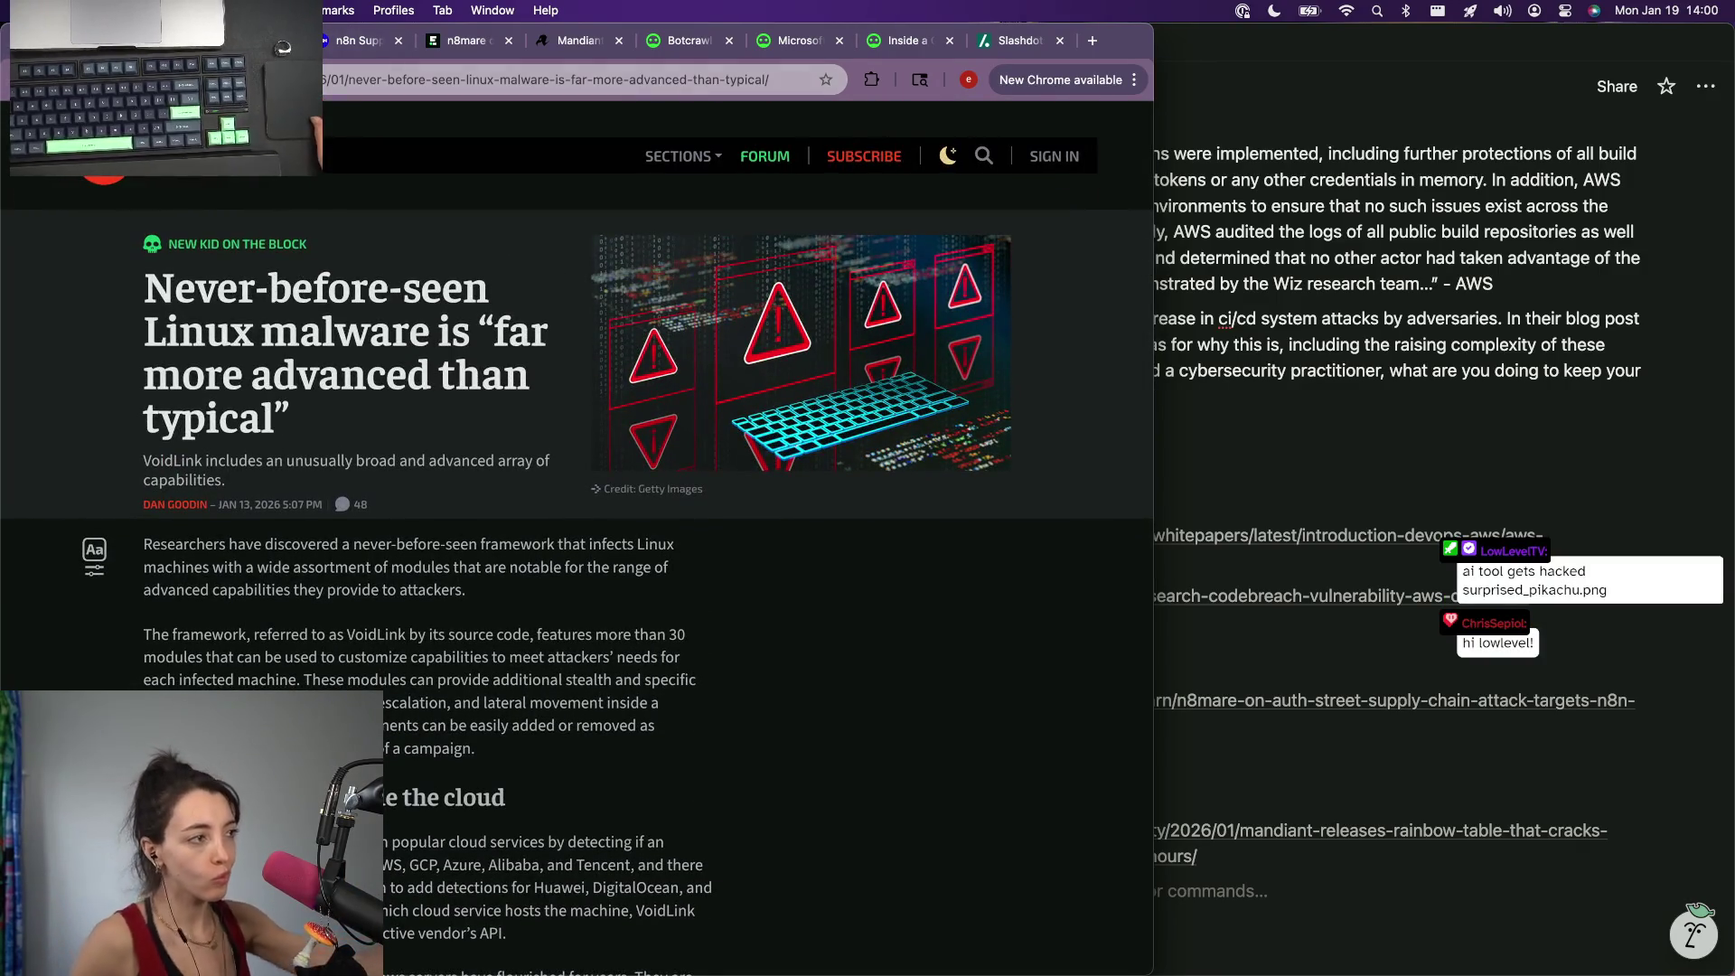
key(super+l)
key(BackSpace)
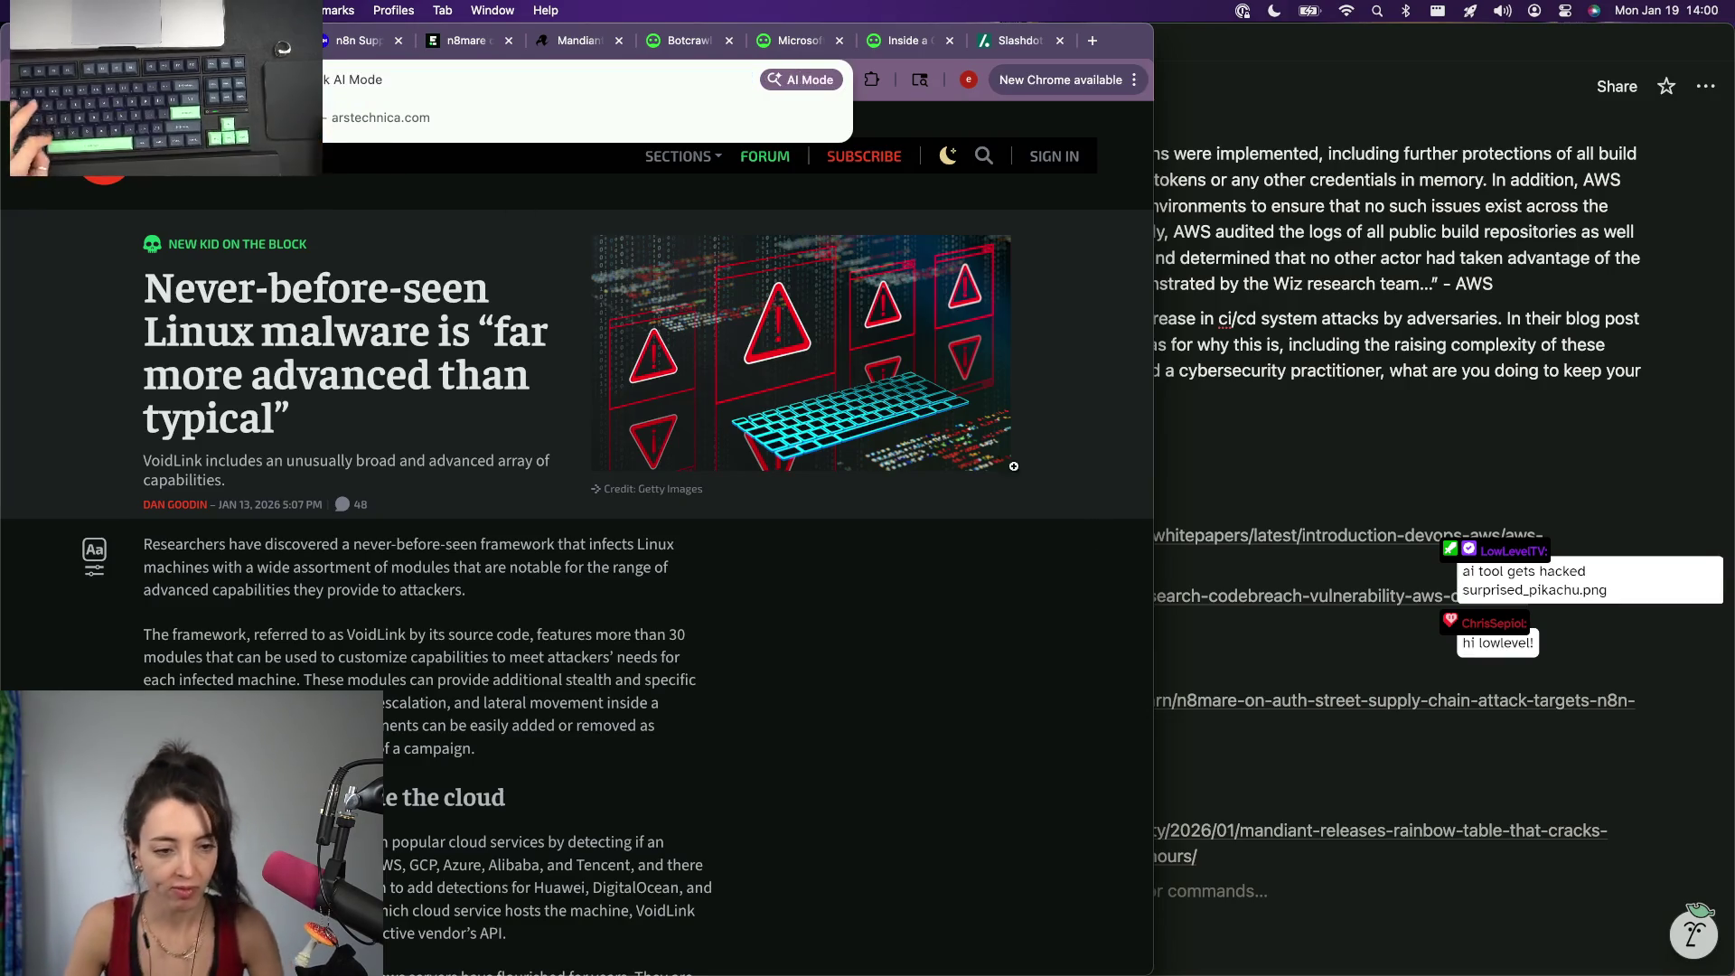
key(super+Tab)
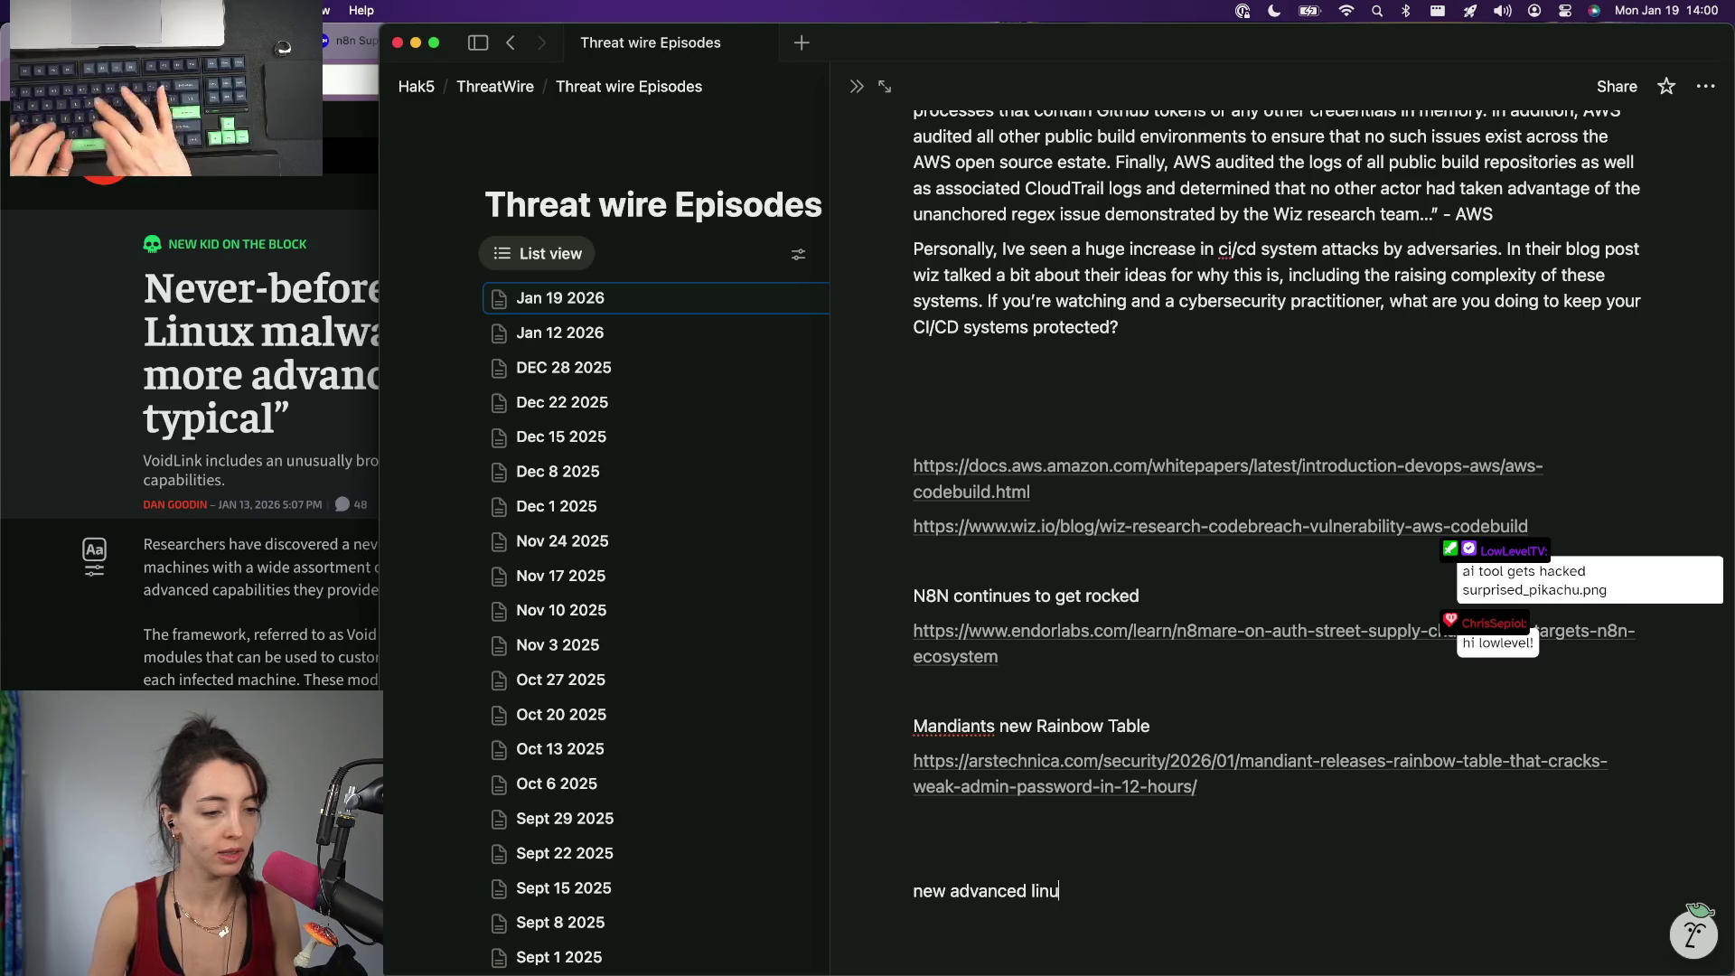
text(e)
Step: List the Ars Technica malware article link beneath the 'new advanced linux malware' heading
key(Return)
key(super+v)
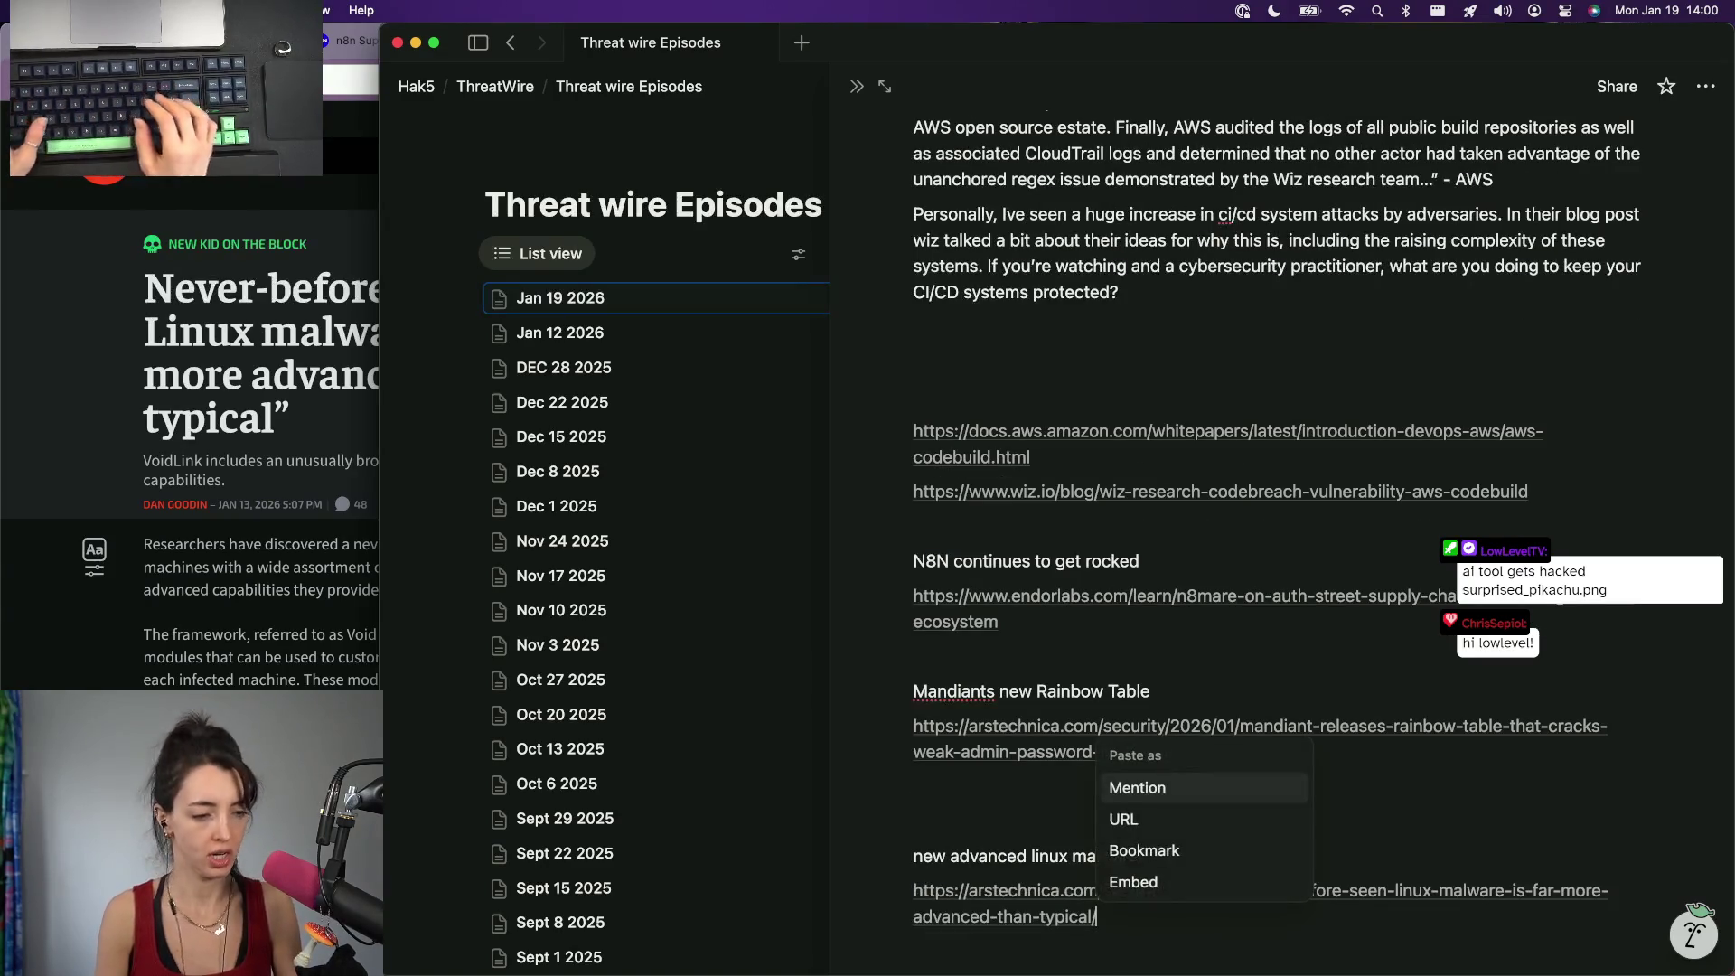
key(Return)
click(98, 477)
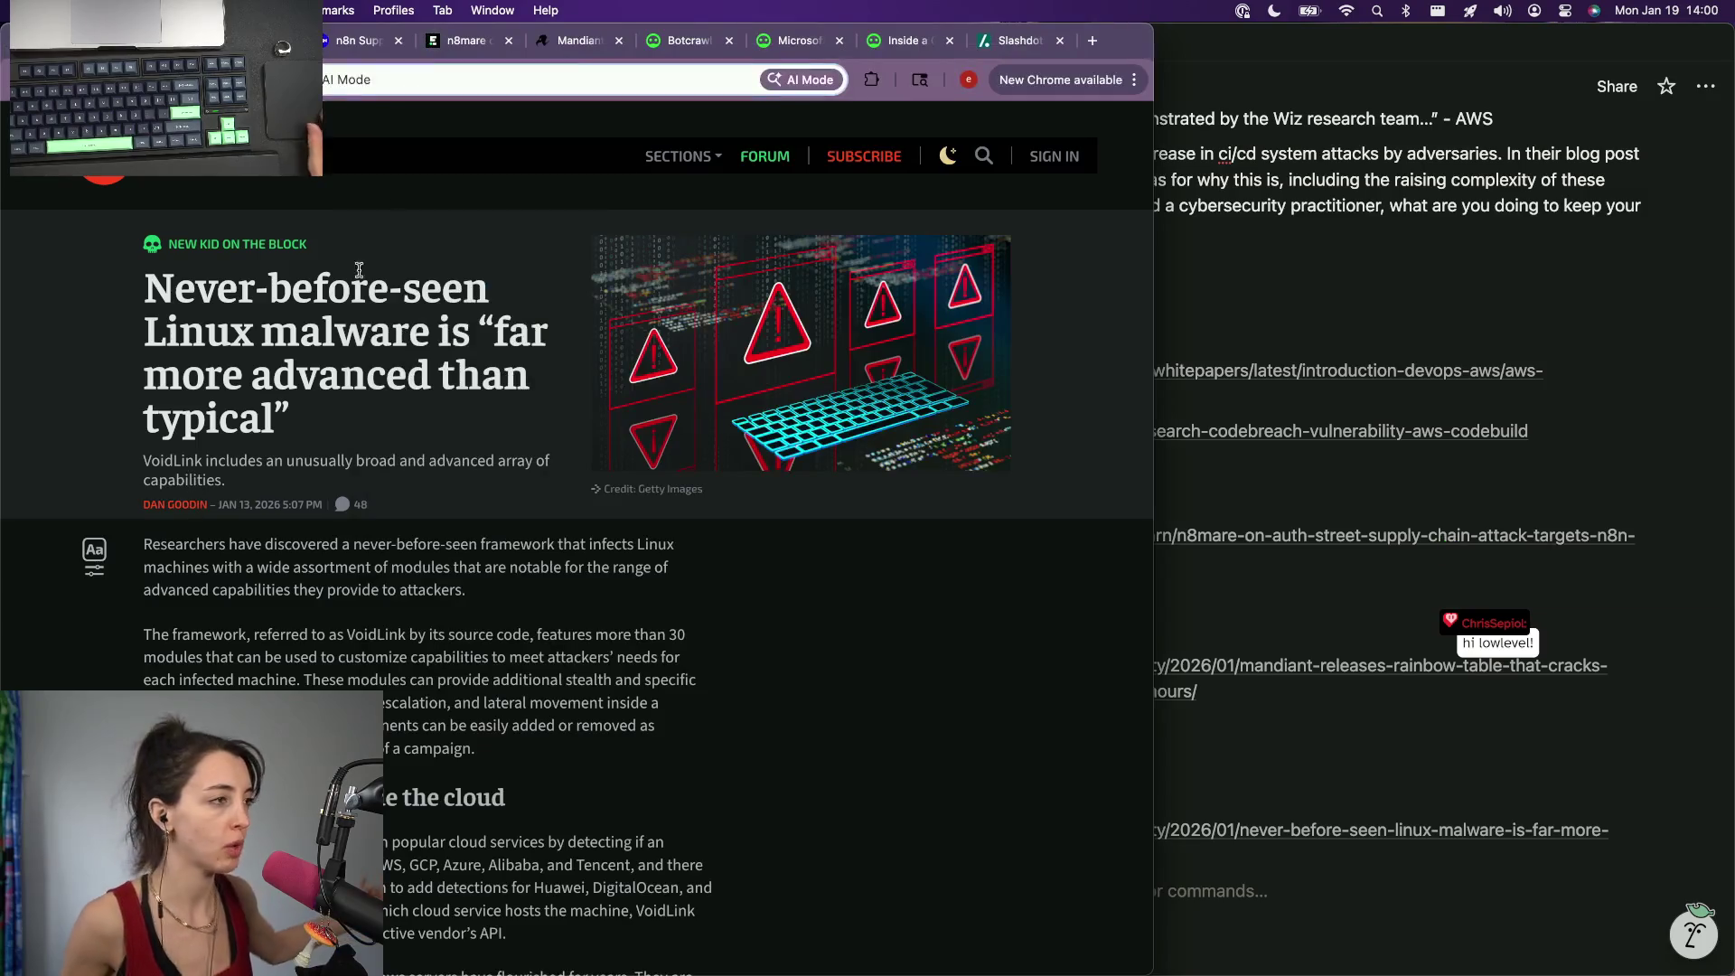
Step: Step through the n8n, n8mare and Mandiant tabs to the Botcrawl news site
click(376, 48)
click(465, 42)
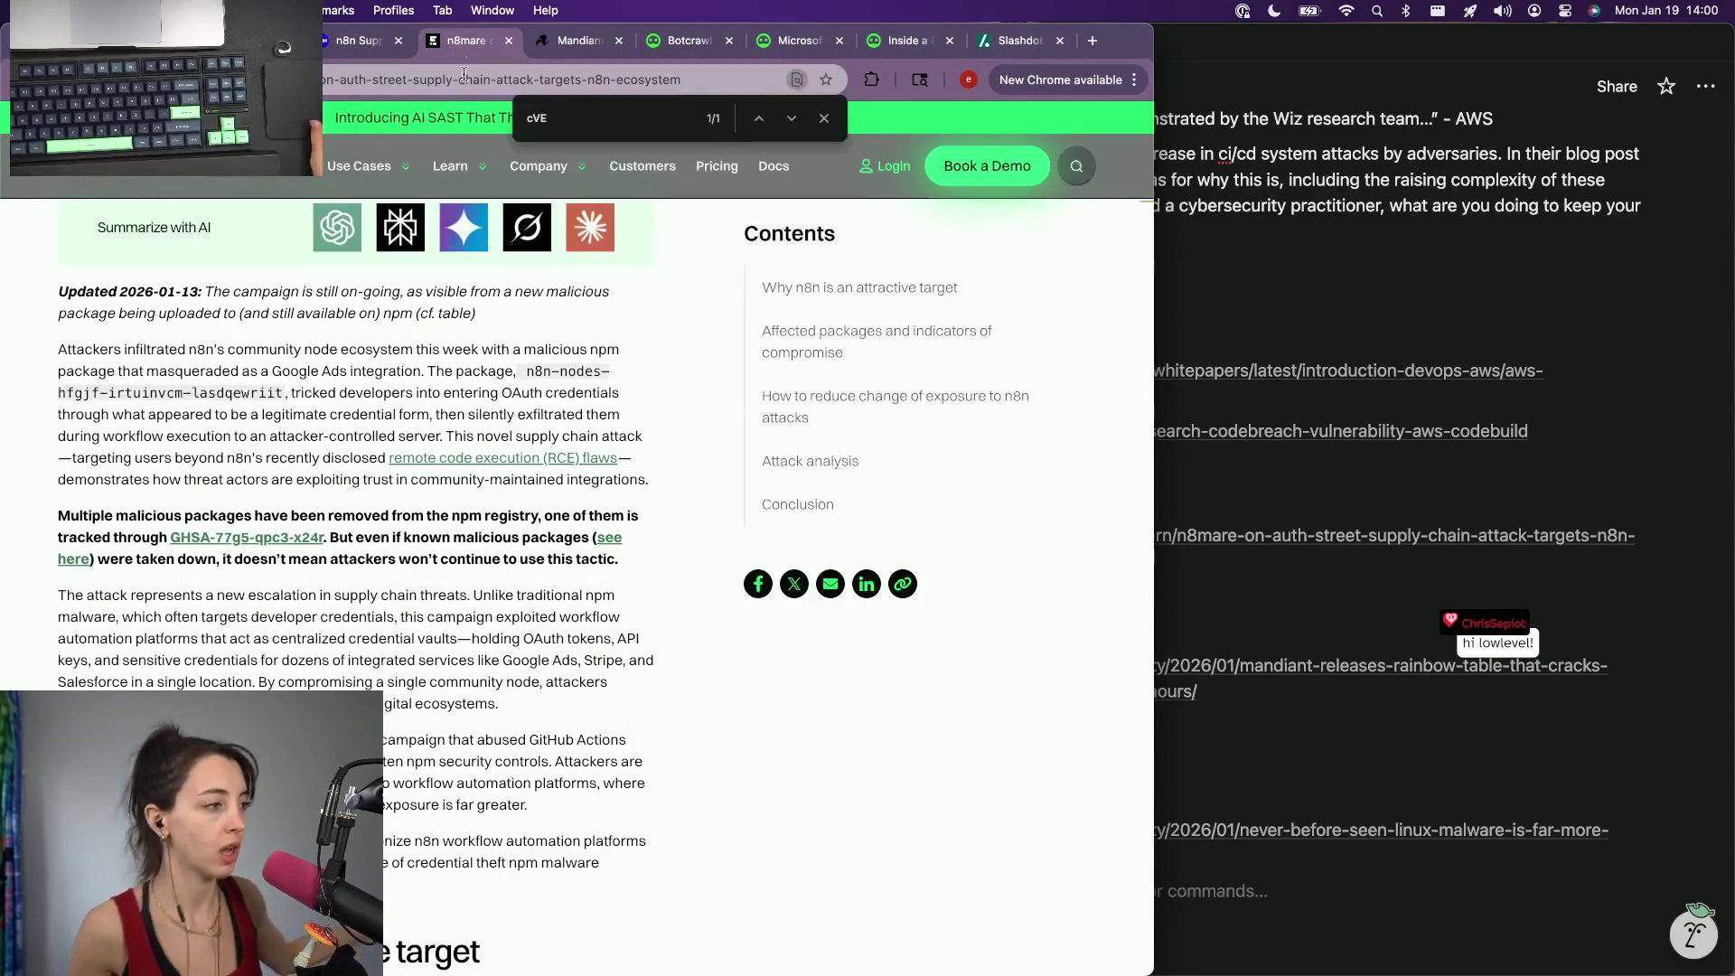
click(550, 44)
click(684, 42)
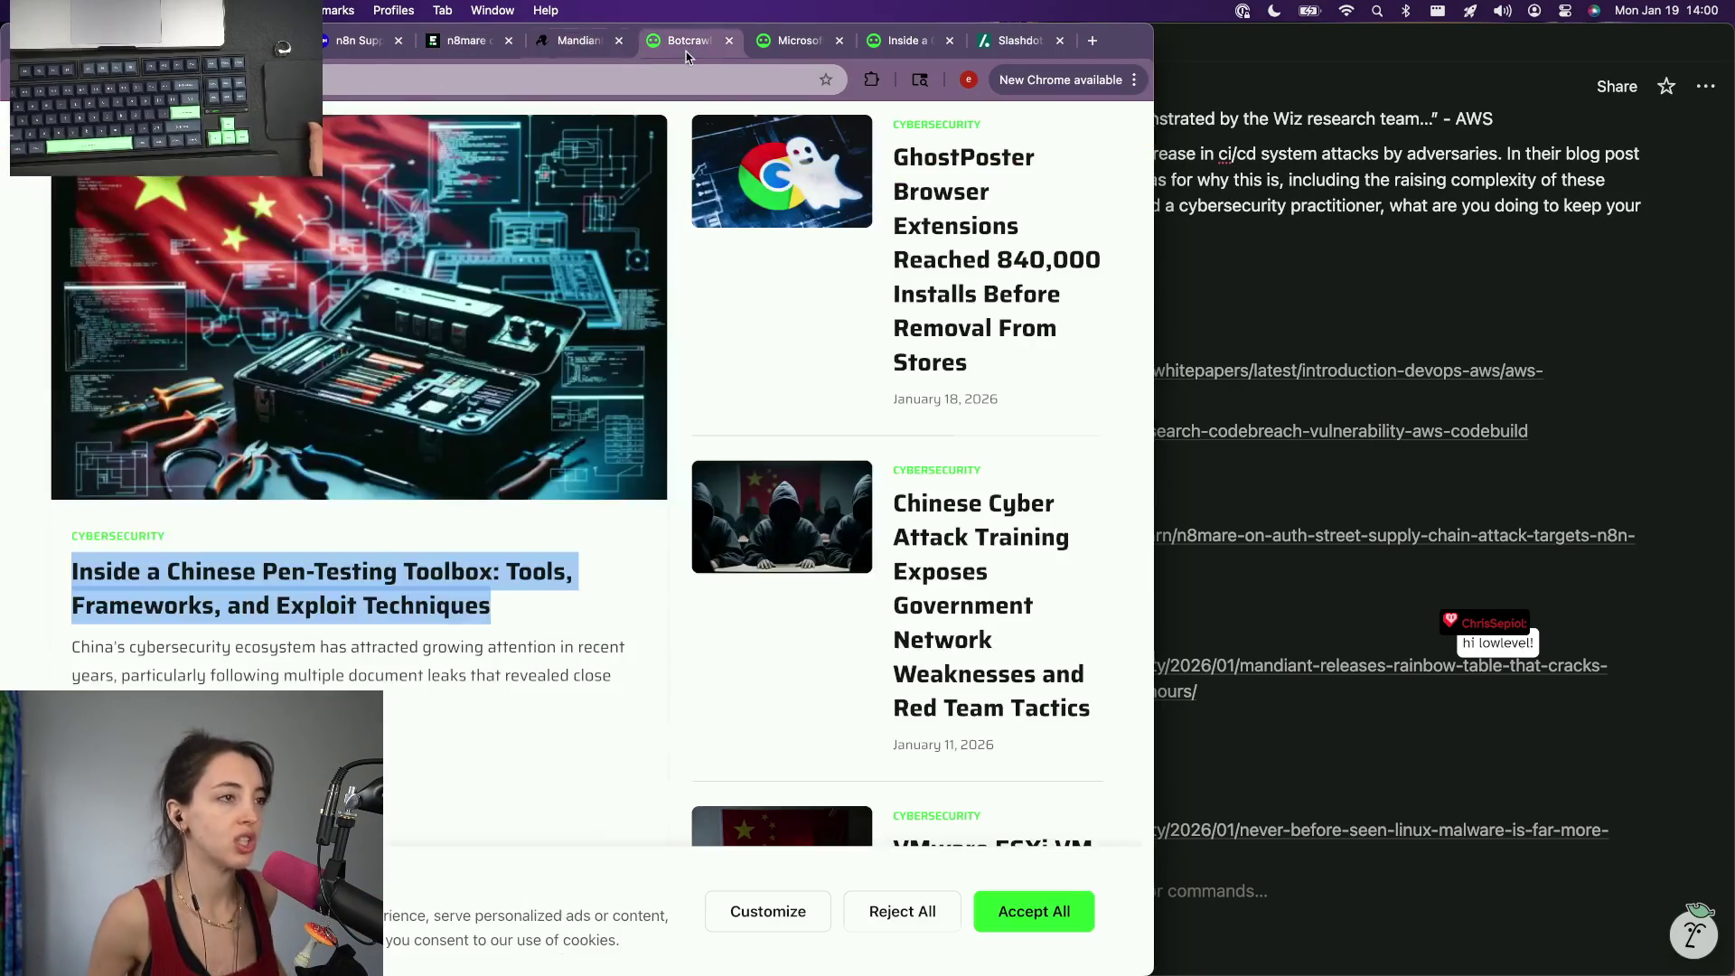
scroll(611, 322, down, 1)
scroll(611, 323, up, 10)
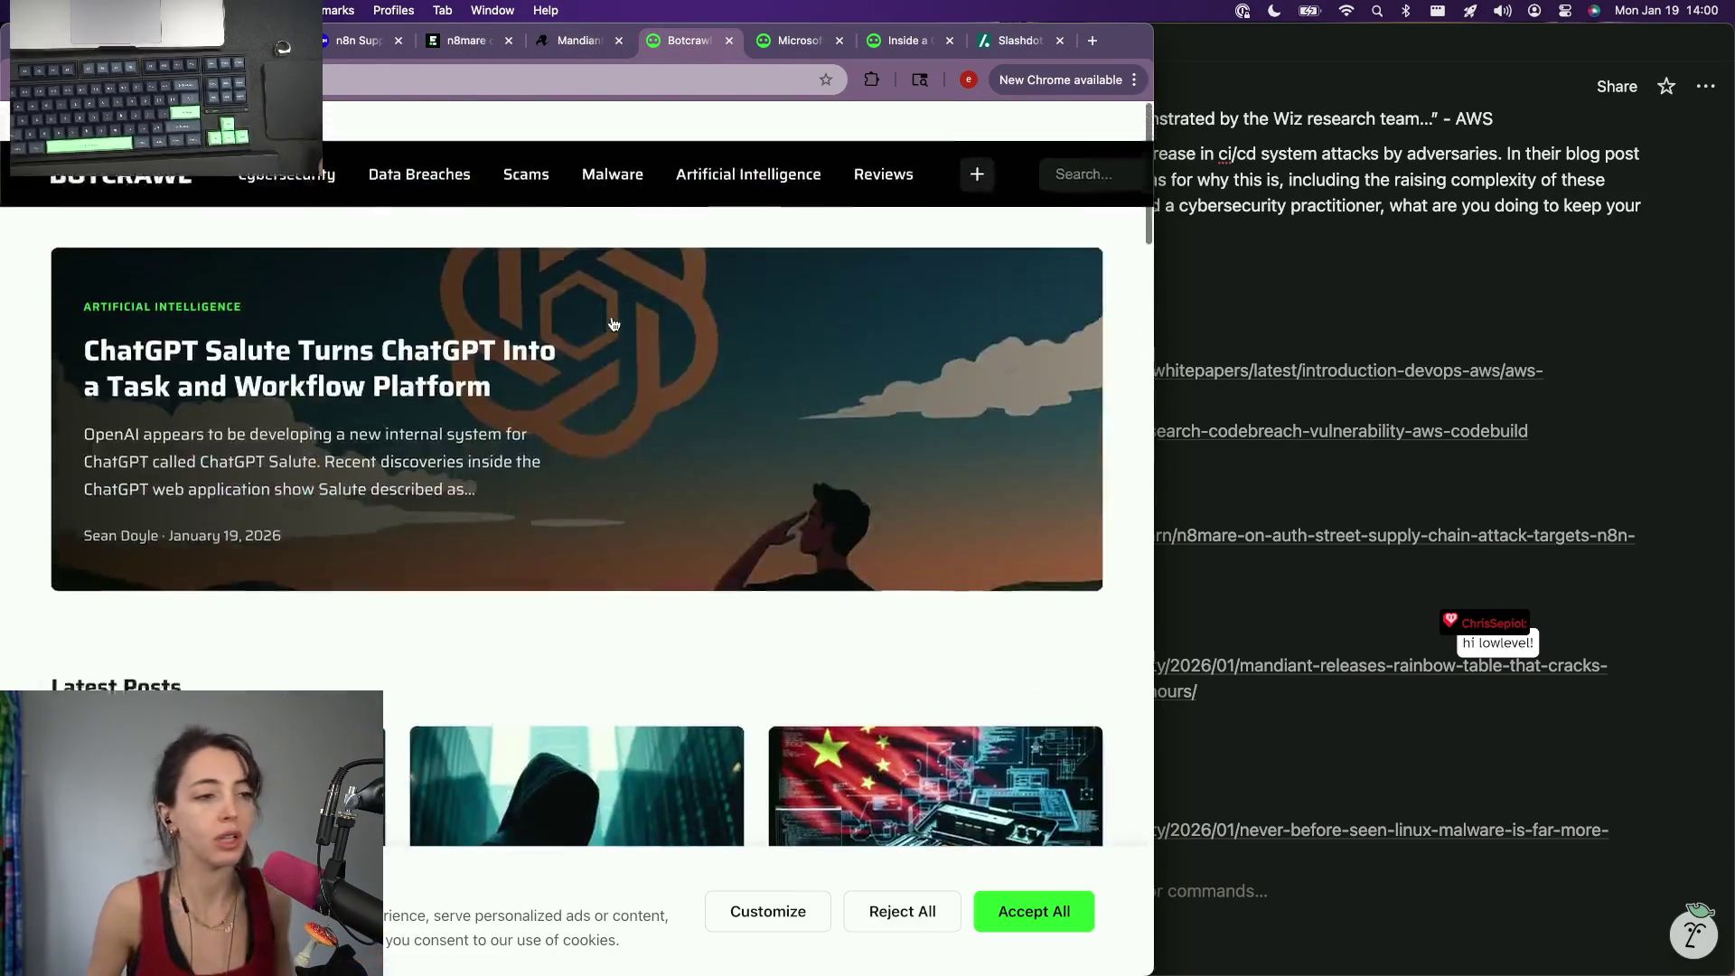
scroll(611, 323, down, 7)
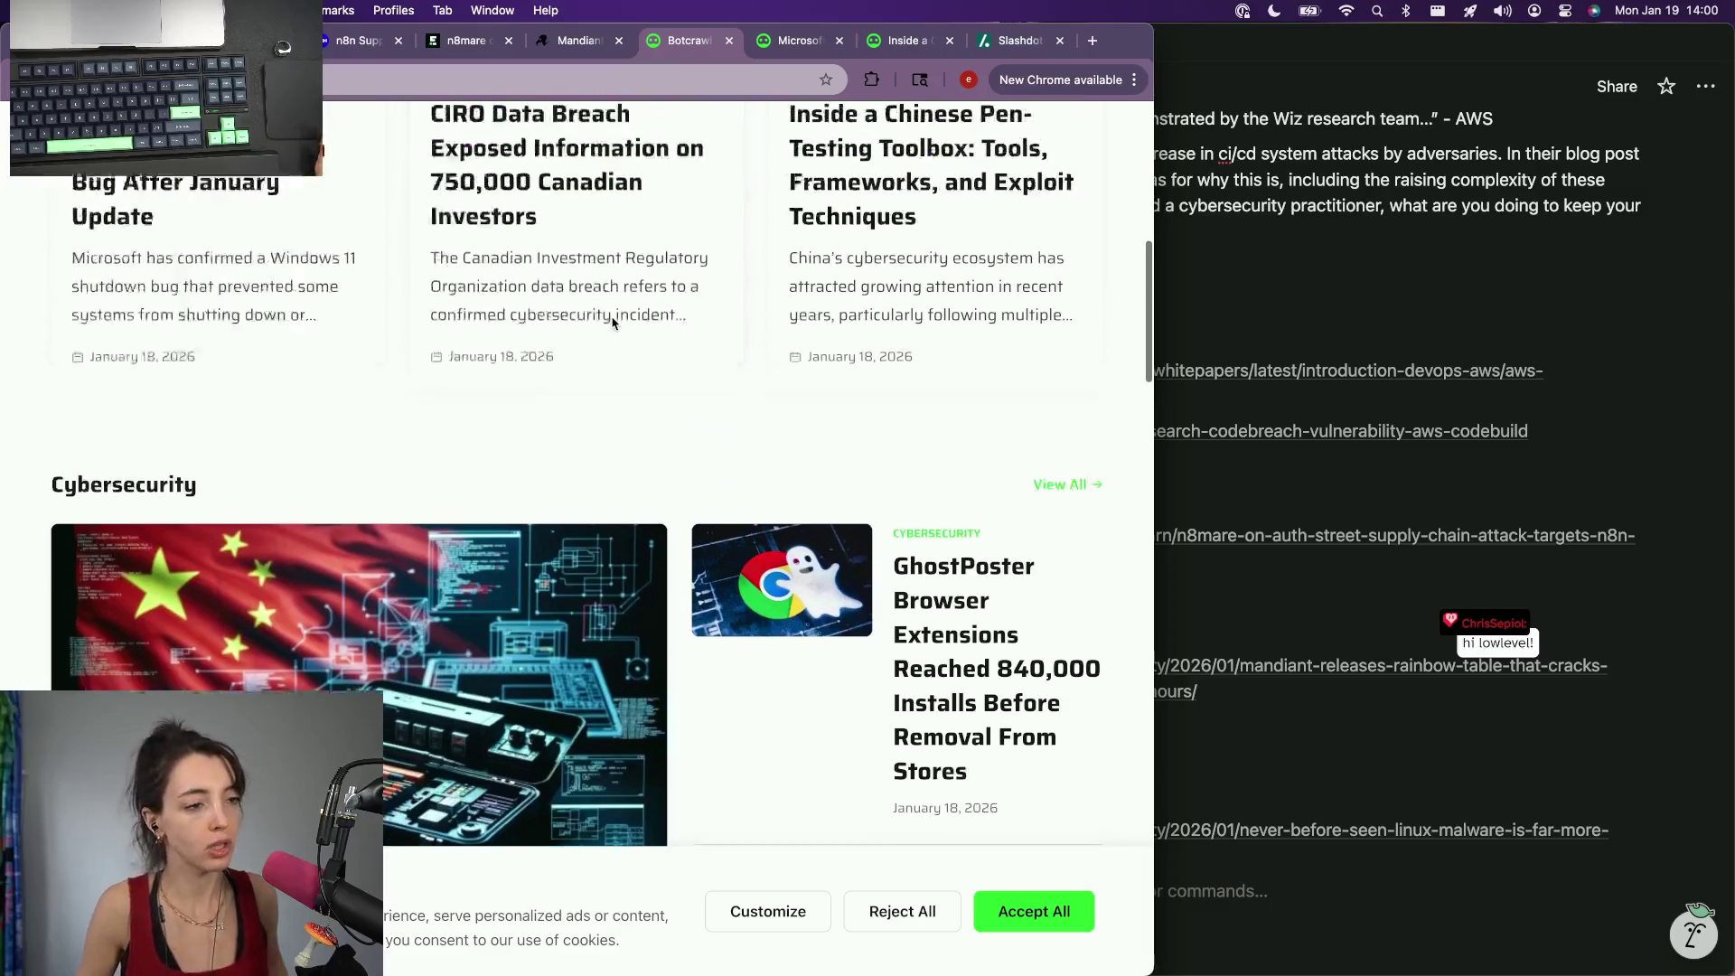
scroll(610, 323, up, 1)
scroll(611, 323, up, 1)
scroll(612, 324, down, 6)
scroll(611, 322, down, 5)
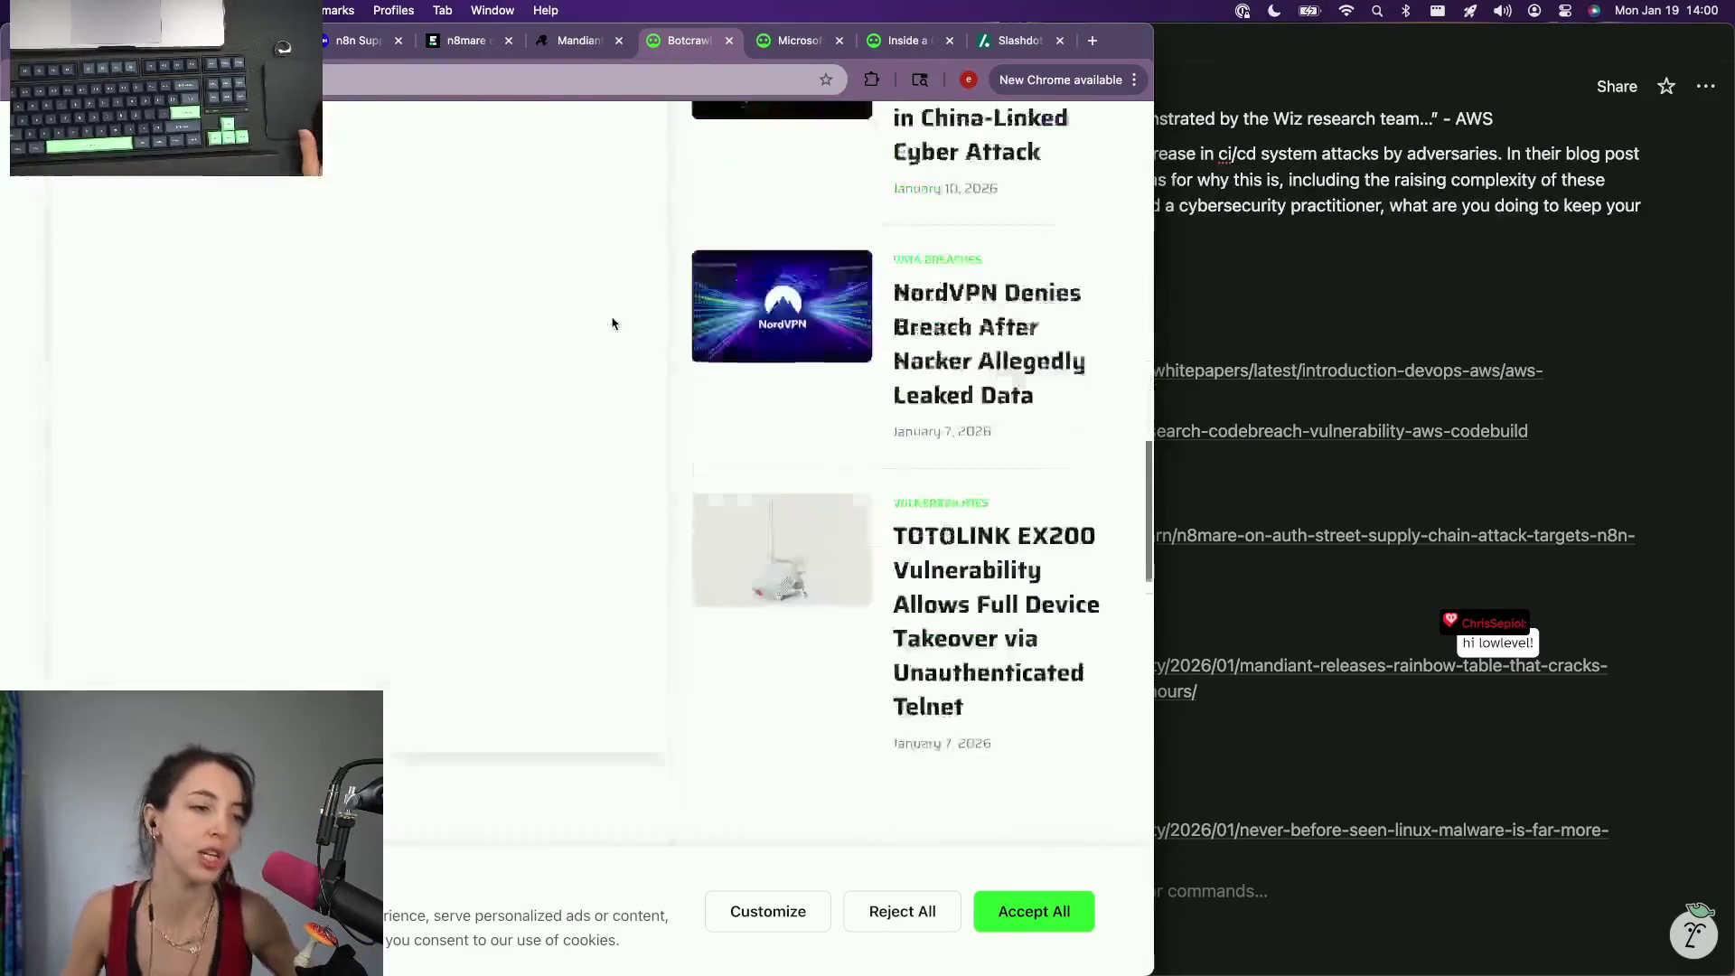
scroll(612, 324, down, 3)
scroll(612, 324, down, 1)
scroll(612, 323, up, 2)
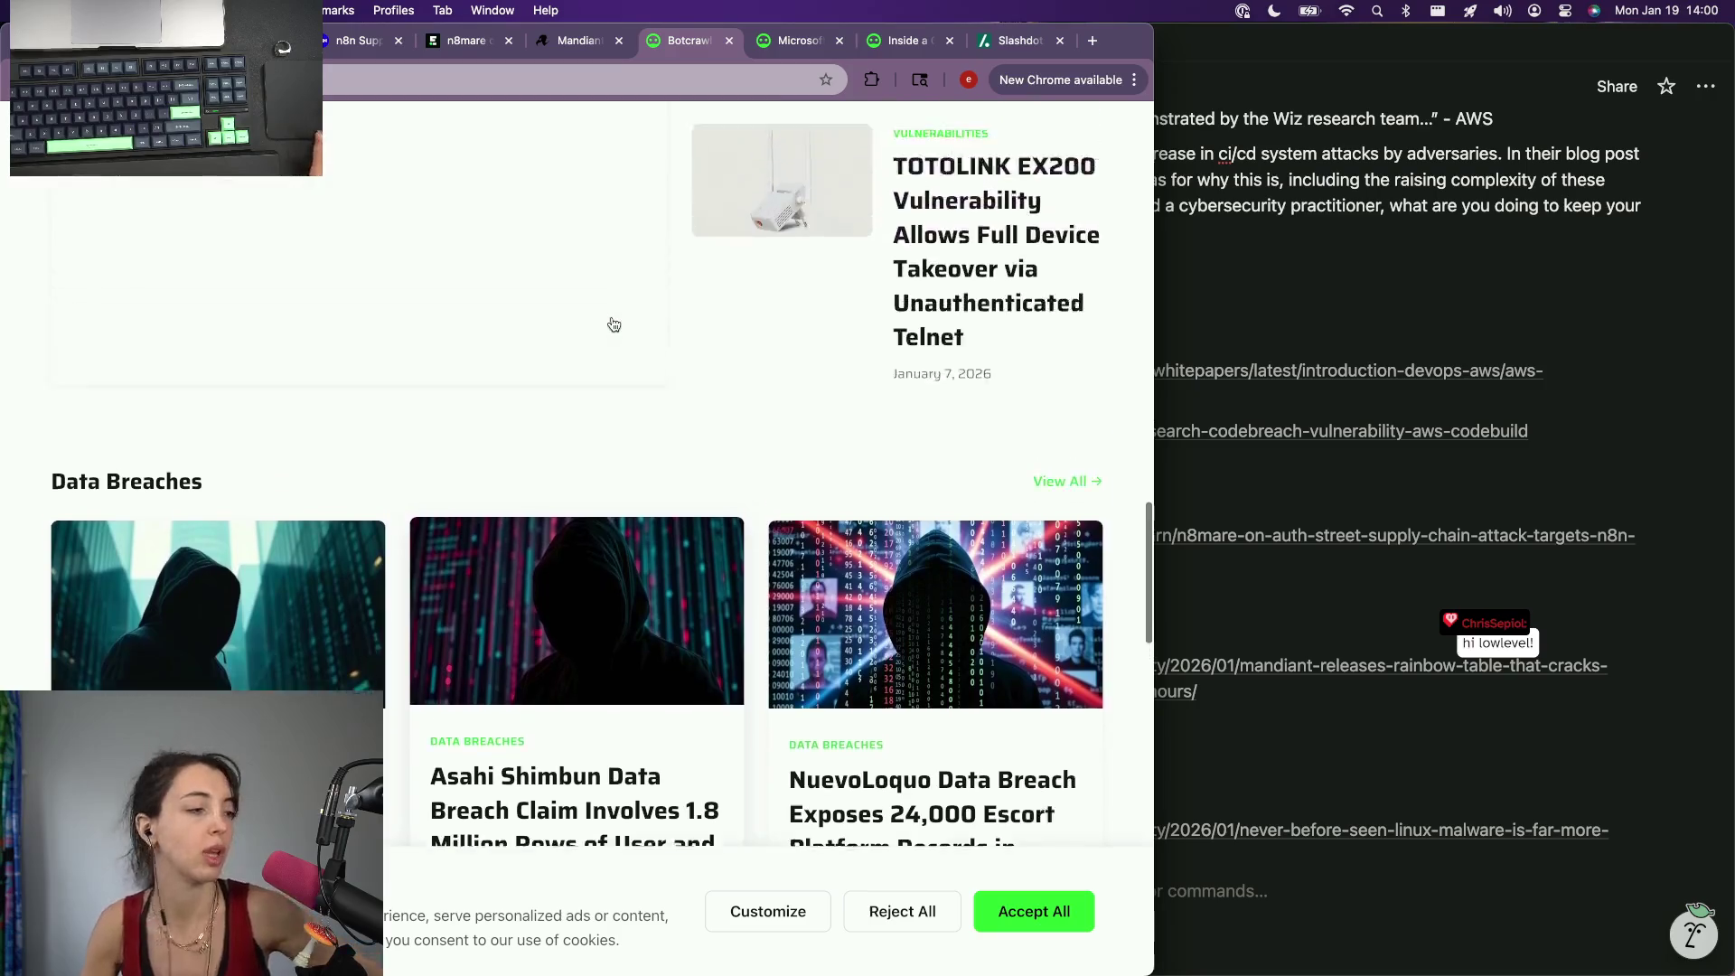
scroll(612, 322, up, 5)
scroll(612, 323, up, 5)
scroll(611, 324, up, 1)
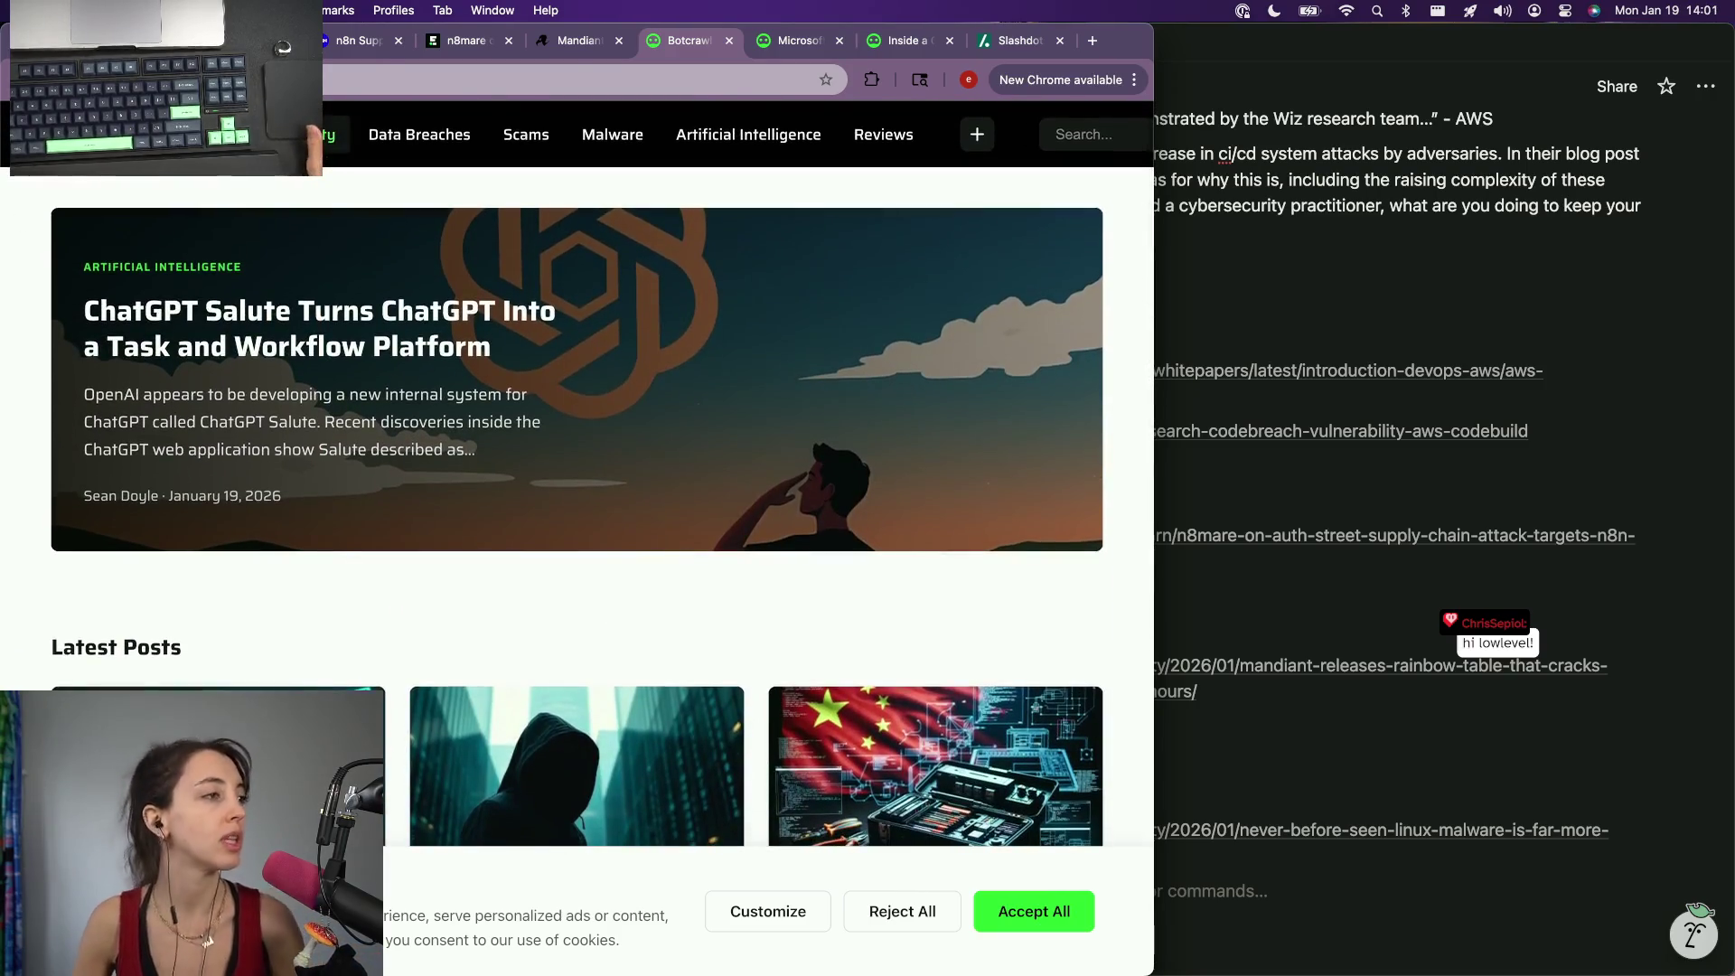
scroll(355, 421, down, 2)
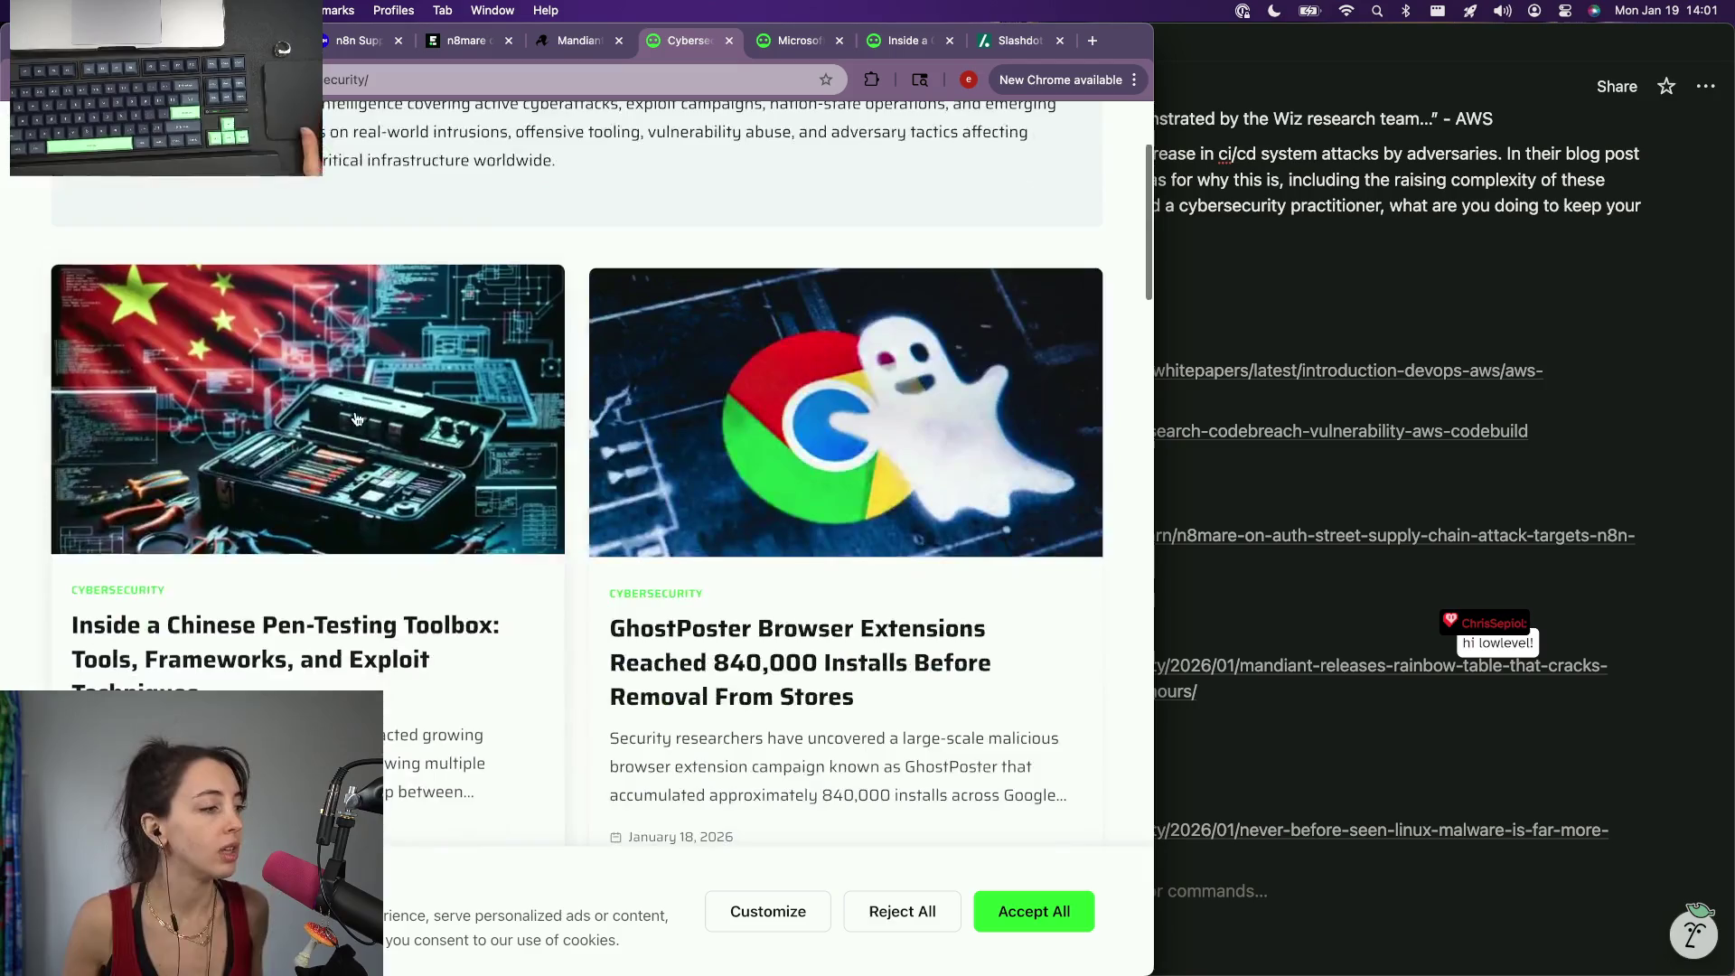
scroll(355, 421, down, 1)
scroll(355, 420, down, 2)
scroll(356, 420, down, 2)
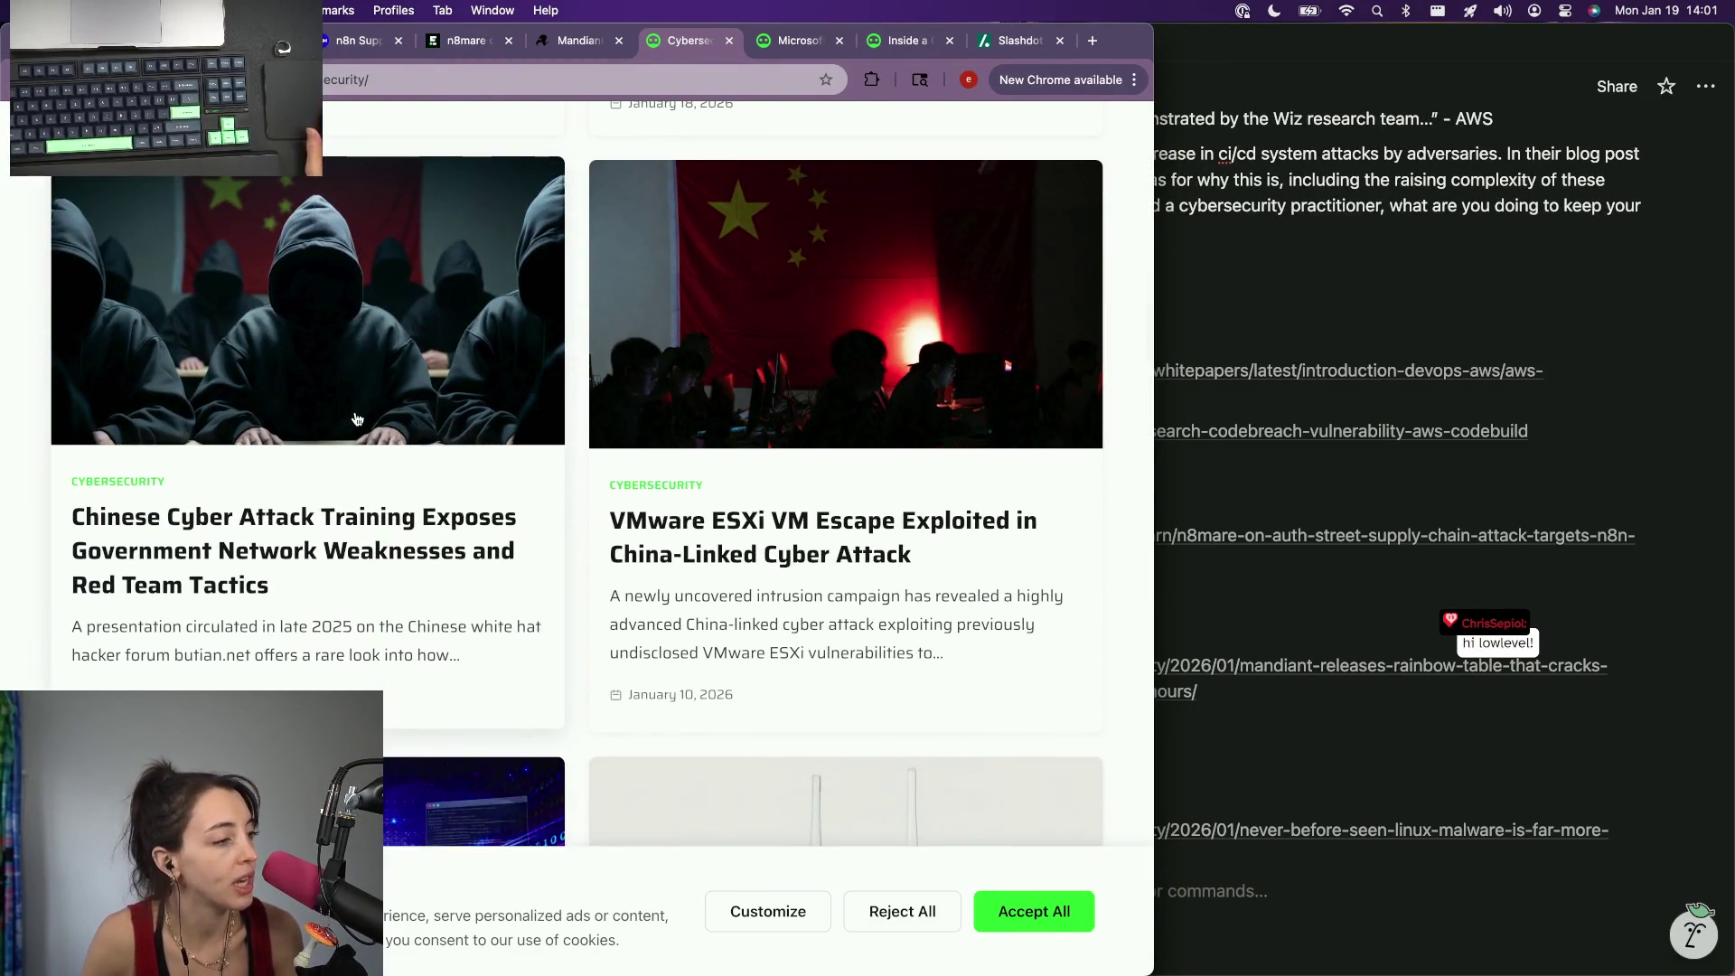
scroll(355, 421, down, 1)
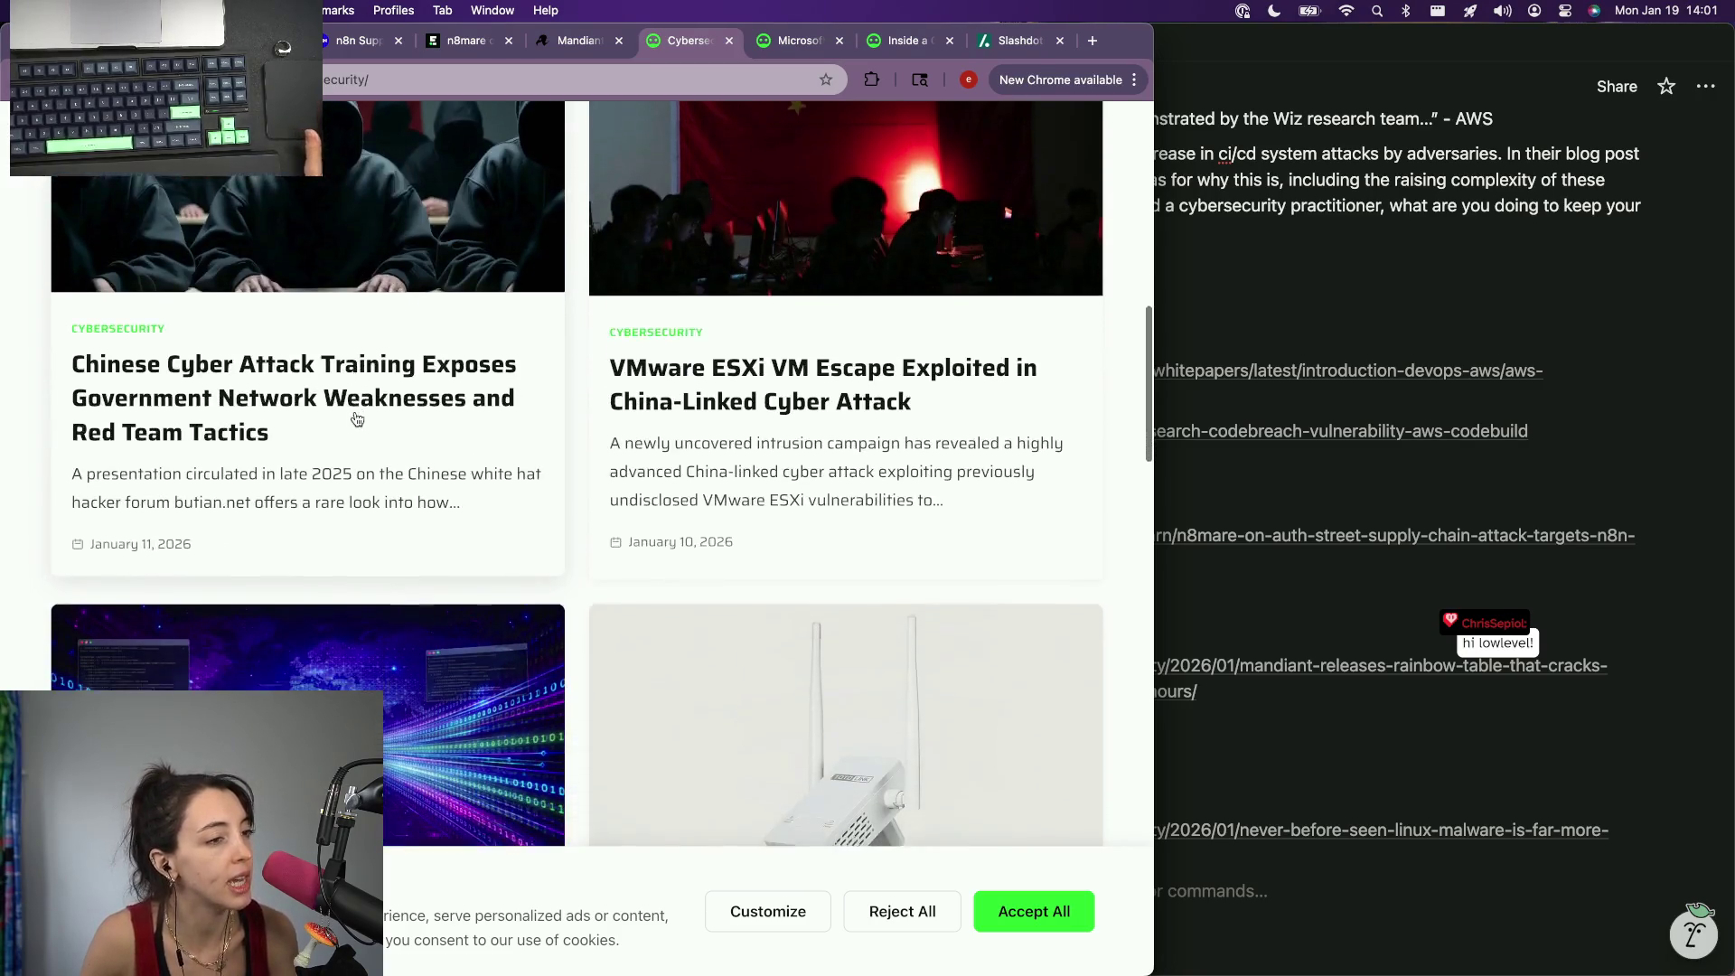
scroll(355, 421, down, 3)
scroll(355, 420, down, 1)
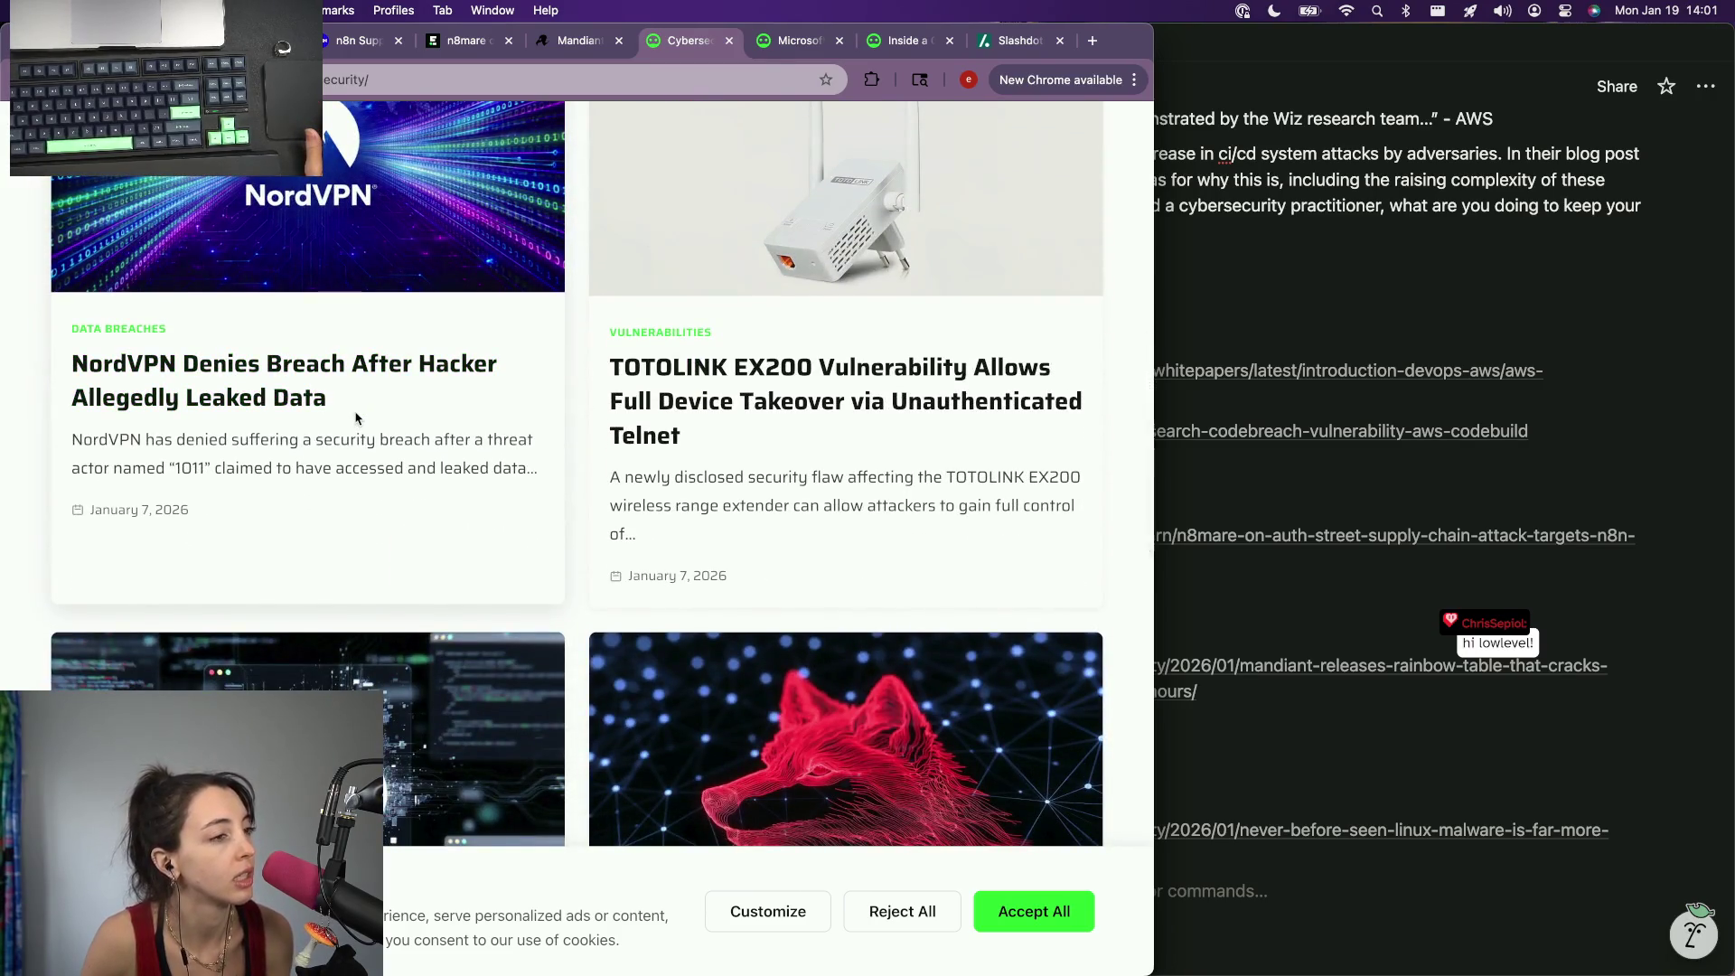
scroll(355, 421, down, 2)
scroll(355, 420, down, 1)
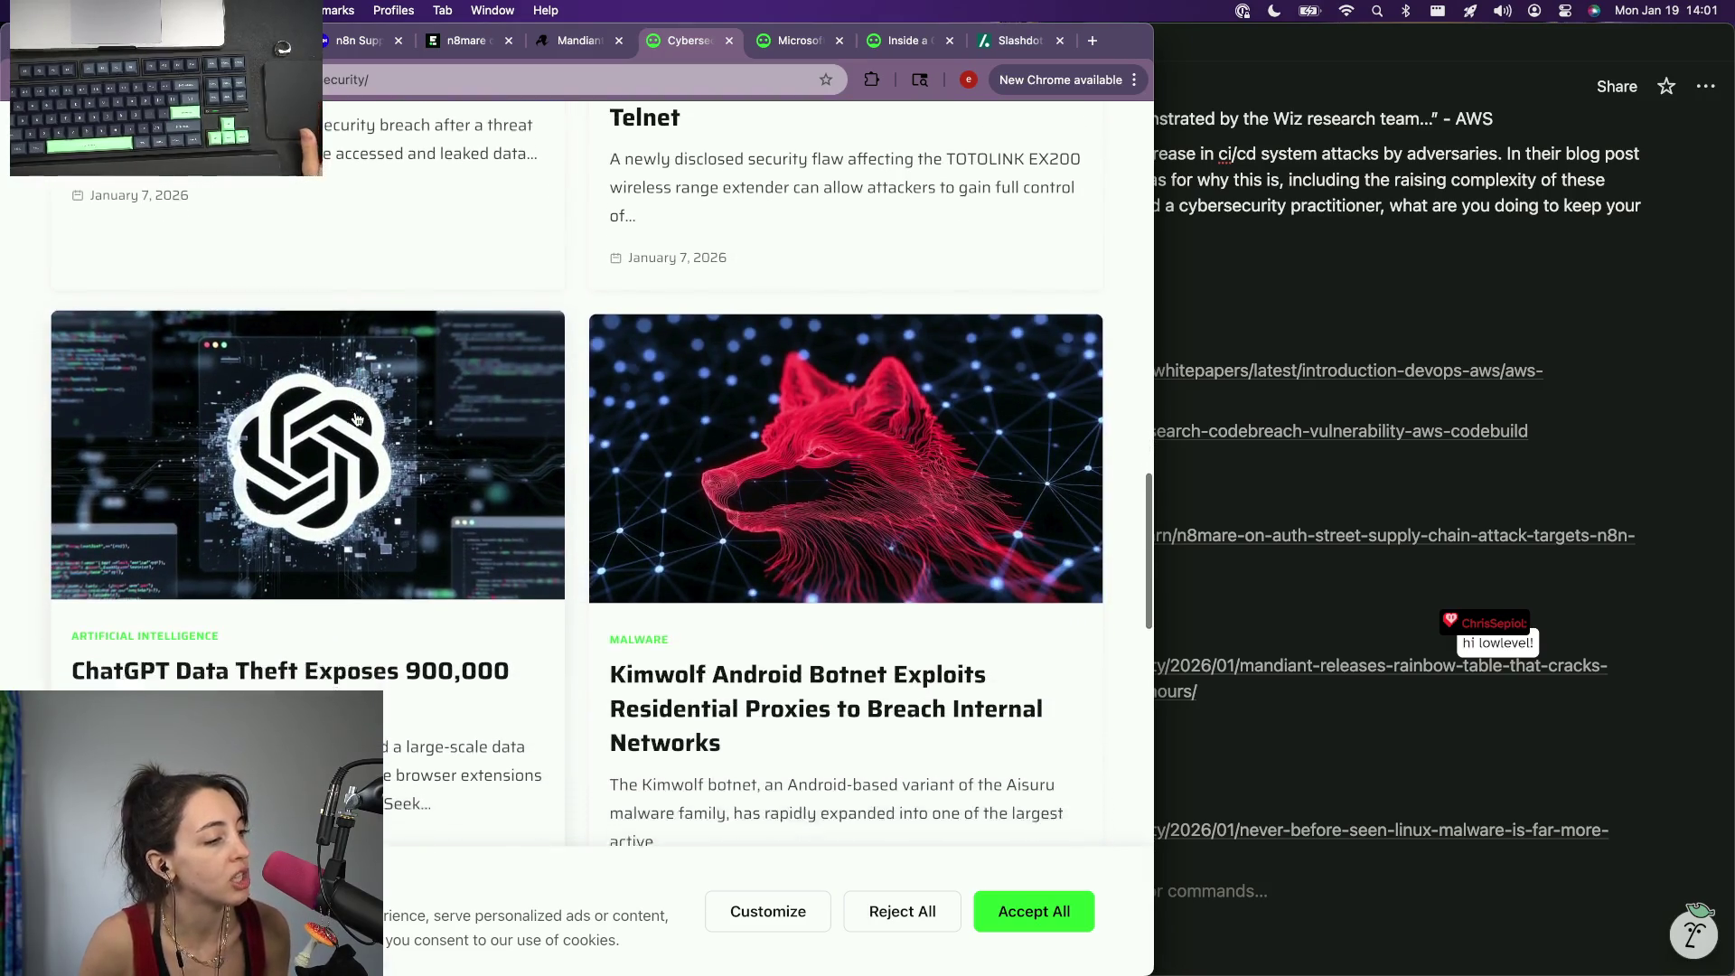
scroll(356, 420, down, 1)
scroll(356, 421, down, 1)
scroll(356, 421, down, 1)
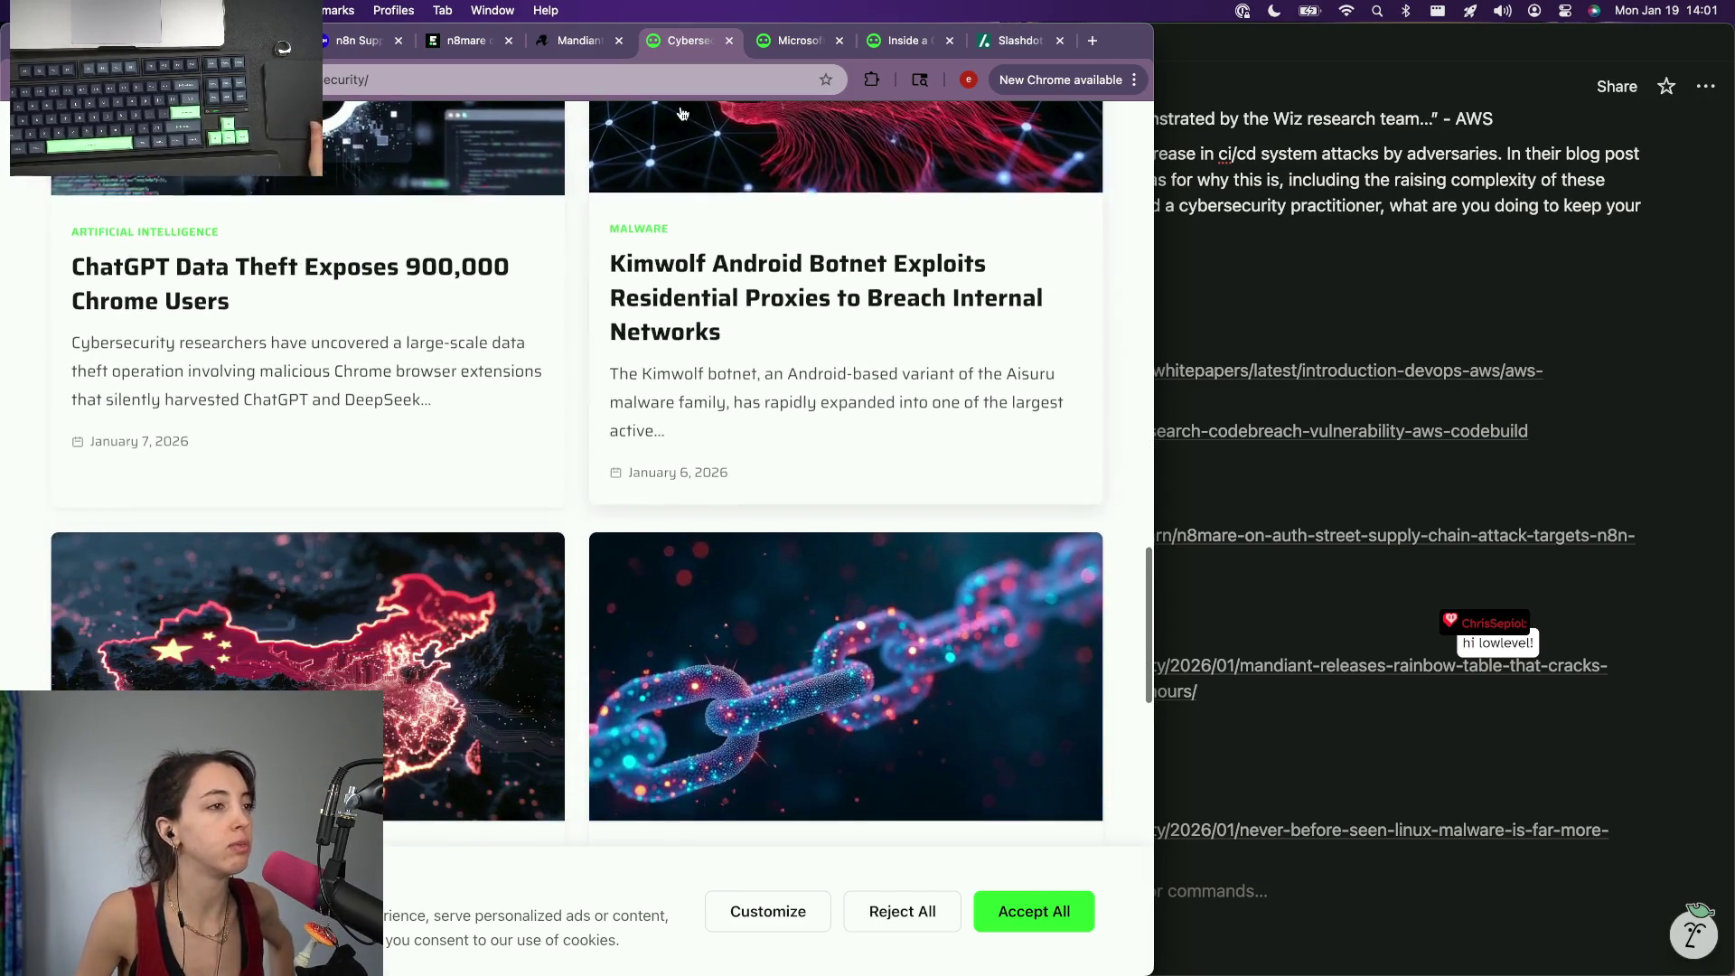
Step: Close the Cybersecurity category page and copy the Windows 11 shutdown bug article's address
click(729, 40)
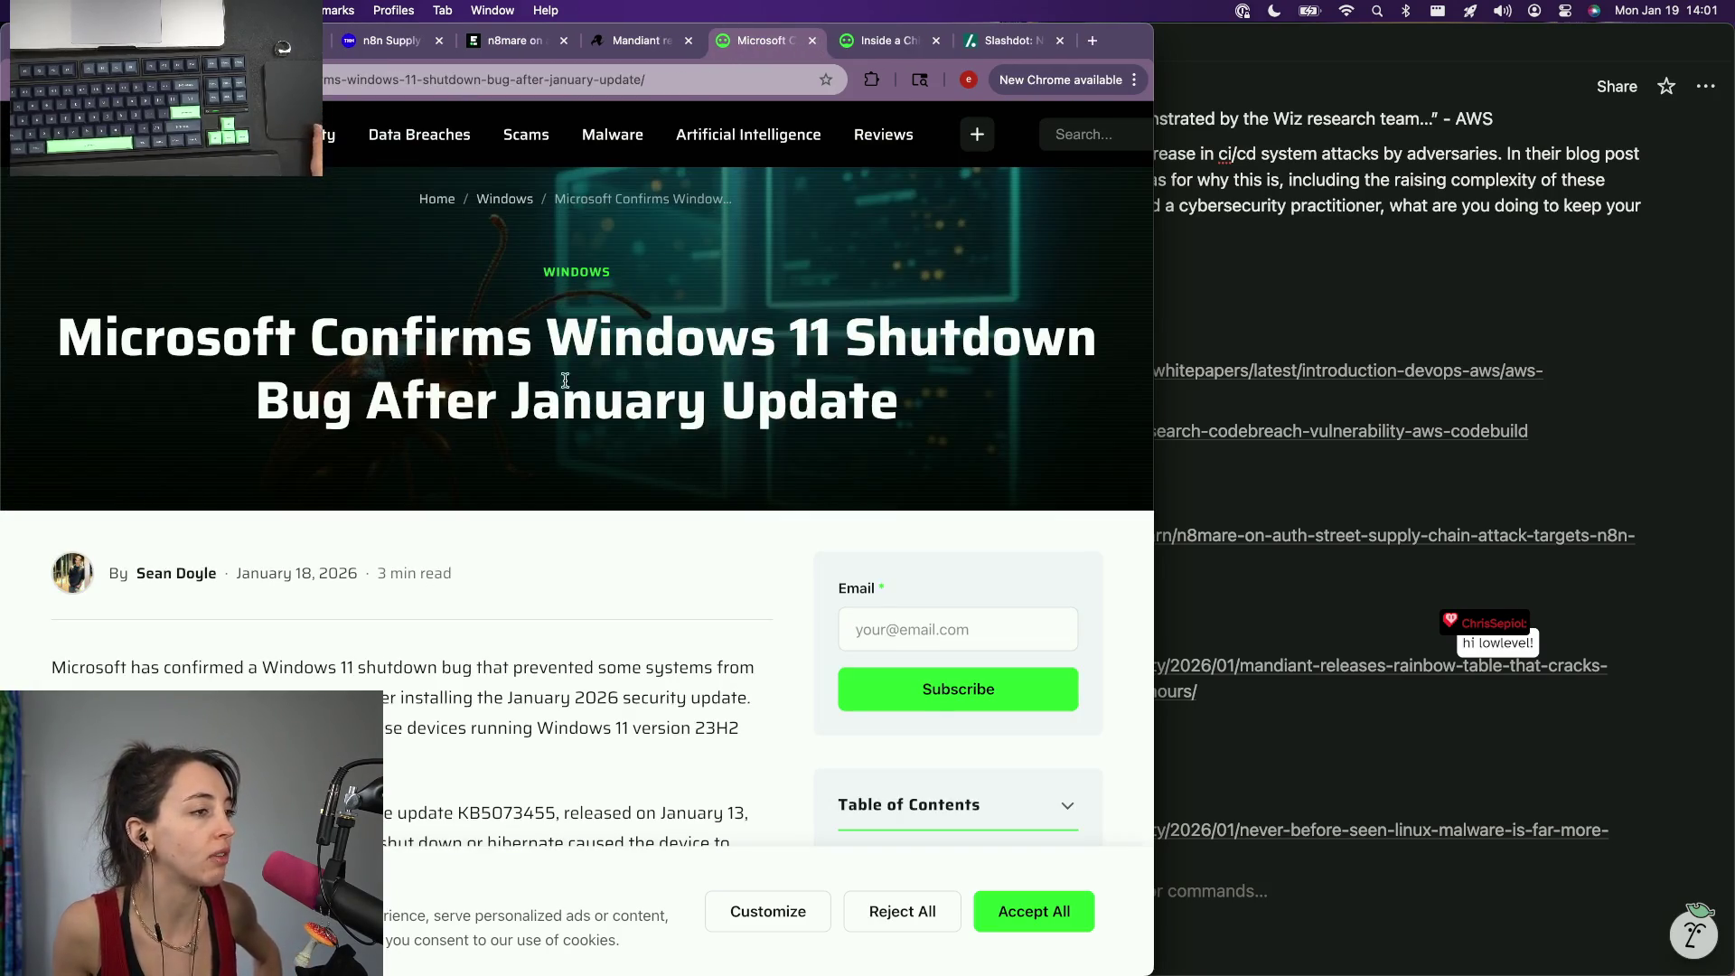
scroll(142, 214, down, 1)
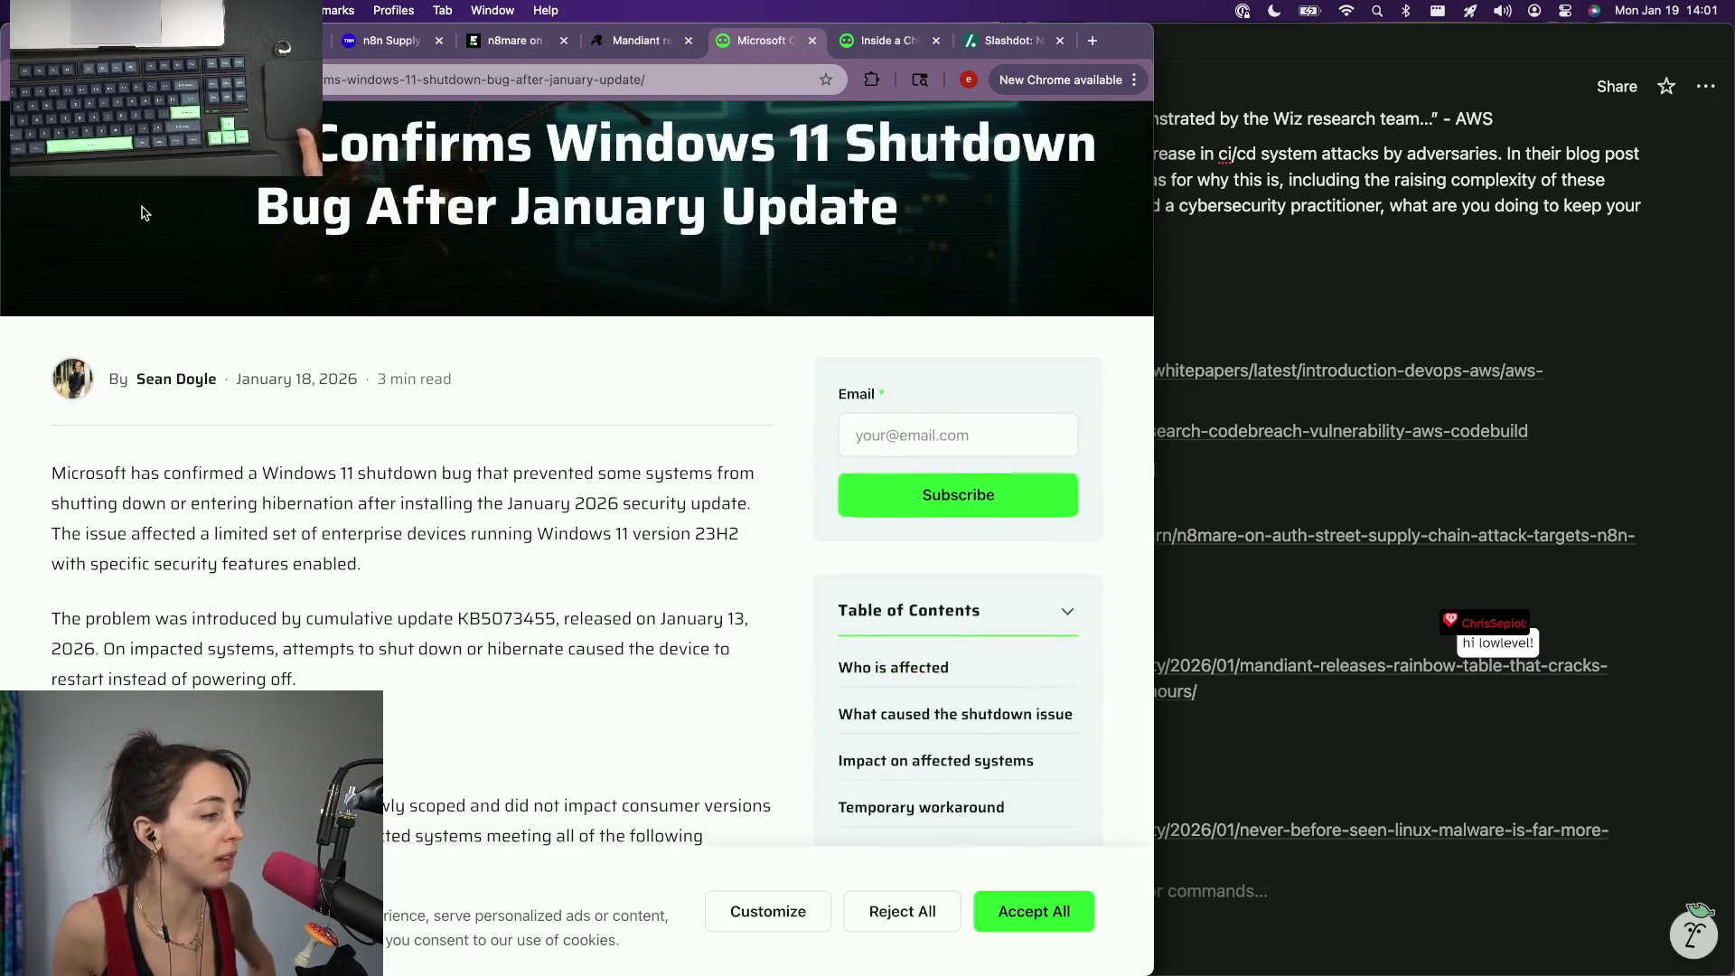
scroll(136, 217, down, 2)
scroll(420, 245, down, 3)
scroll(421, 245, down, 3)
scroll(421, 245, down, 2)
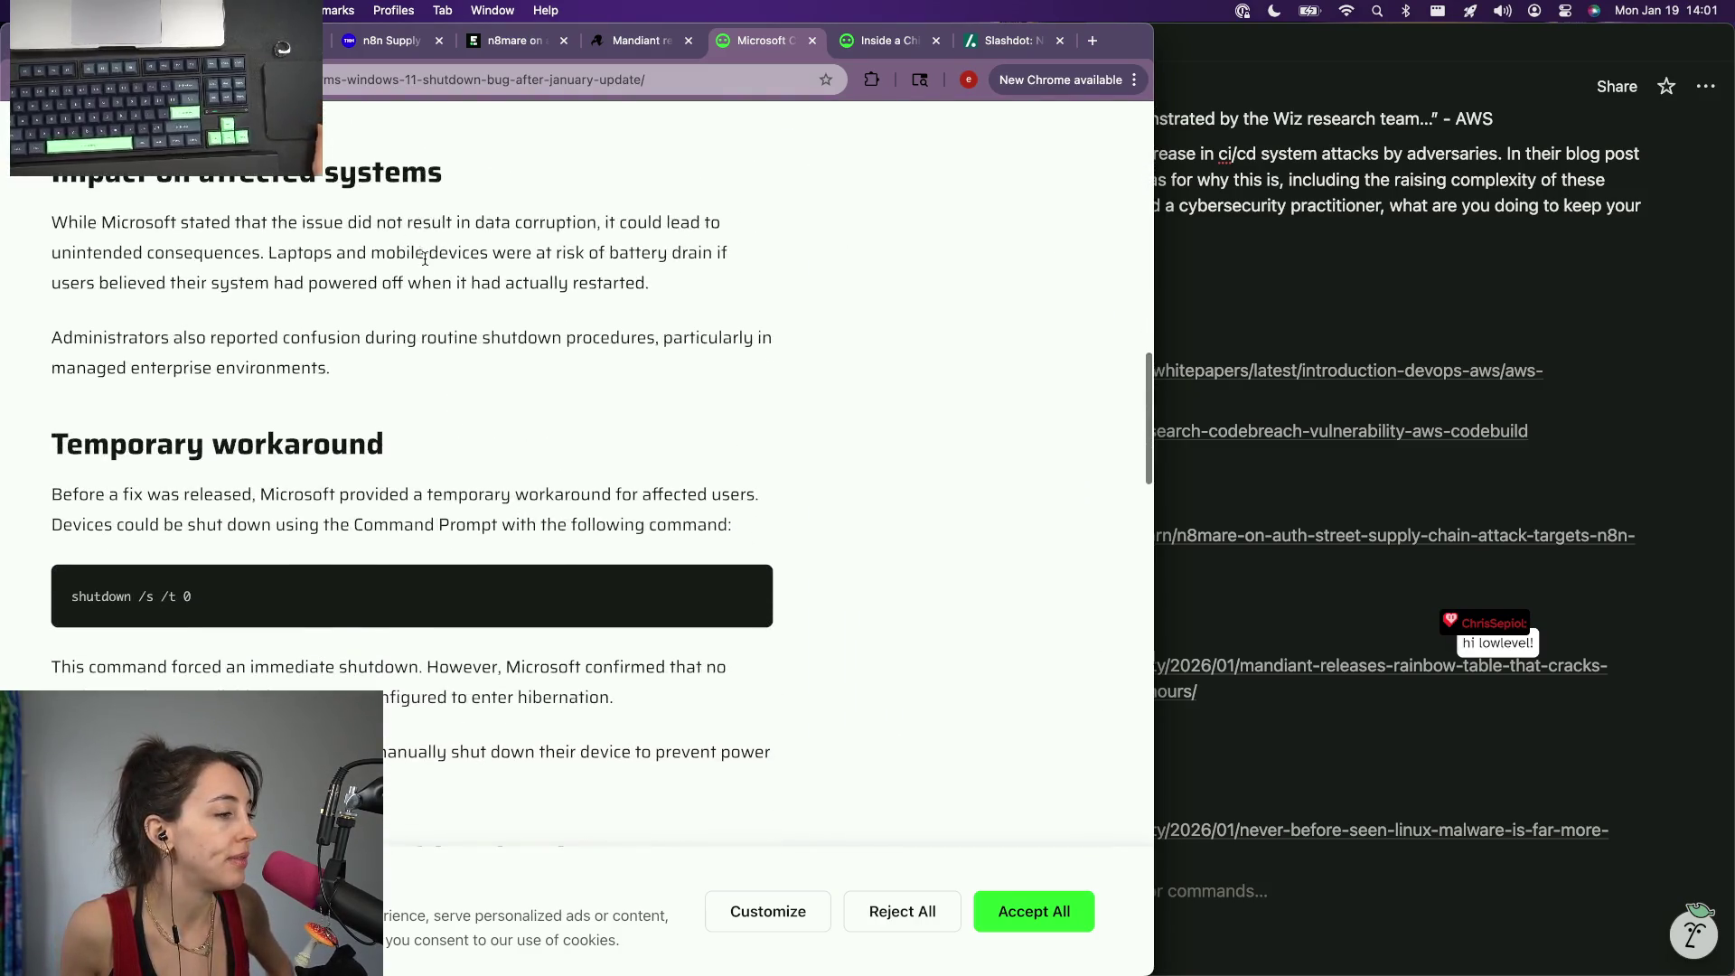
click(357, 76)
click(1155, 503)
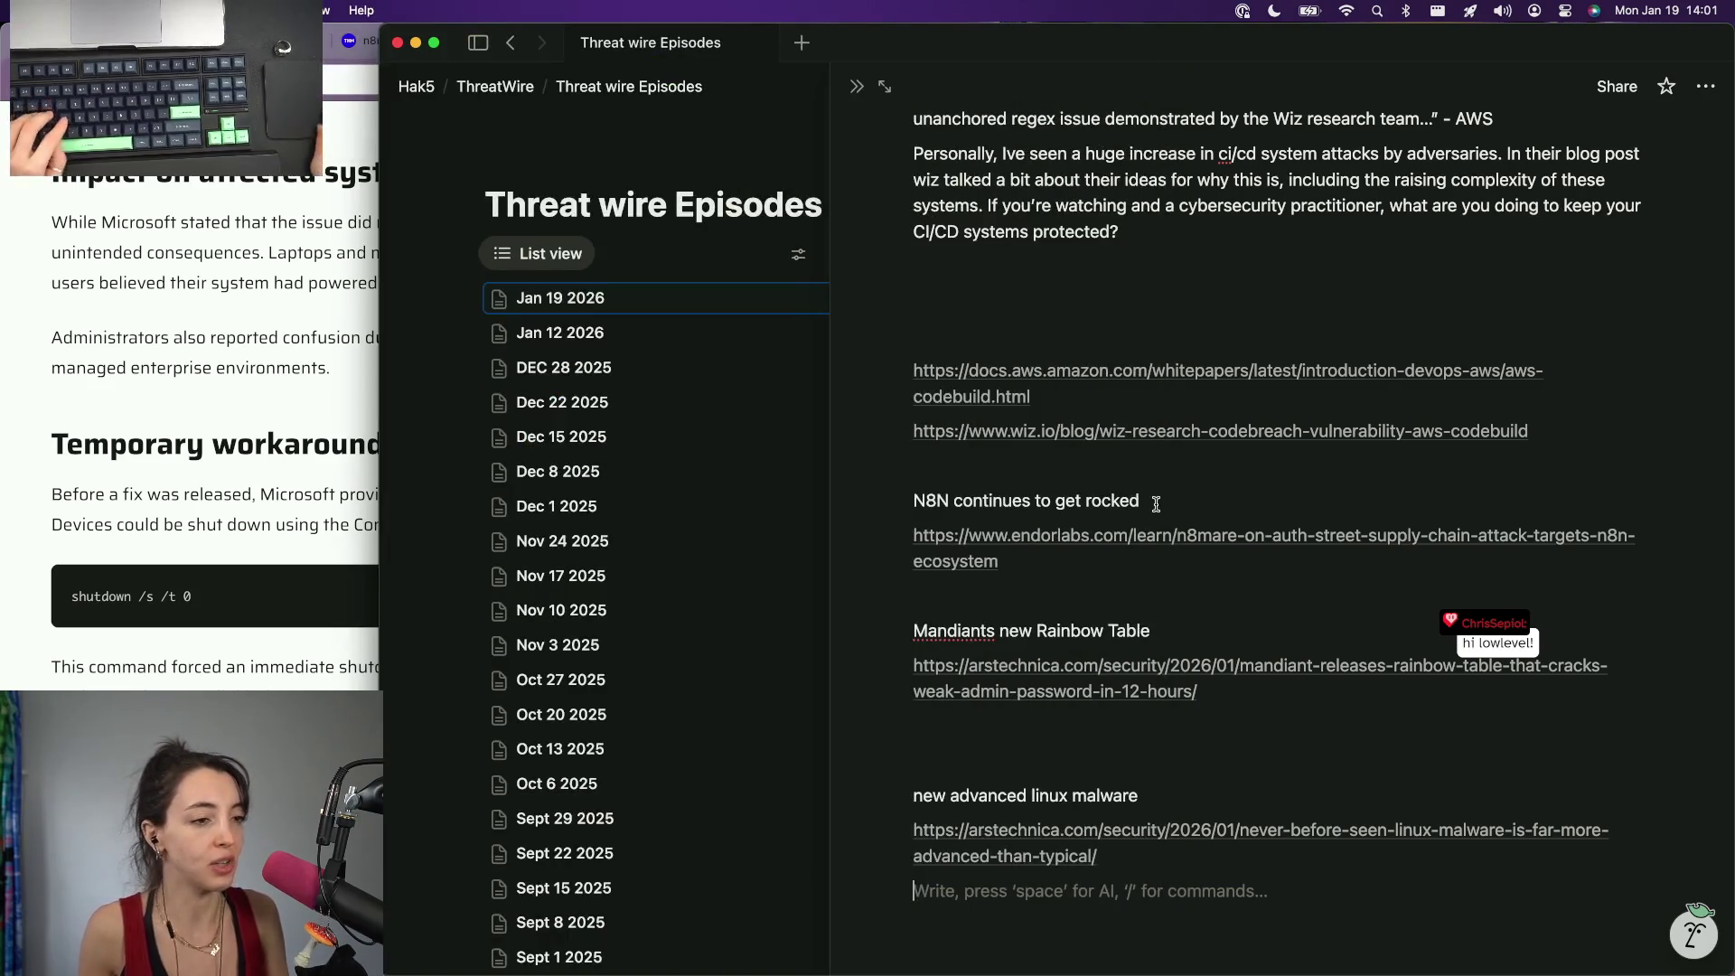
Step: Add a 'Microsoft Windows 11 Shutdown Bug' heading above the AWS links with the Botcrawl URL beneath
click(983, 298)
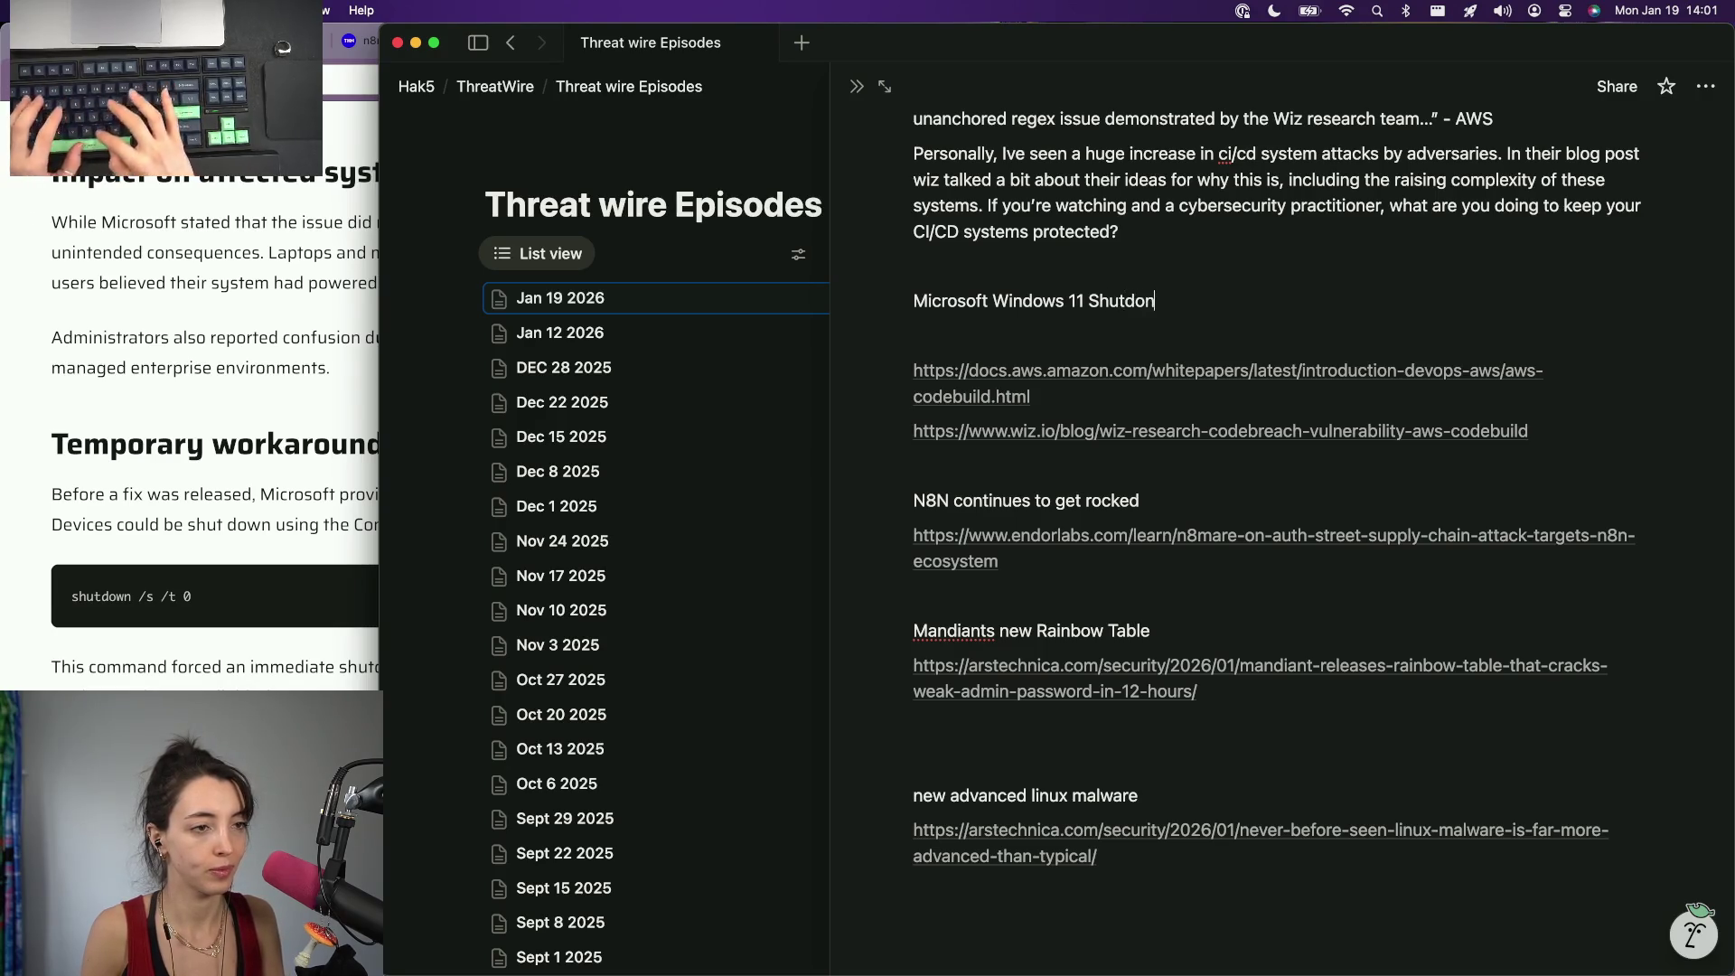
text(wn Bug)
key(Return)
text(https://botcrawl.com/microsoft-confirms-windows-11-shutdown-bug-after-january-update/)
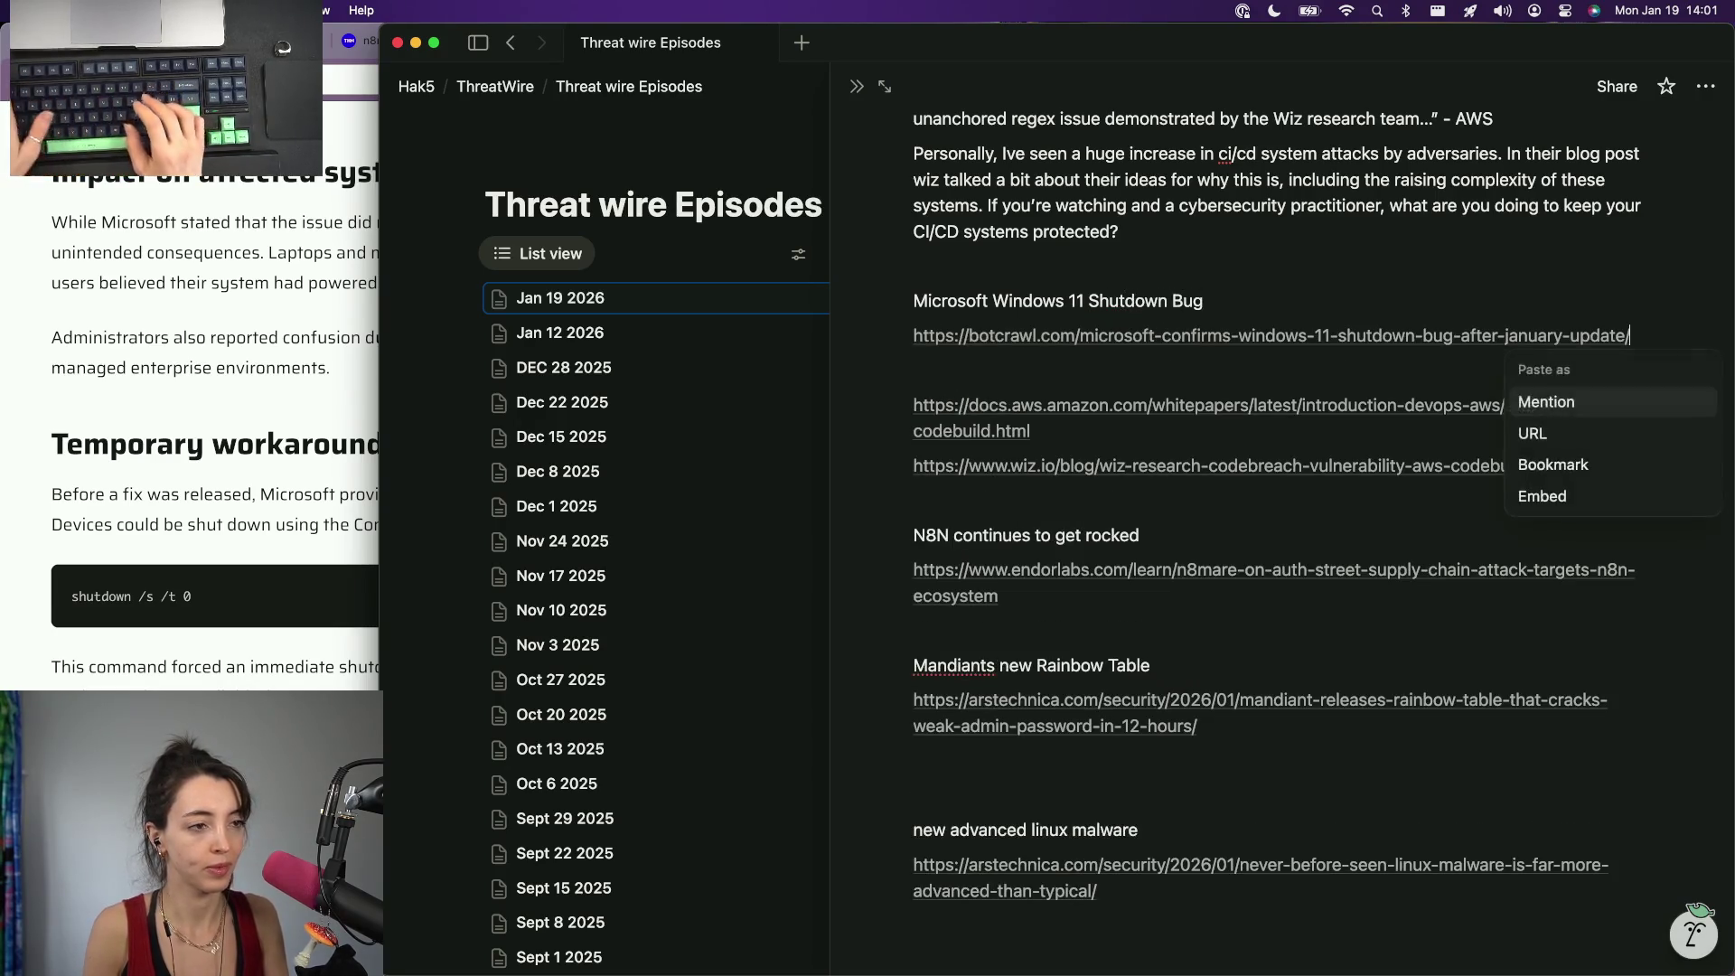
key(Escape)
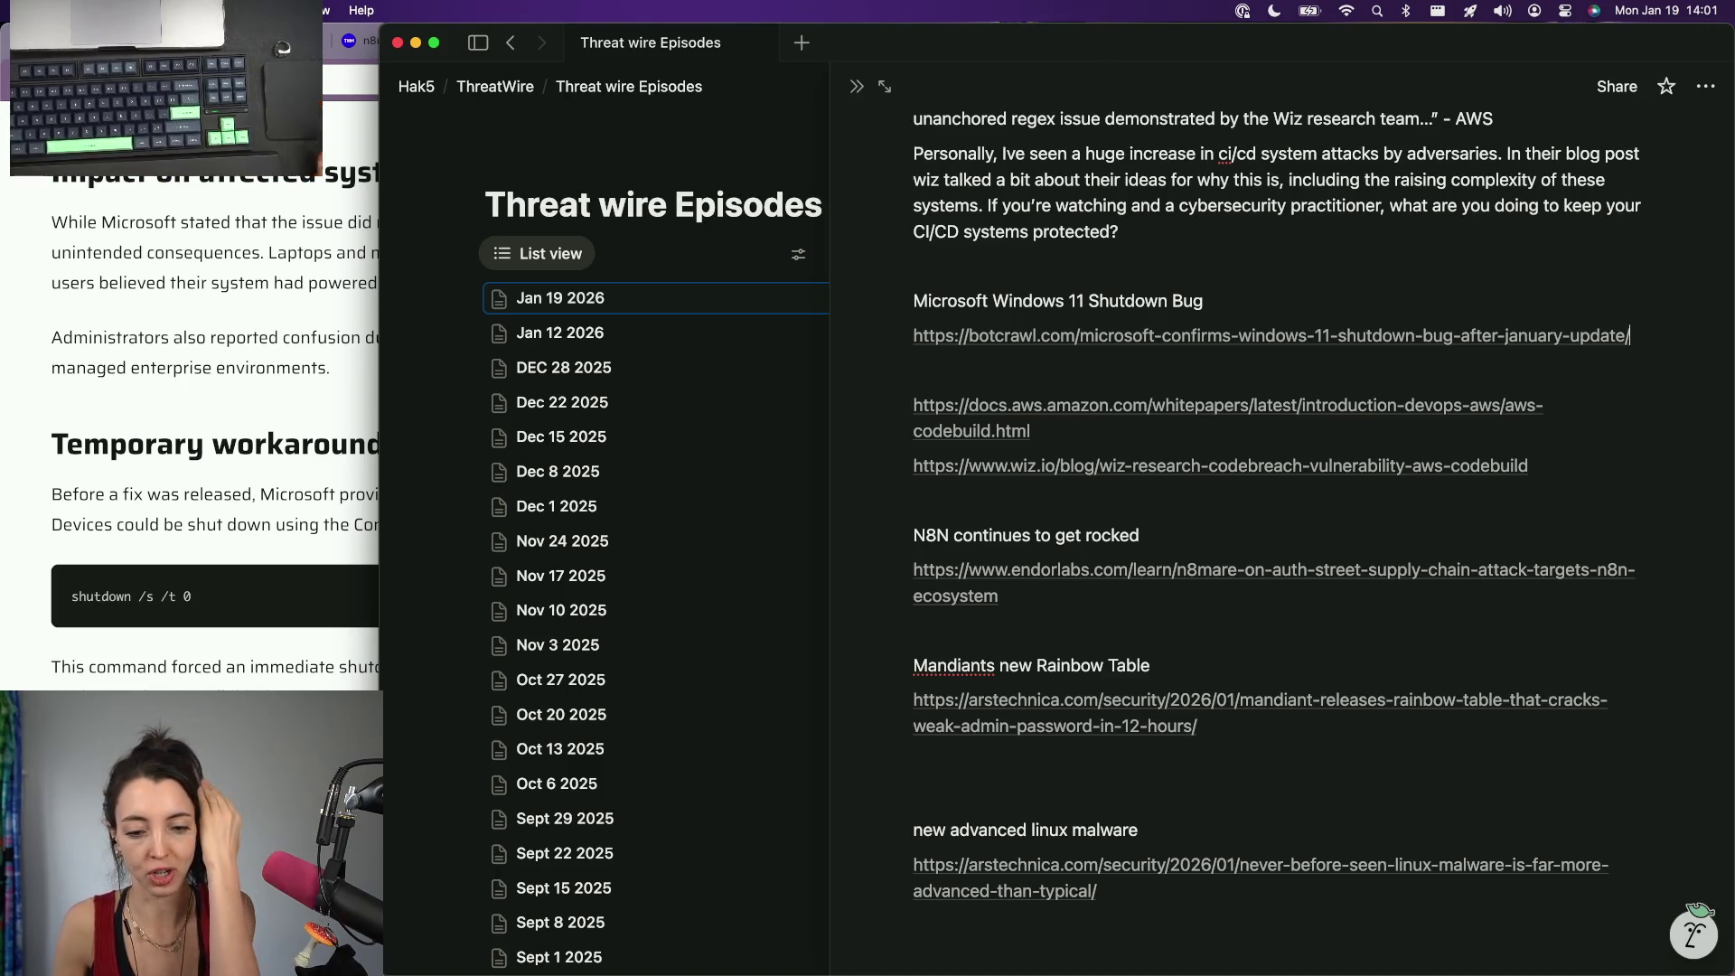
key(super+Tab)
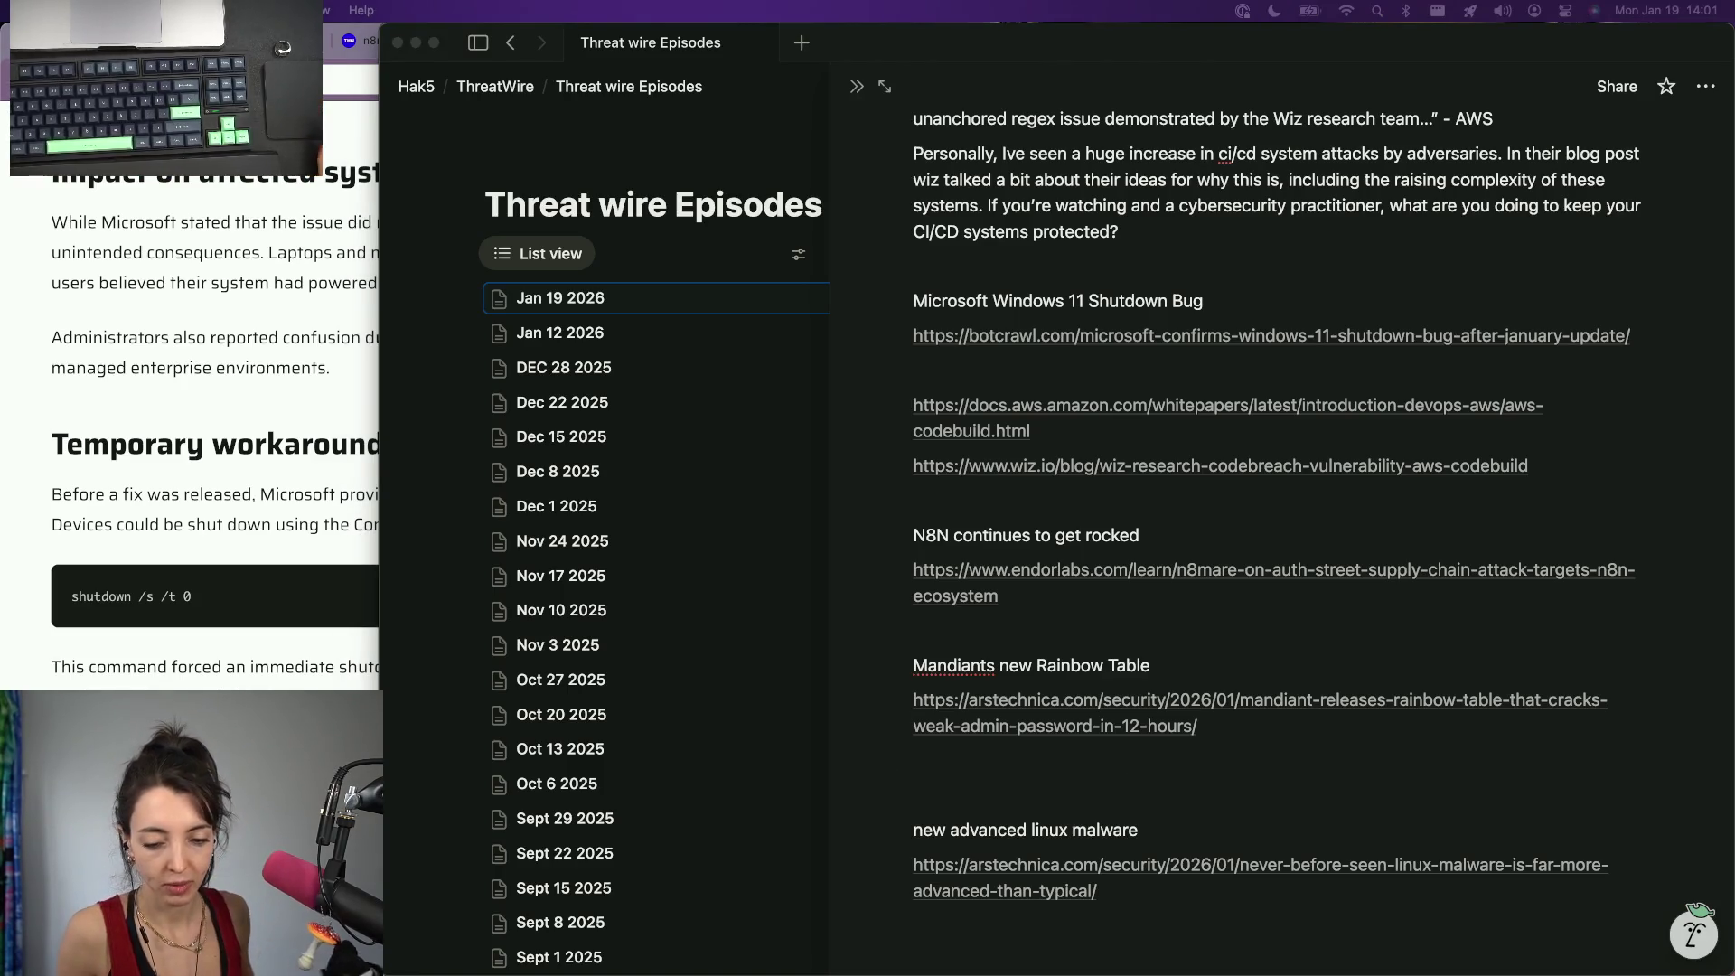